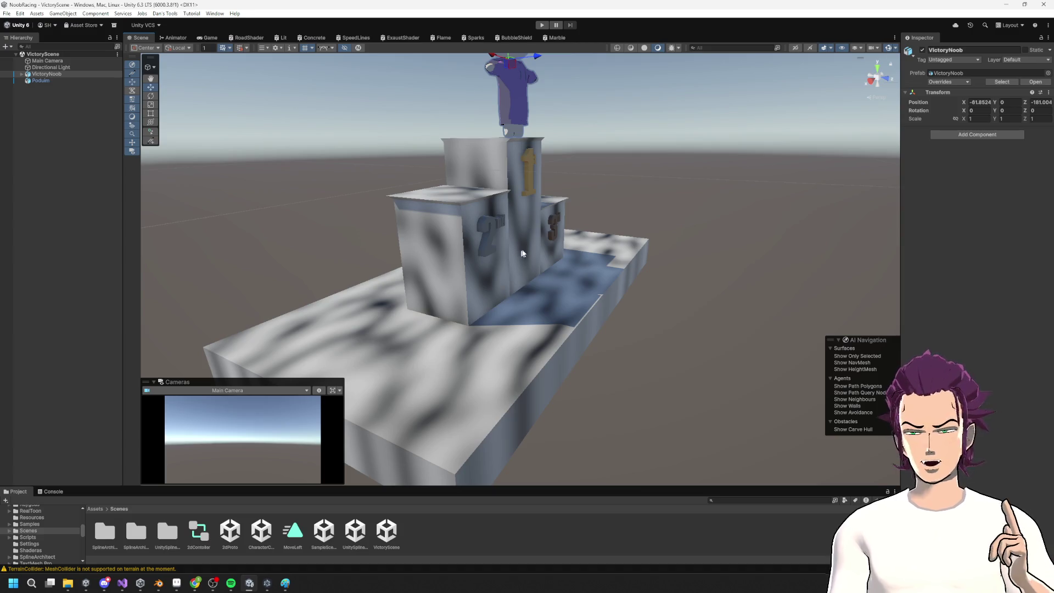
Orbit around the podium's left side and numbered front, preview the game camera, and toggle the podium selection
{"action": "mouse_move", "coordinate": [627, 240]}
{"action": "left_mouse_down", "text": "alt"}
{"action": "mouse_move", "coordinate": [648, 214]}
{"action": "mouse_move", "coordinate": [609, 190]}
{"action": "left_mouse_up", "text": "alt"}
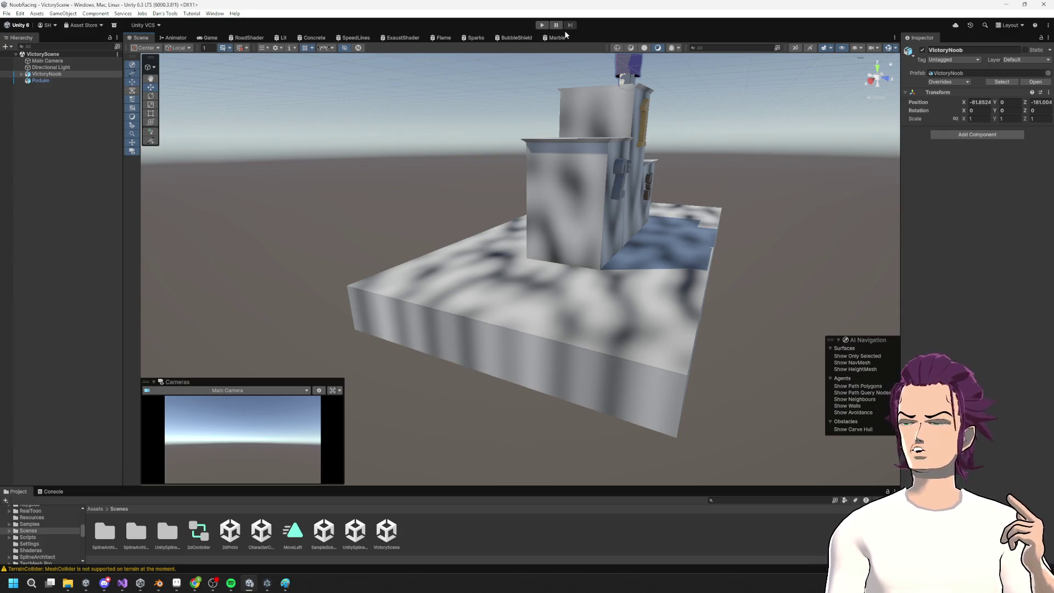
{"action": "left_click_drag", "start_coordinate": [542, 98], "coordinate": [459, 192], "text": "alt"}
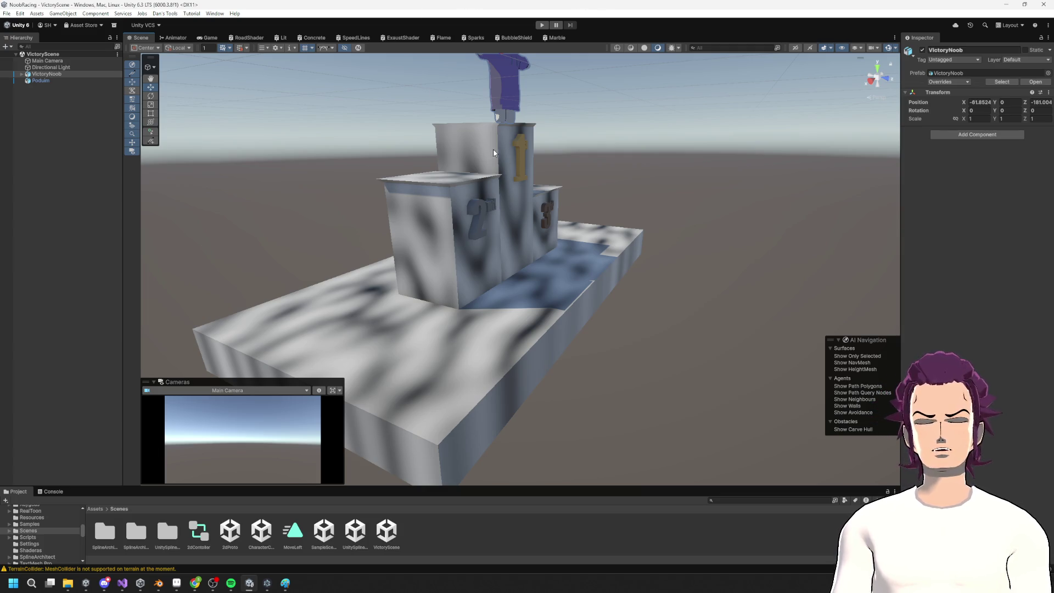
{"action": "left_click", "coordinate": [210, 37]}
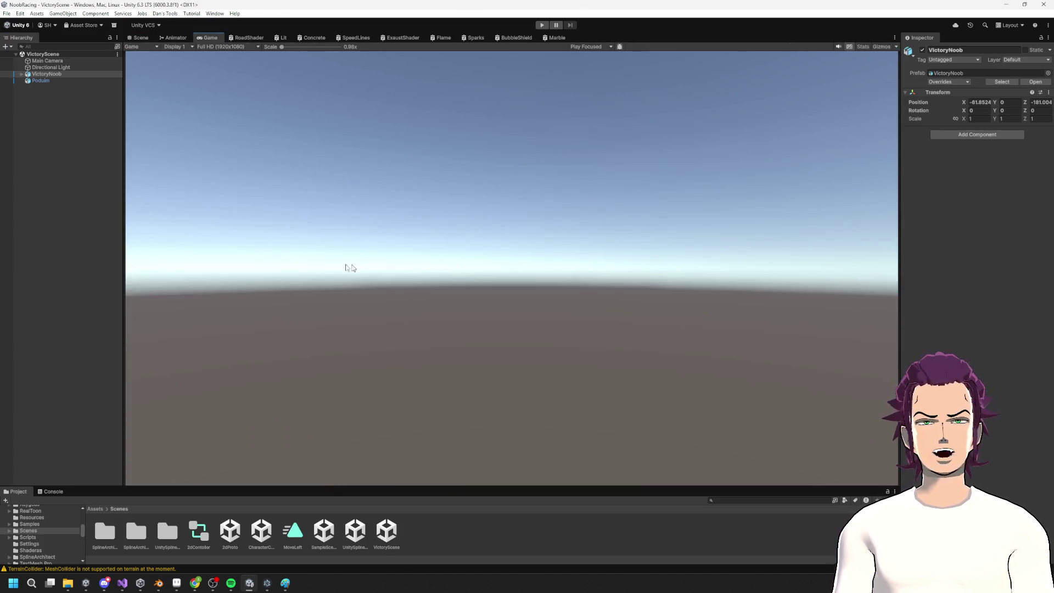
{"action": "left_click", "coordinate": [139, 37]}
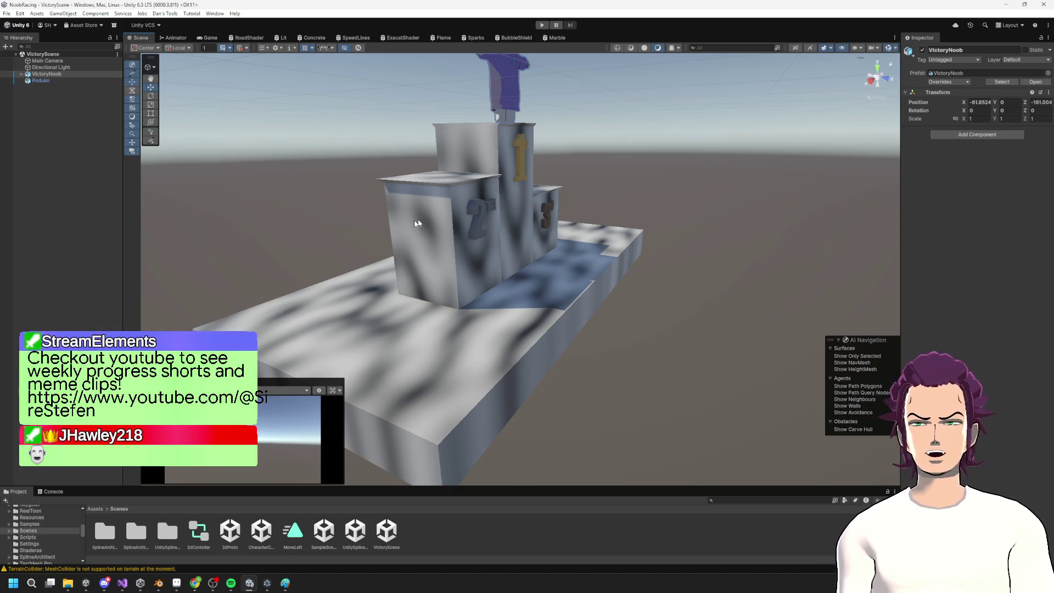
{"action": "left_click", "coordinate": [478, 216]}
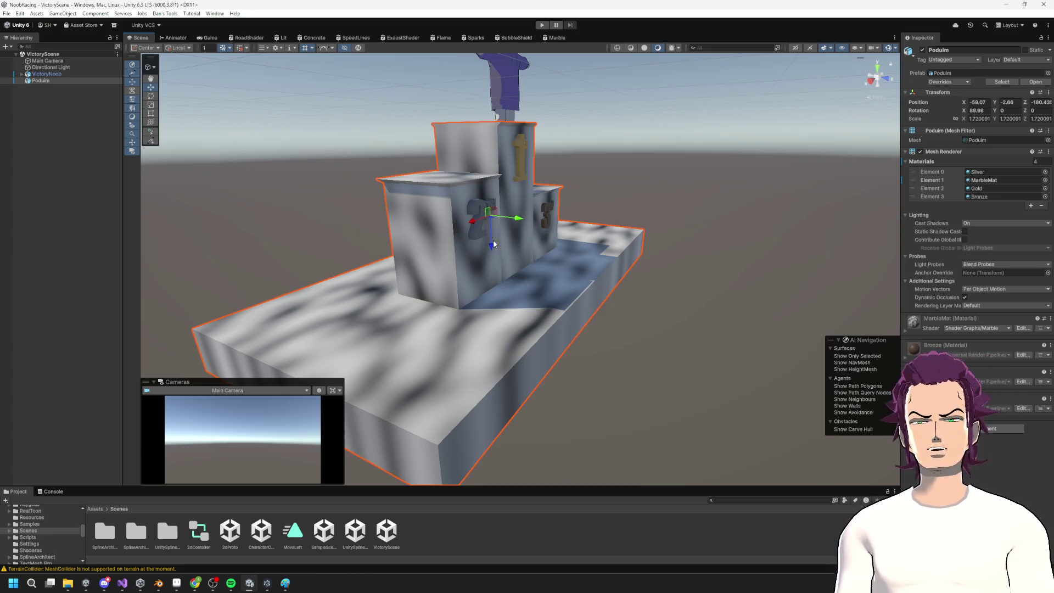
{"action": "left_click", "coordinate": [347, 117]}
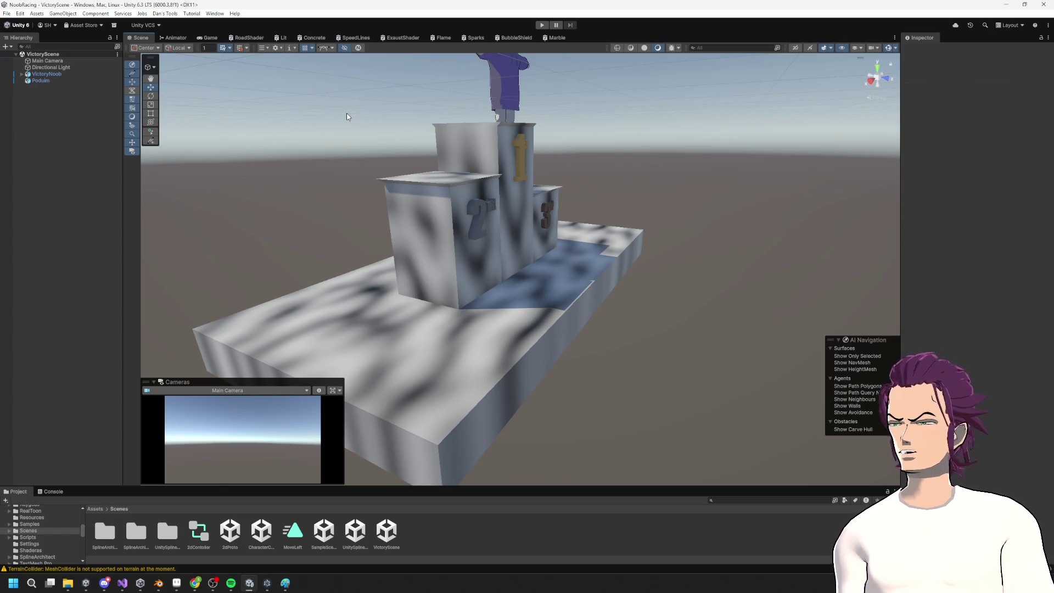
{"action": "left_click", "coordinate": [569, 234]}
{"action": "left_click", "coordinate": [404, 150]}
Orbit to the podium's front and pull back until the VictoryNoob character on top shows fully
{"action": "left_click_drag", "start_coordinate": [483, 239], "coordinate": [703, 260], "text": "alt"}
{"action": "left_click", "coordinate": [562, 159]}
{"action": "left_click_drag", "start_coordinate": [553, 173], "coordinate": [589, 262], "text": "alt"}
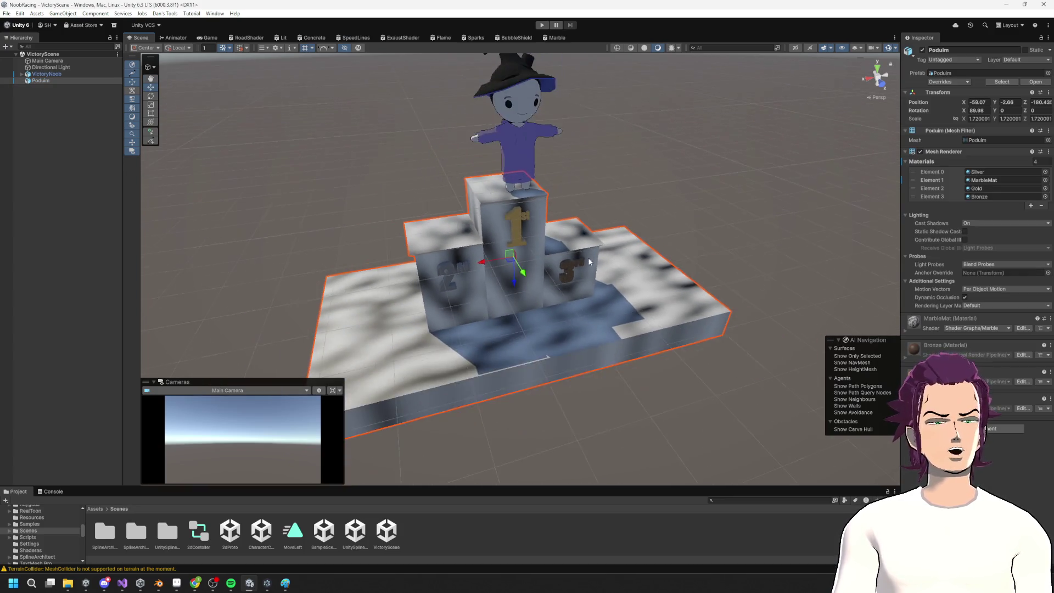
{"action": "scroll", "coordinate": [589, 262], "scroll_direction": "down", "scroll_amount": 3}
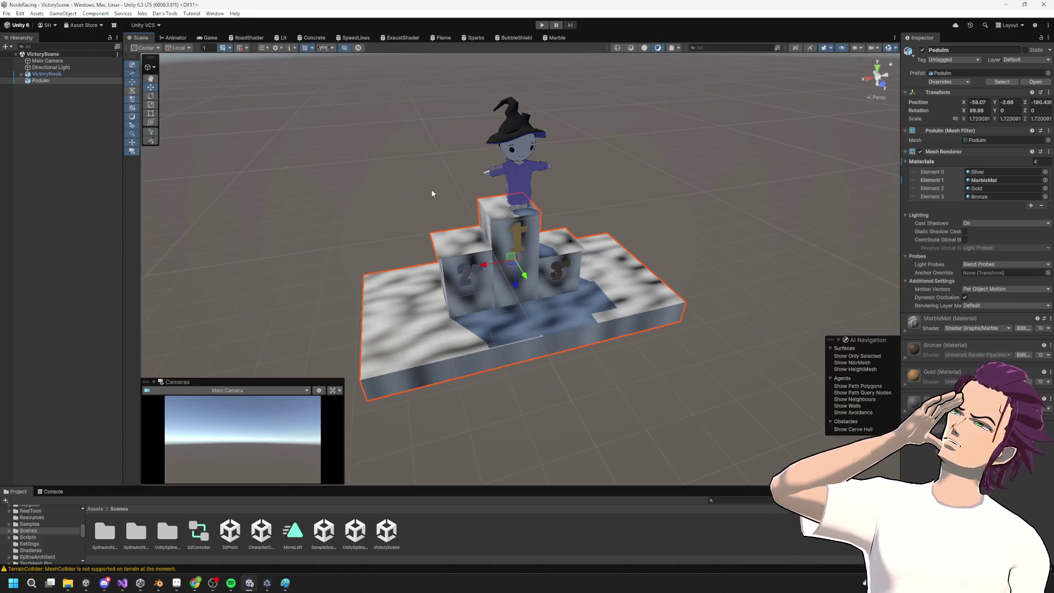
{"action": "scroll", "coordinate": [432, 193], "scroll_direction": "up", "scroll_amount": 5}
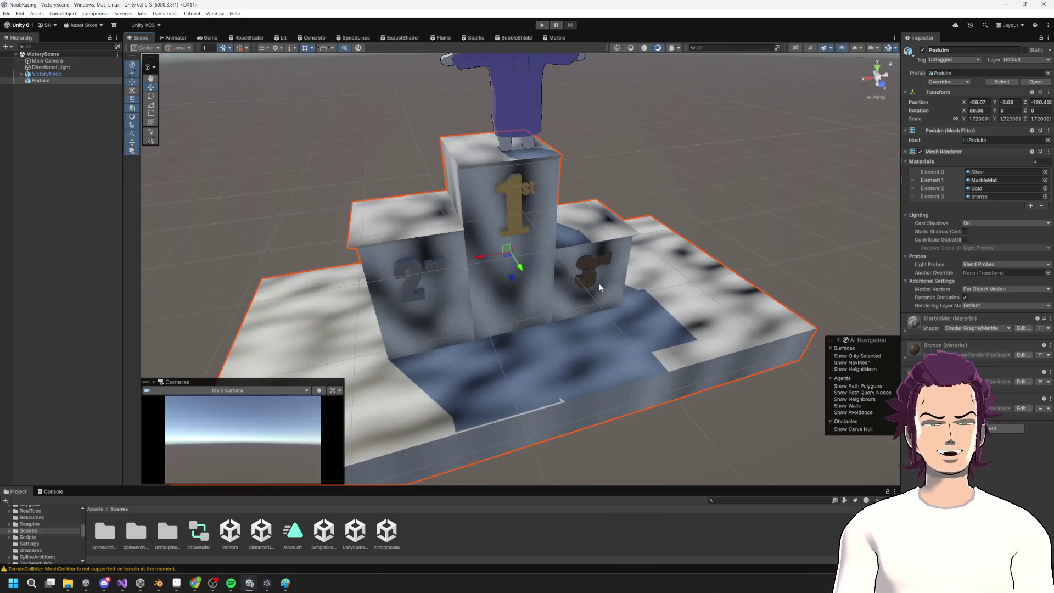
{"action": "left_click_drag", "start_coordinate": [599, 283], "coordinate": [553, 233], "text": "alt"}
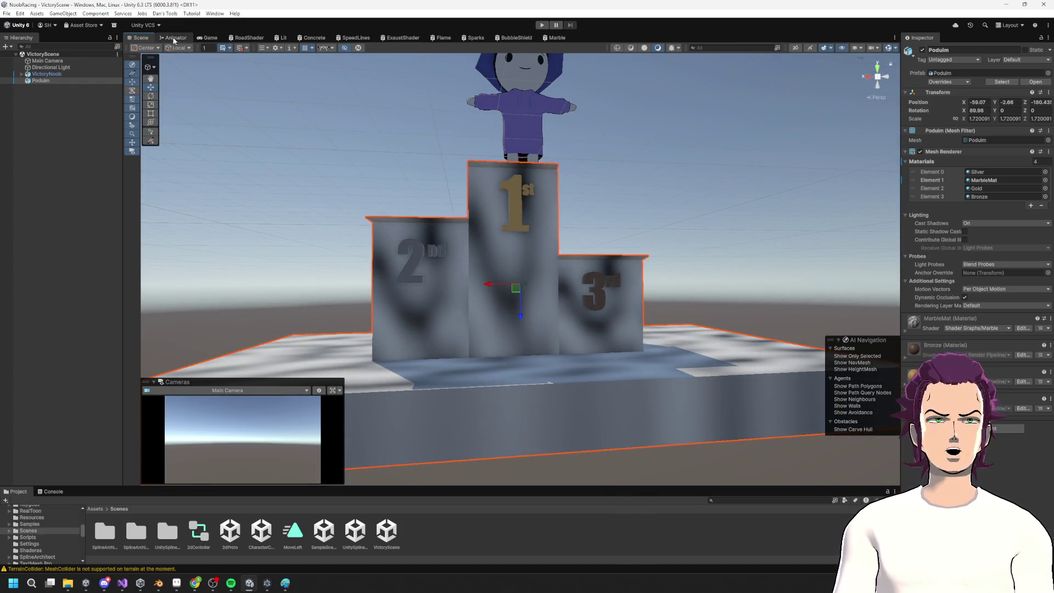
Check the Animator and Game views, view the podium from a higher angle, then switch to Blender
{"action": "left_click", "coordinate": [175, 38]}
{"action": "left_click", "coordinate": [208, 37]}
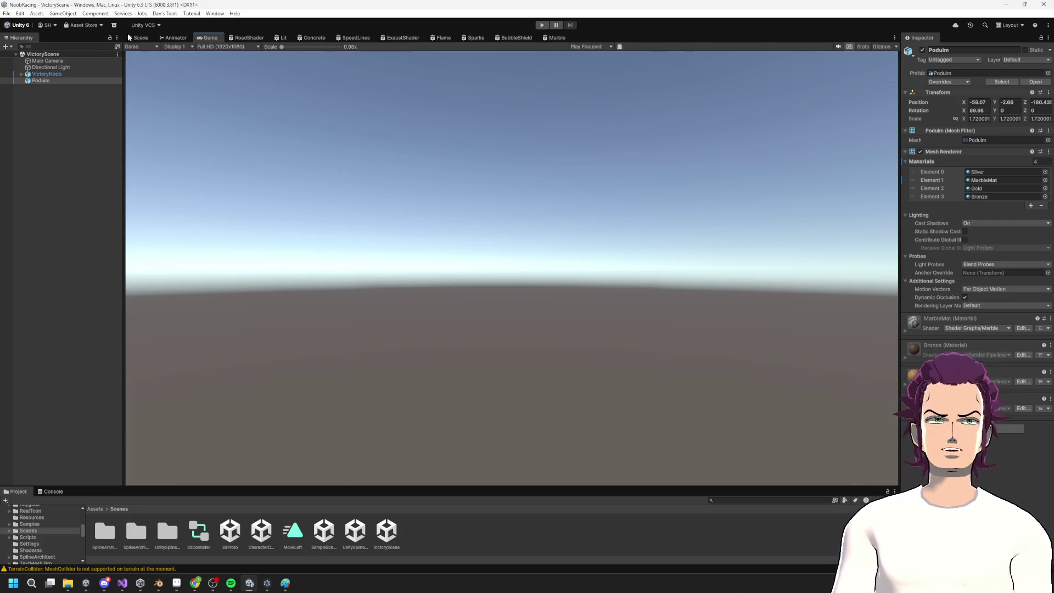
{"action": "left_click", "coordinate": [139, 37]}
{"action": "left_click_drag", "start_coordinate": [511, 285], "coordinate": [606, 240], "text": "alt"}
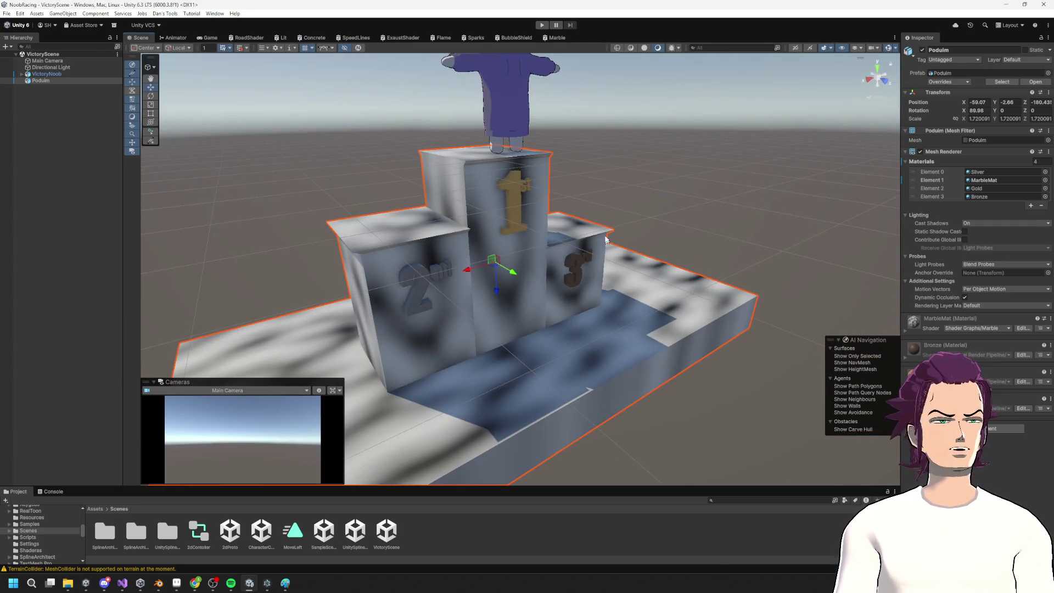
{"action": "scroll", "coordinate": [558, 281], "scroll_direction": "down", "scroll_amount": 5}
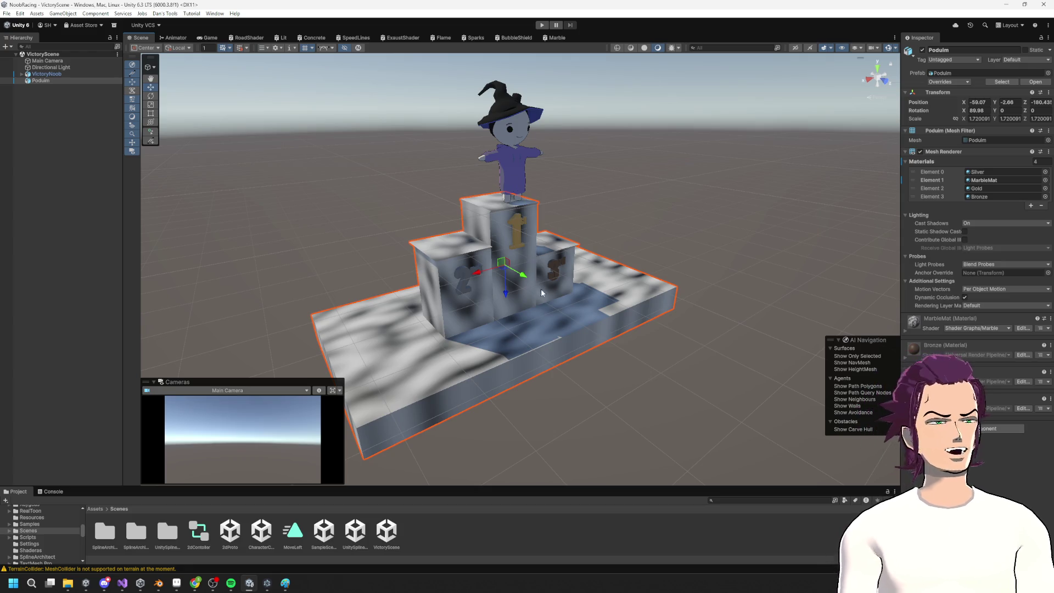
{"action": "left_click", "coordinate": [607, 151]}
{"action": "scroll", "coordinate": [613, 290], "scroll_direction": "up", "scroll_amount": 3}
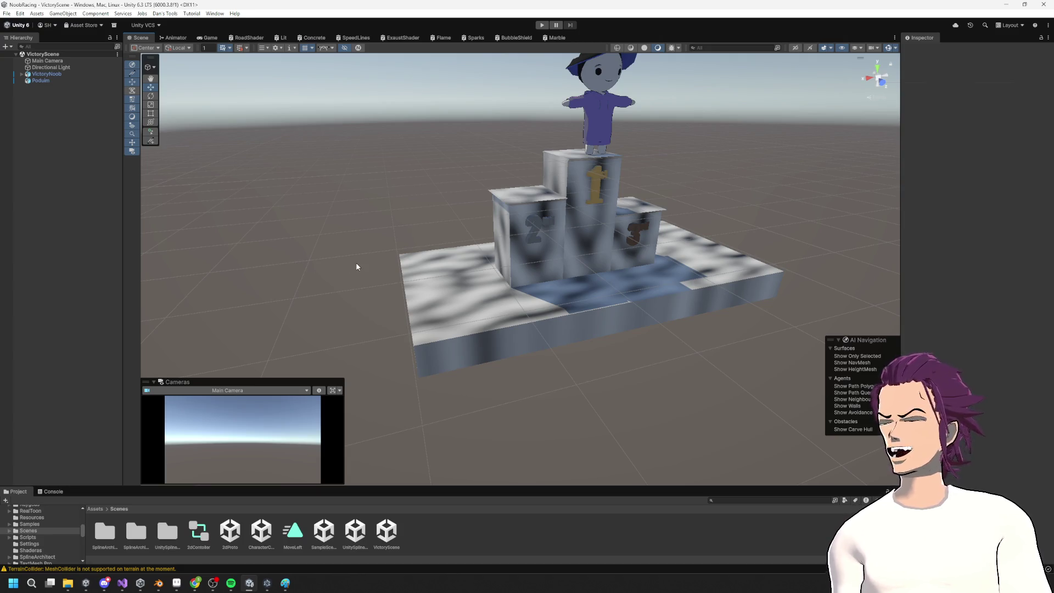
{"action": "mouse_move", "coordinate": [441, 262]}
{"action": "middle_mouse_down"}
{"action": "mouse_move", "coordinate": [351, 247]}
{"action": "mouse_move", "coordinate": [315, 208]}
{"action": "middle_mouse_up"}
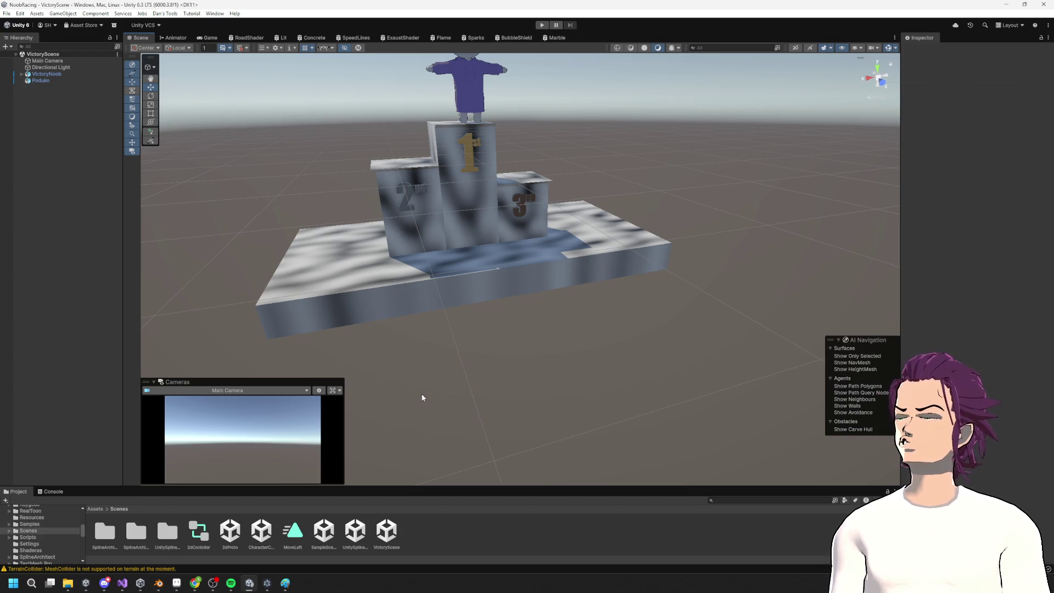
{"action": "scroll", "coordinate": [516, 303], "scroll_direction": "up", "scroll_amount": 2}
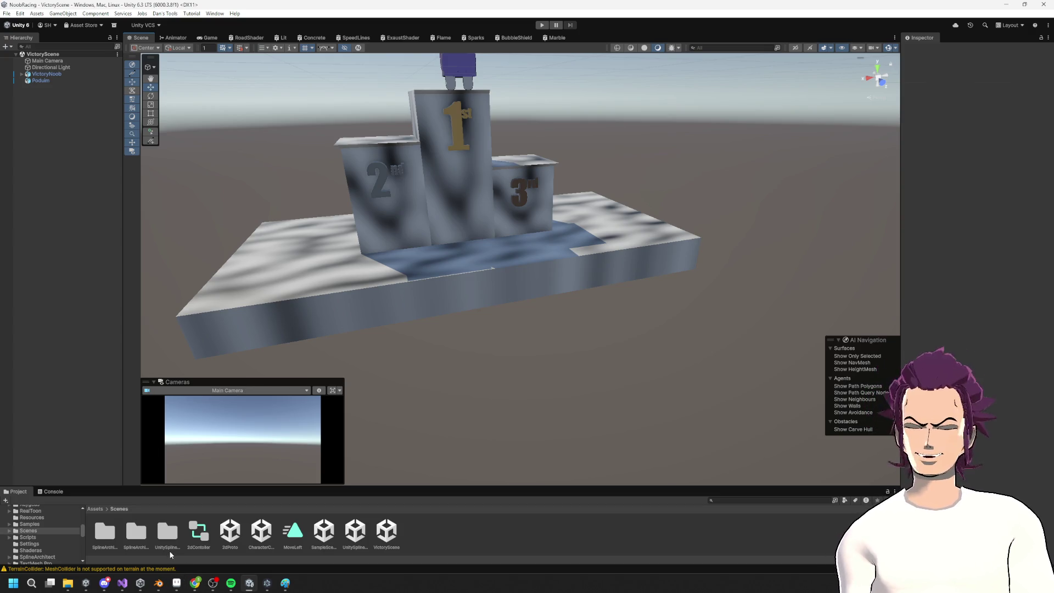
{"action": "left_click", "coordinate": [159, 583]}
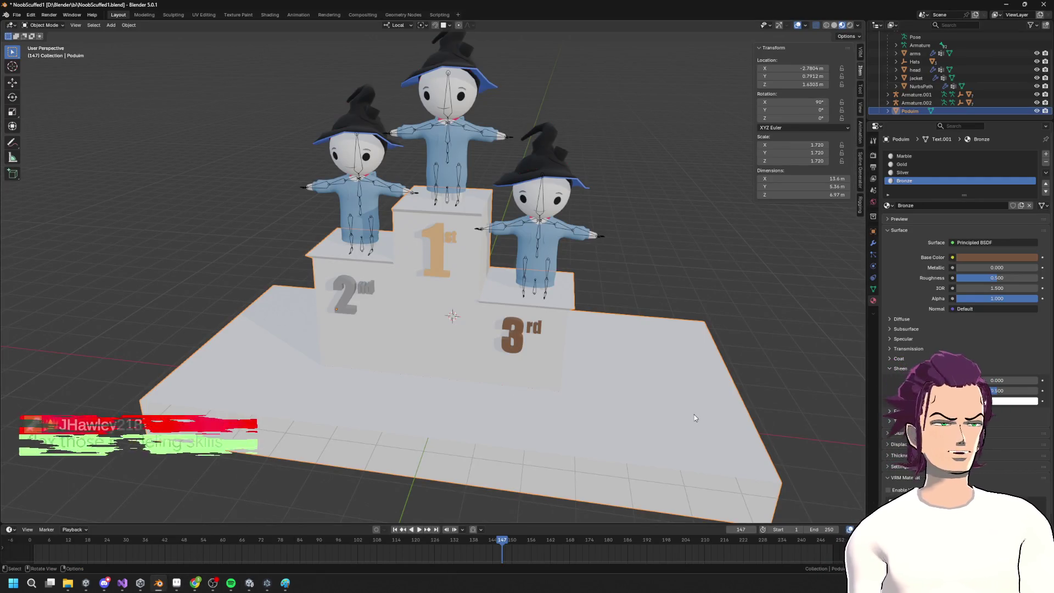
Inspect the scarecrow podium from several angles, entering Edit Mode and returning to Object Mode unchanged
{"action": "mouse_move", "coordinate": [338, 511]}
{"action": "middle_mouse_down"}
{"action": "mouse_move", "coordinate": [532, 356]}
{"action": "mouse_move", "coordinate": [572, 384]}
{"action": "mouse_move", "coordinate": [494, 365]}
{"action": "middle_mouse_up"}
{"action": "scroll", "coordinate": [423, 235], "scroll_direction": "up", "scroll_amount": 5}
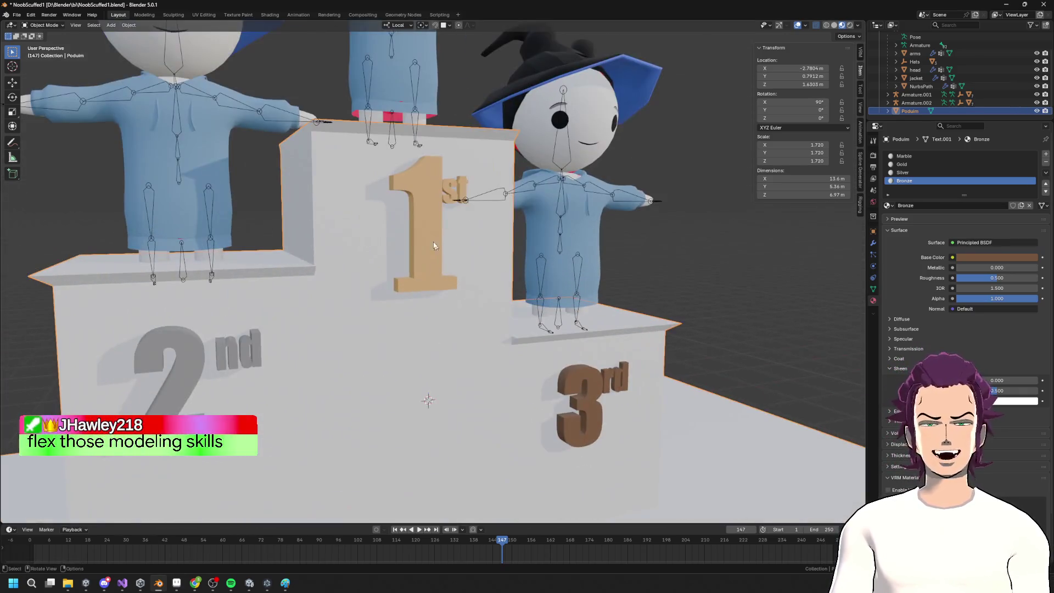
{"action": "key", "text": "Tab"}
{"action": "scroll", "coordinate": [423, 234], "scroll_direction": "up", "scroll_amount": 4}
{"action": "mouse_move", "coordinate": [423, 234]}
{"action": "middle_mouse_down"}
{"action": "mouse_move", "coordinate": [414, 223]}
{"action": "mouse_move", "coordinate": [423, 236]}
{"action": "middle_mouse_up"}
{"action": "scroll", "coordinate": [456, 391], "scroll_direction": "down", "scroll_amount": 8}
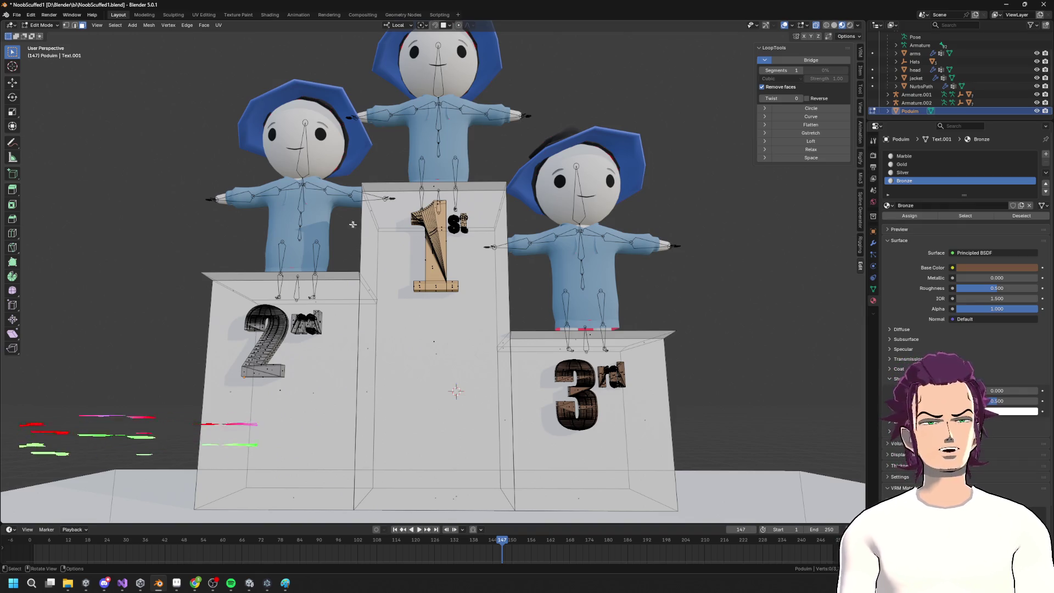
{"action": "scroll", "coordinate": [389, 267], "scroll_direction": "down", "scroll_amount": 3}
{"action": "middle_click_drag", "start_coordinate": [389, 267], "coordinate": [459, 276]}
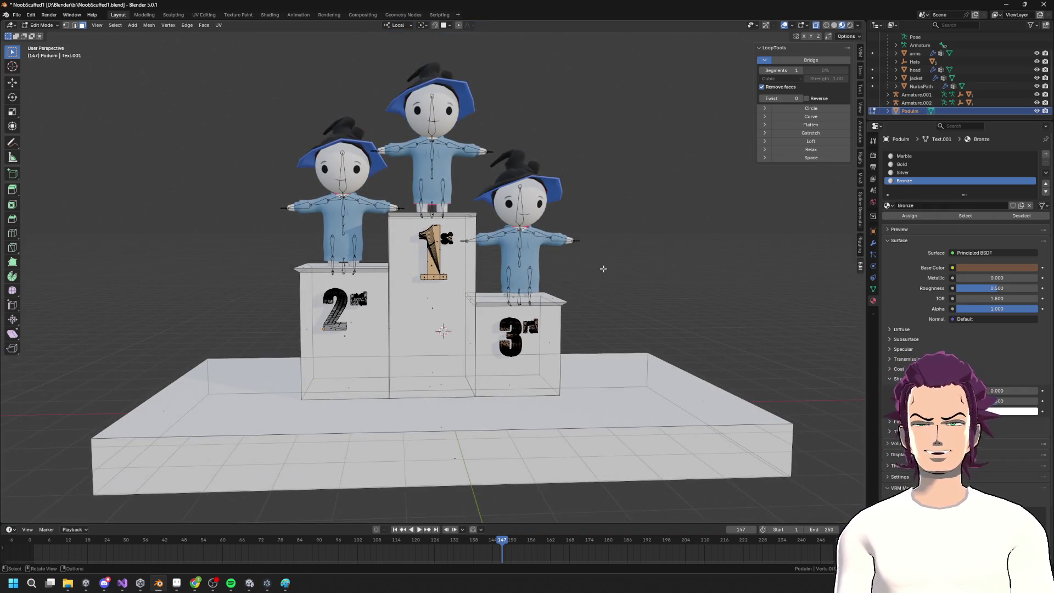
{"action": "key", "text": "shift+a"}
{"action": "key", "text": "Tab"}
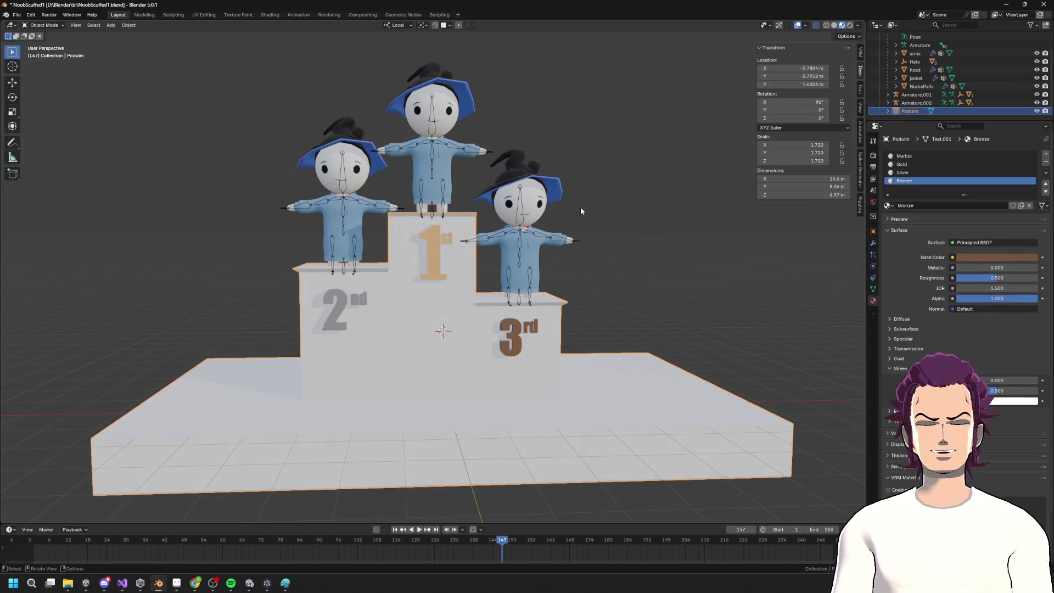
{"action": "right_click", "coordinate": [581, 206]}
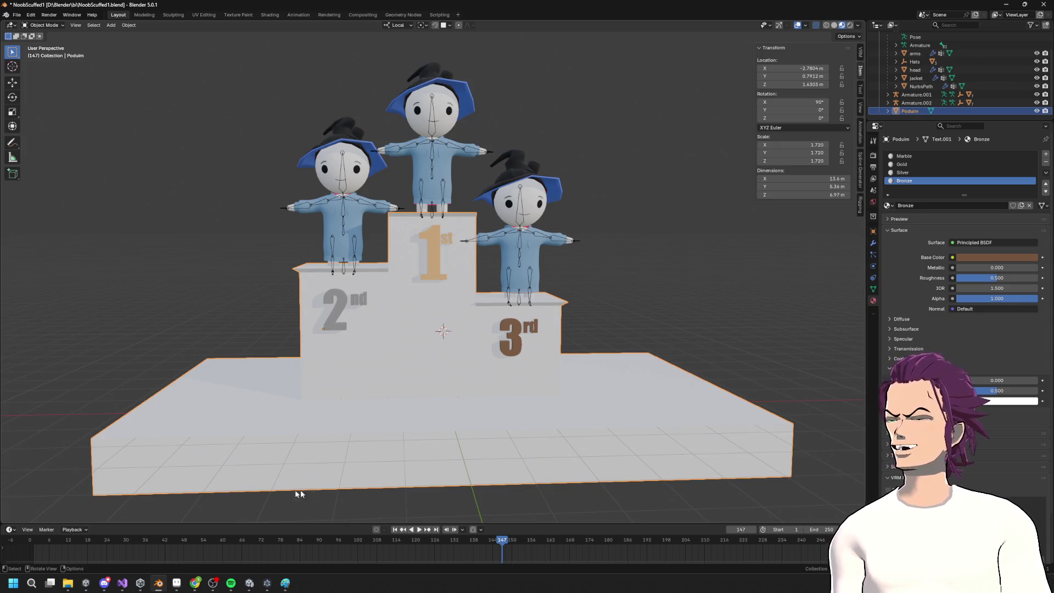
{"action": "mouse_move", "coordinate": [355, 322]}
{"action": "middle_mouse_down"}
{"action": "mouse_move", "coordinate": [407, 340]}
{"action": "mouse_move", "coordinate": [381, 316]}
{"action": "middle_mouse_up"}
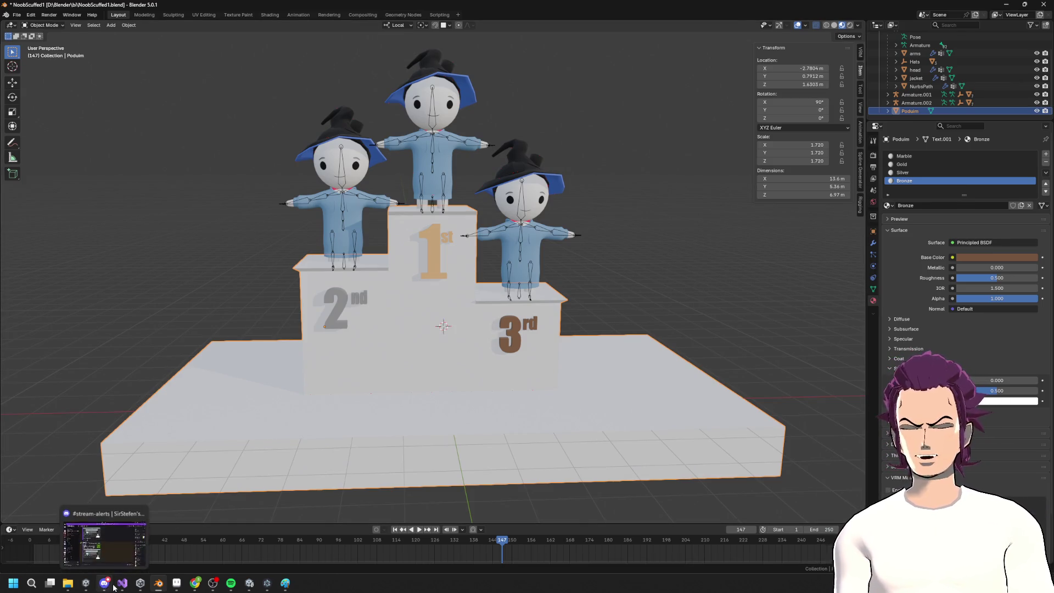
Search Google for 'fold table' in a new Chrome tab, then minimise Chrome
{"action": "mouse_move", "coordinate": [195, 583]}
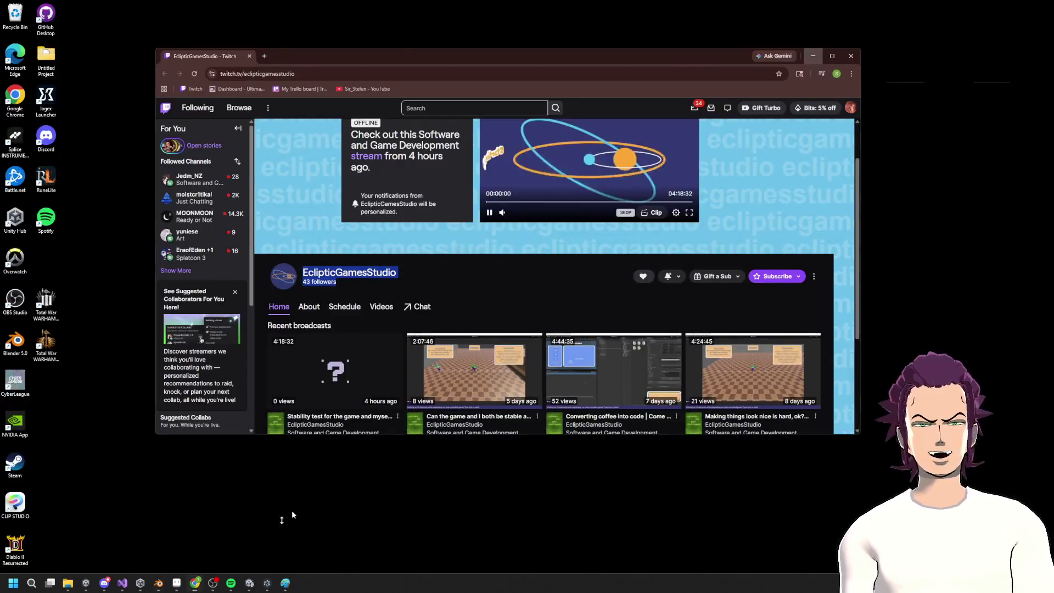
{"action": "left_click", "coordinate": [291, 509]}
{"action": "left_click", "coordinate": [263, 56]}
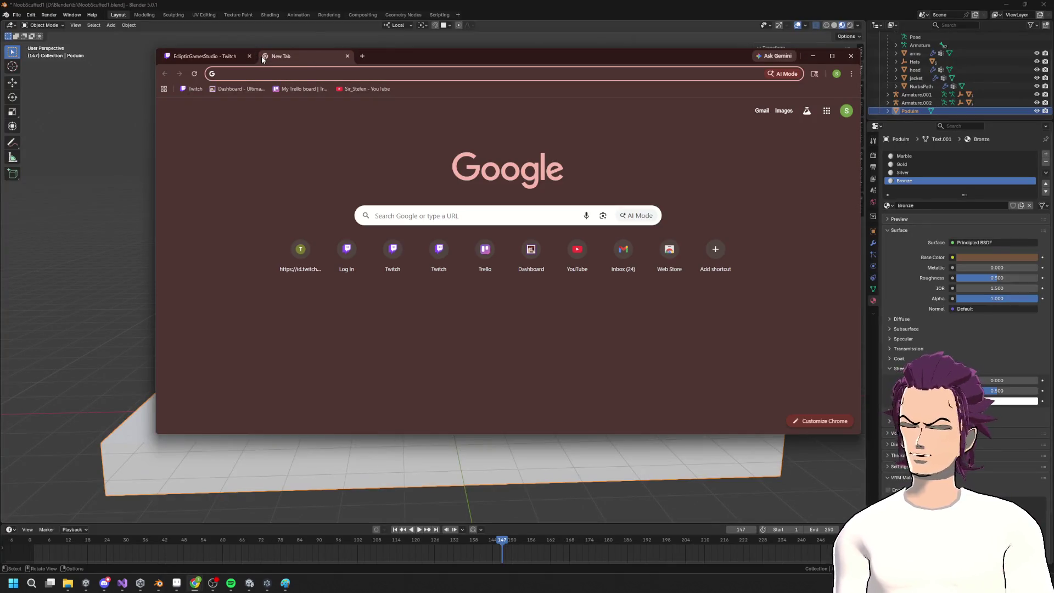
{"action": "type", "text": "ta"}
{"action": "key", "text": "BackSpace"}
{"action": "key", "text": "BackSpace"}
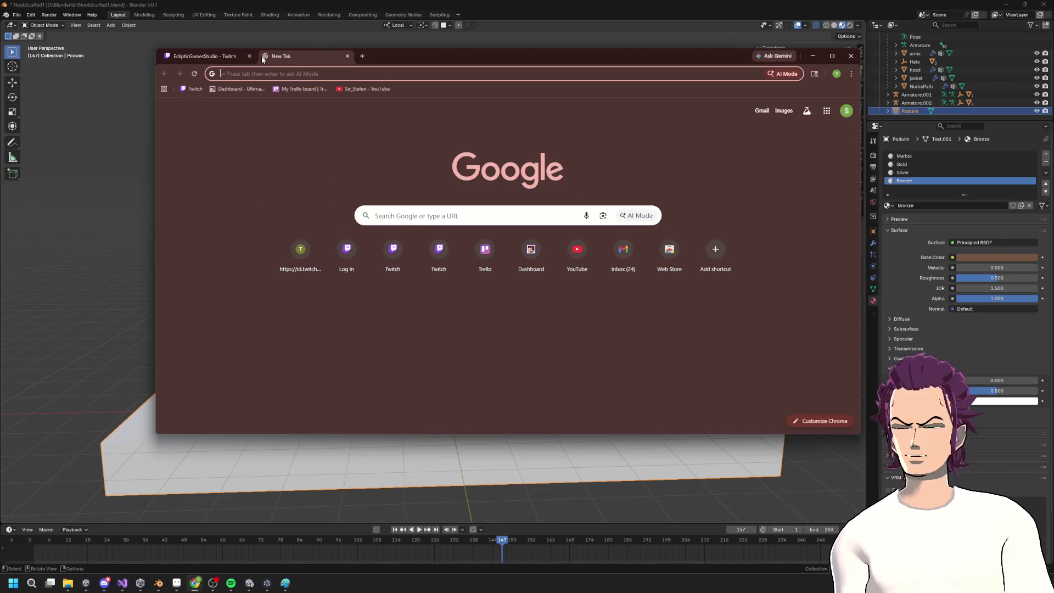
{"action": "type", "text": "fold tabling"}
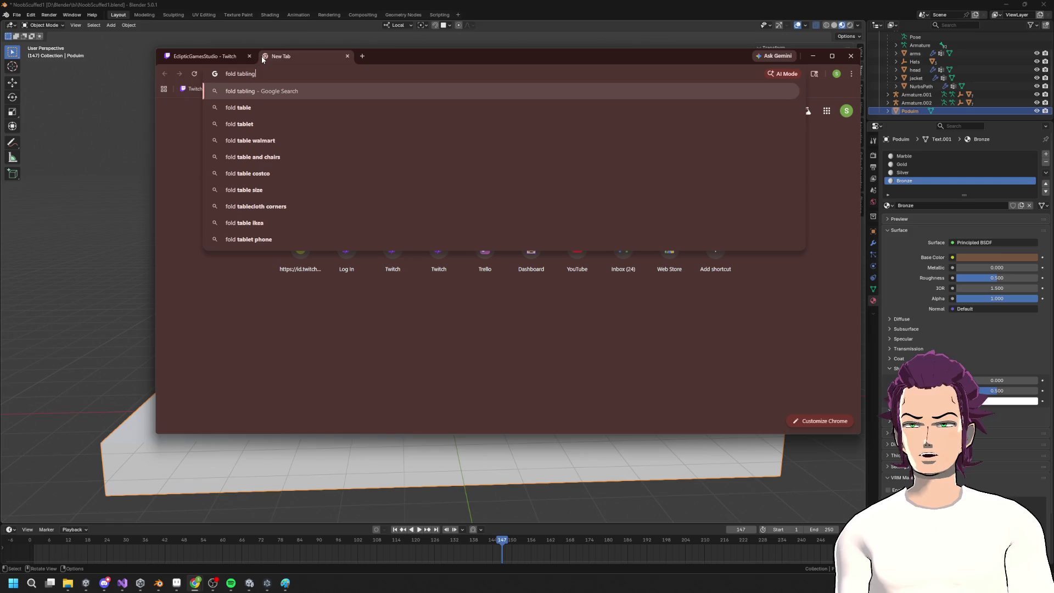
{"action": "key", "text": "BackSpace"}
{"action": "key", "text": "BackSpace"}
{"action": "key", "text": "BackSpace"}
{"action": "type", "text": "e"}
{"action": "key", "text": "Return"}
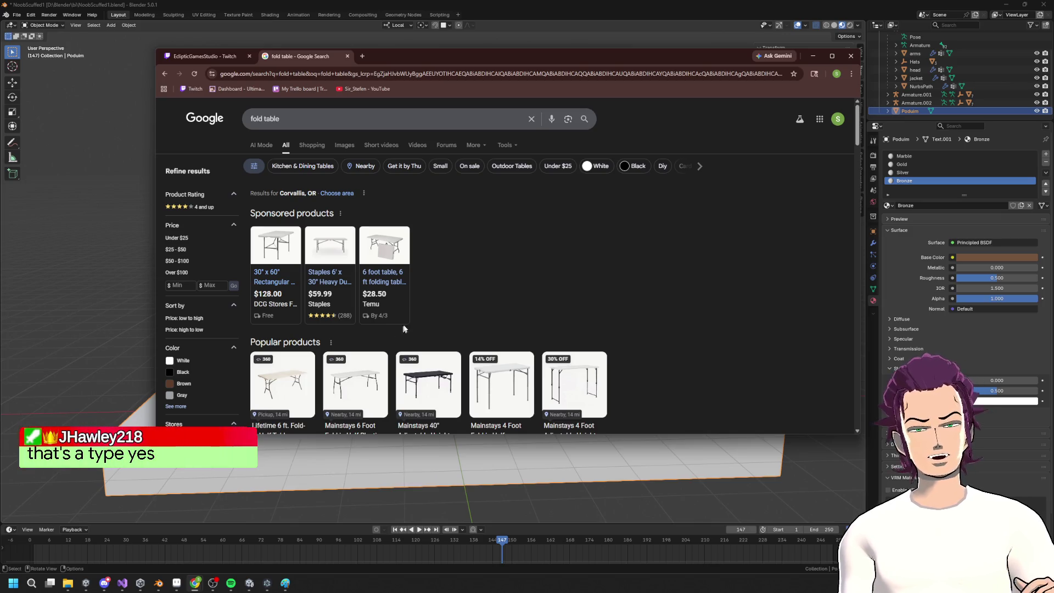
{"action": "left_click", "coordinate": [814, 56]}
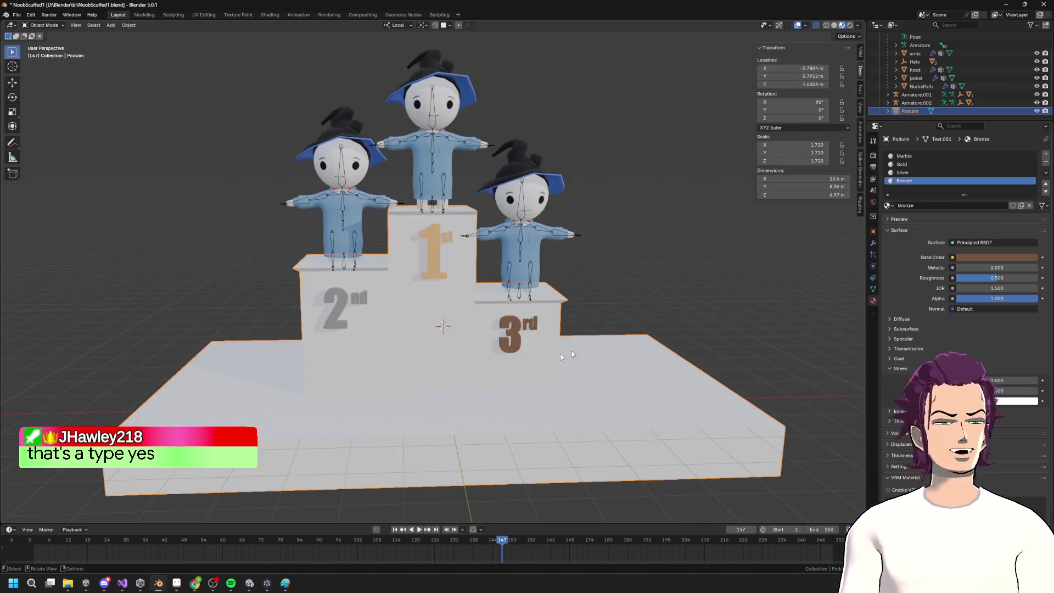
Enter Edit Mode on the podium and select the front face of the 2nd-place step
{"action": "scroll", "coordinate": [427, 346], "scroll_direction": "up", "scroll_amount": 3}
{"action": "scroll", "coordinate": [426, 344], "scroll_direction": "down", "scroll_amount": 5}
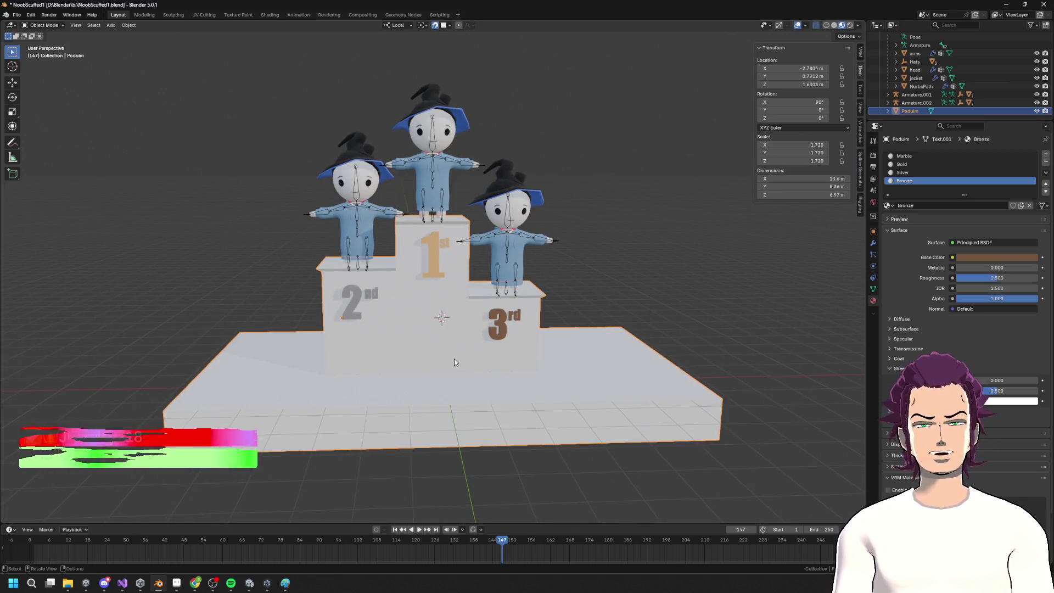
{"action": "mouse_move", "coordinate": [328, 270]}
{"action": "middle_mouse_down"}
{"action": "mouse_move", "coordinate": [351, 274]}
{"action": "mouse_move", "coordinate": [376, 314]}
{"action": "mouse_move", "coordinate": [357, 336]}
{"action": "middle_mouse_up"}
{"action": "key", "text": "Tab"}
{"action": "left_click", "coordinate": [379, 339]}
{"action": "key", "text": "j"}
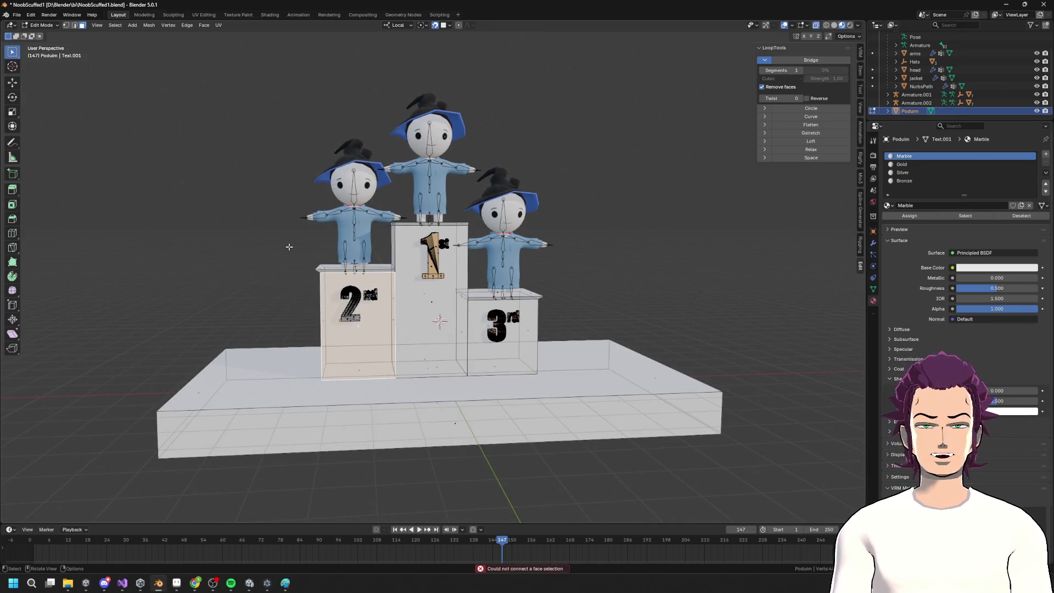
Select the whole 2nd-place step block as linked geometry and delete its faces
{"action": "middle_click_drag", "start_coordinate": [274, 255], "coordinate": [323, 336]}
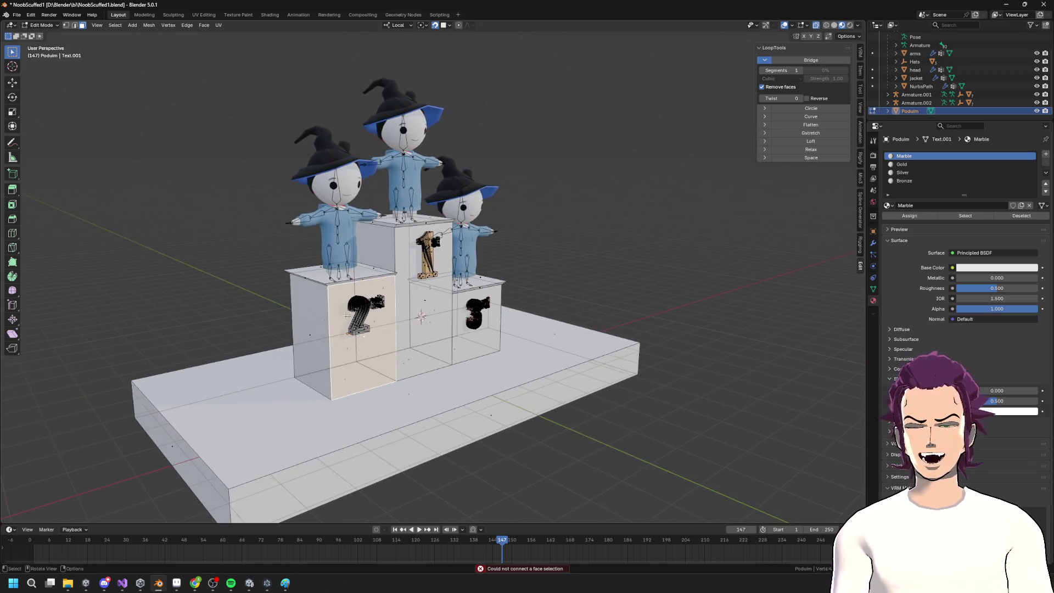
{"action": "left_click", "coordinate": [324, 338]}
{"action": "key", "text": "l"}
{"action": "key", "text": "k"}
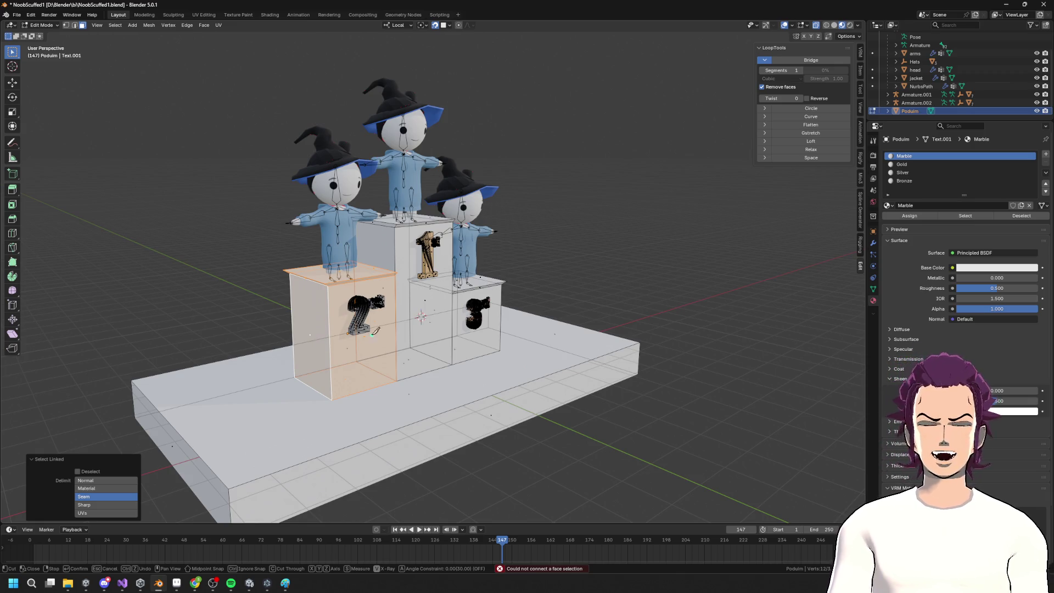
{"action": "key", "text": "Escape"}
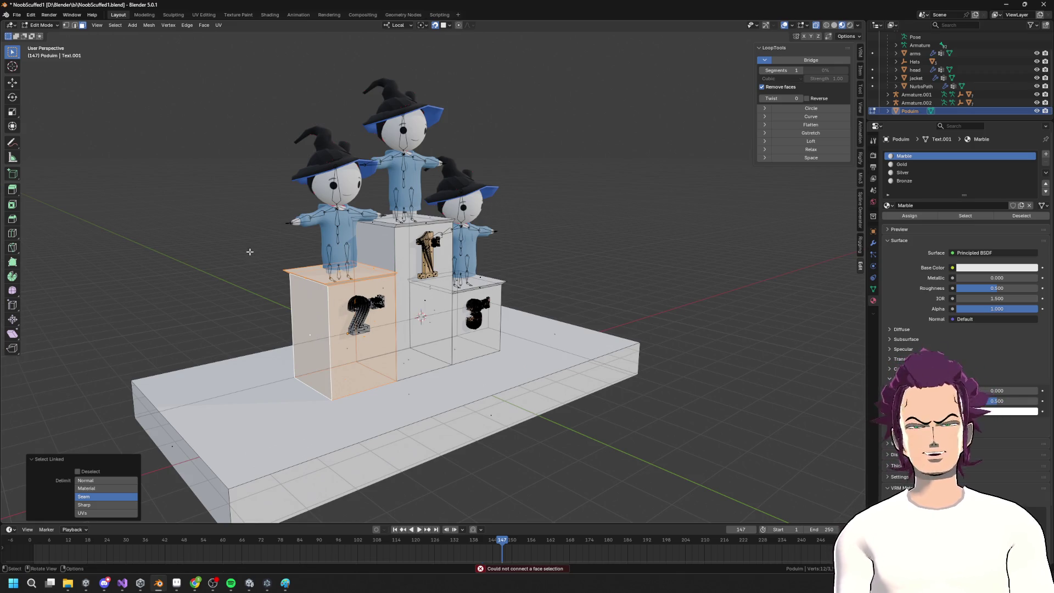
{"action": "middle_click_drag", "start_coordinate": [250, 252], "coordinate": [233, 219]}
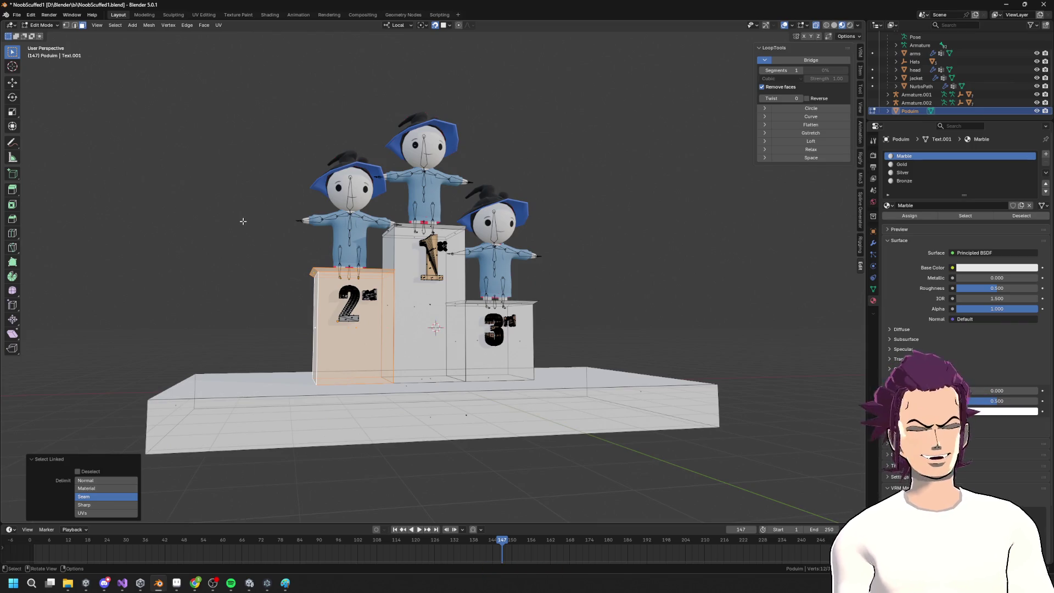
{"action": "key", "text": "x"}
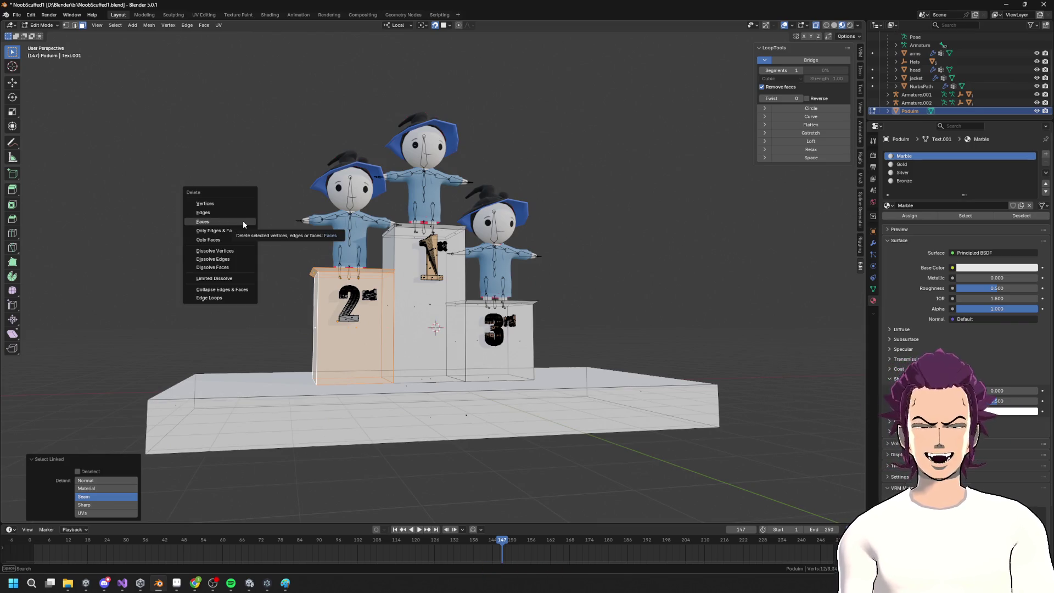
{"action": "left_click", "coordinate": [243, 220]}
Return the podium to Object Mode and view it from the front
{"action": "middle_click_drag", "start_coordinate": [329, 225], "coordinate": [409, 228]}
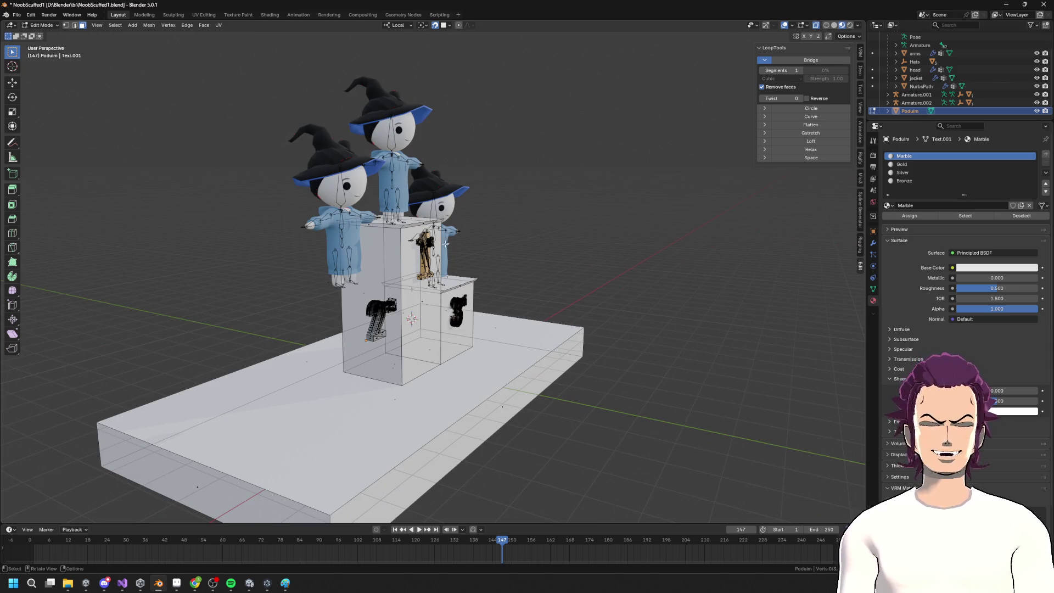
{"action": "key", "text": "shift+a"}
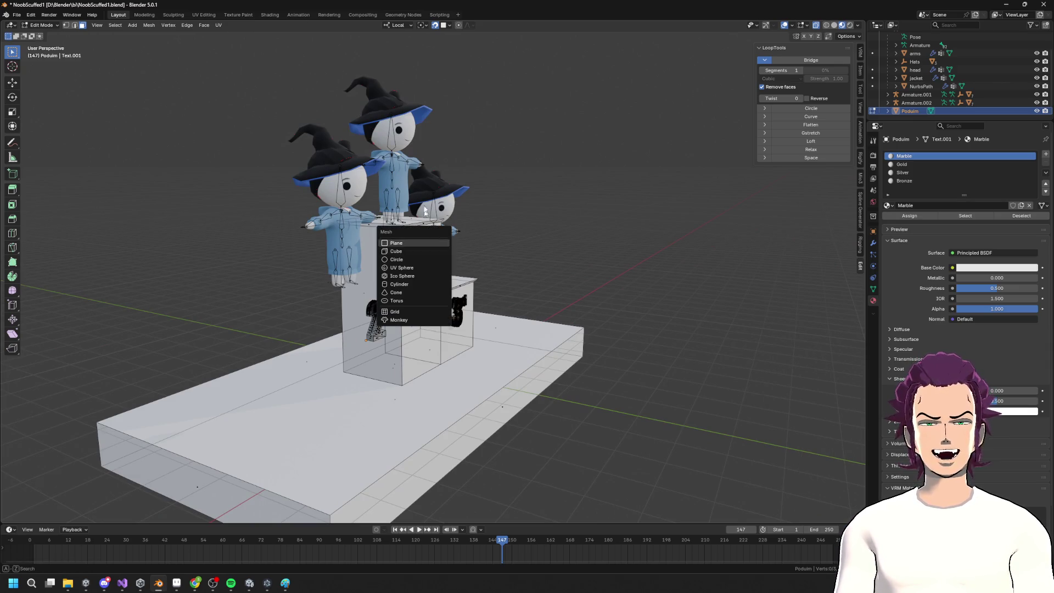
{"action": "key", "text": "Escape"}
{"action": "key", "text": "Tab"}
{"action": "middle_click_drag", "start_coordinate": [537, 171], "coordinate": [457, 248]}
{"action": "key", "text": "shift+a"}
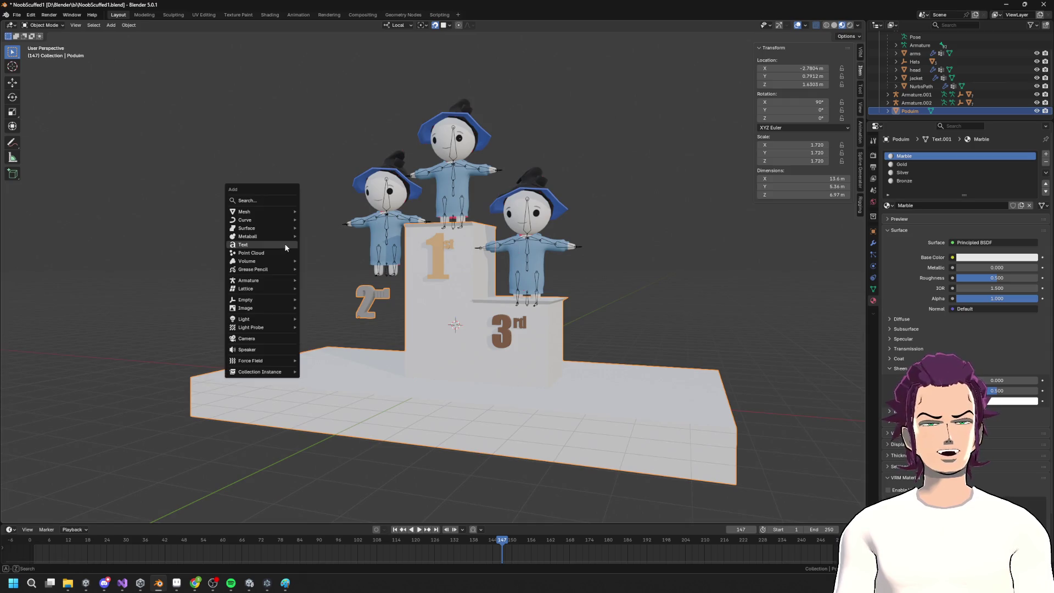
Add a cube and, in Edit Mode, stretch it along the Y axis
{"action": "mouse_move", "coordinate": [275, 211]}
{"action": "left_click", "coordinate": [318, 219]}
{"action": "middle_click_drag", "start_coordinate": [348, 220], "coordinate": [456, 116]}
{"action": "key", "text": "Tab"}
{"action": "key", "text": "s"}
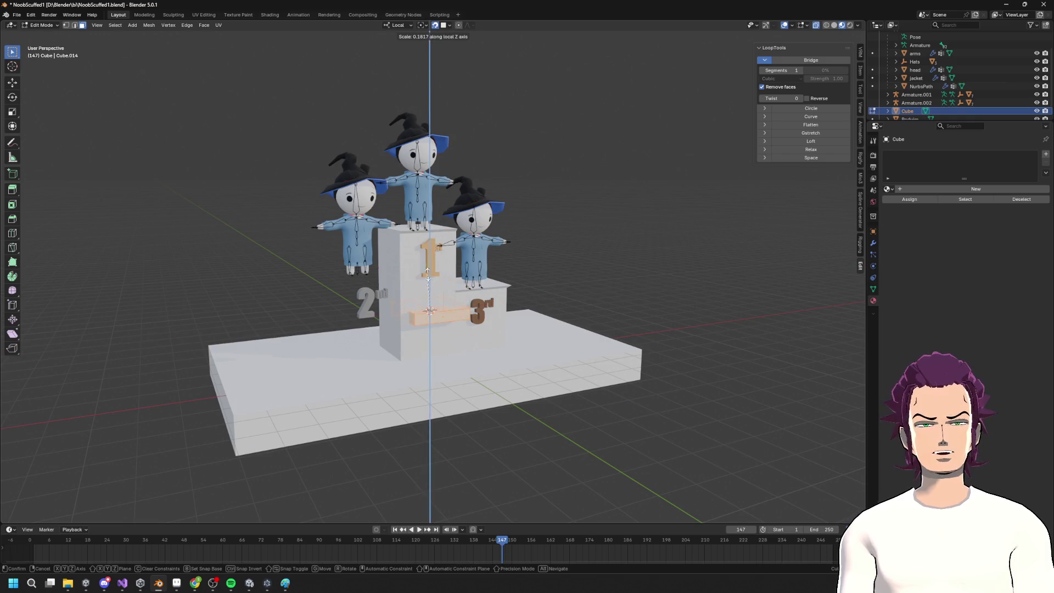
{"action": "key", "text": "y"}
{"action": "left_click", "coordinate": [682, 401]}
Widen the cube along X and flatten it into a thin slab
{"action": "middle_click_drag", "start_coordinate": [683, 400], "coordinate": [661, 334]}
{"action": "key", "text": "s"}
{"action": "key", "text": "x"}
{"action": "left_click", "coordinate": [713, 326]}
{"action": "middle_click_drag", "start_coordinate": [486, 159], "coordinate": [483, 163]}
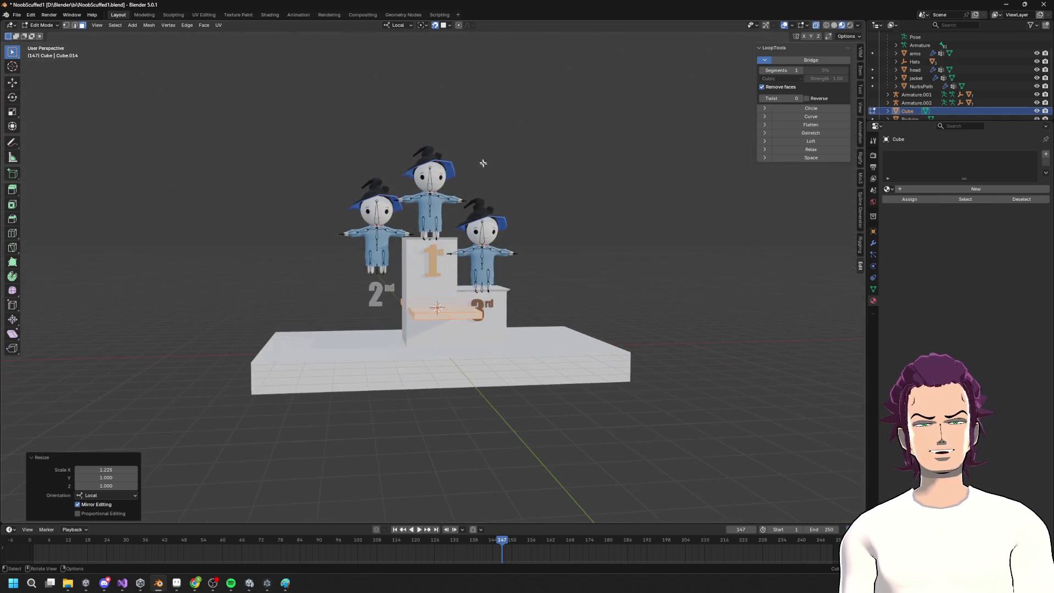
{"action": "key", "text": "ctrl+z"}
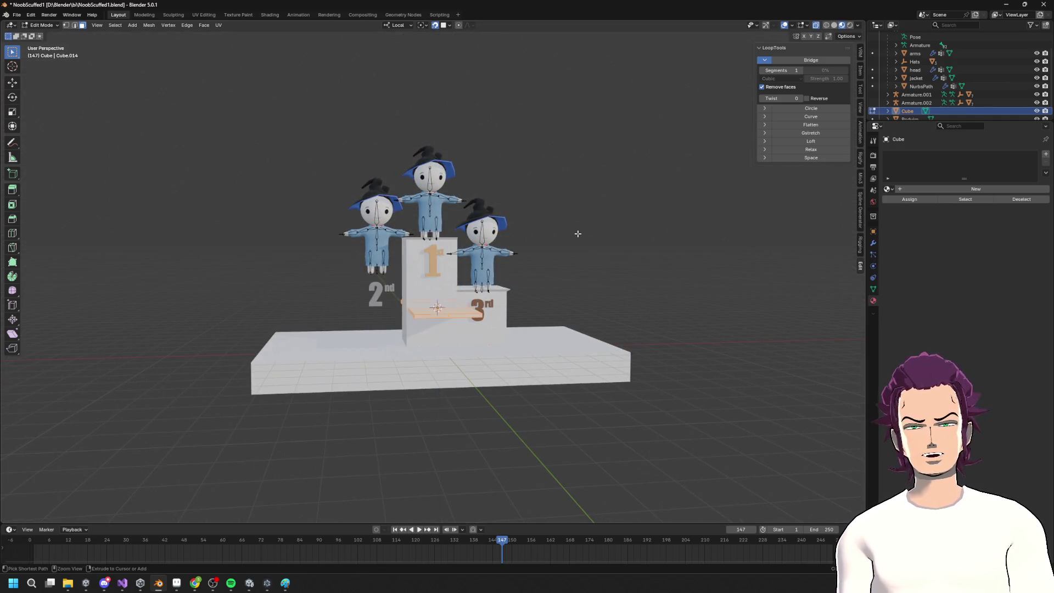
{"action": "key", "text": "Tab"}
Move the slab along the X axis to sit left of the podium
{"action": "key", "text": "g"}
{"action": "key", "text": "x"}
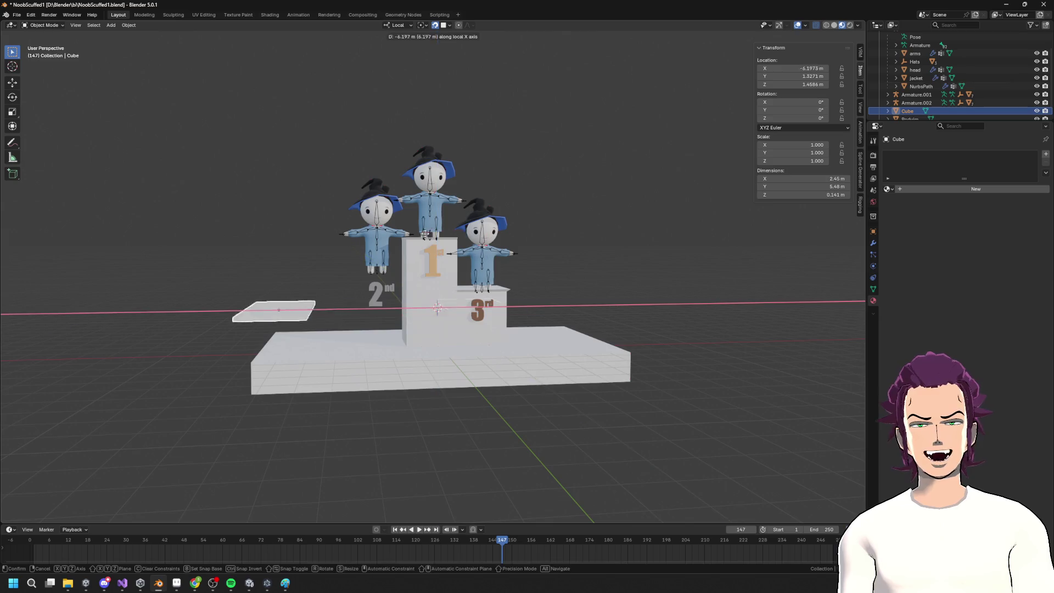
{"action": "right_click", "coordinate": [576, 252]}
{"action": "key", "text": "g"}
{"action": "key", "text": "x"}
{"action": "key", "text": "x"}
{"action": "key", "text": "x"}
{"action": "key", "text": "x"}
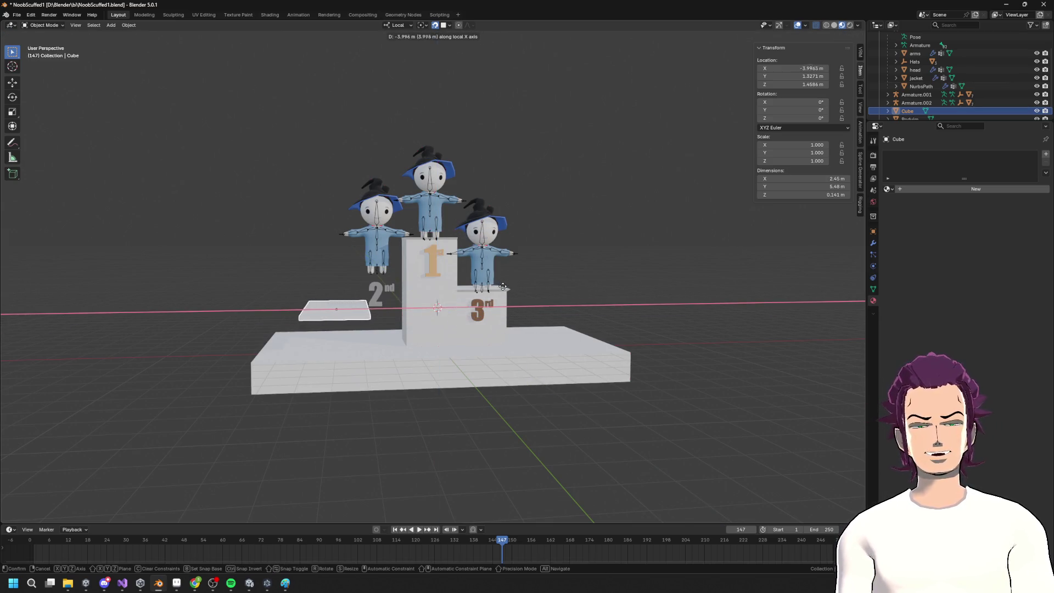
{"action": "left_click", "coordinate": [339, 280]}
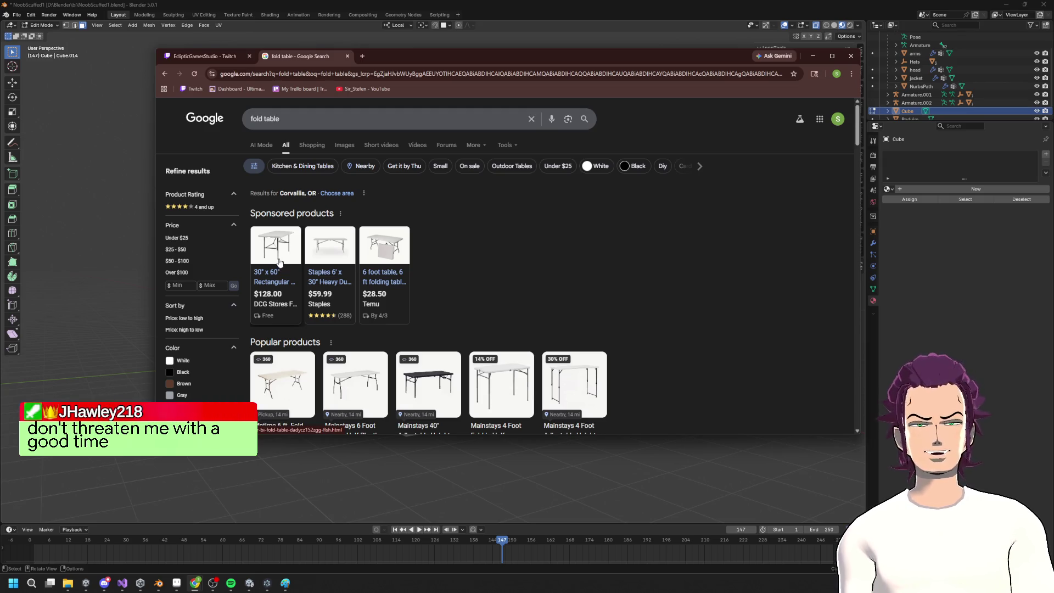
{"action": "scroll", "coordinate": [279, 263], "scroll_direction": "down", "scroll_amount": 1}
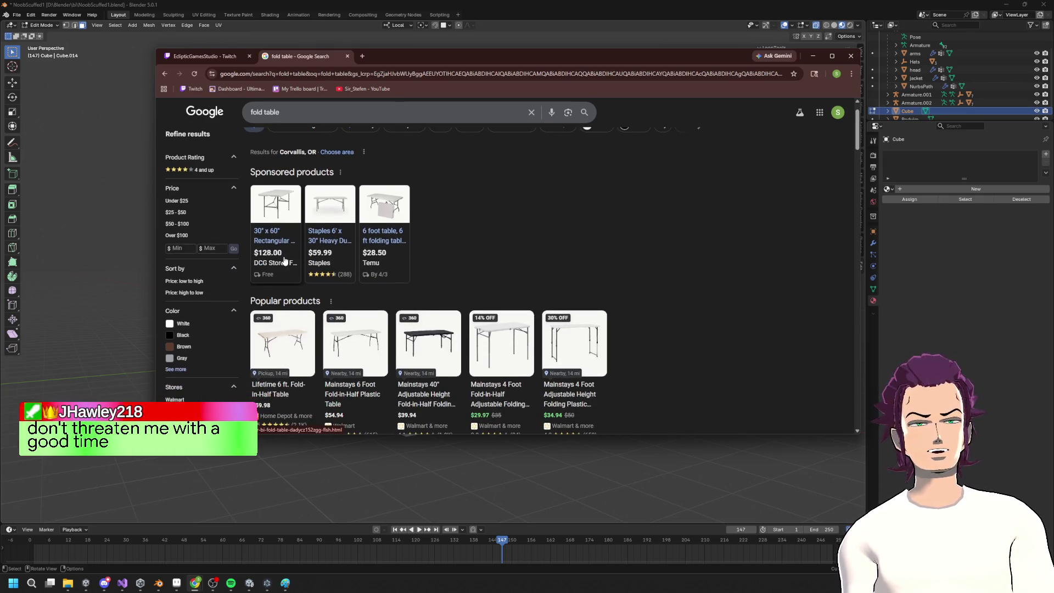
{"action": "key", "text": "alt+Tab"}
{"action": "middle_click_drag", "start_coordinate": [604, 307], "coordinate": [560, 292]}
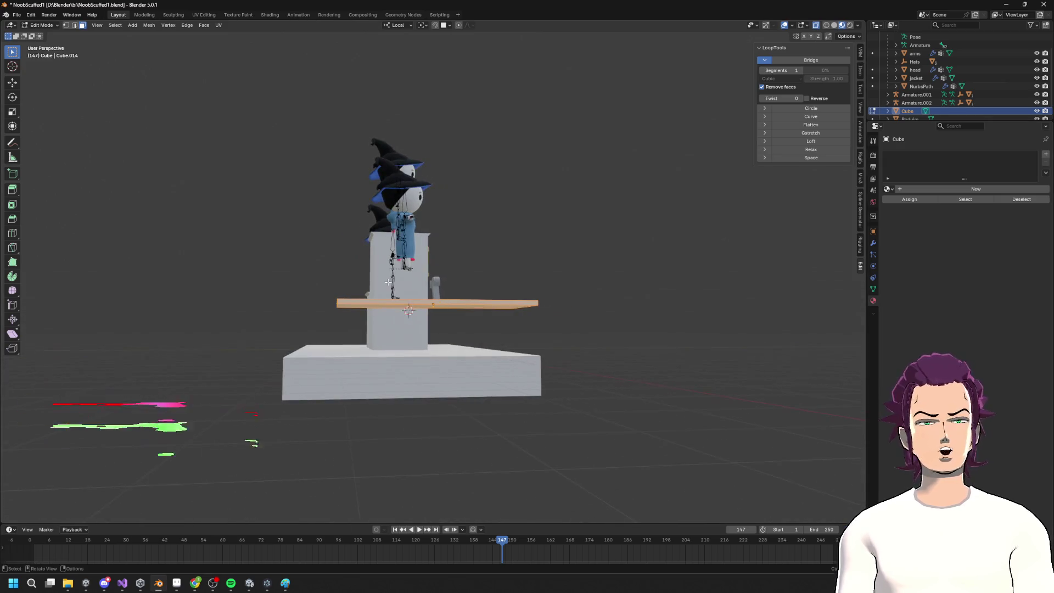
Add a cylinder, shrink it to 0.119 and shift it along the X axis
{"action": "key", "text": "shift+a"}
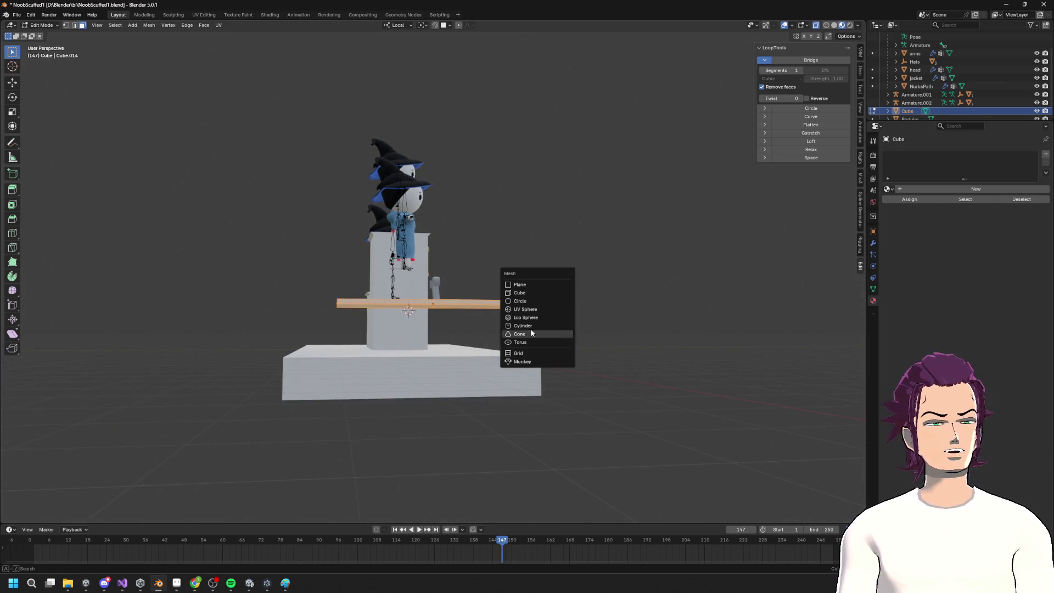
{"action": "left_click", "coordinate": [523, 326]}
{"action": "mouse_move", "coordinate": [502, 278]}
{"action": "middle_mouse_down"}
{"action": "mouse_move", "coordinate": [618, 285]}
{"action": "mouse_move", "coordinate": [576, 302]}
{"action": "mouse_move", "coordinate": [516, 365]}
{"action": "middle_mouse_up"}
{"action": "key", "text": "g"}
{"action": "key", "text": "x"}
{"action": "left_click", "coordinate": [672, 232]}
{"action": "key", "text": "s"}
{"action": "left_click", "coordinate": [604, 302]}
{"action": "key", "text": "g"}
{"action": "key", "text": "x"}
{"action": "left_click", "coordinate": [530, 310]}
Delete the small misplaced cylinder and return to Object Mode
{"action": "mouse_move", "coordinate": [452, 360]}
{"action": "middle_mouse_down"}
{"action": "mouse_move", "coordinate": [522, 307]}
{"action": "mouse_move", "coordinate": [551, 314]}
{"action": "middle_mouse_up"}
{"action": "middle_click_drag", "start_coordinate": [628, 311], "coordinate": [590, 343]}
{"action": "right_click", "coordinate": [590, 343]}
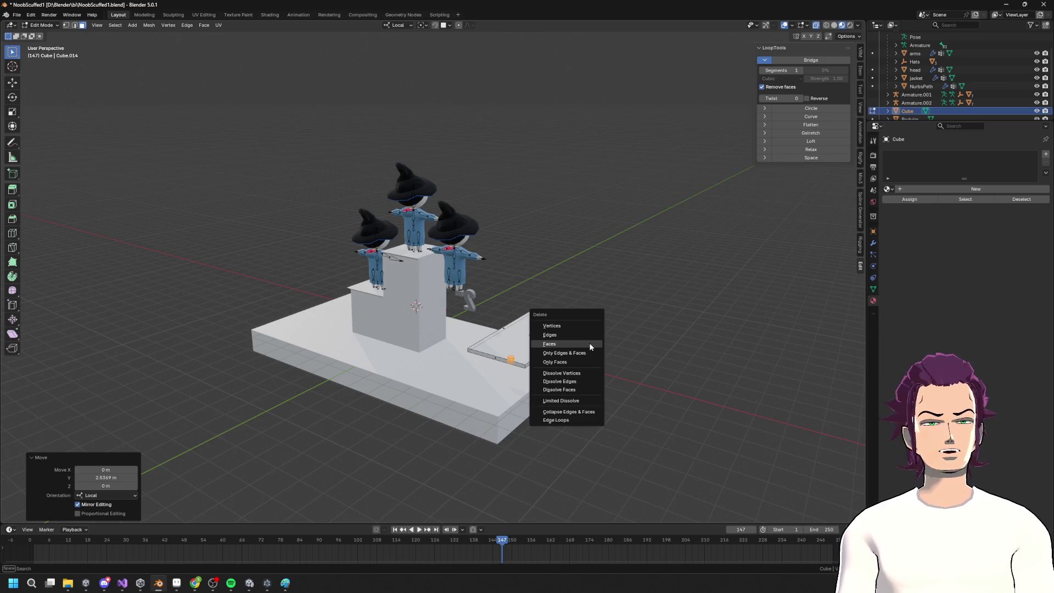
{"action": "left_click", "coordinate": [589, 344]}
{"action": "key", "text": "Tab"}
{"action": "middle_click_drag", "start_coordinate": [597, 371], "coordinate": [572, 358]}
{"action": "middle_click_drag", "start_coordinate": [527, 317], "coordinate": [396, 327]}
Add a fresh cylinder to serve as the table leg
{"action": "key", "text": "shift+a"}
{"action": "mouse_move", "coordinate": [438, 335]}
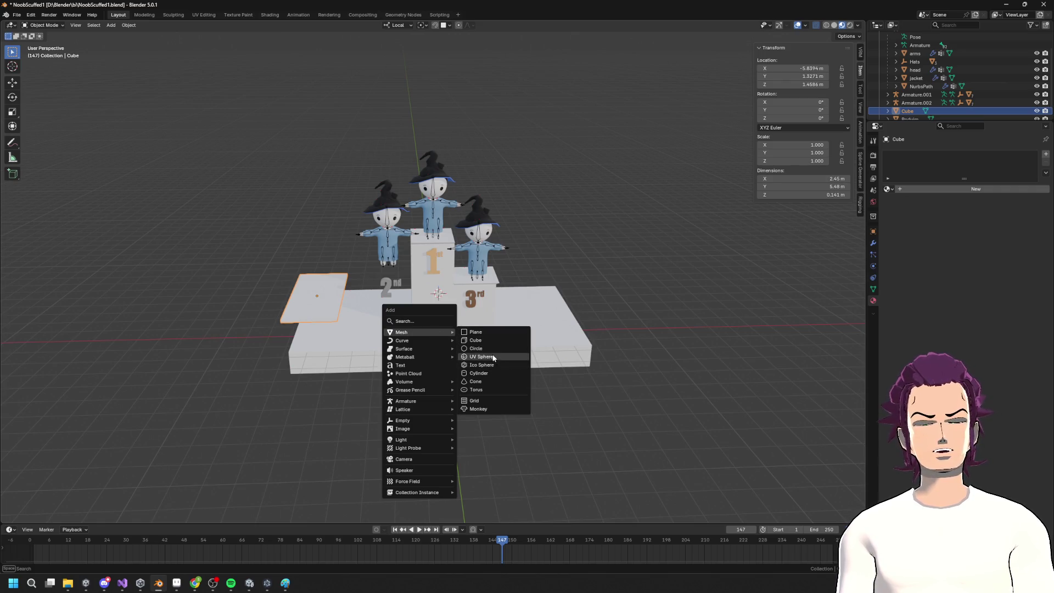
{"action": "left_click", "coordinate": [483, 373]}
{"action": "middle_click_drag", "start_coordinate": [484, 373], "coordinate": [599, 193]}
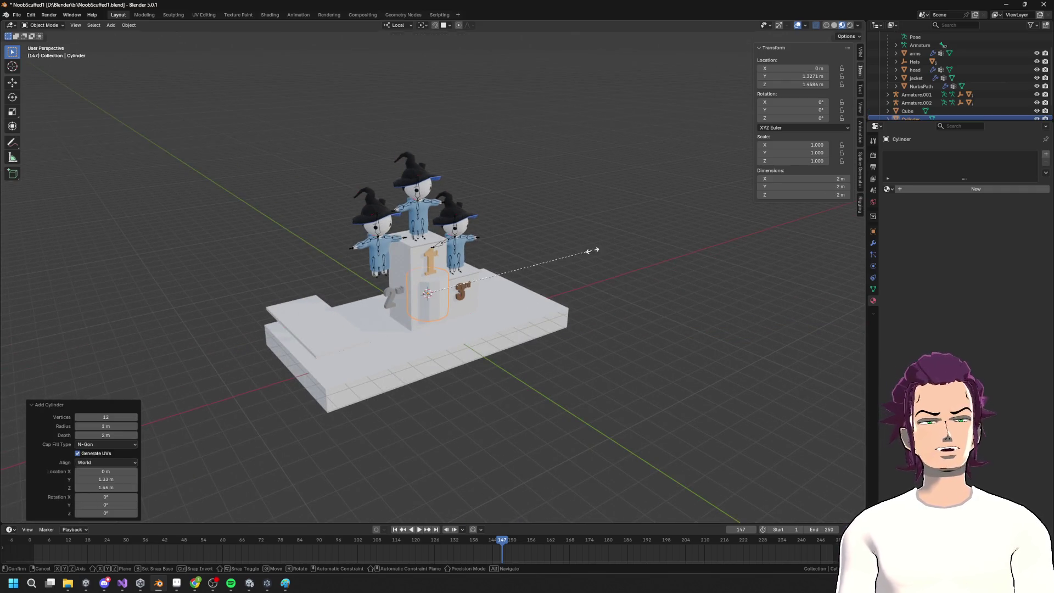
{"action": "left_click", "coordinate": [489, 289]}
{"action": "key", "text": "Tab"}
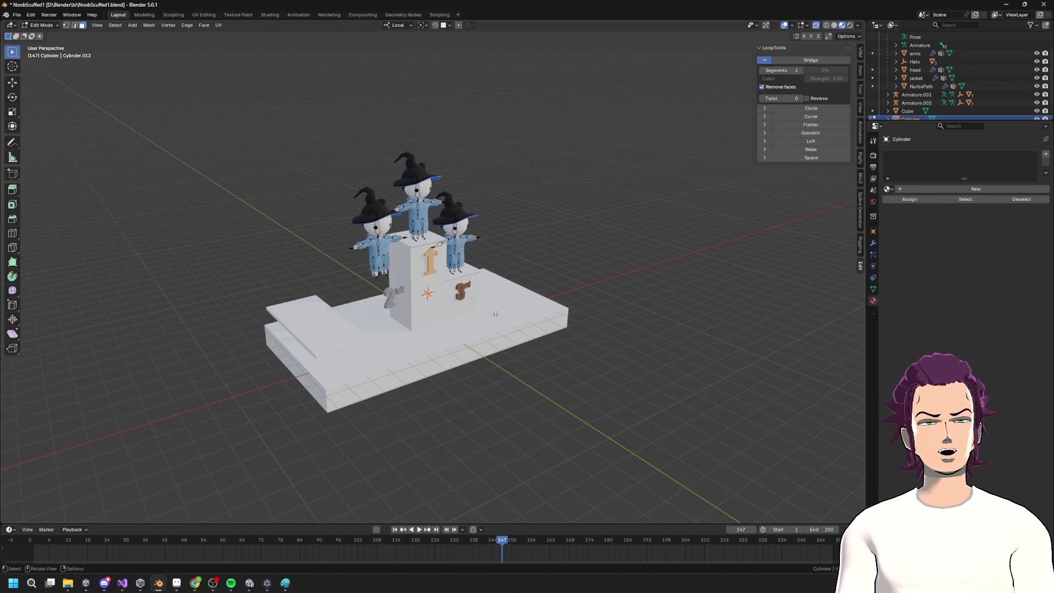
{"action": "key", "text": "Tab"}
Select the podium and hide it with H
{"action": "left_click", "coordinate": [506, 315]}
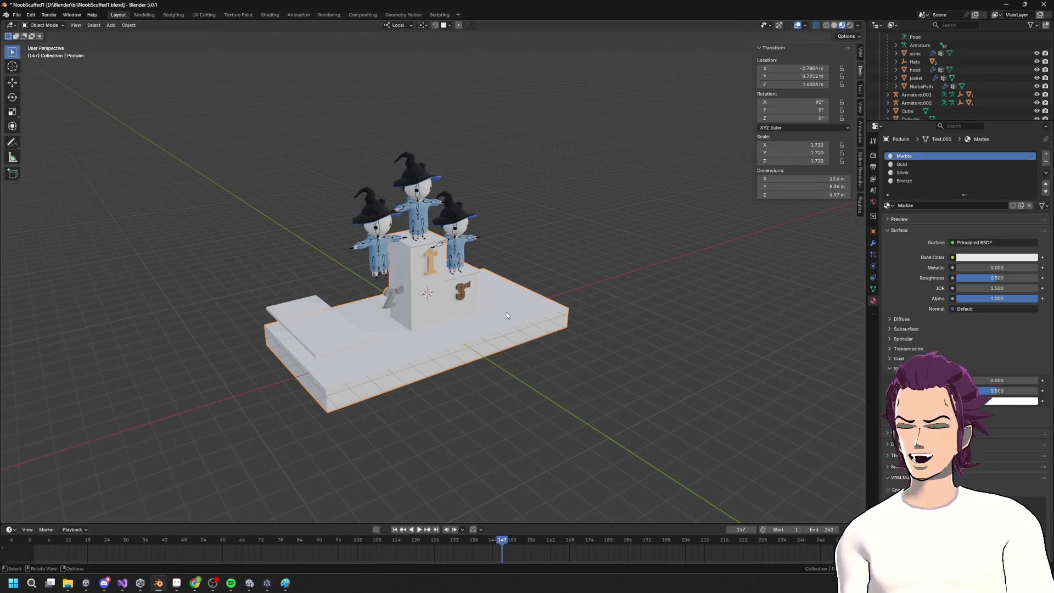
{"action": "key", "text": "shift+h"}
{"action": "key", "text": "ctrl+z"}
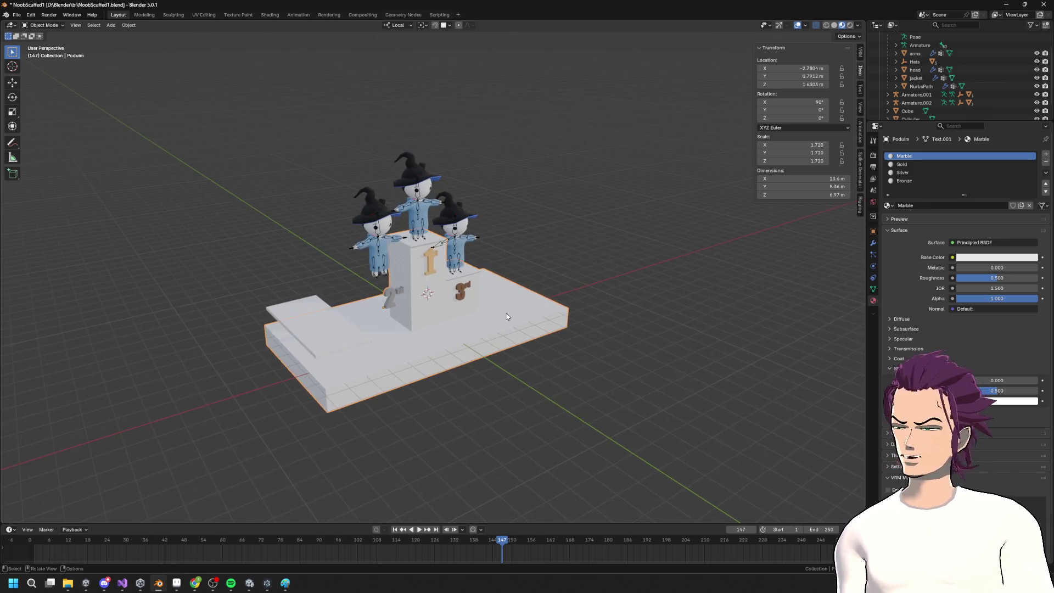
{"action": "key", "text": "h"}
{"action": "mouse_move", "coordinate": [507, 326]}
{"action": "middle_mouse_down"}
{"action": "mouse_move", "coordinate": [480, 335]}
{"action": "mouse_move", "coordinate": [504, 314]}
{"action": "middle_mouse_up"}
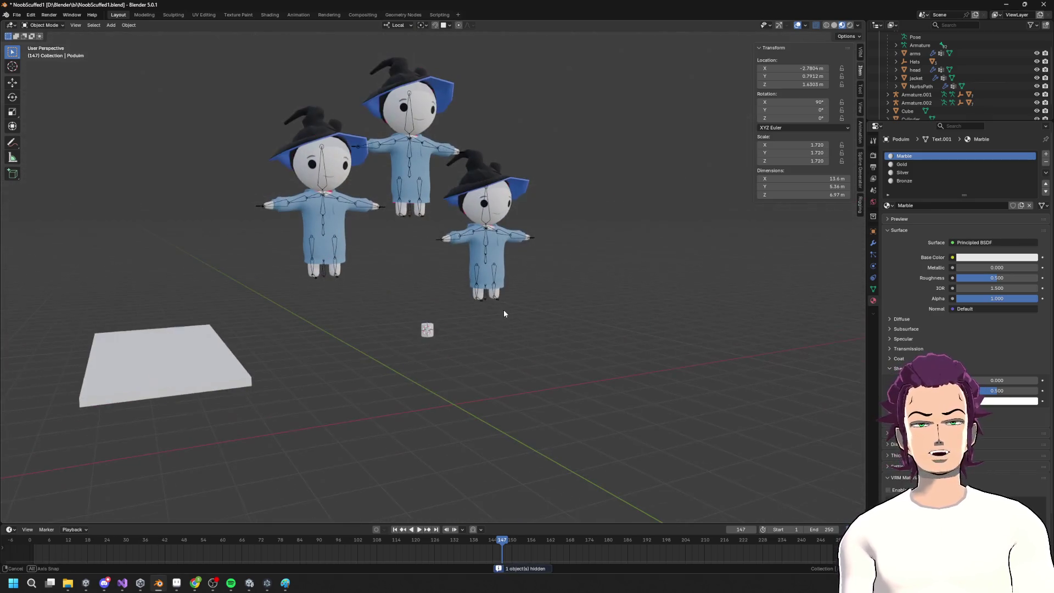
Add a Mirror modifier to the small cylinder, mirroring it across both X and Y
{"action": "left_click", "coordinate": [428, 330]}
{"action": "key", "text": "Tab"}
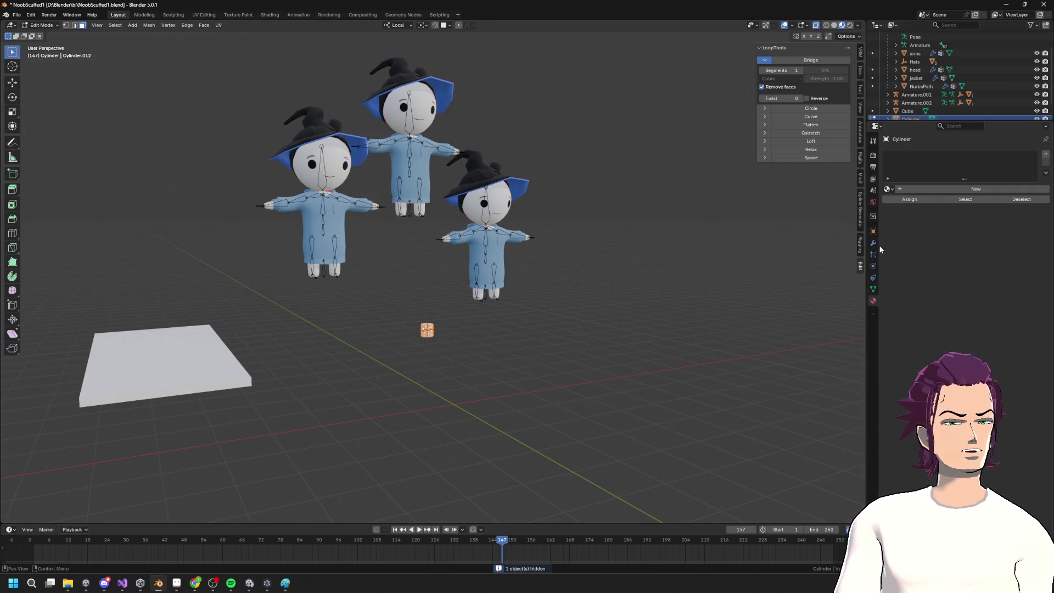
{"action": "left_click", "coordinate": [874, 243]}
{"action": "left_click", "coordinate": [945, 158]}
{"action": "mouse_move", "coordinate": [949, 157]}
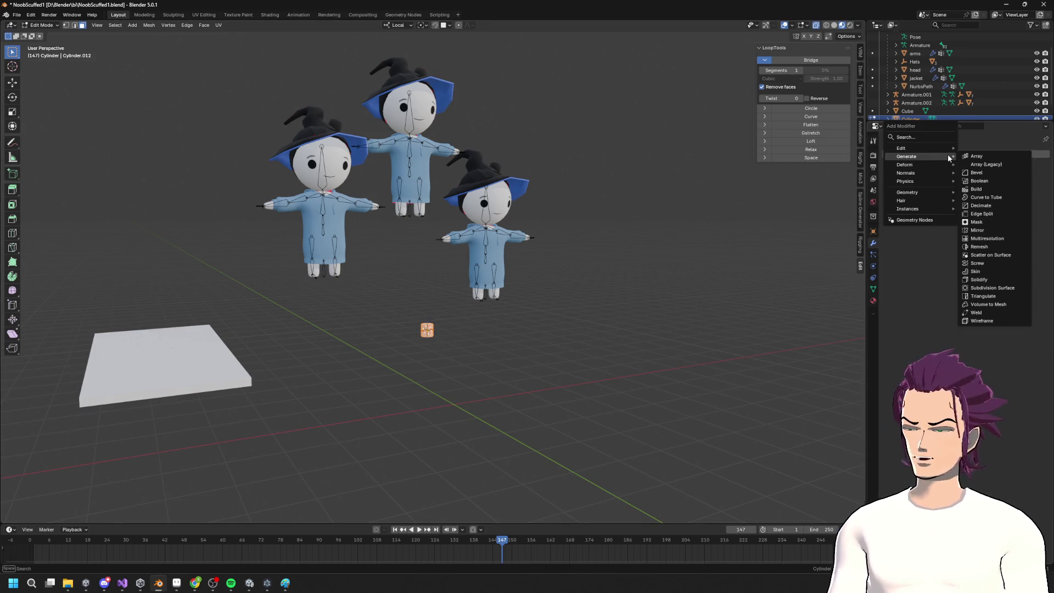
{"action": "type", "text": "mi"}
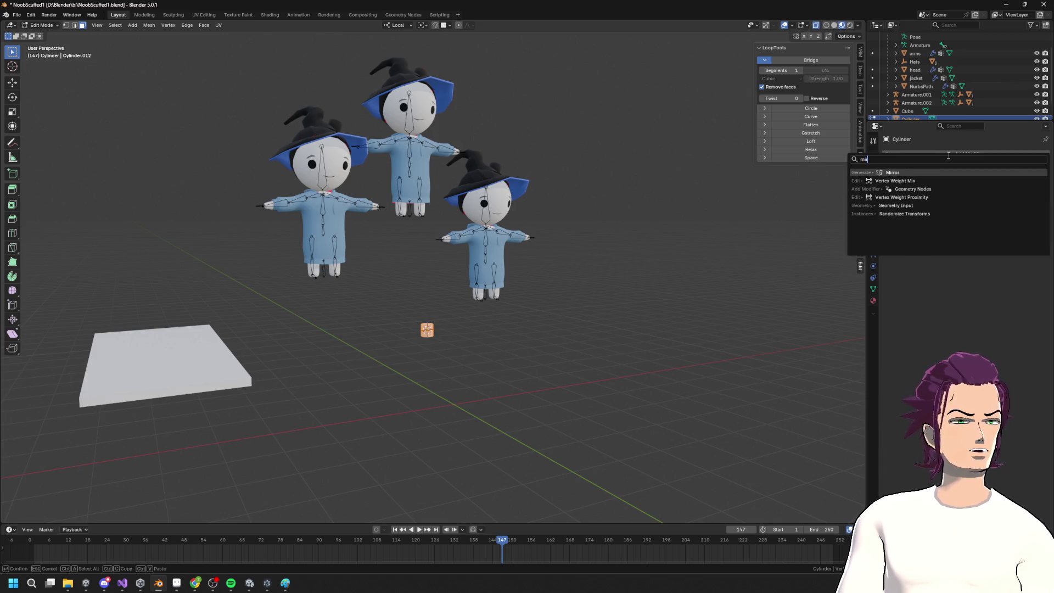
{"action": "key", "text": "Return"}
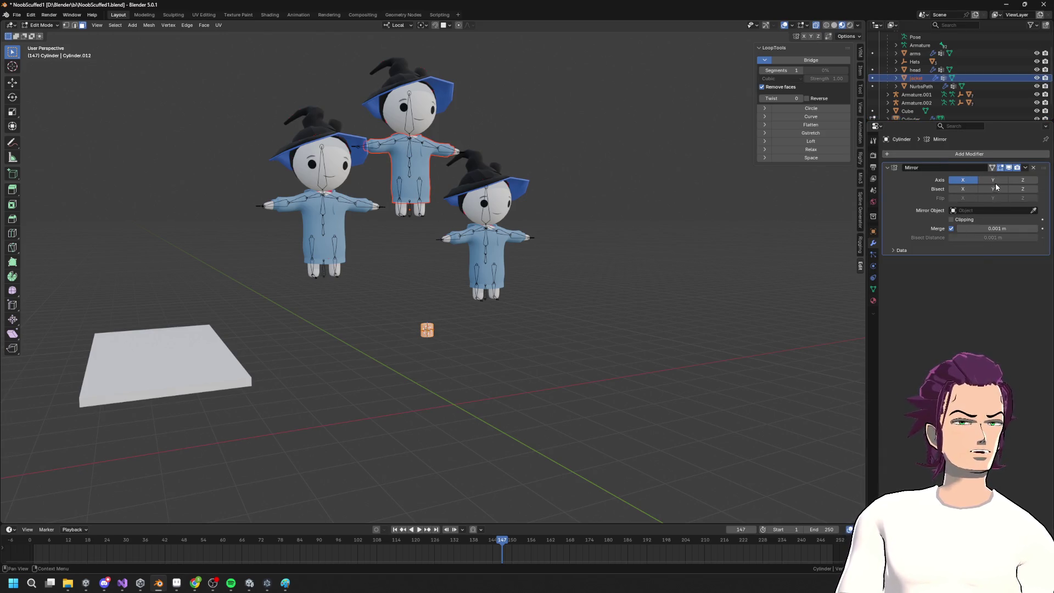
{"action": "left_click", "coordinate": [993, 180]}
Reposition the mirrored cylinders along Y and X and stretch them along Z into legs
{"action": "key", "text": "g"}
{"action": "key", "text": "y"}
{"action": "key", "text": "y"}
{"action": "left_click", "coordinate": [617, 400]}
{"action": "key", "text": "g"}
{"action": "key", "text": "x"}
{"action": "key", "text": "x"}
{"action": "key", "text": "s"}
{"action": "left_click", "coordinate": [598, 414]}
{"action": "middle_click_drag", "start_coordinate": [598, 414], "coordinate": [525, 412]}
{"action": "middle_click_drag", "start_coordinate": [477, 336], "coordinate": [557, 182]}
{"action": "key", "text": "s"}
{"action": "key", "text": "y"}
{"action": "key", "text": "y"}
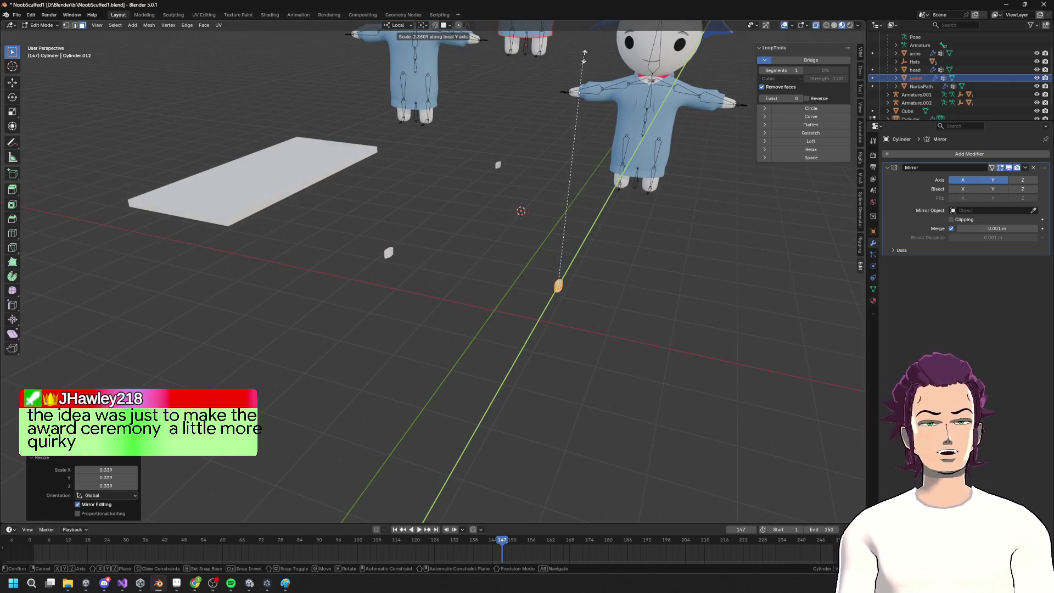
{"action": "key", "text": "z"}
{"action": "key", "text": "z"}
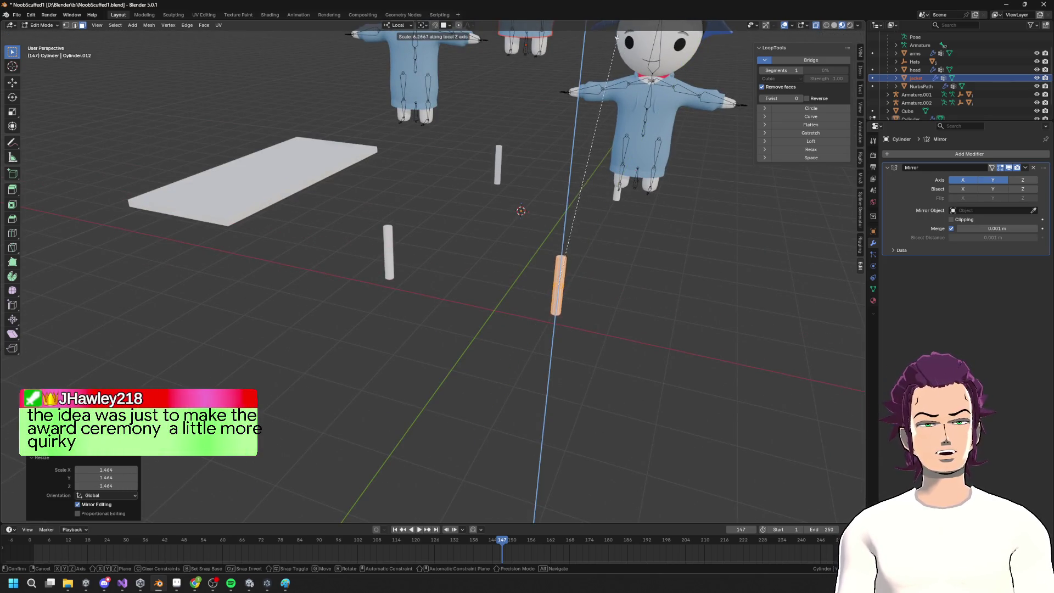
{"action": "left_click", "coordinate": [577, 406]}
Lower the orange pole along Z and lengthen it to 1.215
{"action": "mouse_move", "coordinate": [578, 405]}
{"action": "middle_mouse_down"}
{"action": "mouse_move", "coordinate": [568, 410]}
{"action": "mouse_move", "coordinate": [553, 327]}
{"action": "mouse_move", "coordinate": [600, 342]}
{"action": "middle_mouse_up"}
{"action": "key", "text": "g"}
{"action": "key", "text": "z"}
{"action": "left_click", "coordinate": [534, 358]}
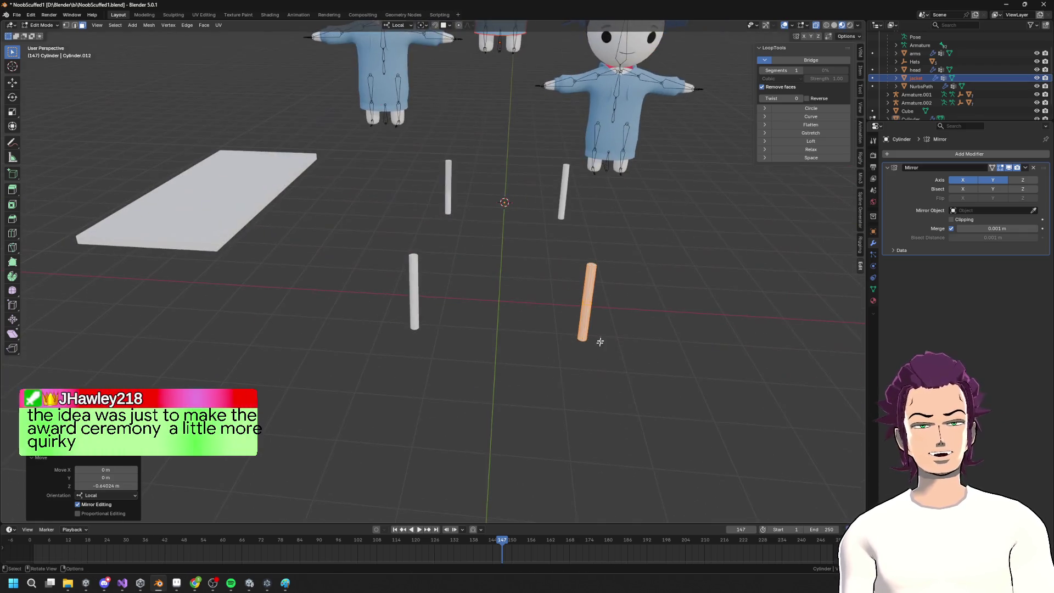
{"action": "key", "text": "s"}
{"action": "key", "text": "z"}
{"action": "left_click", "coordinate": [607, 266]}
{"action": "mouse_move", "coordinate": [607, 266]}
{"action": "middle_mouse_down"}
{"action": "mouse_move", "coordinate": [618, 253]}
{"action": "mouse_move", "coordinate": [504, 292]}
{"action": "mouse_move", "coordinate": [515, 315]}
{"action": "mouse_move", "coordinate": [494, 315]}
{"action": "mouse_move", "coordinate": [503, 314]}
{"action": "middle_mouse_up"}
Glance at the fold table reference search, then return to the Blender model
{"action": "key", "text": "alt+Tab"}
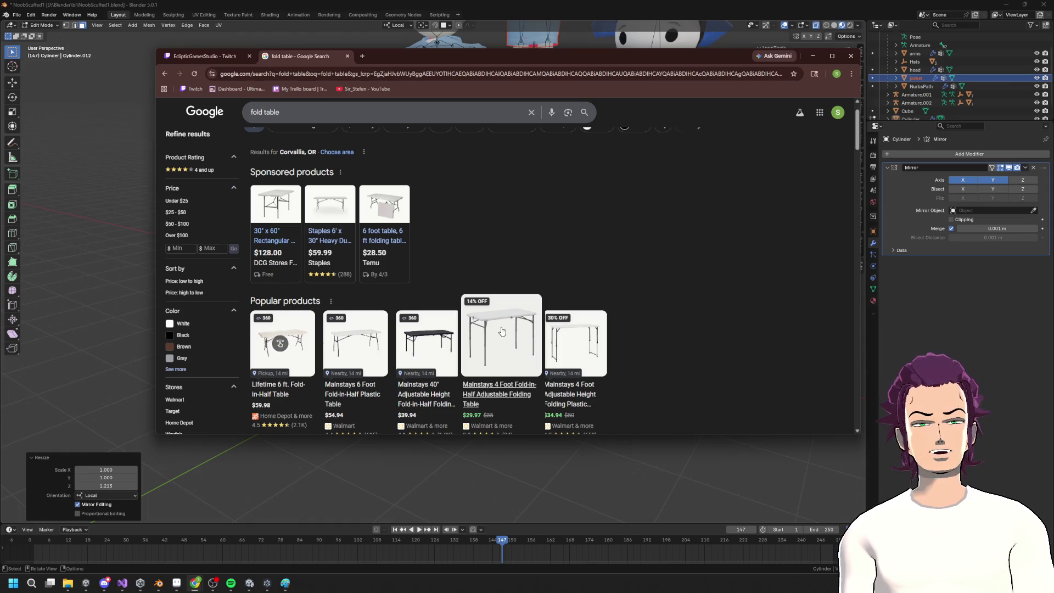
{"action": "key", "text": "alt+Tab"}
{"action": "scroll", "coordinate": [514, 311], "scroll_direction": "up", "scroll_amount": 4}
Undo the pole shortening, extend its top upward along Z, and narrow the top ring to 0.610
{"action": "mouse_move", "coordinate": [514, 311]}
{"action": "middle_mouse_down"}
{"action": "mouse_move", "coordinate": [553, 308]}
{"action": "mouse_move", "coordinate": [376, 328]}
{"action": "mouse_move", "coordinate": [488, 309]}
{"action": "middle_mouse_up"}
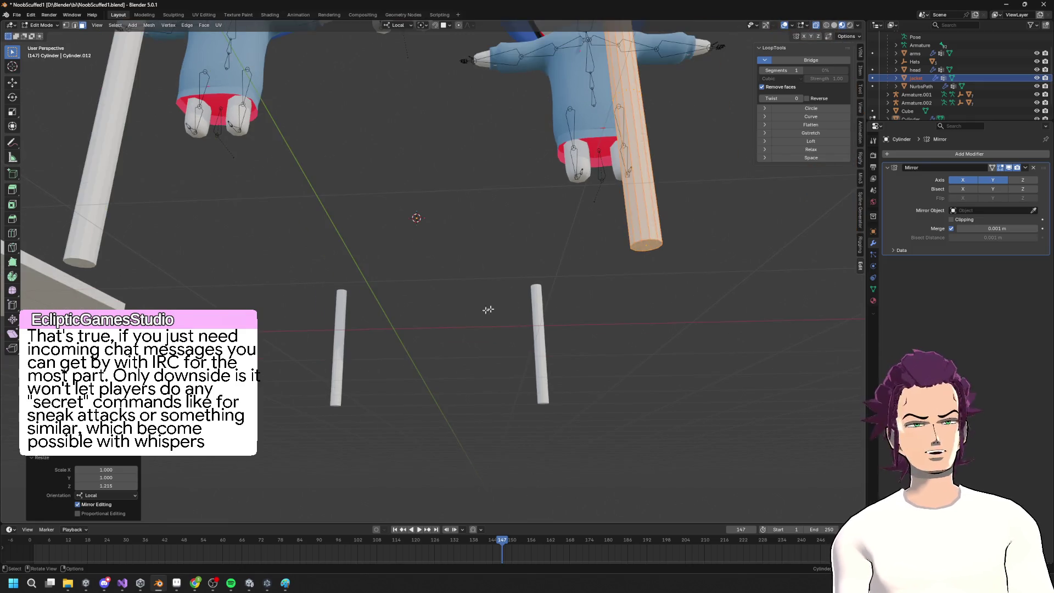
{"action": "key", "text": "ctrl+z"}
{"action": "mouse_move", "coordinate": [648, 249]}
{"action": "middle_mouse_down"}
{"action": "mouse_move", "coordinate": [615, 258]}
{"action": "mouse_move", "coordinate": [604, 291]}
{"action": "mouse_move", "coordinate": [567, 246]}
{"action": "mouse_move", "coordinate": [488, 344]}
{"action": "mouse_move", "coordinate": [575, 328]}
{"action": "middle_mouse_up"}
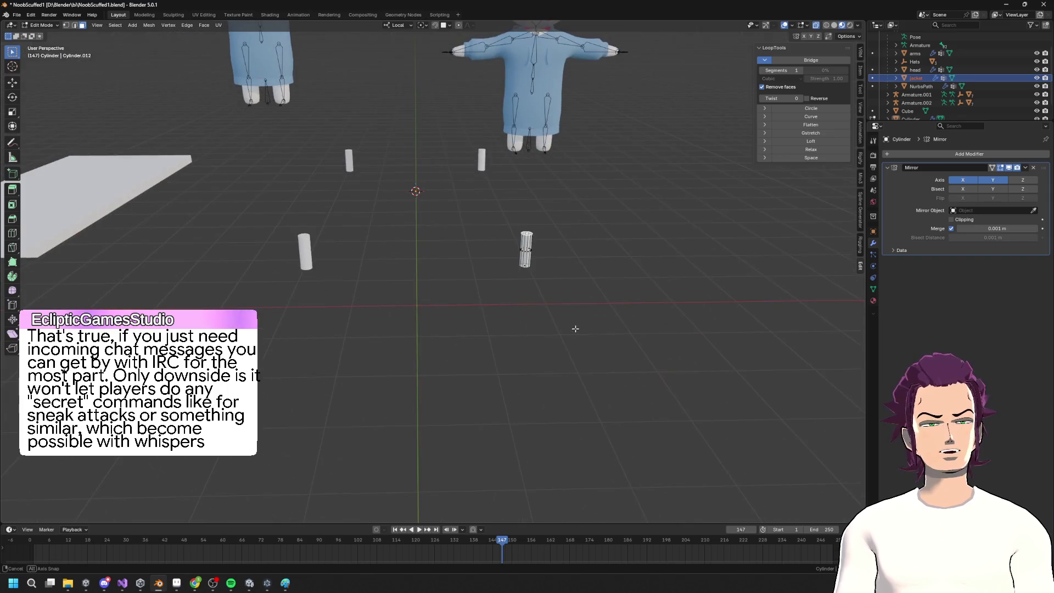
{"action": "key", "text": "g"}
{"action": "key", "text": "z"}
{"action": "left_click", "coordinate": [586, 213]}
{"action": "mouse_move", "coordinate": [586, 214]}
{"action": "middle_mouse_down"}
{"action": "mouse_move", "coordinate": [572, 322]}
{"action": "mouse_move", "coordinate": [624, 53]}
{"action": "middle_mouse_up"}
{"action": "key", "text": "s"}
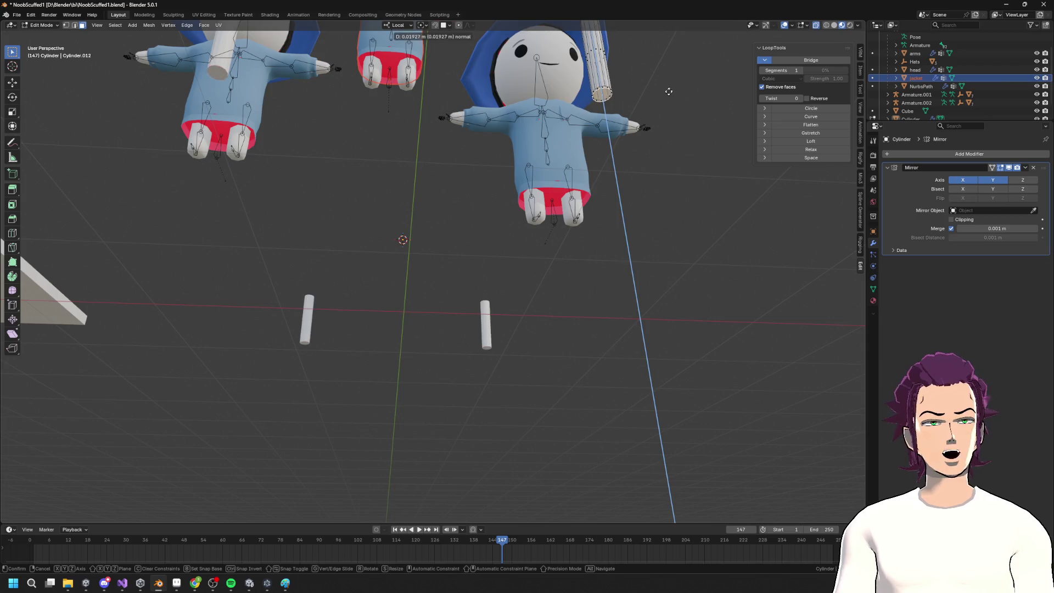
{"action": "left_click", "coordinate": [672, 88]}
Extrude a thinner shaft 1.38 m downward along the pole's axis
{"action": "key", "text": "g"}
{"action": "key", "text": "z"}
{"action": "left_click", "coordinate": [659, 91]}
{"action": "key", "text": "g"}
{"action": "key", "text": "z"}
{"action": "left_click", "coordinate": [636, 273]}
{"action": "mouse_move", "coordinate": [636, 273]}
{"action": "middle_mouse_down"}
{"action": "mouse_move", "coordinate": [596, 316]}
{"action": "mouse_move", "coordinate": [579, 312]}
{"action": "middle_mouse_up"}
{"action": "key", "text": "alt+Tab"}
Extrude and widen the leg's bottom ring into a short foot cap
{"action": "key", "text": "alt+Tab"}
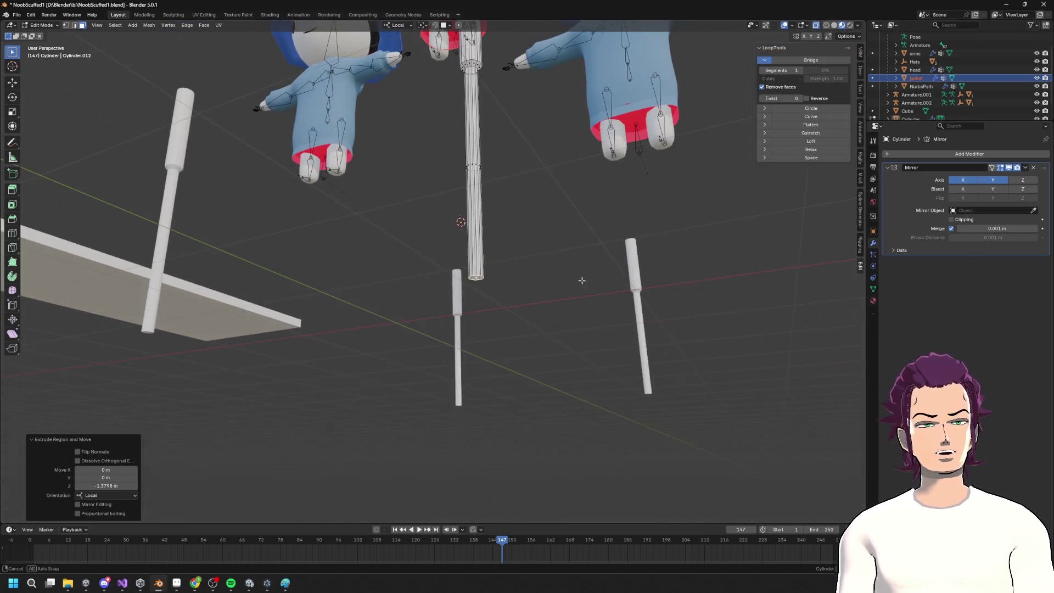
{"action": "key", "text": "e"}
{"action": "left_click", "coordinate": [510, 272]}
{"action": "key", "text": "s"}
{"action": "left_click", "coordinate": [549, 245]}
{"action": "key", "text": "g"}
{"action": "key", "text": "z"}
{"action": "left_click", "coordinate": [542, 264]}
{"action": "mouse_move", "coordinate": [542, 264]}
{"action": "middle_mouse_down"}
{"action": "mouse_move", "coordinate": [529, 294]}
{"action": "mouse_move", "coordinate": [551, 306]}
{"action": "middle_mouse_up"}
{"action": "key", "text": "alt+Tab"}
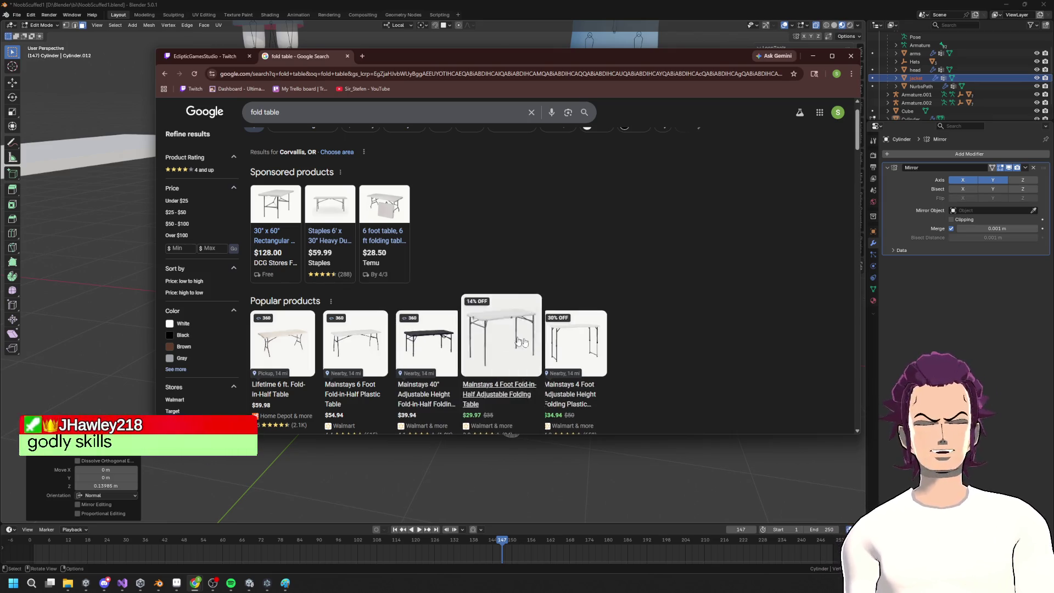
{"action": "left_click", "coordinate": [892, 341]}
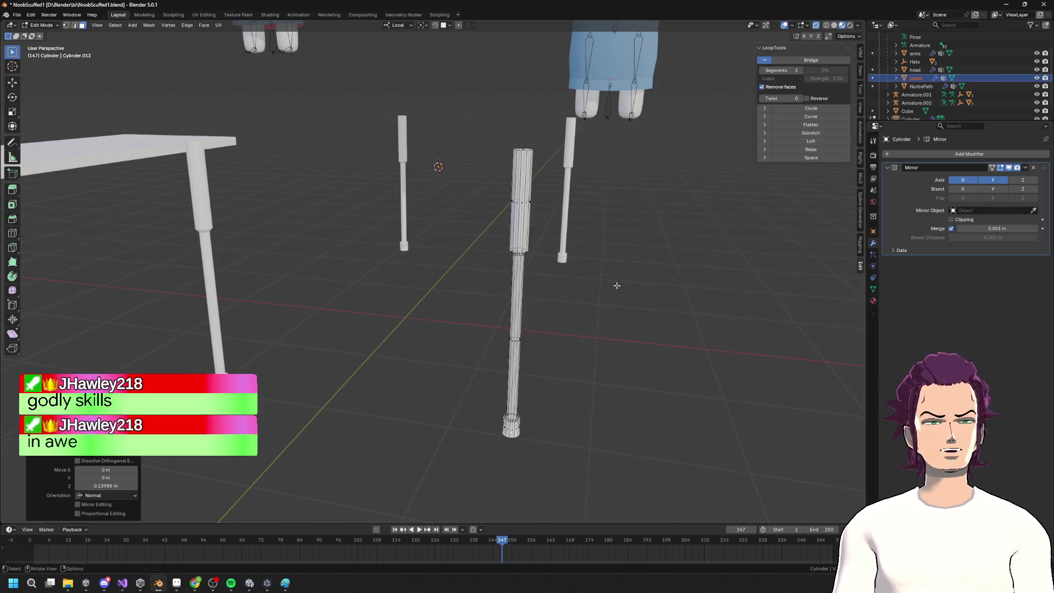
Raise the upper sleeve ring 0.19 m along the leg's Z axis and compare with the reference
{"action": "mouse_move", "coordinate": [541, 254]}
{"action": "middle_mouse_down"}
{"action": "mouse_move", "coordinate": [582, 245]}
{"action": "mouse_move", "coordinate": [507, 257]}
{"action": "mouse_move", "coordinate": [602, 202]}
{"action": "middle_mouse_up"}
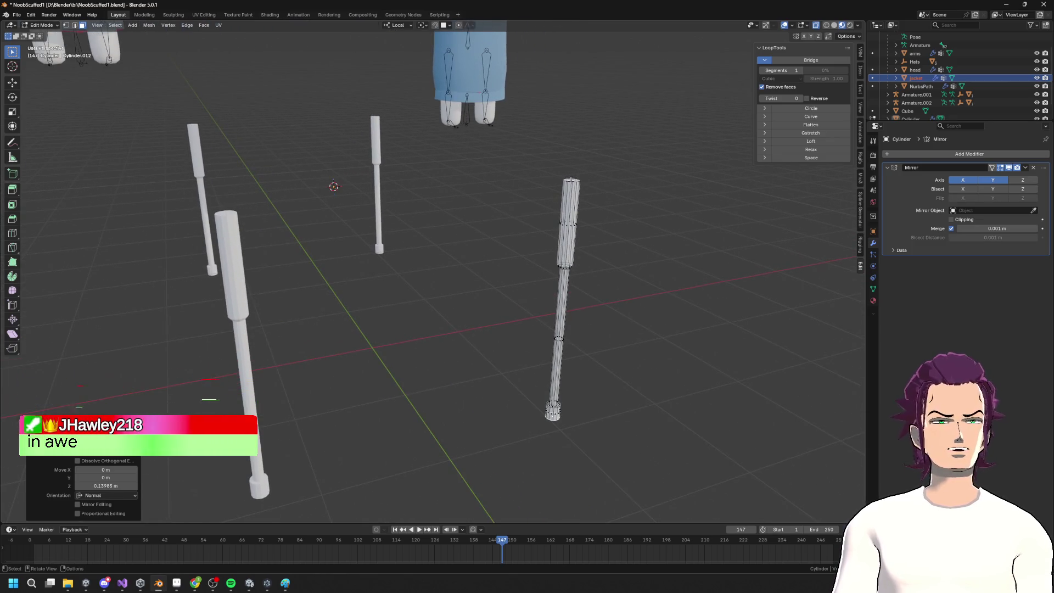
{"action": "key", "text": "g"}
{"action": "key", "text": "z"}
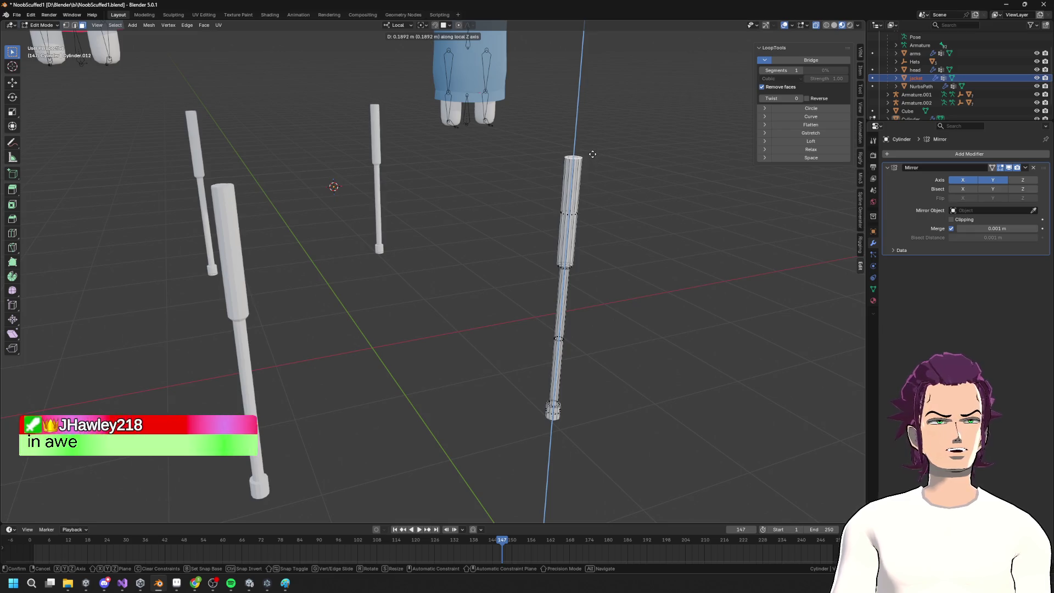
{"action": "left_click", "coordinate": [626, 170]}
{"action": "mouse_move", "coordinate": [626, 169]}
{"action": "middle_mouse_down"}
{"action": "mouse_move", "coordinate": [517, 130]}
{"action": "mouse_move", "coordinate": [507, 161]}
{"action": "mouse_move", "coordinate": [559, 241]}
{"action": "middle_mouse_up"}
{"action": "key", "text": "alt+Tab"}
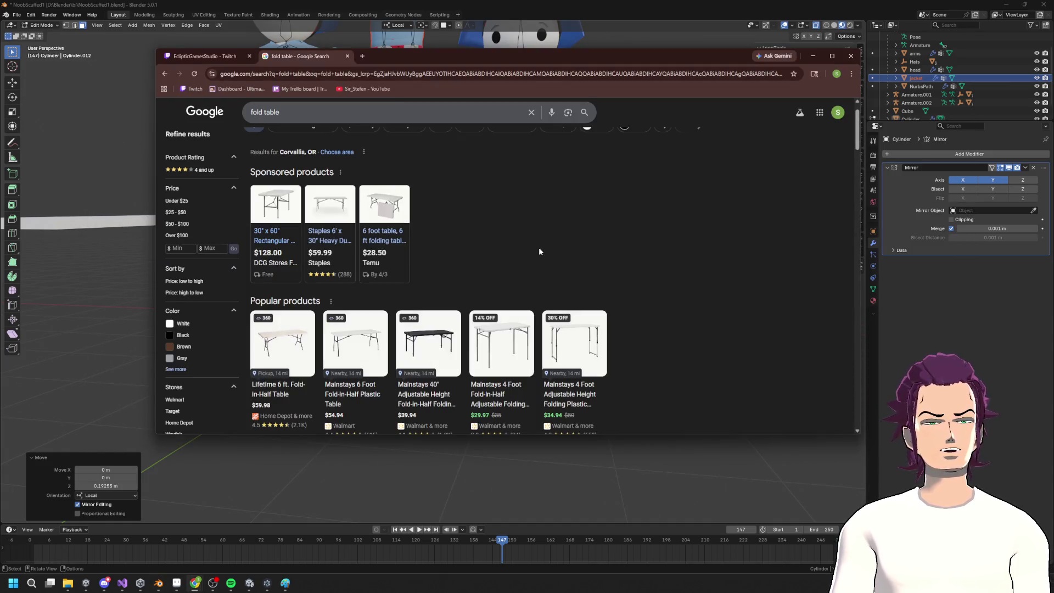
{"action": "key", "text": "alt+Tab"}
{"action": "middle_click_drag", "start_coordinate": [536, 245], "coordinate": [522, 231]}
{"action": "key", "text": "shift+s"}
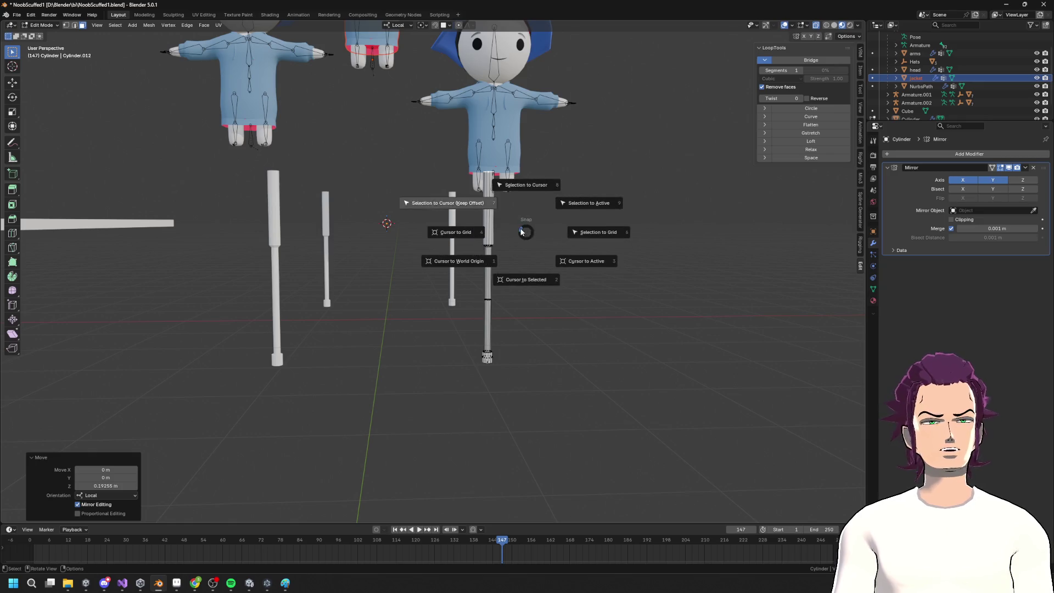
Add a cylinder, rotate it 90 degrees on Y, and shrink it to 0.214
{"action": "key", "text": "shift+a"}
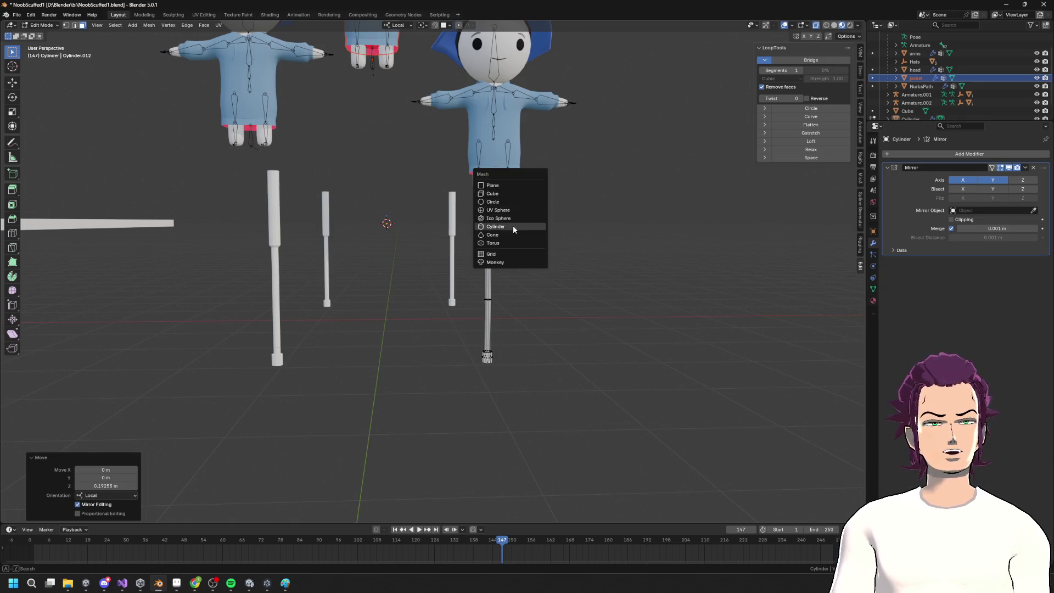
{"action": "left_click", "coordinate": [514, 227]}
{"action": "middle_click_drag", "start_coordinate": [513, 227], "coordinate": [537, 235]}
{"action": "type", "text": "ry"}
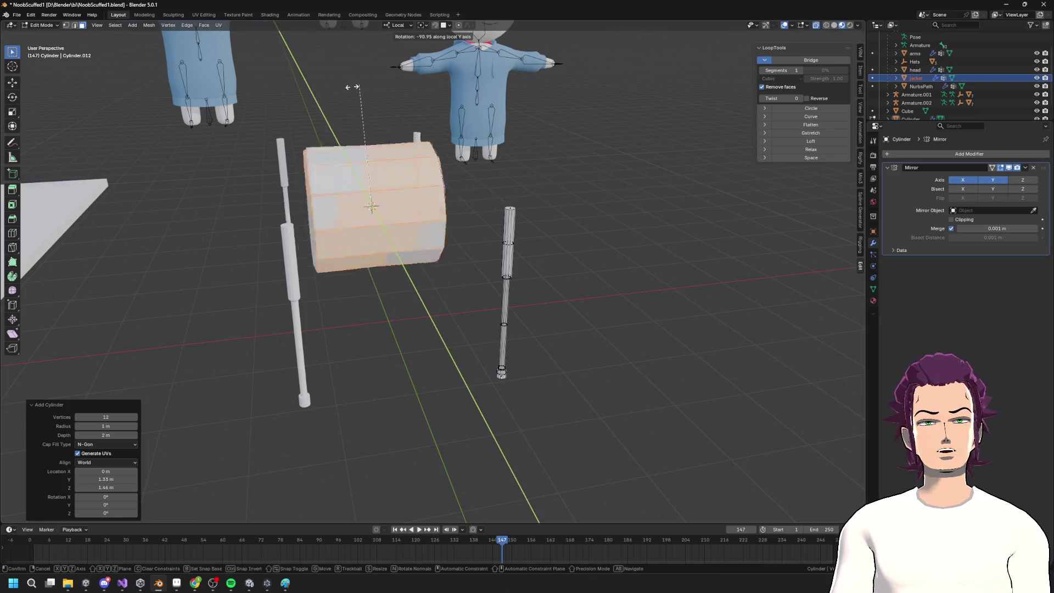
{"action": "type", "text": "90"}
{"action": "key", "text": "Return"}
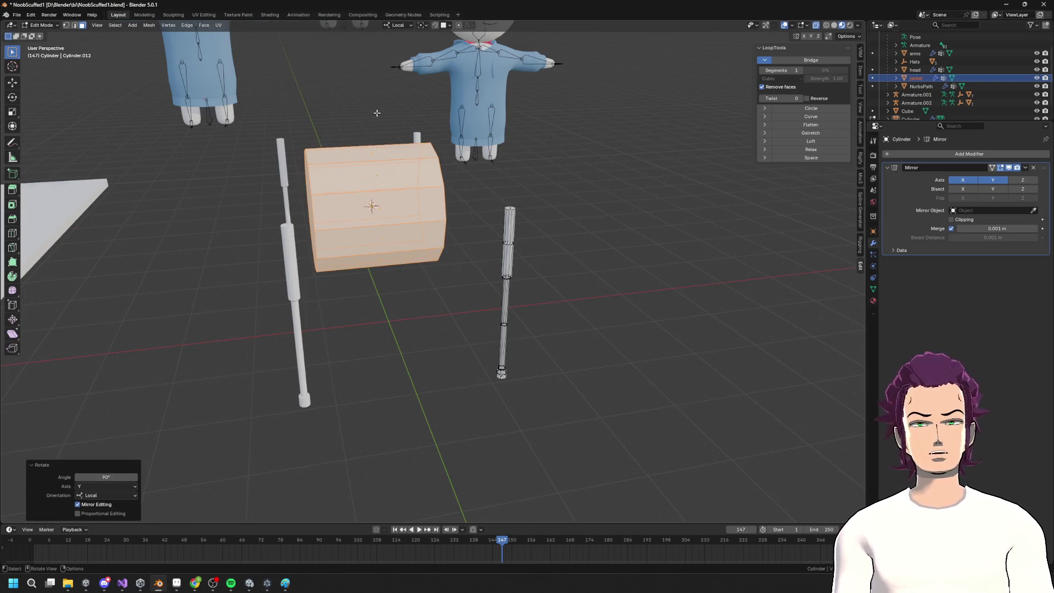
{"action": "middle_click_drag", "start_coordinate": [397, 225], "coordinate": [522, 177]}
{"action": "key", "text": "s"}
{"action": "left_click", "coordinate": [391, 192]}
Move the crossbar beside the legs along Y and stretch it to 3.376 along X
{"action": "key", "text": "s"}
{"action": "key", "text": "x"}
{"action": "key", "text": "x"}
{"action": "key", "text": "Escape"}
{"action": "key", "text": "g"}
{"action": "key", "text": "y"}
{"action": "left_click", "coordinate": [541, 267]}
{"action": "key", "text": "g"}
{"action": "key", "text": "y"}
{"action": "left_click", "coordinate": [534, 248]}
{"action": "key", "text": "s"}
{"action": "key", "text": "x"}
{"action": "key", "text": "x"}
{"action": "left_click", "coordinate": [18, 158]}
Rescale the bar (1.914, then 2.219 along X) until it spans between the legs
{"action": "middle_click_drag", "start_coordinate": [427, 315], "coordinate": [484, 165]}
{"action": "key", "text": "s"}
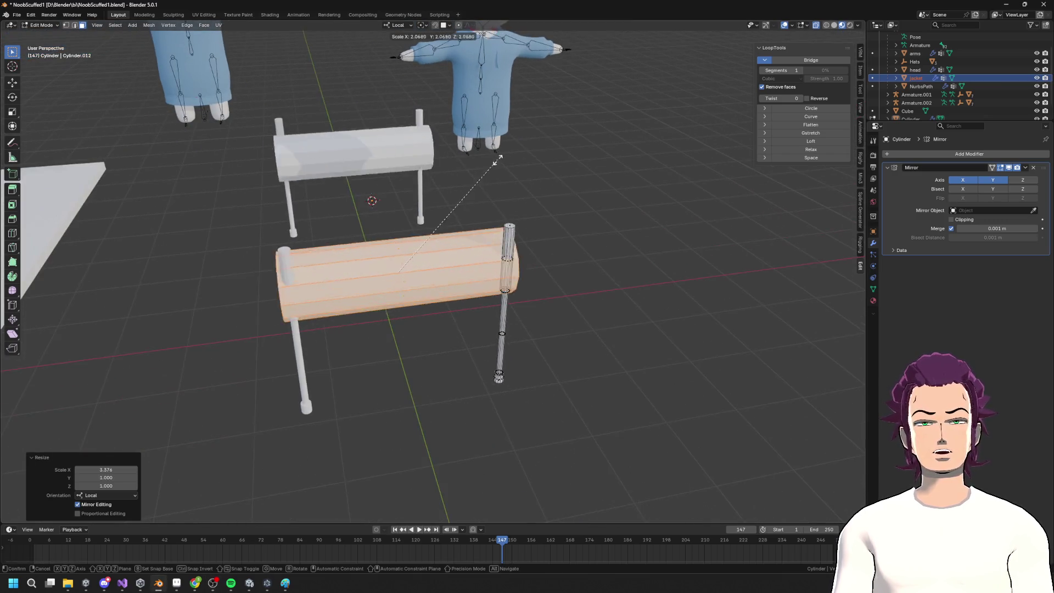
{"action": "left_click", "coordinate": [407, 263]}
{"action": "key", "text": "s"}
{"action": "key", "text": "x"}
{"action": "key", "text": "x"}
{"action": "key", "text": "x"}
{"action": "left_click", "coordinate": [642, 156]}
{"action": "key", "text": "s"}
{"action": "key", "text": "x"}
{"action": "left_click", "coordinate": [28, 273]}
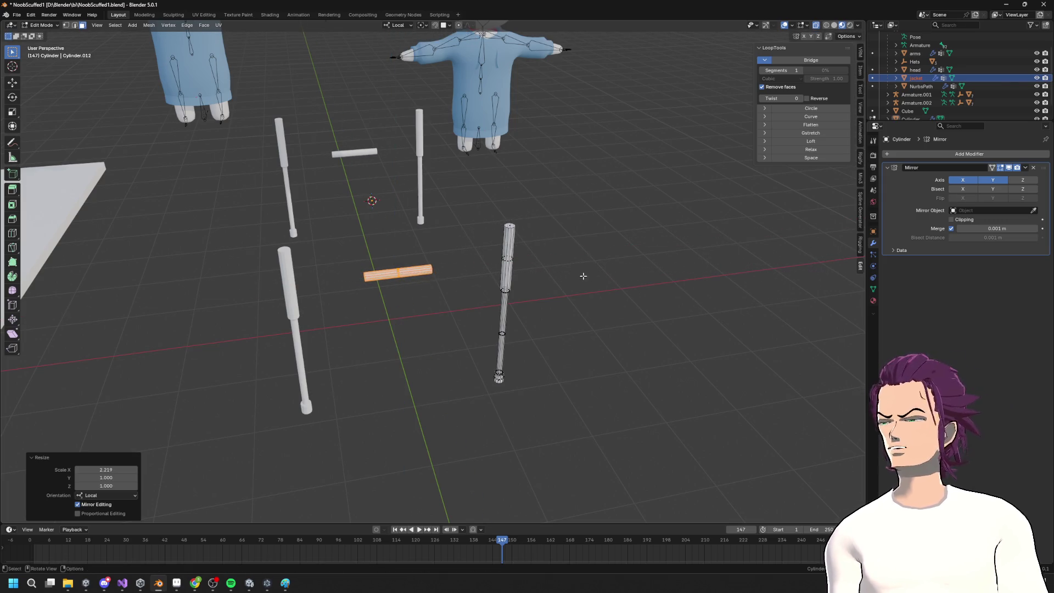
{"action": "key", "text": "s"}
{"action": "key", "text": "x"}
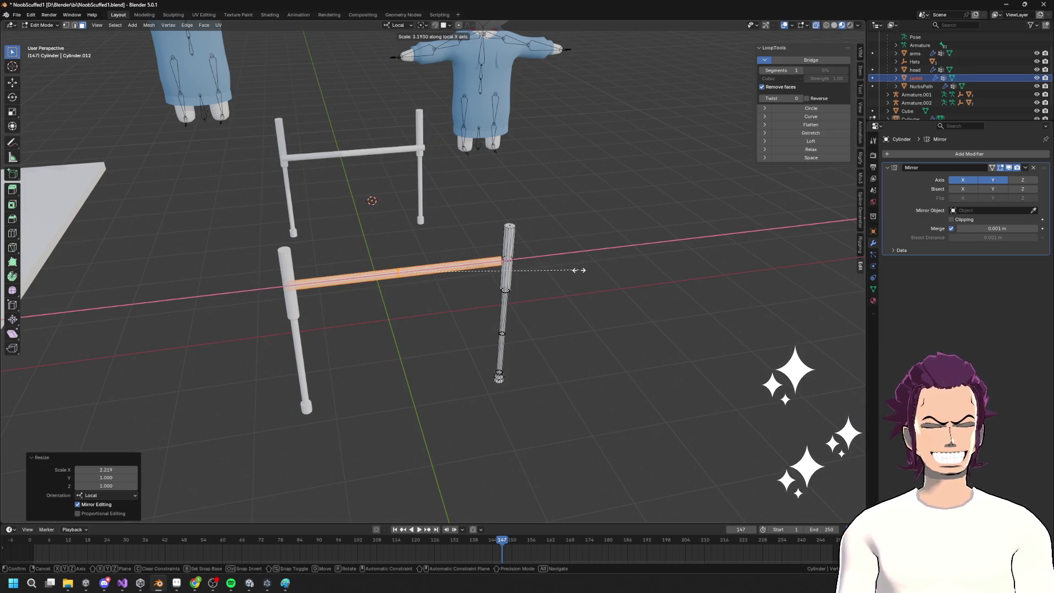
{"action": "left_click", "coordinate": [579, 270]}
{"action": "mouse_move", "coordinate": [529, 322]}
{"action": "middle_mouse_down"}
{"action": "mouse_move", "coordinate": [631, 291]}
{"action": "mouse_move", "coordinate": [546, 265]}
{"action": "middle_mouse_up"}
Shift the bar 0.32 m on Y, raise it 0.29 m, and thin it to 0.737 on Y
{"action": "key", "text": "g"}
{"action": "key", "text": "y"}
{"action": "left_click", "coordinate": [616, 282]}
{"action": "key", "text": "g"}
{"action": "key", "text": "z"}
{"action": "left_click", "coordinate": [546, 223]}
{"action": "mouse_move", "coordinate": [546, 223]}
{"action": "middle_mouse_down"}
{"action": "mouse_move", "coordinate": [529, 254]}
{"action": "mouse_move", "coordinate": [470, 243]}
{"action": "middle_mouse_up"}
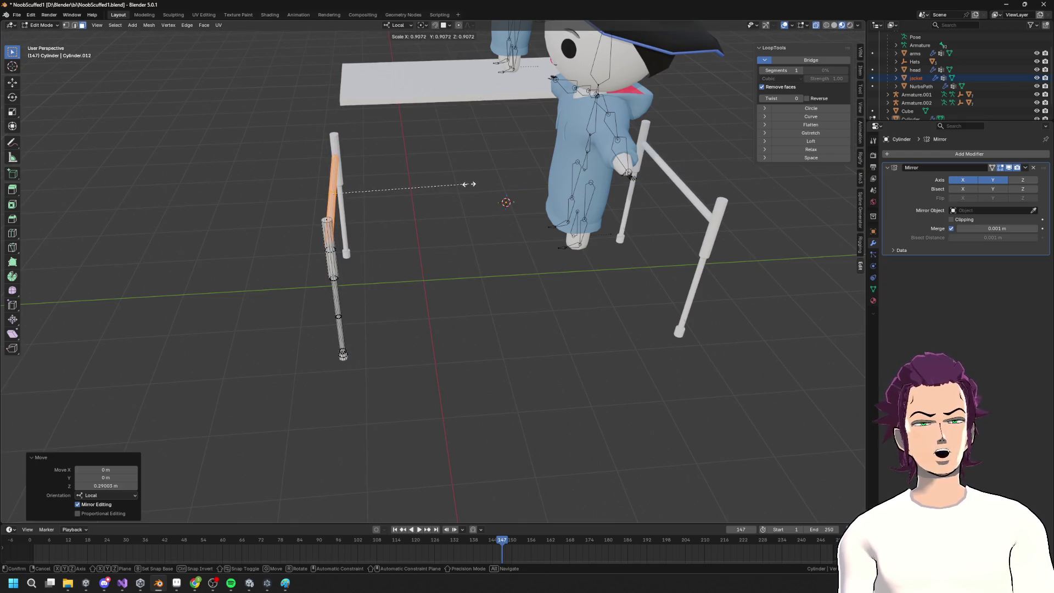
{"action": "key", "text": "s"}
{"action": "key", "text": "y"}
Nudge the bar slightly along Y and stretch it to 1.291 so it meets both legs
{"action": "key", "text": "y"}
{"action": "key", "text": "y"}
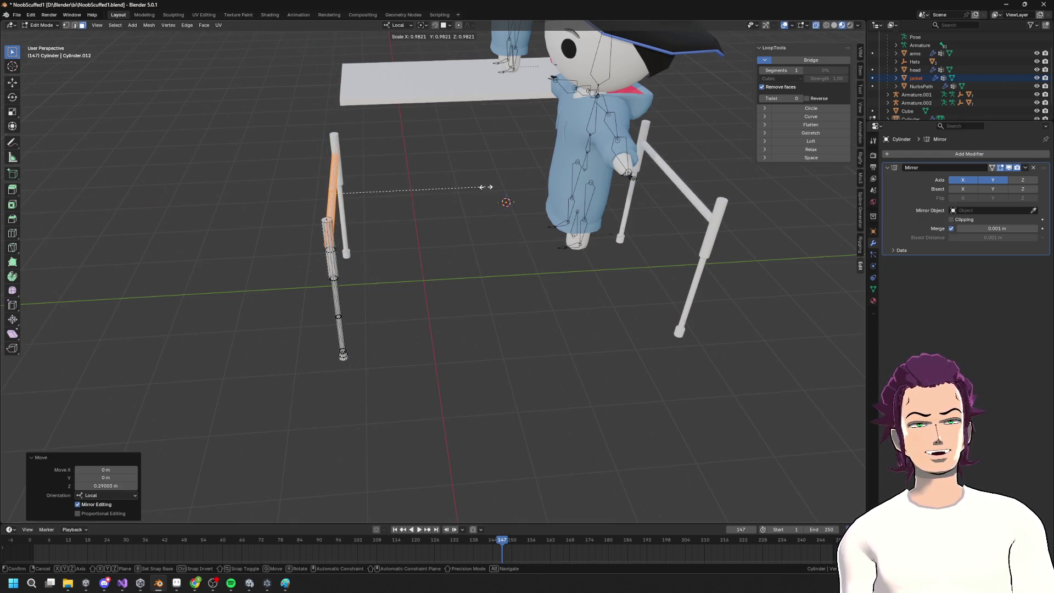
{"action": "left_click", "coordinate": [449, 192]}
{"action": "key", "text": "g"}
{"action": "key", "text": "y"}
{"action": "left_click", "coordinate": [435, 235]}
{"action": "mouse_move", "coordinate": [435, 235]}
{"action": "middle_mouse_down"}
{"action": "mouse_move", "coordinate": [565, 222]}
{"action": "mouse_move", "coordinate": [491, 240]}
{"action": "middle_mouse_up"}
{"action": "key", "text": "s"}
{"action": "key", "text": "x"}
{"action": "left_click", "coordinate": [598, 223]}
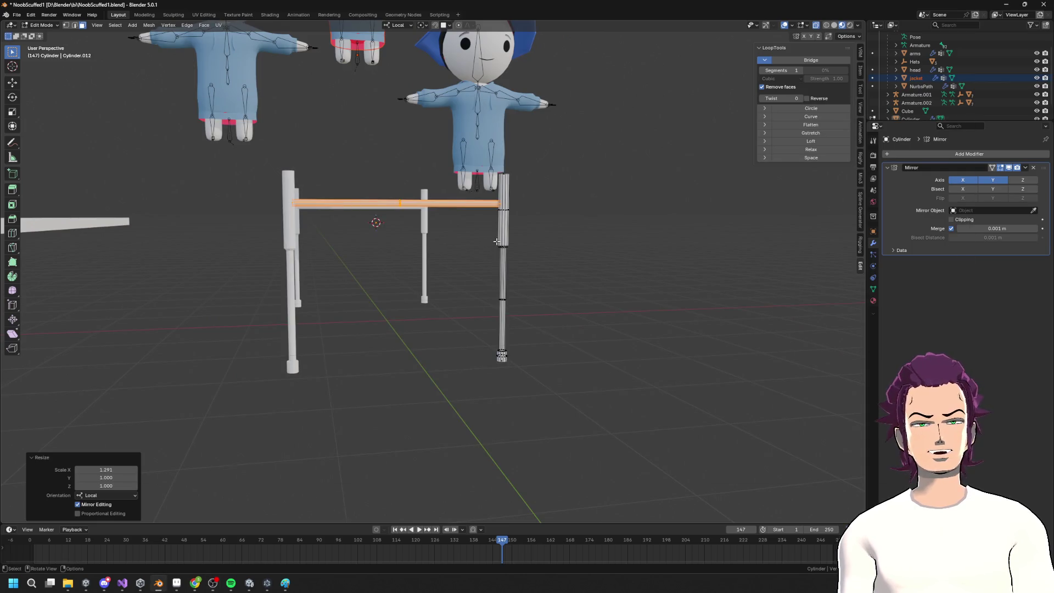
{"action": "key", "text": "alt+Tab"}
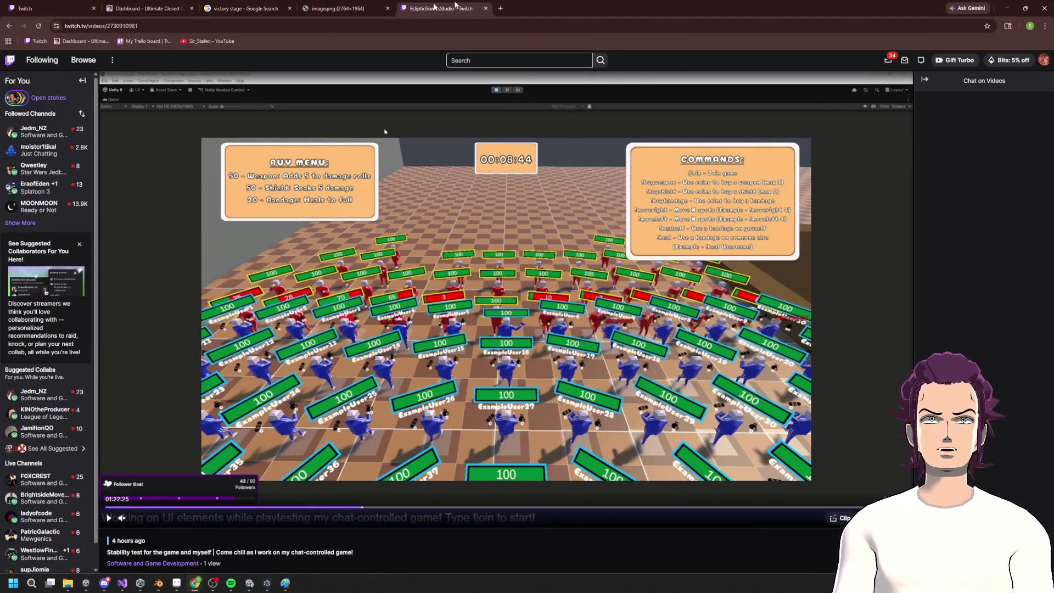
Minimize the Twitch stream and the fold table search window to get back to Blender
{"action": "left_click", "coordinate": [1009, 8]}
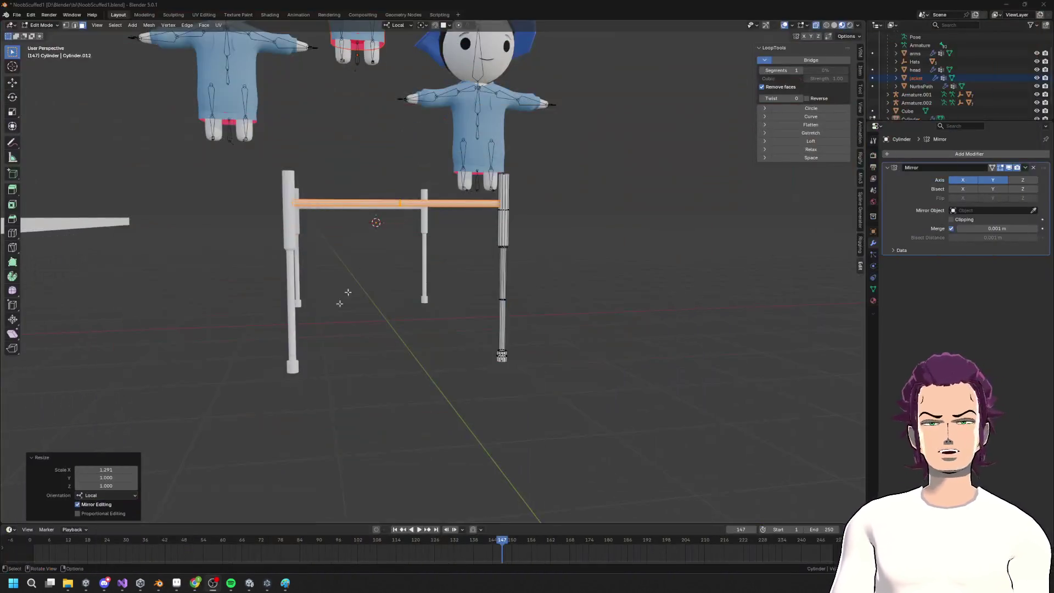
{"action": "mouse_move", "coordinate": [189, 586]}
{"action": "left_click", "coordinate": [195, 541]}
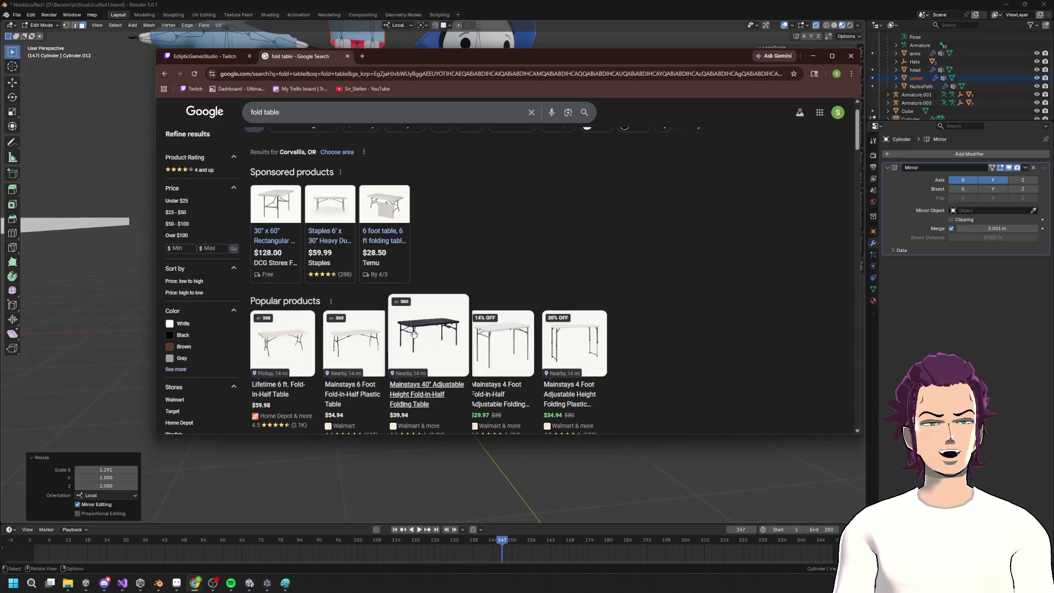
{"action": "left_click", "coordinate": [813, 56]}
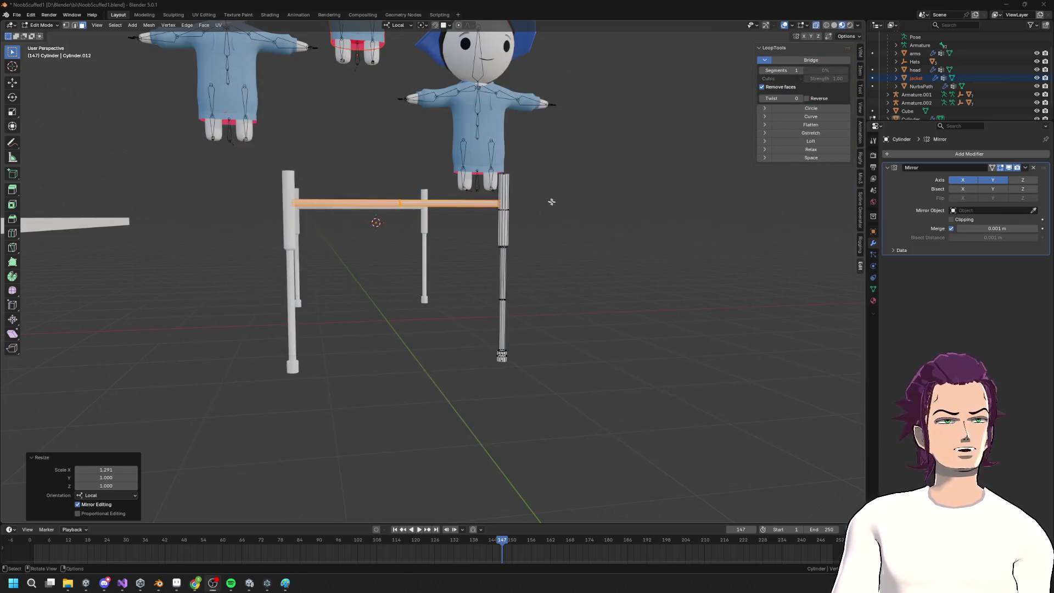
Lower the right pole of the table frame along Z
{"action": "middle_click_drag", "start_coordinate": [551, 202], "coordinate": [591, 221]}
{"action": "key", "text": "g"}
{"action": "key", "text": "z"}
{"action": "left_click", "coordinate": [535, 195]}
Bridge the two crossbar halves of the folding table into one continuous brace
{"action": "mouse_move", "coordinate": [535, 195]}
{"action": "middle_mouse_down"}
{"action": "mouse_move", "coordinate": [406, 247]}
{"action": "mouse_move", "coordinate": [395, 242]}
{"action": "middle_mouse_up"}
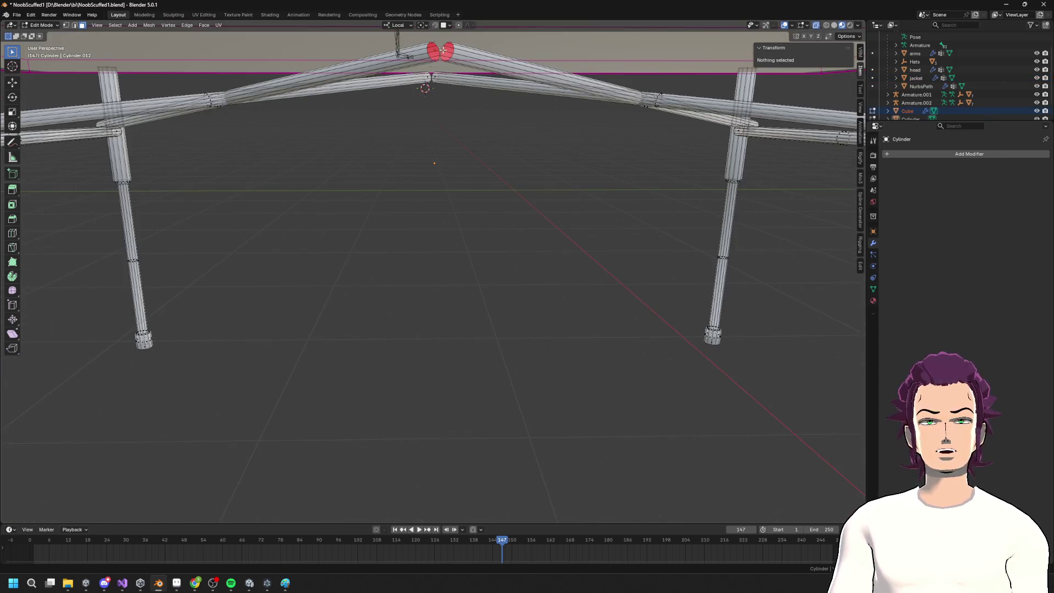
{"action": "key", "text": "ctrl+2"}
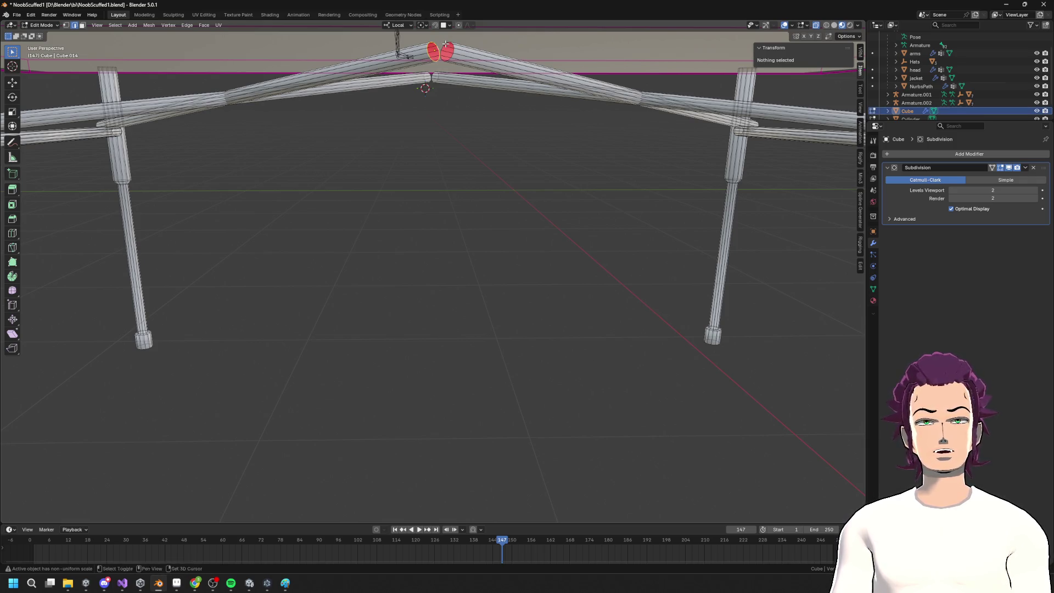
{"action": "key", "text": "F3"}
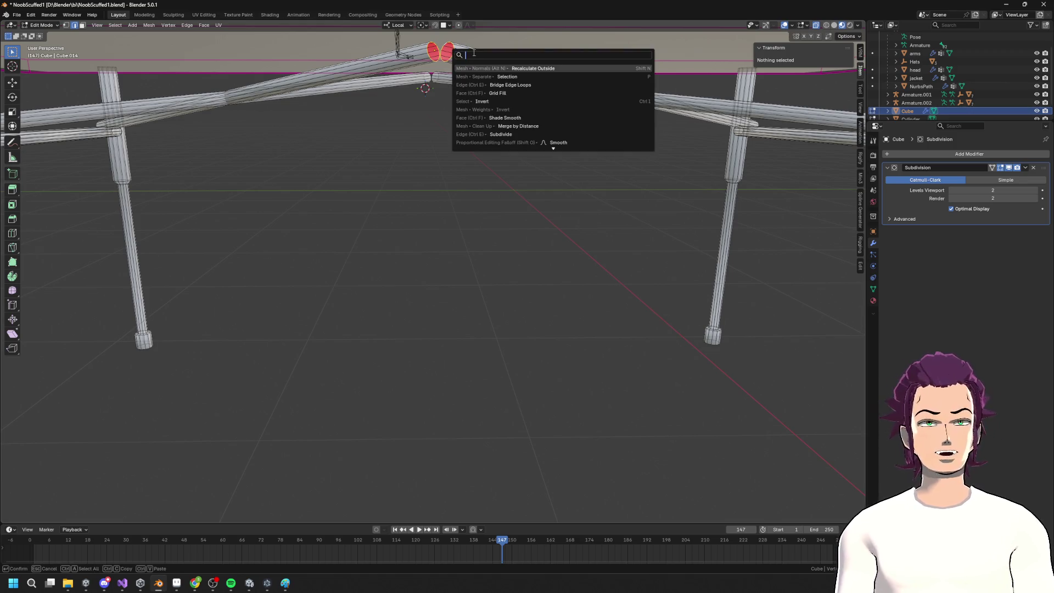
{"action": "key", "text": "Down"}
{"action": "key", "text": "Down"}
{"action": "key", "text": "Return"}
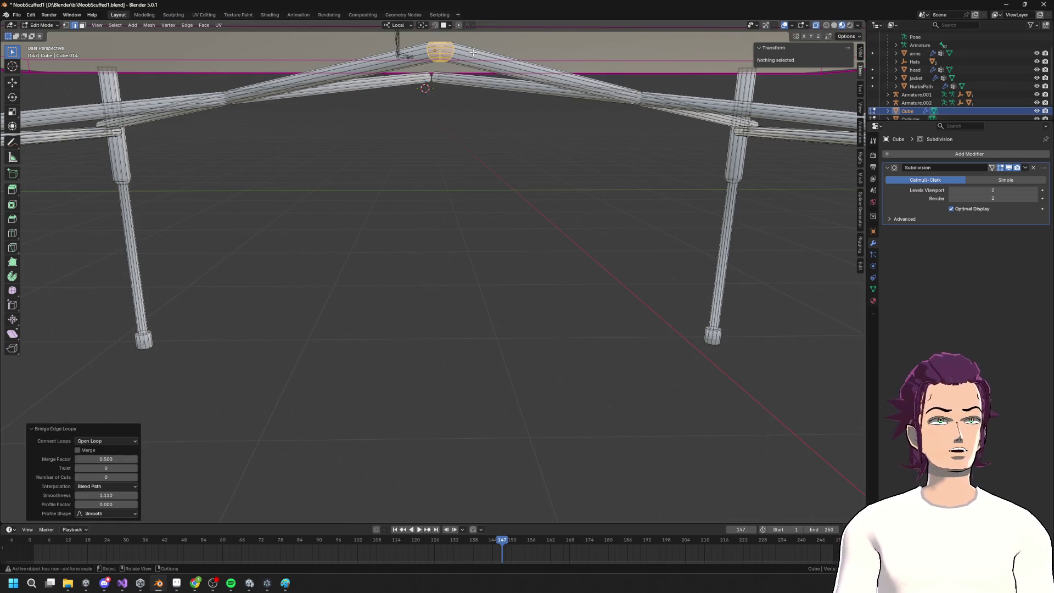
{"action": "left_click", "coordinate": [383, 108]}
Delete the two facing end faces at the table frame's bent corner
{"action": "mouse_move", "coordinate": [414, 174]}
{"action": "middle_mouse_down"}
{"action": "mouse_move", "coordinate": [428, 108]}
{"action": "mouse_move", "coordinate": [642, 139]}
{"action": "mouse_move", "coordinate": [574, 195]}
{"action": "mouse_move", "coordinate": [466, 172]}
{"action": "mouse_move", "coordinate": [463, 360]}
{"action": "mouse_move", "coordinate": [528, 174]}
{"action": "middle_mouse_up"}
{"action": "scroll", "coordinate": [466, 172], "scroll_direction": "up", "scroll_amount": 4}
{"action": "left_click", "coordinate": [529, 166]}
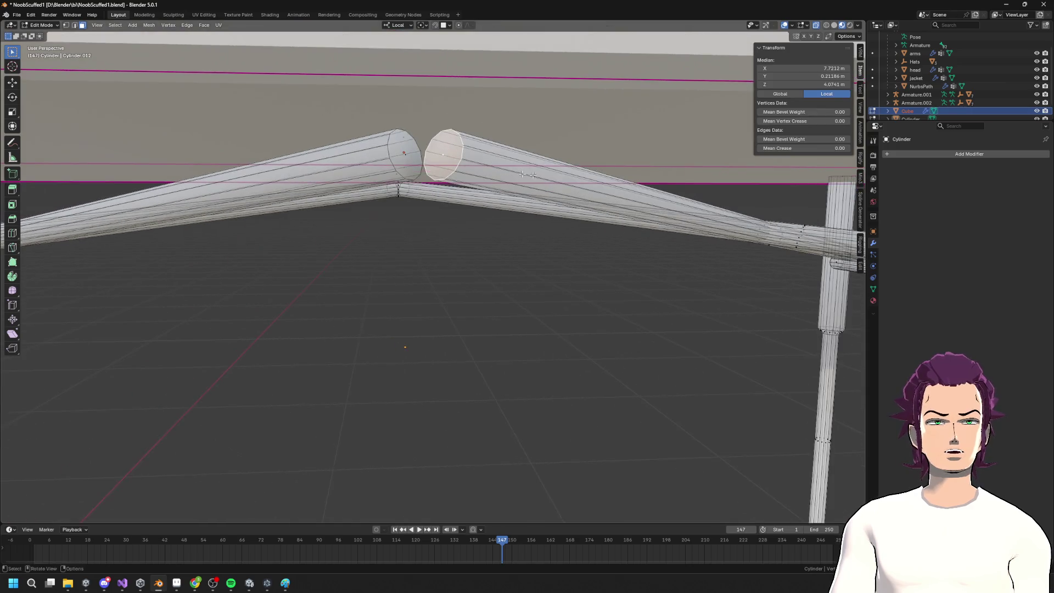
{"action": "left_click", "coordinate": [403, 155], "text": "shift"}
{"action": "key", "text": "x"}
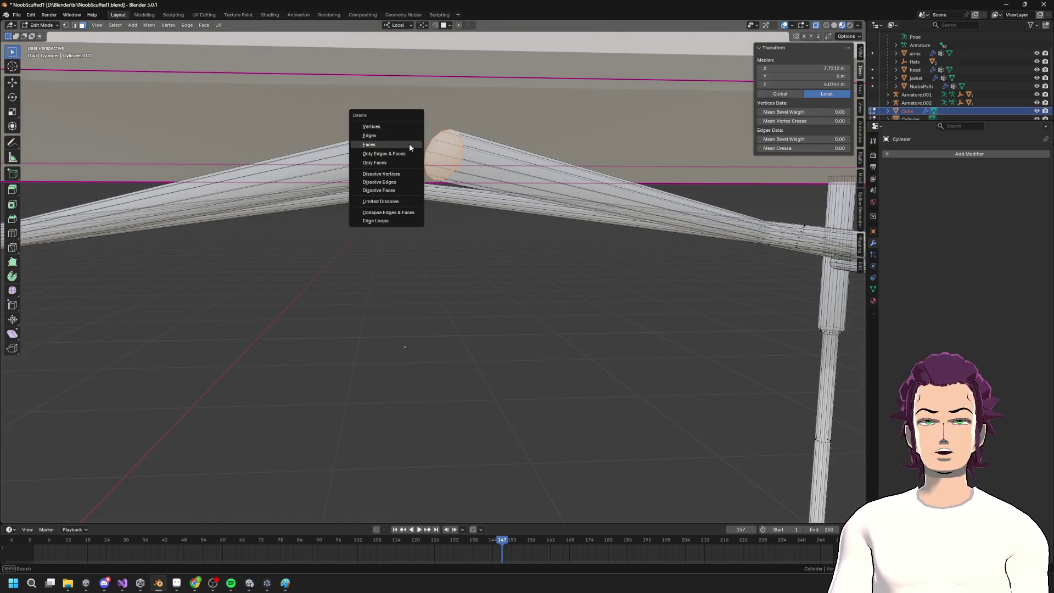
{"action": "left_click", "coordinate": [409, 144]}
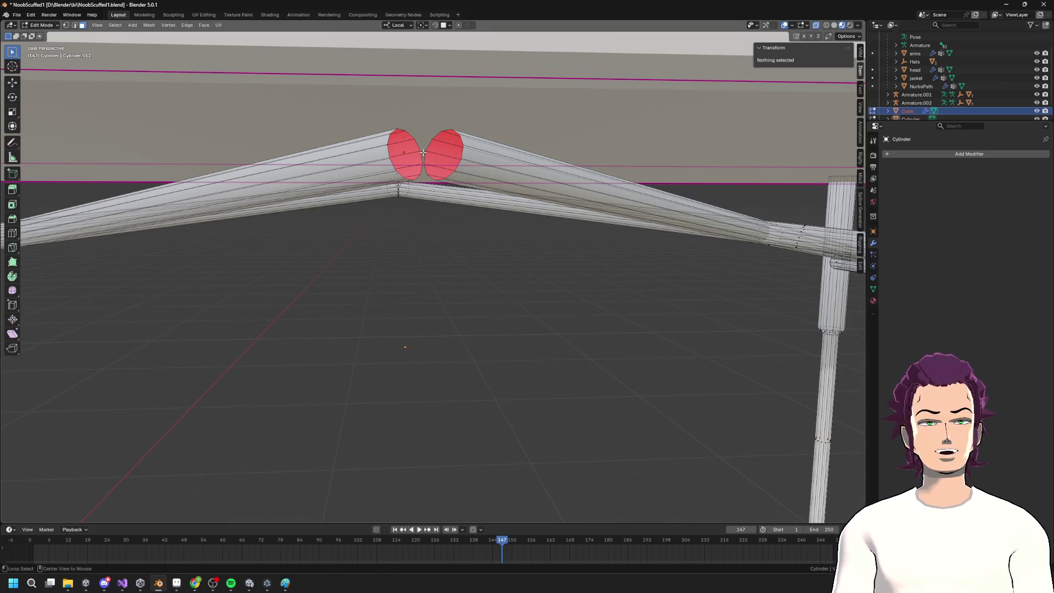
Bridge the two open tube ends at the corner with Bridge Edge Loops, back in Object Mode
{"action": "left_click", "coordinate": [421, 156], "text": "alt"}
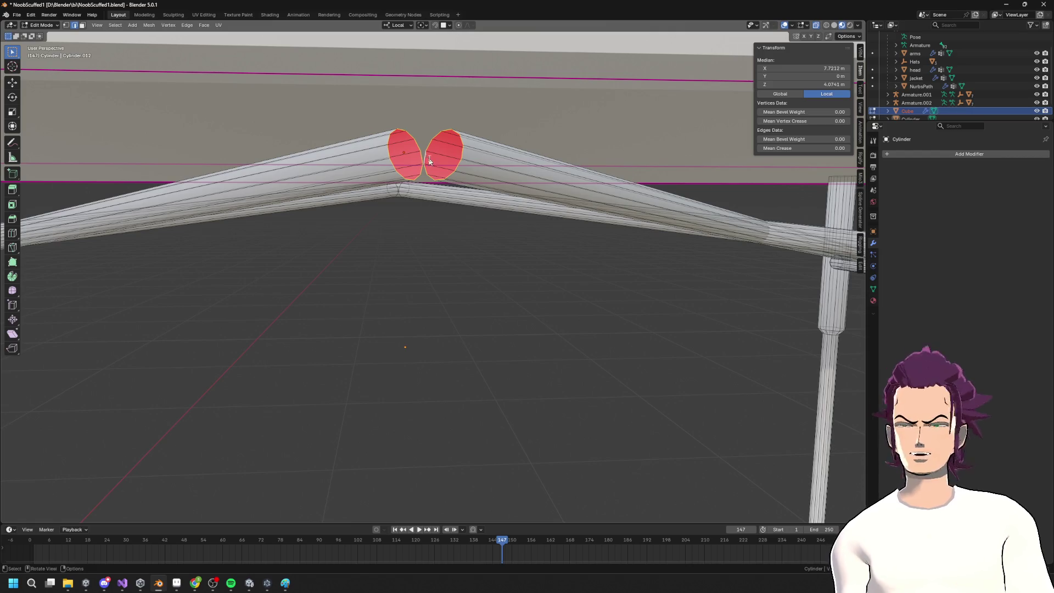
{"action": "key", "text": "F3"}
{"action": "left_click", "coordinate": [483, 175]}
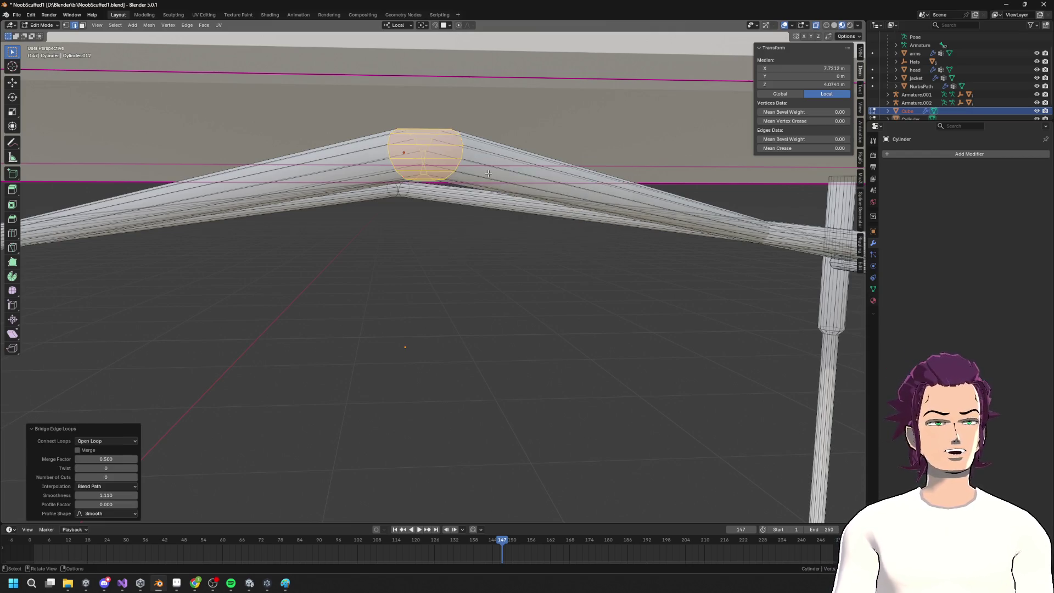
{"action": "key", "text": "Tab"}
{"action": "scroll", "coordinate": [434, 394], "scroll_direction": "down", "scroll_amount": 6}
{"action": "mouse_move", "coordinate": [434, 394]}
{"action": "middle_mouse_down"}
{"action": "mouse_move", "coordinate": [515, 342]}
{"action": "mouse_move", "coordinate": [588, 374]}
{"action": "mouse_move", "coordinate": [610, 364]}
{"action": "mouse_move", "coordinate": [558, 363]}
{"action": "mouse_move", "coordinate": [540, 330]}
{"action": "mouse_move", "coordinate": [464, 341]}
{"action": "middle_mouse_up"}
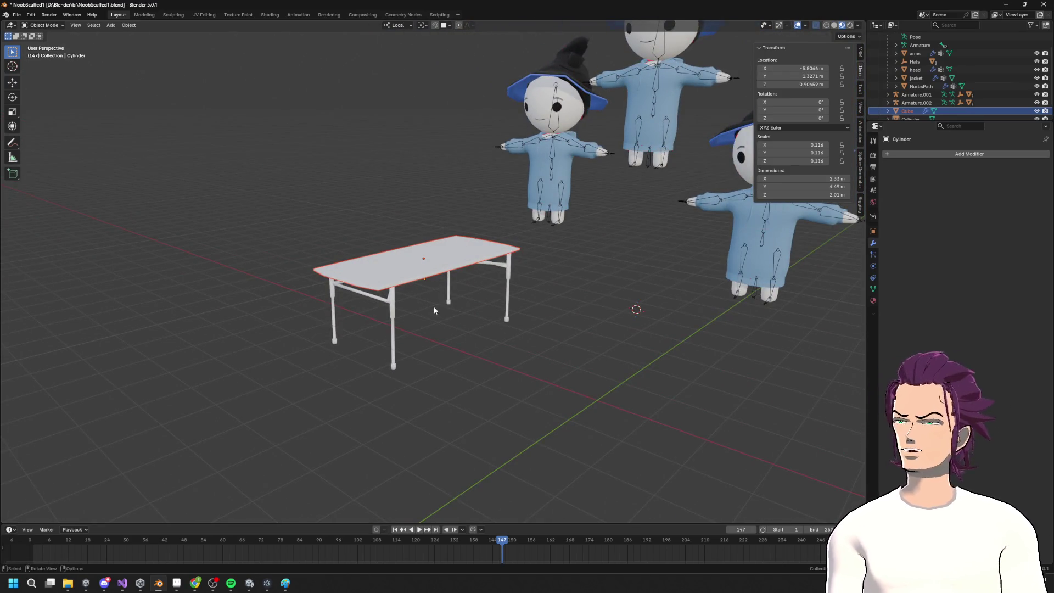
Nudge the tabletop slightly sideways along its X axis
{"action": "mouse_move", "coordinate": [426, 304]}
{"action": "middle_mouse_down"}
{"action": "mouse_move", "coordinate": [454, 324]}
{"action": "mouse_move", "coordinate": [494, 292]}
{"action": "middle_mouse_up"}
{"action": "left_click", "coordinate": [425, 261]}
{"action": "middle_click_drag", "start_coordinate": [425, 262], "coordinate": [529, 245]}
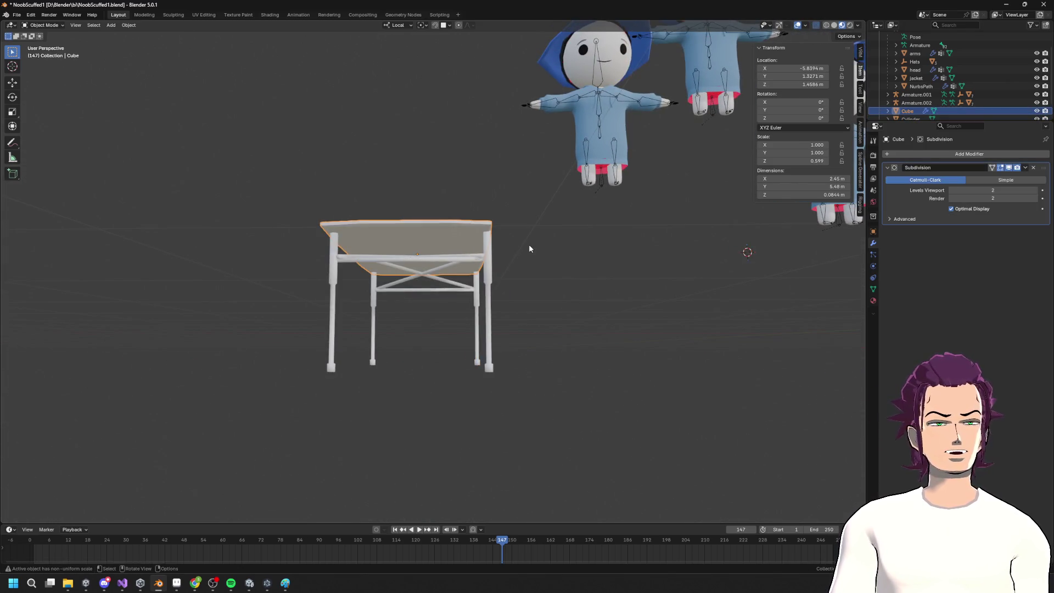
{"action": "key", "text": "g"}
{"action": "key", "text": "x"}
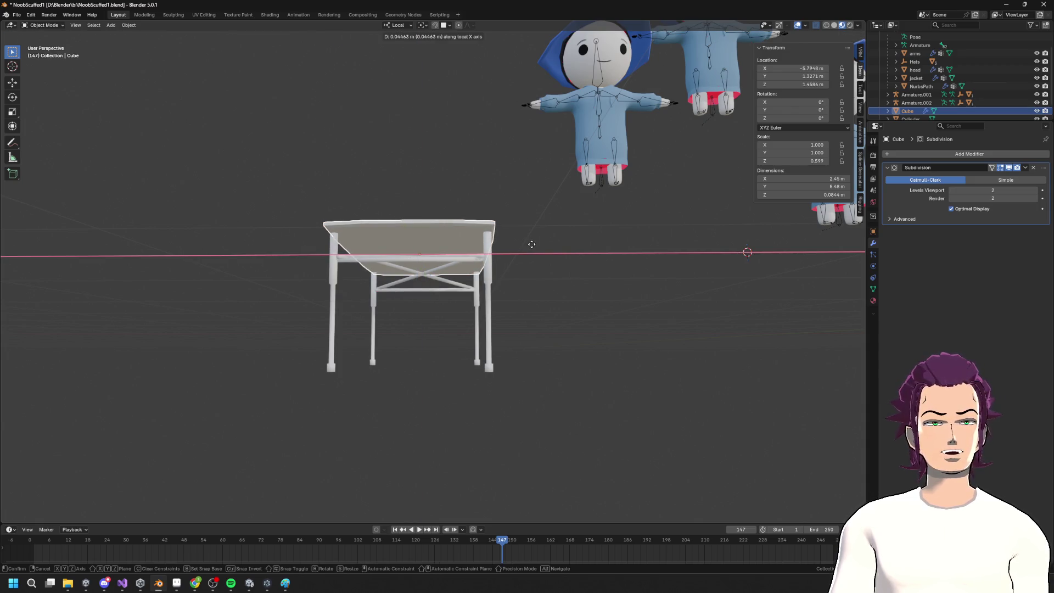
{"action": "left_click", "coordinate": [531, 244]}
{"action": "mouse_move", "coordinate": [532, 244]}
{"action": "middle_mouse_down"}
{"action": "mouse_move", "coordinate": [518, 287]}
{"action": "mouse_move", "coordinate": [384, 307]}
{"action": "middle_mouse_up"}
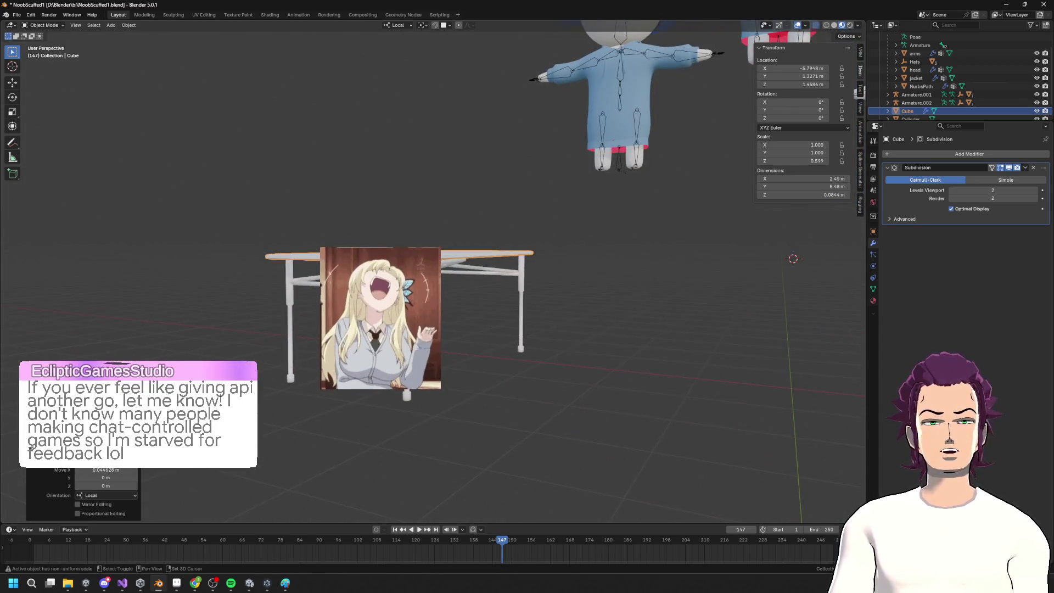
Join the tabletop and leg frame into a single Cylinder object
{"action": "left_click", "coordinate": [521, 308], "text": "shift"}
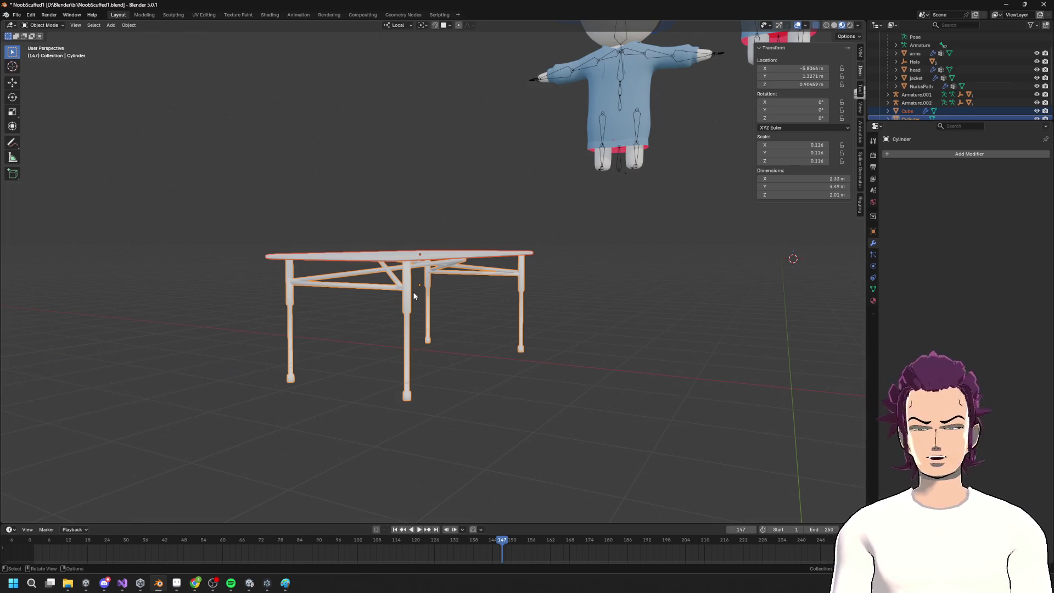
{"action": "key", "text": "F3"}
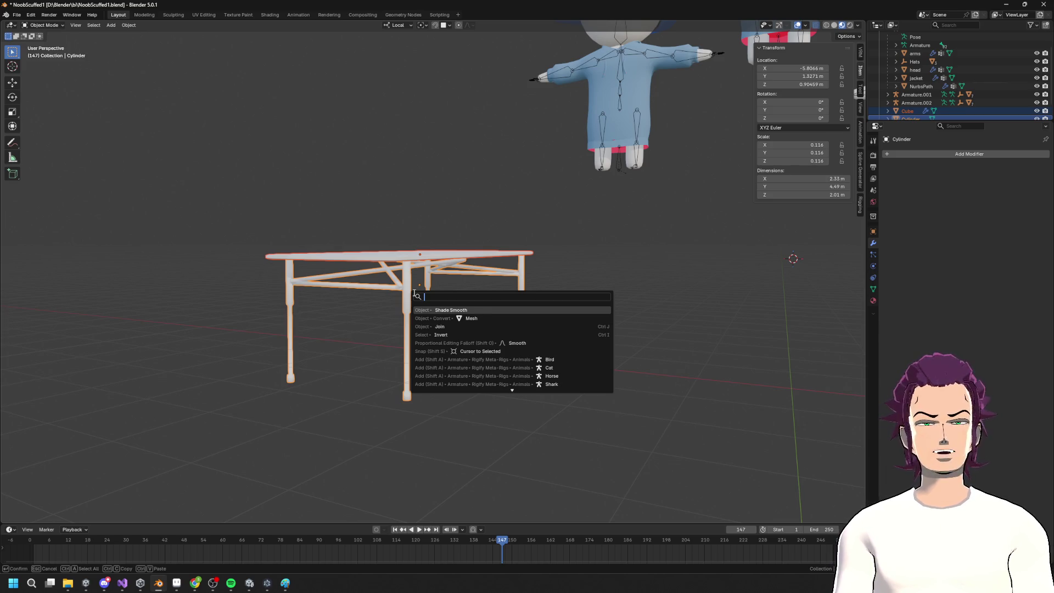
{"action": "type", "text": "jo"}
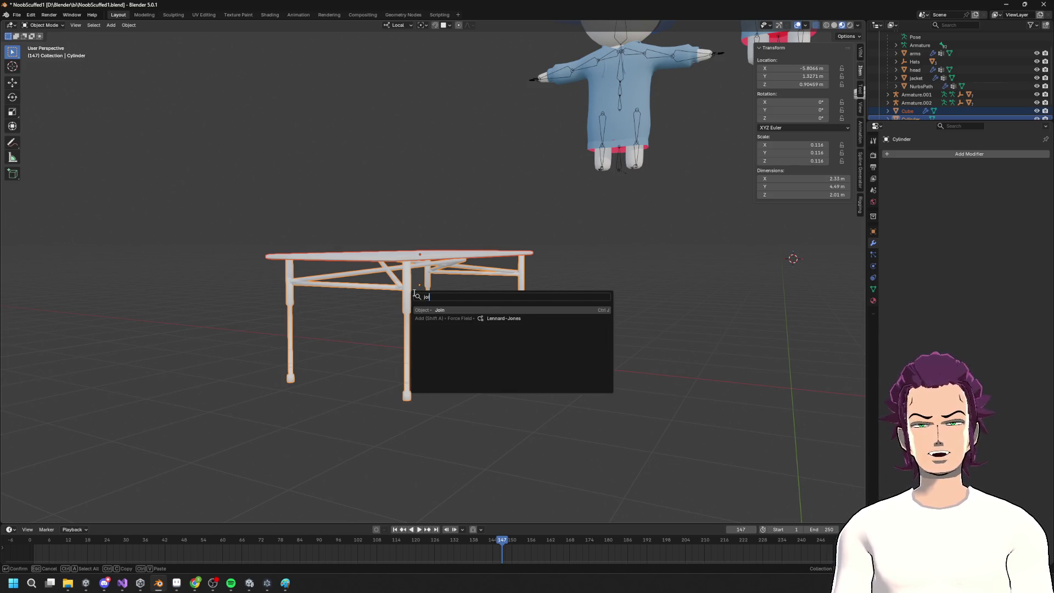
{"action": "type", "text": "inin"}
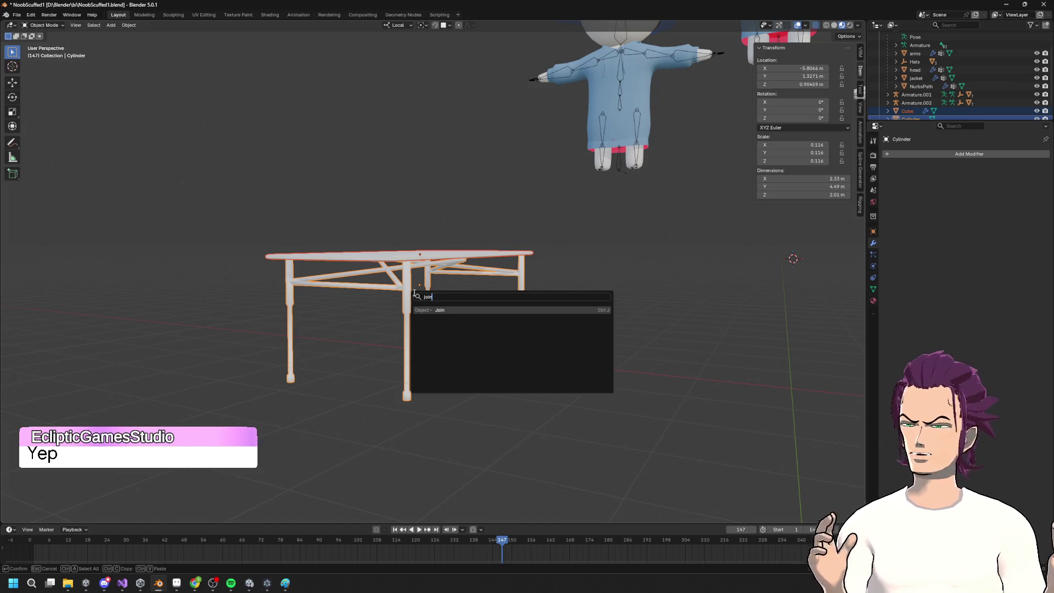
{"action": "key", "text": "Return"}
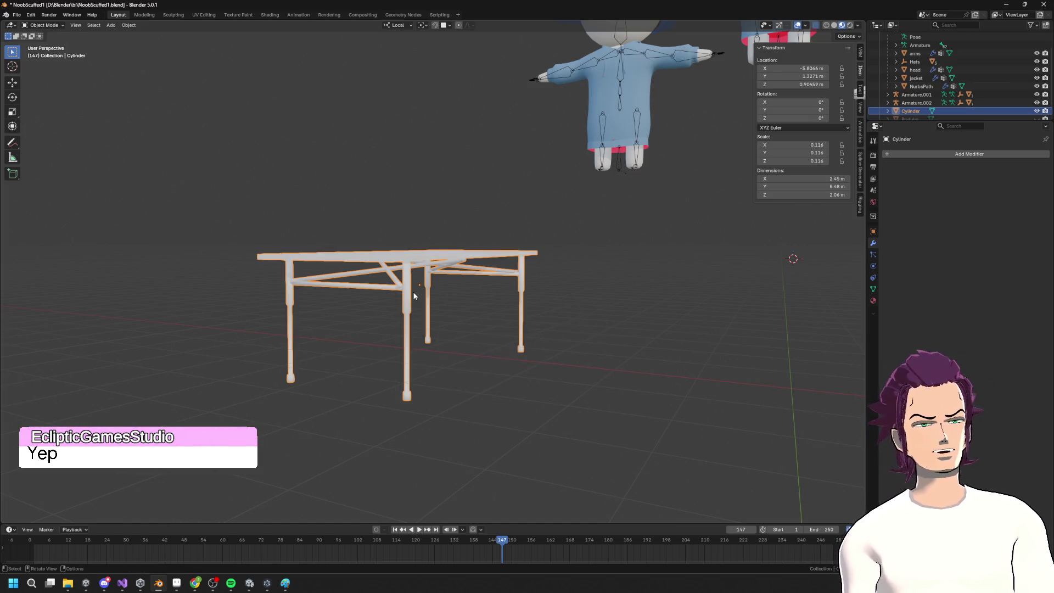
Raise the folding table vertically and check its height against the characters
{"action": "middle_click_drag", "start_coordinate": [565, 306], "coordinate": [649, 299]}
{"action": "key", "text": "g"}
{"action": "key", "text": "z"}
{"action": "key", "text": "z"}
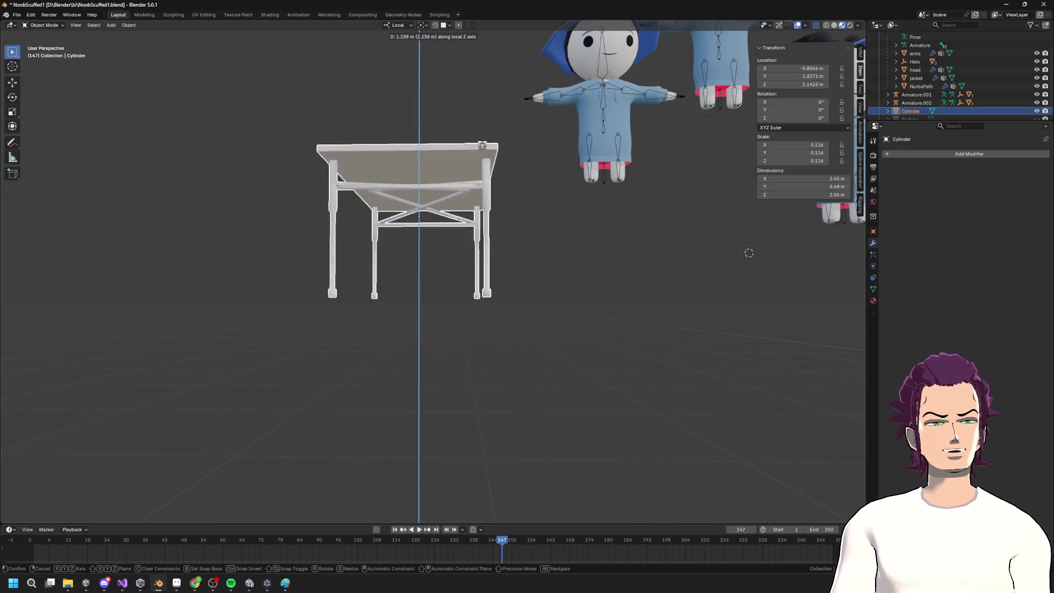
{"action": "left_click", "coordinate": [482, 163]}
{"action": "middle_click_drag", "start_coordinate": [482, 164], "coordinate": [559, 221]}
{"action": "mouse_move", "coordinate": [488, 252]}
{"action": "middle_mouse_down"}
{"action": "mouse_move", "coordinate": [577, 200]}
{"action": "mouse_move", "coordinate": [606, 204]}
{"action": "middle_mouse_up"}
{"action": "mouse_move", "coordinate": [544, 279]}
{"action": "middle_mouse_down"}
{"action": "mouse_move", "coordinate": [467, 250]}
{"action": "mouse_move", "coordinate": [460, 203]}
{"action": "mouse_move", "coordinate": [478, 231]}
{"action": "mouse_move", "coordinate": [537, 228]}
{"action": "mouse_move", "coordinate": [512, 216]}
{"action": "mouse_move", "coordinate": [555, 194]}
{"action": "middle_mouse_up"}
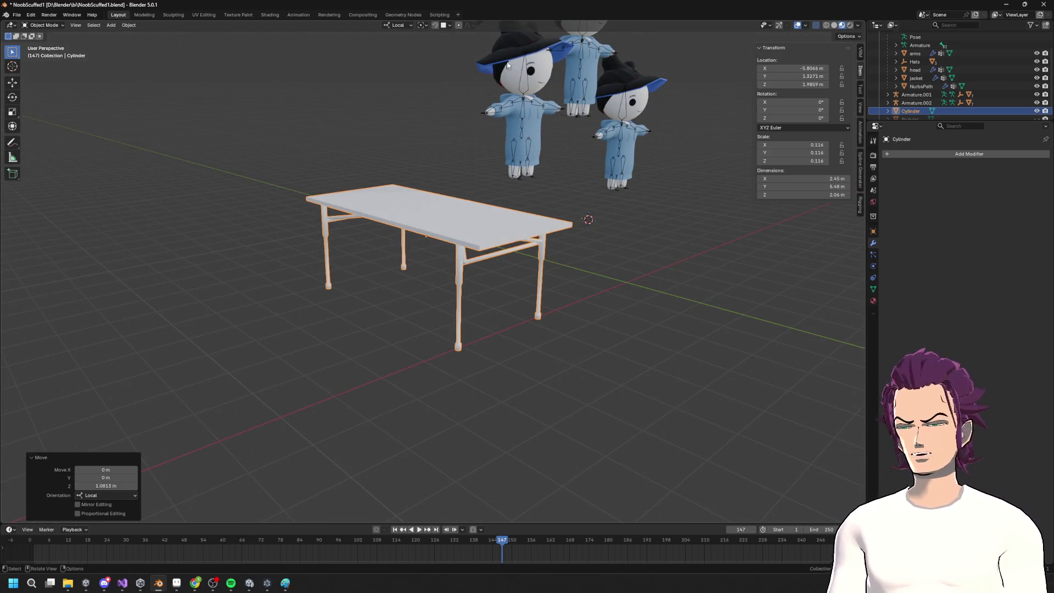
{"action": "mouse_move", "coordinate": [558, 94]}
{"action": "middle_mouse_down"}
{"action": "mouse_move", "coordinate": [624, 172]}
{"action": "mouse_move", "coordinate": [456, 137]}
{"action": "mouse_move", "coordinate": [524, 185]}
{"action": "middle_mouse_up"}
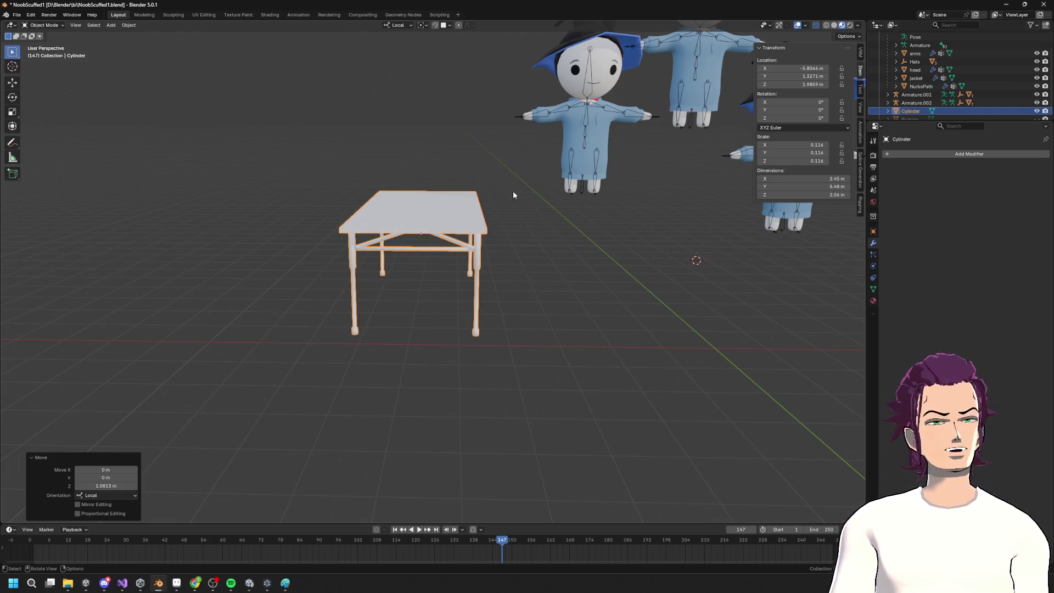
{"action": "mouse_move", "coordinate": [503, 198]}
{"action": "middle_mouse_down"}
{"action": "mouse_move", "coordinate": [578, 193]}
{"action": "mouse_move", "coordinate": [476, 147]}
{"action": "mouse_move", "coordinate": [501, 164]}
{"action": "mouse_move", "coordinate": [426, 182]}
{"action": "mouse_move", "coordinate": [480, 159]}
{"action": "mouse_move", "coordinate": [593, 216]}
{"action": "mouse_move", "coordinate": [521, 238]}
{"action": "mouse_move", "coordinate": [478, 207]}
{"action": "middle_mouse_up"}
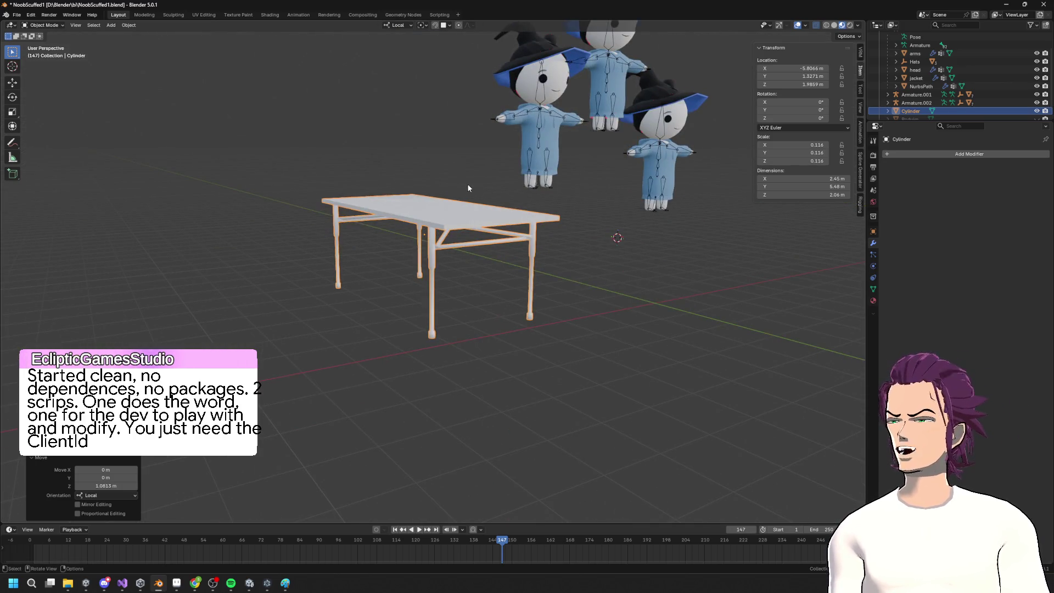
{"action": "mouse_move", "coordinate": [484, 167]}
{"action": "middle_mouse_down"}
{"action": "mouse_move", "coordinate": [463, 156]}
{"action": "mouse_move", "coordinate": [538, 176]}
{"action": "mouse_move", "coordinate": [544, 133]}
{"action": "mouse_move", "coordinate": [520, 162]}
{"action": "mouse_move", "coordinate": [486, 168]}
{"action": "middle_mouse_up"}
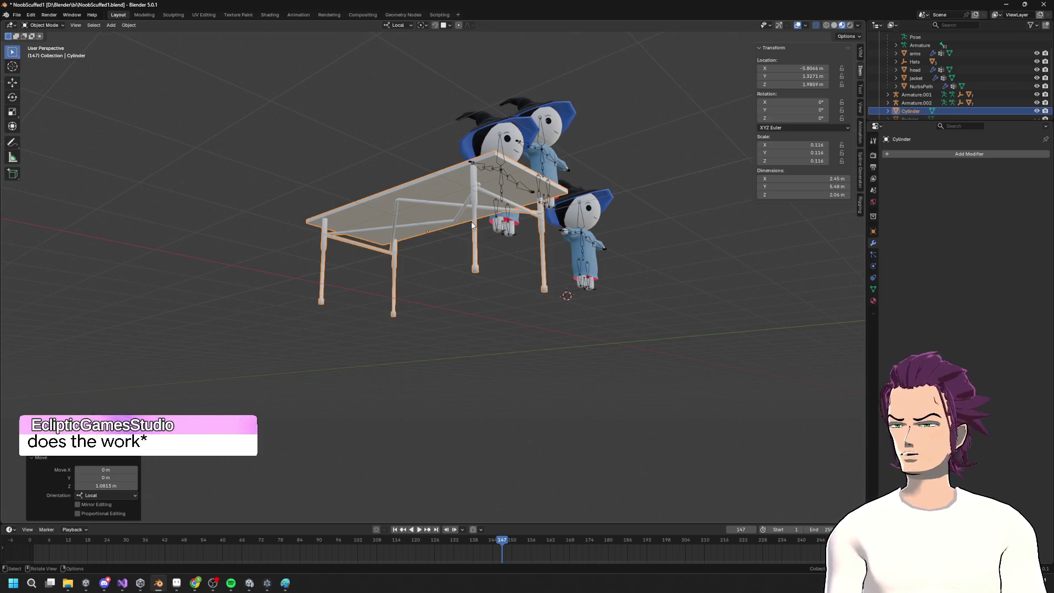
{"action": "mouse_move", "coordinate": [453, 174]}
{"action": "middle_mouse_down"}
{"action": "mouse_move", "coordinate": [476, 182]}
{"action": "mouse_move", "coordinate": [439, 206]}
{"action": "middle_mouse_up"}
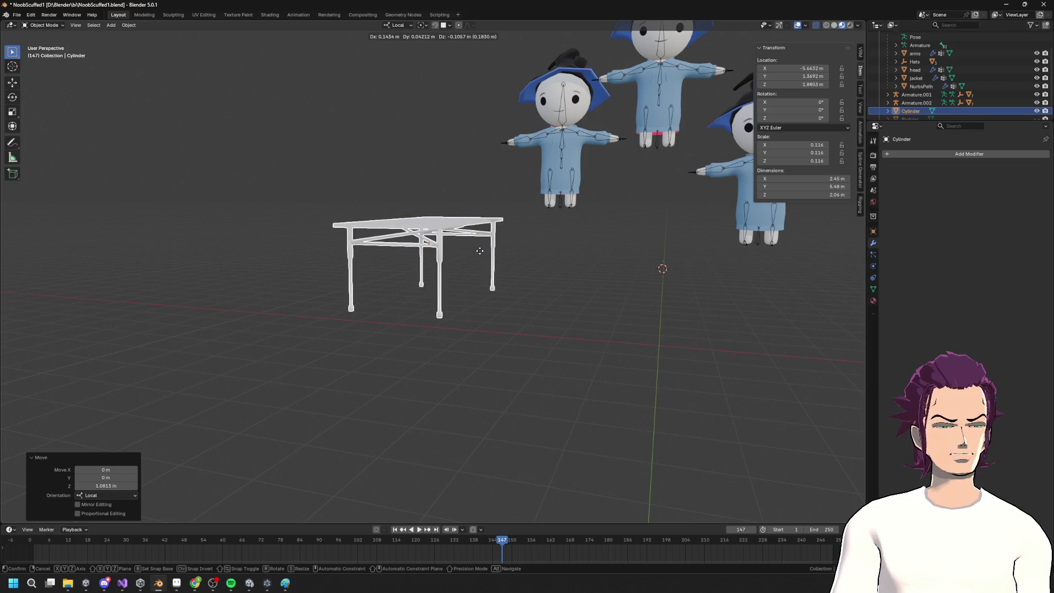
Lower the table and slide it along X toward the characters
{"action": "key", "text": "g"}
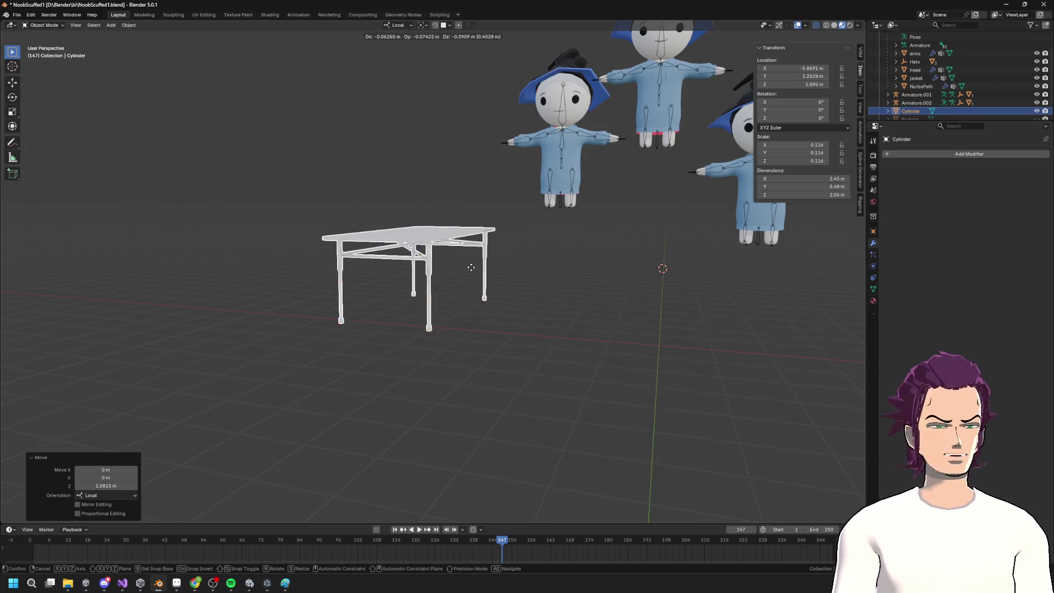
{"action": "key", "text": "Escape"}
{"action": "mouse_move", "coordinate": [485, 273]}
{"action": "middle_mouse_down"}
{"action": "mouse_move", "coordinate": [527, 272]}
{"action": "mouse_move", "coordinate": [510, 307]}
{"action": "mouse_move", "coordinate": [668, 246]}
{"action": "middle_mouse_up"}
{"action": "key", "text": "g"}
{"action": "key", "text": "z"}
{"action": "left_click", "coordinate": [530, 285]}
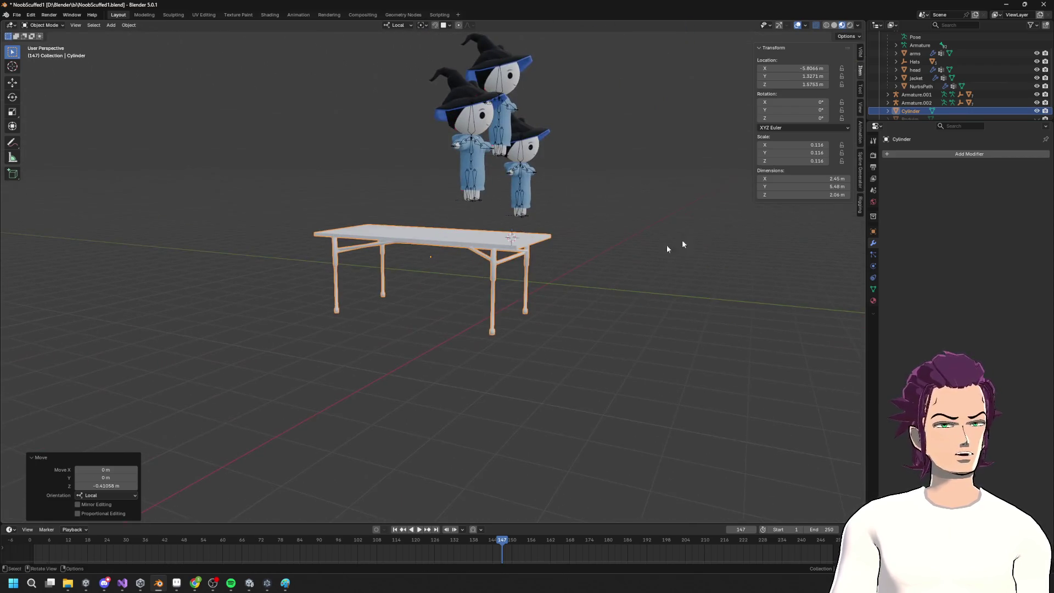
{"action": "key", "text": "g"}
{"action": "key", "text": "x"}
{"action": "left_click", "coordinate": [648, 208]}
Raise the table beneath the leftmost scarecrow, fine-tune X to −2.5723, Z 2.2151 m, and deselect
{"action": "mouse_move", "coordinate": [648, 209]}
{"action": "middle_mouse_down"}
{"action": "mouse_move", "coordinate": [584, 192]}
{"action": "mouse_move", "coordinate": [587, 172]}
{"action": "mouse_move", "coordinate": [568, 175]}
{"action": "mouse_move", "coordinate": [654, 208]}
{"action": "mouse_move", "coordinate": [661, 196]}
{"action": "middle_mouse_up"}
{"action": "key", "text": "g"}
{"action": "key", "text": "z"}
{"action": "left_click", "coordinate": [586, 176]}
{"action": "key", "text": "g"}
{"action": "key", "text": "x"}
{"action": "left_click", "coordinate": [605, 191]}
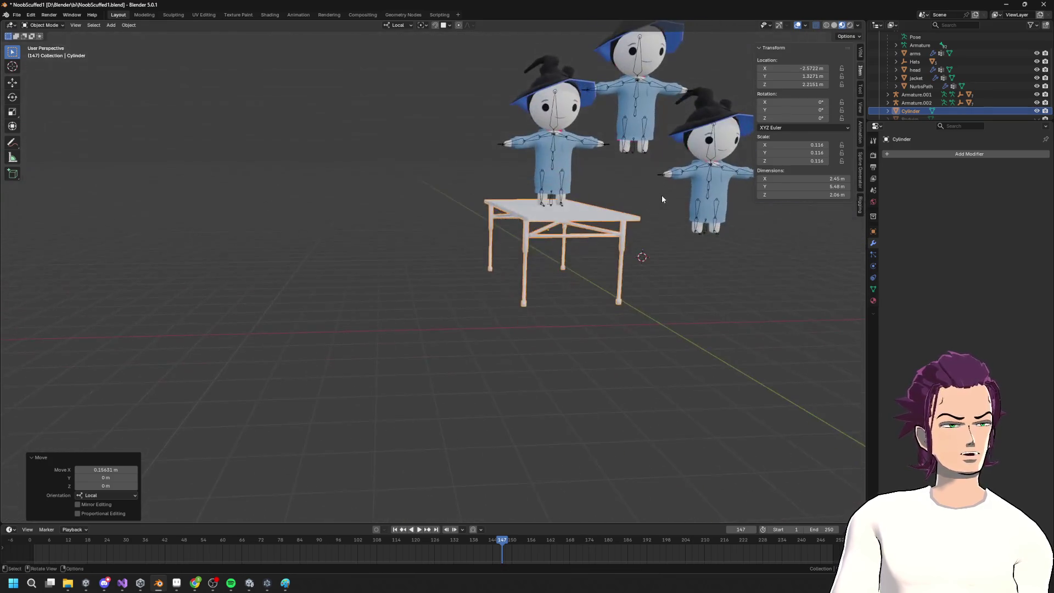
{"action": "key", "text": "Tab"}
{"action": "scroll", "coordinate": [645, 247], "scroll_direction": "down", "scroll_amount": 3}
{"action": "key", "text": "Tab"}
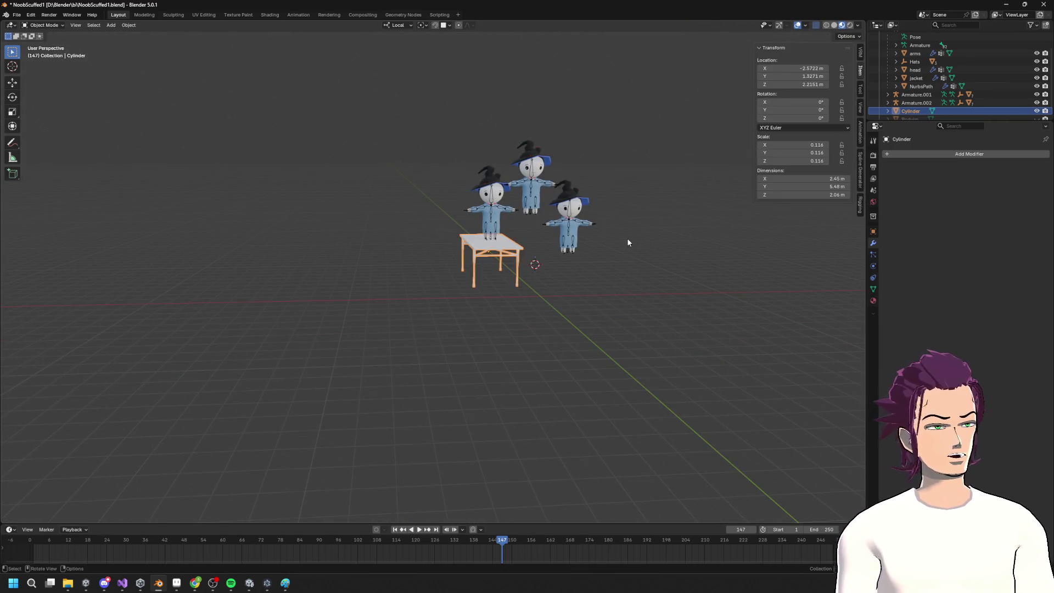
{"action": "left_click", "coordinate": [650, 234]}
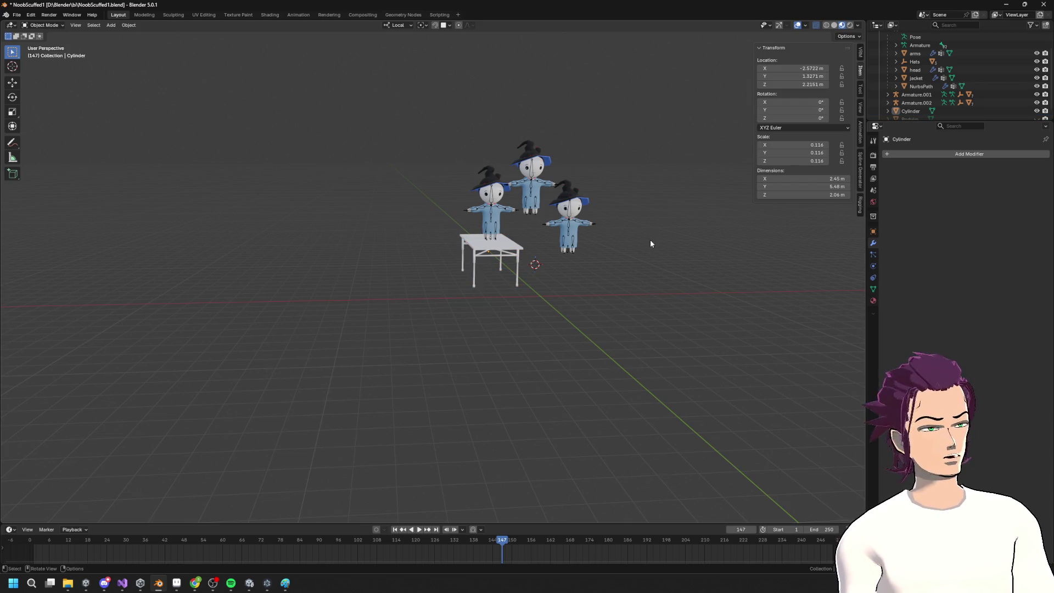
Make the Podium object visible again in the Outliner
{"action": "middle_click_drag", "start_coordinate": [553, 235], "coordinate": [545, 233]}
{"action": "scroll", "coordinate": [911, 104], "scroll_direction": "down", "scroll_amount": 1}
{"action": "left_click", "coordinate": [911, 111]}
{"action": "left_click", "coordinate": [1038, 112]}
{"action": "mouse_move", "coordinate": [681, 236]}
{"action": "middle_mouse_down"}
{"action": "mouse_move", "coordinate": [604, 238]}
{"action": "mouse_move", "coordinate": [697, 255]}
{"action": "mouse_move", "coordinate": [514, 228]}
{"action": "mouse_move", "coordinate": [560, 240]}
{"action": "middle_mouse_up"}
{"action": "scroll", "coordinate": [592, 239], "scroll_direction": "up", "scroll_amount": 4}
{"action": "scroll", "coordinate": [591, 239], "scroll_direction": "down", "scroll_amount": 4}
Lower the folding table along Z onto the podium base, at 1.0824 m
{"action": "left_click", "coordinate": [515, 227]}
{"action": "key", "text": "g"}
{"action": "key", "text": "z"}
{"action": "key", "text": "z"}
{"action": "left_click", "coordinate": [516, 226]}
{"action": "scroll", "coordinate": [516, 226], "scroll_direction": "up", "scroll_amount": 2}
Separate the 2 numeral from the Podium mesh into its own object
{"action": "left_click", "coordinate": [604, 341]}
{"action": "mouse_move", "coordinate": [604, 340]}
{"action": "middle_mouse_down"}
{"action": "mouse_move", "coordinate": [687, 256]}
{"action": "mouse_move", "coordinate": [511, 190]}
{"action": "mouse_move", "coordinate": [624, 228]}
{"action": "middle_mouse_up"}
{"action": "key", "text": "Tab"}
{"action": "scroll", "coordinate": [511, 191], "scroll_direction": "up", "scroll_amount": 3}
{"action": "key", "text": "l"}
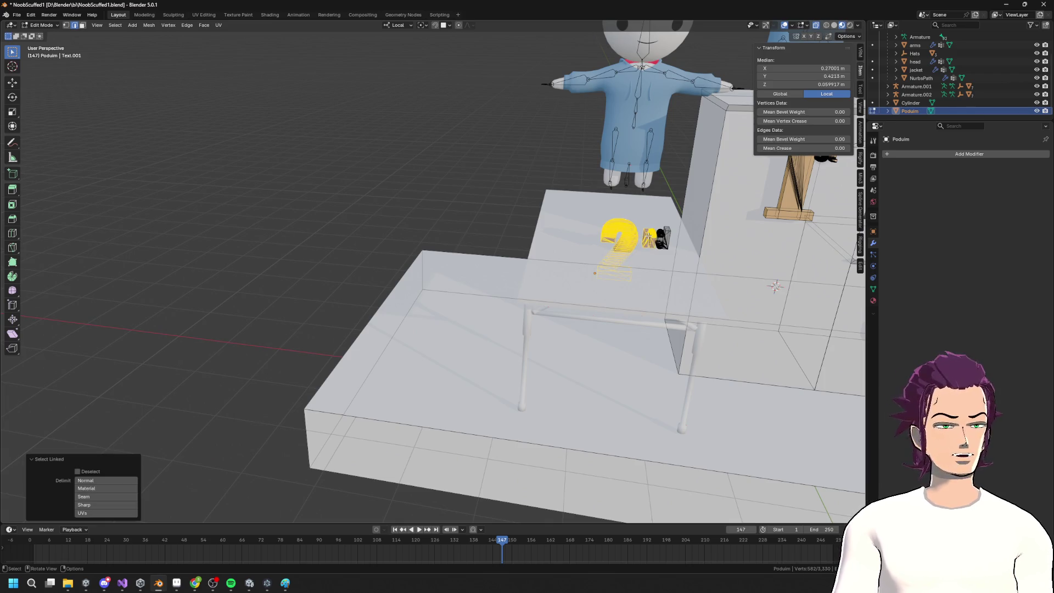
{"action": "key", "text": "F3"}
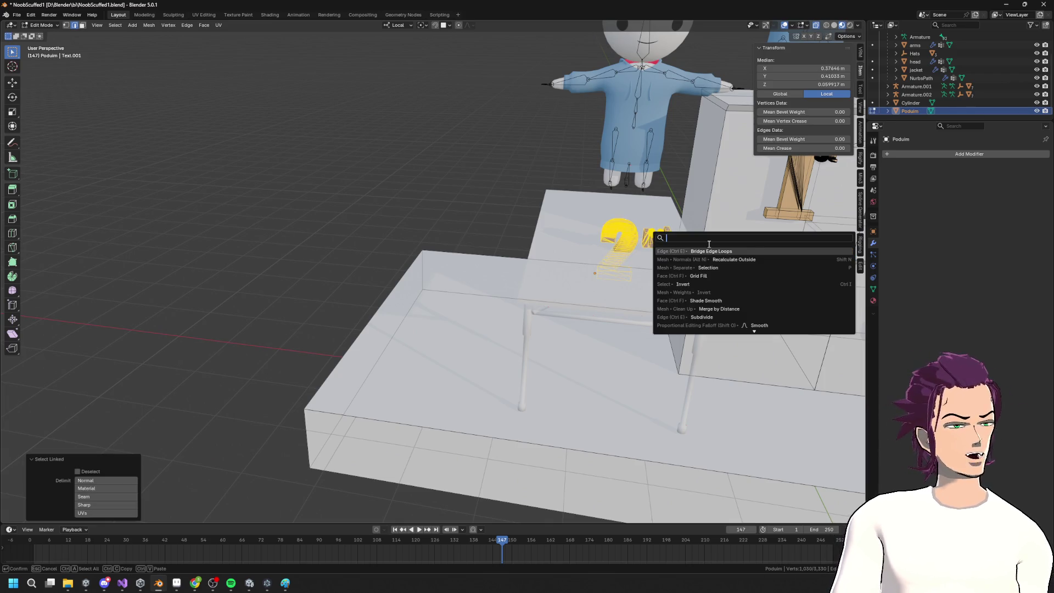
{"action": "left_click", "coordinate": [716, 267]}
{"action": "mouse_move", "coordinate": [715, 267]}
{"action": "middle_mouse_down"}
{"action": "mouse_move", "coordinate": [601, 230]}
{"action": "mouse_move", "coordinate": [520, 225]}
{"action": "mouse_move", "coordinate": [536, 236]}
{"action": "middle_mouse_up"}
{"action": "key", "text": "ctrl+Tab"}
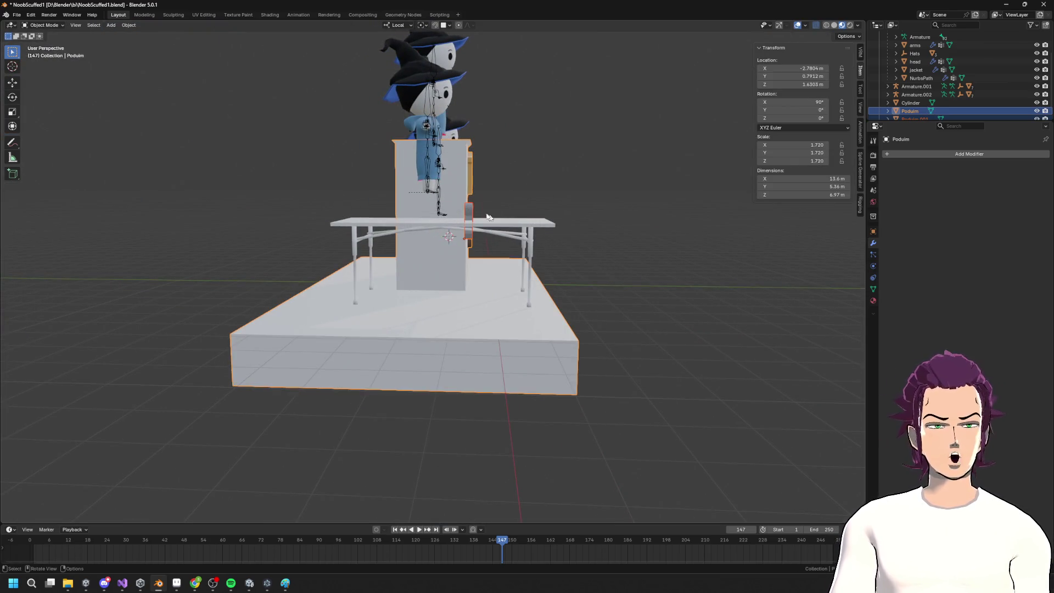
Turn the folding table about its vertical axis on the podium
{"action": "left_click", "coordinate": [469, 216]}
{"action": "middle_click_drag", "start_coordinate": [468, 215], "coordinate": [472, 231]}
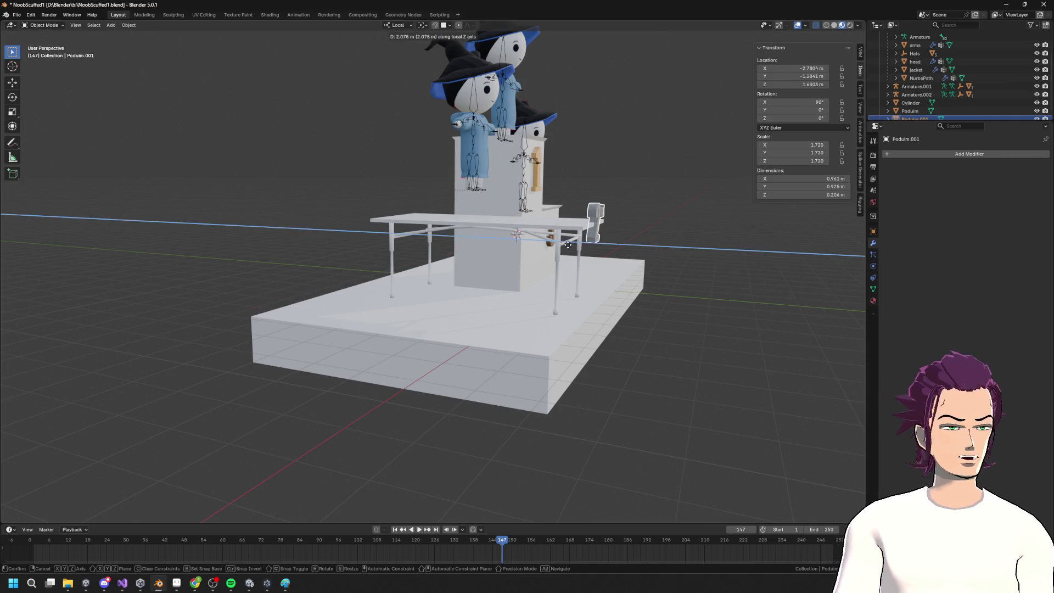
{"action": "left_click", "coordinate": [490, 222]}
{"action": "scroll", "coordinate": [490, 221], "scroll_direction": "down", "scroll_amount": 2}
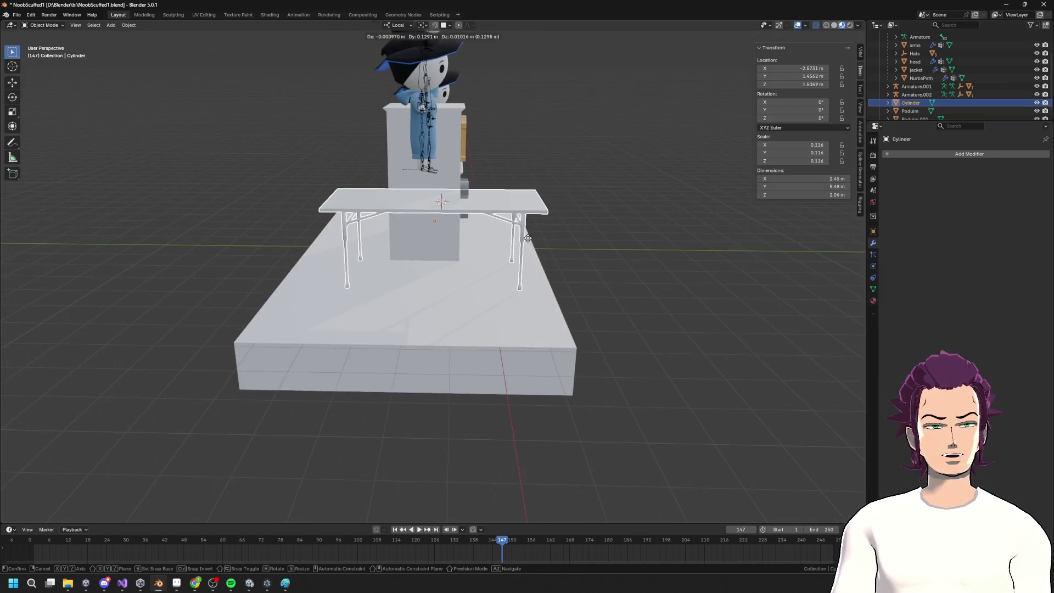
{"action": "middle_click_drag", "start_coordinate": [491, 222], "coordinate": [532, 236]}
{"action": "key", "text": "r"}
{"action": "key", "text": "x"}
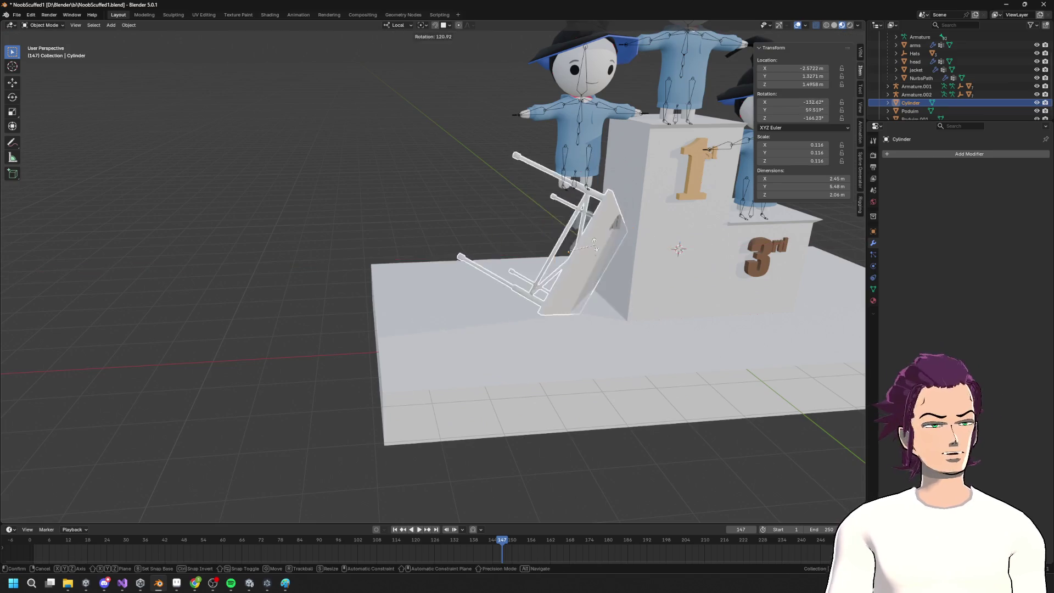
{"action": "key", "text": "Escape"}
{"action": "key", "text": "r"}
{"action": "key", "text": "z"}
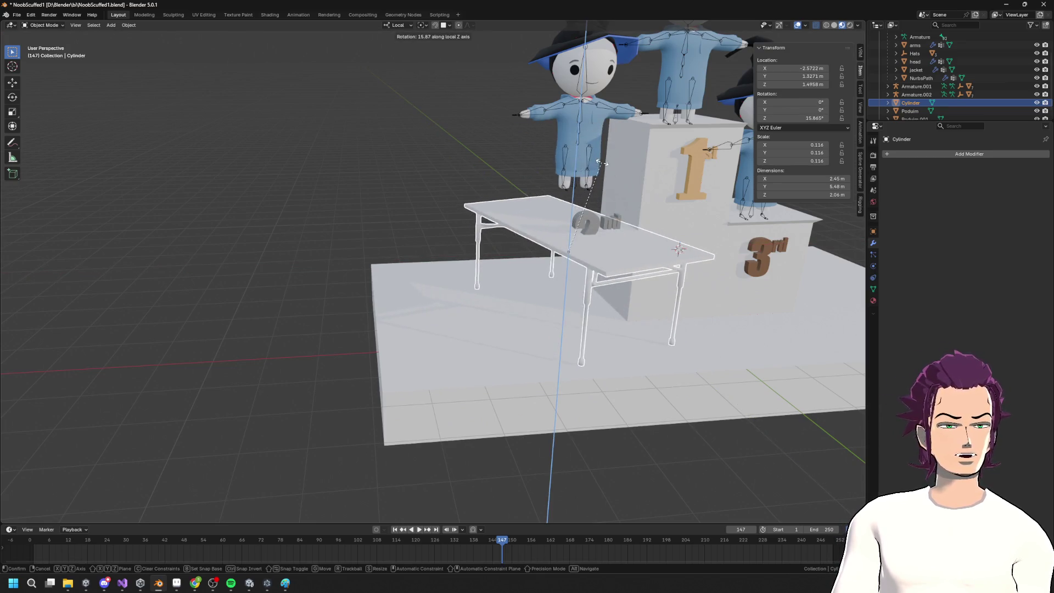
{"action": "left_click", "coordinate": [604, 165]}
Shift the table along its Y and X axes on the podium
{"action": "middle_click_drag", "start_coordinate": [604, 164], "coordinate": [661, 250]}
{"action": "right_click", "coordinate": [661, 250]}
{"action": "key", "text": "h"}
{"action": "key", "text": "alt+h"}
{"action": "mouse_move", "coordinate": [607, 163]}
{"action": "middle_mouse_down"}
{"action": "mouse_move", "coordinate": [584, 230]}
{"action": "mouse_move", "coordinate": [605, 263]}
{"action": "mouse_move", "coordinate": [590, 247]}
{"action": "mouse_move", "coordinate": [648, 276]}
{"action": "middle_mouse_up"}
{"action": "key", "text": "g"}
{"action": "key", "text": "y"}
{"action": "key", "text": "y"}
{"action": "key", "text": "Return"}
{"action": "key", "text": "g"}
{"action": "key", "text": "x"}
{"action": "key", "text": "x"}
{"action": "key", "text": "Return"}
Raise the 2nd numeral and shift it along Y toward the table
{"action": "left_click", "coordinate": [590, 247]}
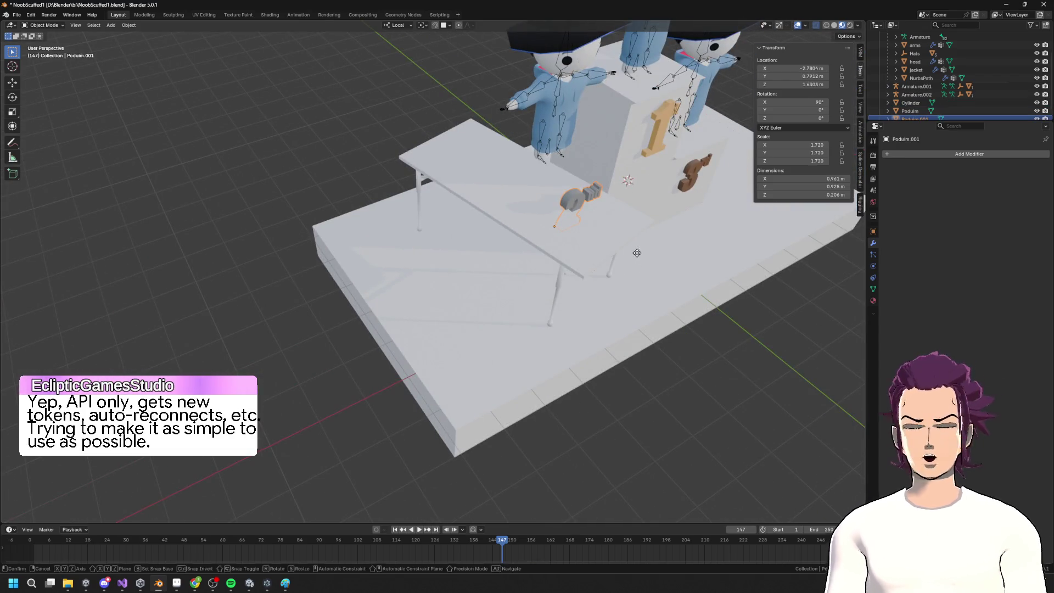
{"action": "key", "text": "g"}
{"action": "key", "text": "z"}
{"action": "key", "text": "z"}
{"action": "key", "text": "Return"}
{"action": "mouse_move", "coordinate": [711, 297]}
{"action": "middle_mouse_down"}
{"action": "mouse_move", "coordinate": [706, 285]}
{"action": "mouse_move", "coordinate": [659, 273]}
{"action": "mouse_move", "coordinate": [658, 255]}
{"action": "middle_mouse_up"}
{"action": "key", "text": "g"}
{"action": "key", "text": "y"}
{"action": "key", "text": "y"}
{"action": "key", "text": "Return"}
{"action": "scroll", "coordinate": [661, 259], "scroll_direction": "down", "scroll_amount": 3}
Tilt the 2nd numeral about 16.71° around its local Y axis
{"action": "key", "text": "g"}
{"action": "key", "text": "y"}
{"action": "key", "text": "y"}
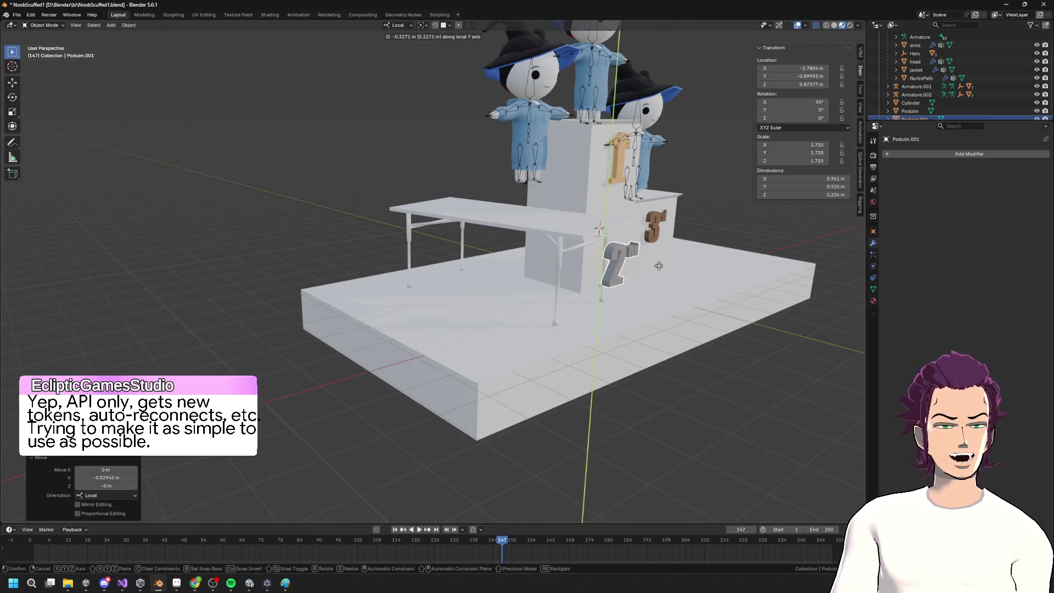
{"action": "key", "text": "Return"}
{"action": "key", "text": "r"}
{"action": "key", "text": "y"}
{"action": "key", "text": "y"}
{"action": "key", "text": "Return"}
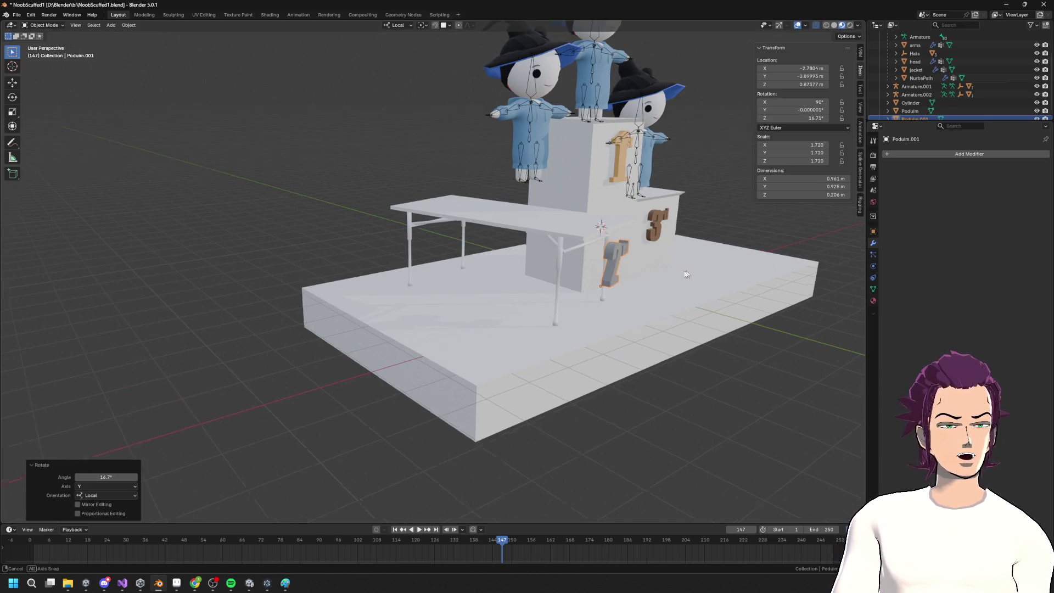
{"action": "scroll", "coordinate": [653, 253], "scroll_direction": "up", "scroll_amount": 3}
{"action": "middle_click_drag", "start_coordinate": [653, 253], "coordinate": [633, 262]}
Slide the numeral along X, Z and Y onto the table's front edge at Z 1.0123 m
{"action": "key", "text": "g"}
{"action": "key", "text": "x"}
{"action": "key", "text": "x"}
{"action": "left_click", "coordinate": [622, 257]}
{"action": "mouse_move", "coordinate": [622, 257]}
{"action": "middle_mouse_down"}
{"action": "mouse_move", "coordinate": [703, 308]}
{"action": "mouse_move", "coordinate": [635, 266]}
{"action": "middle_mouse_up"}
{"action": "key", "text": "g"}
{"action": "key", "text": "z"}
{"action": "key", "text": "z"}
{"action": "left_click", "coordinate": [689, 303]}
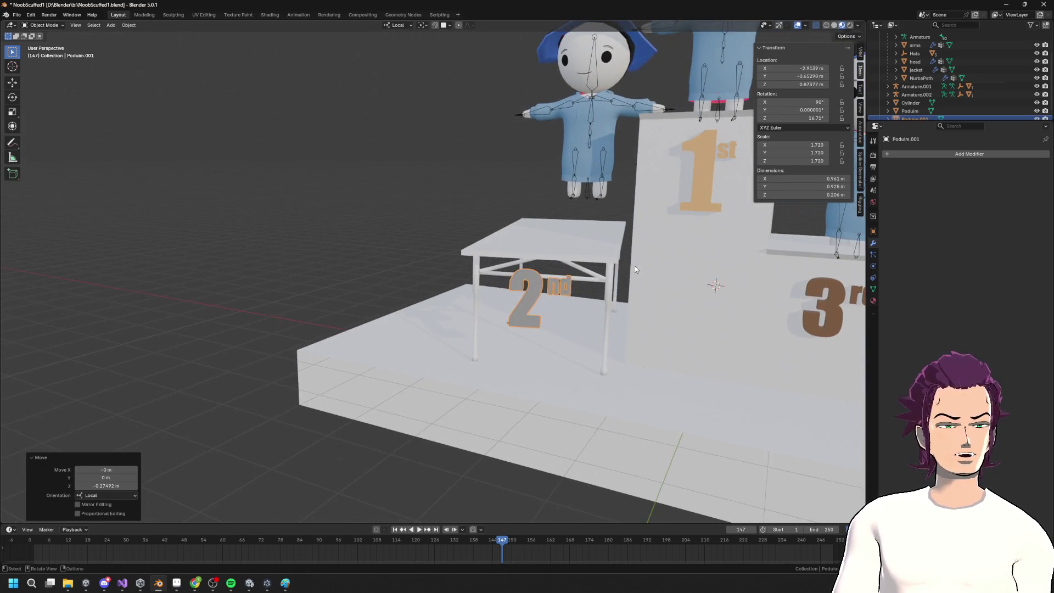
{"action": "key", "text": "g"}
{"action": "key", "text": "y"}
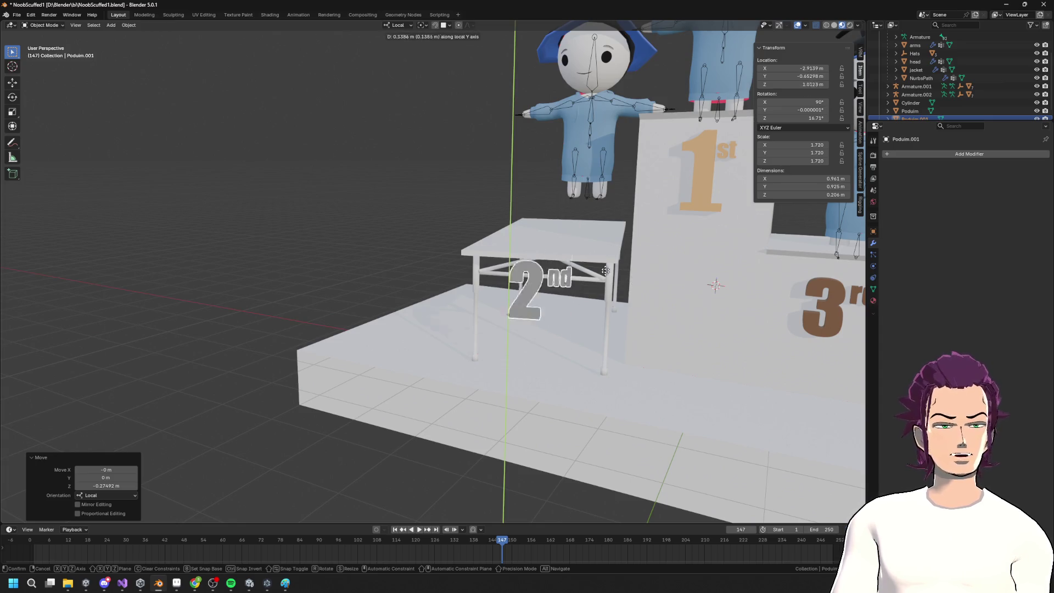
{"action": "left_click", "coordinate": [608, 130]}
{"action": "left_click", "coordinate": [586, 124]}
Lower the left scarecrow rig onto the folding table by moving it along X and Z
{"action": "key", "text": "g"}
{"action": "key", "text": "x"}
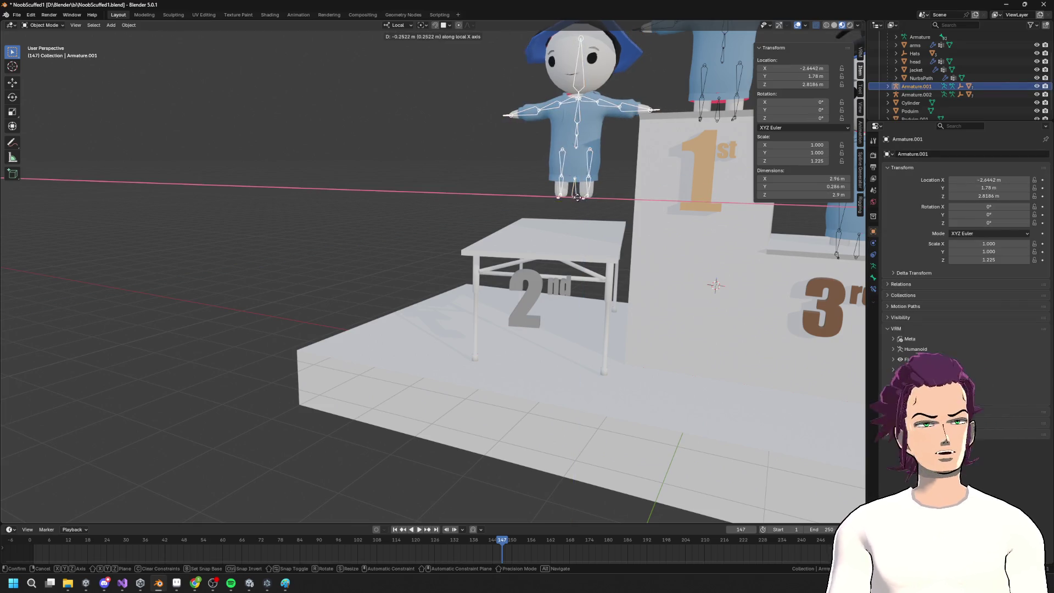
{"action": "left_click", "coordinate": [575, 220]}
{"action": "key", "text": "g"}
{"action": "key", "text": "z"}
{"action": "left_click", "coordinate": [575, 220]}
{"action": "middle_click_drag", "start_coordinate": [575, 220], "coordinate": [658, 144]}
{"action": "middle_click_drag", "start_coordinate": [619, 195], "coordinate": [648, 181]}
Turn the scarecrow 18.5° around Z and nudge it slightly sideways along X
{"action": "key", "text": "r"}
{"action": "key", "text": "z"}
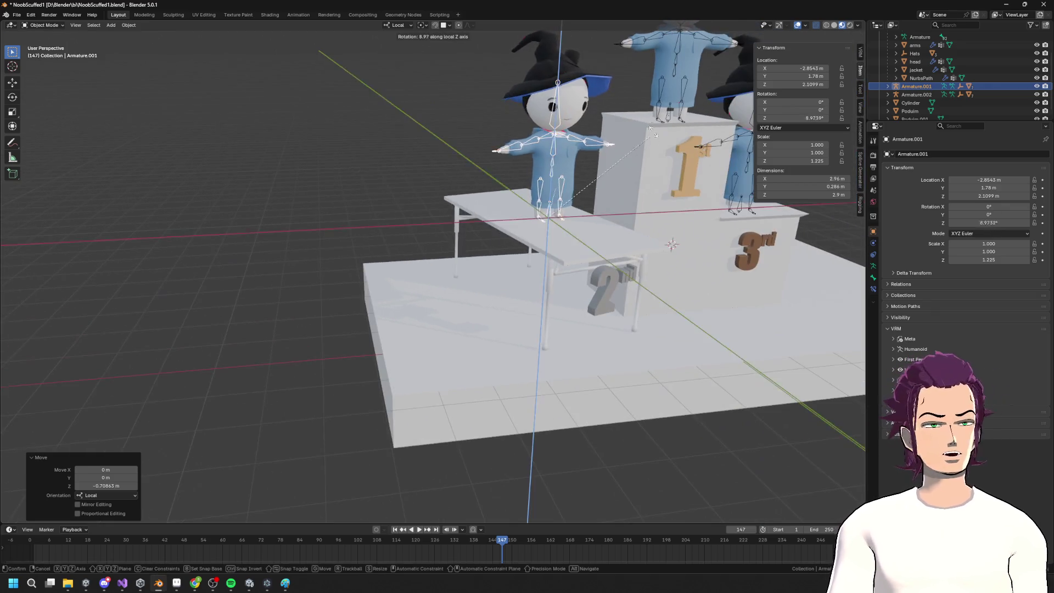
{"action": "left_click", "coordinate": [88, 52]}
{"action": "mouse_move", "coordinate": [88, 52]}
{"action": "middle_mouse_down"}
{"action": "mouse_move", "coordinate": [715, 165]}
{"action": "mouse_move", "coordinate": [665, 159]}
{"action": "mouse_move", "coordinate": [675, 181]}
{"action": "mouse_move", "coordinate": [644, 211]}
{"action": "mouse_move", "coordinate": [601, 172]}
{"action": "middle_mouse_up"}
{"action": "key", "text": "g"}
{"action": "key", "text": "x"}
{"action": "left_click", "coordinate": [695, 164]}
{"action": "scroll", "coordinate": [669, 157], "scroll_direction": "up", "scroll_amount": 3}
{"action": "scroll", "coordinate": [675, 182], "scroll_direction": "down", "scroll_amount": 4}
Inspect the rig in edit mode from the front, then return to object mode and select the podium
{"action": "key", "text": "Tab"}
{"action": "scroll", "coordinate": [644, 211], "scroll_direction": "up", "scroll_amount": 5}
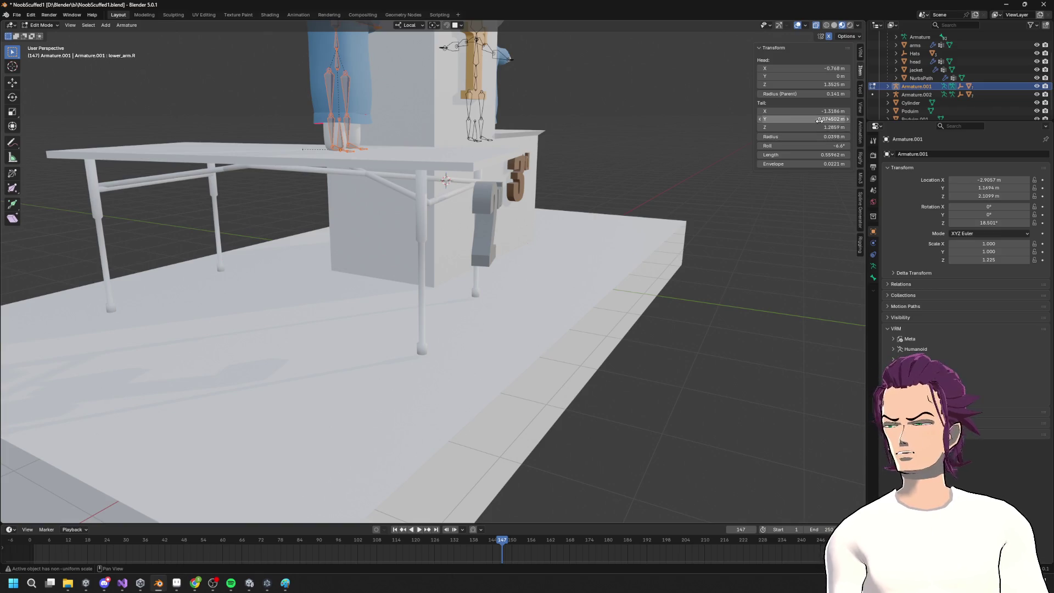
{"action": "scroll", "coordinate": [654, 205], "scroll_direction": "down", "scroll_amount": 5}
{"action": "middle_click_drag", "start_coordinate": [643, 229], "coordinate": [609, 209]}
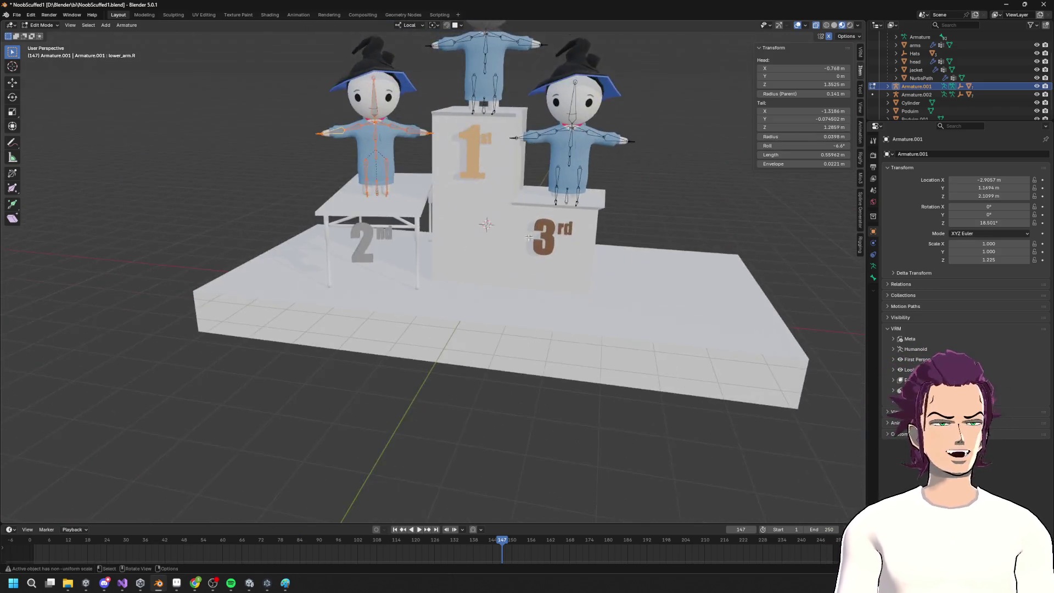
{"action": "scroll", "coordinate": [607, 206], "scroll_direction": "up", "scroll_amount": 4}
{"action": "key", "text": "Tab"}
{"action": "left_click", "coordinate": [612, 208]}
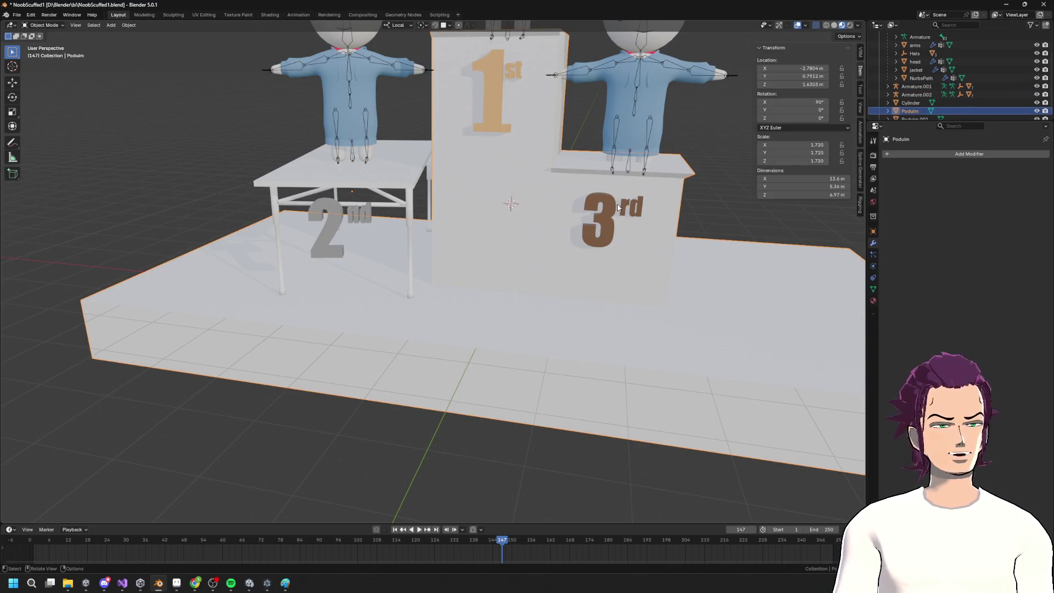
Separate the podium's 3rd numeral into its own object
{"action": "scroll", "coordinate": [618, 208], "scroll_direction": "down", "scroll_amount": 4}
{"action": "key", "text": "Tab"}
{"action": "key", "text": "Tab"}
{"action": "key", "text": "Tab"}
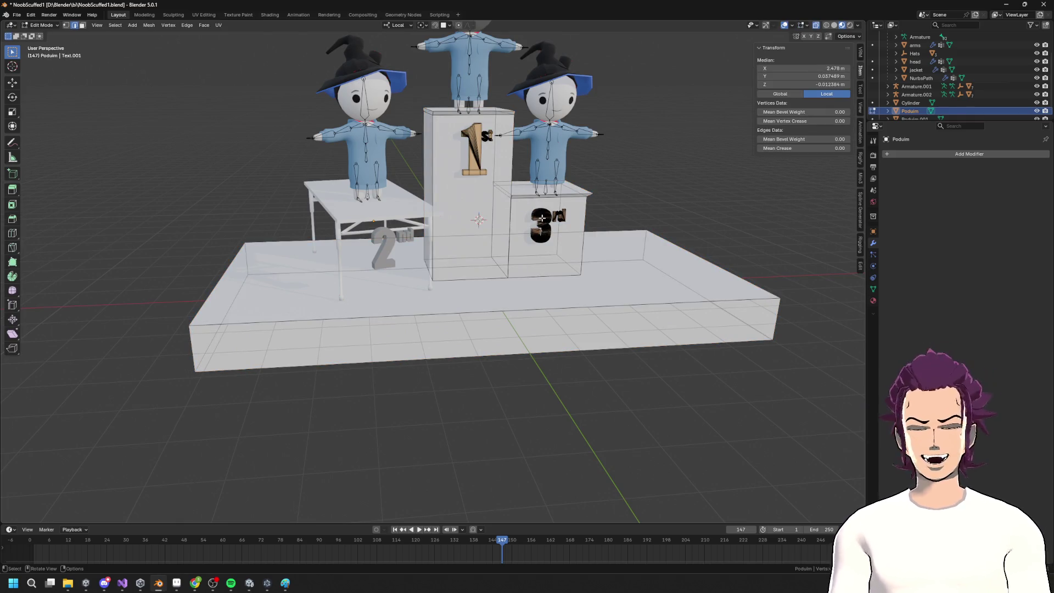
{"action": "key", "text": "l"}
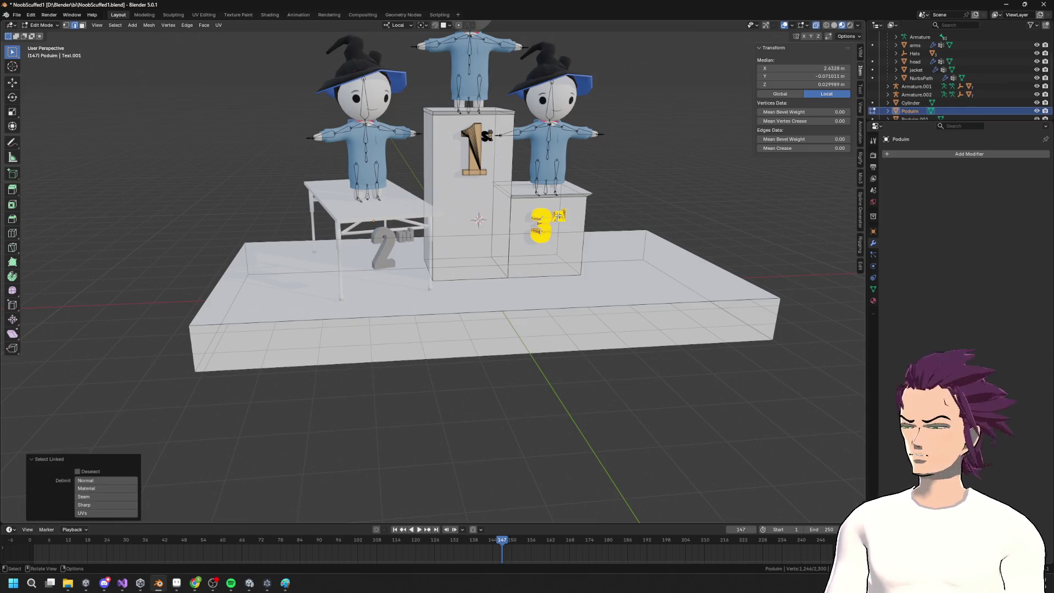
{"action": "key", "text": "F3"}
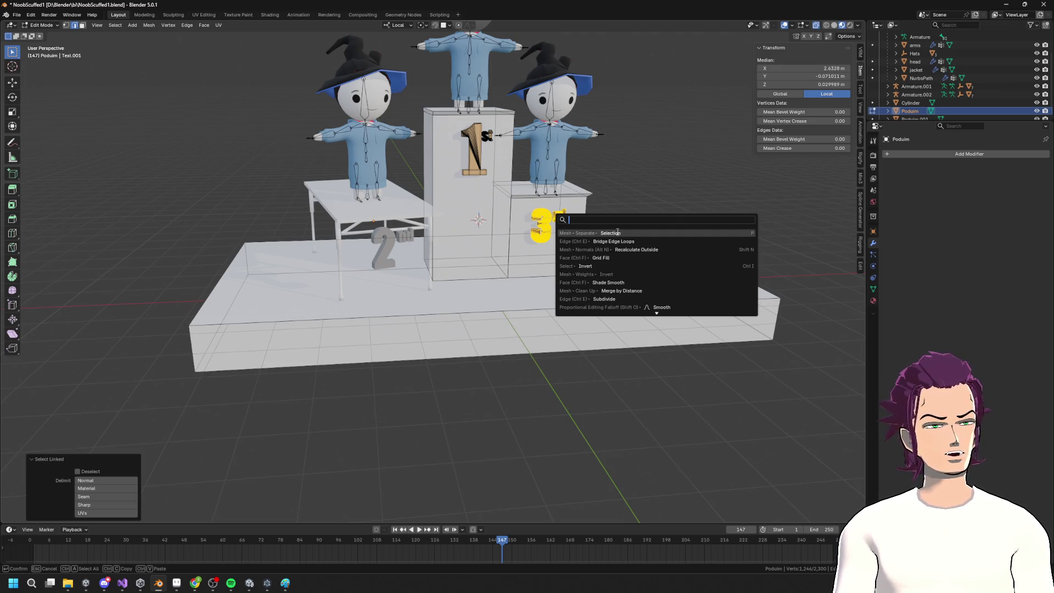
{"action": "left_click", "coordinate": [617, 232]}
{"action": "key", "text": "Tab"}
Delete the faces of the 3rd-place box from the podium mesh
{"action": "mouse_move", "coordinate": [625, 255]}
{"action": "middle_mouse_down"}
{"action": "mouse_move", "coordinate": [542, 183]}
{"action": "mouse_move", "coordinate": [536, 235]}
{"action": "mouse_move", "coordinate": [595, 204]}
{"action": "middle_mouse_up"}
{"action": "key", "text": "Tab"}
{"action": "left_click", "coordinate": [538, 239]}
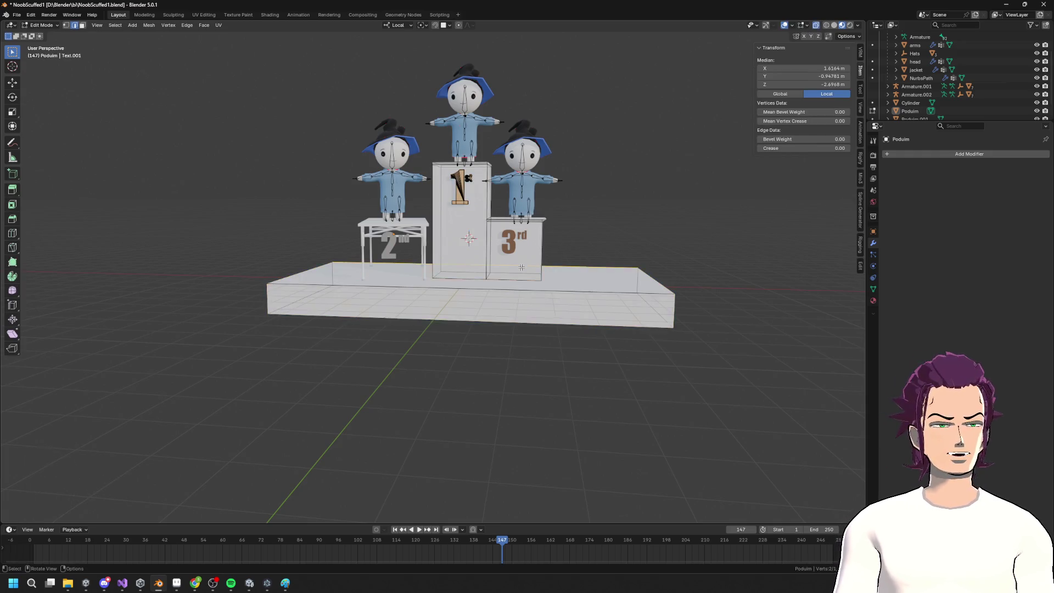
{"action": "key", "text": "l"}
{"action": "key", "text": "x"}
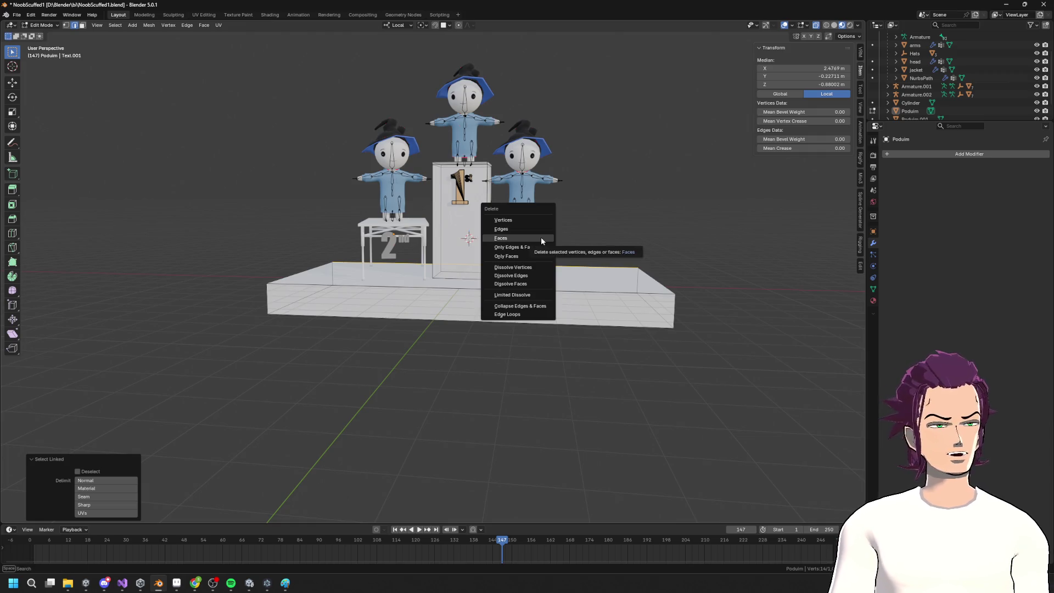
{"action": "left_click", "coordinate": [541, 237]}
{"action": "mouse_move", "coordinate": [541, 237]}
{"action": "middle_mouse_down"}
{"action": "mouse_move", "coordinate": [571, 257]}
{"action": "mouse_move", "coordinate": [527, 220]}
{"action": "mouse_move", "coordinate": [574, 188]}
{"action": "mouse_move", "coordinate": [553, 203]}
{"action": "middle_mouse_up"}
Add a new circle mesh to the scene in object mode
{"action": "key", "text": "shift+a"}
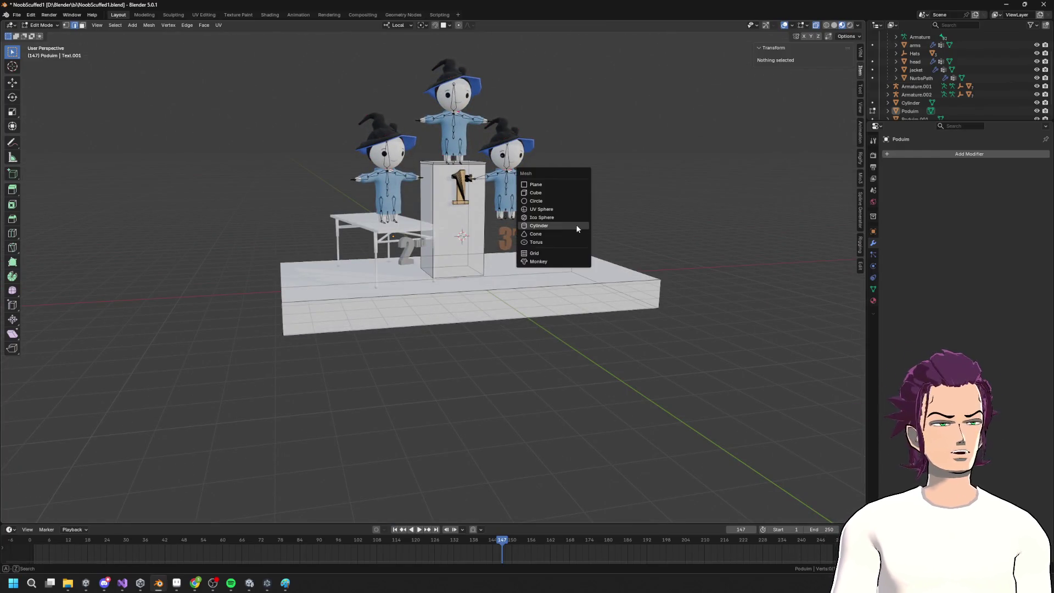
{"action": "key", "text": "Escape"}
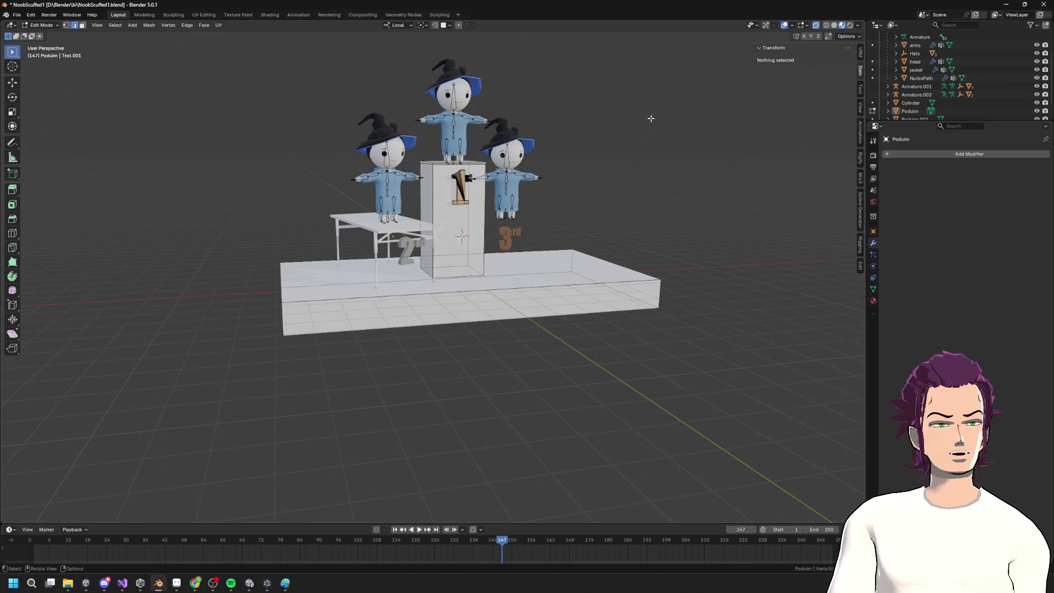
{"action": "key", "text": "Tab"}
{"action": "key", "text": "shift+a"}
{"action": "mouse_move", "coordinate": [585, 199]}
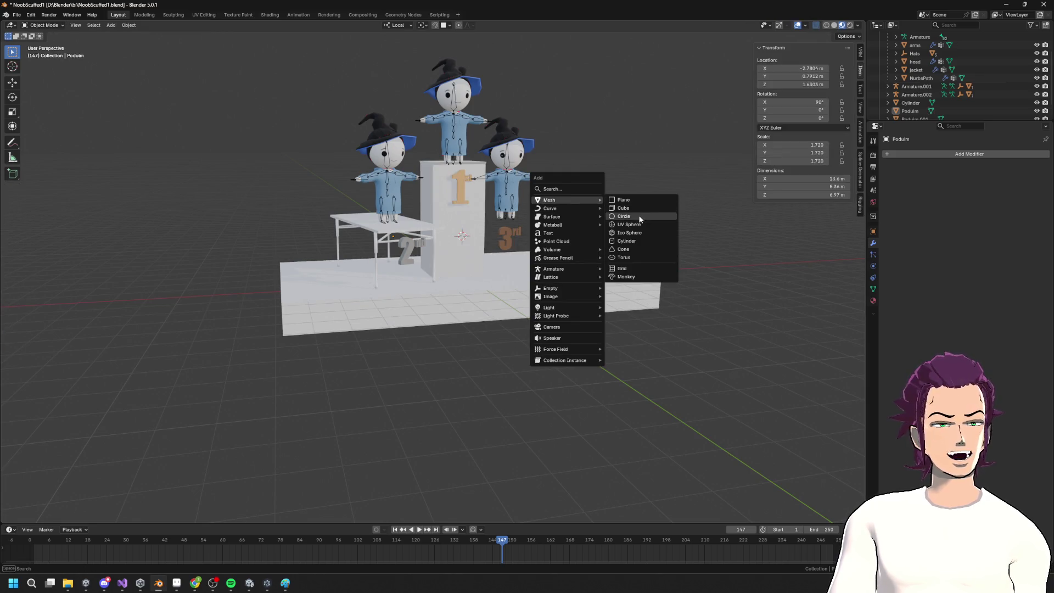
{"action": "left_click", "coordinate": [640, 216]}
{"action": "middle_click_drag", "start_coordinate": [628, 226], "coordinate": [615, 231]}
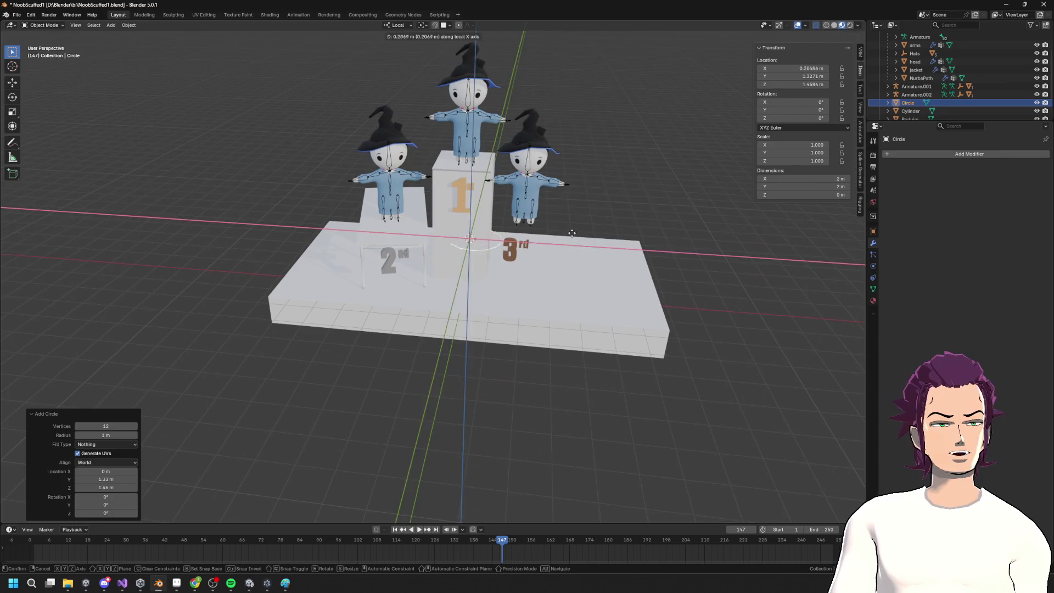
Move the circle along X and Y toward the third-place spot
{"action": "key", "text": "g"}
{"action": "key", "text": "x"}
{"action": "left_click", "coordinate": [624, 235]}
{"action": "mouse_move", "coordinate": [316, 409]}
{"action": "middle_mouse_down"}
{"action": "mouse_move", "coordinate": [532, 289]}
{"action": "mouse_move", "coordinate": [556, 294]}
{"action": "mouse_move", "coordinate": [537, 259]}
{"action": "middle_mouse_up"}
{"action": "key", "text": "g"}
{"action": "key", "text": "x"}
{"action": "right_click", "coordinate": [540, 291]}
{"action": "key", "text": "g"}
{"action": "key", "text": "y"}
{"action": "left_click", "coordinate": [551, 294]}
Raise the circle along Z to sit beneath the third-place scarecrow
{"action": "key", "text": "g"}
{"action": "key", "text": "z"}
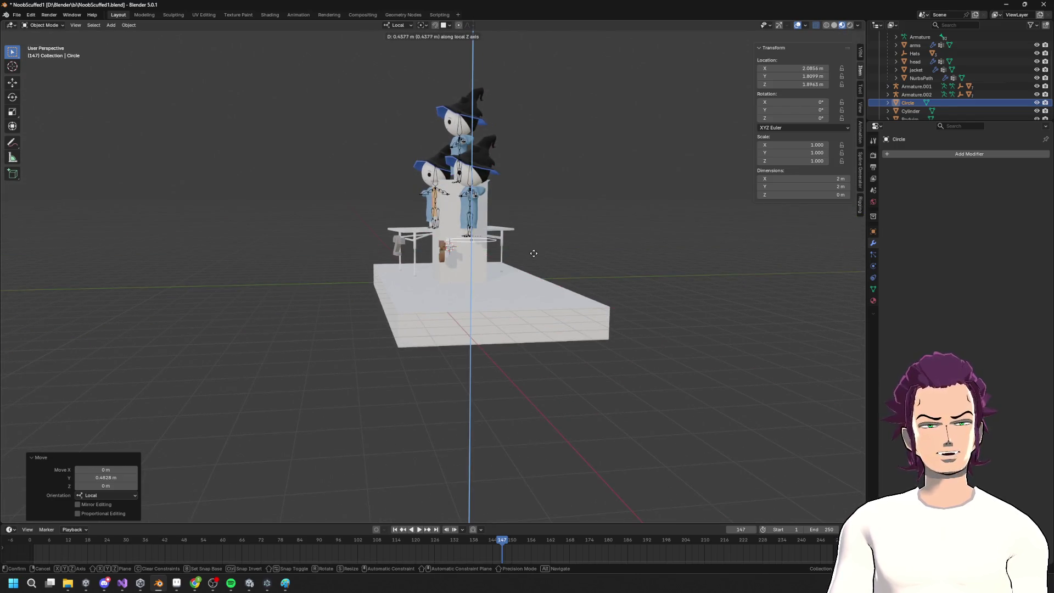
{"action": "left_click", "coordinate": [534, 245]}
{"action": "scroll", "coordinate": [475, 255], "scroll_direction": "up", "scroll_amount": 5}
{"action": "scroll", "coordinate": [476, 255], "scroll_direction": "down", "scroll_amount": 5}
{"action": "mouse_move", "coordinate": [473, 268]}
{"action": "middle_mouse_down"}
{"action": "mouse_move", "coordinate": [494, 252]}
{"action": "mouse_move", "coordinate": [524, 262]}
{"action": "mouse_move", "coordinate": [481, 280]}
{"action": "middle_mouse_up"}
{"action": "scroll", "coordinate": [481, 280], "scroll_direction": "up", "scroll_amount": 4}
Extrude the circle's loop 0.32725 m downward into a short ring wall and begin flaring it
{"action": "key", "text": "Tab"}
{"action": "mouse_move", "coordinate": [449, 324]}
{"action": "middle_mouse_down"}
{"action": "mouse_move", "coordinate": [527, 343]}
{"action": "mouse_move", "coordinate": [548, 311]}
{"action": "mouse_move", "coordinate": [588, 295]}
{"action": "middle_mouse_up"}
{"action": "key", "text": "g"}
{"action": "right_click", "coordinate": [534, 347]}
{"action": "key", "text": "e"}
{"action": "key", "text": "z"}
{"action": "left_click", "coordinate": [514, 319]}
{"action": "key", "text": "s"}
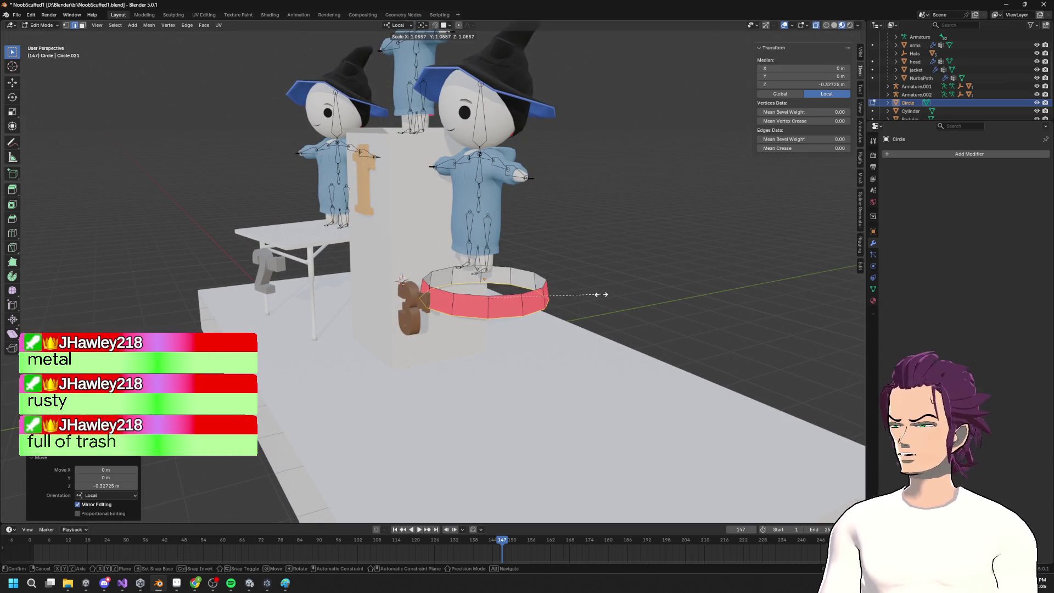
Flare the lower loop to 1.056 scale and extrude two sections down for the can body
{"action": "left_click", "coordinate": [597, 295]}
{"action": "mouse_move", "coordinate": [598, 294]}
{"action": "middle_mouse_down"}
{"action": "mouse_move", "coordinate": [576, 313]}
{"action": "mouse_move", "coordinate": [610, 346]}
{"action": "mouse_move", "coordinate": [604, 362]}
{"action": "mouse_move", "coordinate": [495, 271]}
{"action": "middle_mouse_up"}
{"action": "key", "text": "e"}
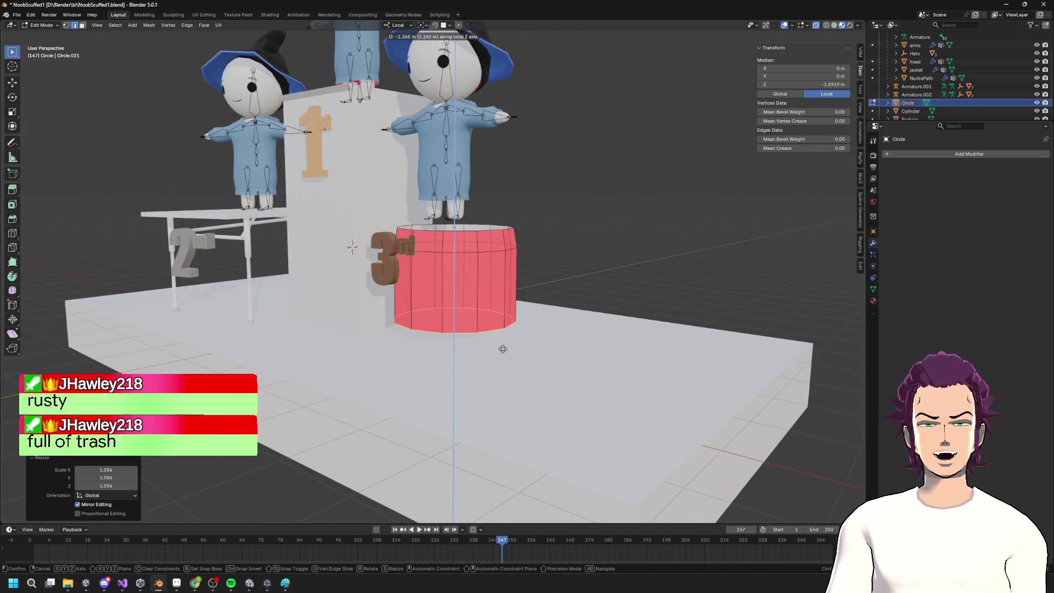
{"action": "left_click", "coordinate": [565, 228]}
{"action": "key", "text": "e"}
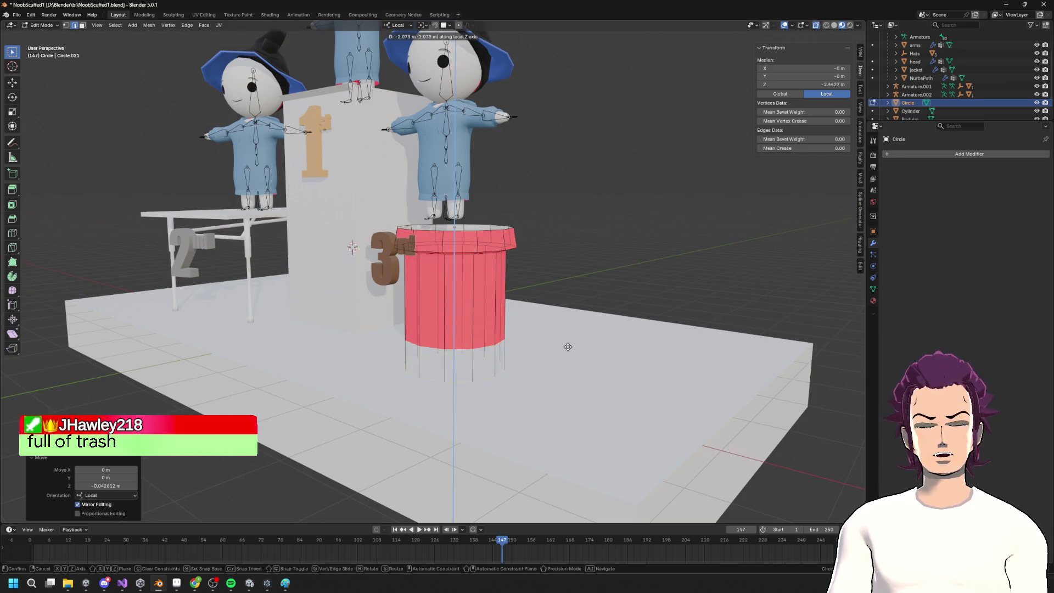
{"action": "left_click", "coordinate": [571, 300]}
Lower the bottom ring and narrow it to 0.934 scale so it rests on the base platform
{"action": "key", "text": "s"}
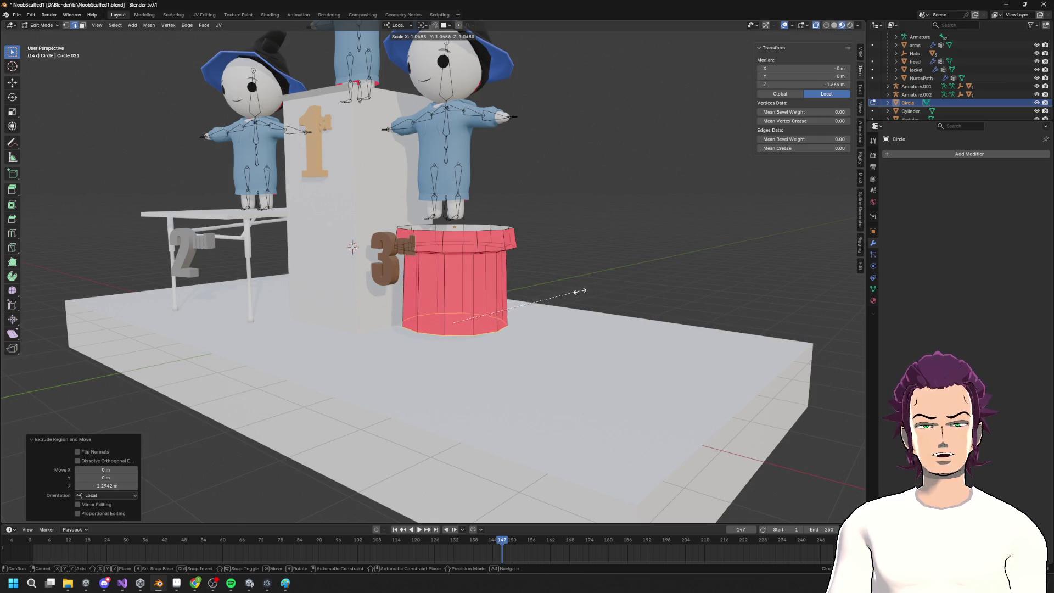
{"action": "key", "text": "g"}
{"action": "key", "text": "z"}
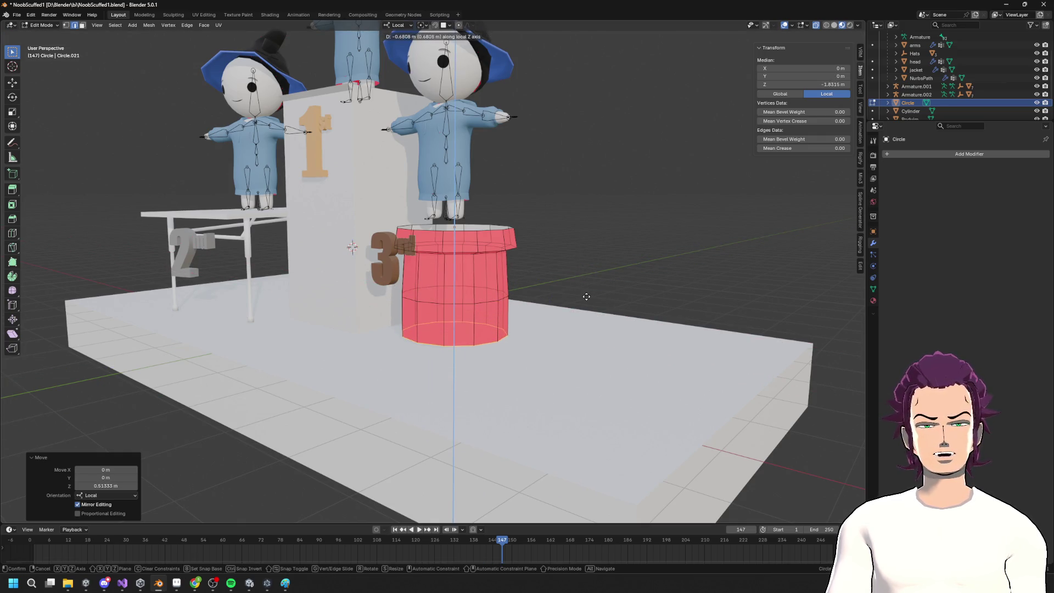
{"action": "left_click", "coordinate": [586, 296]}
{"action": "key", "text": "s"}
{"action": "left_click", "coordinate": [598, 283]}
{"action": "key", "text": "g"}
{"action": "key", "text": "z"}
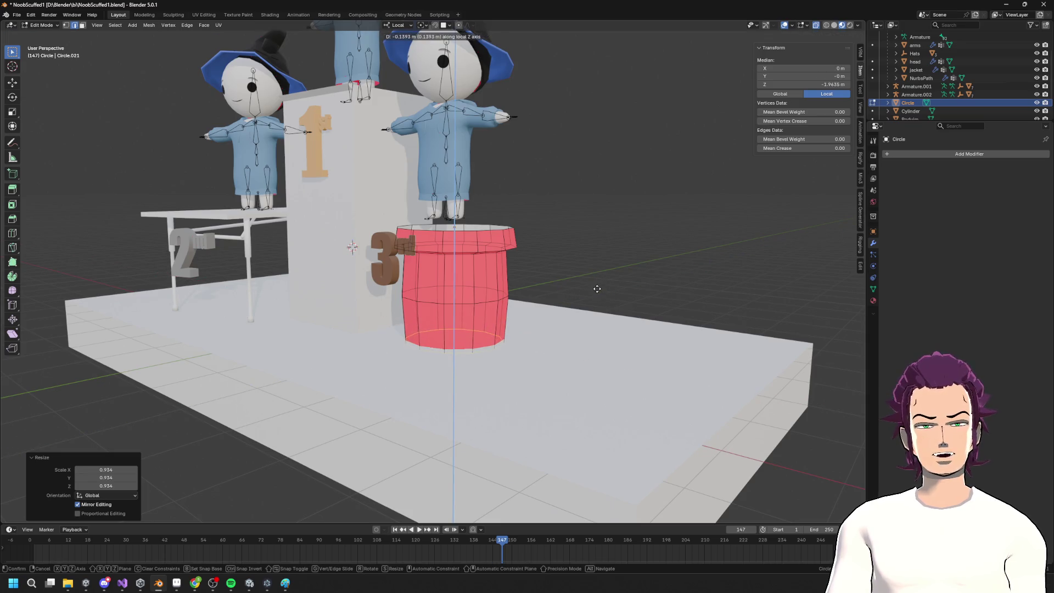
{"action": "left_click", "coordinate": [598, 289]}
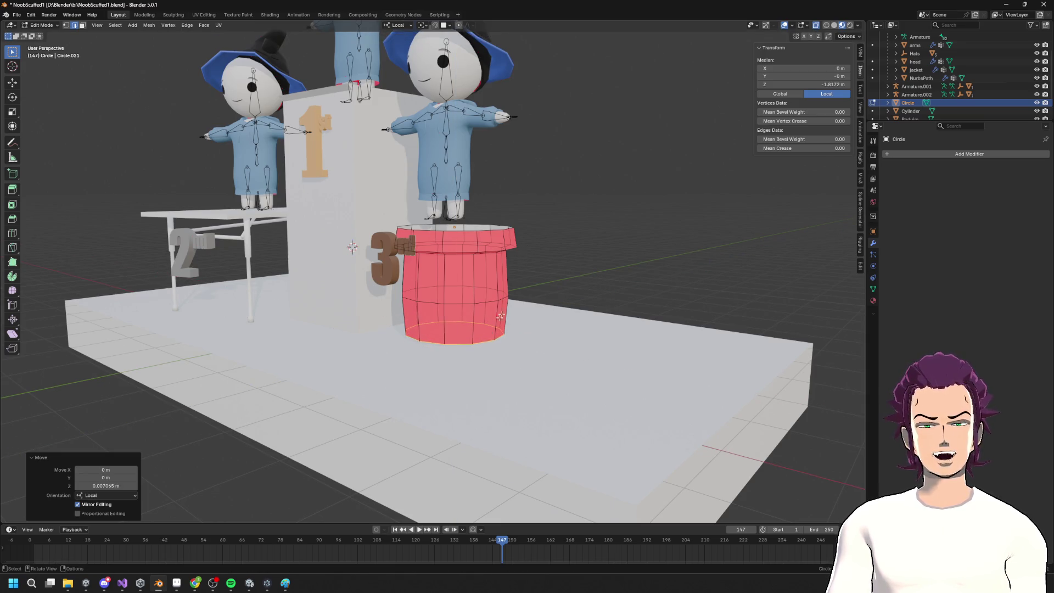
{"action": "middle_click_drag", "start_coordinate": [507, 277], "coordinate": [169, 448]}
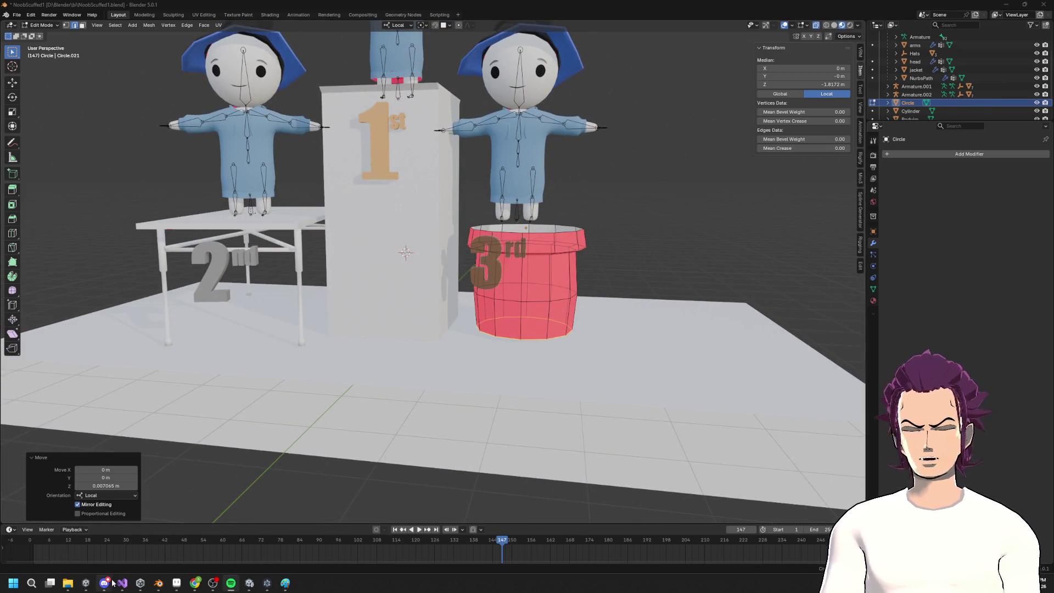
Search Chrome for 'trash can', view the Walmart 20 Gallon galvanized steel garbage can, then return to Blender
{"action": "mouse_move", "coordinate": [107, 588]}
{"action": "mouse_move", "coordinate": [159, 589]}
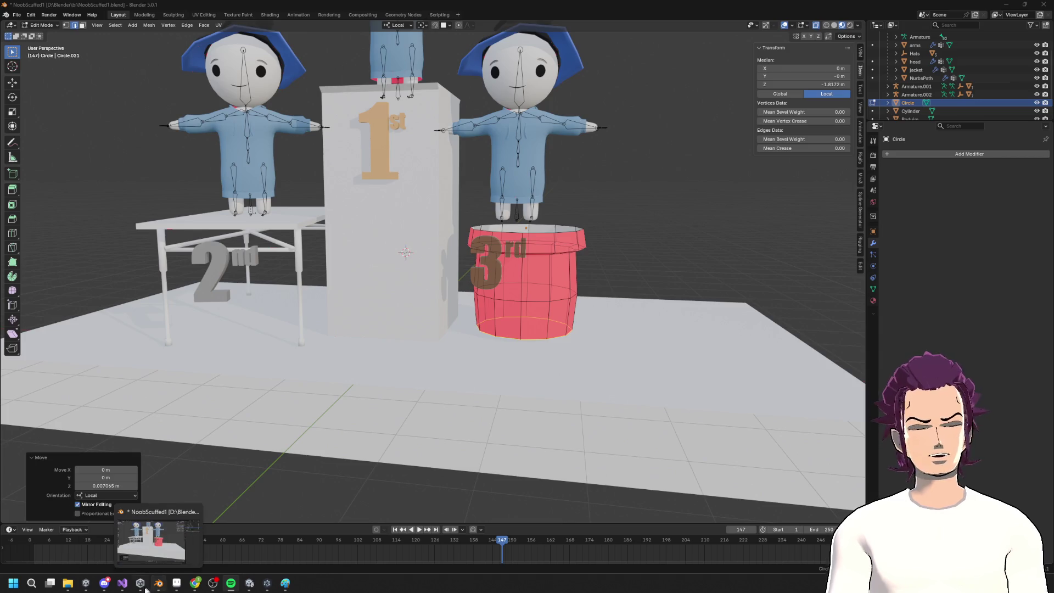
{"action": "mouse_move", "coordinate": [200, 591]}
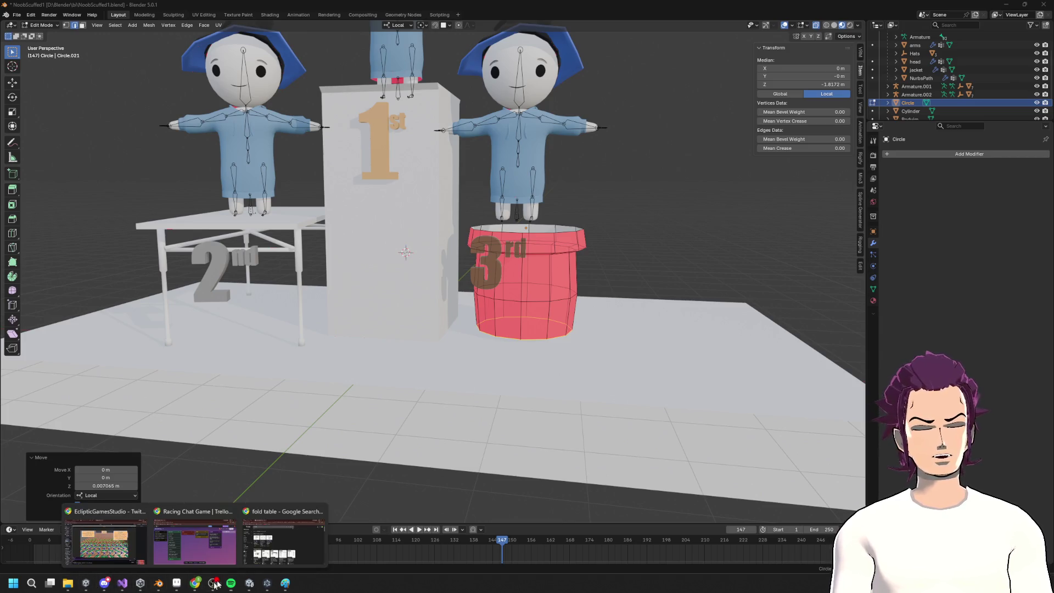
{"action": "left_click", "coordinate": [282, 503]}
{"action": "left_click", "coordinate": [352, 76]}
{"action": "type", "text": "tgraS"}
{"action": "key", "text": "BackSpace"}
{"action": "key", "text": "BackSpace"}
{"action": "key", "text": "BackSpace"}
{"action": "type", "text": "tRASH CAN"}
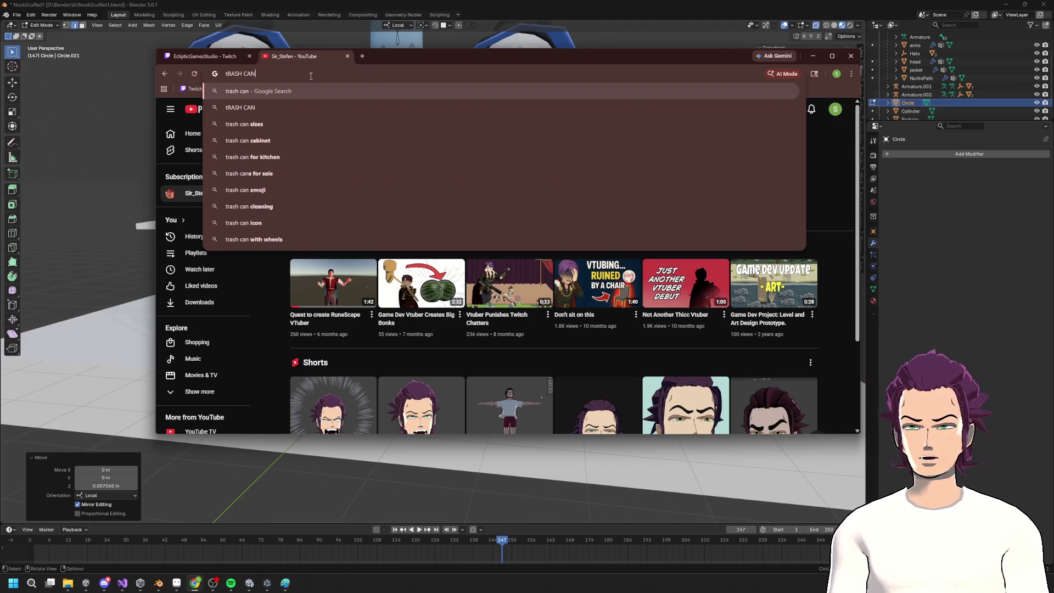
{"action": "key", "text": "Return"}
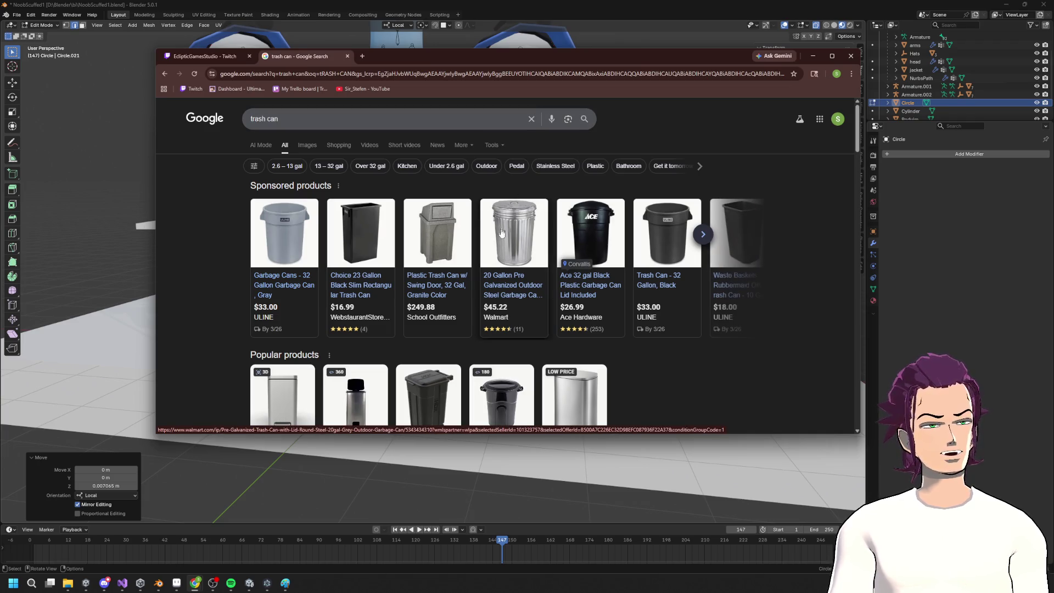
{"action": "left_click", "coordinate": [504, 225]}
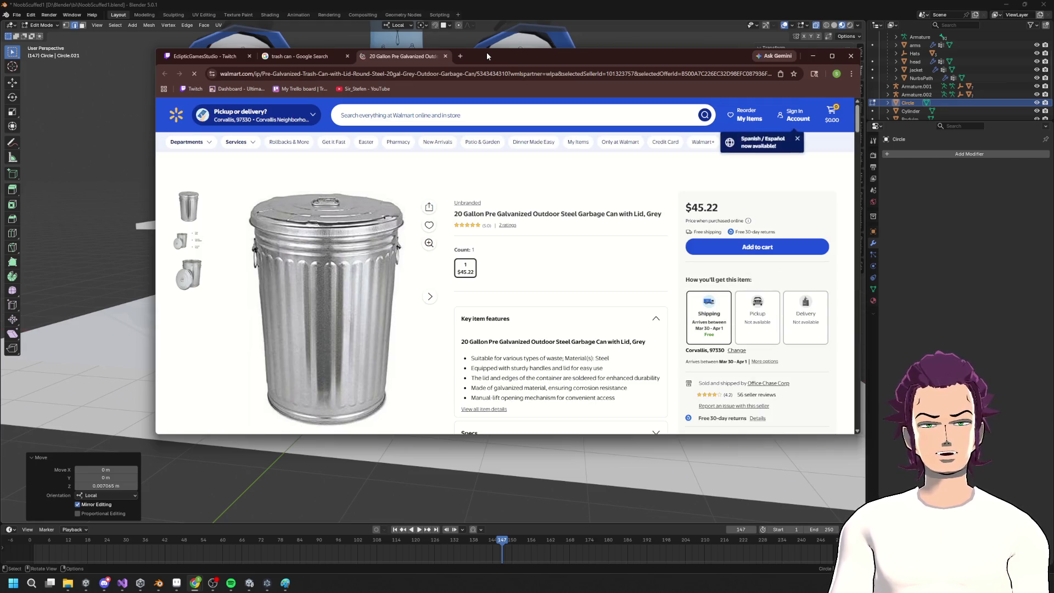
{"action": "key", "text": "alt+Tab"}
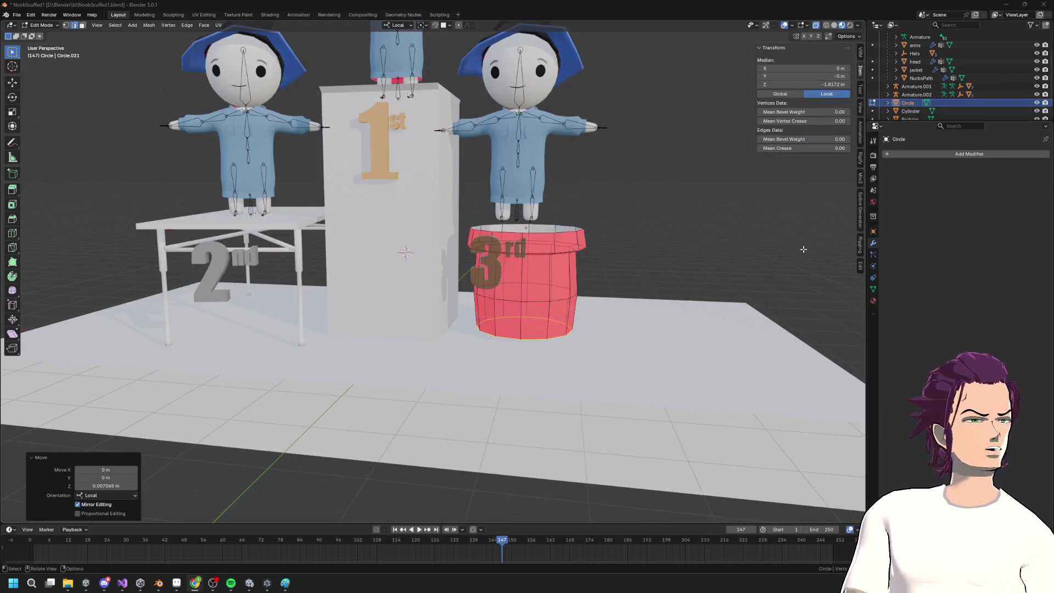
Select the red barrel's body faces and remove them, keeping only the rim
{"action": "middle_click_drag", "start_coordinate": [552, 296], "coordinate": [494, 258], "text": "shift"}
{"action": "scroll", "coordinate": [500, 221], "scroll_direction": "up", "scroll_amount": 3}
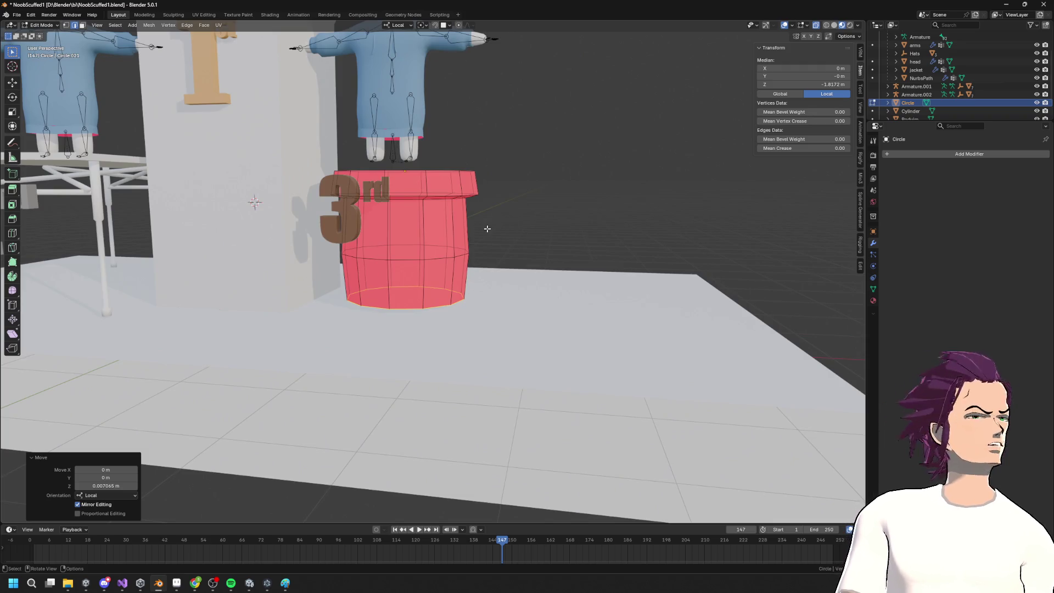
{"action": "key", "text": "a"}
{"action": "key", "text": "alt+a"}
{"action": "left_click", "coordinate": [443, 198], "text": "alt"}
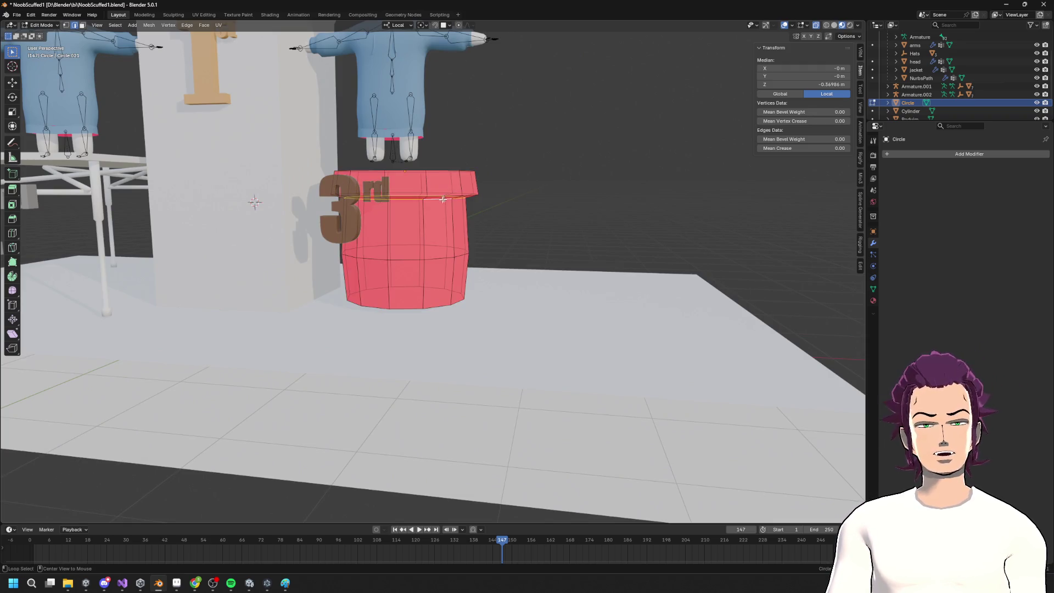
{"action": "key", "text": "3"}
{"action": "left_click", "coordinate": [460, 227]}
{"action": "middle_click_drag", "start_coordinate": [538, 272], "coordinate": [534, 302]}
{"action": "mouse_move", "coordinate": [550, 323]}
{"action": "left_mouse_down"}
{"action": "mouse_move", "coordinate": [353, 216]}
{"action": "mouse_move", "coordinate": [346, 191]}
{"action": "left_mouse_up"}
{"action": "key", "text": "h"}
Dissolve the ring's inner edge loop
{"action": "mouse_move", "coordinate": [348, 193]}
{"action": "middle_mouse_down"}
{"action": "mouse_move", "coordinate": [439, 545]}
{"action": "mouse_move", "coordinate": [471, 370]}
{"action": "mouse_move", "coordinate": [489, 403]}
{"action": "middle_mouse_up"}
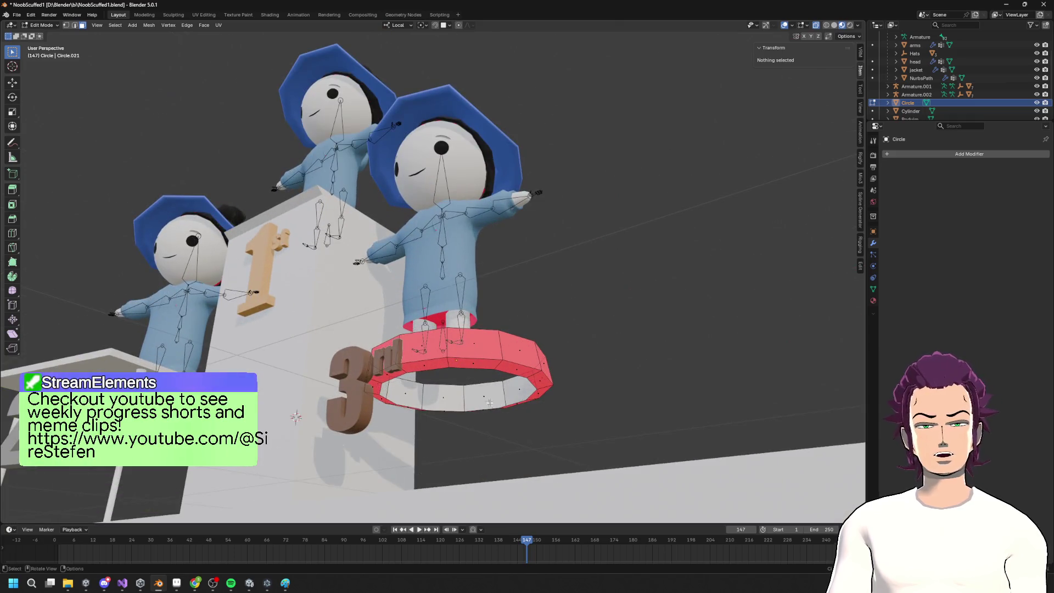
{"action": "key", "text": "2"}
{"action": "left_click", "coordinate": [482, 367], "text": "alt"}
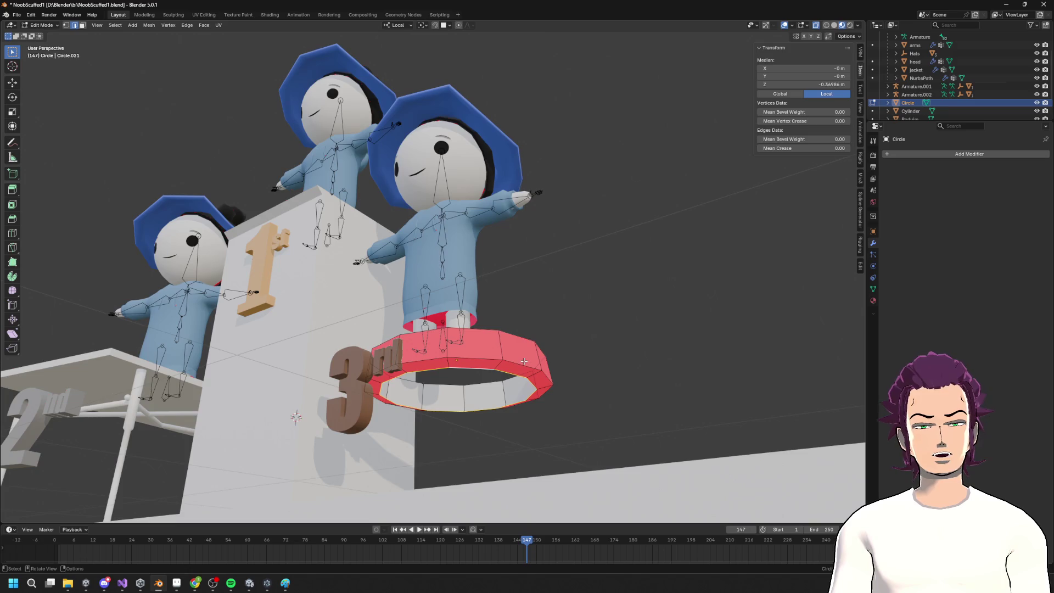
{"action": "right_click", "coordinate": [524, 361]}
{"action": "left_click", "coordinate": [523, 360]}
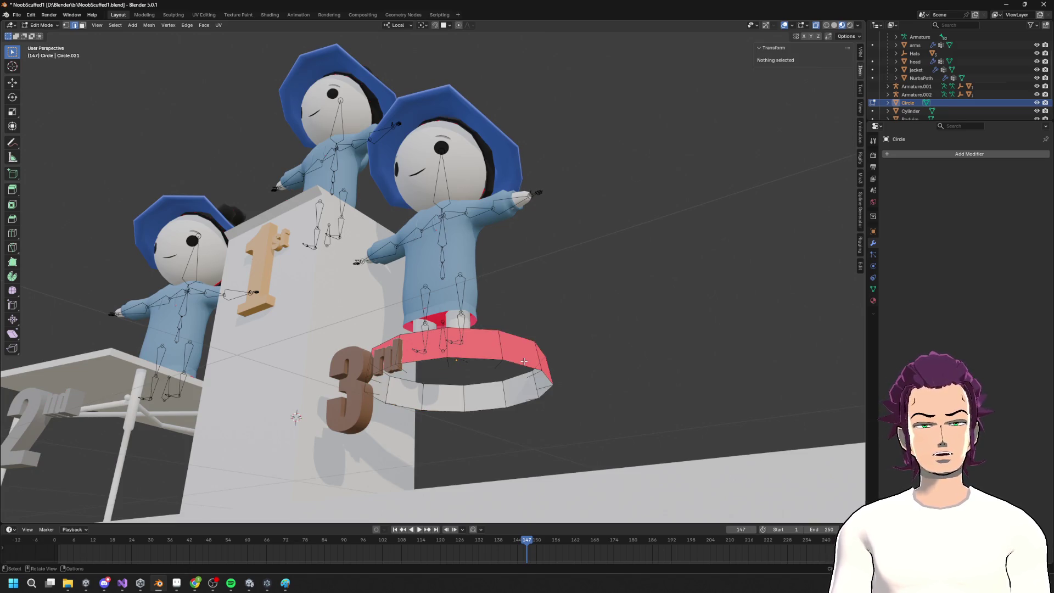
Widen the ring's inner top loop by a 1.201 scale to flare the rim
{"action": "left_click", "coordinate": [518, 393], "text": "alt"}
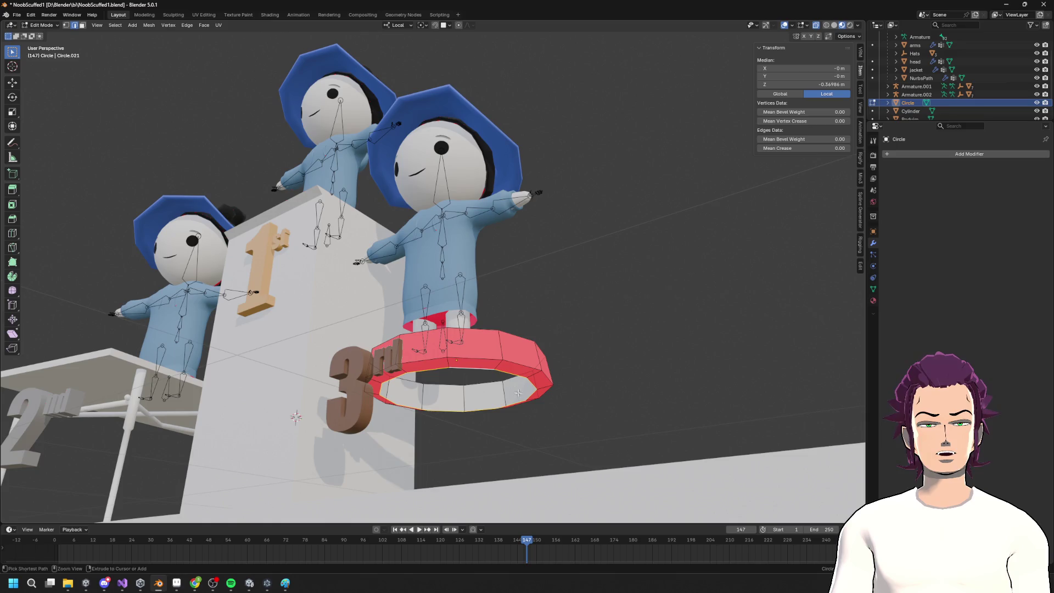
{"action": "key", "text": "3"}
{"action": "left_click", "coordinate": [473, 367], "text": "alt"}
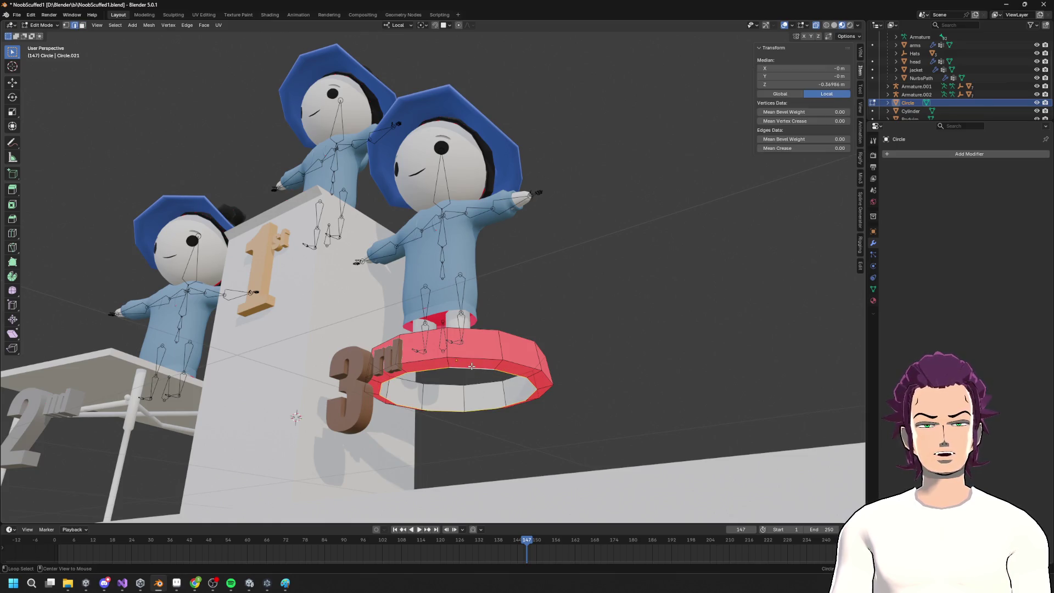
{"action": "key", "text": "s"}
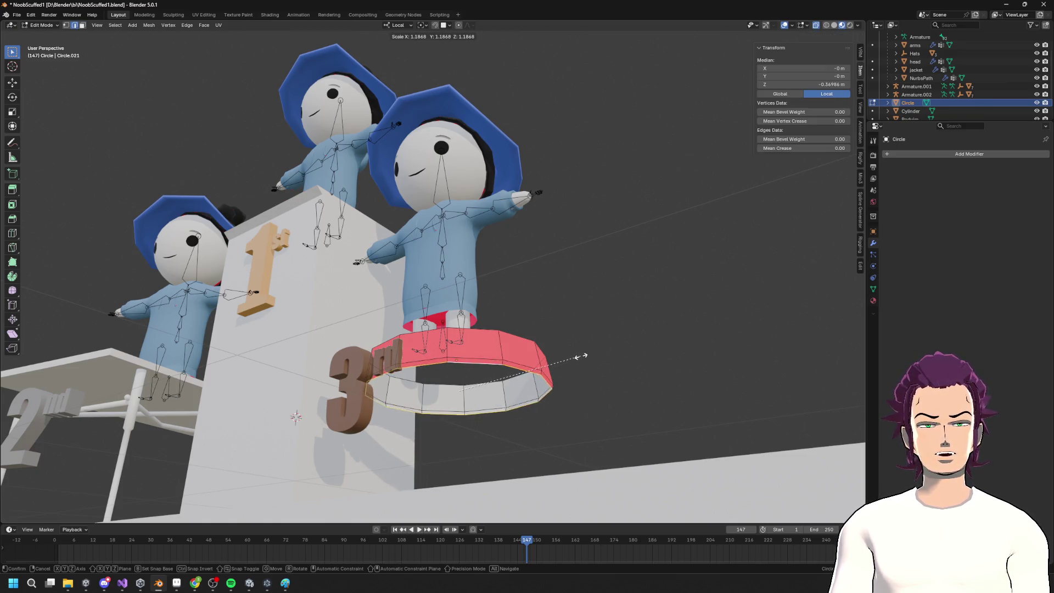
{"action": "left_click", "coordinate": [583, 355]}
{"action": "scroll", "coordinate": [605, 424], "scroll_direction": "down", "scroll_amount": 5}
{"action": "mouse_move", "coordinate": [604, 423]}
{"action": "middle_mouse_down"}
{"action": "mouse_move", "coordinate": [577, 423]}
{"action": "mouse_move", "coordinate": [528, 286]}
{"action": "middle_mouse_up"}
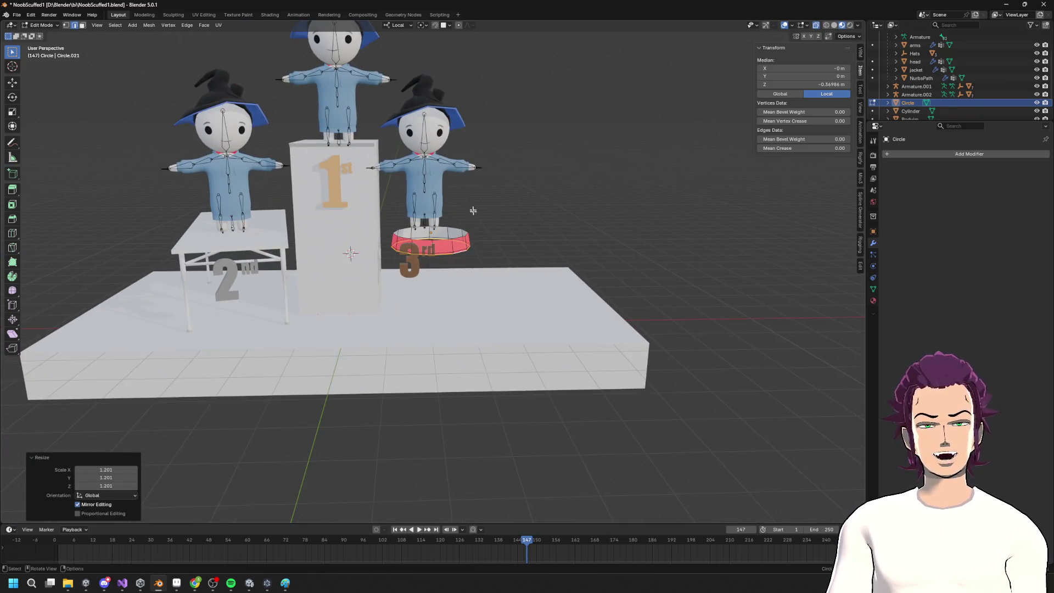
{"action": "key", "text": "Tab"}
{"action": "left_click", "coordinate": [425, 169]}
Raise the third-place scarecrow straight up along Z
{"action": "key", "text": "g"}
{"action": "key", "text": "z"}
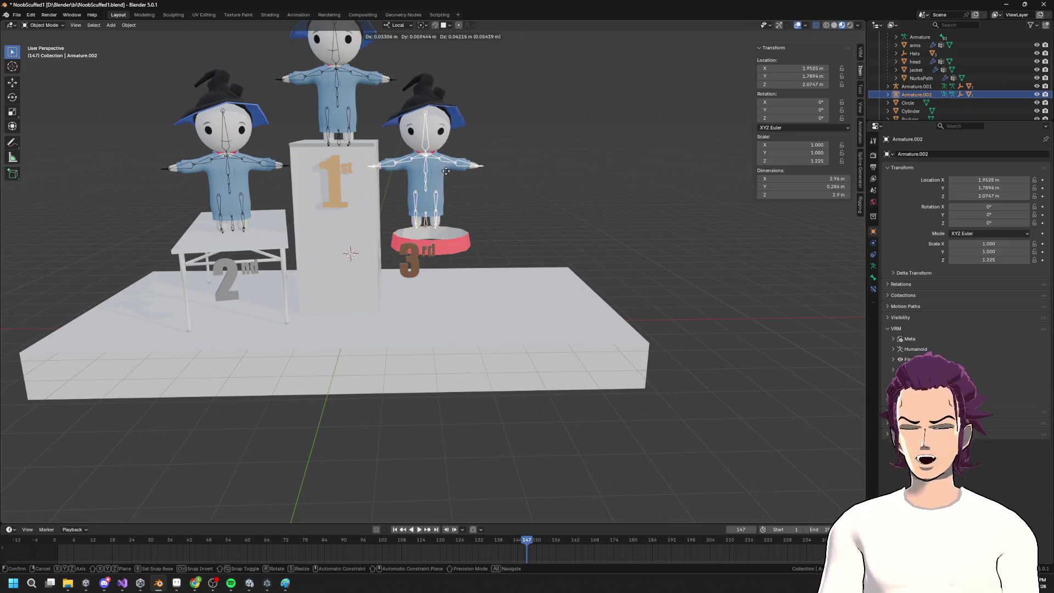
{"action": "left_click", "coordinate": [450, 121]}
{"action": "key", "text": "Tab"}
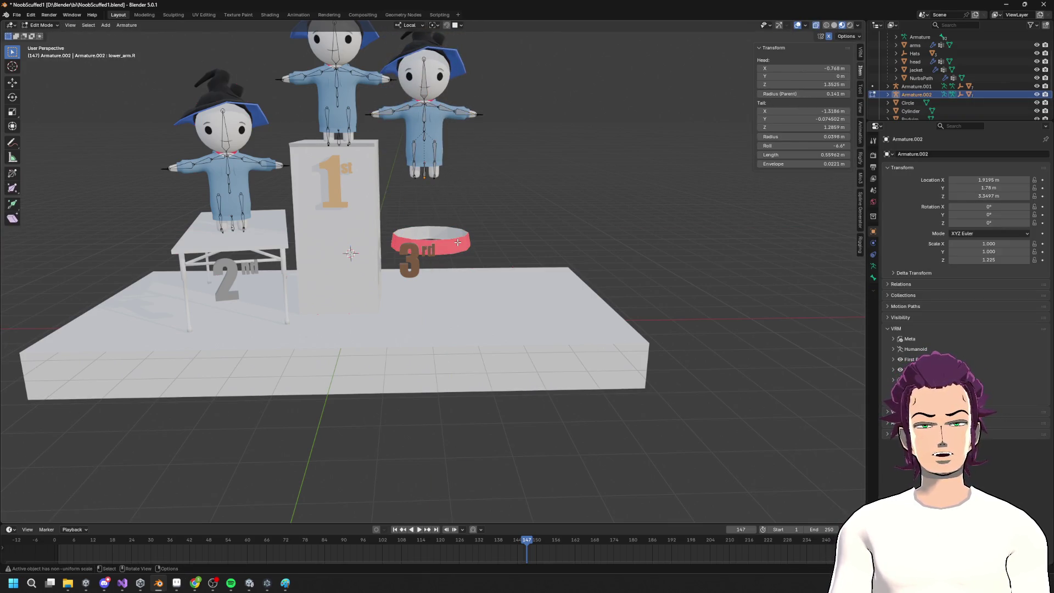
{"action": "key", "text": "Tab"}
Select the whole red ring mesh and lift it up along Z
{"action": "left_click", "coordinate": [464, 243]}
{"action": "key", "text": "Tab"}
{"action": "scroll", "coordinate": [488, 196], "scroll_direction": "up", "scroll_amount": 3}
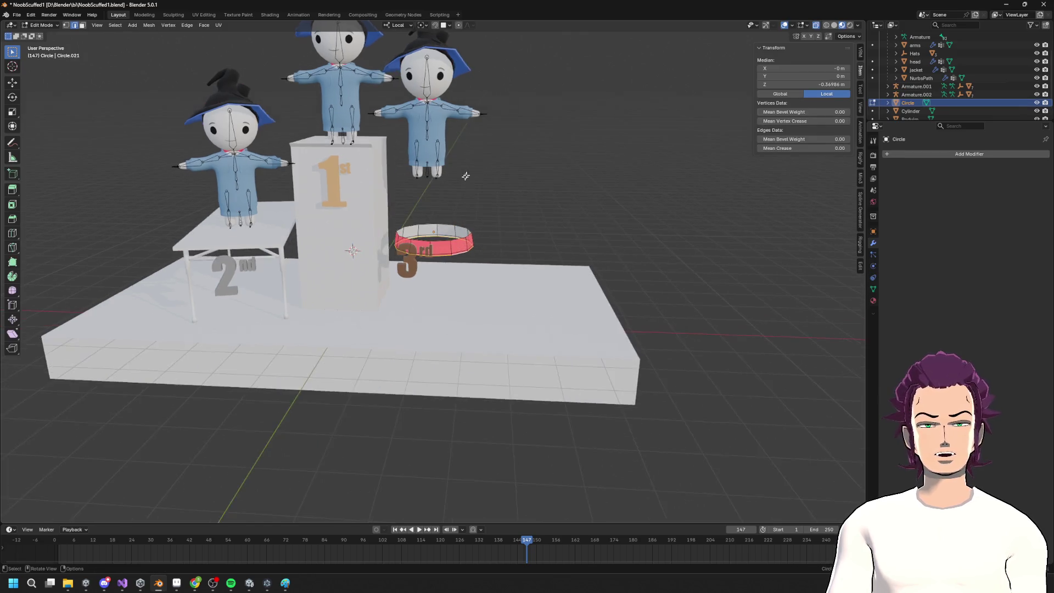
{"action": "key", "text": "a"}
{"action": "key", "text": "g"}
{"action": "key", "text": "z"}
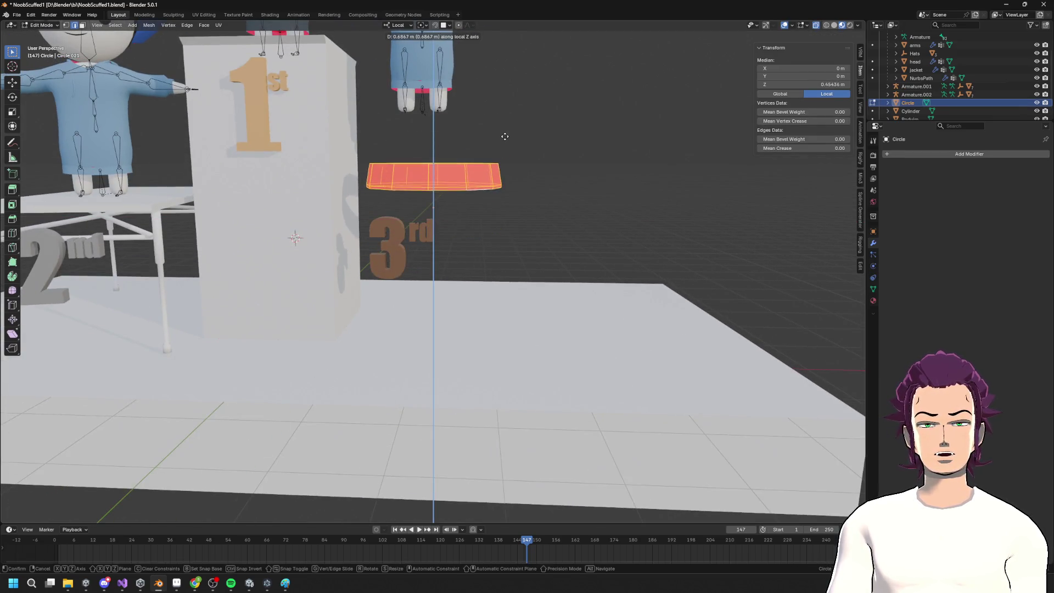
{"action": "left_click", "coordinate": [489, 178]}
{"action": "scroll", "coordinate": [489, 178], "scroll_direction": "up", "scroll_amount": 2}
{"action": "scroll", "coordinate": [490, 178], "scroll_direction": "down", "scroll_amount": 1}
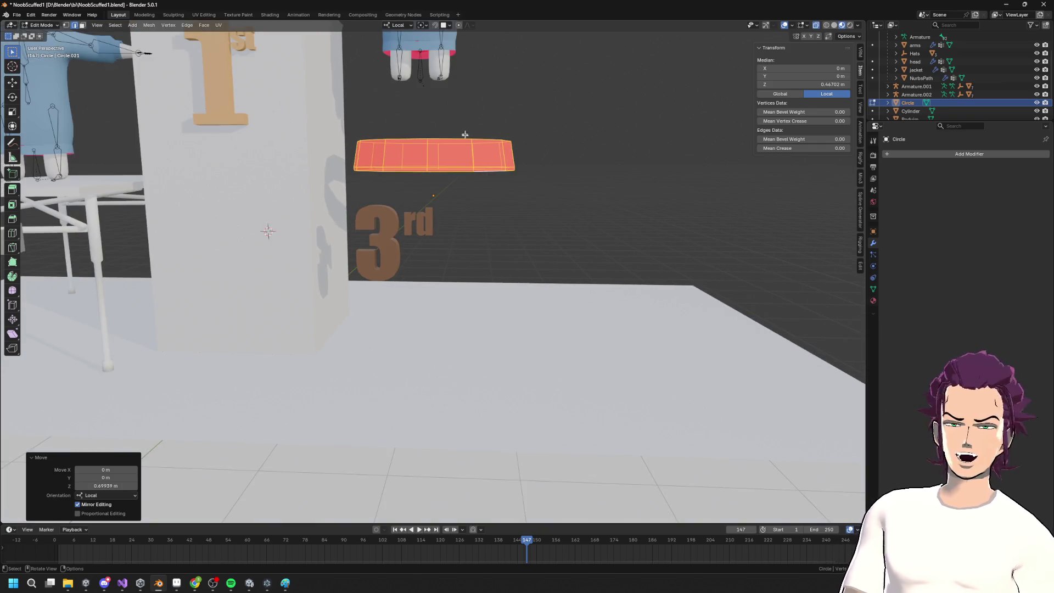
Enlarge the ring's top edge loop slightly and lower it along Z
{"action": "left_click", "coordinate": [444, 137]}
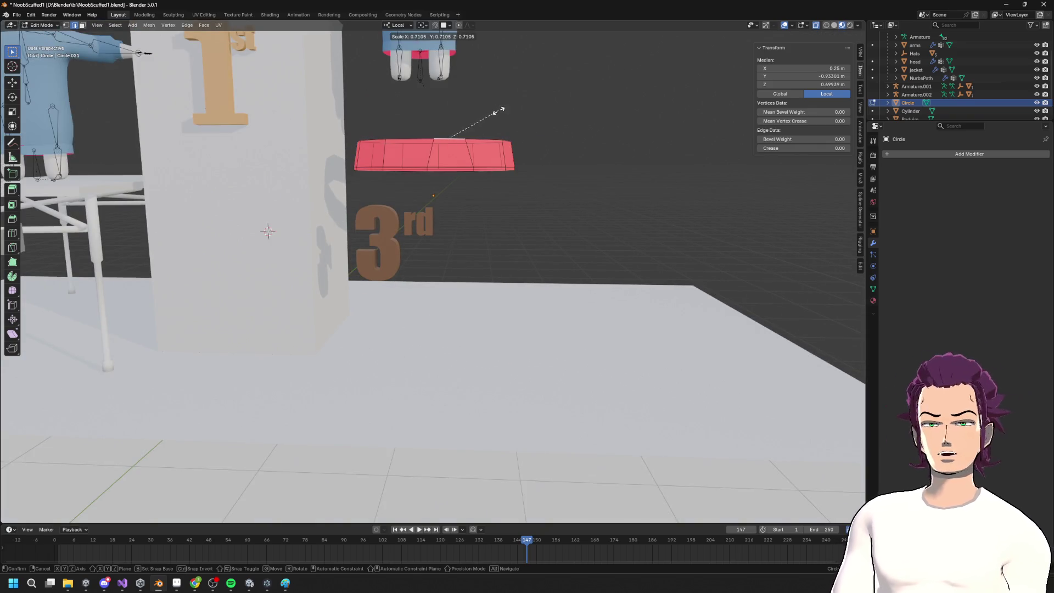
{"action": "key", "text": "s"}
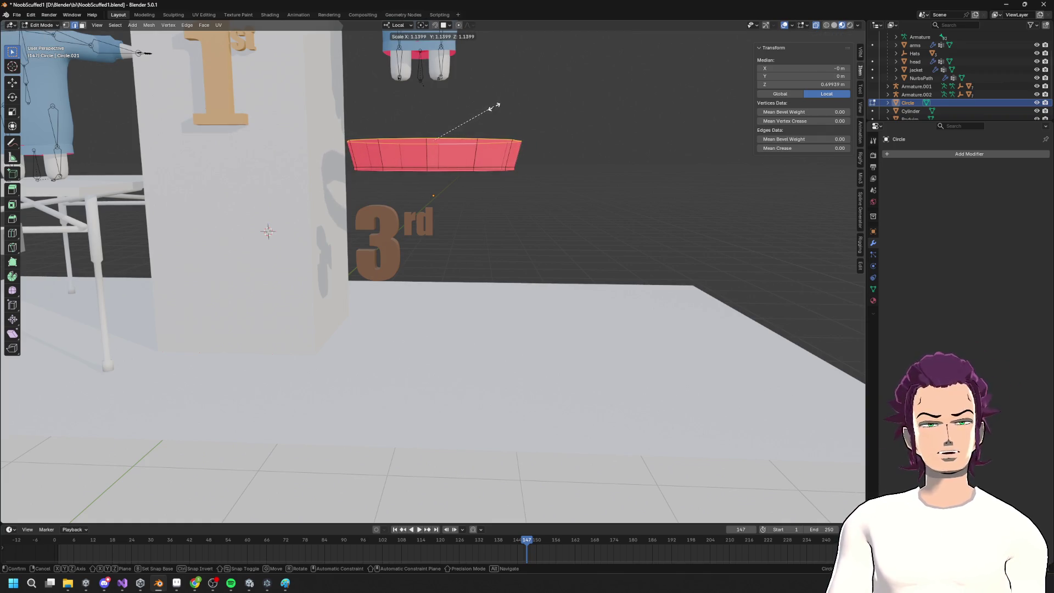
{"action": "left_click", "coordinate": [491, 105]}
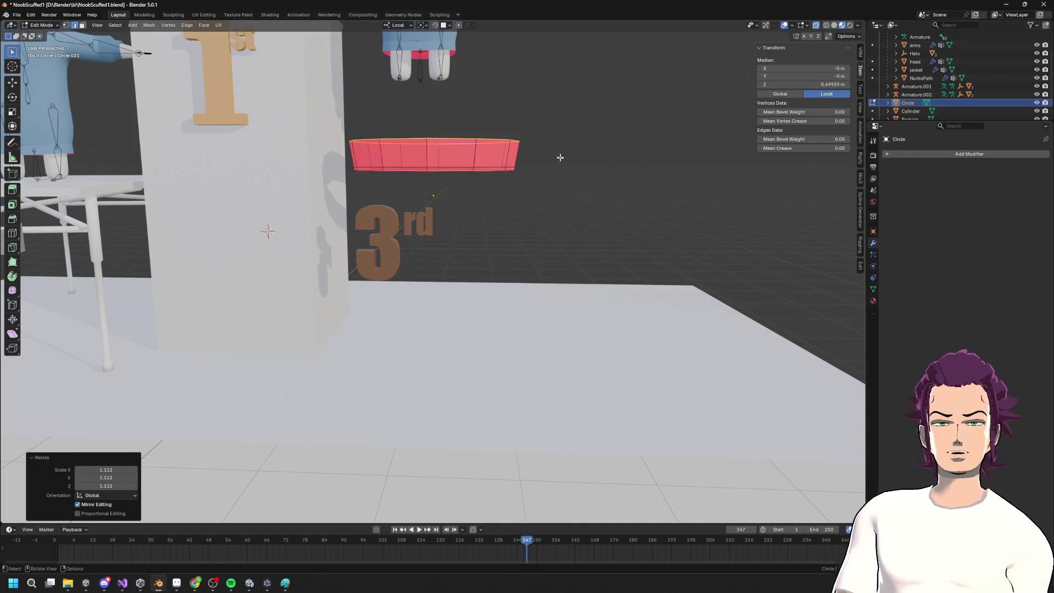
{"action": "key", "text": "g"}
{"action": "key", "text": "z"}
{"action": "left_click", "coordinate": [554, 157]}
{"action": "key", "text": "s"}
{"action": "scroll", "coordinate": [527, 136], "scroll_direction": "down", "scroll_amount": 5}
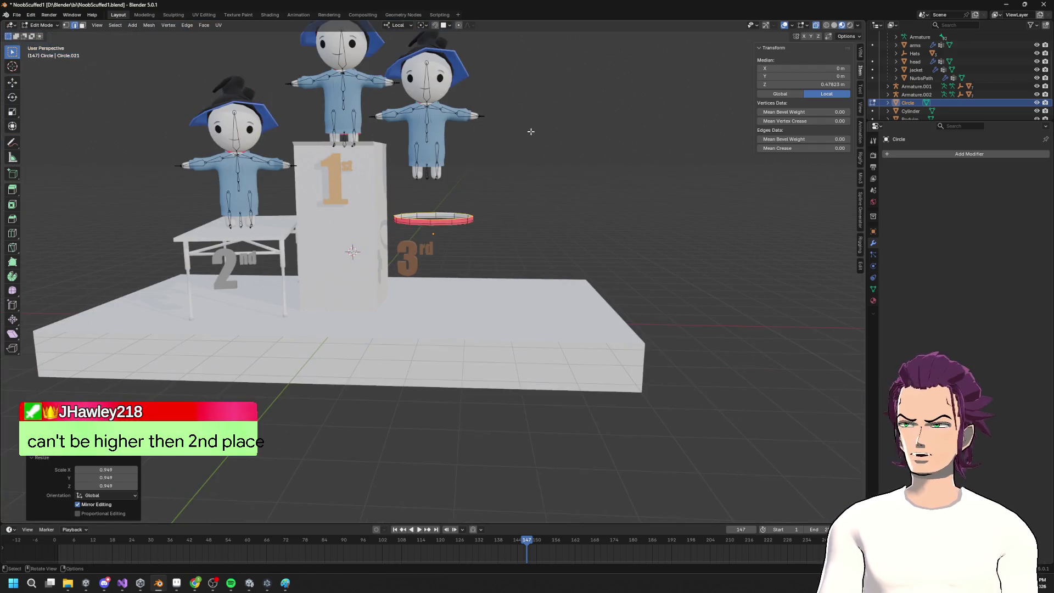
Drop the ring onto the 3rd-place spot and shrink it to 0.737
{"action": "middle_click_drag", "start_coordinate": [532, 134], "coordinate": [537, 137]}
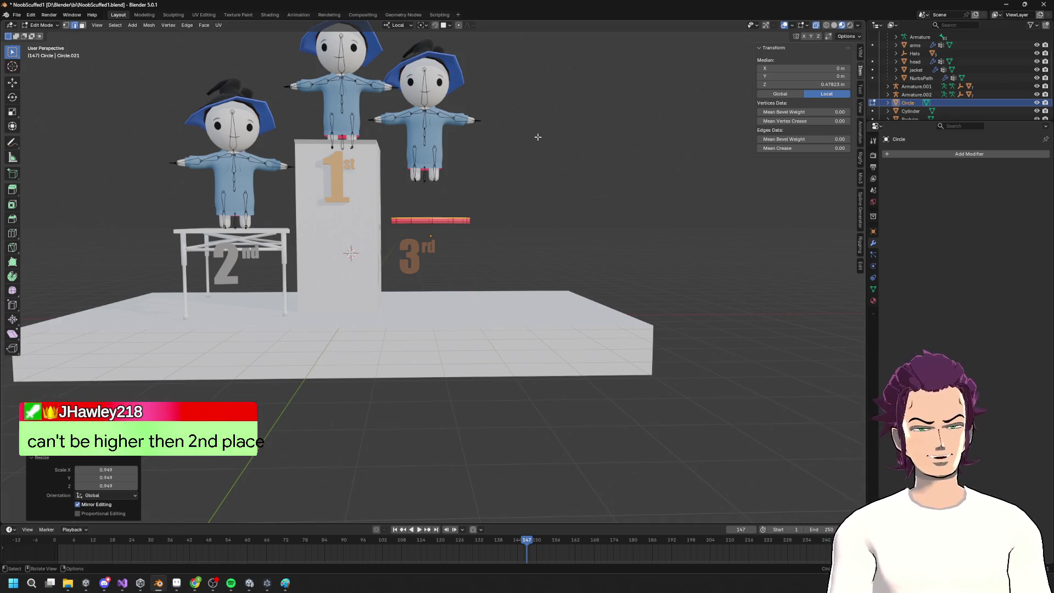
{"action": "left_click_drag", "start_coordinate": [382, 202], "coordinate": [497, 231]}
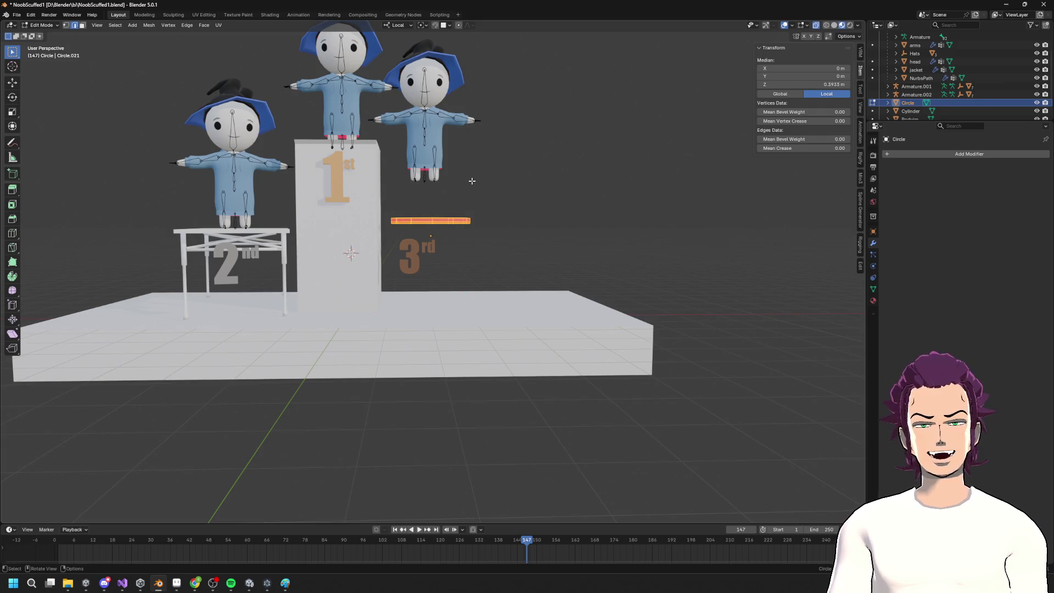
{"action": "key", "text": "g"}
{"action": "key", "text": "z"}
{"action": "left_click", "coordinate": [547, 176]}
{"action": "key", "text": "s"}
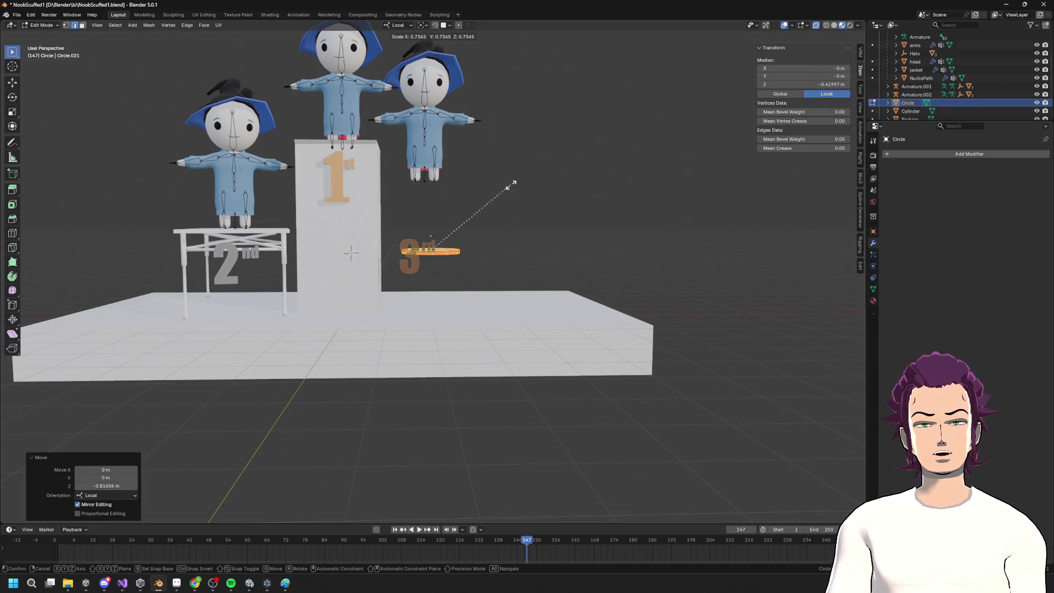
{"action": "left_click", "coordinate": [511, 187]}
{"action": "scroll", "coordinate": [508, 204], "scroll_direction": "up", "scroll_amount": 4}
Extrude the ring's edge loop downward into a cylinder wall with a tapered bottom
{"action": "left_click", "coordinate": [448, 230]}
{"action": "middle_click_drag", "start_coordinate": [447, 229], "coordinate": [517, 216]}
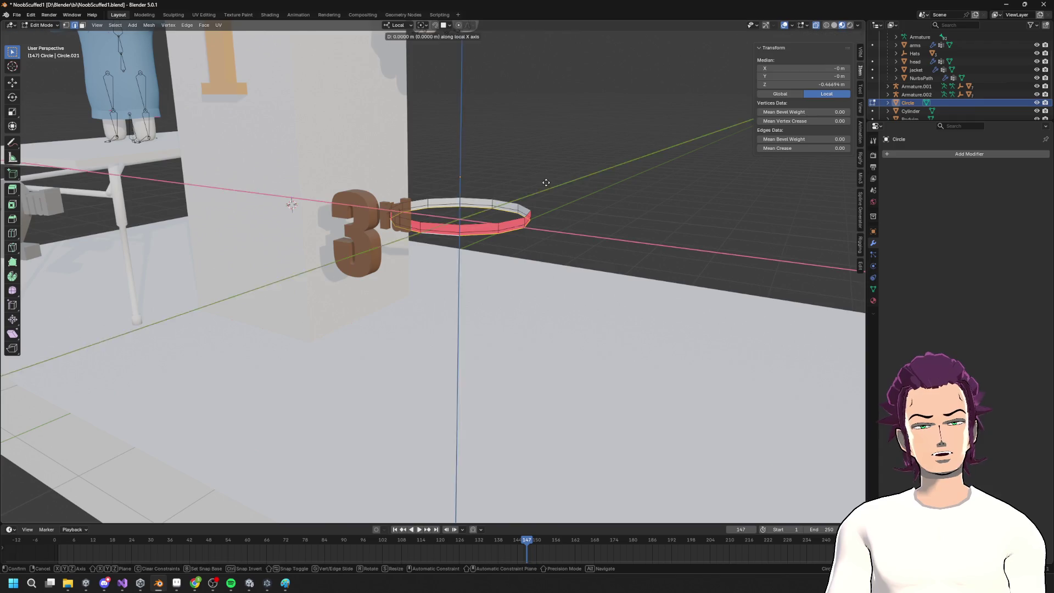
{"action": "scroll", "coordinate": [566, 191], "scroll_direction": "up", "scroll_amount": 2}
{"action": "mouse_move", "coordinate": [566, 191]}
{"action": "middle_mouse_down"}
{"action": "mouse_move", "coordinate": [616, 223]}
{"action": "mouse_move", "coordinate": [619, 179]}
{"action": "middle_mouse_up"}
{"action": "key", "text": "e"}
{"action": "key", "text": "z"}
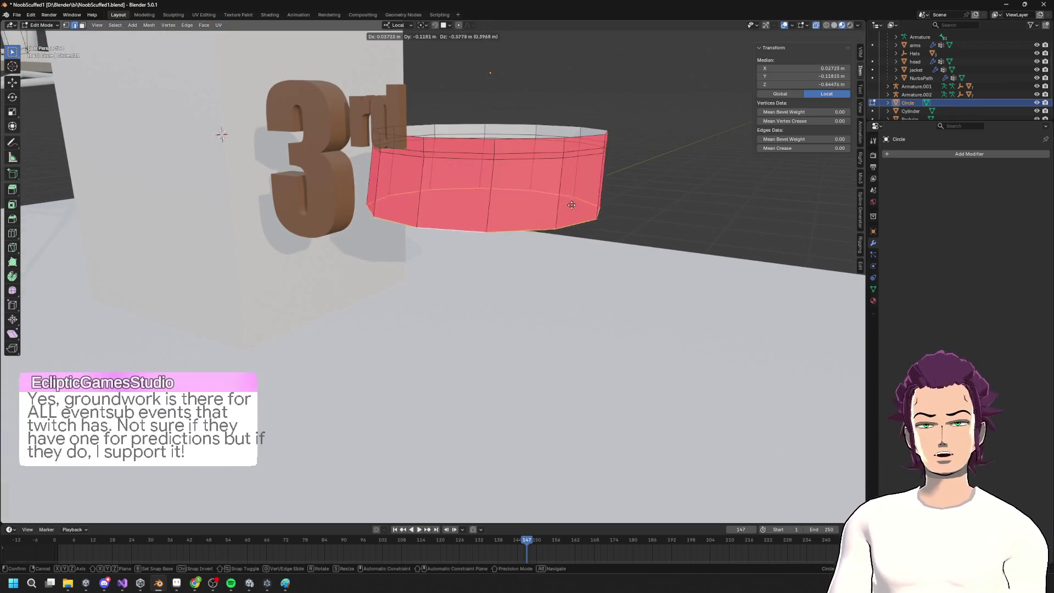
{"action": "left_click", "coordinate": [565, 310]}
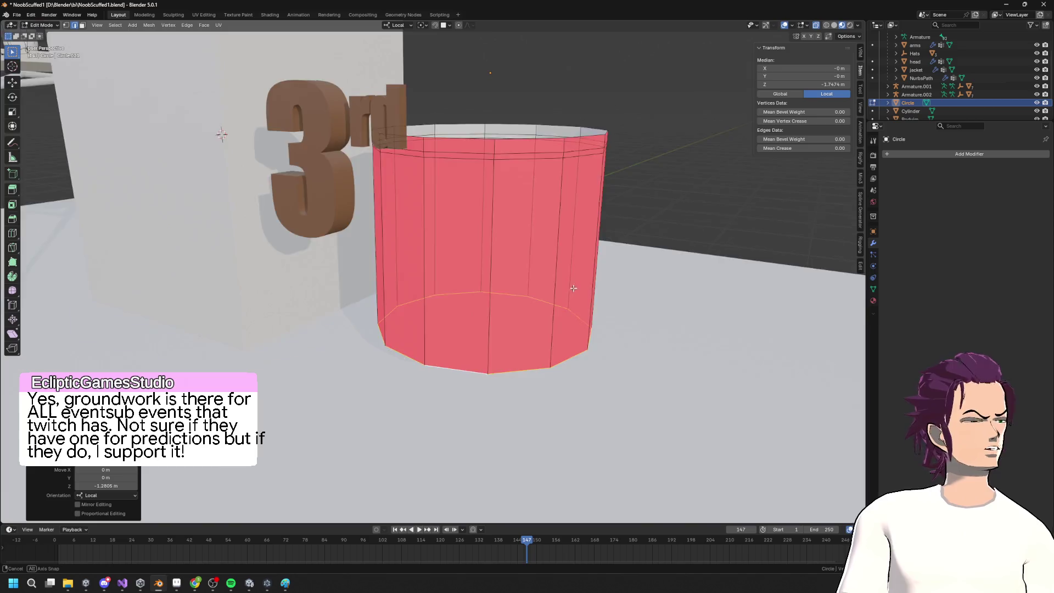
{"action": "middle_click_drag", "start_coordinate": [565, 309], "coordinate": [679, 233]}
{"action": "key", "text": "s"}
{"action": "left_click", "coordinate": [632, 238]}
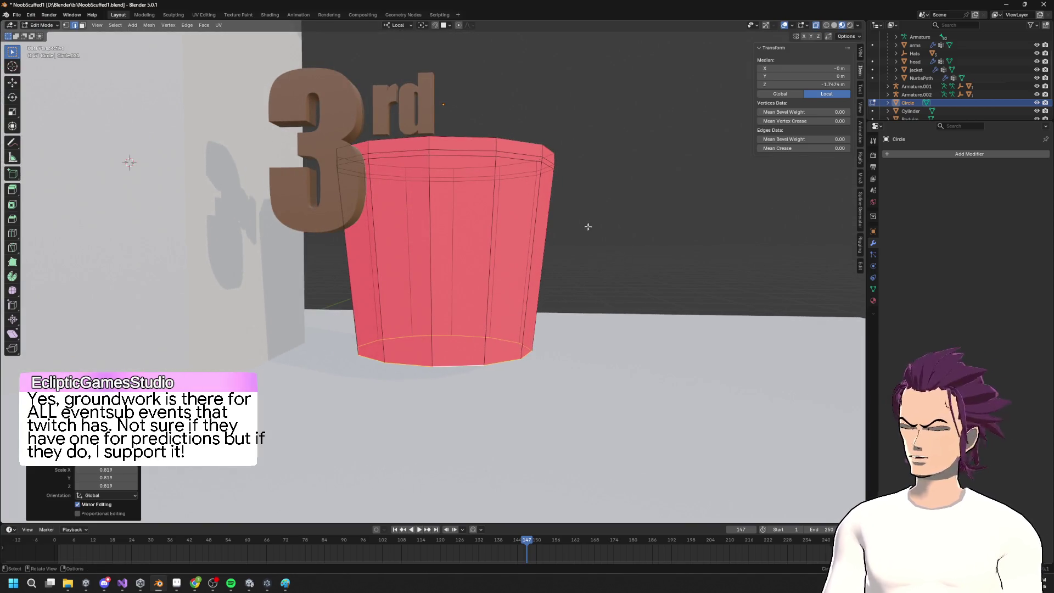
Adjust the bottom ring's height and size along Z
{"action": "key", "text": "g"}
{"action": "key", "text": "z"}
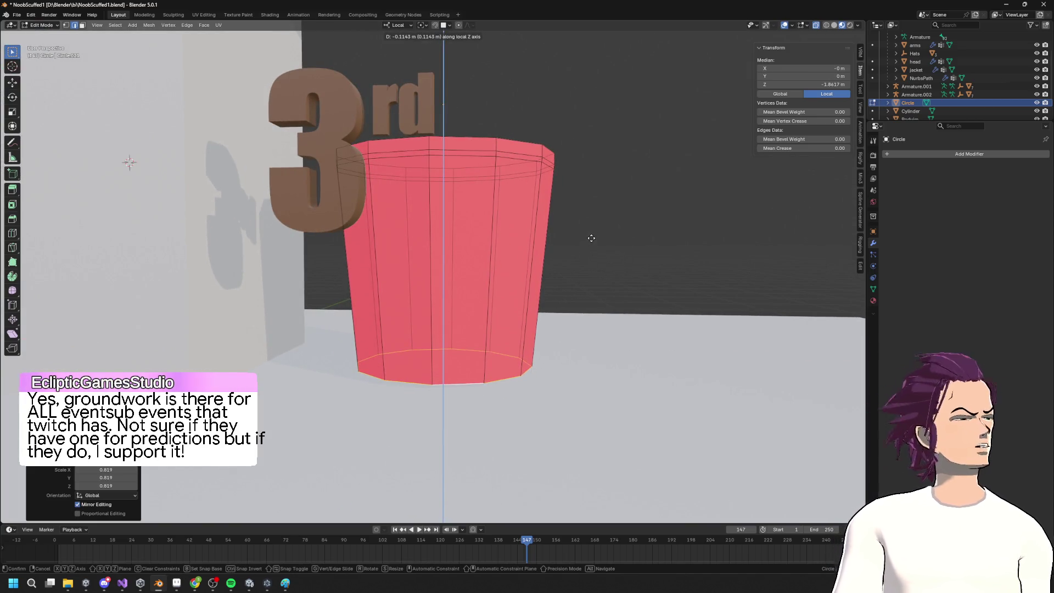
{"action": "left_click", "coordinate": [599, 234]}
{"action": "key", "text": "s"}
{"action": "left_click", "coordinate": [602, 231]}
{"action": "key", "text": "g"}
{"action": "key", "text": "y"}
{"action": "key", "text": "x"}
{"action": "key", "text": "z"}
{"action": "left_click", "coordinate": [588, 237]}
Extrude a short lip at the can's base
{"action": "key", "text": "s"}
{"action": "left_click", "coordinate": [591, 233]}
{"action": "key", "text": "e"}
{"action": "key", "text": "z"}
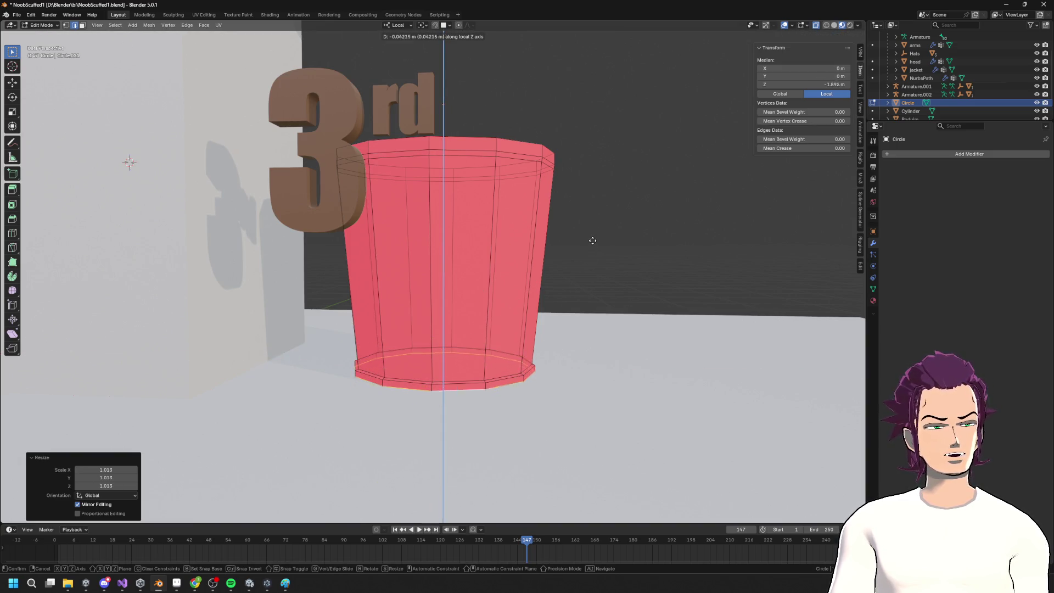
{"action": "left_click", "coordinate": [594, 240]}
Give the top rim thickness and extrude an inner wall down inside the can
{"action": "mouse_move", "coordinate": [594, 240]}
{"action": "middle_mouse_down"}
{"action": "mouse_move", "coordinate": [607, 222]}
{"action": "mouse_move", "coordinate": [576, 233]}
{"action": "mouse_move", "coordinate": [473, 224]}
{"action": "middle_mouse_up"}
{"action": "left_click", "coordinate": [473, 224], "text": "alt"}
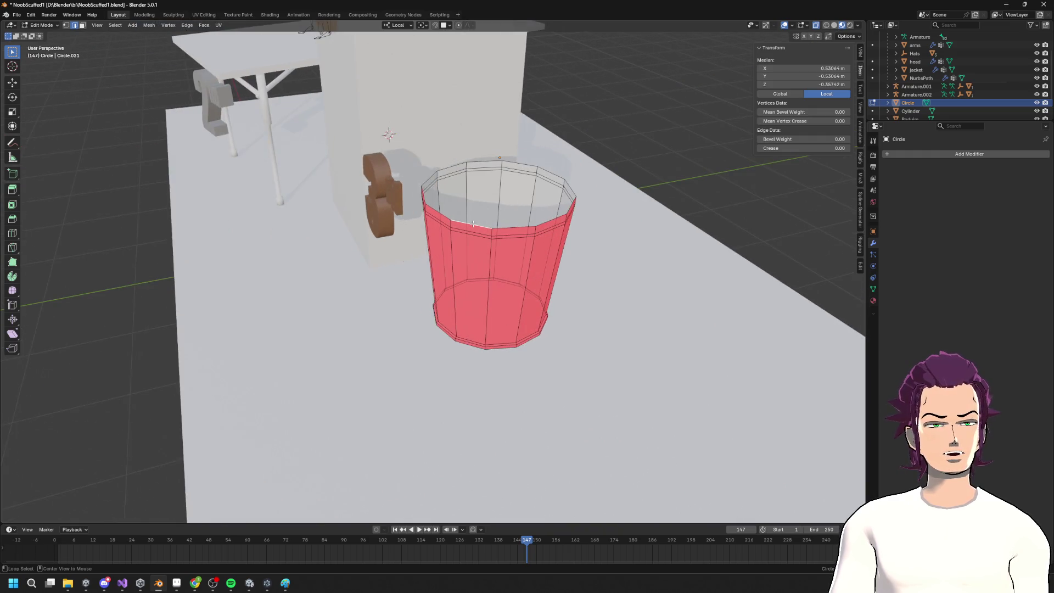
{"action": "key", "text": "e"}
{"action": "key", "text": "Escape"}
{"action": "key", "text": "s"}
{"action": "left_click", "coordinate": [648, 191]}
{"action": "key", "text": "e"}
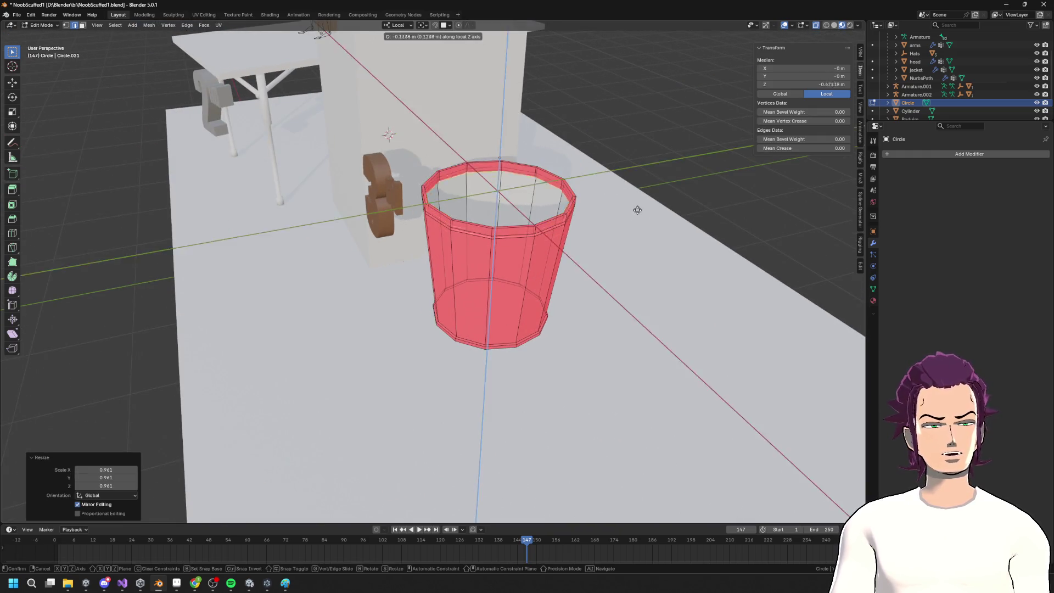
{"action": "key", "text": "z"}
{"action": "left_click", "coordinate": [628, 306]}
{"action": "key", "text": "s"}
{"action": "left_click", "coordinate": [635, 279]}
Select the whole can mesh and recalculate its normals to face outside
{"action": "mouse_move", "coordinate": [634, 279]}
{"action": "middle_mouse_down"}
{"action": "mouse_move", "coordinate": [615, 269]}
{"action": "mouse_move", "coordinate": [595, 279]}
{"action": "middle_mouse_up"}
{"action": "key", "text": "a"}
{"action": "scroll", "coordinate": [595, 279], "scroll_direction": "up", "scroll_amount": 2}
{"action": "key", "text": "alt+n"}
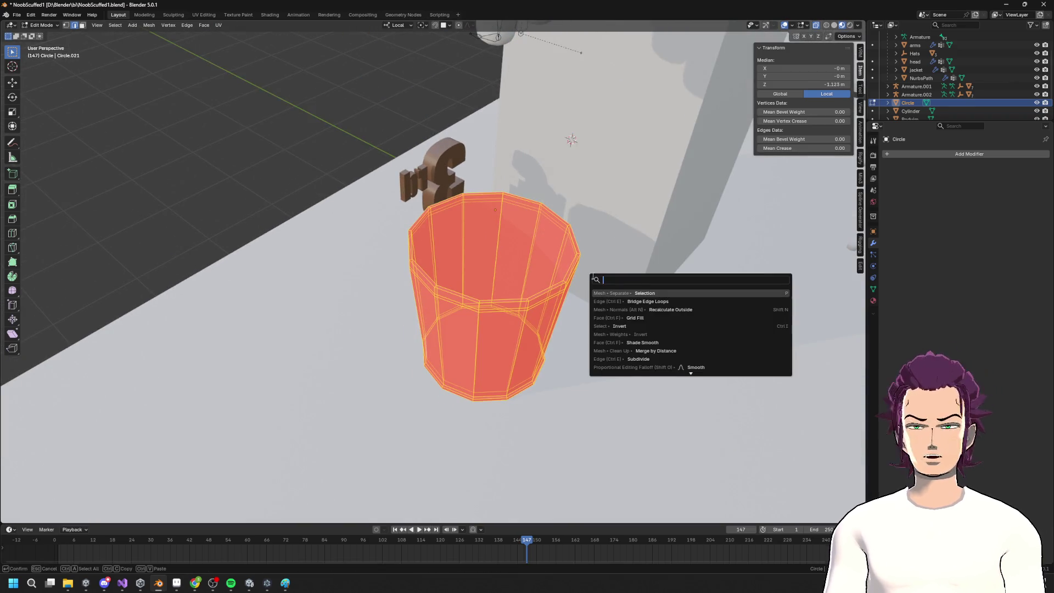
{"action": "left_click", "coordinate": [672, 308]}
Duplicate the cup's top rim loop and move the copy 1.2058 m along X
{"action": "mouse_move", "coordinate": [673, 308]}
{"action": "middle_mouse_down"}
{"action": "mouse_move", "coordinate": [583, 297]}
{"action": "mouse_move", "coordinate": [565, 265]}
{"action": "middle_mouse_up"}
{"action": "scroll", "coordinate": [565, 264], "scroll_direction": "up", "scroll_amount": 2}
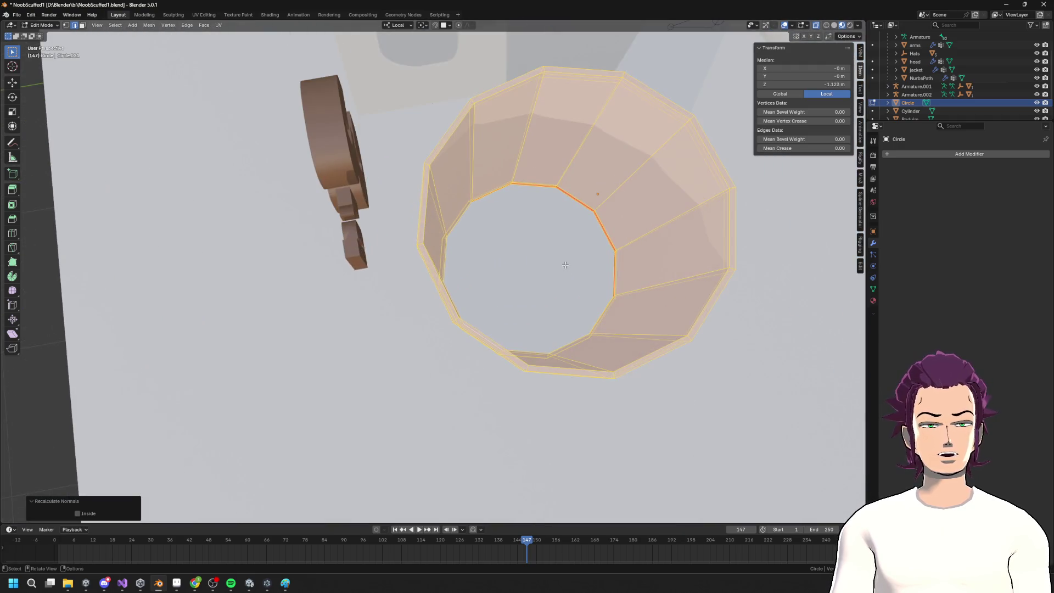
{"action": "left_click", "coordinate": [604, 222], "text": "alt"}
{"action": "mouse_move", "coordinate": [604, 222]}
{"action": "middle_mouse_down"}
{"action": "mouse_move", "coordinate": [578, 237]}
{"action": "mouse_move", "coordinate": [573, 307]}
{"action": "middle_mouse_up"}
{"action": "key", "text": "KP_5"}
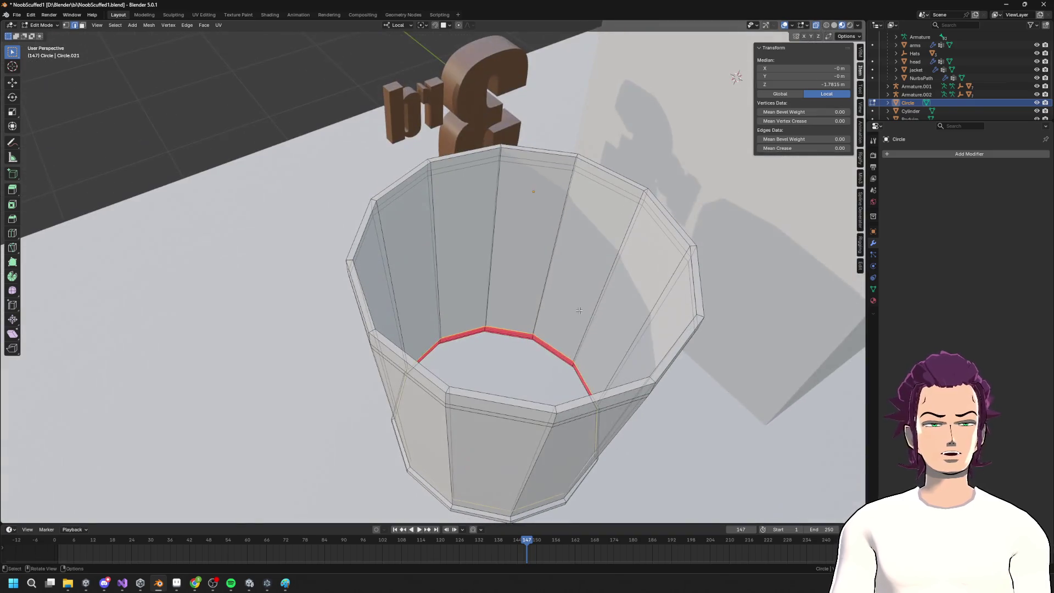
{"action": "scroll", "coordinate": [569, 321], "scroll_direction": "down", "scroll_amount": 8}
{"action": "left_click", "coordinate": [526, 217], "text": "alt"}
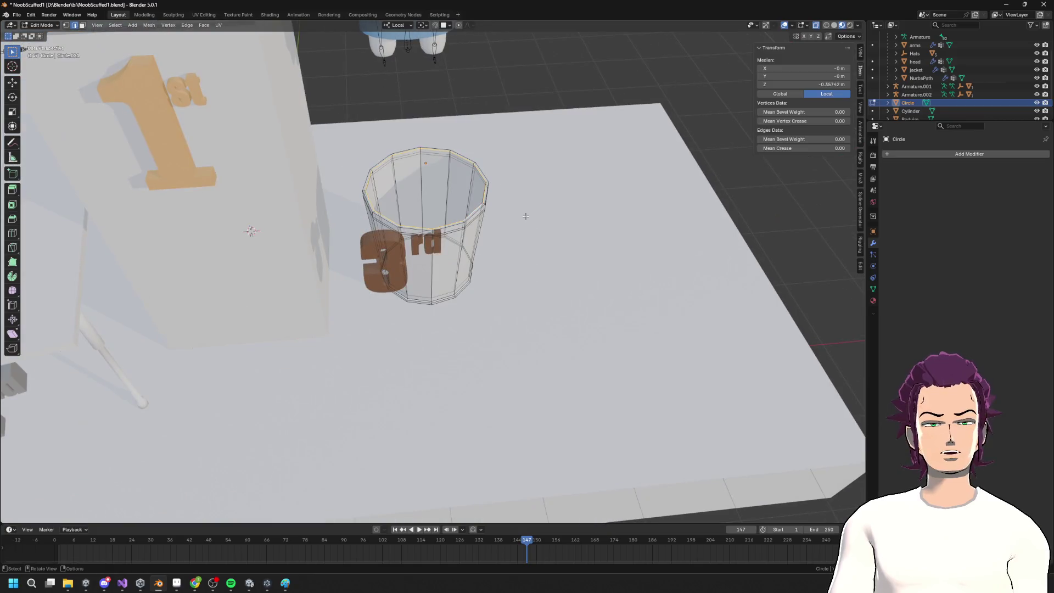
{"action": "key", "text": "shift+d"}
{"action": "key", "text": "x"}
{"action": "left_click", "coordinate": [644, 216]}
{"action": "mouse_move", "coordinate": [643, 229]}
{"action": "middle_mouse_down"}
{"action": "mouse_move", "coordinate": [581, 185]}
{"action": "mouse_move", "coordinate": [617, 211]}
{"action": "middle_mouse_up"}
Enlarge the copied rim slightly and lower it a little along Z
{"action": "key", "text": "g"}
{"action": "key", "text": "z"}
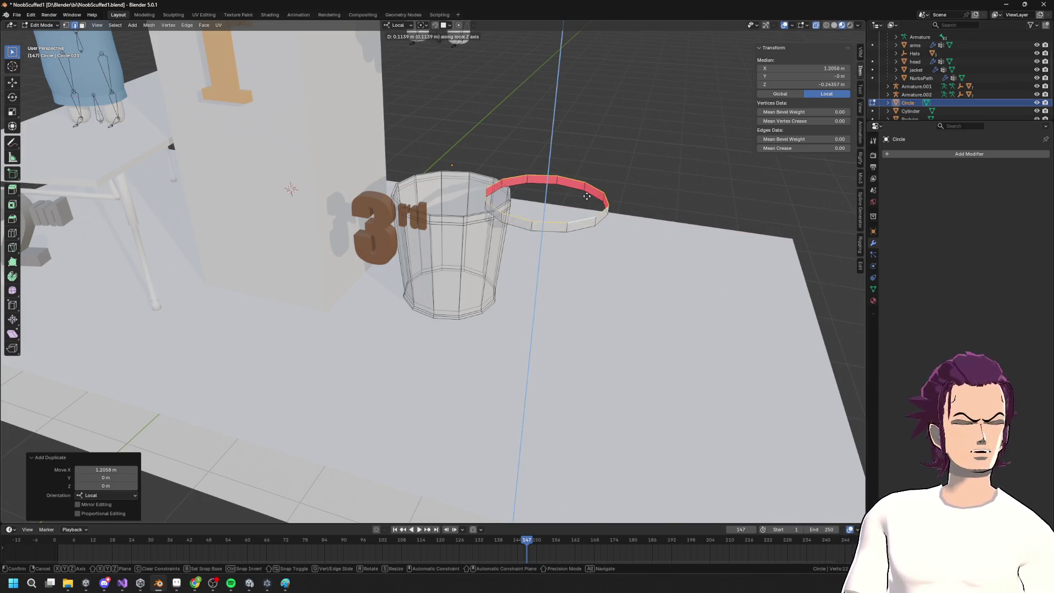
{"action": "key", "text": "Escape"}
{"action": "key", "text": "s"}
{"action": "left_click", "coordinate": [600, 223]}
{"action": "key", "text": "g"}
{"action": "key", "text": "z"}
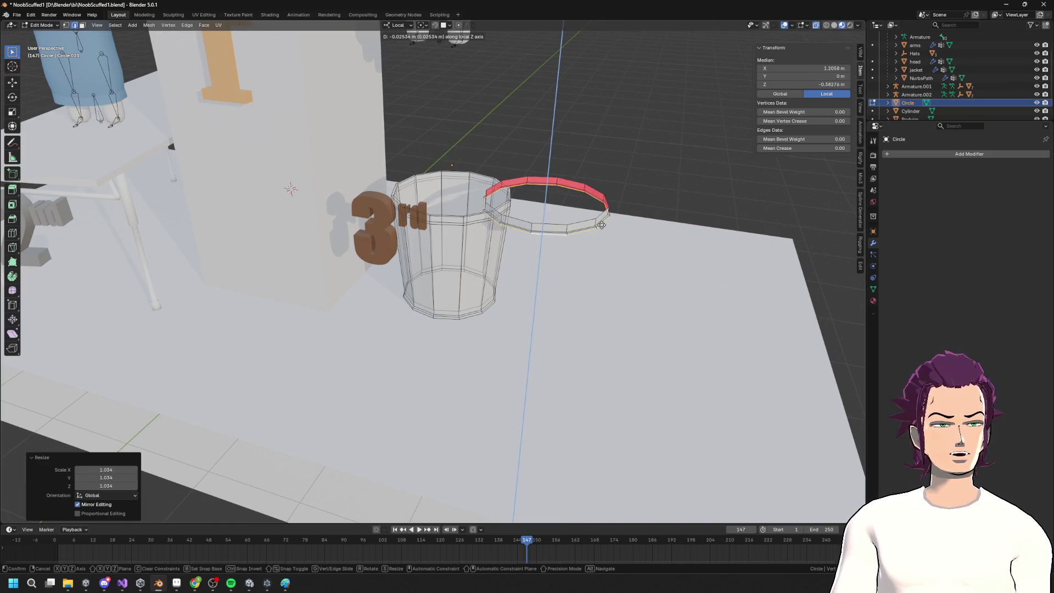
{"action": "left_click", "coordinate": [601, 225]}
Extrude the rim loop in place and shrink it inward in two passes
{"action": "key", "text": "e"}
{"action": "key", "text": "Escape"}
{"action": "key", "text": "s"}
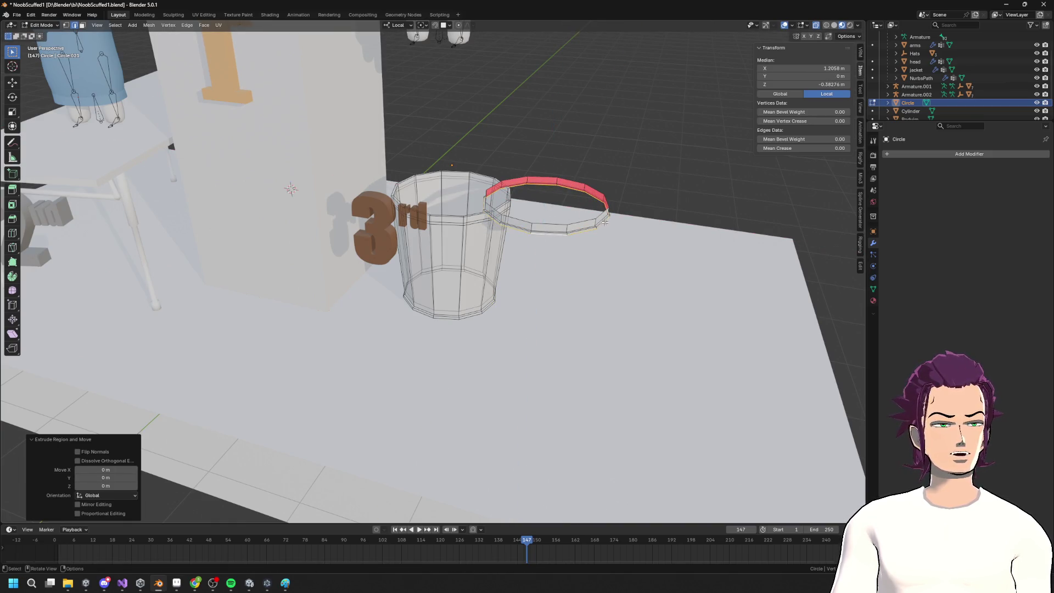
{"action": "left_click", "coordinate": [623, 202]}
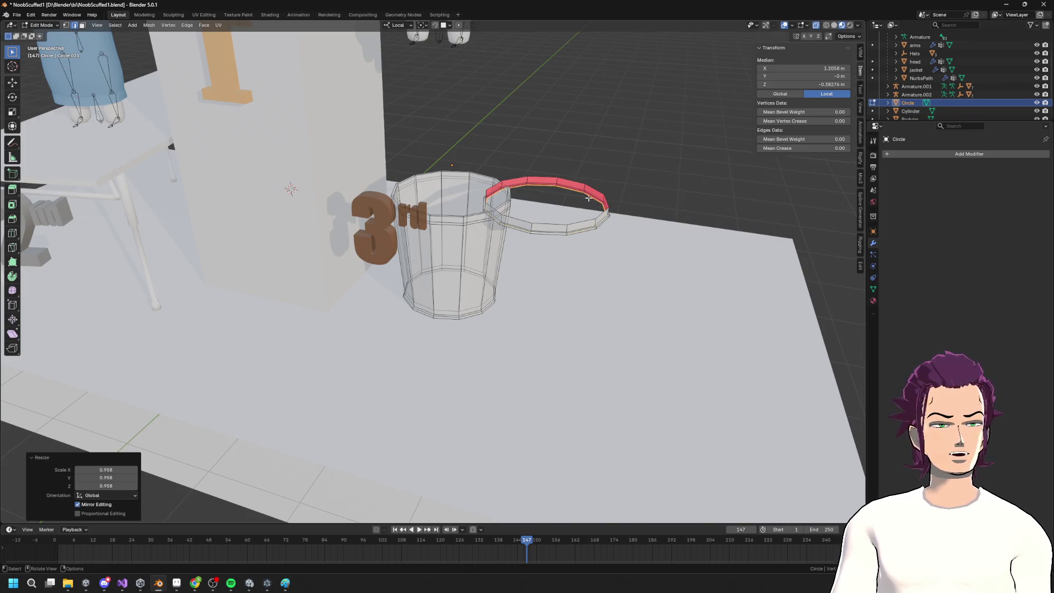
{"action": "key", "text": "s"}
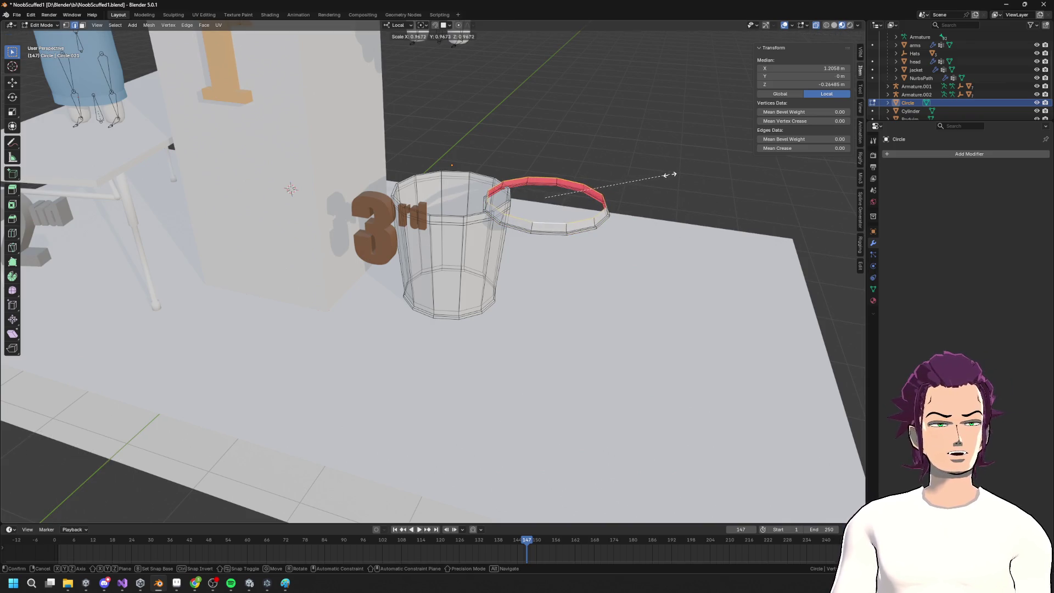
{"action": "left_click", "coordinate": [667, 175]}
{"action": "key", "text": "g"}
{"action": "key", "text": "y"}
{"action": "key", "text": "y"}
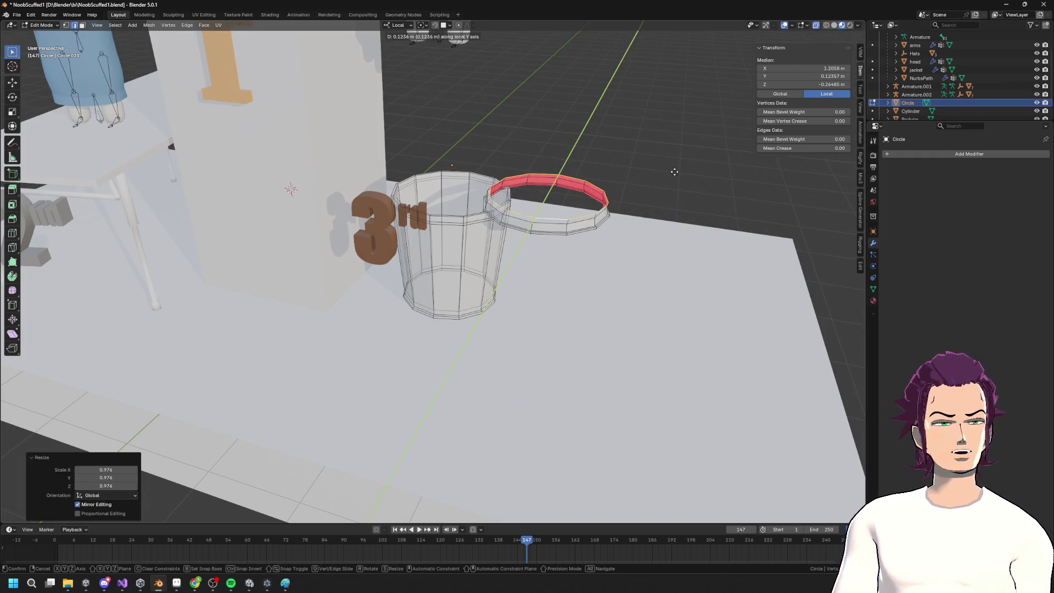
{"action": "key", "text": "Escape"}
{"action": "mouse_move", "coordinate": [668, 167]}
{"action": "middle_mouse_down"}
{"action": "mouse_move", "coordinate": [582, 184]}
{"action": "mouse_move", "coordinate": [580, 229]}
{"action": "middle_mouse_up"}
Extrude another loop and shrink it toward the lid's centre
{"action": "key", "text": "e"}
{"action": "right_click", "coordinate": [582, 184]}
{"action": "key", "text": "s"}
{"action": "left_click", "coordinate": [566, 185]}
{"action": "scroll", "coordinate": [571, 198], "scroll_direction": "up", "scroll_amount": 3}
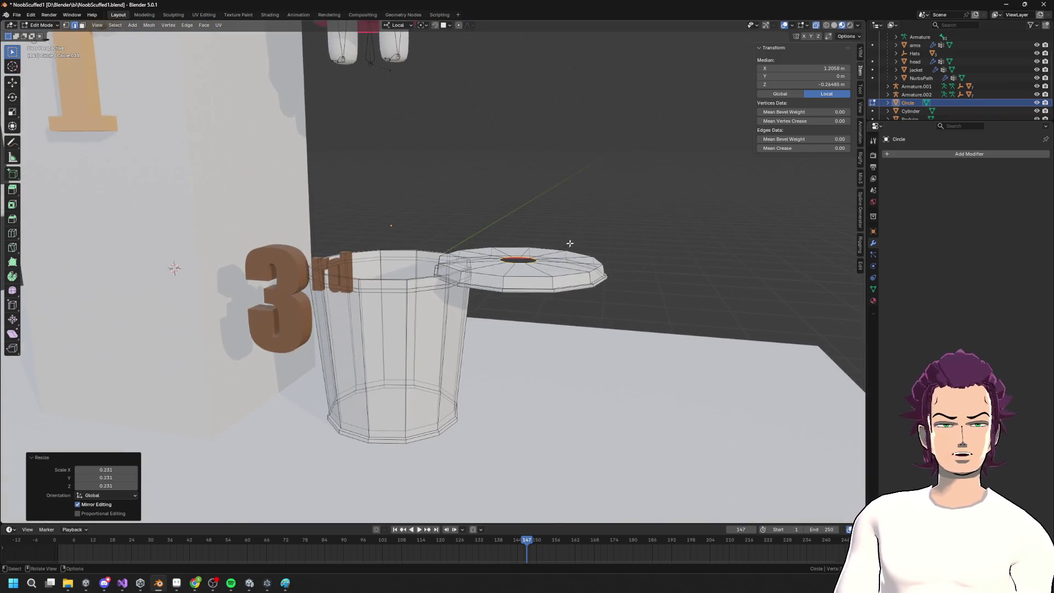
Raise the inner loop along Z to form the lid's raised centre
{"action": "key", "text": "g"}
{"action": "key", "text": "x"}
{"action": "key", "text": "x"}
{"action": "key", "text": "z"}
{"action": "key", "text": "z"}
{"action": "left_click", "coordinate": [579, 229]}
{"action": "key", "text": "s"}
{"action": "right_click", "coordinate": [669, 162]}
{"action": "key", "text": "g"}
{"action": "key", "text": "z"}
{"action": "left_click", "coordinate": [656, 210]}
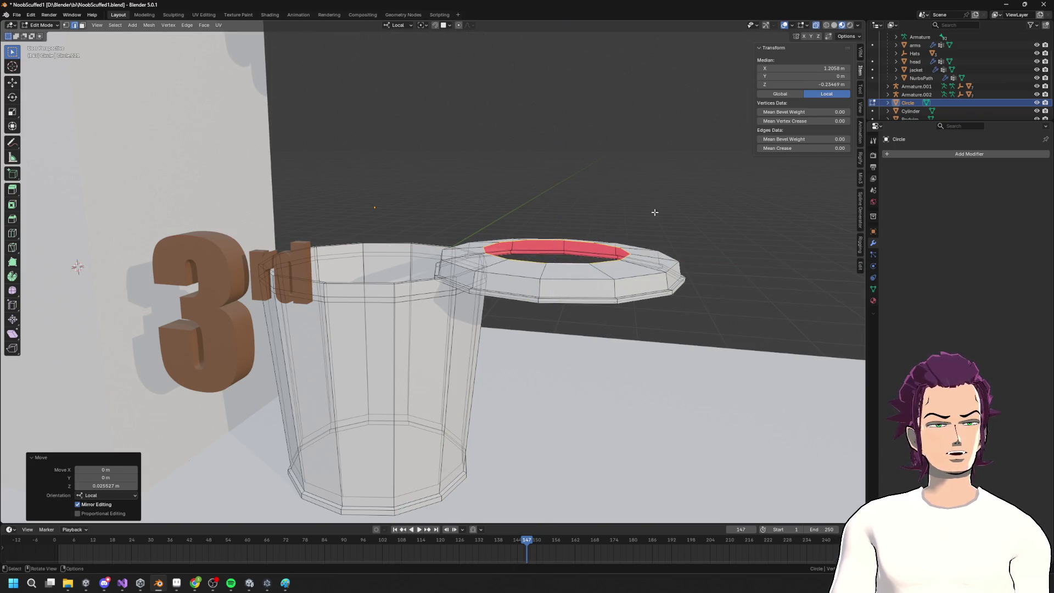
{"action": "middle_click_drag", "start_coordinate": [659, 211], "coordinate": [666, 209]}
Extrude the inner loop and shrink it to a small centre loop
{"action": "key", "text": "e"}
{"action": "right_click", "coordinate": [662, 201]}
{"action": "key", "text": "s"}
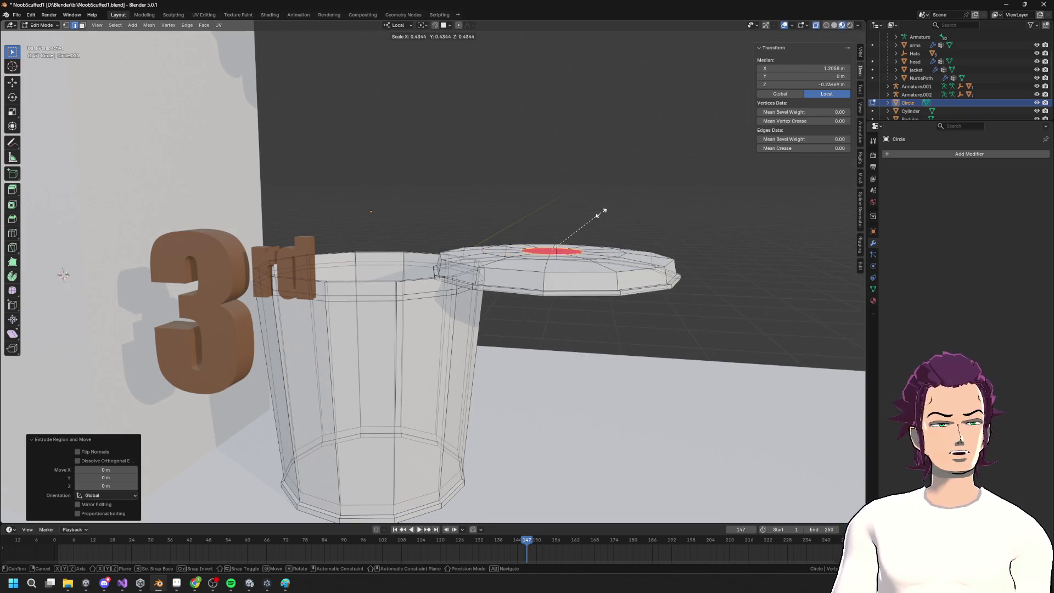
{"action": "left_click", "coordinate": [573, 234]}
{"action": "mouse_move", "coordinate": [573, 234]}
{"action": "middle_mouse_down"}
{"action": "mouse_move", "coordinate": [585, 280]}
{"action": "mouse_move", "coordinate": [598, 241]}
{"action": "middle_mouse_up"}
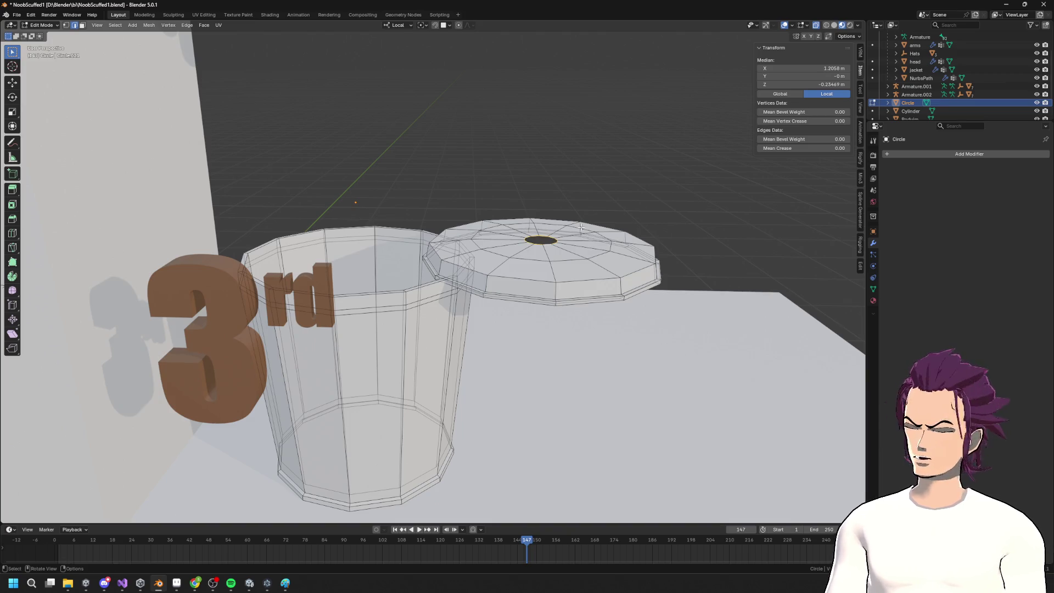
Close the lid's centre hole with Grid Fill and return to Object Mode
{"action": "key", "text": "F3"}
{"action": "type", "text": "gr"}
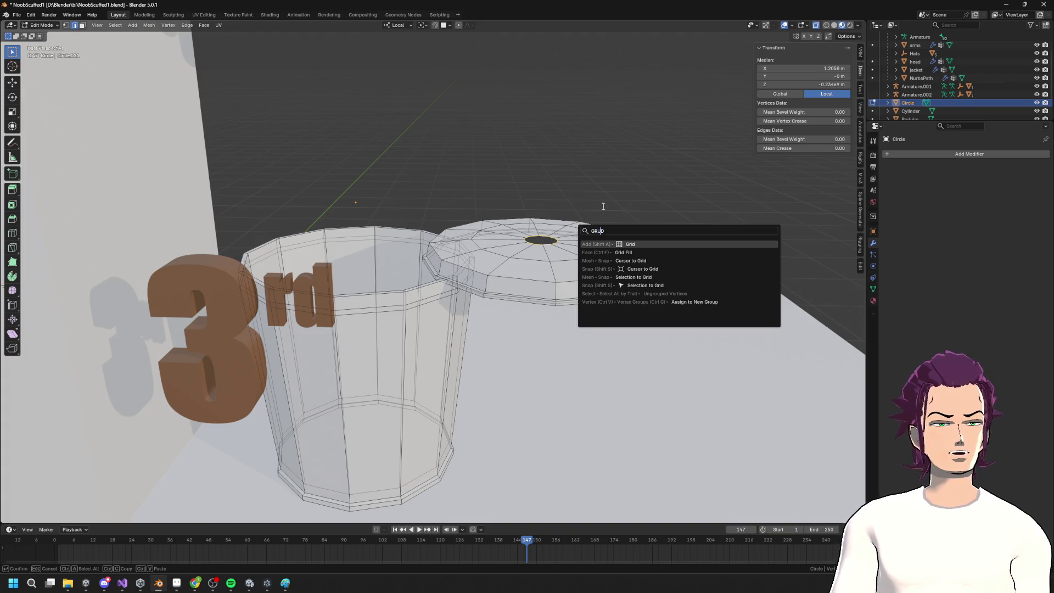
{"action": "left_click", "coordinate": [637, 252]}
{"action": "mouse_move", "coordinate": [637, 252]}
{"action": "middle_mouse_down"}
{"action": "mouse_move", "coordinate": [607, 252]}
{"action": "mouse_move", "coordinate": [600, 230]}
{"action": "middle_mouse_up"}
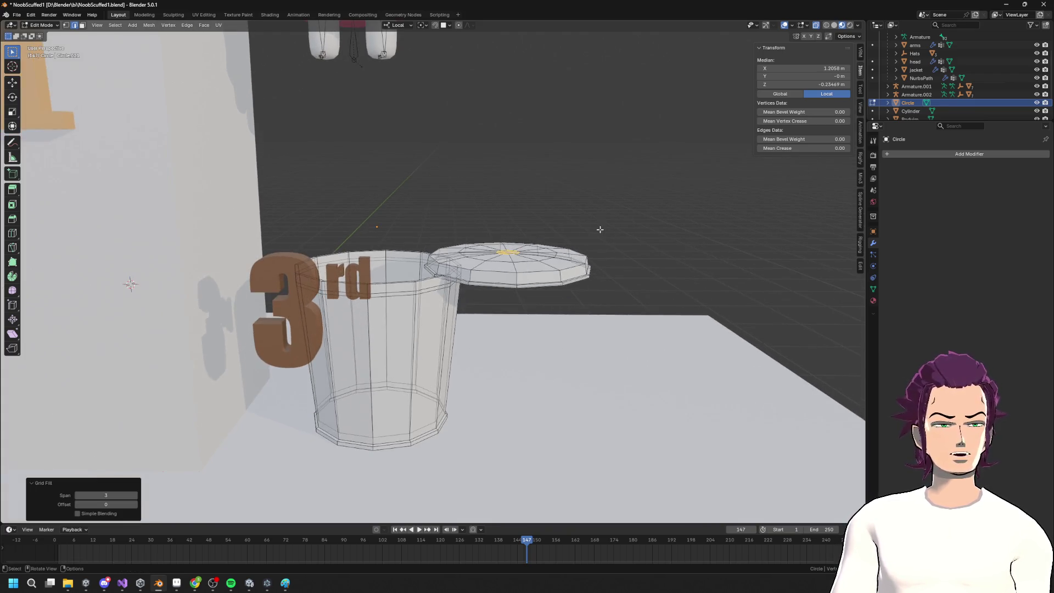
{"action": "key", "text": "Tab"}
{"action": "key", "text": "Tab"}
{"action": "key", "text": "Tab"}
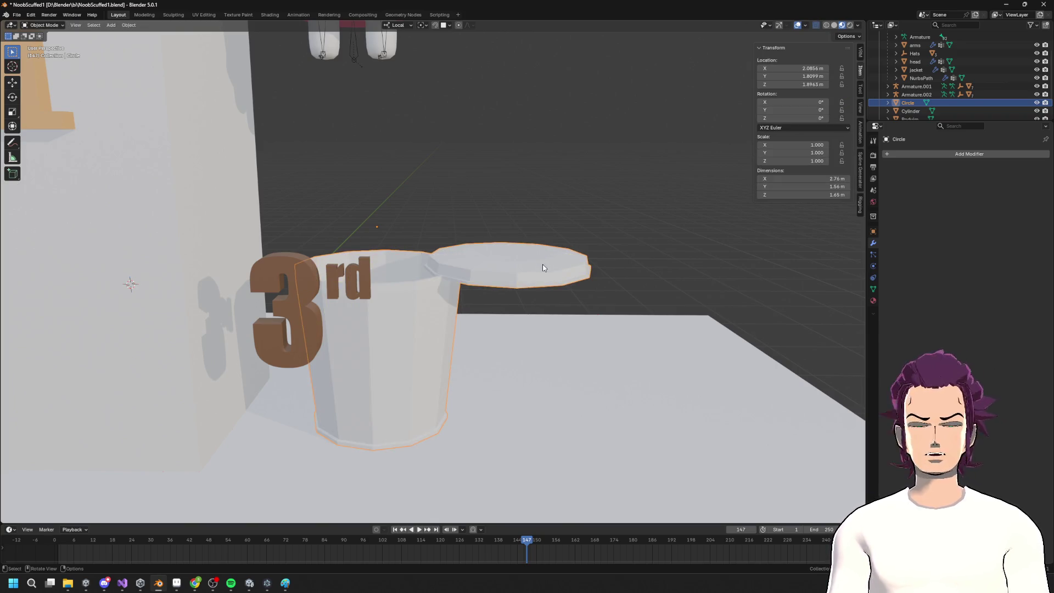
In Edit Mode, select the whole lid and rotate it upright about local X, then Y
{"action": "key", "text": "Tab"}
{"action": "key", "text": "alt+a"}
{"action": "key", "text": "l"}
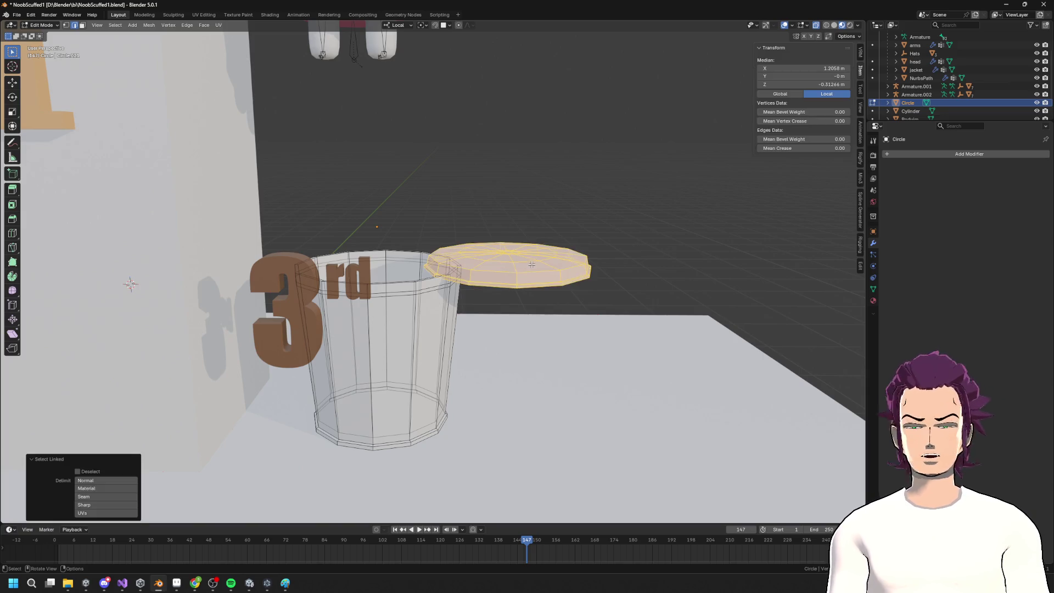
{"action": "key", "text": "r"}
{"action": "key", "text": "x"}
{"action": "key", "text": "x"}
{"action": "left_click", "coordinate": [560, 194]}
{"action": "key", "text": "r"}
{"action": "key", "text": "x"}
{"action": "key", "text": "x"}
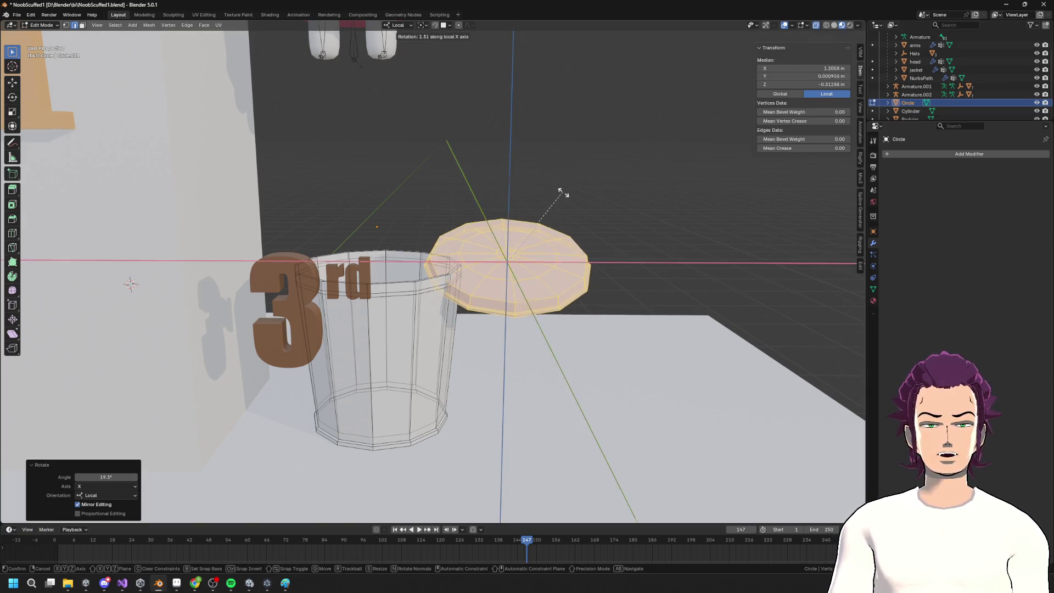
{"action": "key", "text": "z"}
{"action": "key", "text": "y"}
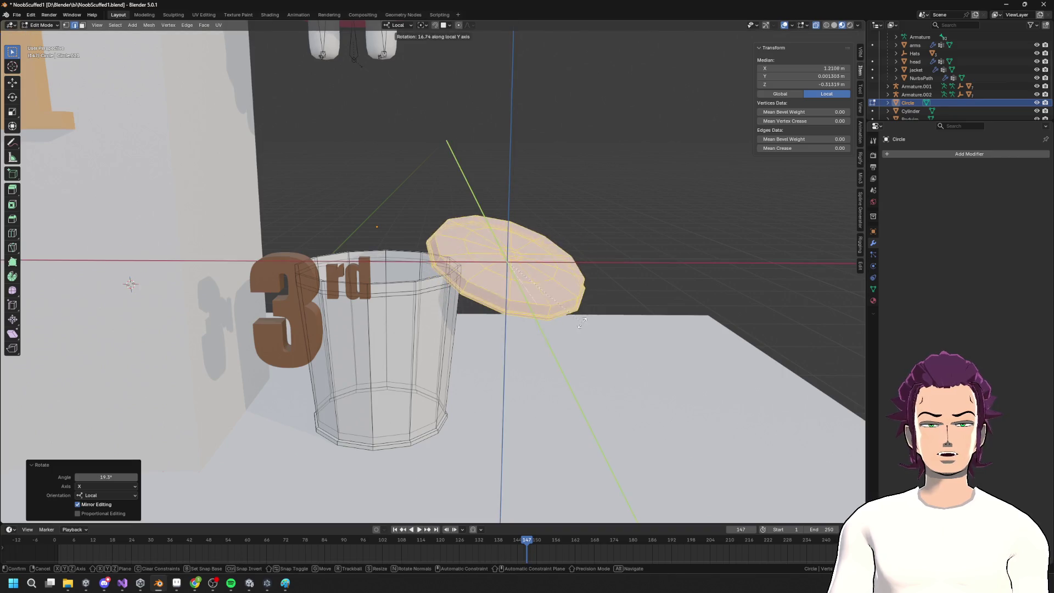
{"action": "left_click", "coordinate": [499, 404]}
Lower the lid vertically, then rotate it back to lie flat
{"action": "key", "text": "g"}
{"action": "key", "text": "z"}
{"action": "key", "text": "z"}
{"action": "left_click", "coordinate": [510, 396]}
{"action": "mouse_move", "coordinate": [549, 385]}
{"action": "middle_mouse_down"}
{"action": "mouse_move", "coordinate": [511, 394]}
{"action": "mouse_move", "coordinate": [561, 293]}
{"action": "middle_mouse_up"}
{"action": "scroll", "coordinate": [511, 394], "scroll_direction": "down", "scroll_amount": 5}
{"action": "key", "text": "r"}
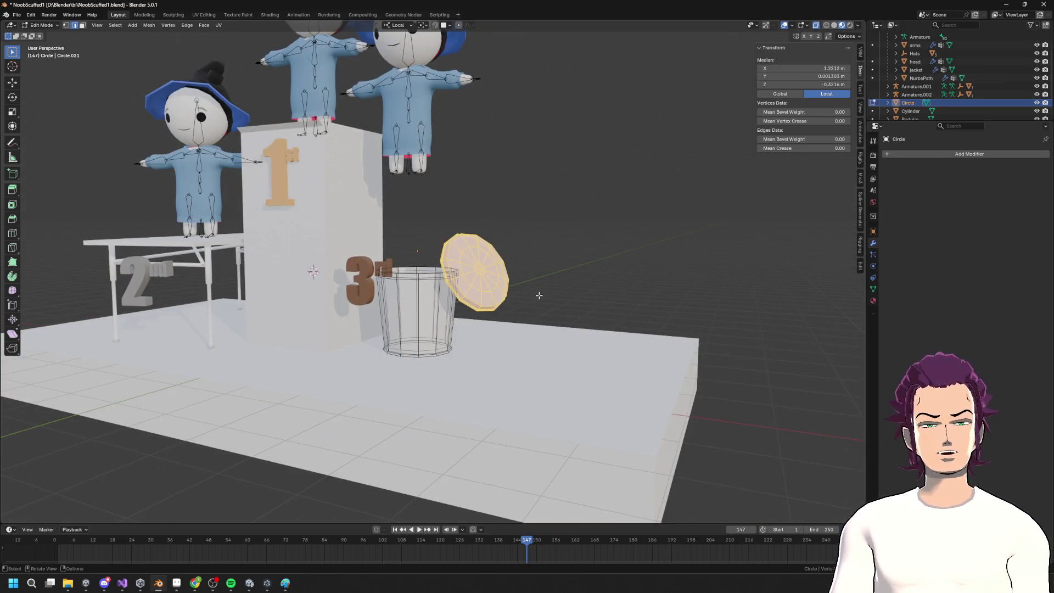
{"action": "scroll", "coordinate": [539, 288], "scroll_direction": "up", "scroll_amount": 3}
{"action": "scroll", "coordinate": [549, 277], "scroll_direction": "up", "scroll_amount": 2}
{"action": "left_click", "coordinate": [551, 275]}
{"action": "mouse_move", "coordinate": [551, 276]}
{"action": "middle_mouse_down"}
{"action": "mouse_move", "coordinate": [522, 236]}
{"action": "mouse_move", "coordinate": [494, 247]}
{"action": "mouse_move", "coordinate": [474, 236]}
{"action": "middle_mouse_up"}
Separate the lid into its own object, Circle.001, and select it
{"action": "key", "text": "shift+a"}
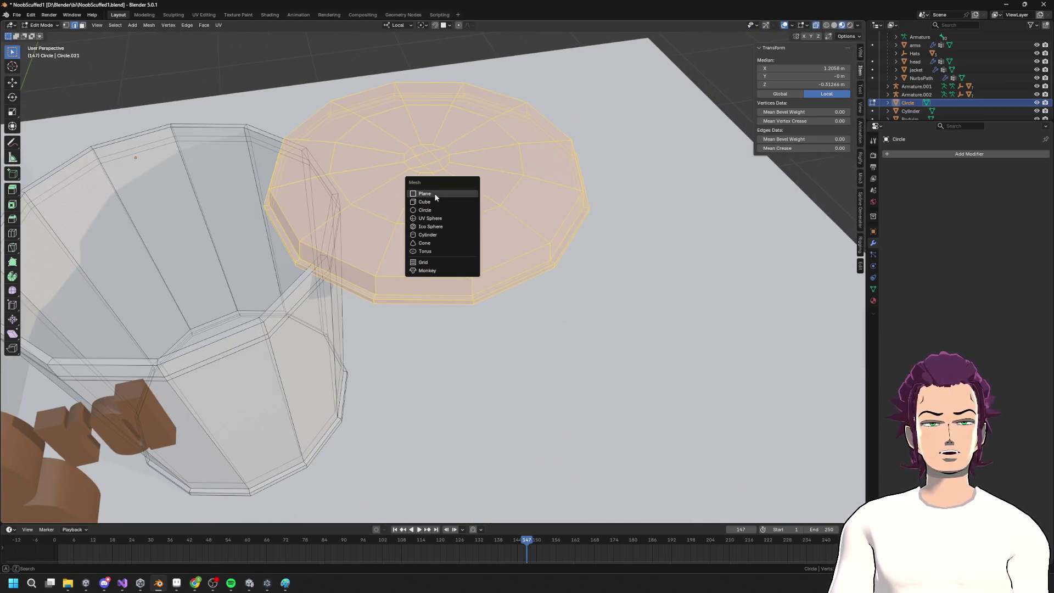
{"action": "key", "text": "Escape"}
{"action": "right_click", "coordinate": [428, 200]}
{"action": "key", "text": "Escape"}
{"action": "key", "text": "F3"}
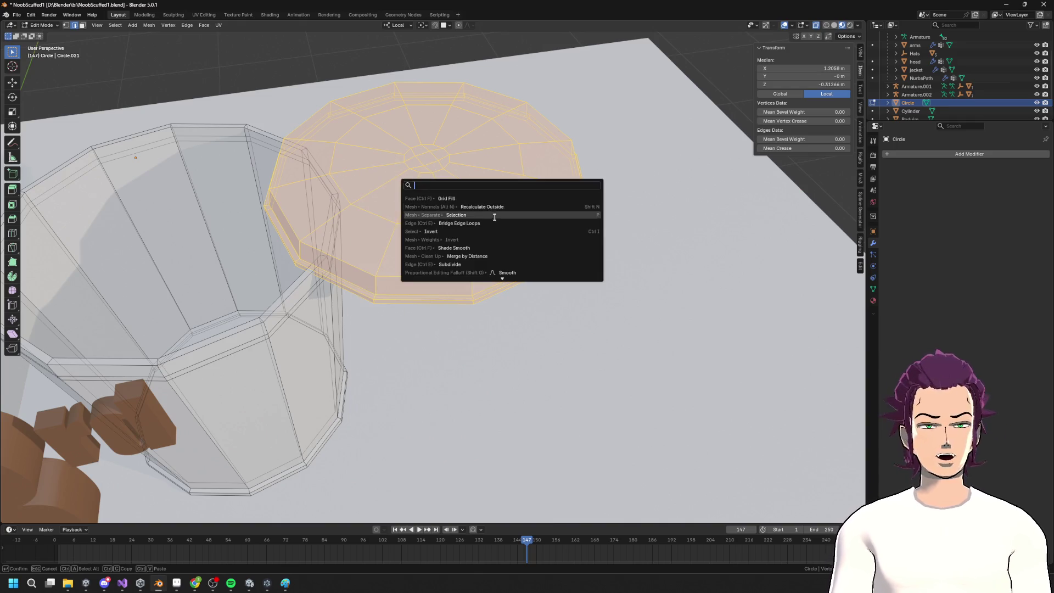
{"action": "left_click", "coordinate": [486, 215]}
{"action": "middle_click_drag", "start_coordinate": [486, 215], "coordinate": [478, 179]}
{"action": "key", "text": "Tab"}
{"action": "left_click", "coordinate": [451, 236]}
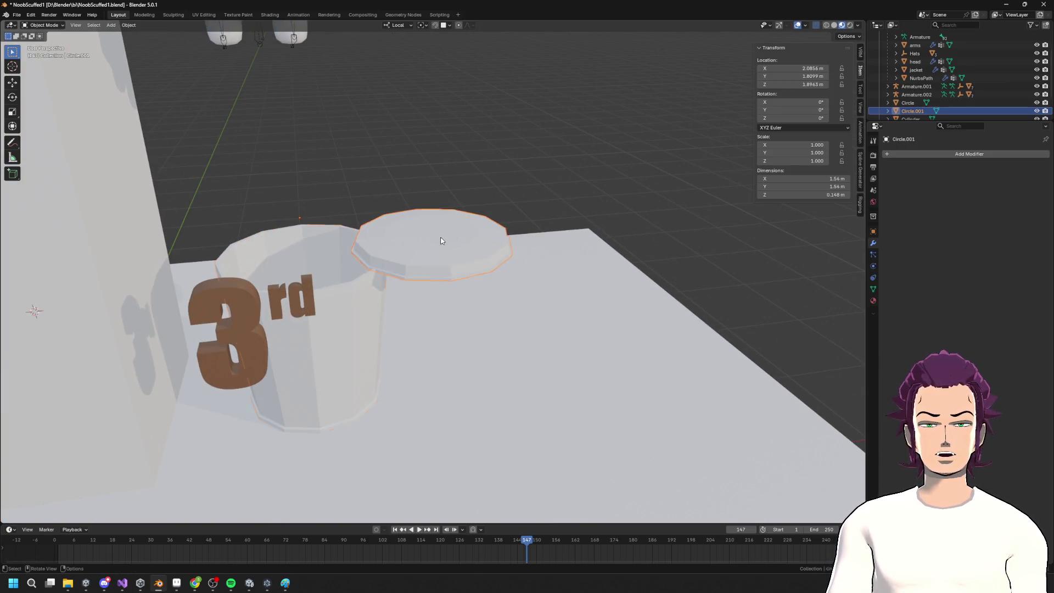
Add a cylinder for the lid handle, scaling it and moving it vertically
{"action": "key", "text": "Tab"}
{"action": "key", "text": "shift+a"}
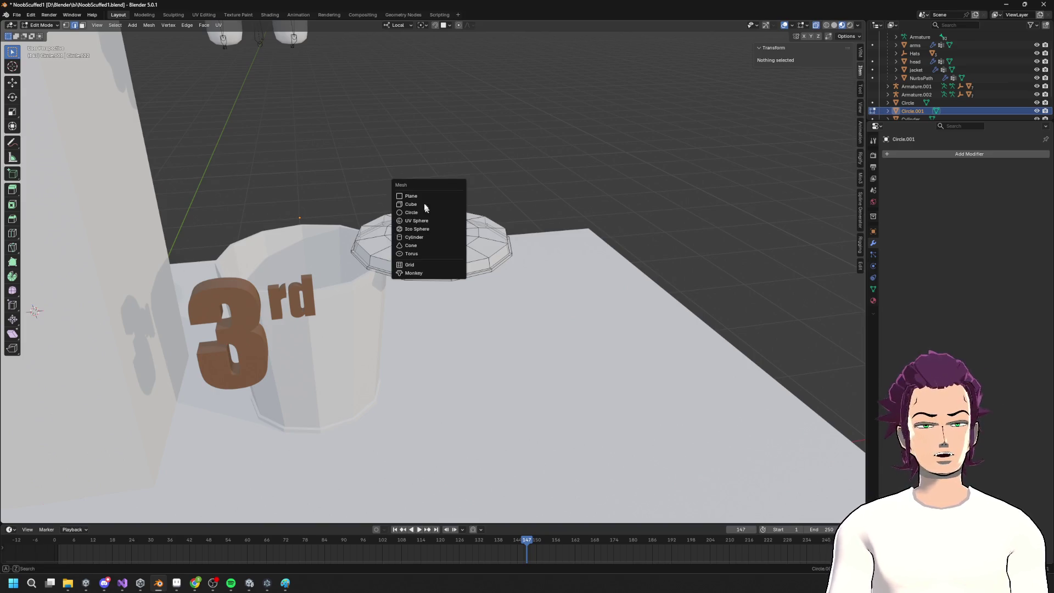
{"action": "left_click", "coordinate": [426, 237]}
{"action": "scroll", "coordinate": [537, 190], "scroll_direction": "down", "scroll_amount": 4}
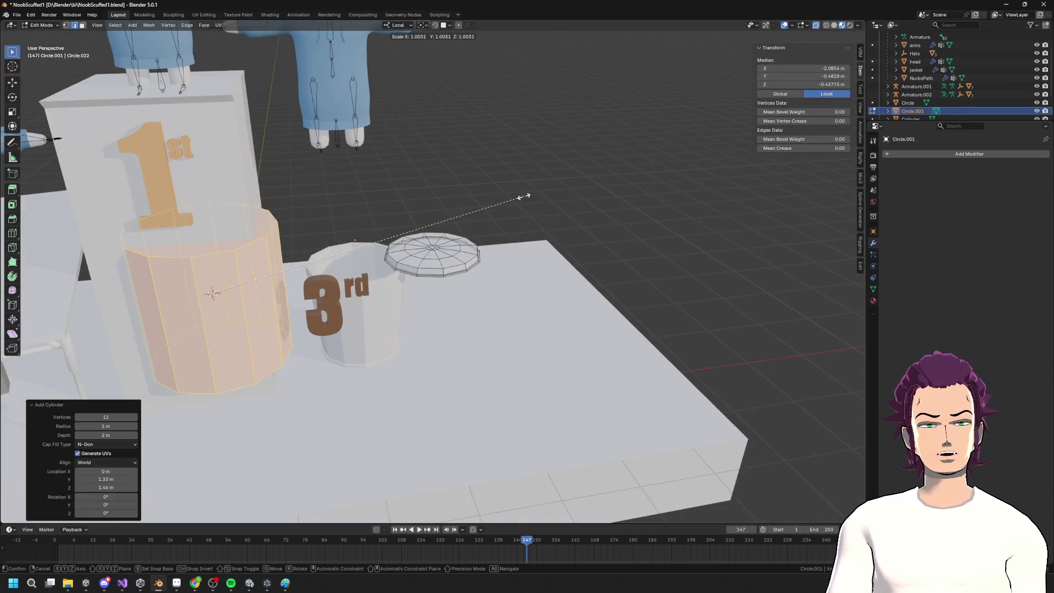
{"action": "key", "text": "s"}
{"action": "key", "text": "Return"}
{"action": "key", "text": "g"}
{"action": "key", "text": "x"}
{"action": "key", "text": "x"}
{"action": "key", "text": "z"}
{"action": "key", "text": "z"}
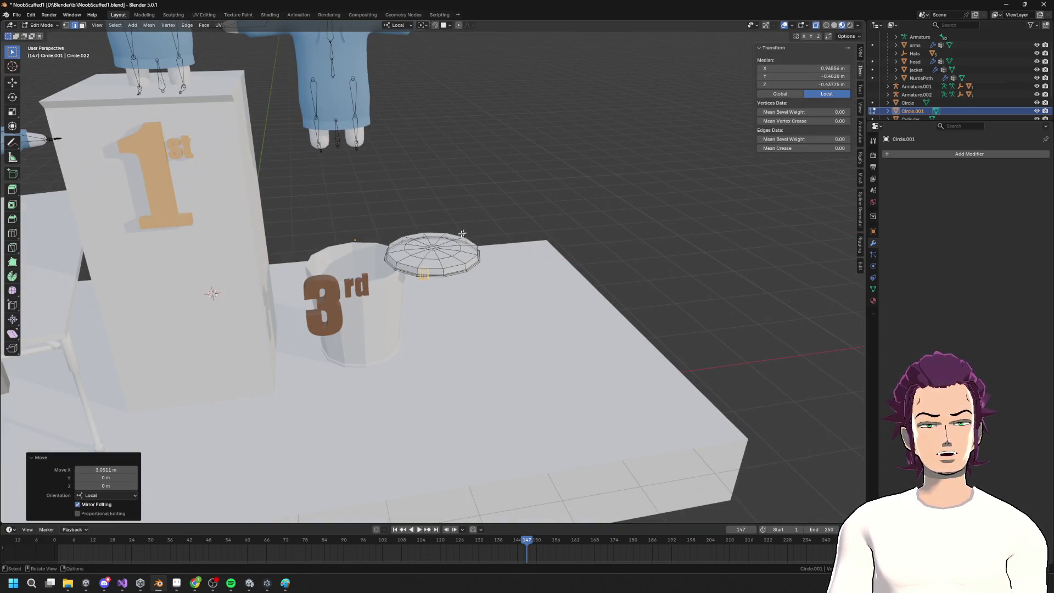
{"action": "key", "text": "Return"}
Shrink the cylinder by half, frame it, and slide it toward the lid along local Y
{"action": "key", "text": "s"}
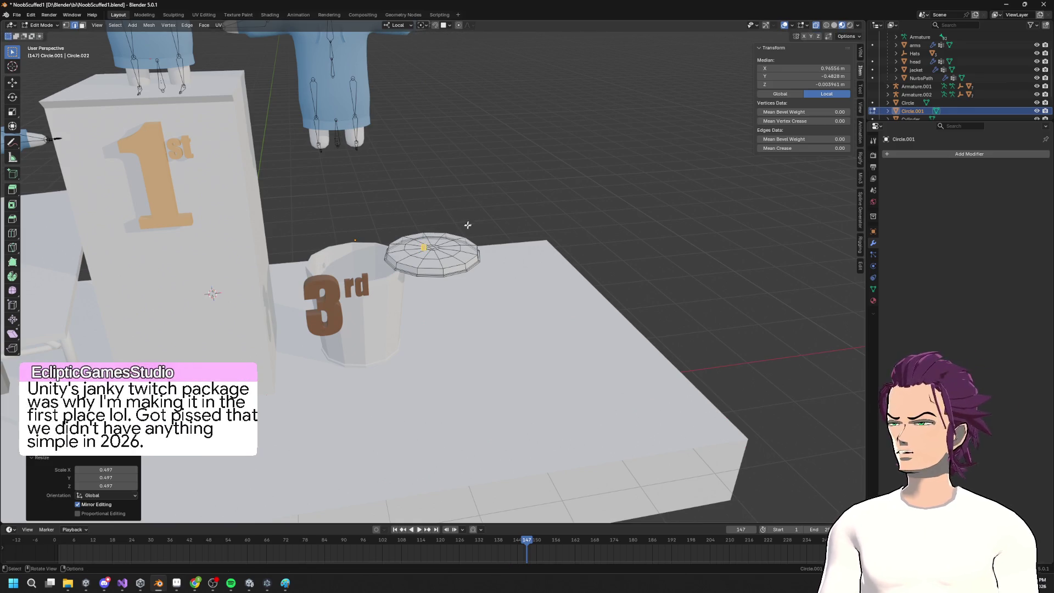
{"action": "left_click", "coordinate": [467, 233]}
{"action": "key", "text": "grave"}
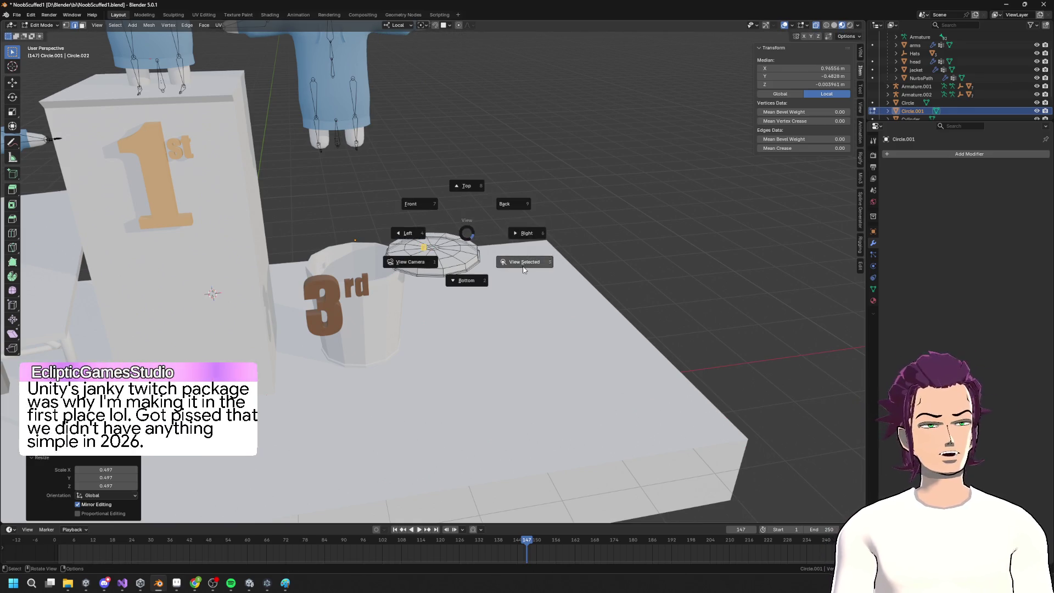
{"action": "left_click", "coordinate": [504, 268]}
{"action": "scroll", "coordinate": [493, 280], "scroll_direction": "down", "scroll_amount": 8}
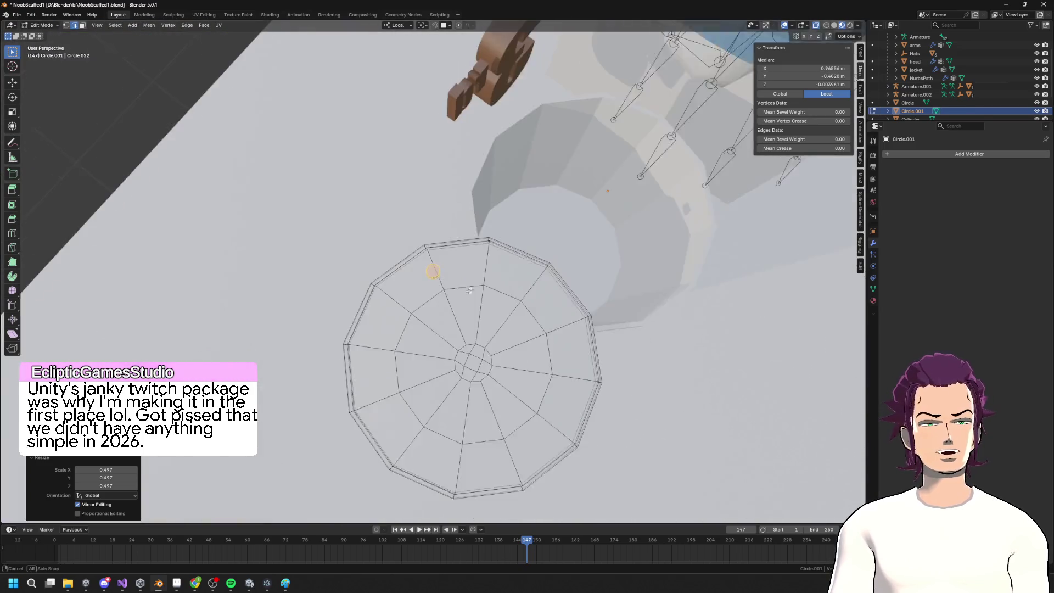
{"action": "key", "text": "g"}
{"action": "key", "text": "y"}
{"action": "key", "text": "y"}
{"action": "left_click", "coordinate": [557, 357]}
{"action": "mouse_move", "coordinate": [557, 357]}
{"action": "middle_mouse_down"}
{"action": "mouse_move", "coordinate": [642, 289]}
{"action": "mouse_move", "coordinate": [512, 236]}
{"action": "middle_mouse_up"}
Centre the cylinder over the lid along X and set it down onto the lid
{"action": "key", "text": "g"}
{"action": "key", "text": "x"}
{"action": "key", "text": "x"}
{"action": "left_click", "coordinate": [507, 242]}
{"action": "key", "text": "g"}
{"action": "key", "text": "z"}
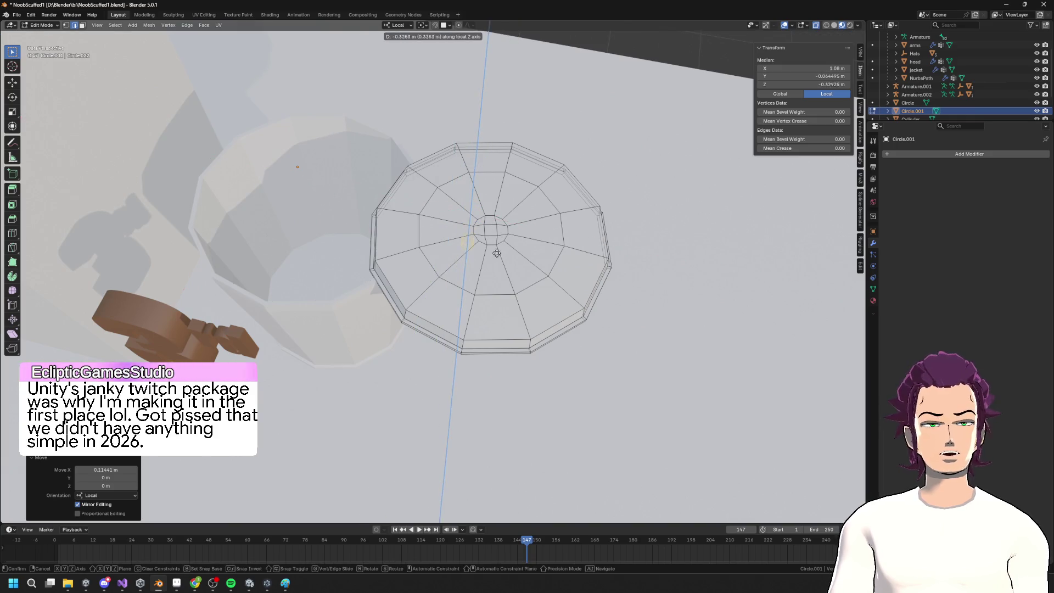
{"action": "left_click", "coordinate": [501, 240]}
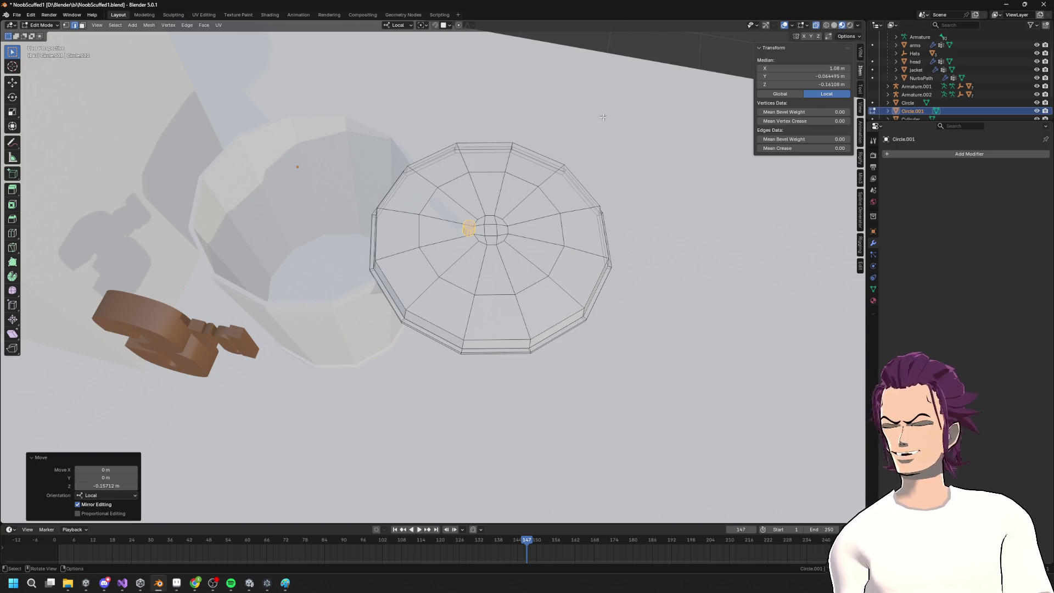
Shrink the cylinder further and shift it along local Y
{"action": "key", "text": "s"}
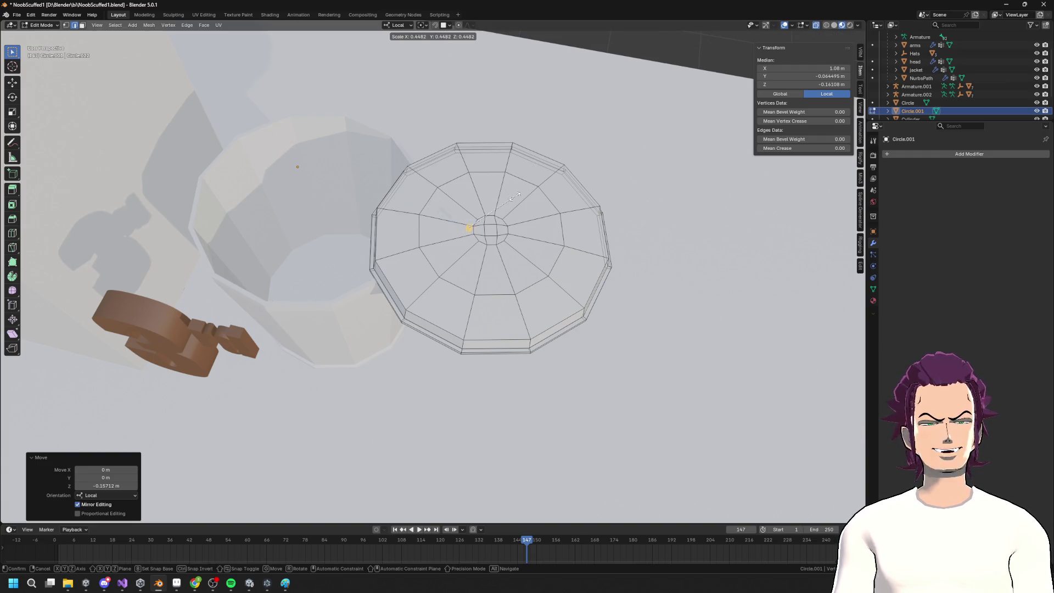
{"action": "left_click", "coordinate": [516, 196]}
{"action": "mouse_move", "coordinate": [516, 196]}
{"action": "middle_mouse_down"}
{"action": "mouse_move", "coordinate": [517, 236]}
{"action": "mouse_move", "coordinate": [522, 219]}
{"action": "mouse_move", "coordinate": [498, 171]}
{"action": "middle_mouse_up"}
{"action": "key", "text": "g"}
{"action": "key", "text": "y"}
{"action": "left_click", "coordinate": [504, 229]}
Frame the cylinder and lower it onto the lid surface
{"action": "key", "text": "grave"}
{"action": "left_click", "coordinate": [558, 240]}
{"action": "scroll", "coordinate": [560, 192], "scroll_direction": "down", "scroll_amount": 5}
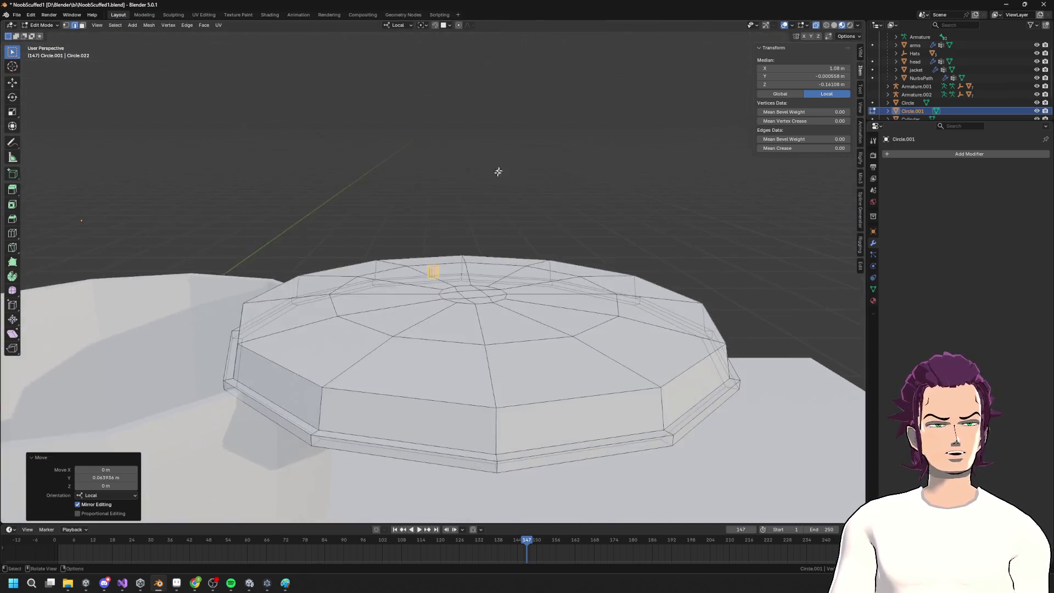
{"action": "scroll", "coordinate": [498, 172], "scroll_direction": "up", "scroll_amount": 5}
{"action": "key", "text": "g"}
{"action": "key", "text": "z"}
{"action": "left_click", "coordinate": [487, 281]}
Move the cylinder along X and place a duplicate across the lid centre
{"action": "key", "text": "g"}
{"action": "key", "text": "x"}
{"action": "left_click", "coordinate": [462, 294]}
{"action": "mouse_move", "coordinate": [462, 294]}
{"action": "middle_mouse_down"}
{"action": "mouse_move", "coordinate": [466, 332]}
{"action": "mouse_move", "coordinate": [463, 297]}
{"action": "middle_mouse_up"}
{"action": "key", "text": "g"}
{"action": "key", "text": "x"}
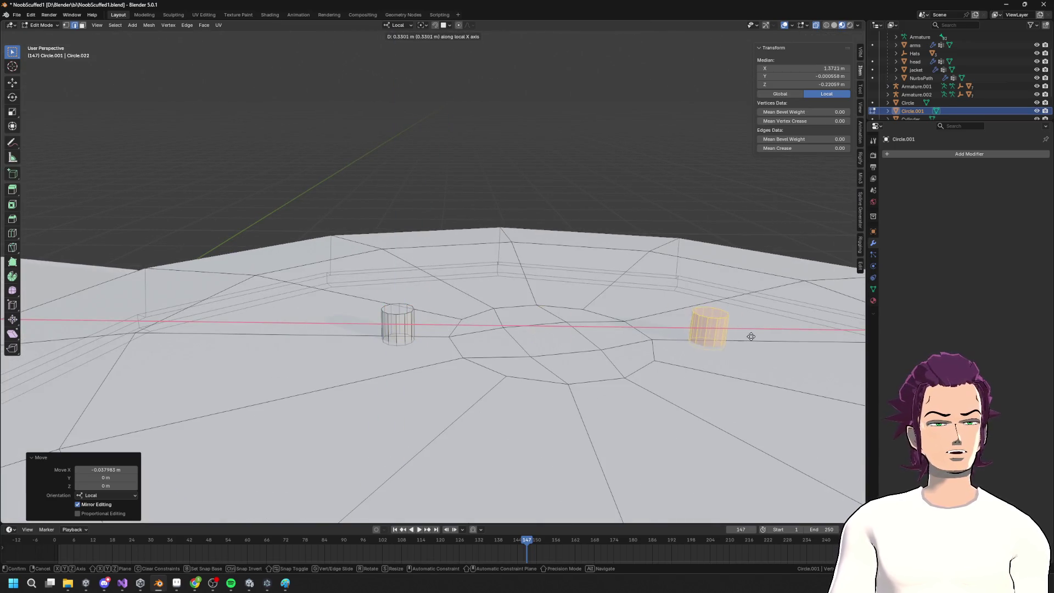
{"action": "left_click", "coordinate": [750, 336]}
Select a cylinder's top edge loop and delete it
{"action": "scroll", "coordinate": [725, 345], "scroll_direction": "down", "scroll_amount": 3}
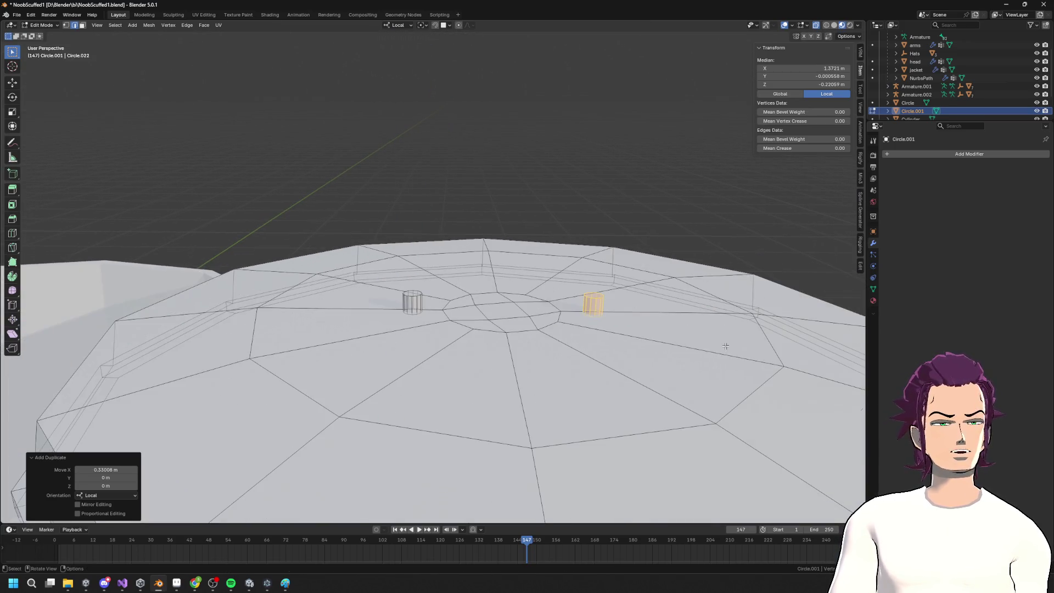
{"action": "left_click", "coordinate": [592, 297]}
{"action": "scroll", "coordinate": [420, 288], "scroll_direction": "up", "scroll_amount": 4}
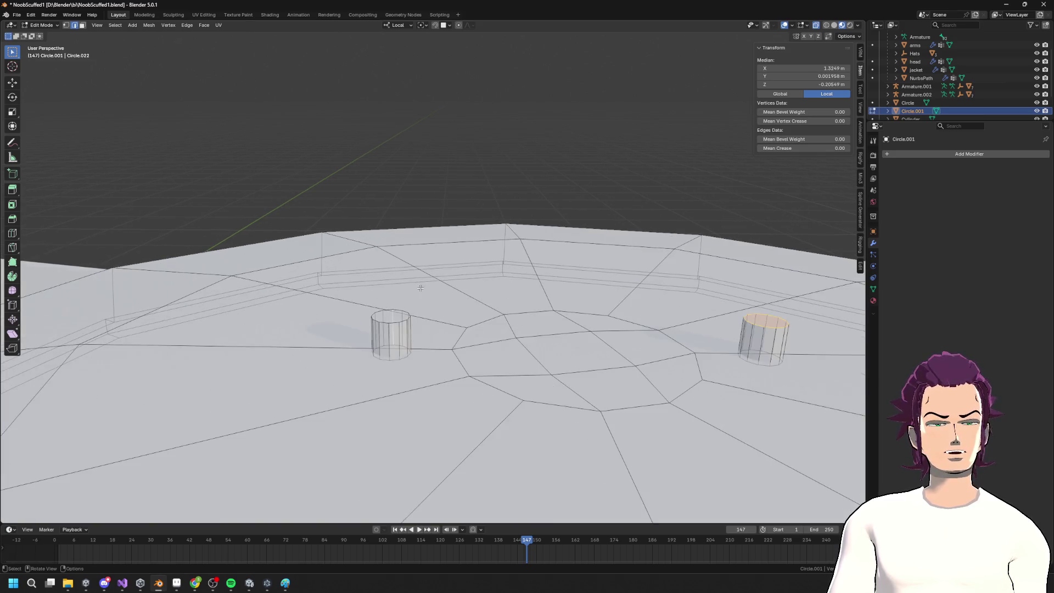
{"action": "key", "text": "x"}
{"action": "left_click", "coordinate": [763, 321]}
Delete both cylinders' top faces, then undo the deletion
{"action": "middle_click_drag", "start_coordinate": [763, 320], "coordinate": [578, 290]}
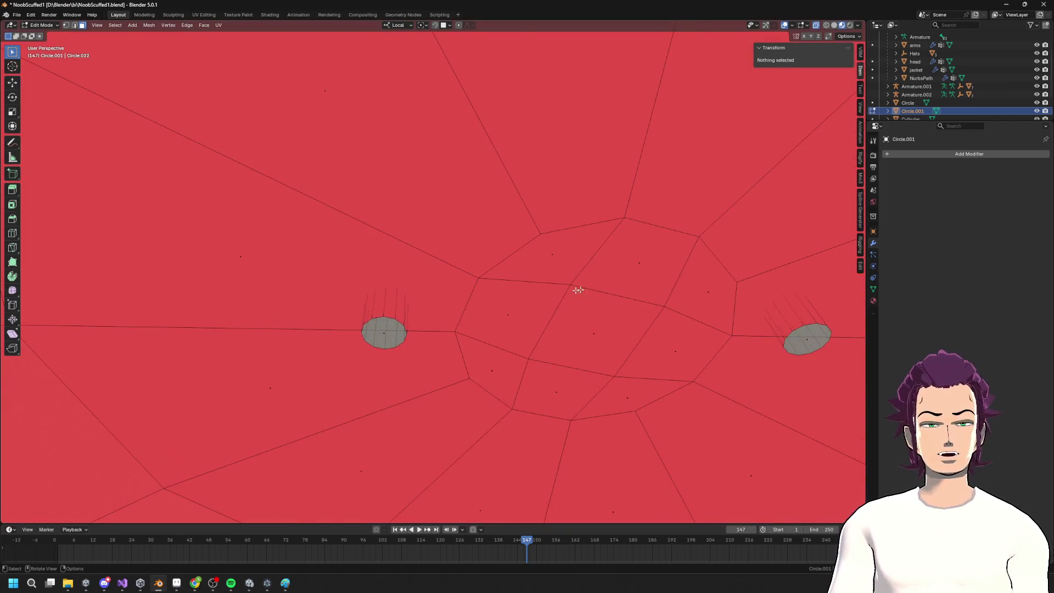
{"action": "left_click", "coordinate": [382, 337]}
{"action": "left_click", "coordinate": [806, 338], "text": "shift"}
{"action": "key", "text": "x"}
{"action": "left_click", "coordinate": [802, 332]}
{"action": "middle_click_drag", "start_coordinate": [744, 315], "coordinate": [632, 380]}
{"action": "key", "text": "ctrl+z"}
{"action": "key", "text": "ctrl+shift+z"}
{"action": "key", "text": "ctrl+z"}
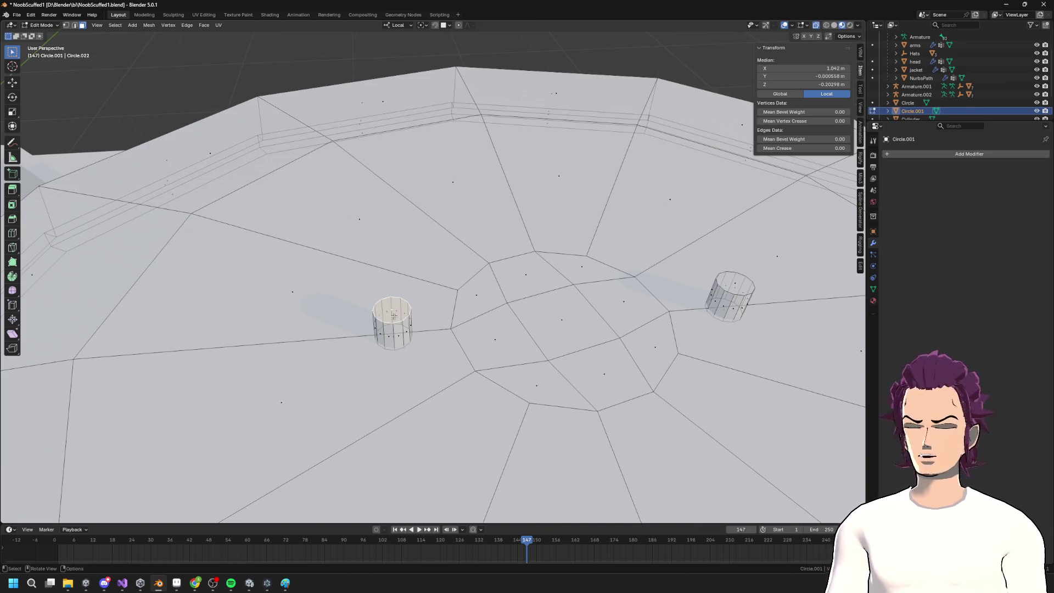
{"action": "key", "text": "F3"}
{"action": "key", "text": "Escape"}
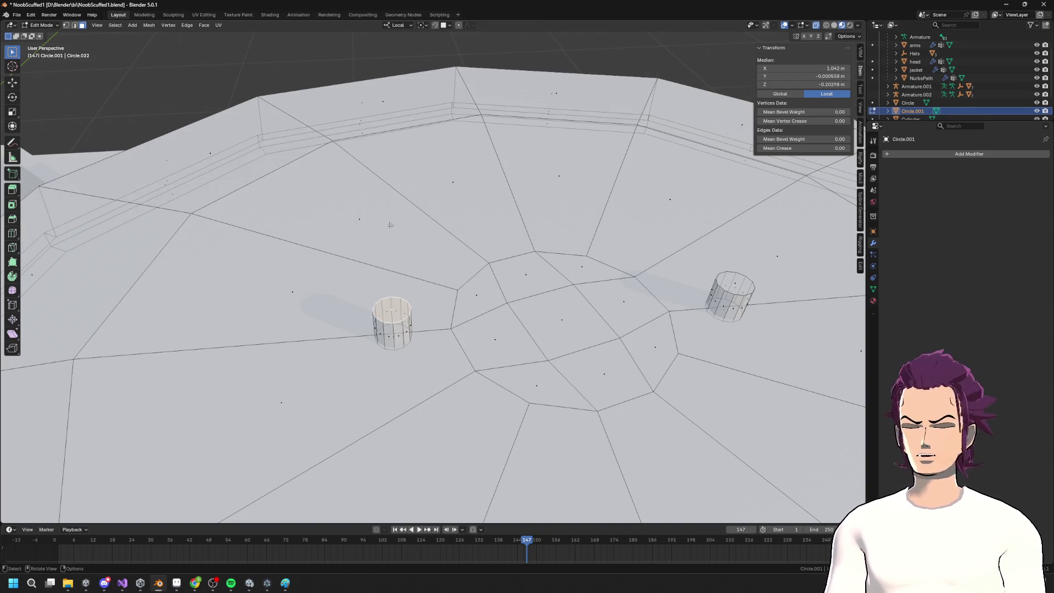
Delete the top faces of the left and right cylinders
{"action": "key", "text": "x"}
{"action": "left_click", "coordinate": [386, 233]}
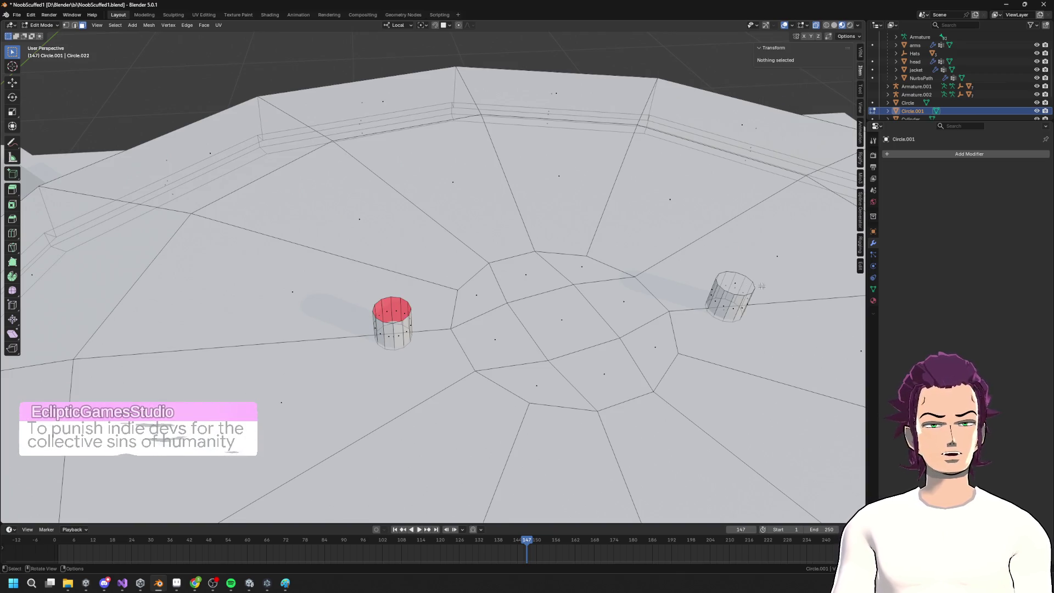
{"action": "left_click", "coordinate": [736, 284]}
{"action": "key", "text": "x"}
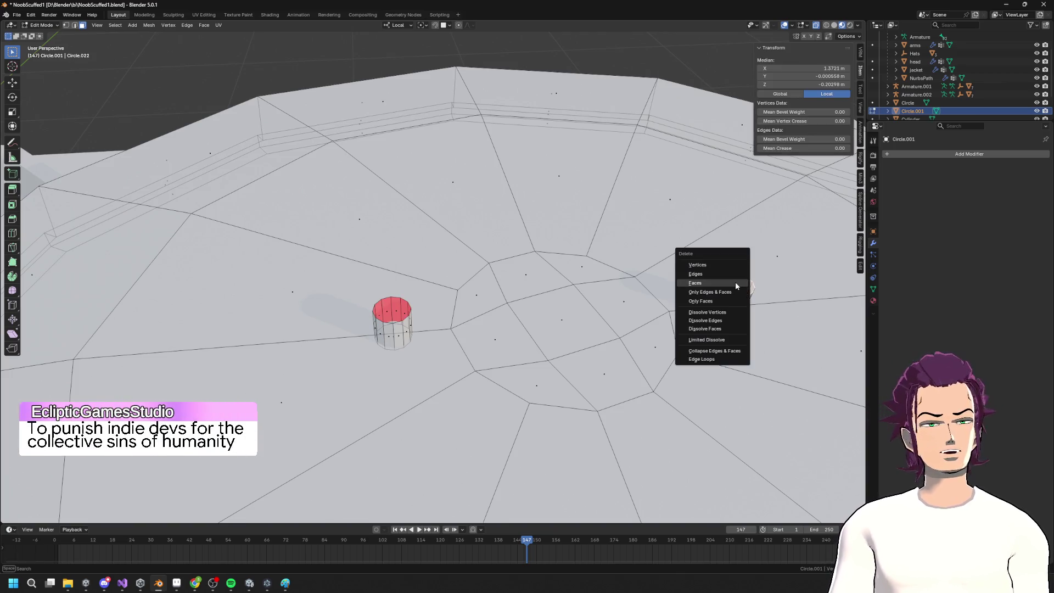
{"action": "left_click", "coordinate": [736, 284]}
Select the left cylinder's open top edge ring from a downward view
{"action": "left_click", "coordinate": [396, 323], "text": "alt"}
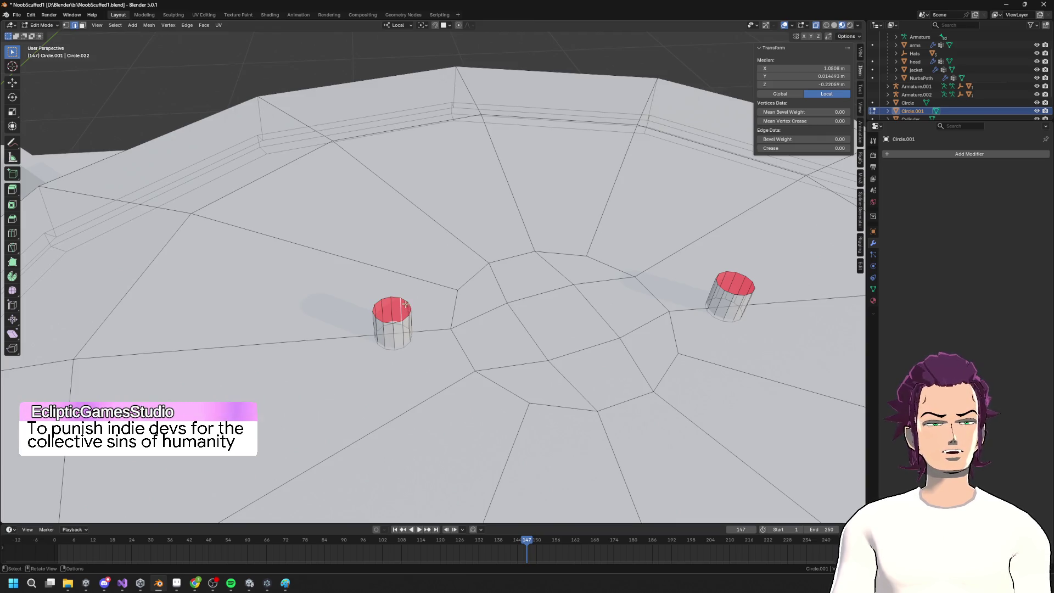
{"action": "middle_click_drag", "start_coordinate": [405, 304], "coordinate": [403, 260]}
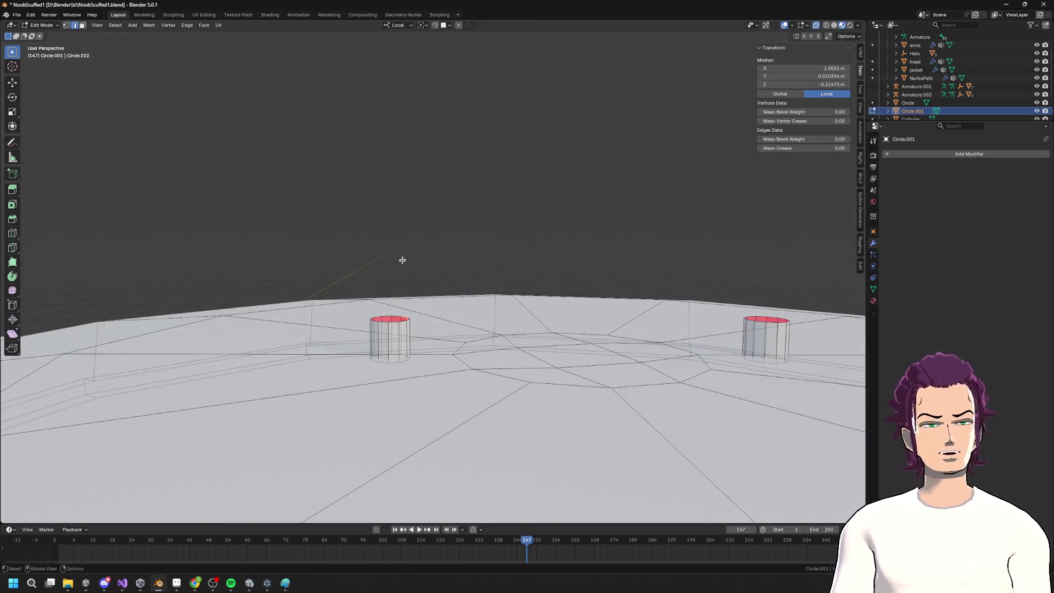
{"action": "scroll", "coordinate": [393, 323], "scroll_direction": "up", "scroll_amount": 4}
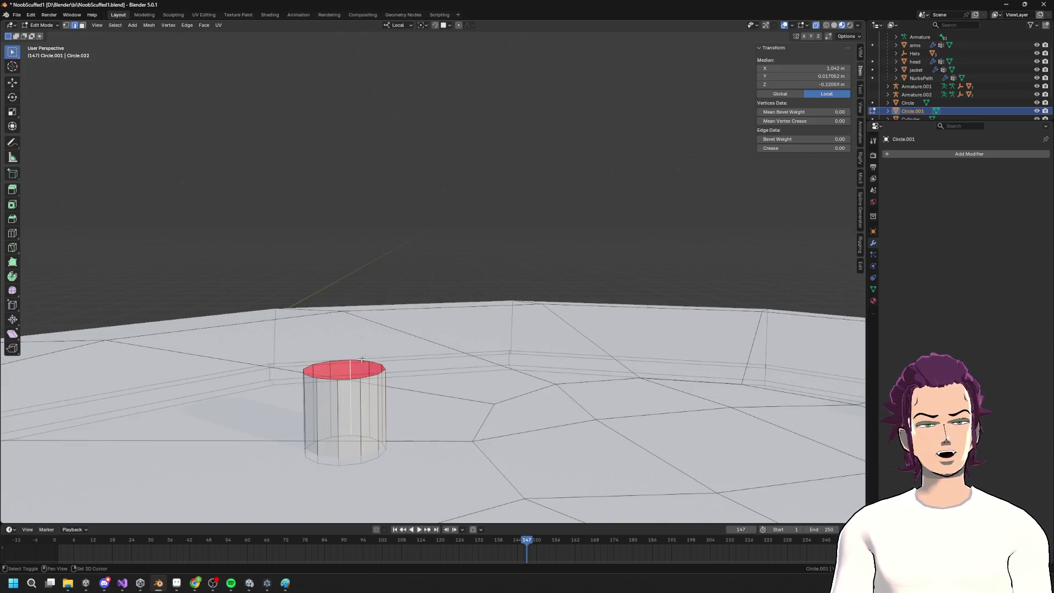
{"action": "key", "text": "KP_2"}
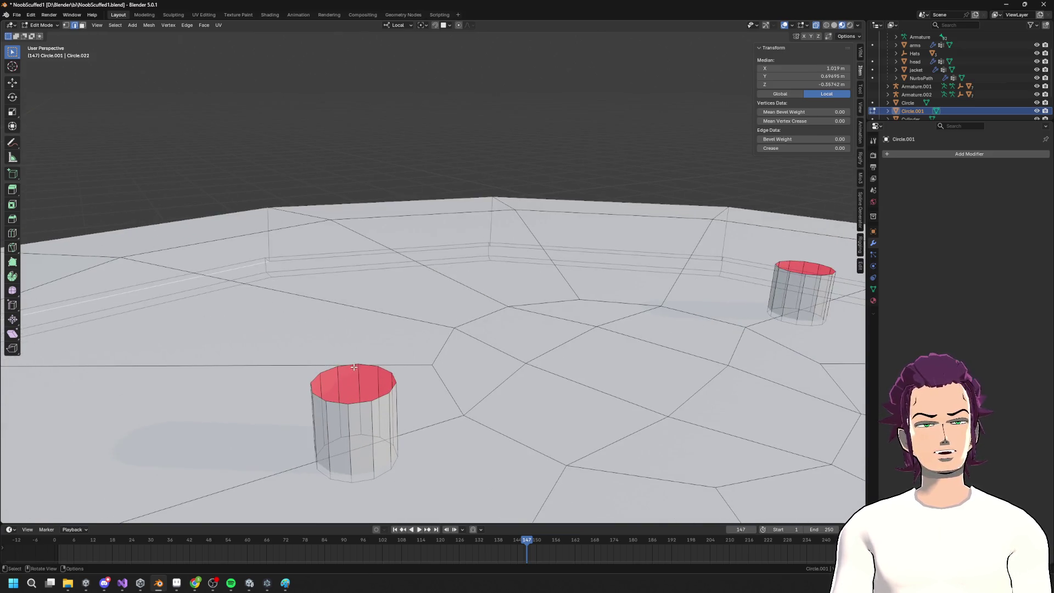
{"action": "key", "text": "KP_2"}
{"action": "left_click", "coordinate": [347, 365], "text": "alt+shift"}
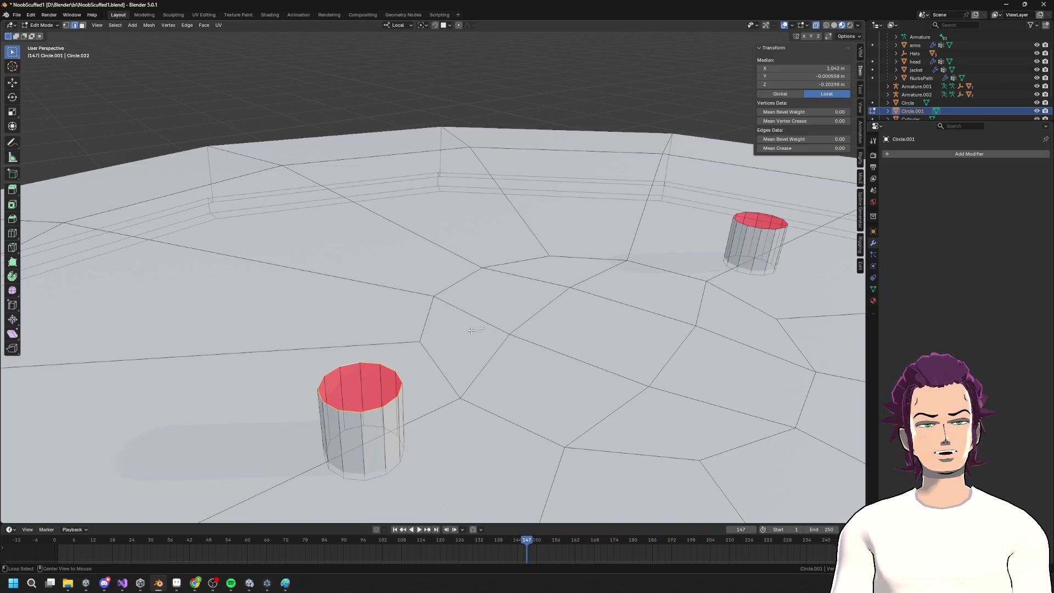
{"action": "middle_click_drag", "start_coordinate": [772, 221], "coordinate": [358, 165], "text": "shift"}
{"action": "scroll", "coordinate": [581, 315], "scroll_direction": "down", "scroll_amount": 5}
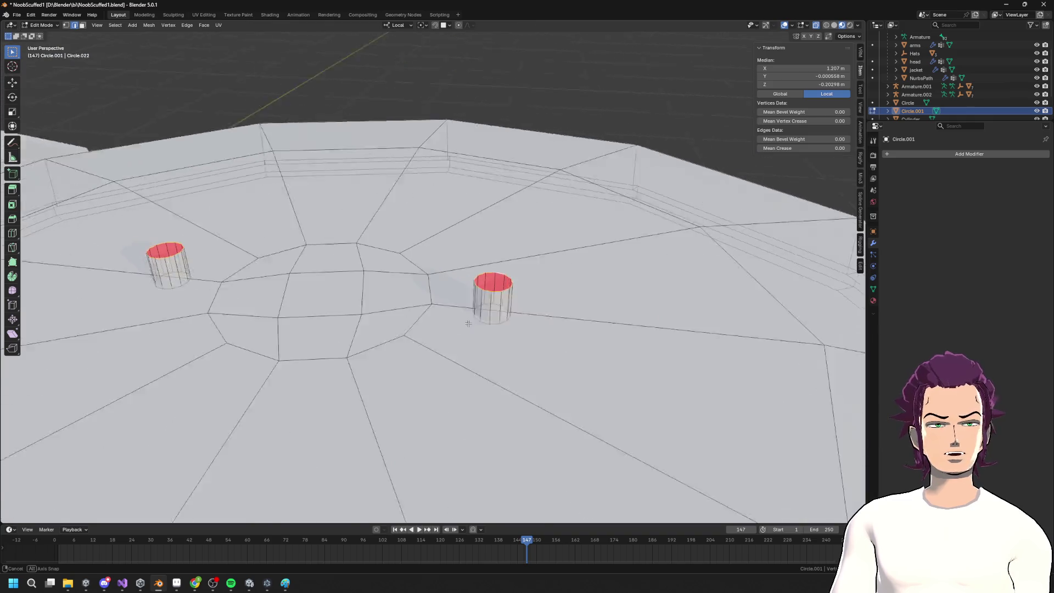
{"action": "key", "text": "F3"}
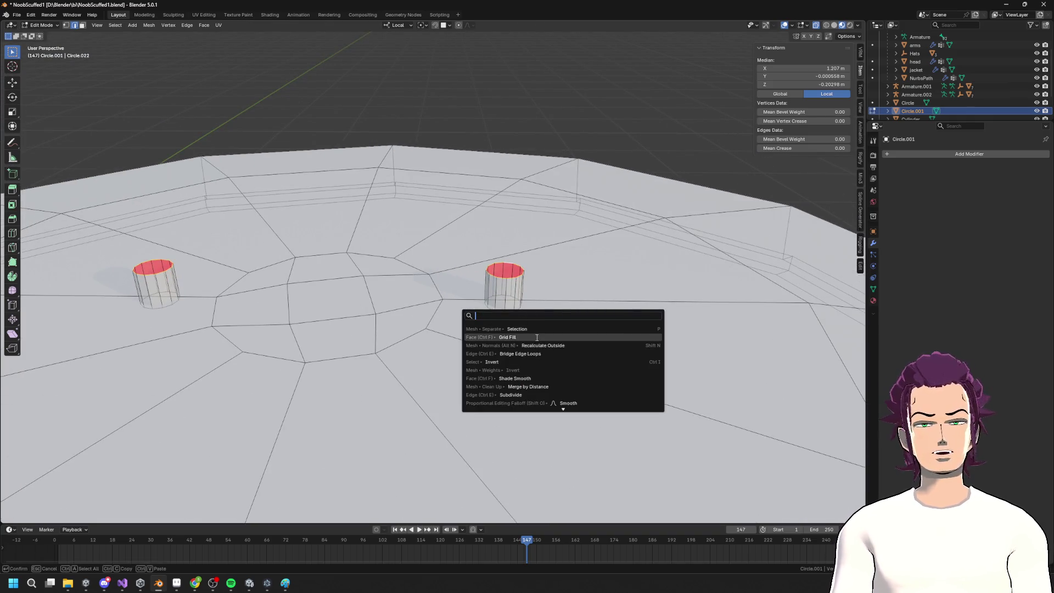
Bridge the two rims with 44 cuts, smoothness 0 and merge factor 0.74, then undo it
{"action": "left_click", "coordinate": [537, 354]}
{"action": "middle_click_drag", "start_coordinate": [297, 401], "coordinate": [258, 405]}
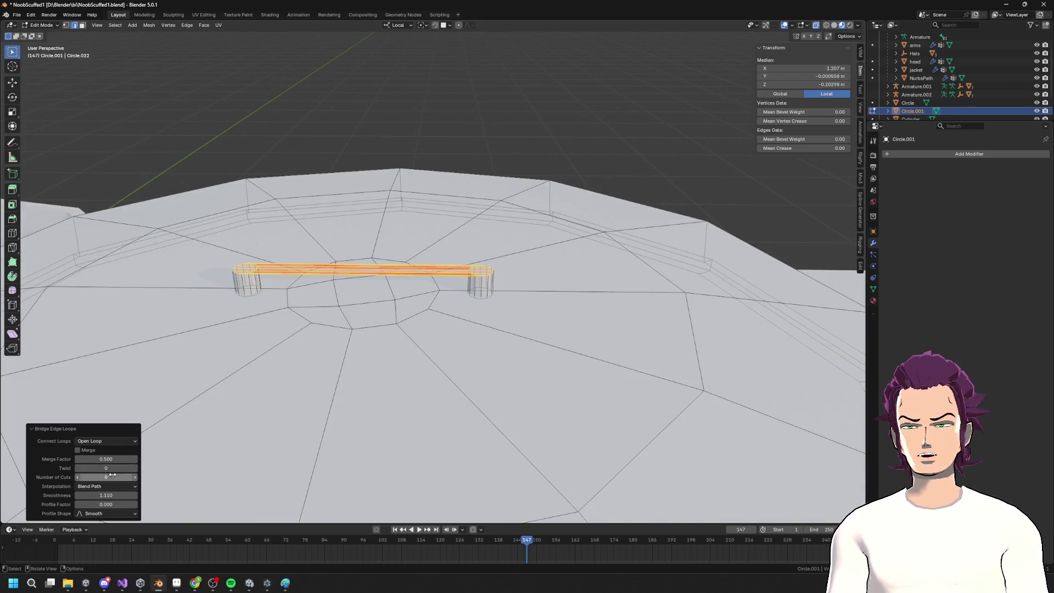
{"action": "left_click_drag", "start_coordinate": [103, 477], "coordinate": [143, 477]}
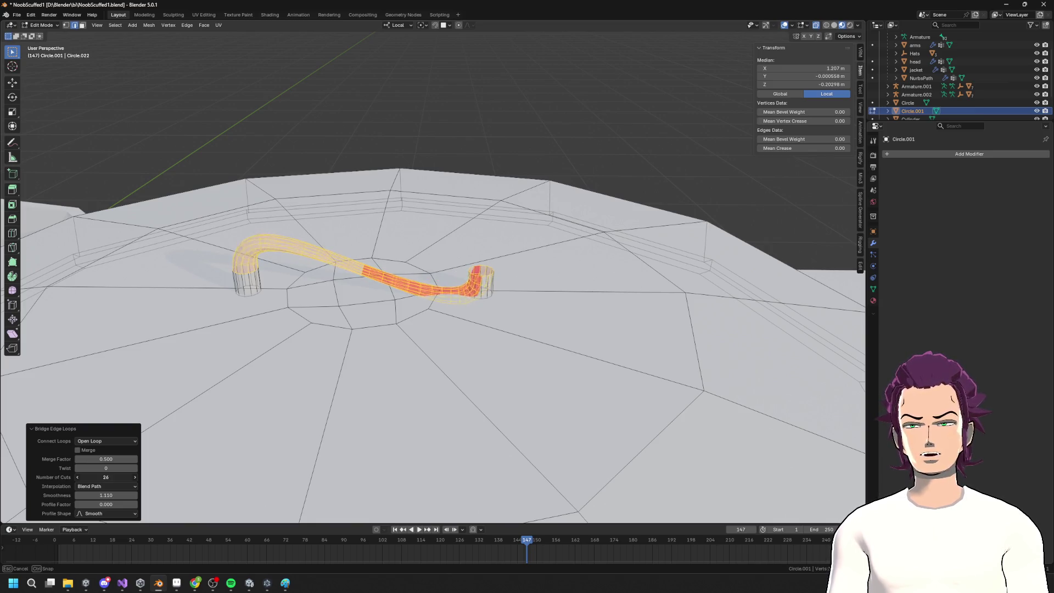
{"action": "mouse_move", "coordinate": [106, 477]}
{"action": "left_mouse_down"}
{"action": "mouse_move", "coordinate": [82, 477]}
{"action": "mouse_move", "coordinate": [109, 477]}
{"action": "mouse_move", "coordinate": [96, 495]}
{"action": "mouse_move", "coordinate": [80, 495]}
{"action": "mouse_move", "coordinate": [107, 495]}
{"action": "mouse_move", "coordinate": [80, 495]}
{"action": "left_mouse_up"}
{"action": "mouse_move", "coordinate": [357, 396]}
{"action": "middle_mouse_down"}
{"action": "mouse_move", "coordinate": [378, 414]}
{"action": "mouse_move", "coordinate": [369, 372]}
{"action": "mouse_move", "coordinate": [352, 457]}
{"action": "mouse_move", "coordinate": [352, 406]}
{"action": "middle_mouse_up"}
{"action": "scroll", "coordinate": [354, 417], "scroll_direction": "up", "scroll_amount": 3}
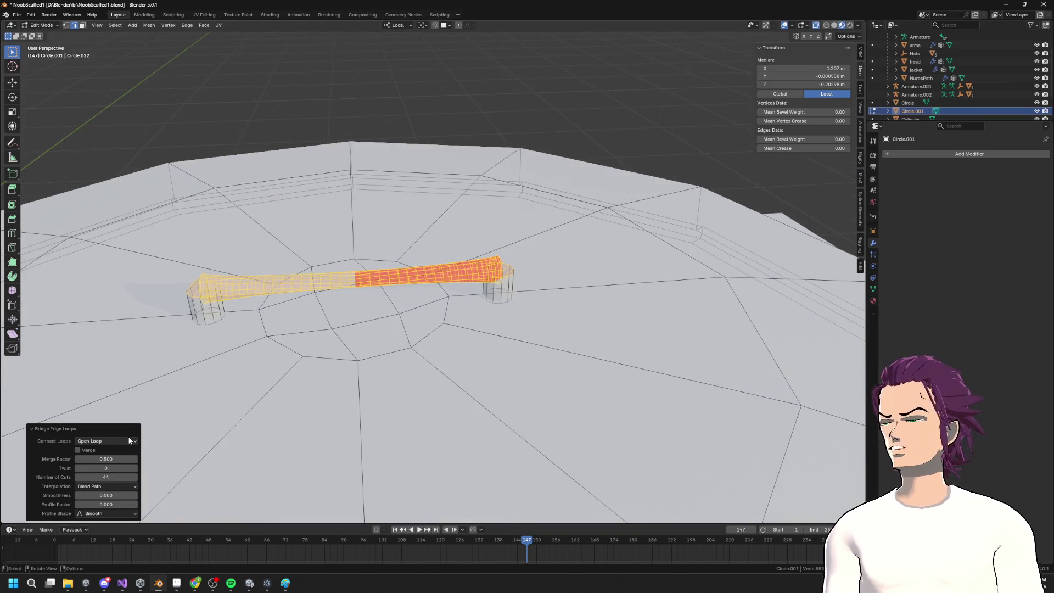
{"action": "mouse_move", "coordinate": [154, 424]}
{"action": "middle_mouse_down"}
{"action": "mouse_move", "coordinate": [395, 307]}
{"action": "mouse_move", "coordinate": [112, 441]}
{"action": "middle_mouse_up"}
{"action": "left_click_drag", "start_coordinate": [107, 460], "coordinate": [124, 459]}
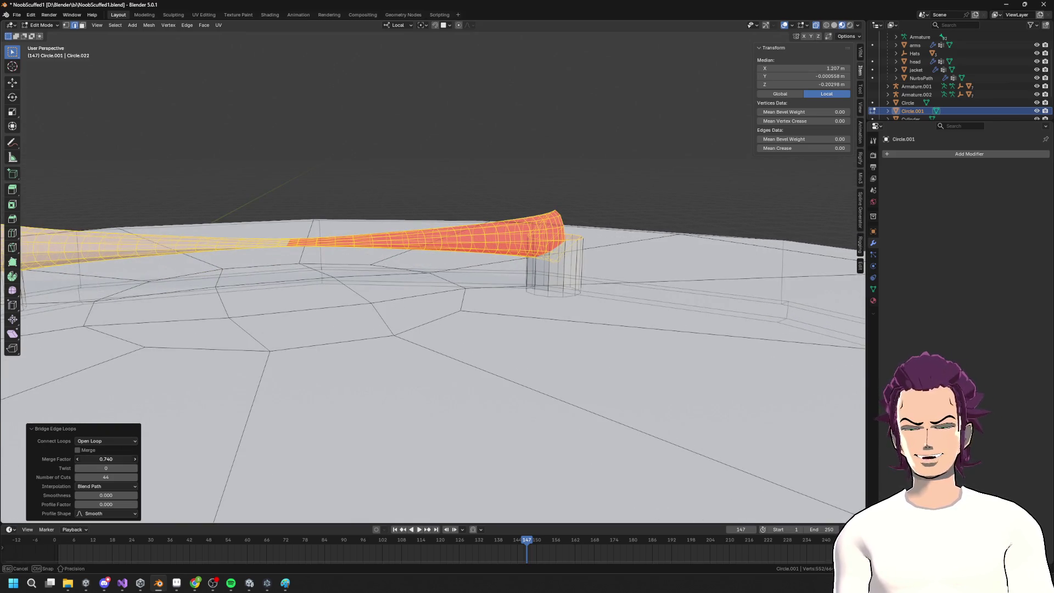
{"action": "key", "text": "ctrl+z"}
Rerun Bridge Edge Loops with more cuts, undo it, and select a right-cylinder edge
{"action": "scroll", "coordinate": [388, 353], "scroll_direction": "down", "scroll_amount": 3}
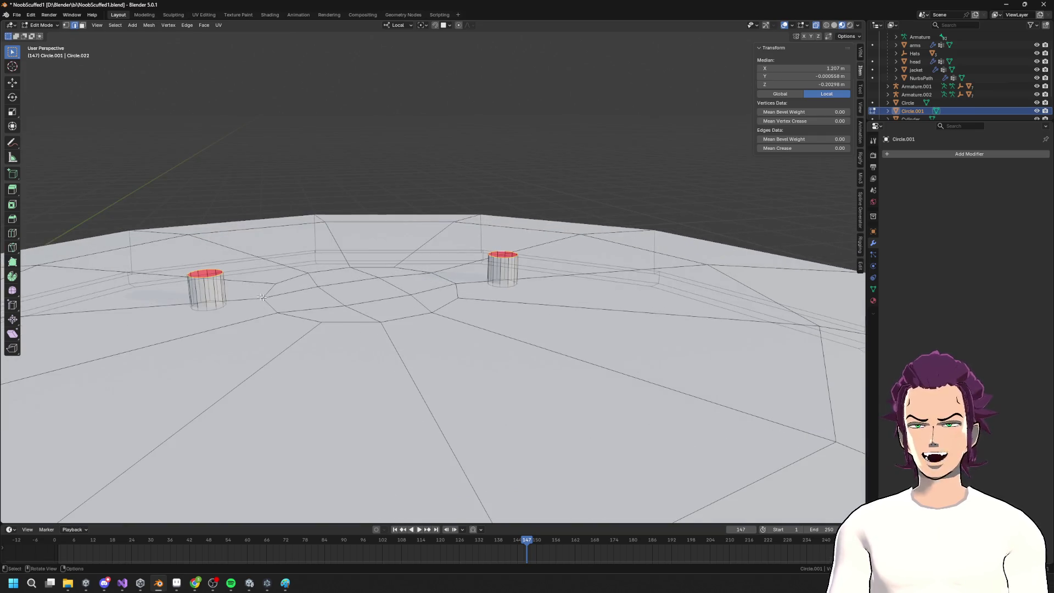
{"action": "middle_click_drag", "start_coordinate": [315, 334], "coordinate": [331, 334]}
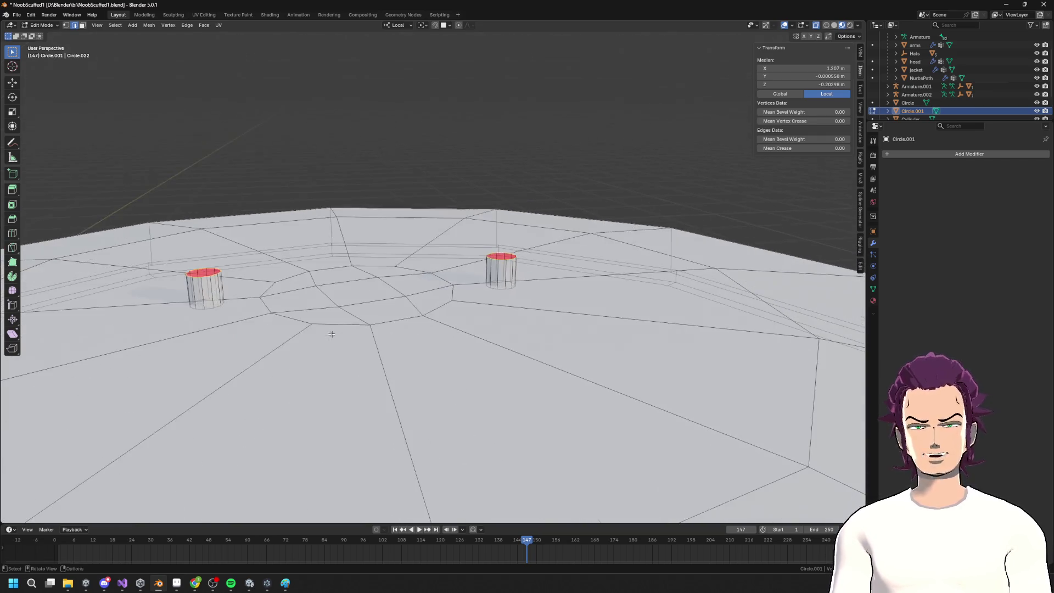
{"action": "key", "text": "F3"}
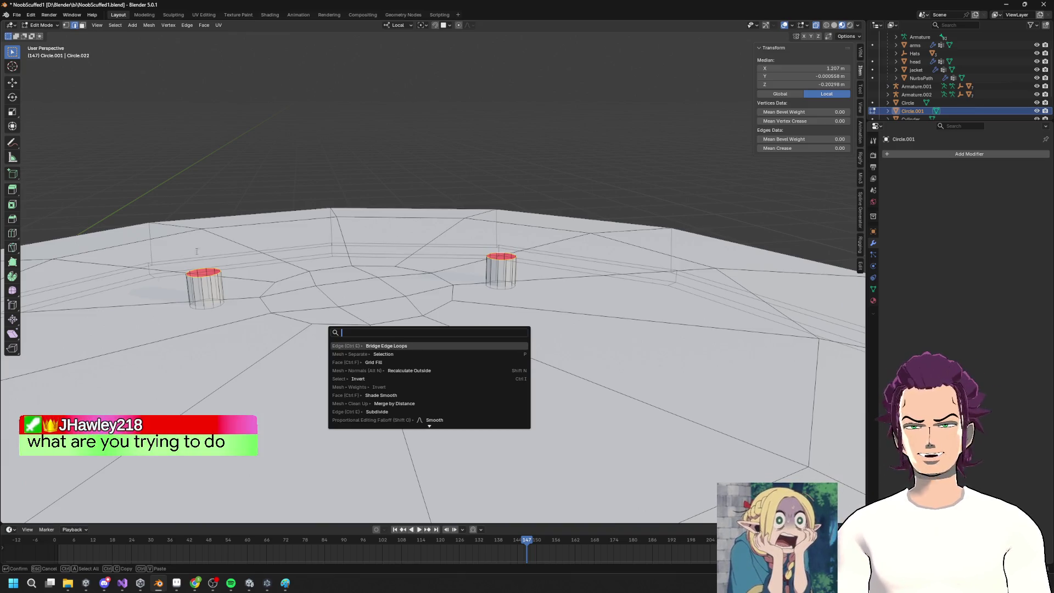
{"action": "key", "text": "Return"}
{"action": "middle_click_drag", "start_coordinate": [406, 343], "coordinate": [403, 316]}
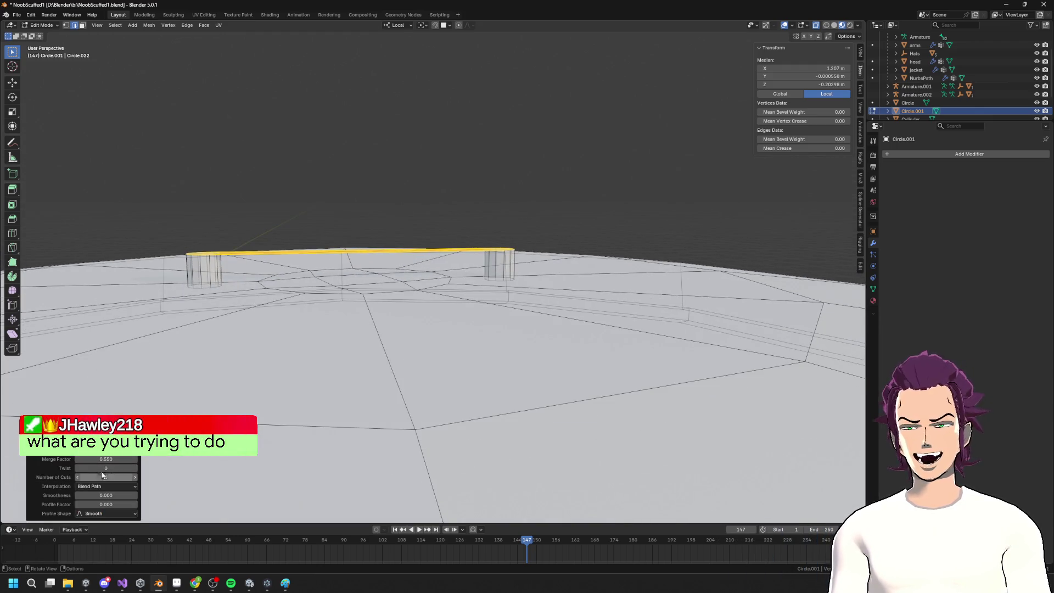
{"action": "mouse_move", "coordinate": [103, 477]}
{"action": "left_mouse_down"}
{"action": "mouse_move", "coordinate": [159, 476]}
{"action": "mouse_move", "coordinate": [108, 495]}
{"action": "mouse_move", "coordinate": [137, 495]}
{"action": "mouse_move", "coordinate": [127, 495]}
{"action": "left_mouse_up"}
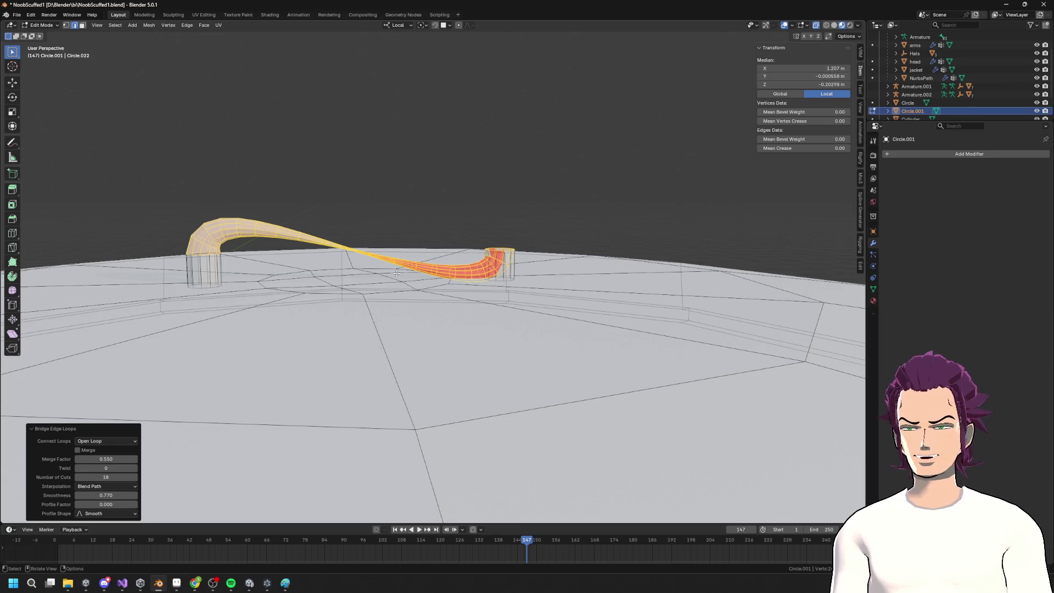
{"action": "key", "text": "ctrl+z"}
{"action": "mouse_move", "coordinate": [397, 273]}
{"action": "middle_mouse_down"}
{"action": "mouse_move", "coordinate": [389, 294]}
{"action": "mouse_move", "coordinate": [391, 285]}
{"action": "middle_mouse_up"}
{"action": "left_click", "coordinate": [496, 256], "text": "shift"}
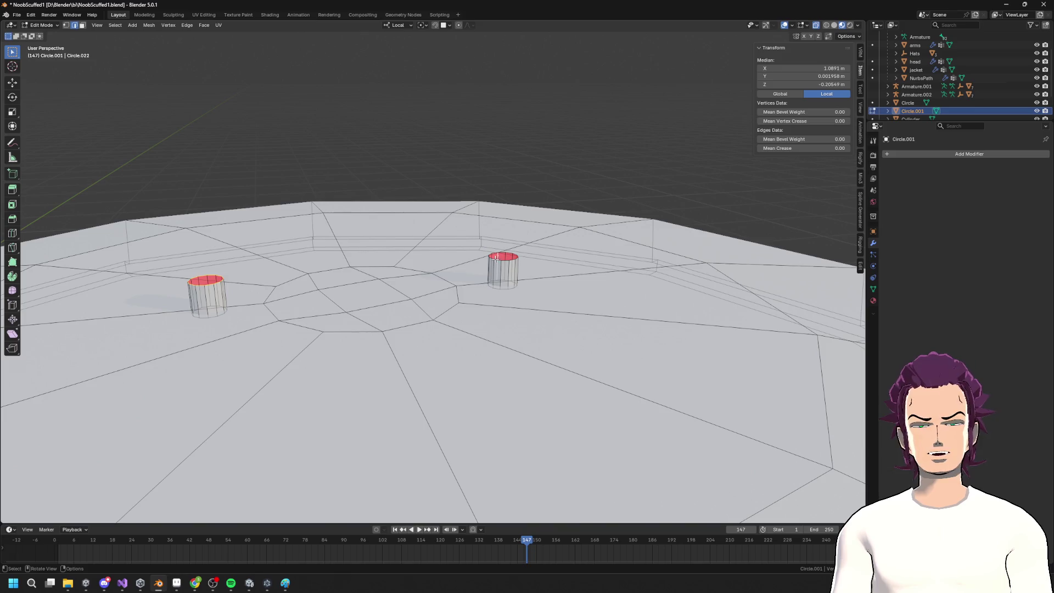
{"action": "middle_click_drag", "start_coordinate": [275, 223], "coordinate": [291, 244]}
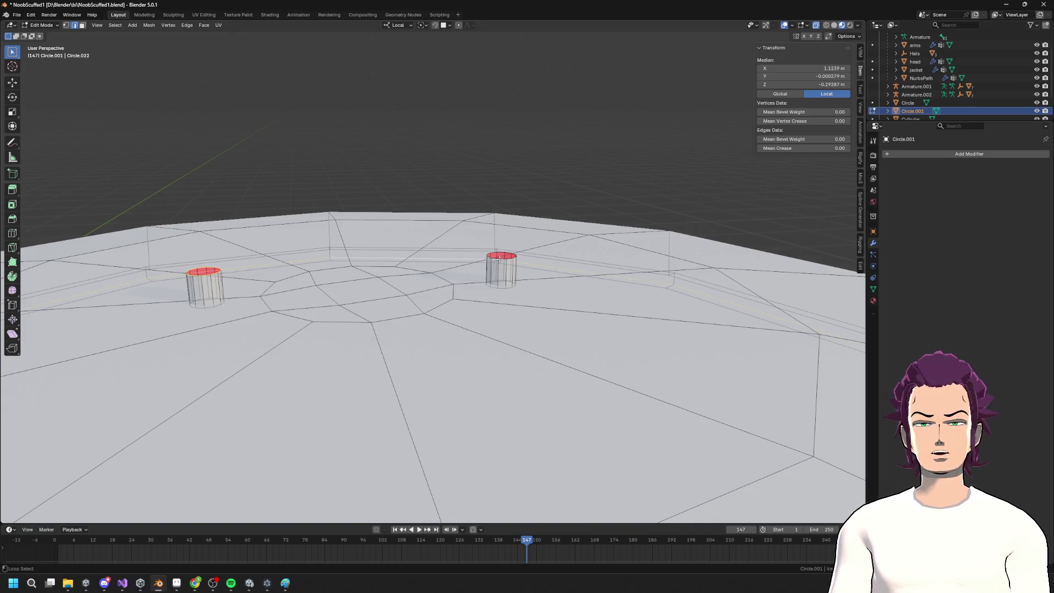
Select the left cylinder's linked geometry and delete its faces, then undo the deletion
{"action": "middle_click_drag", "start_coordinate": [373, 280], "coordinate": [386, 266]}
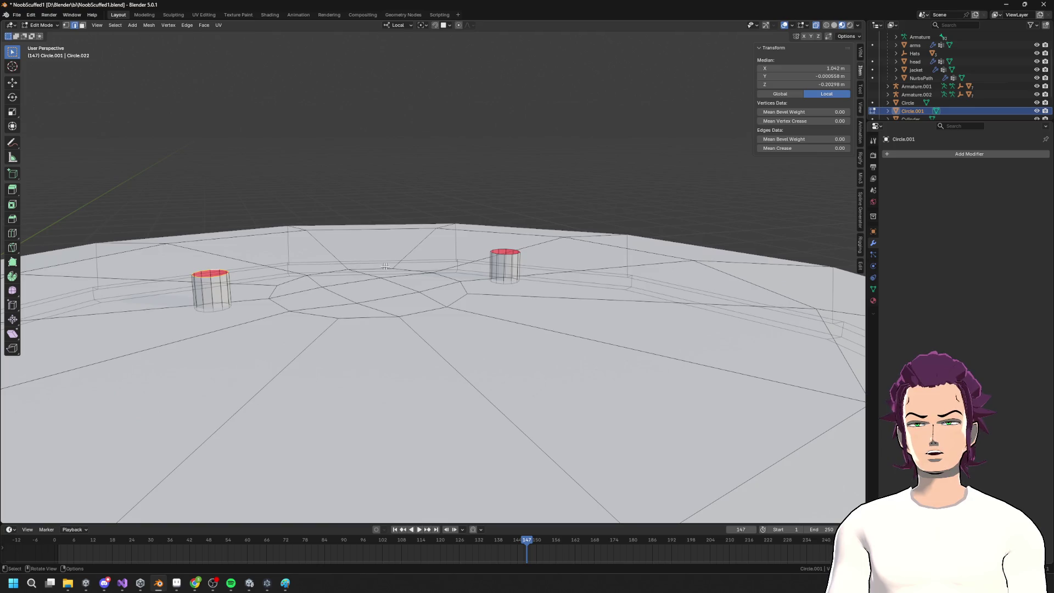
{"action": "left_click", "coordinate": [504, 256], "text": "ctrl"}
{"action": "left_click", "coordinate": [506, 259], "text": "ctrl"}
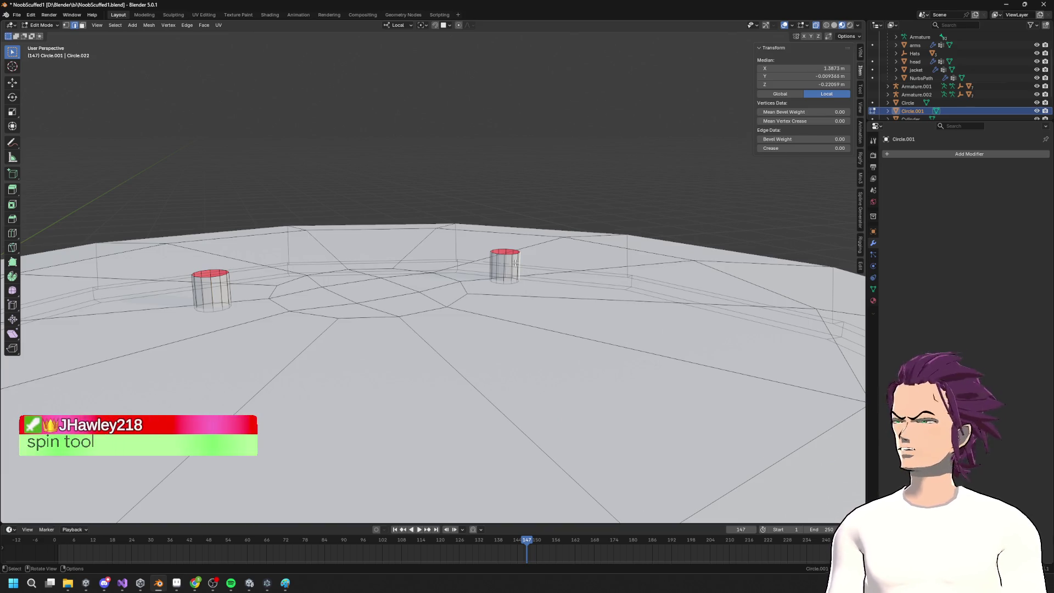
{"action": "middle_click_drag", "start_coordinate": [505, 269], "coordinate": [471, 246]}
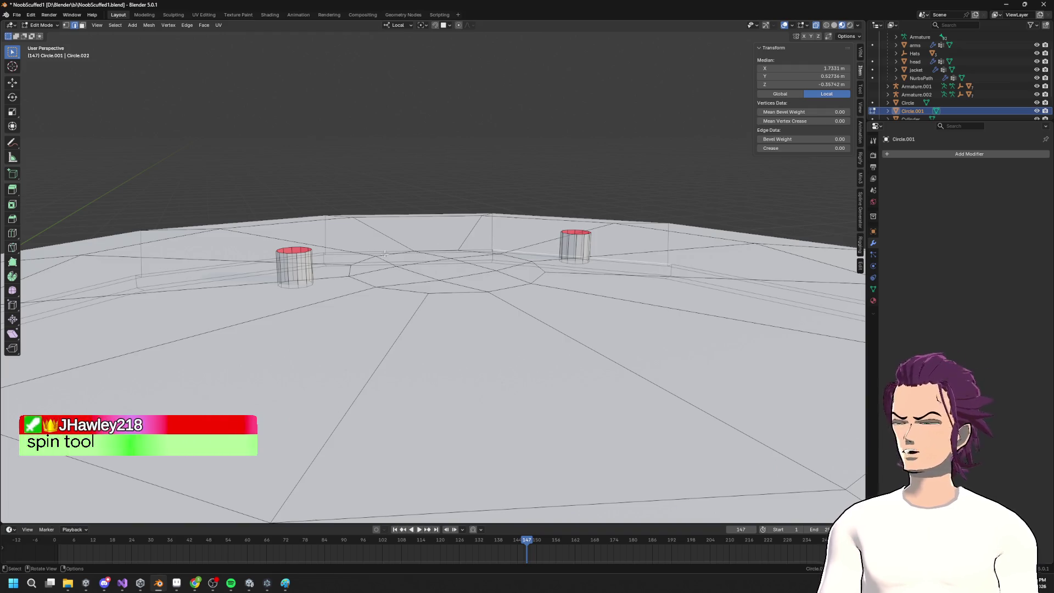
{"action": "left_click", "coordinate": [300, 256], "text": "alt"}
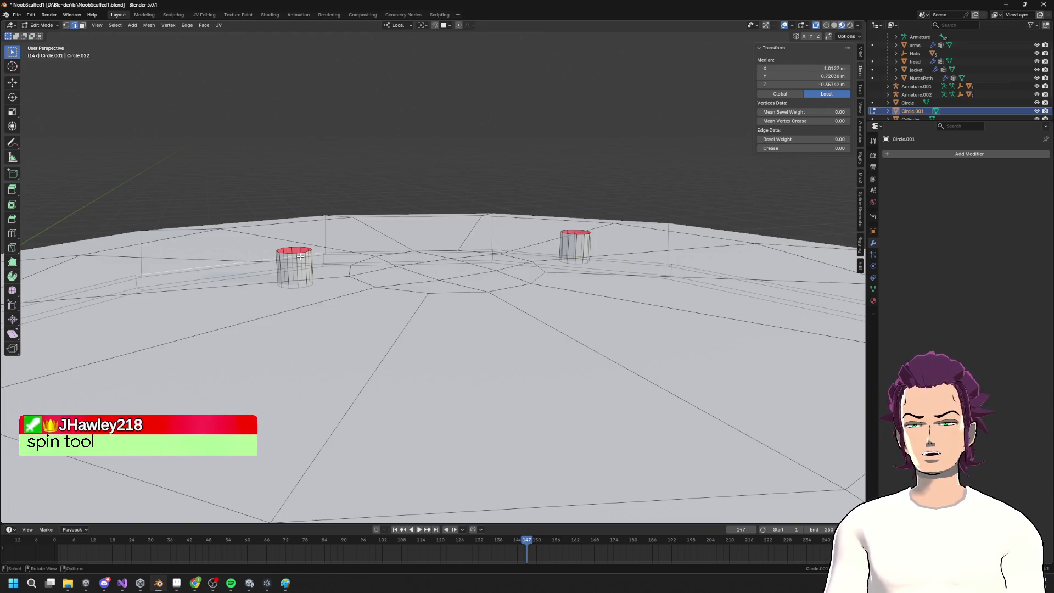
{"action": "key", "text": "ctrl+l"}
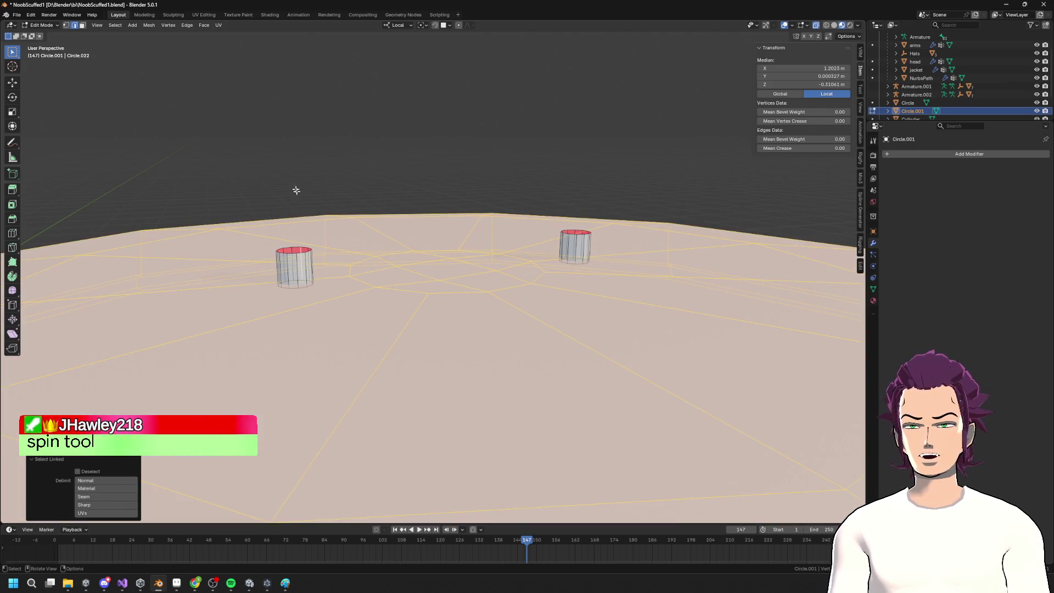
{"action": "left_click", "coordinate": [288, 257]}
{"action": "key", "text": "ctrl+l"}
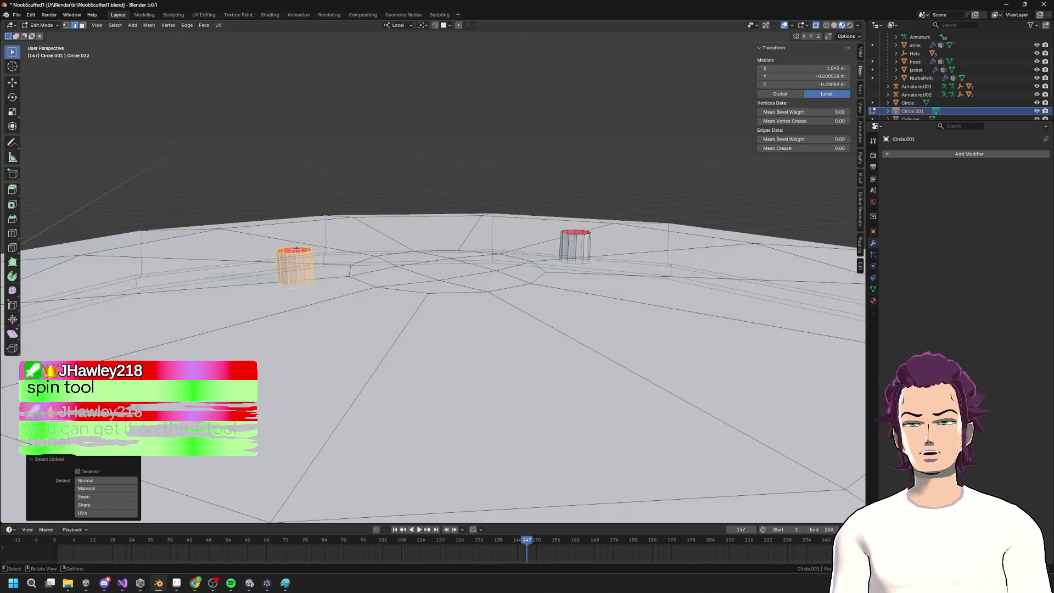
{"action": "key", "text": "x"}
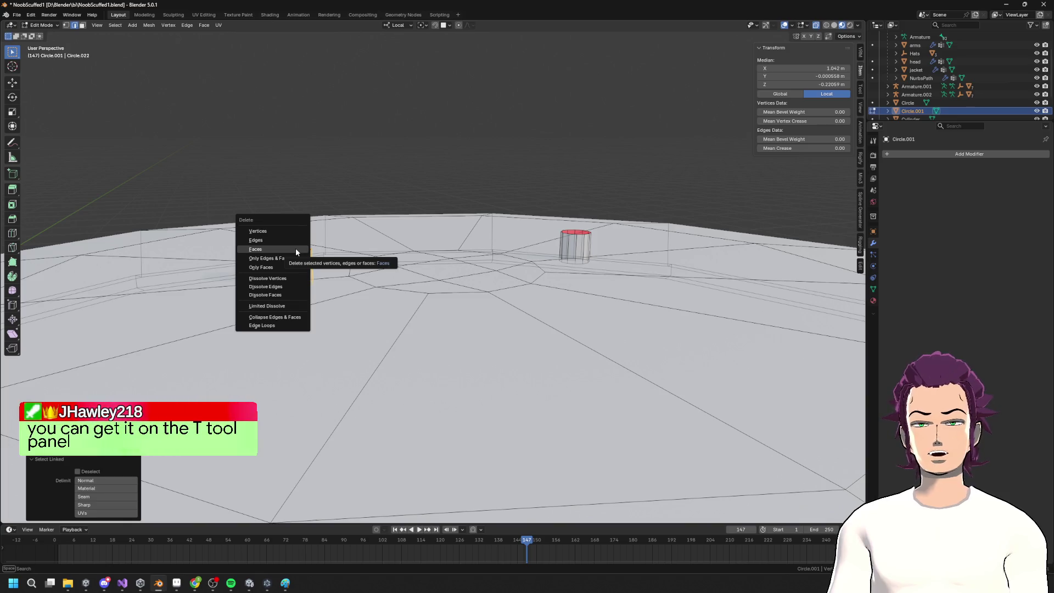
{"action": "left_click", "coordinate": [295, 250]}
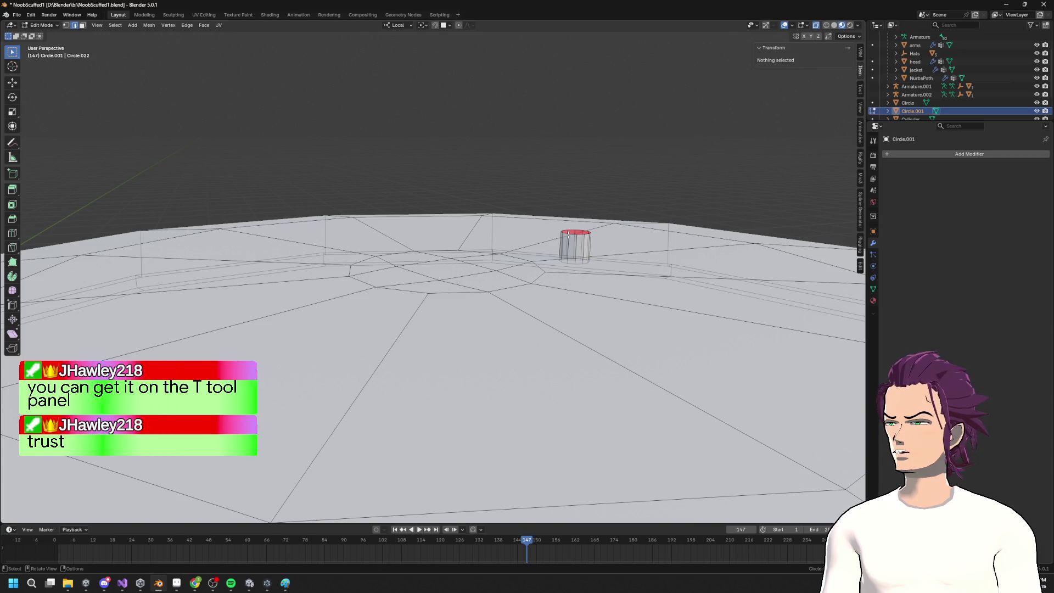
{"action": "key", "text": "ctrl+z"}
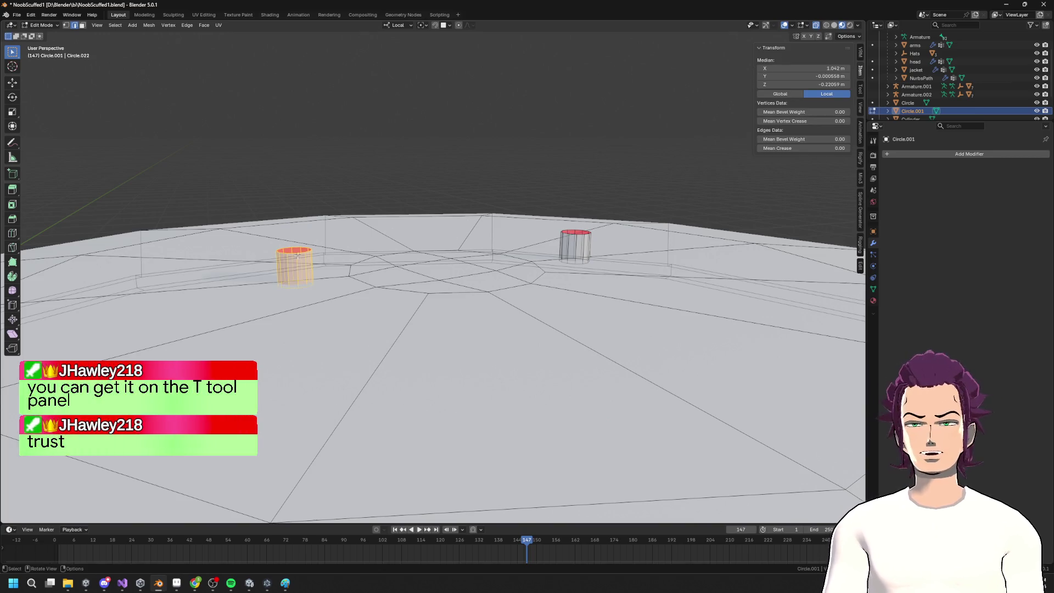
Select the left and right cylinders' top rim loops together and frame them in the view
{"action": "left_click", "coordinate": [297, 250]}
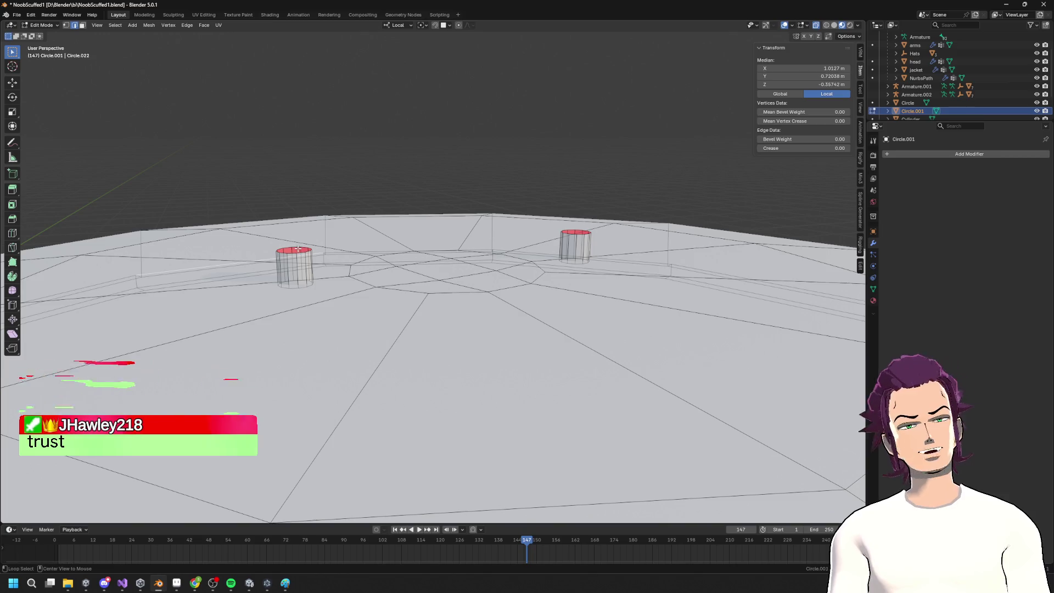
{"action": "left_click", "coordinate": [581, 235], "text": "shift"}
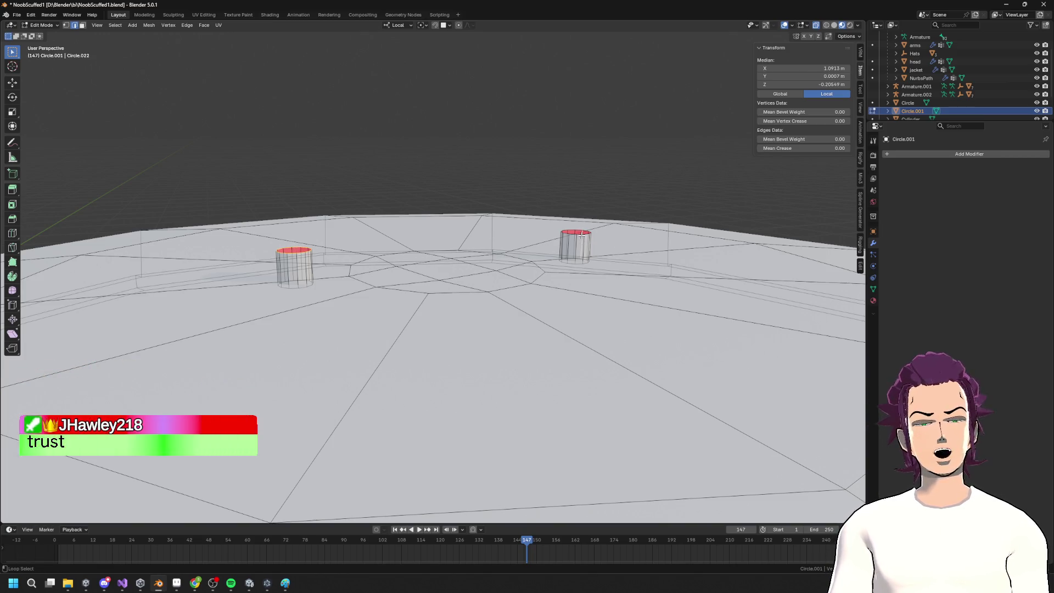
{"action": "left_click", "coordinate": [582, 236], "text": "alt+shift"}
{"action": "left_click", "coordinate": [587, 245]}
{"action": "middle_click_drag", "start_coordinate": [588, 244], "coordinate": [166, 224]}
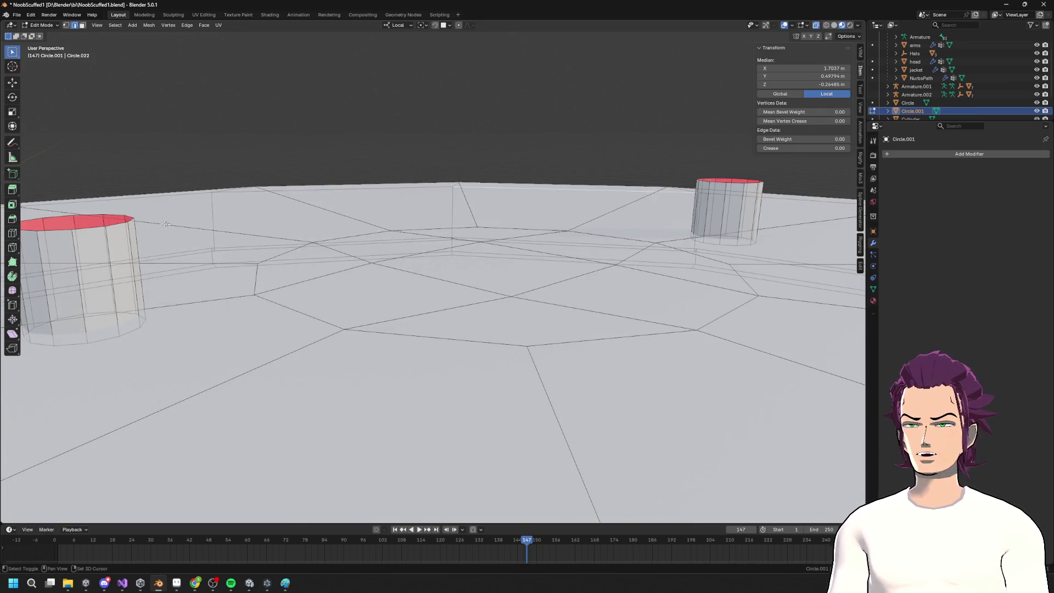
{"action": "left_click", "coordinate": [63, 217], "text": "alt"}
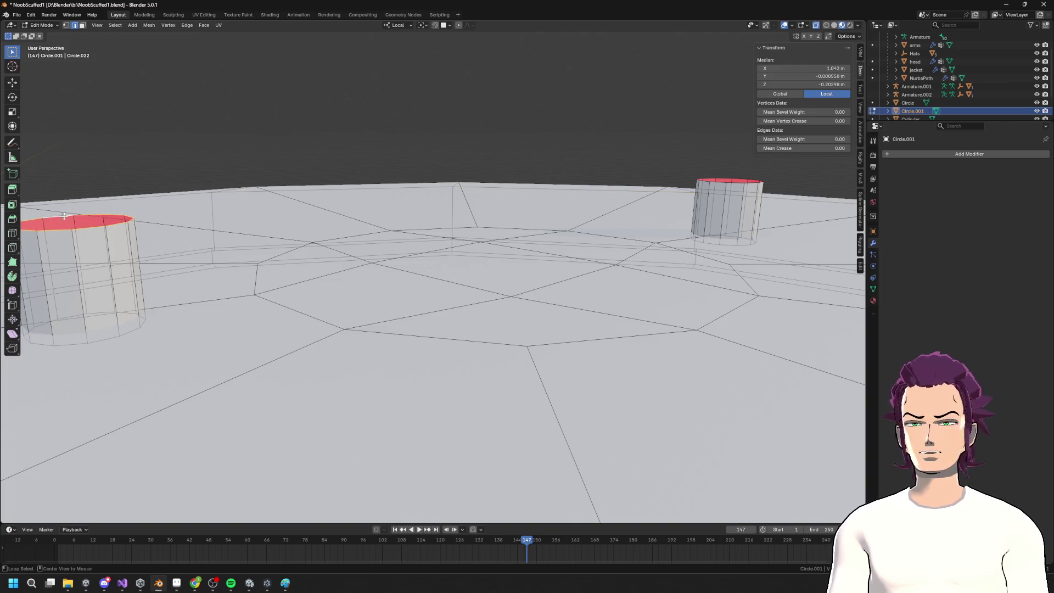
{"action": "left_click", "coordinate": [726, 178], "text": "alt+shift"}
{"action": "key", "text": "KP_Decimal"}
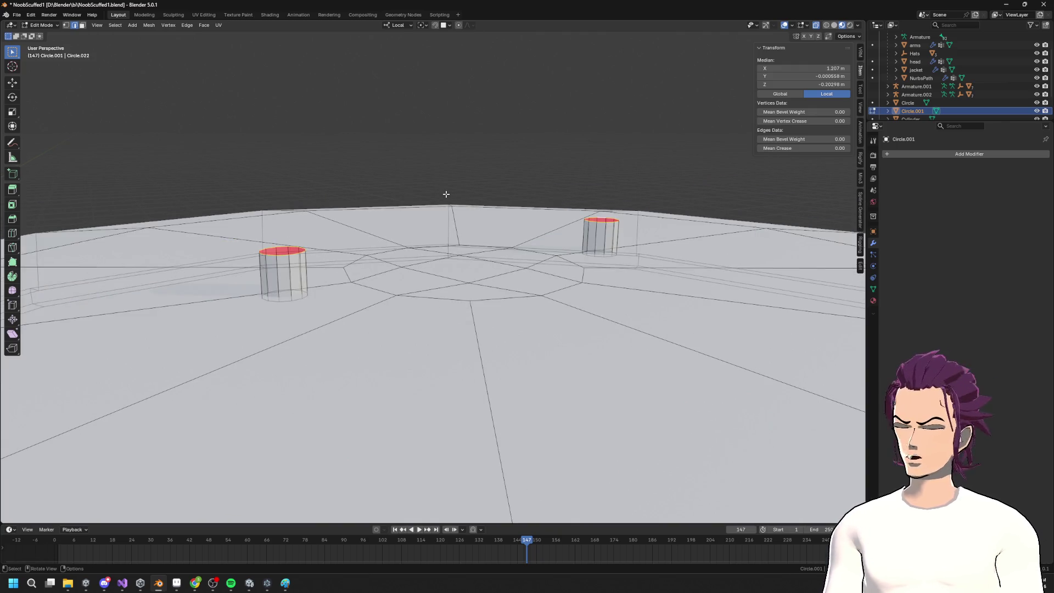
Show the sidebar Tool settings with Options expanded and activate the Spin tool (12 steps, Z axis)
{"action": "key", "text": "t"}
{"action": "key", "text": "t"}
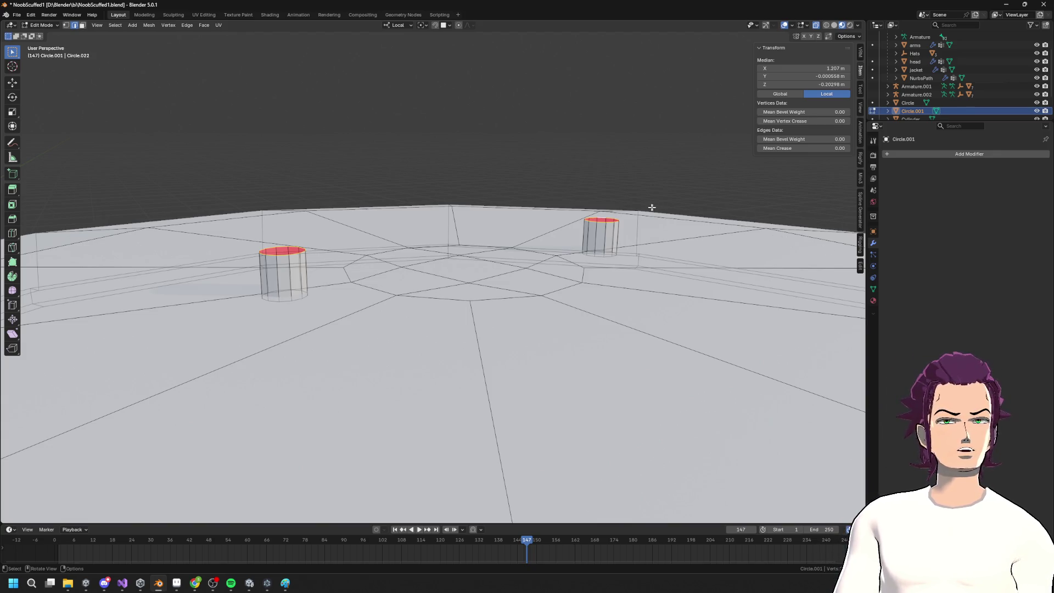
{"action": "left_click", "coordinate": [860, 89]}
{"action": "left_click", "coordinate": [772, 86]}
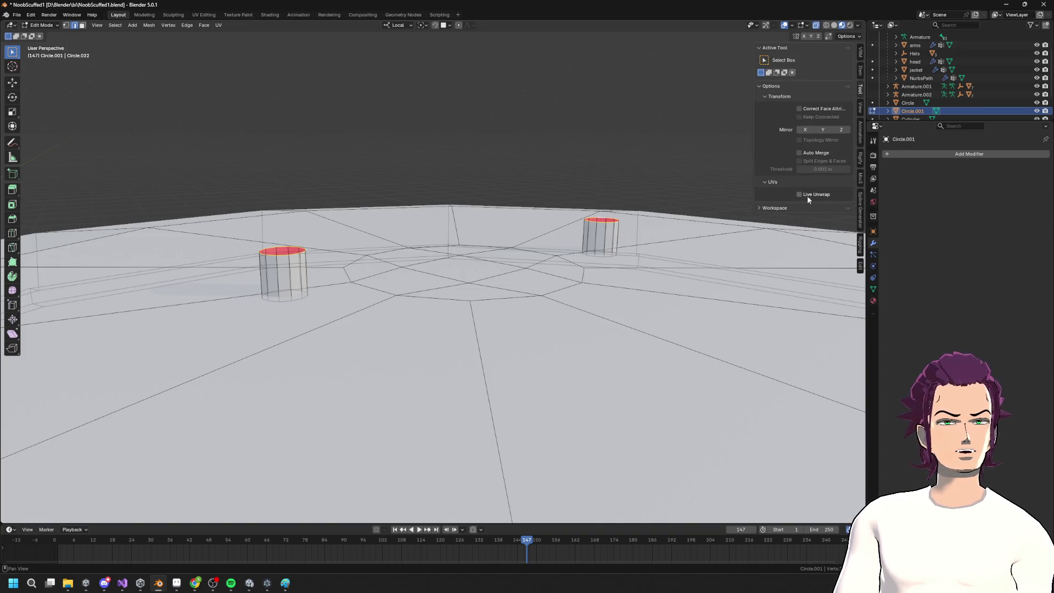
{"action": "left_click", "coordinate": [775, 208]}
{"action": "left_click", "coordinate": [770, 208]}
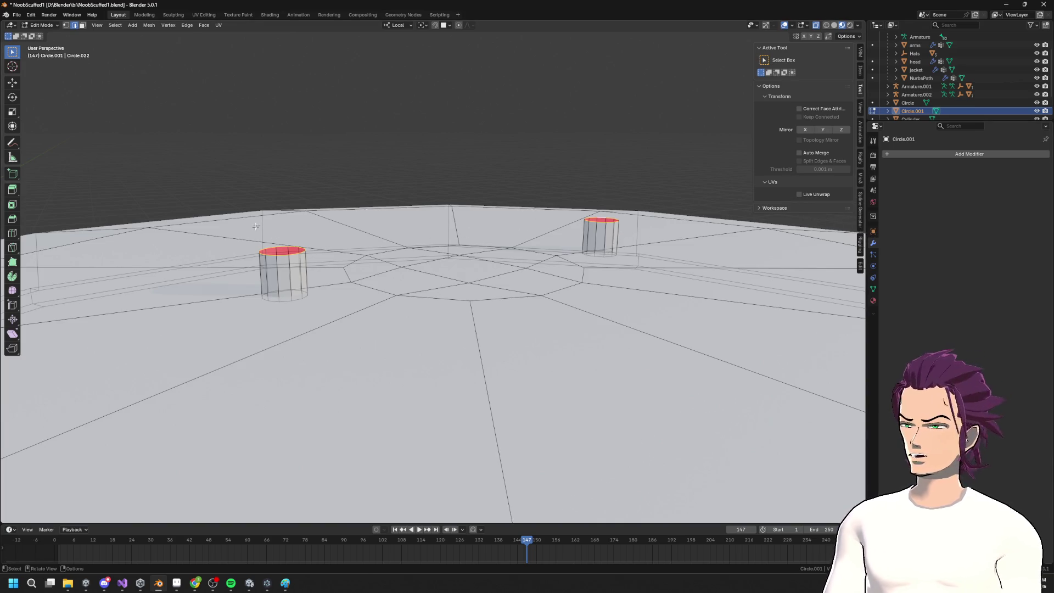
{"action": "left_click", "coordinate": [14, 280]}
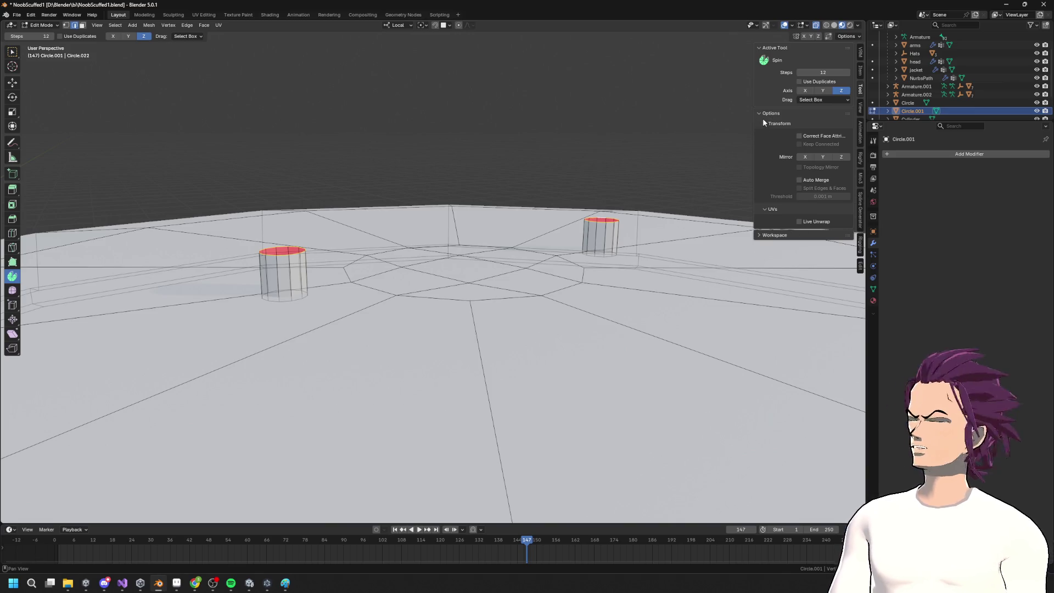
Keep the Spin axis on Z and orbit around the two cylinder posts
{"action": "left_click", "coordinate": [805, 90]}
{"action": "left_click", "coordinate": [841, 90]}
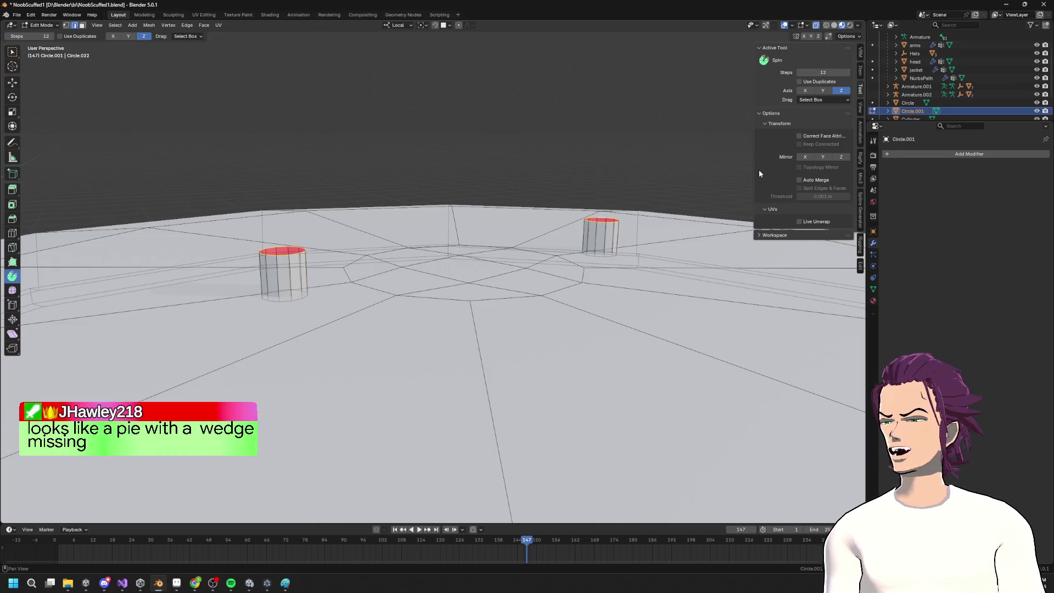
{"action": "middle_click_drag", "start_coordinate": [736, 181], "coordinate": [712, 193]}
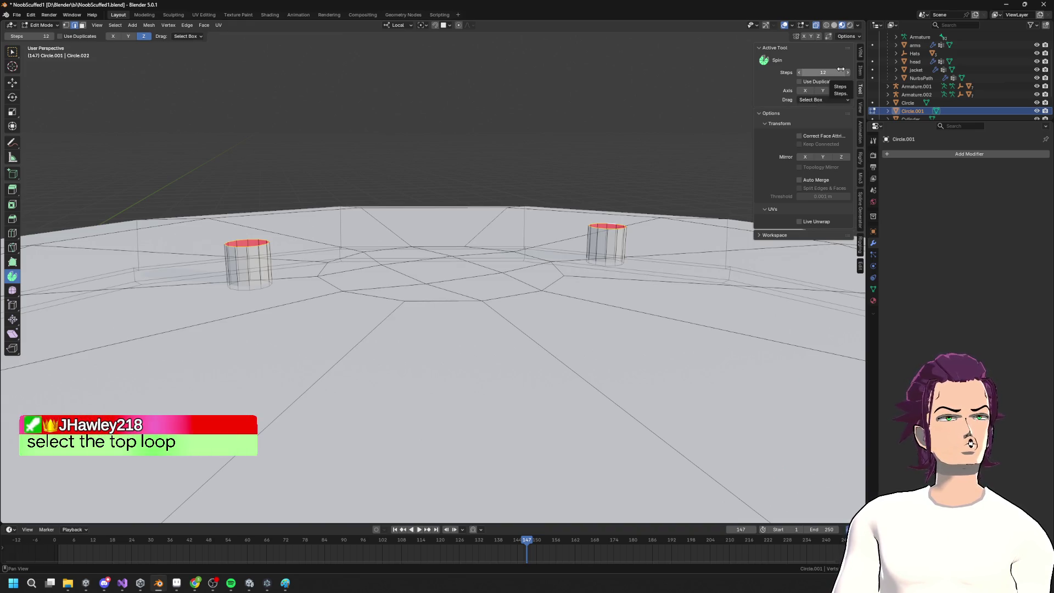
{"action": "mouse_move", "coordinate": [429, 228]}
{"action": "middle_mouse_down"}
{"action": "mouse_move", "coordinate": [439, 259]}
{"action": "mouse_move", "coordinate": [435, 221]}
{"action": "middle_mouse_up"}
{"action": "scroll", "coordinate": [436, 221], "scroll_direction": "up", "scroll_amount": 3}
{"action": "middle_click_drag", "start_coordinate": [481, 195], "coordinate": [425, 267]}
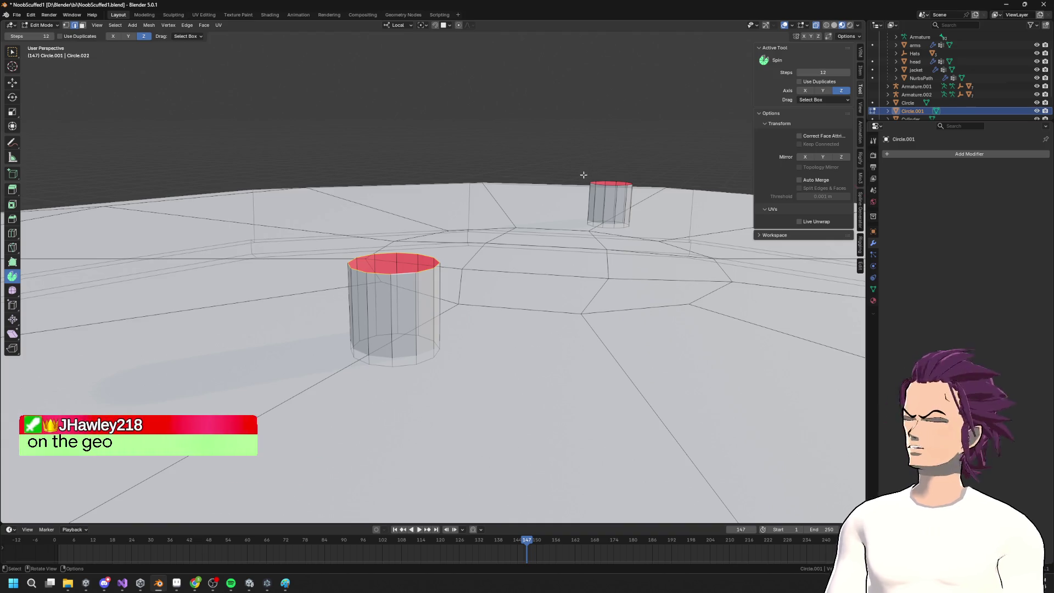
{"action": "mouse_move", "coordinate": [467, 230]}
{"action": "middle_mouse_down"}
{"action": "mouse_move", "coordinate": [443, 278]}
{"action": "mouse_move", "coordinate": [422, 242]}
{"action": "mouse_move", "coordinate": [448, 236]}
{"action": "middle_mouse_up"}
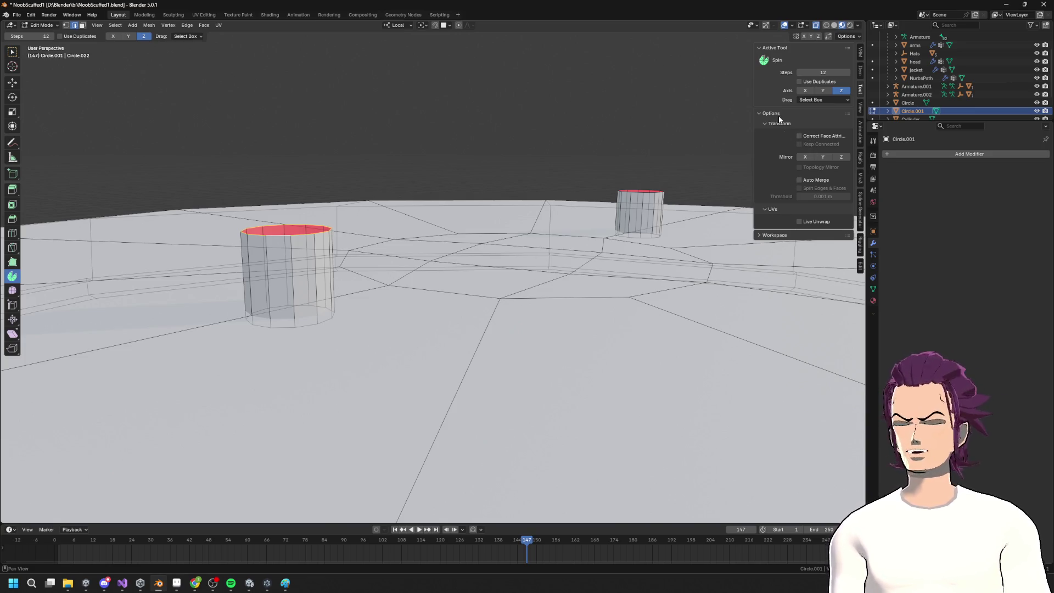
Enable the navigation gizmo and switch to Front Orthographic view via its Y axis
{"action": "left_click", "coordinate": [776, 234]}
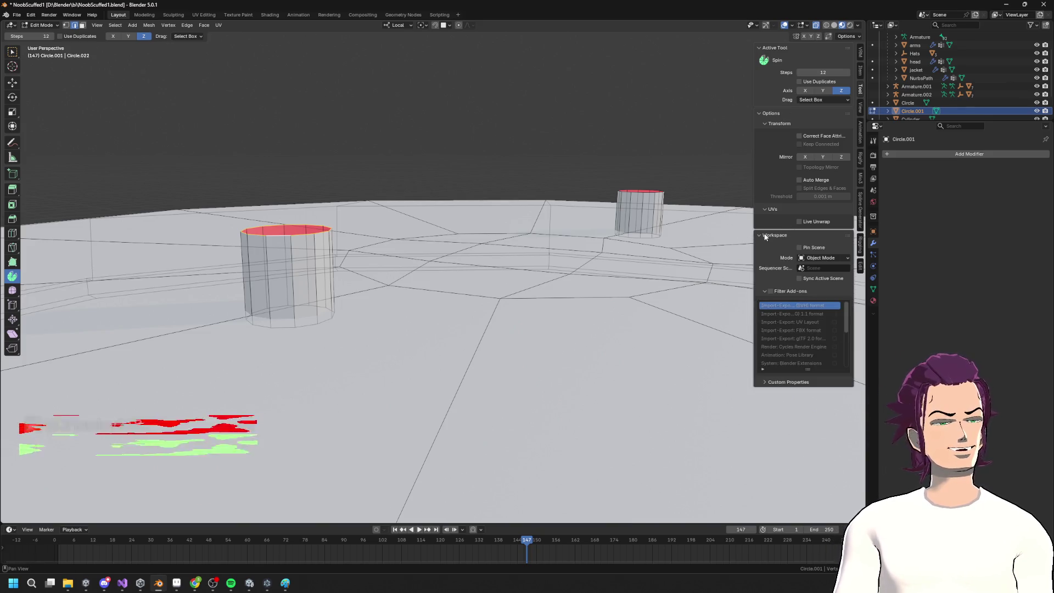
{"action": "left_click", "coordinate": [764, 235]}
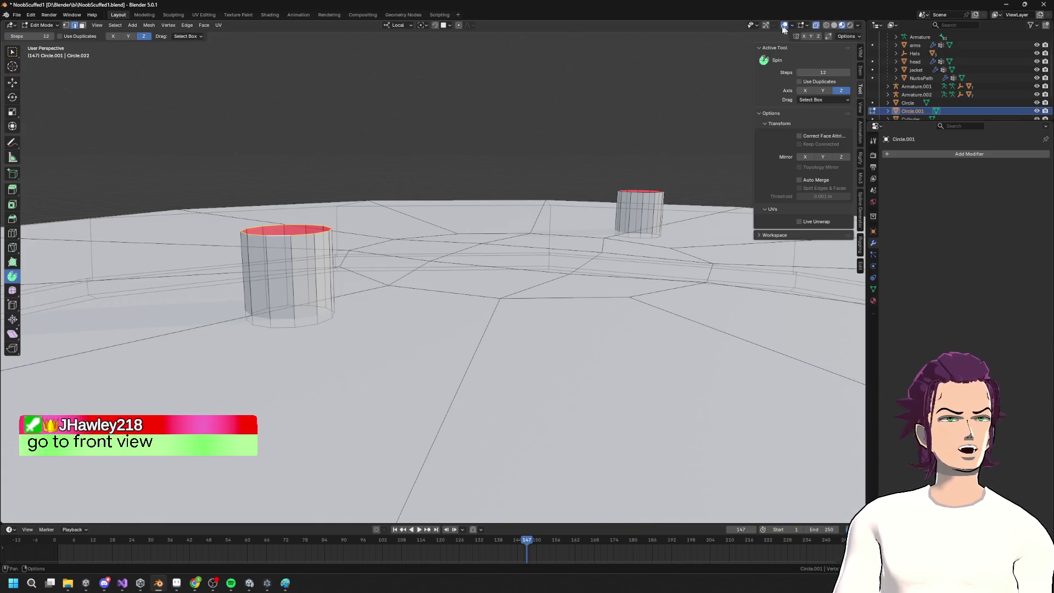
{"action": "left_click", "coordinate": [766, 27]}
{"action": "left_click", "coordinate": [729, 69]}
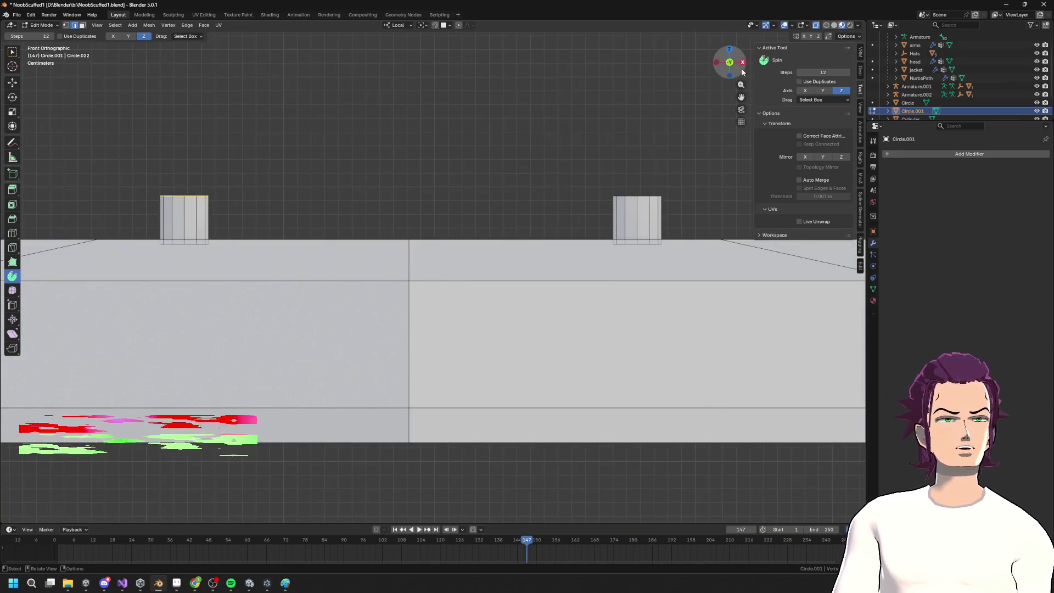
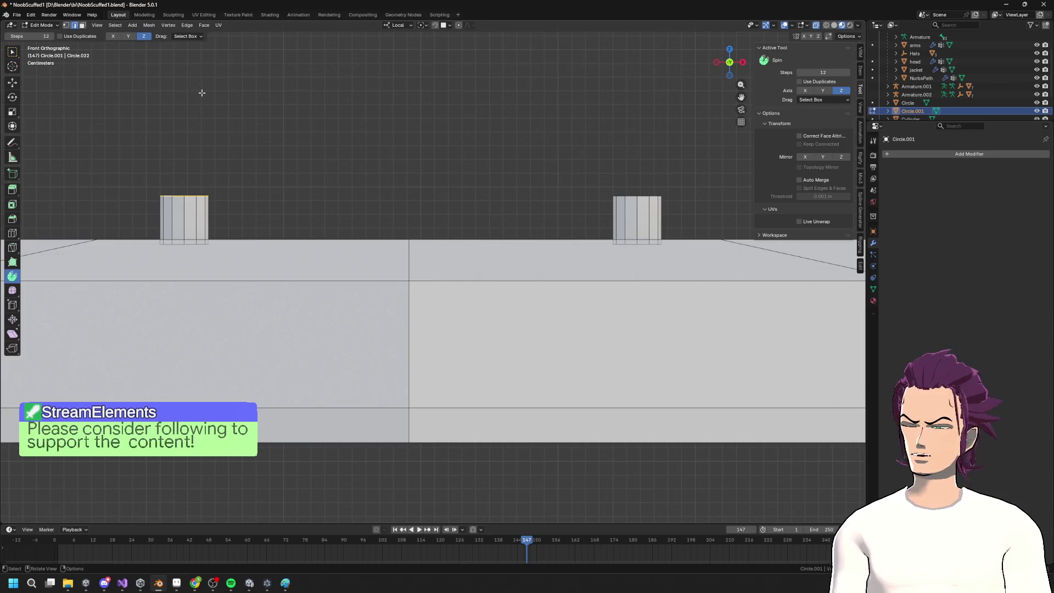
Snap the 3D cursor to the selected top loop, then undo and cancel trial spins
{"action": "key", "text": "shift+s"}
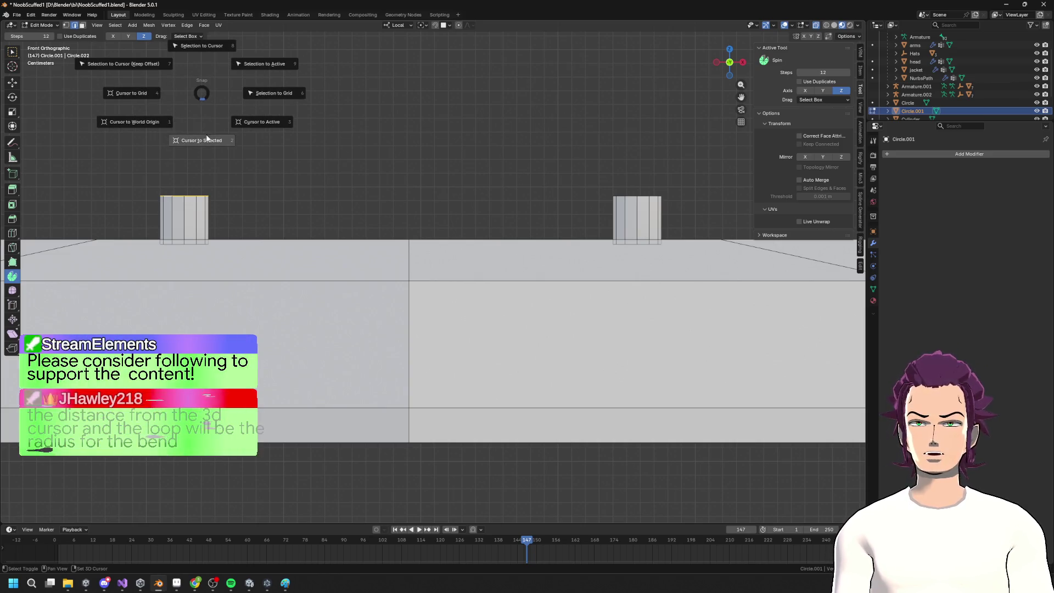
{"action": "left_click", "coordinate": [206, 138]}
{"action": "mouse_move", "coordinate": [134, 196]}
{"action": "left_mouse_down"}
{"action": "mouse_move", "coordinate": [159, 165]}
{"action": "mouse_move", "coordinate": [244, 144]}
{"action": "mouse_move", "coordinate": [236, 193]}
{"action": "mouse_move", "coordinate": [380, 193]}
{"action": "left_mouse_up"}
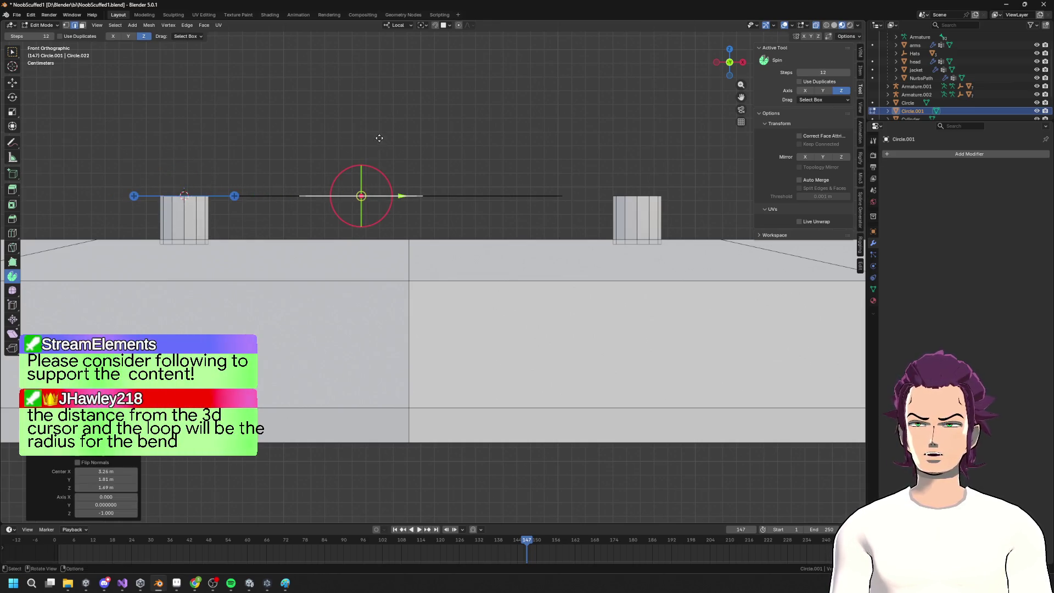
{"action": "key", "text": "ctrl+z"}
{"action": "mouse_move", "coordinate": [210, 192]}
{"action": "left_mouse_down"}
{"action": "mouse_move", "coordinate": [186, 179]}
{"action": "mouse_move", "coordinate": [201, 172]}
{"action": "left_mouse_up"}
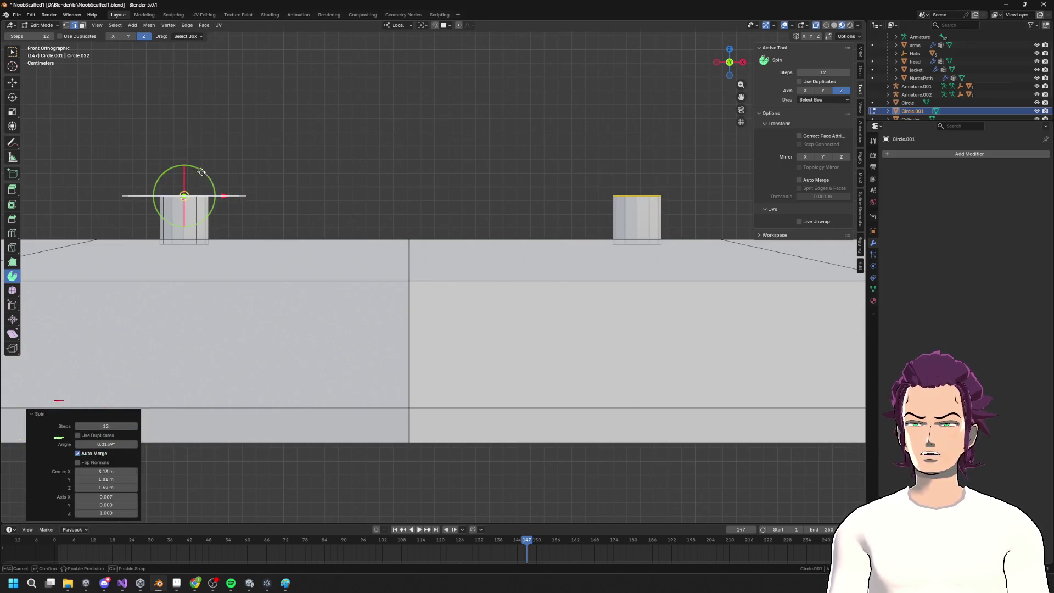
{"action": "left_click_drag", "start_coordinate": [235, 219], "coordinate": [233, 195]}
{"action": "key", "text": "Escape"}
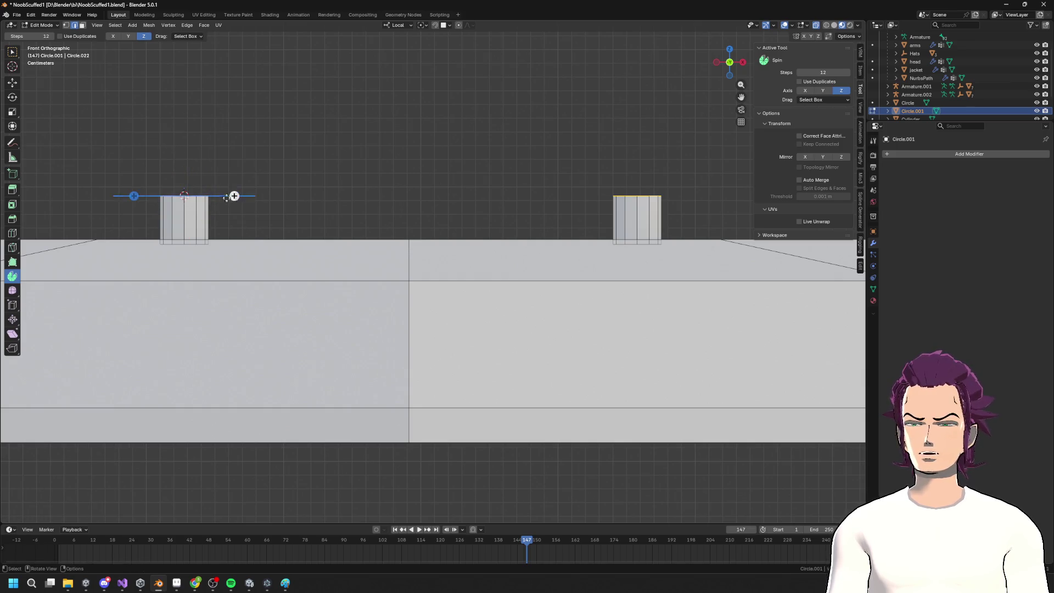
Test more spins of the top loop from the front view, undoing each
{"action": "middle_click_drag", "start_coordinate": [235, 196], "coordinate": [274, 207]}
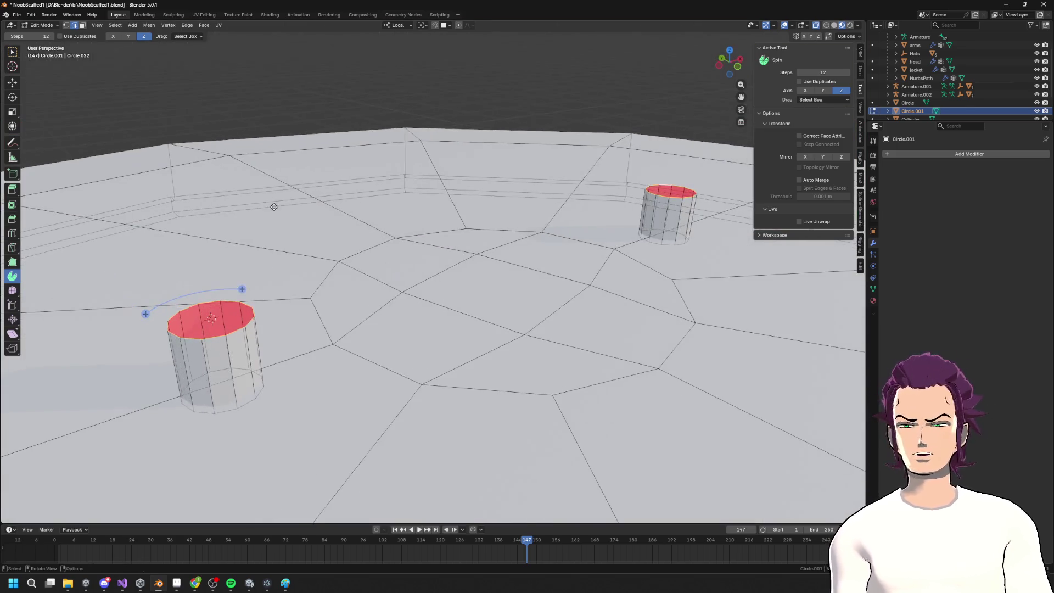
{"action": "left_click", "coordinate": [721, 58]}
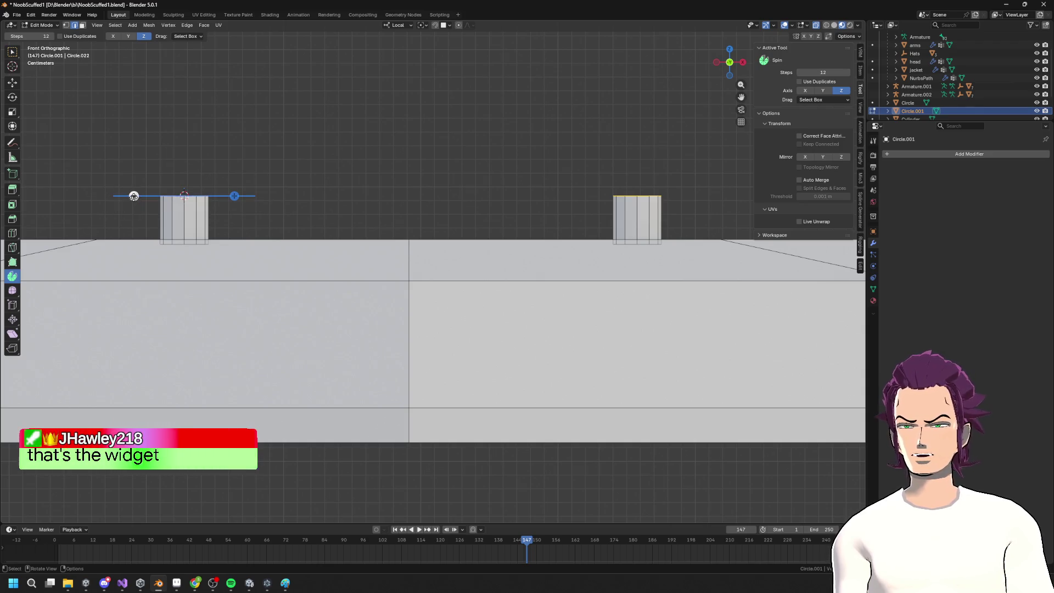
{"action": "left_click_drag", "start_coordinate": [134, 196], "coordinate": [142, 172]}
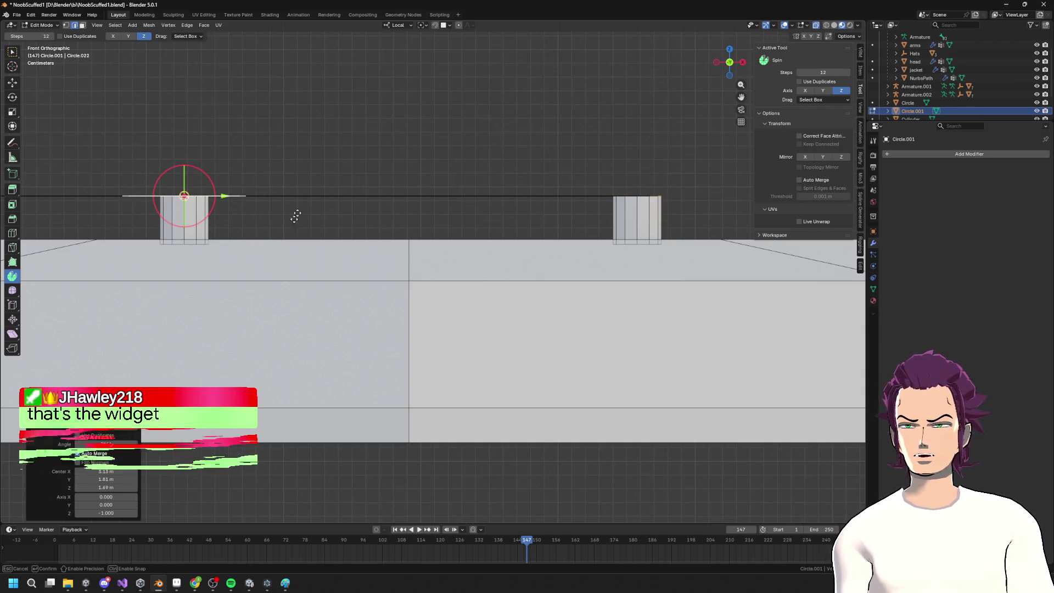
{"action": "left_click_drag", "start_coordinate": [189, 218], "coordinate": [185, 194]}
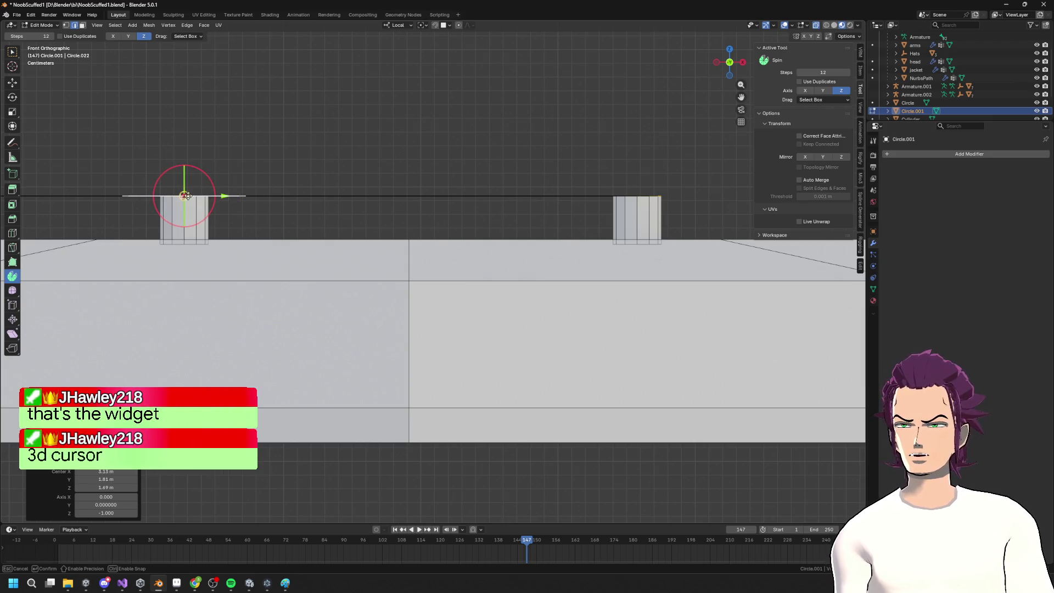
{"action": "mouse_move", "coordinate": [208, 177]}
{"action": "left_mouse_down"}
{"action": "mouse_move", "coordinate": [251, 215]}
{"action": "mouse_move", "coordinate": [230, 197]}
{"action": "mouse_move", "coordinate": [242, 223]}
{"action": "mouse_move", "coordinate": [236, 214]}
{"action": "mouse_move", "coordinate": [264, 211]}
{"action": "left_mouse_up"}
{"action": "mouse_move", "coordinate": [264, 211]}
{"action": "middle_mouse_down"}
{"action": "mouse_move", "coordinate": [329, 209]}
{"action": "mouse_move", "coordinate": [368, 253]}
{"action": "middle_mouse_up"}
{"action": "key", "text": "ctrl+z"}
{"action": "mouse_move", "coordinate": [245, 295]}
{"action": "left_mouse_down"}
{"action": "mouse_move", "coordinate": [249, 320]}
{"action": "mouse_move", "coordinate": [266, 263]}
{"action": "mouse_move", "coordinate": [300, 301]}
{"action": "left_mouse_up"}
{"action": "key", "text": "Escape"}
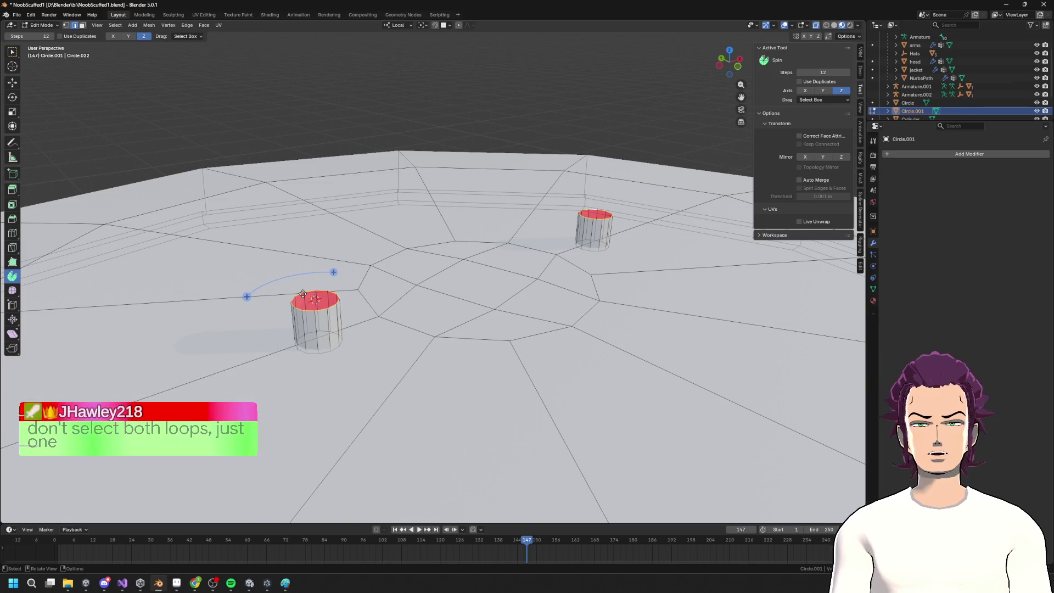
Reselect the left cylinder's top loop and cancel another trial spin in front view
{"action": "mouse_move", "coordinate": [344, 296]}
{"action": "middle_mouse_down"}
{"action": "mouse_move", "coordinate": [419, 274]}
{"action": "mouse_move", "coordinate": [438, 295]}
{"action": "middle_mouse_up"}
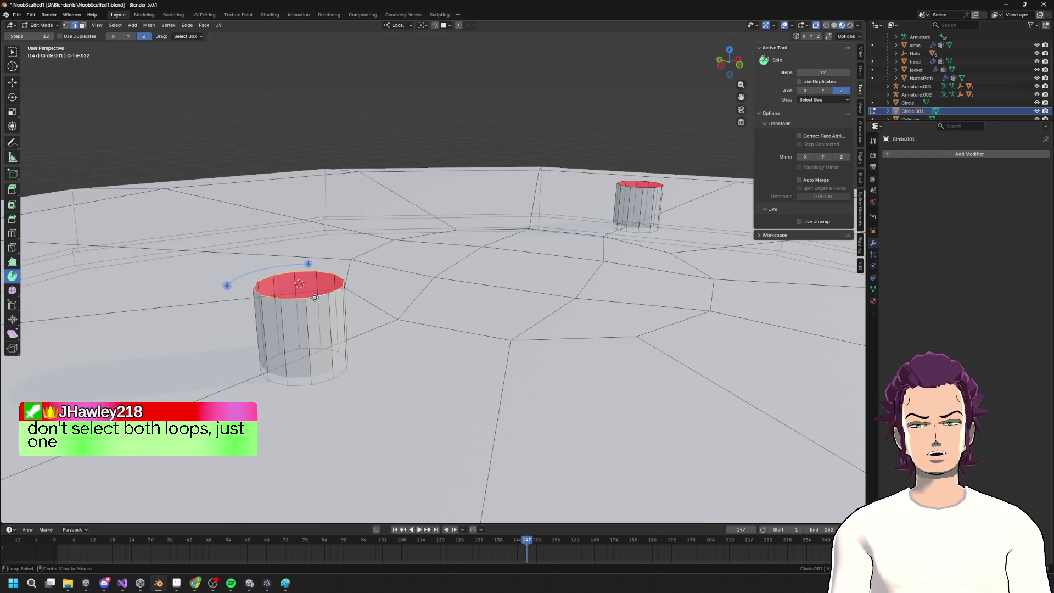
{"action": "left_click_drag", "start_coordinate": [252, 271], "coordinate": [284, 264]}
{"action": "left_click", "coordinate": [308, 264]}
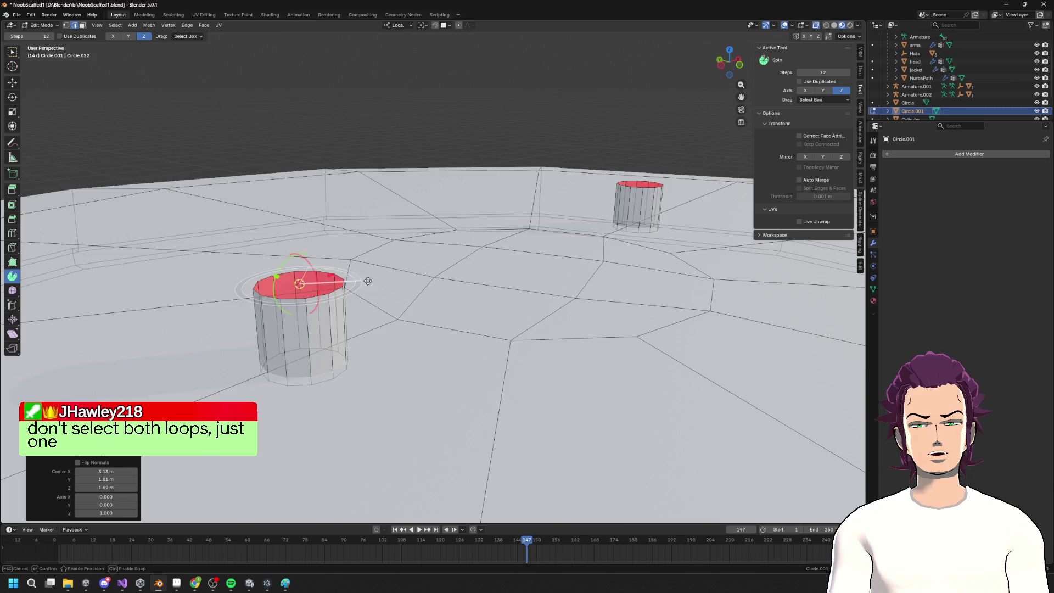
{"action": "left_click", "coordinate": [741, 69]}
{"action": "left_click", "coordinate": [234, 196]}
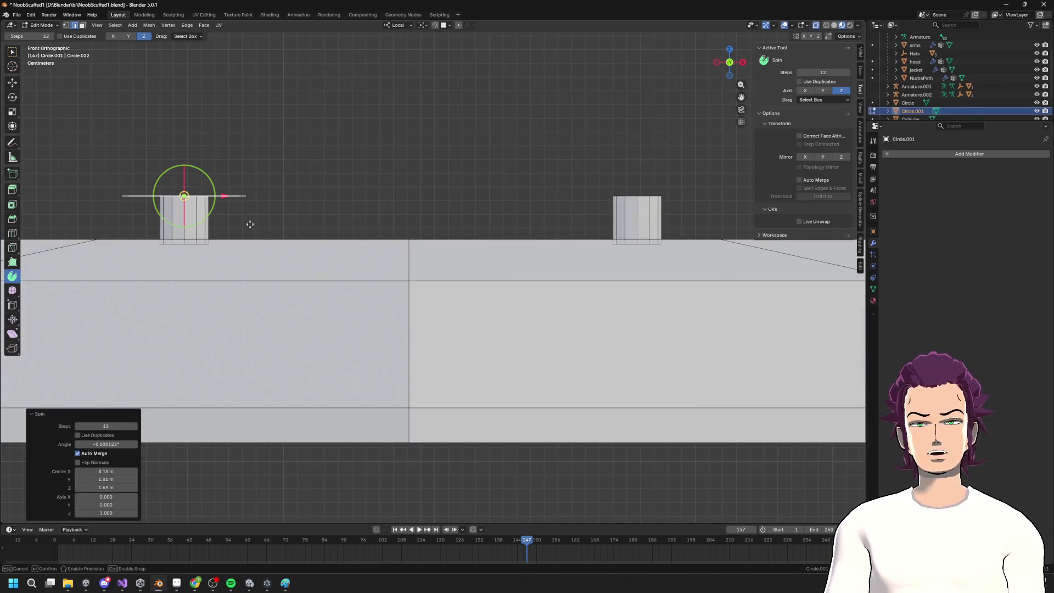
{"action": "left_click_drag", "start_coordinate": [208, 177], "coordinate": [226, 193]}
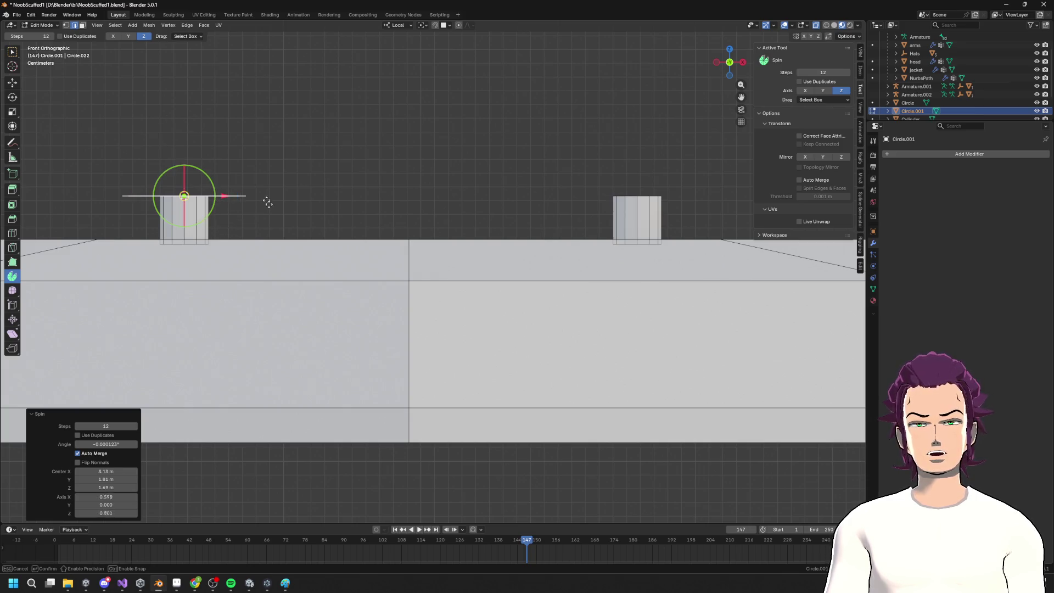
{"action": "left_click_drag", "start_coordinate": [412, 159], "coordinate": [549, 230]}
{"action": "key", "text": "Escape"}
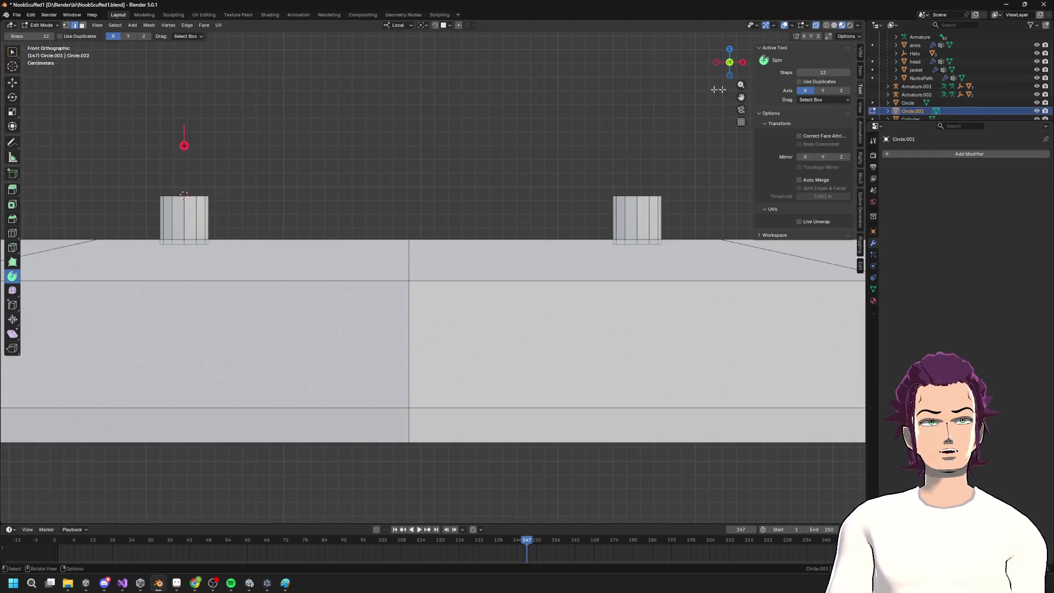
Switch the Spin tool's axis to Y and cancel a test spin
{"action": "left_click_drag", "start_coordinate": [183, 144], "coordinate": [186, 154]}
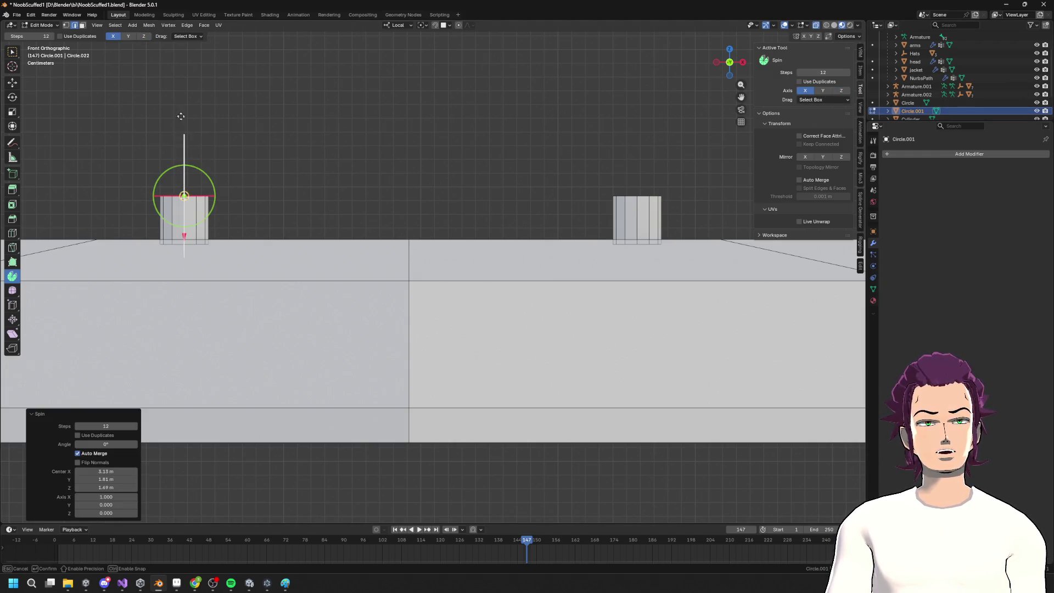
{"action": "key", "text": "Escape"}
{"action": "left_click", "coordinate": [822, 90]}
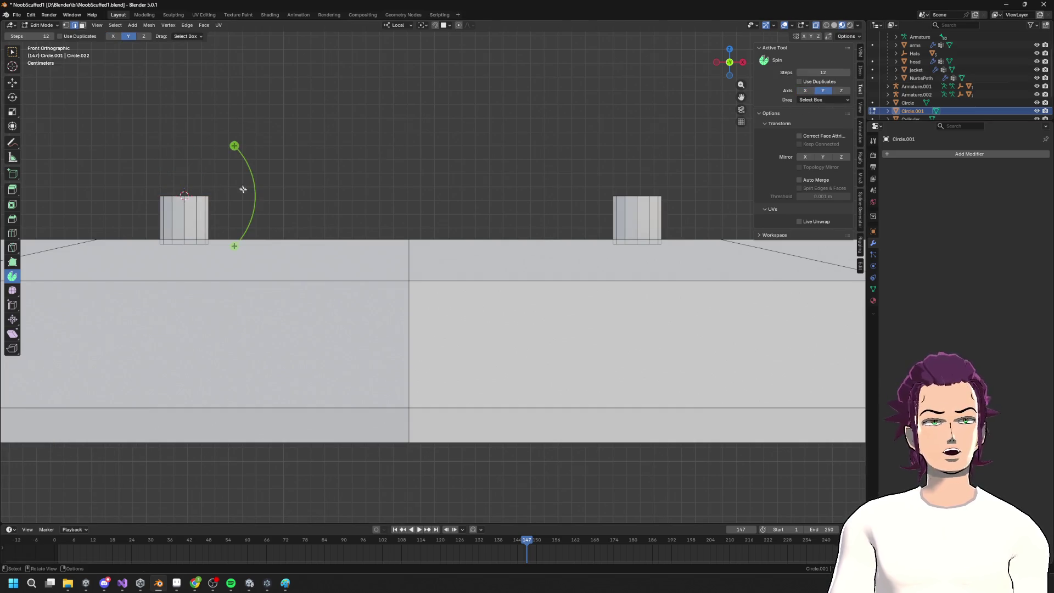
{"action": "mouse_move", "coordinate": [235, 146]}
{"action": "left_mouse_down"}
{"action": "mouse_move", "coordinate": [258, 167]}
{"action": "mouse_move", "coordinate": [181, 115]}
{"action": "mouse_move", "coordinate": [317, 162]}
{"action": "left_mouse_up"}
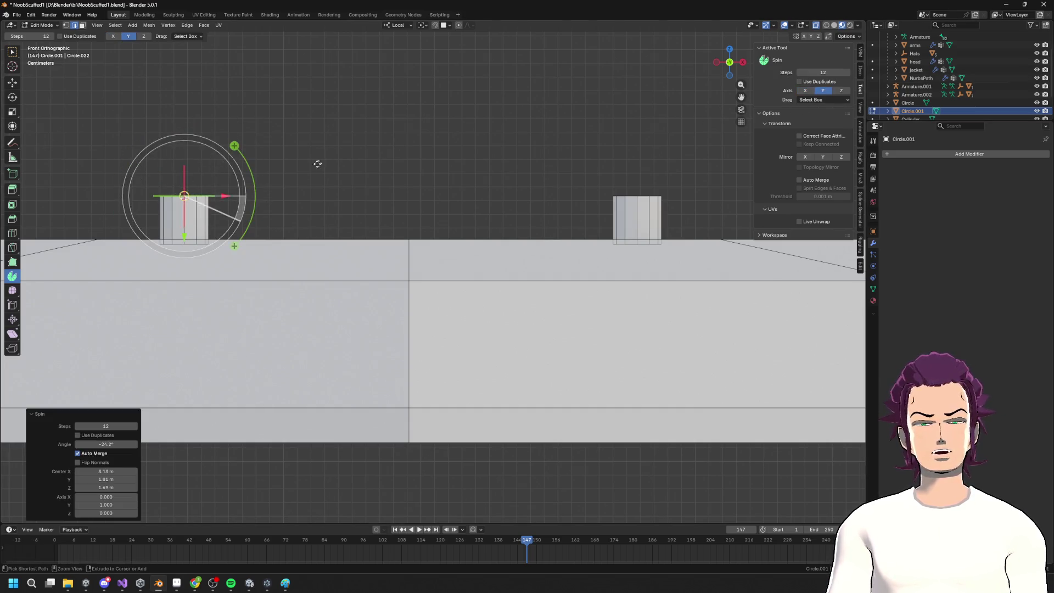
{"action": "key", "text": "Escape"}
{"action": "scroll", "coordinate": [254, 183], "scroll_direction": "down", "scroll_amount": 4}
{"action": "mouse_move", "coordinate": [254, 184]}
{"action": "middle_mouse_down"}
{"action": "mouse_move", "coordinate": [302, 219]}
{"action": "mouse_move", "coordinate": [228, 256]}
{"action": "middle_mouse_up"}
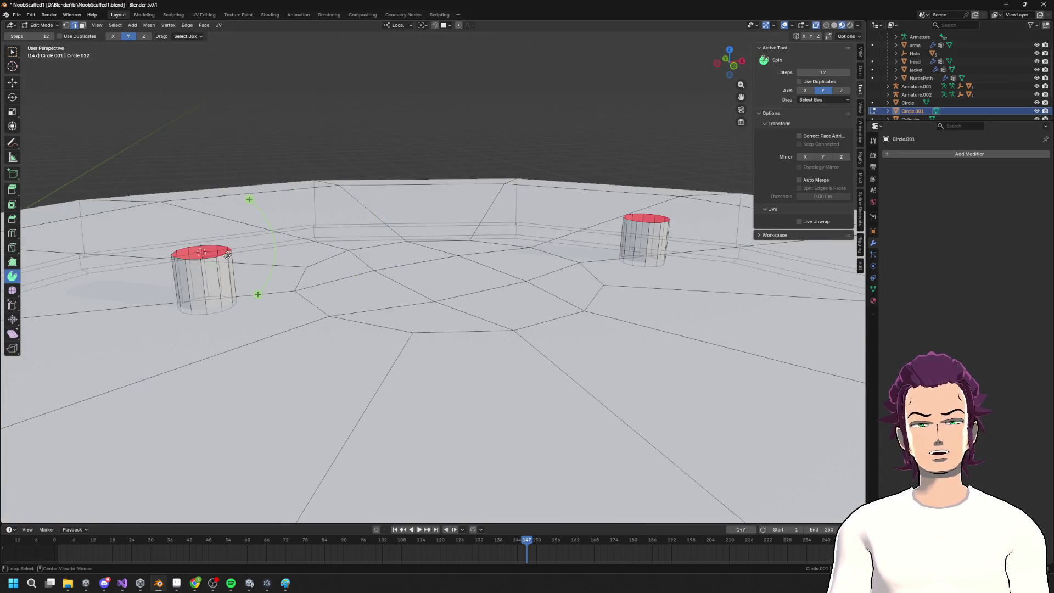
Spin the top loop sideways around Y to about -66 degrees
{"action": "mouse_move", "coordinate": [248, 200]}
{"action": "left_mouse_down"}
{"action": "mouse_move", "coordinate": [266, 217]}
{"action": "mouse_move", "coordinate": [267, 264]}
{"action": "mouse_move", "coordinate": [245, 275]}
{"action": "mouse_move", "coordinate": [229, 177]}
{"action": "mouse_move", "coordinate": [181, 231]}
{"action": "mouse_move", "coordinate": [315, 259]}
{"action": "mouse_move", "coordinate": [292, 312]}
{"action": "mouse_move", "coordinate": [352, 255]}
{"action": "mouse_move", "coordinate": [294, 299]}
{"action": "left_mouse_up"}
{"action": "middle_click_drag", "start_coordinate": [294, 299], "coordinate": [426, 191]}
{"action": "key", "text": "KP_1"}
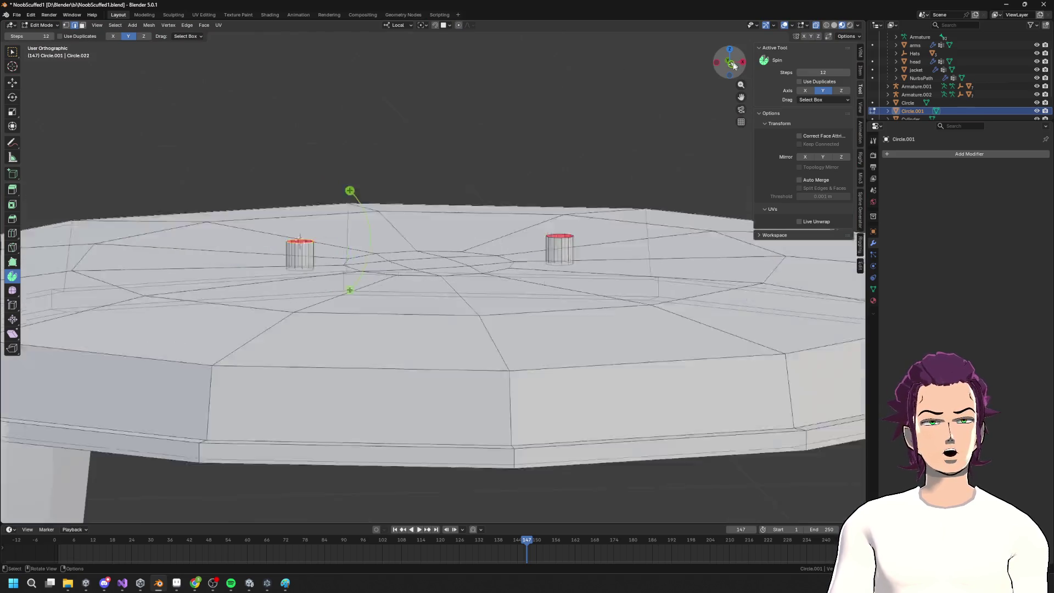
{"action": "mouse_move", "coordinate": [338, 178]}
{"action": "left_mouse_down"}
{"action": "mouse_move", "coordinate": [349, 254]}
{"action": "mouse_move", "coordinate": [341, 278]}
{"action": "left_mouse_up"}
{"action": "key", "text": "Escape"}
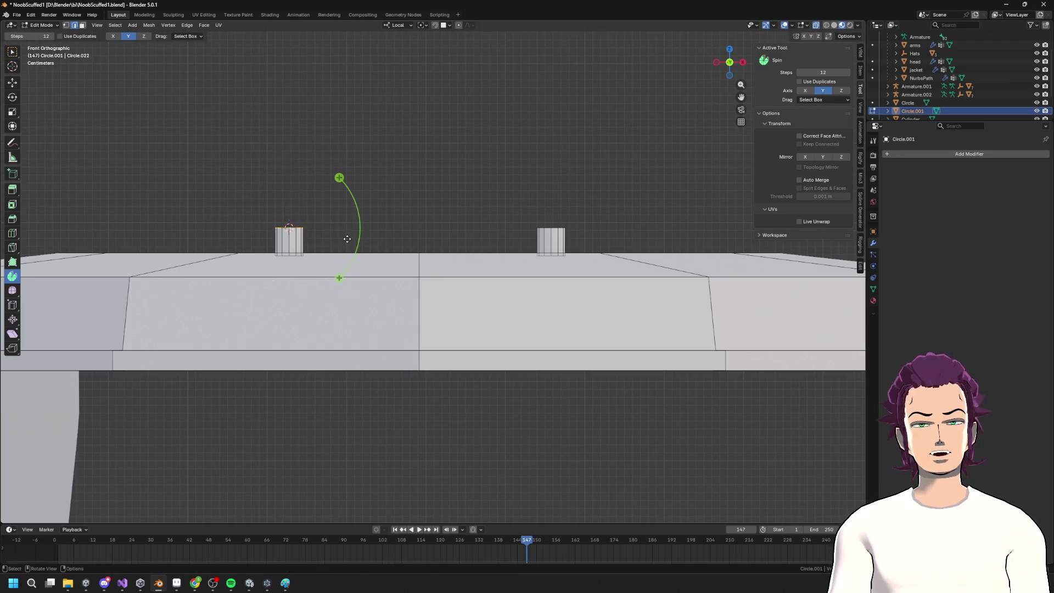
{"action": "left_click_drag", "start_coordinate": [352, 221], "coordinate": [341, 217]}
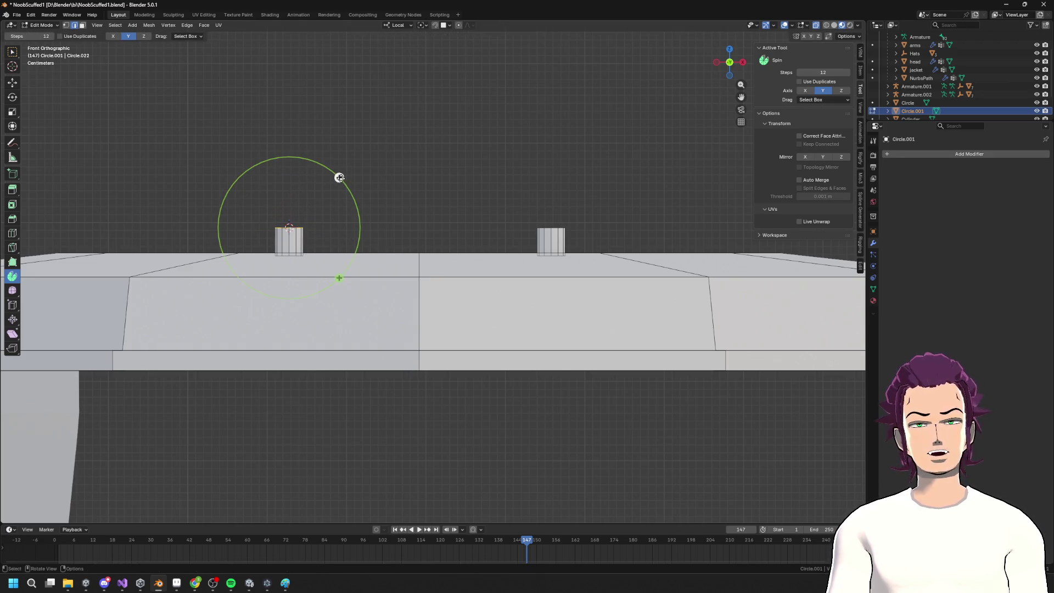
{"action": "left_click_drag", "start_coordinate": [340, 177], "coordinate": [352, 237]}
{"action": "mouse_move", "coordinate": [282, 181]}
{"action": "left_mouse_down"}
{"action": "mouse_move", "coordinate": [274, 194]}
{"action": "mouse_move", "coordinate": [360, 266]}
{"action": "mouse_move", "coordinate": [264, 176]}
{"action": "mouse_move", "coordinate": [288, 162]}
{"action": "mouse_move", "coordinate": [322, 158]}
{"action": "mouse_move", "coordinate": [300, 288]}
{"action": "mouse_move", "coordinate": [336, 254]}
{"action": "mouse_move", "coordinate": [296, 175]}
{"action": "mouse_move", "coordinate": [344, 186]}
{"action": "mouse_move", "coordinate": [313, 258]}
{"action": "mouse_move", "coordinate": [334, 264]}
{"action": "left_mouse_up"}
{"action": "scroll", "coordinate": [278, 207], "scroll_direction": "up", "scroll_amount": 4}
Inspect the spun top, undo the spin, and cancel a rotation of the face
{"action": "middle_click_drag", "start_coordinate": [278, 207], "coordinate": [447, 280], "text": "shift"}
{"action": "scroll", "coordinate": [306, 220], "scroll_direction": "up", "scroll_amount": 4}
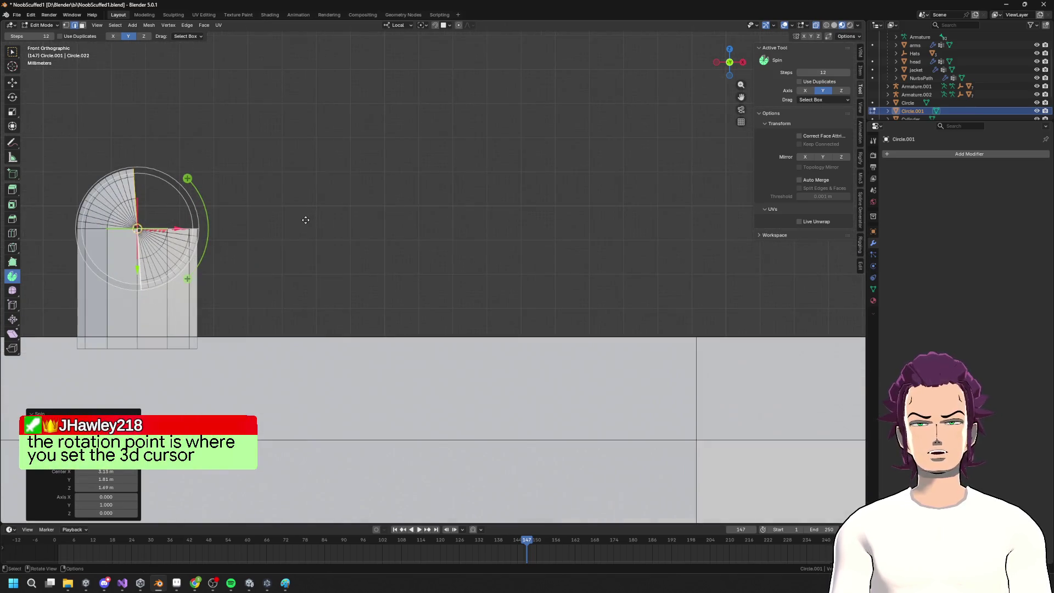
{"action": "mouse_move", "coordinate": [320, 229]}
{"action": "middle_mouse_down"}
{"action": "mouse_move", "coordinate": [617, 231]}
{"action": "mouse_move", "coordinate": [537, 231]}
{"action": "middle_mouse_up"}
{"action": "key", "text": "ctrl+z"}
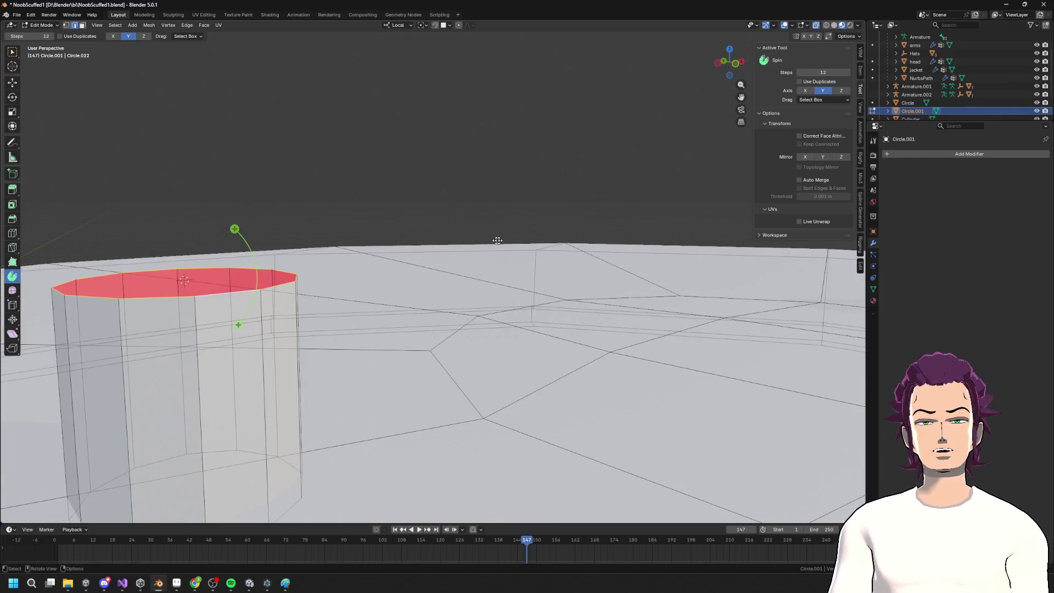
{"action": "left_click", "coordinate": [146, 295], "text": "shift"}
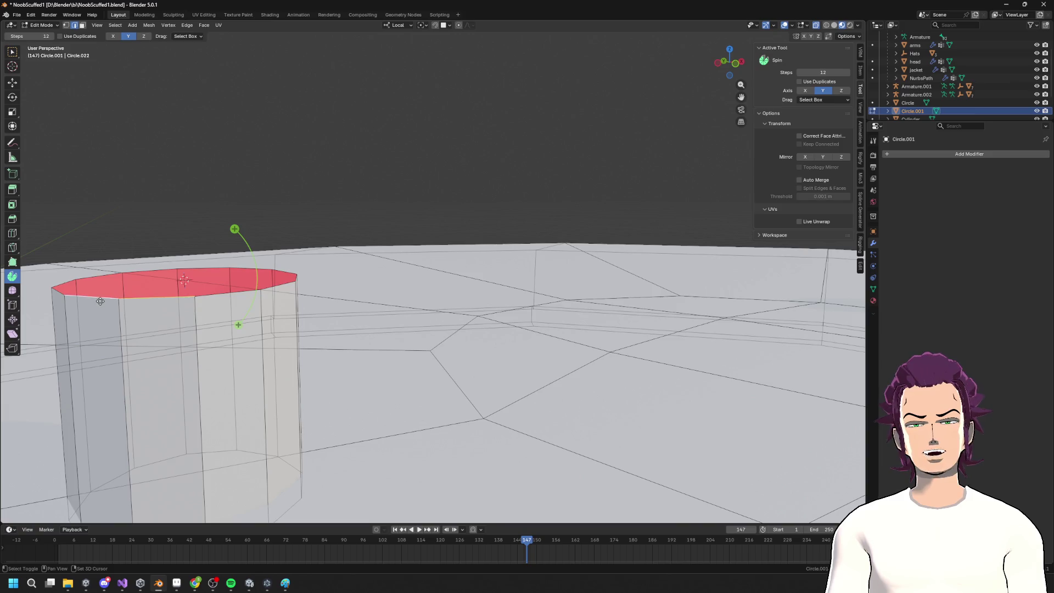
{"action": "key", "text": "r"}
{"action": "key", "text": "Escape"}
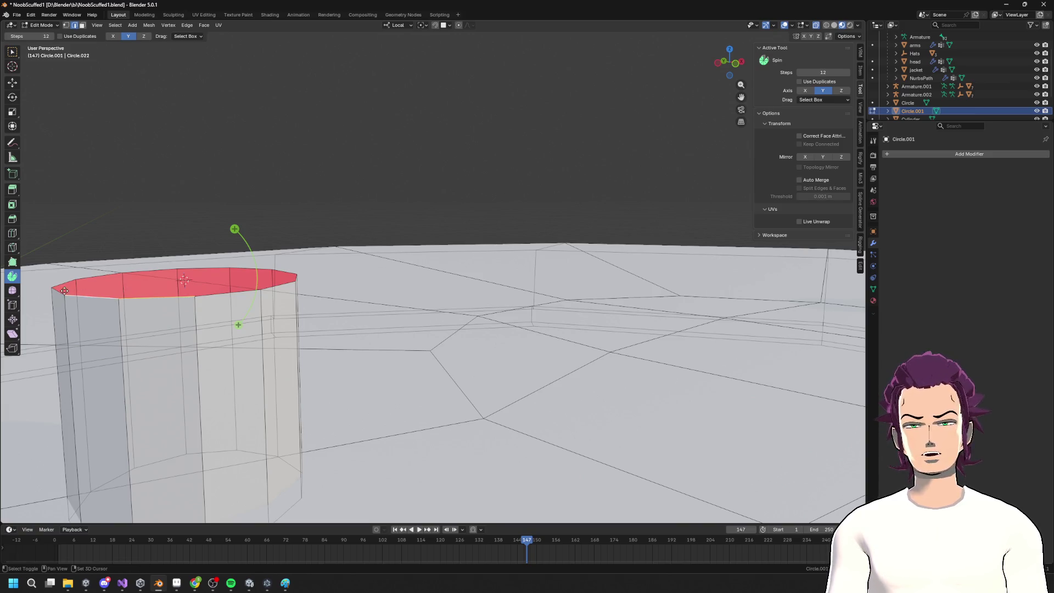
Try a curved extrusion of the top face from above and cancel it
{"action": "mouse_move", "coordinate": [140, 273]}
{"action": "middle_mouse_down"}
{"action": "mouse_move", "coordinate": [250, 298]}
{"action": "mouse_move", "coordinate": [292, 278]}
{"action": "mouse_move", "coordinate": [237, 385]}
{"action": "middle_mouse_up"}
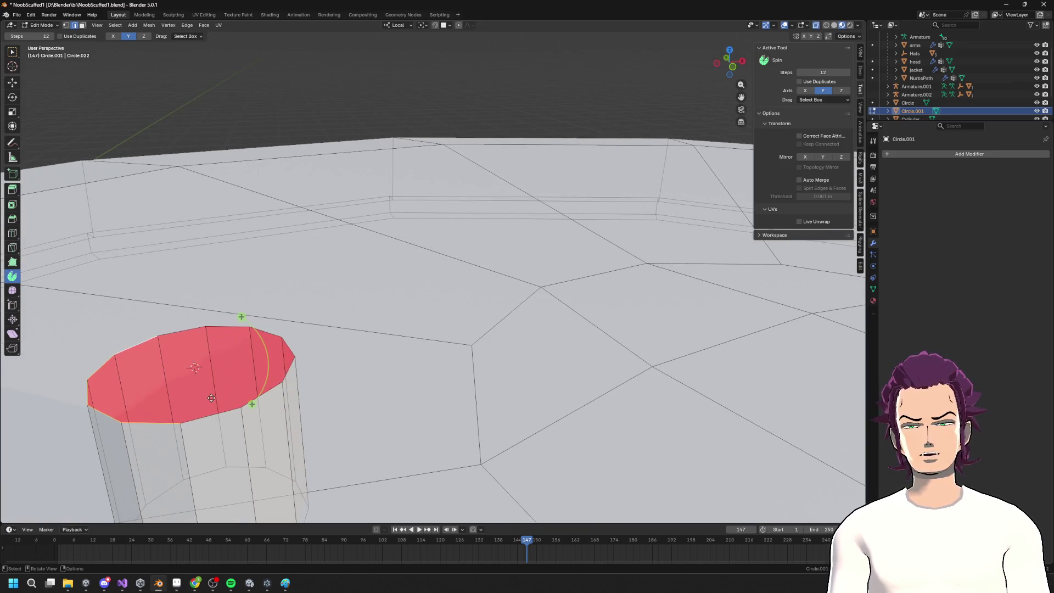
{"action": "scroll", "coordinate": [312, 340], "scroll_direction": "down", "scroll_amount": 2}
{"action": "mouse_move", "coordinate": [310, 289]}
{"action": "left_mouse_down"}
{"action": "mouse_move", "coordinate": [293, 354]}
{"action": "mouse_move", "coordinate": [318, 378]}
{"action": "left_mouse_up"}
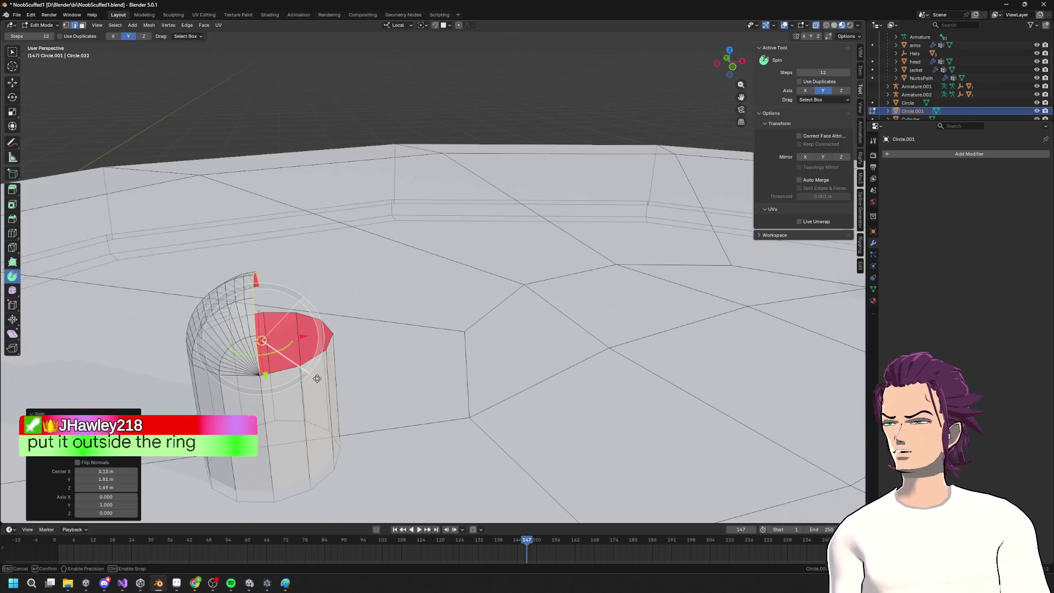
{"action": "key", "text": "Escape"}
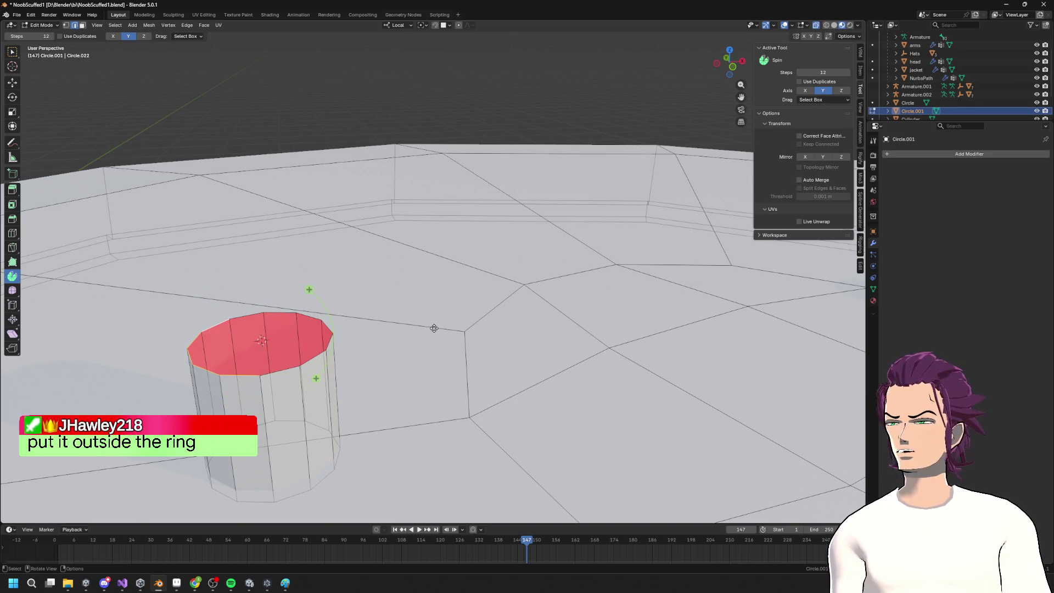
{"action": "mouse_move", "coordinate": [439, 320]}
{"action": "middle_mouse_down"}
{"action": "mouse_move", "coordinate": [433, 311]}
{"action": "mouse_move", "coordinate": [353, 337]}
{"action": "mouse_move", "coordinate": [295, 308]}
{"action": "mouse_move", "coordinate": [320, 329]}
{"action": "middle_mouse_up"}
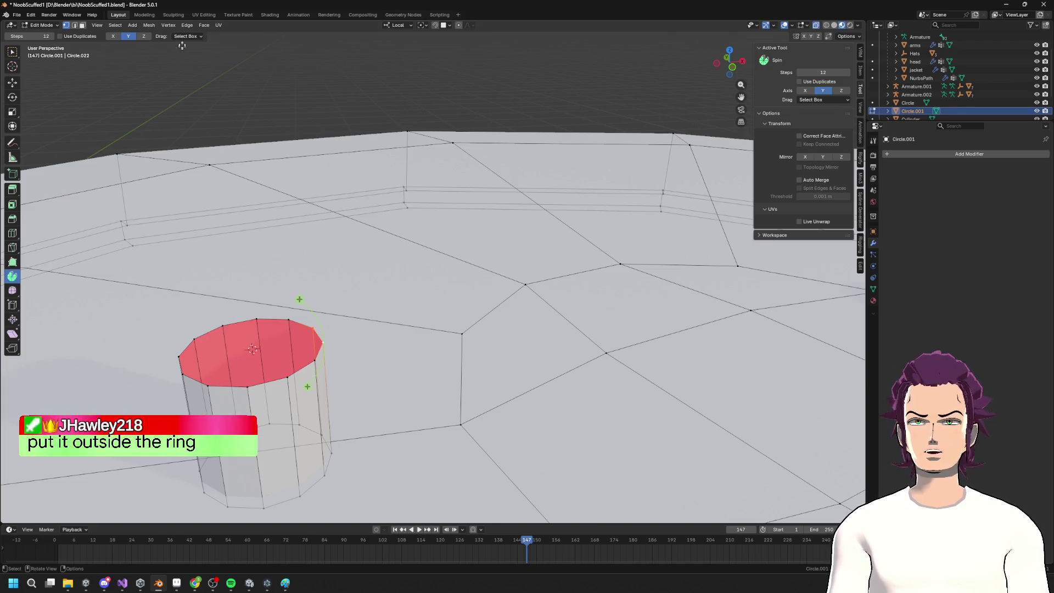
Snap the 3D cursor to the selected vertex, undo a test bend, and view from front
{"action": "key", "text": "shift+s"}
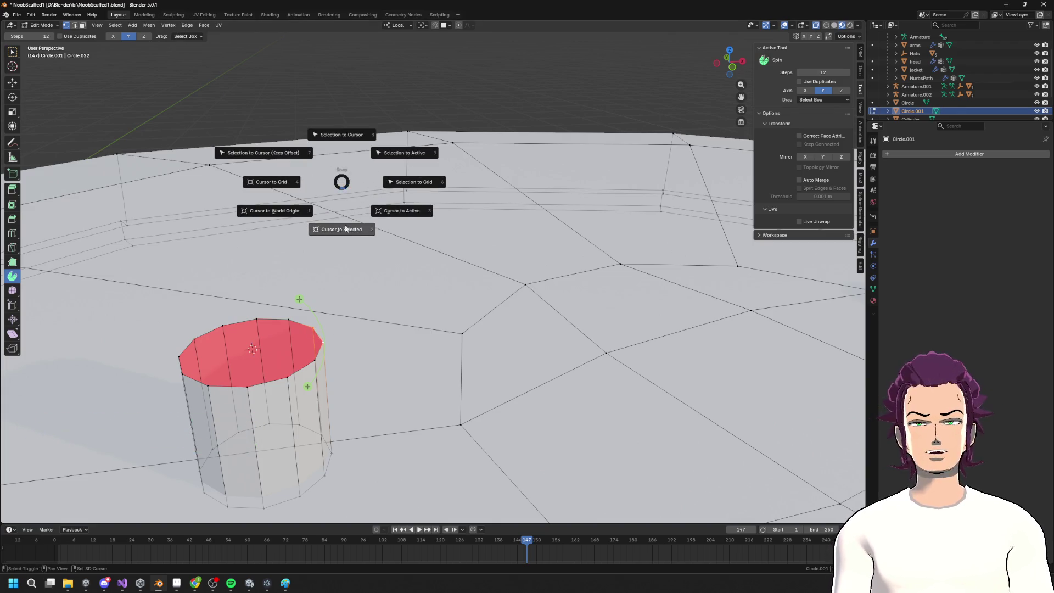
{"action": "left_click", "coordinate": [346, 233]}
{"action": "middle_click_drag", "start_coordinate": [346, 235], "coordinate": [348, 263]}
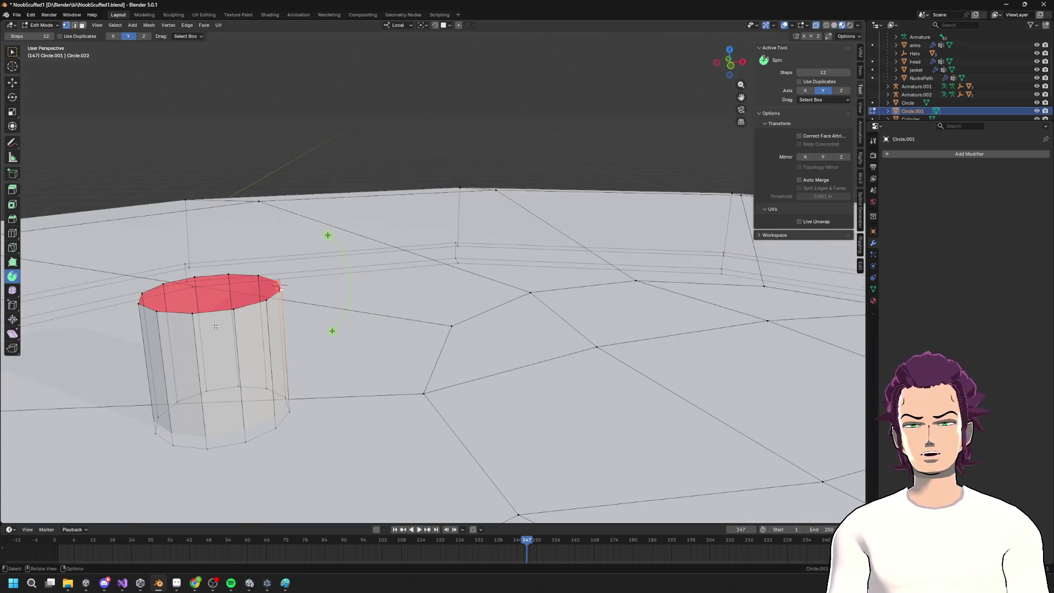
{"action": "mouse_move", "coordinate": [328, 236]}
{"action": "left_mouse_down"}
{"action": "mouse_move", "coordinate": [348, 280]}
{"action": "mouse_move", "coordinate": [331, 348]}
{"action": "mouse_move", "coordinate": [346, 328]}
{"action": "left_mouse_up"}
{"action": "key", "text": "ctrl+z"}
{"action": "left_click", "coordinate": [730, 70]}
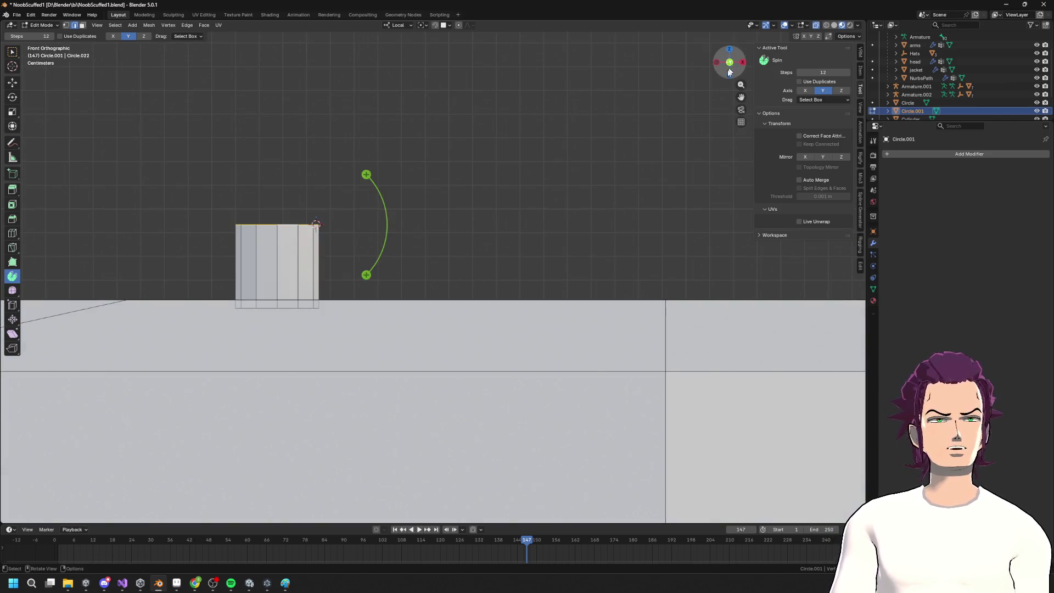
Spin the top into a rough 90° bend, inspect it, then undo
{"action": "mouse_move", "coordinate": [366, 175]}
{"action": "left_mouse_down"}
{"action": "mouse_move", "coordinate": [384, 209]}
{"action": "mouse_move", "coordinate": [384, 291]}
{"action": "mouse_move", "coordinate": [353, 129]}
{"action": "mouse_move", "coordinate": [369, 302]}
{"action": "mouse_move", "coordinate": [386, 287]}
{"action": "left_mouse_up"}
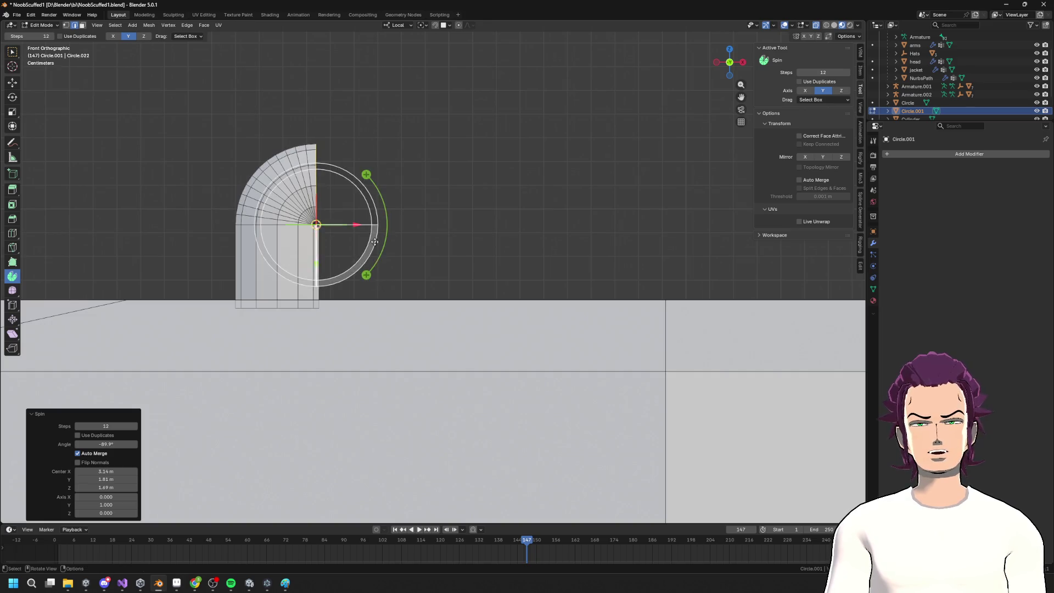
{"action": "scroll", "coordinate": [373, 231], "scroll_direction": "up", "scroll_amount": 4}
{"action": "mouse_move", "coordinate": [360, 207]}
{"action": "middle_mouse_down"}
{"action": "mouse_move", "coordinate": [510, 238]}
{"action": "mouse_move", "coordinate": [473, 236]}
{"action": "mouse_move", "coordinate": [461, 264]}
{"action": "mouse_move", "coordinate": [447, 233]}
{"action": "mouse_move", "coordinate": [528, 207]}
{"action": "middle_mouse_up"}
{"action": "scroll", "coordinate": [553, 233], "scroll_direction": "up", "scroll_amount": 4}
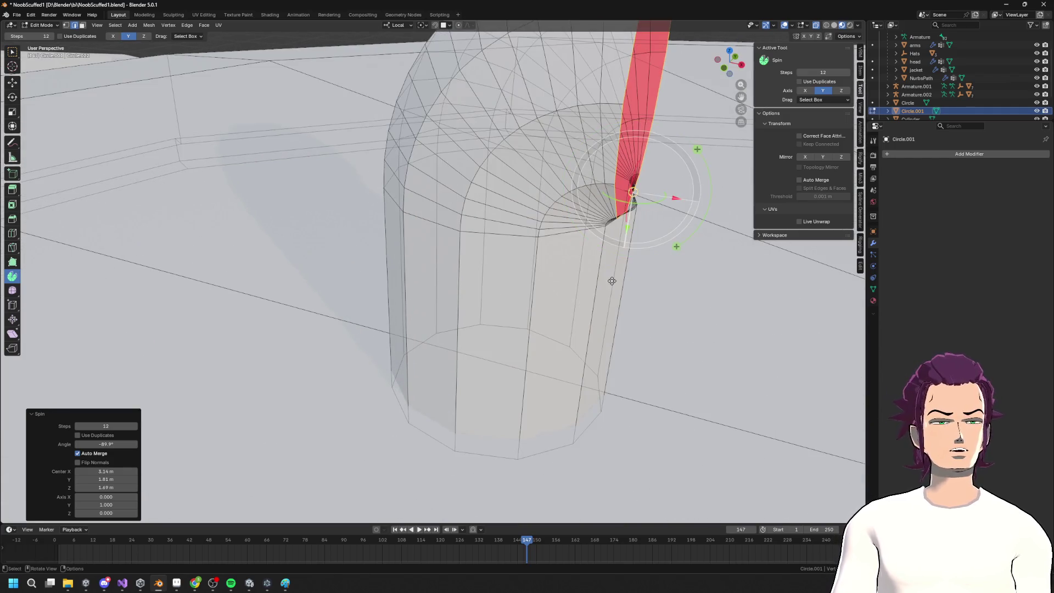
{"action": "key", "text": "ctrl+z"}
{"action": "key", "text": "ctrl+z"}
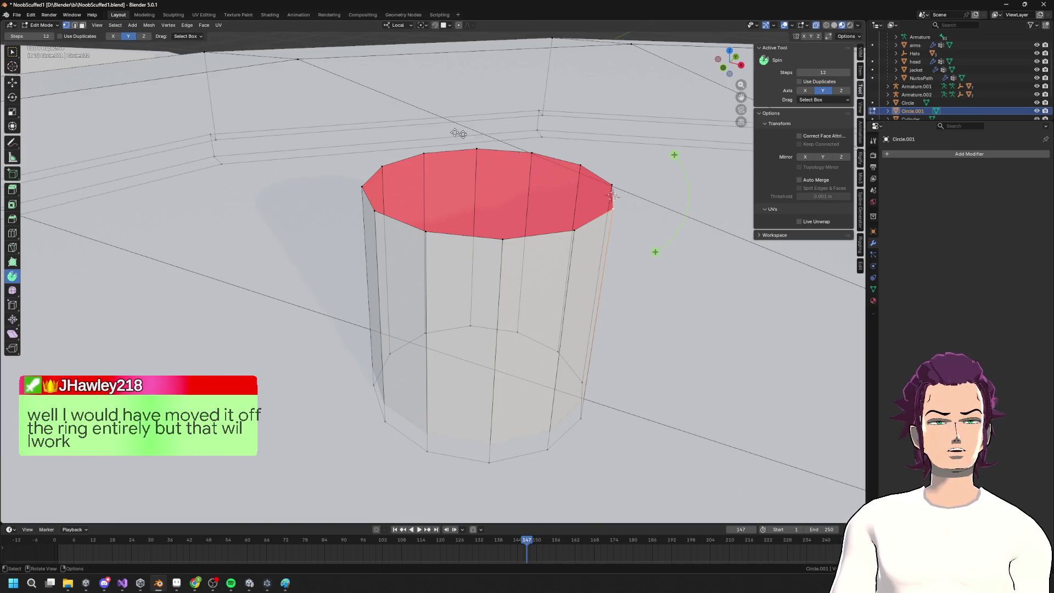
Snap the 3D cursor to the selected top face and cancel a previewed spin
{"action": "key", "text": "shift+s"}
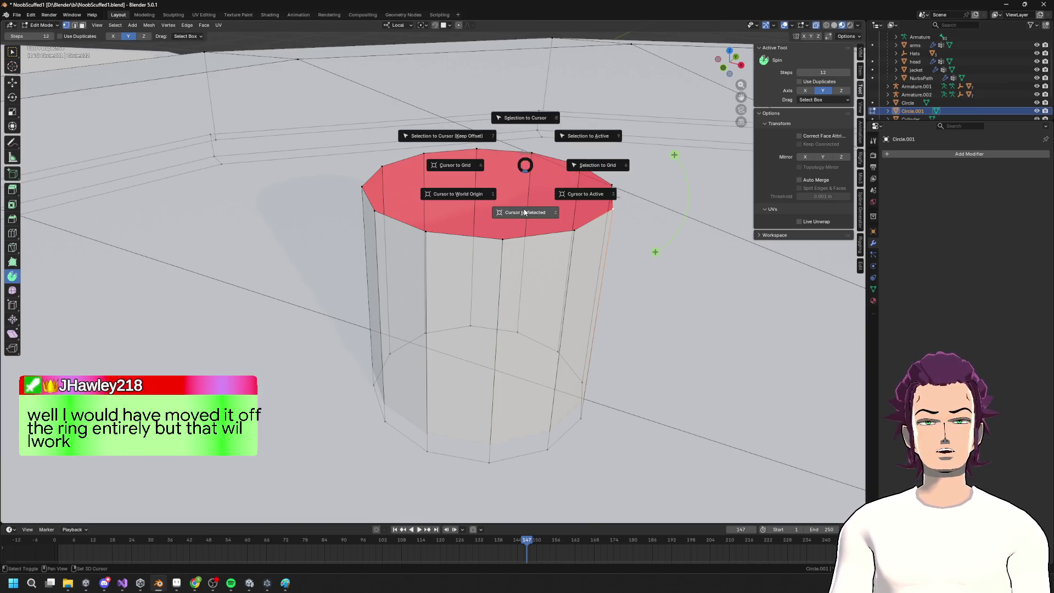
{"action": "left_click", "coordinate": [524, 213]}
{"action": "scroll", "coordinate": [527, 220], "scroll_direction": "down", "scroll_amount": 5}
{"action": "middle_click_drag", "start_coordinate": [468, 257], "coordinate": [635, 177]}
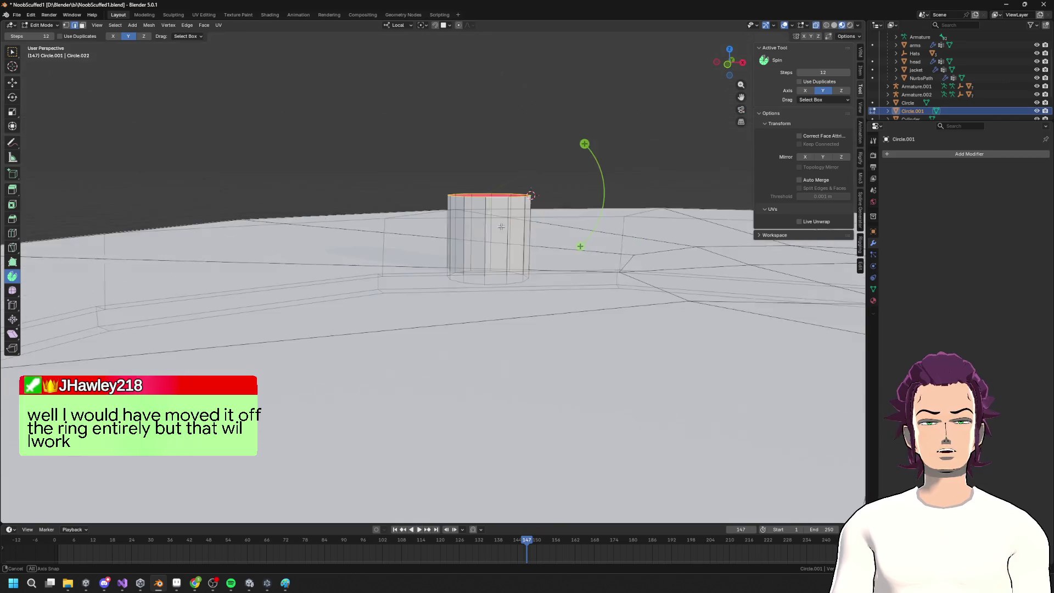
{"action": "left_click", "coordinate": [728, 66]}
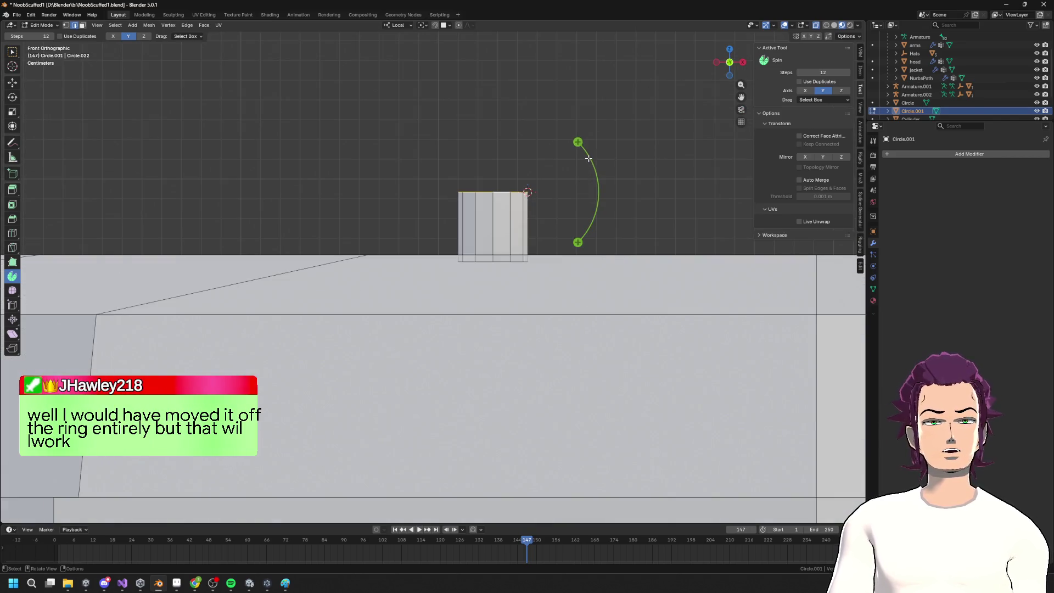
{"action": "left_click_drag", "start_coordinate": [612, 262], "coordinate": [611, 262]}
{"action": "mouse_move", "coordinate": [577, 141]}
{"action": "left_mouse_down"}
{"action": "mouse_move", "coordinate": [588, 159]}
{"action": "mouse_move", "coordinate": [583, 141]}
{"action": "mouse_move", "coordinate": [543, 170]}
{"action": "mouse_move", "coordinate": [597, 190]}
{"action": "mouse_move", "coordinate": [580, 251]}
{"action": "left_mouse_up"}
{"action": "right_click", "coordinate": [542, 170]}
Select the top edge loop and spin it into a bend of about five segments
{"action": "left_click", "coordinate": [504, 193], "text": "alt"}
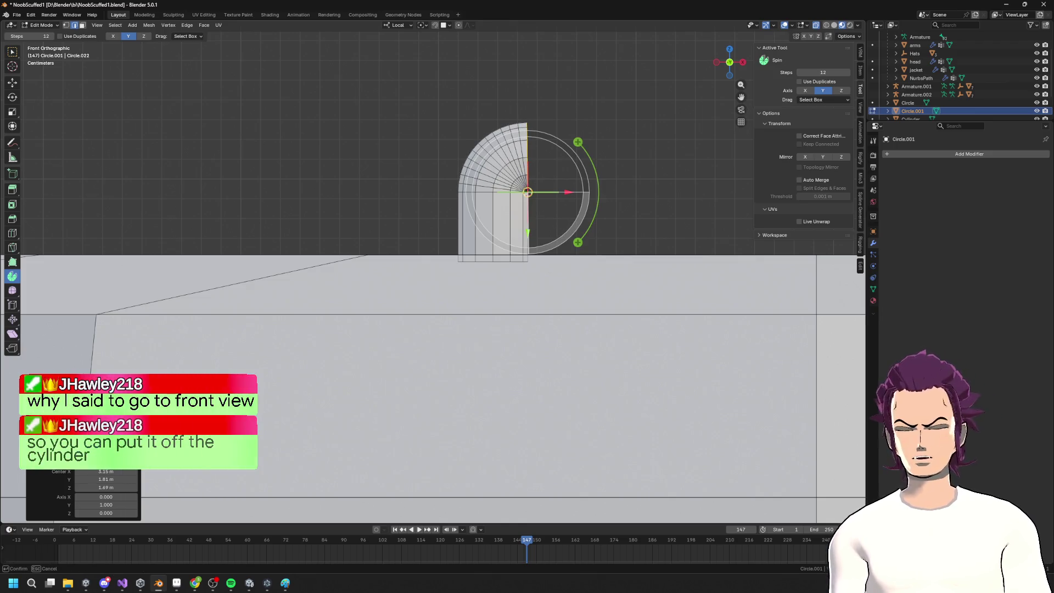
{"action": "left_click_drag", "start_coordinate": [580, 251], "coordinate": [577, 242]}
{"action": "key", "text": "ctrl+z"}
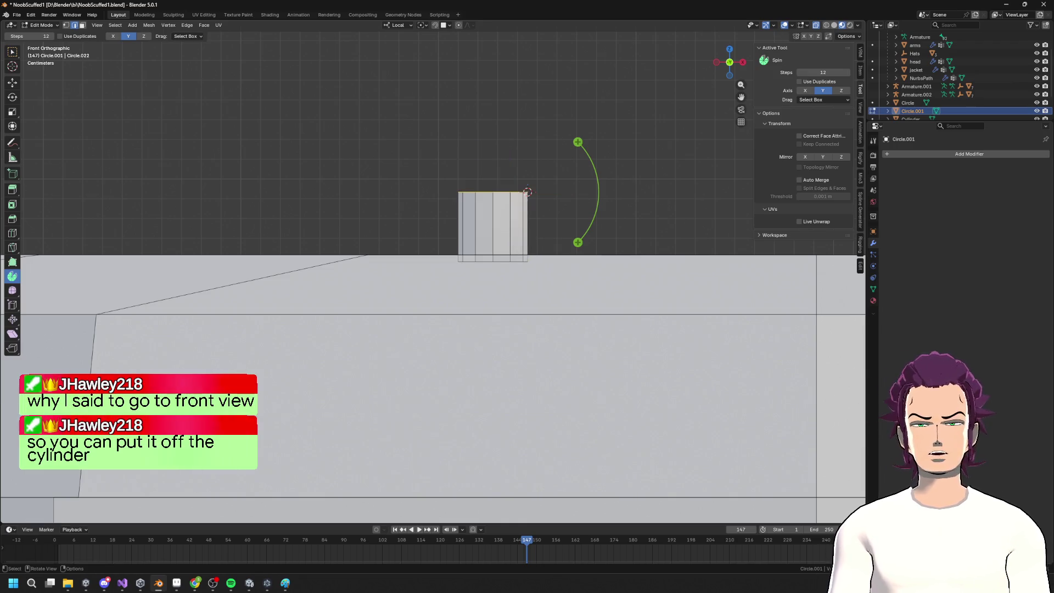
{"action": "left_click_drag", "start_coordinate": [576, 142], "coordinate": [591, 233]}
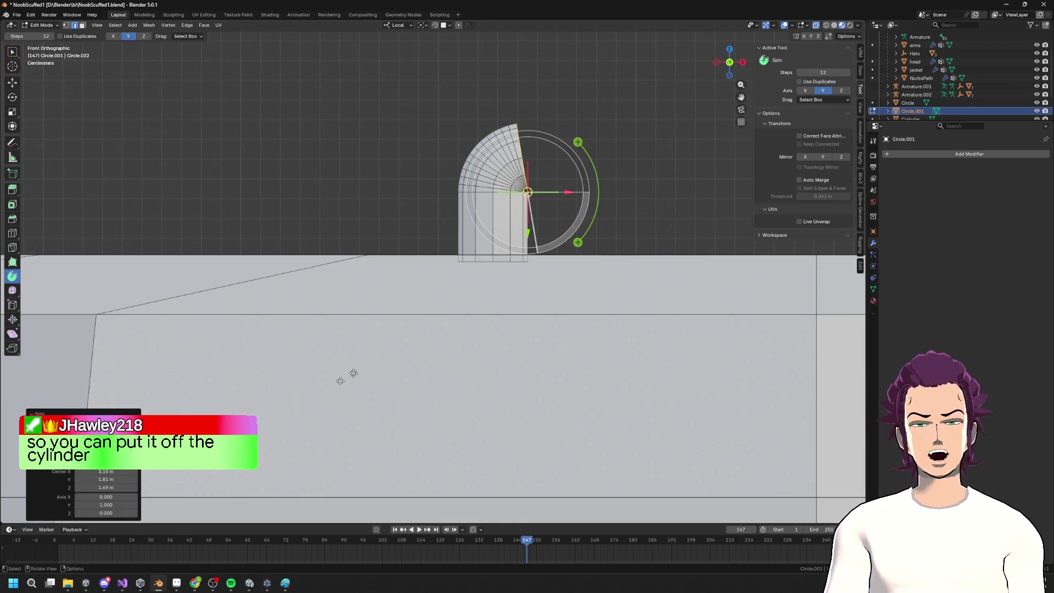
{"action": "left_click_drag", "start_coordinate": [106, 433], "coordinate": [82, 434]}
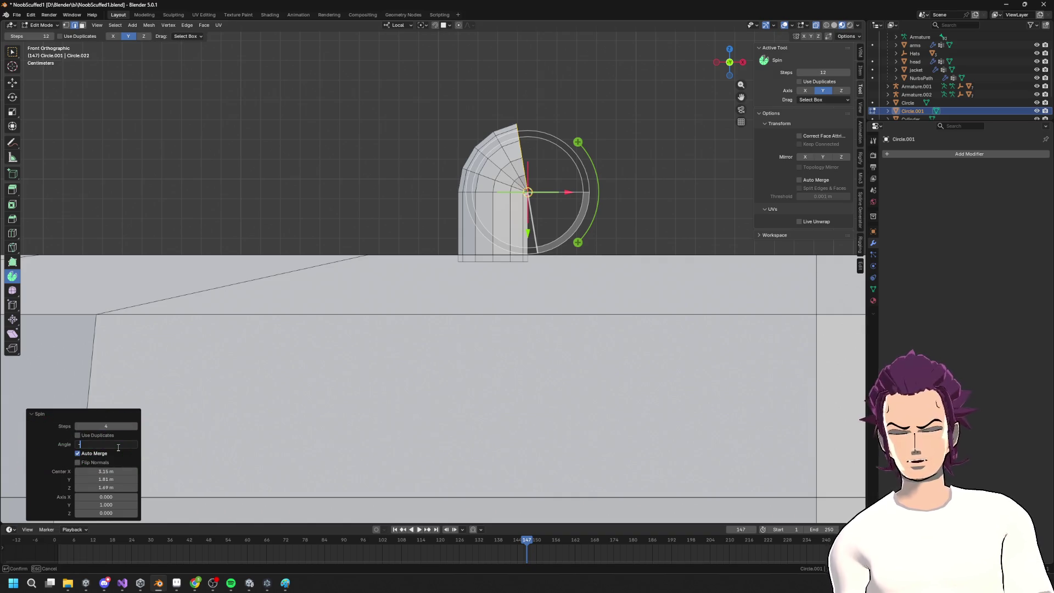
{"action": "mouse_move", "coordinate": [645, 181]}
{"action": "middle_mouse_down", "text": "shift"}
{"action": "mouse_move", "coordinate": [549, 231]}
{"action": "mouse_move", "coordinate": [412, 264]}
{"action": "mouse_move", "coordinate": [452, 252]}
{"action": "middle_mouse_up", "text": "shift"}
{"action": "scroll", "coordinate": [453, 252], "scroll_direction": "up", "scroll_amount": 1}
In vertex select mode, sweep the top edge into a 90° bend
{"action": "key", "text": "1"}
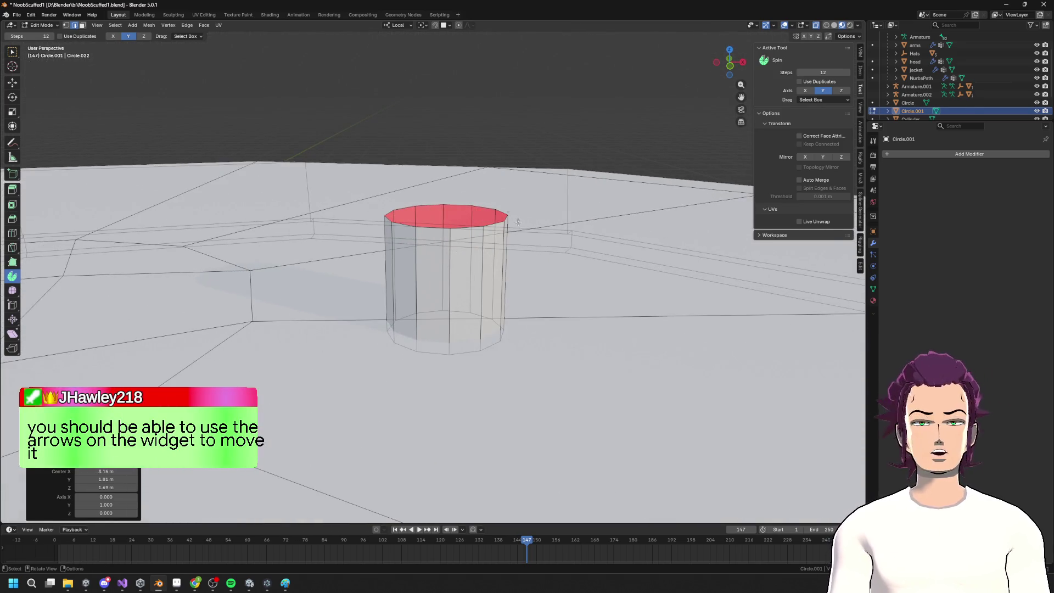
{"action": "right_click", "coordinate": [384, 220]}
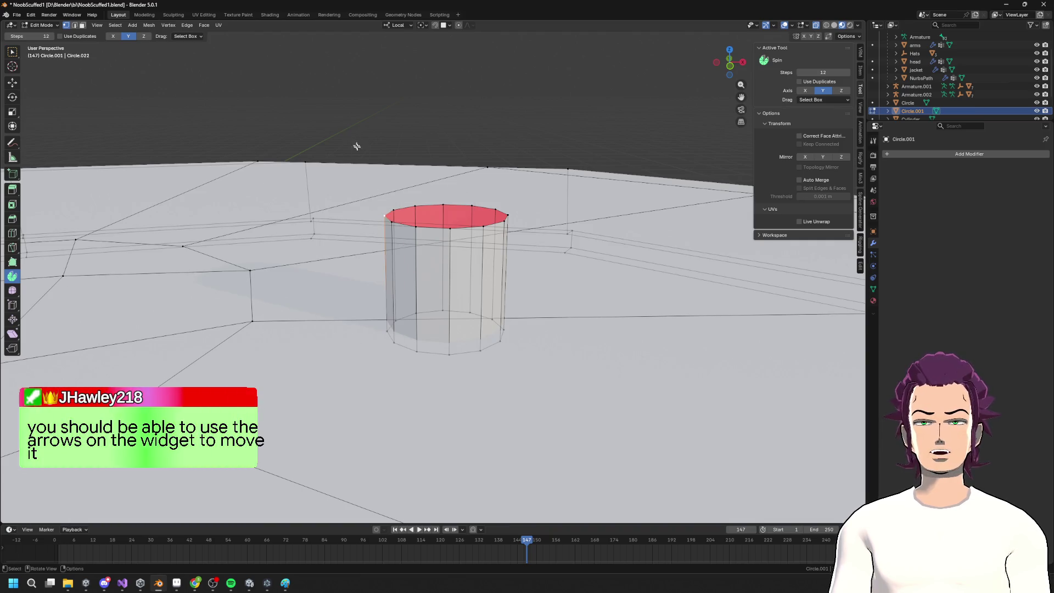
{"action": "key", "text": "shift+s"}
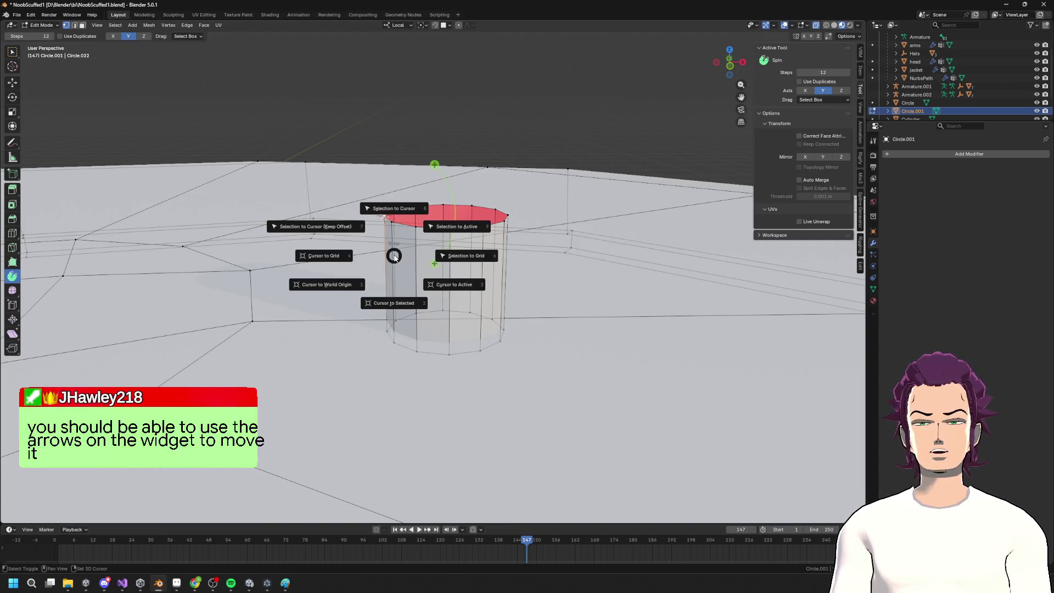
{"action": "key", "text": "Escape"}
{"action": "mouse_move", "coordinate": [511, 241]}
{"action": "middle_mouse_down"}
{"action": "mouse_move", "coordinate": [527, 230]}
{"action": "mouse_move", "coordinate": [484, 215]}
{"action": "middle_mouse_up"}
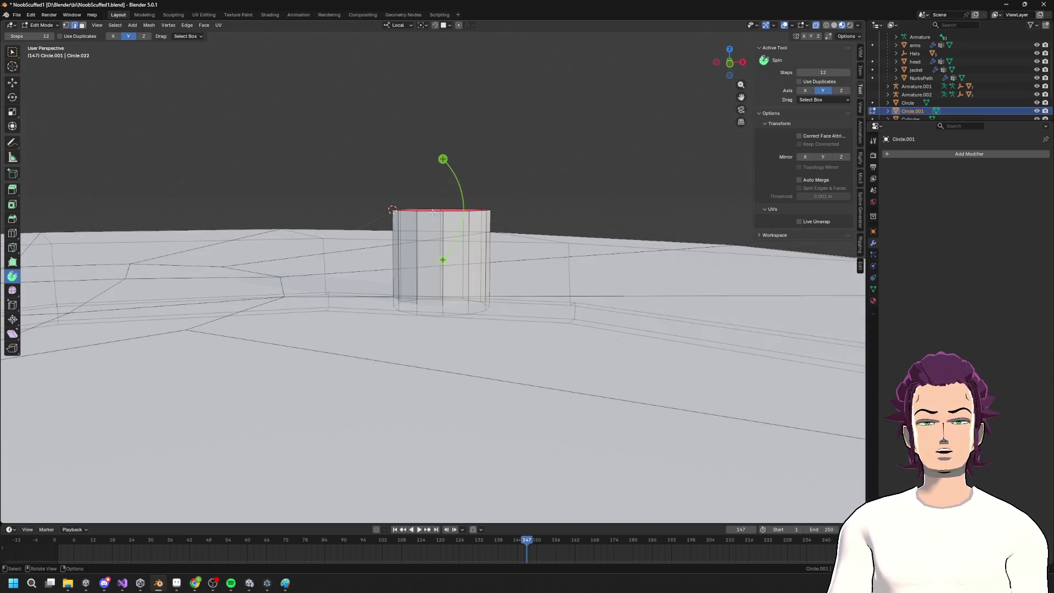
{"action": "mouse_move", "coordinate": [465, 177]}
{"action": "left_mouse_down"}
{"action": "mouse_move", "coordinate": [428, 171]}
{"action": "mouse_move", "coordinate": [389, 133]}
{"action": "left_mouse_up"}
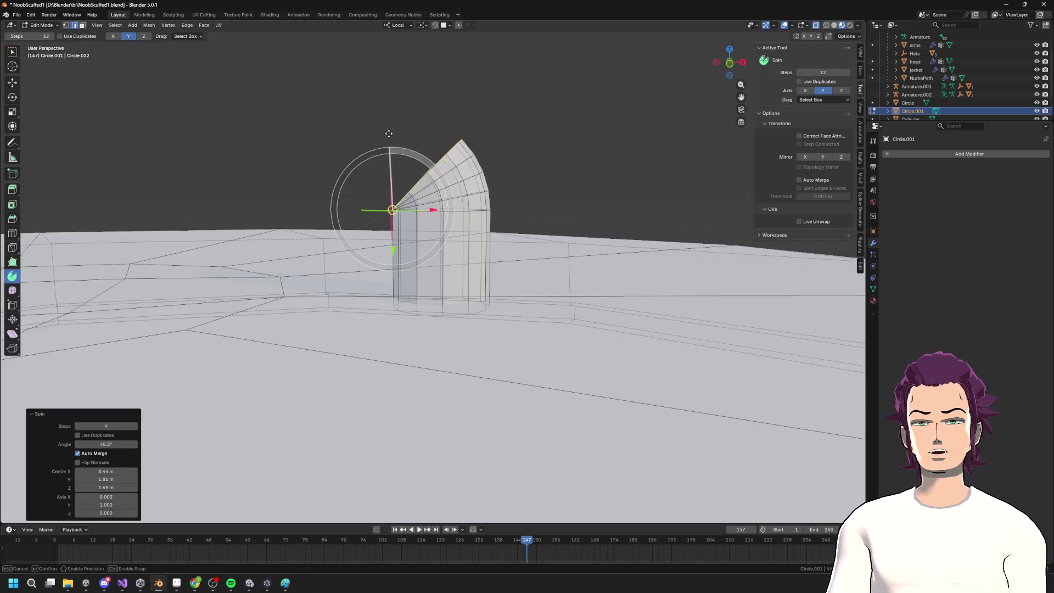
{"action": "key", "text": "Return"}
Select both pipe ends, try bridging them, and undo the bridge
{"action": "middle_click_drag", "start_coordinate": [230, 307], "coordinate": [351, 258]}
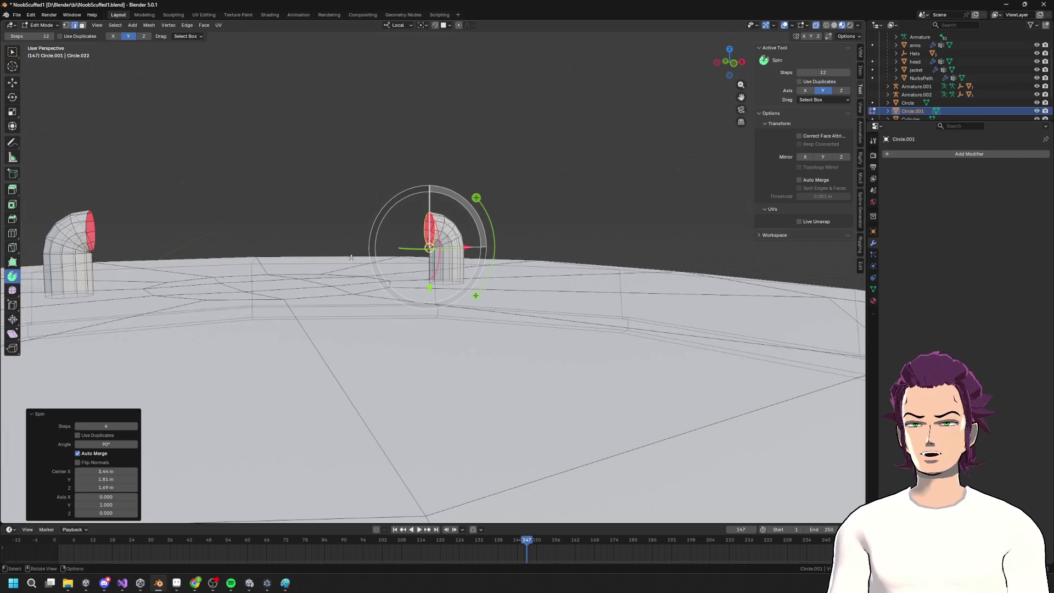
{"action": "left_click", "coordinate": [84, 224]}
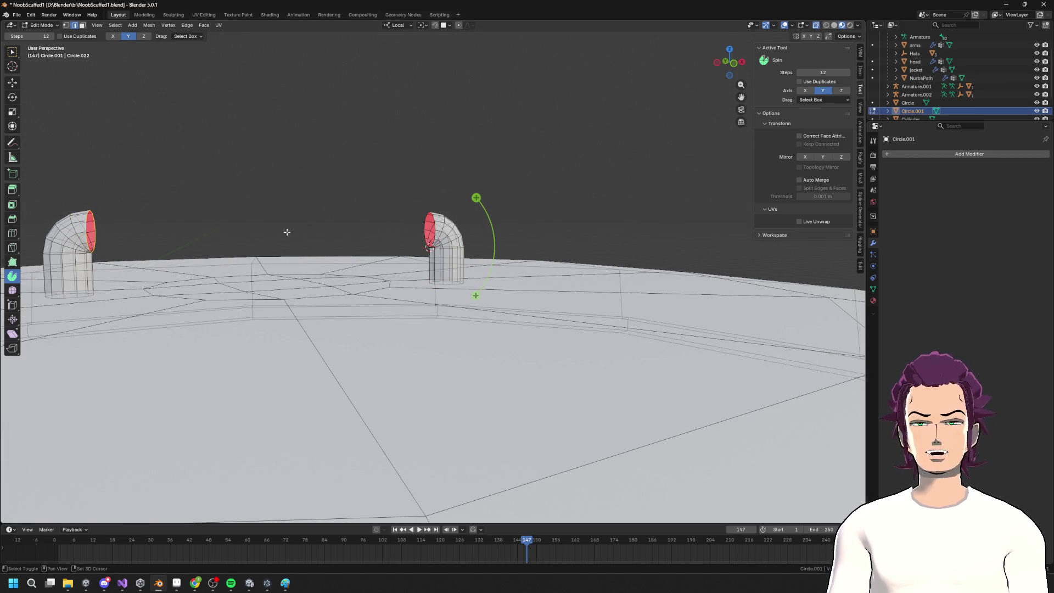
{"action": "middle_click_drag", "start_coordinate": [287, 232], "coordinate": [399, 241], "text": "shift"}
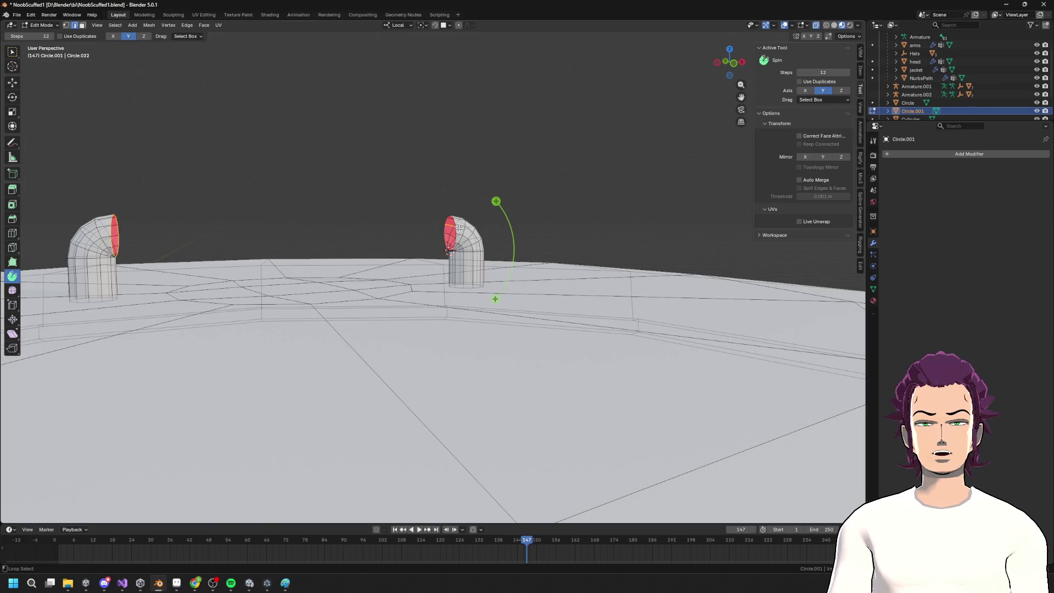
{"action": "scroll", "coordinate": [475, 210], "scroll_direction": "up", "scroll_amount": 3}
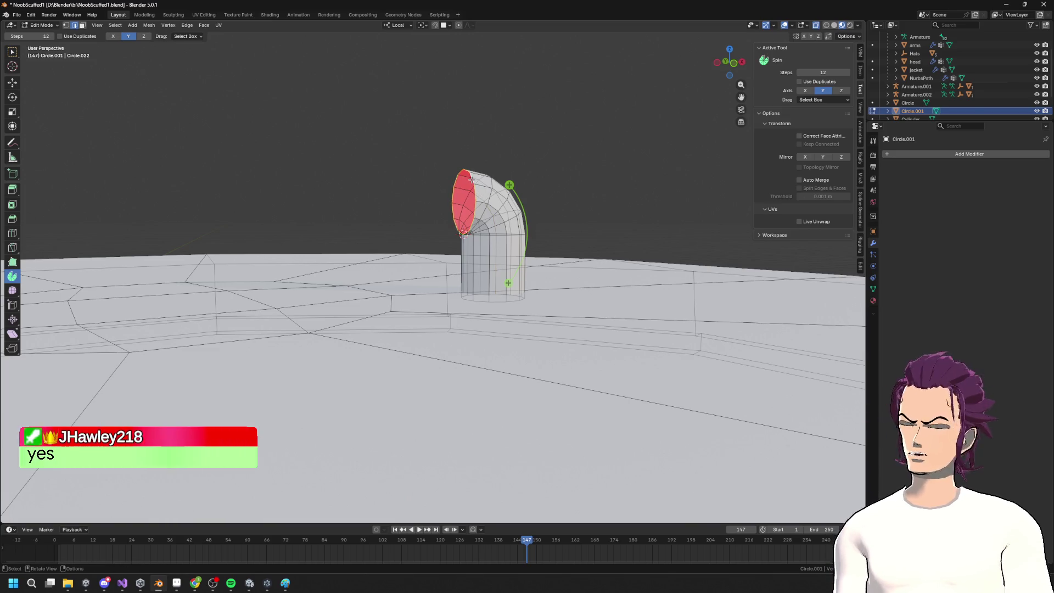
{"action": "right_click", "coordinate": [472, 180]}
{"action": "left_click", "coordinate": [566, 269]}
{"action": "scroll", "coordinate": [461, 191], "scroll_direction": "down", "scroll_amount": 3}
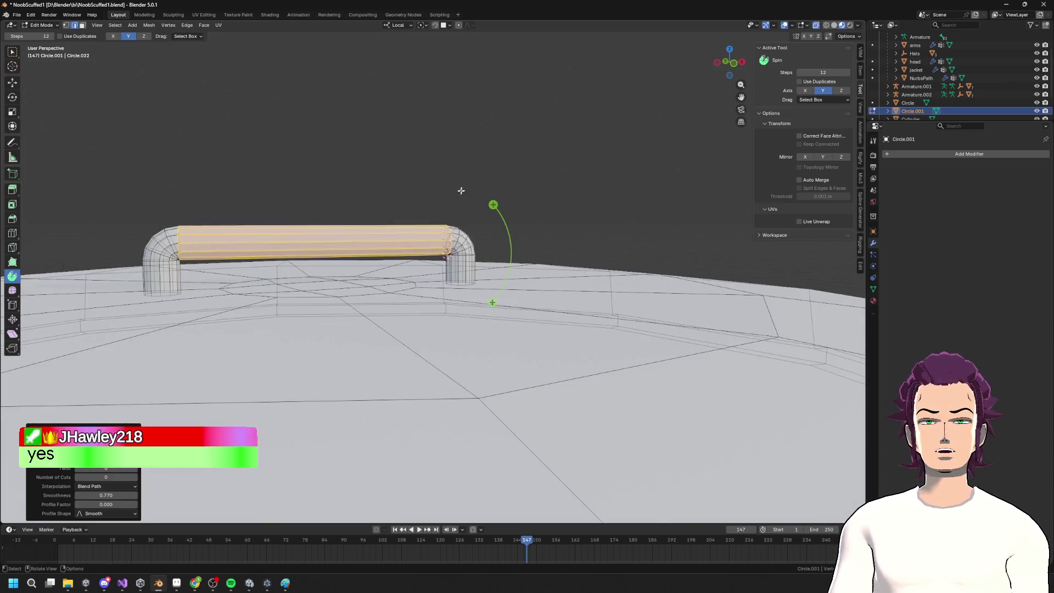
{"action": "scroll", "coordinate": [461, 191], "scroll_direction": "down", "scroll_amount": 1}
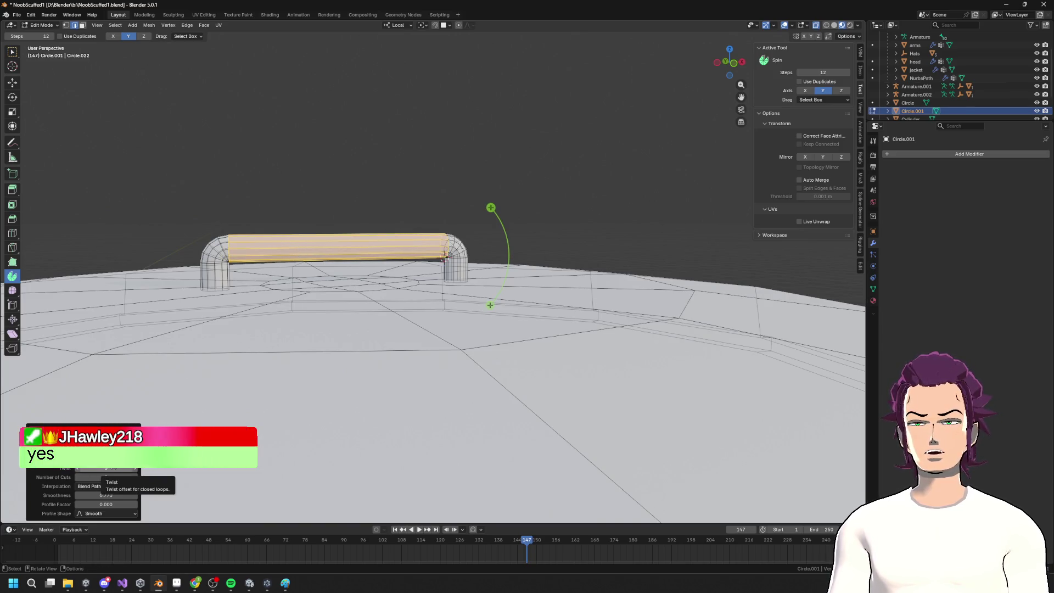
{"action": "key", "text": "ctrl+z"}
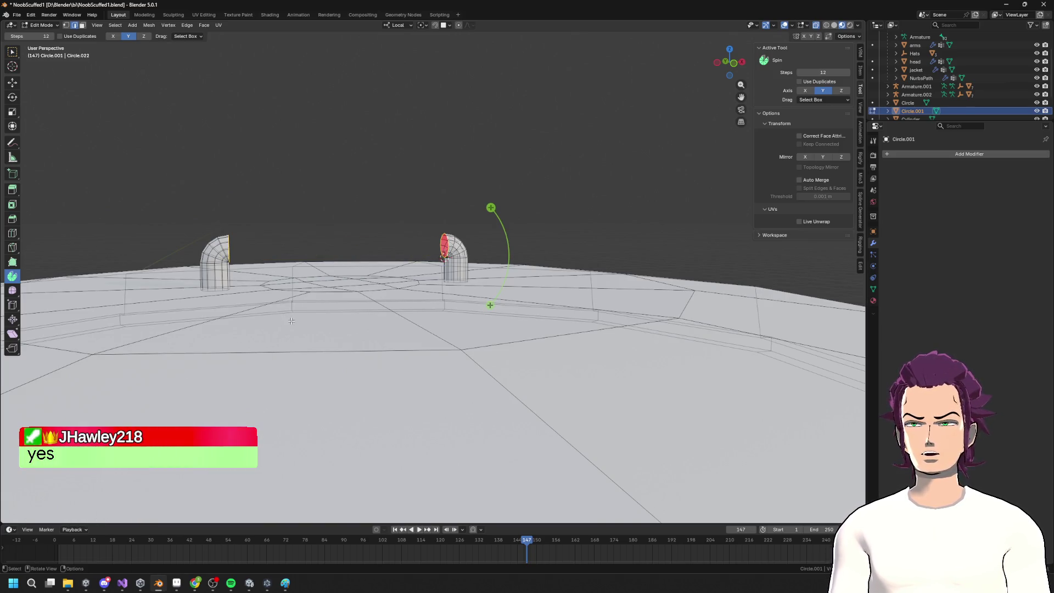
Try Grid Fill on the pipe ends via F3 search, then undo it
{"action": "key", "text": "F3"}
{"action": "type", "text": "grid"}
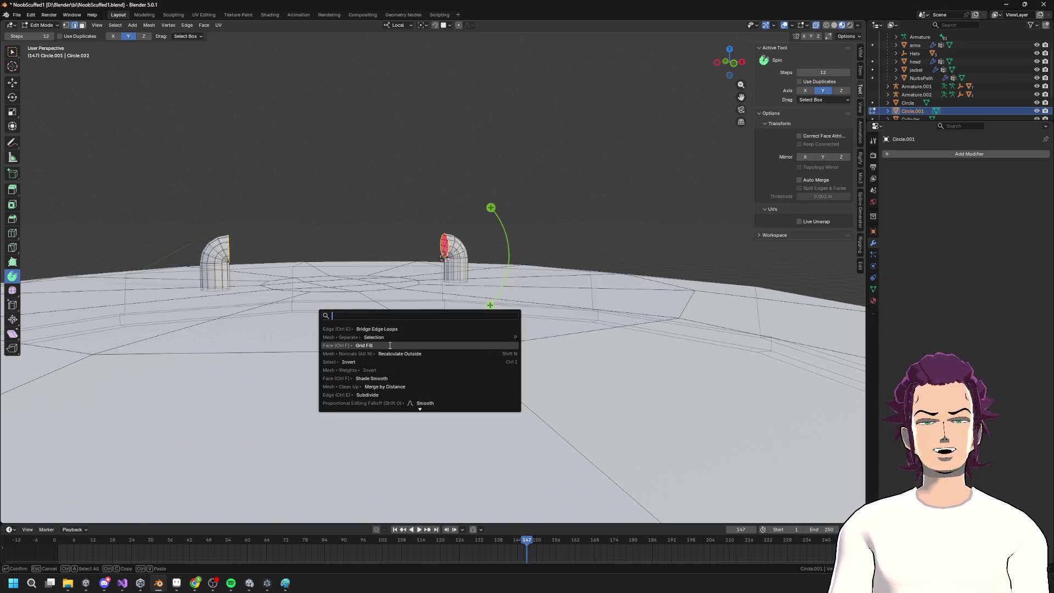
{"action": "left_click", "coordinate": [389, 335]}
{"action": "key", "text": "ctrl+z"}
Bridge Edge Loops between the pipe ends with Twist 0, then choose Select Box
{"action": "key", "text": "F3"}
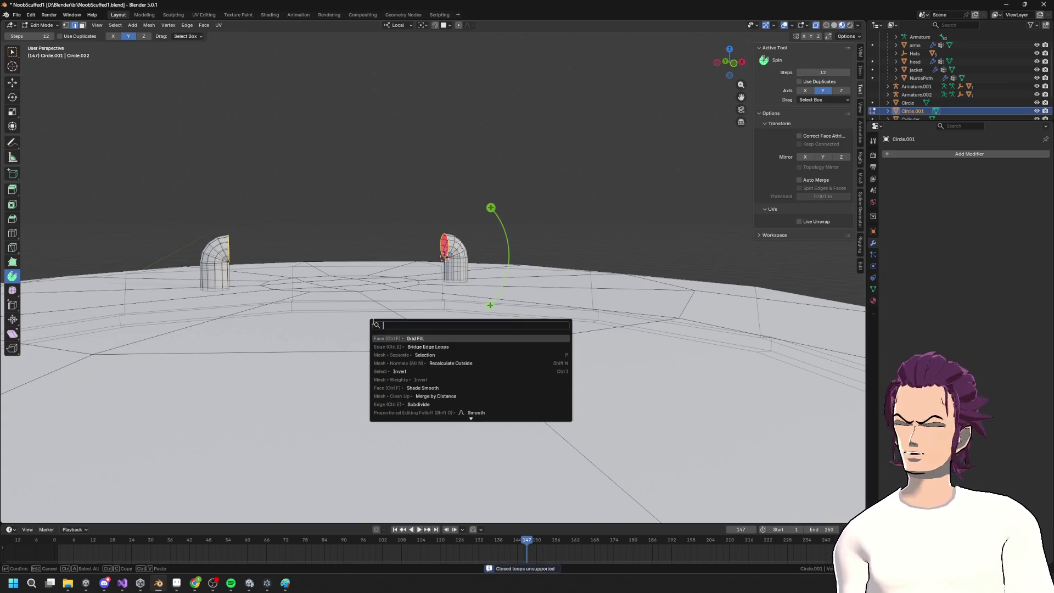
{"action": "left_click", "coordinate": [433, 348]}
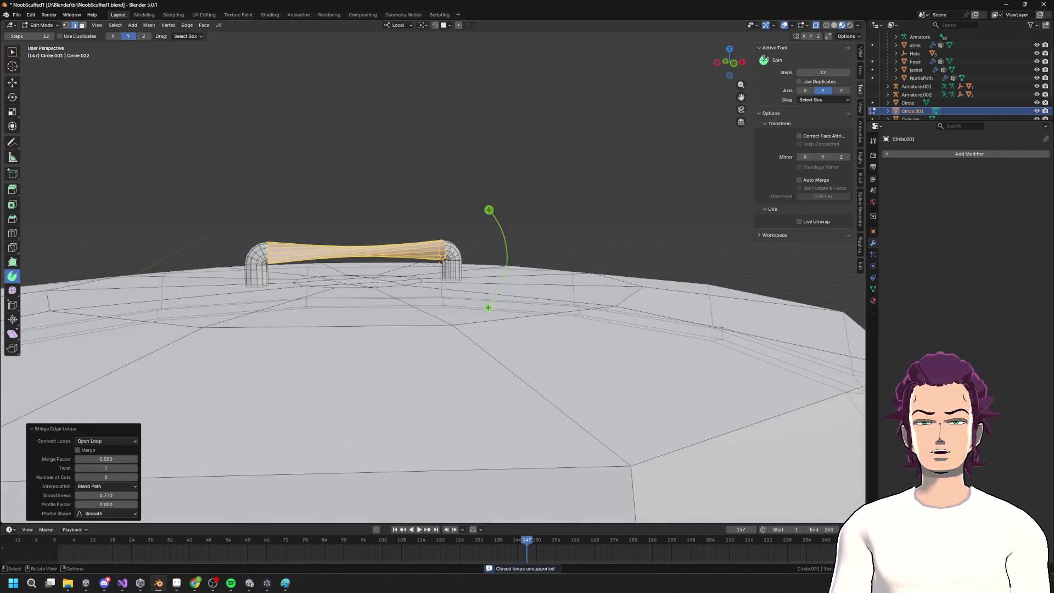
{"action": "type", "text": "0"}
{"action": "key", "text": "Return"}
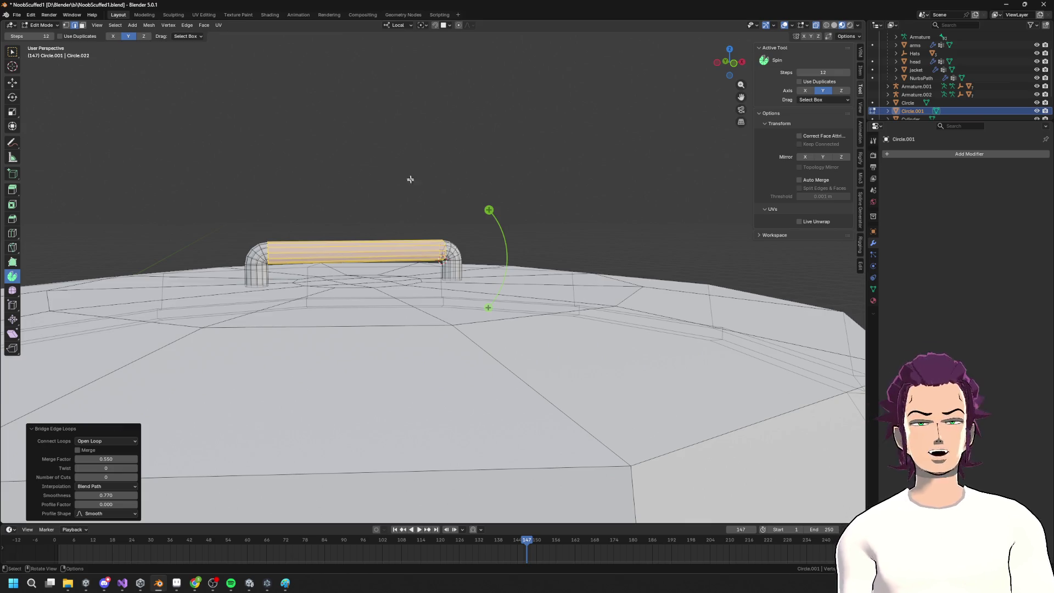
{"action": "scroll", "coordinate": [410, 179], "scroll_direction": "up", "scroll_amount": 3}
{"action": "scroll", "coordinate": [429, 112], "scroll_direction": "down", "scroll_amount": 2}
{"action": "left_click", "coordinate": [431, 114]}
{"action": "middle_click_drag", "start_coordinate": [431, 116], "coordinate": [448, 193]}
{"action": "left_click", "coordinate": [12, 52]}
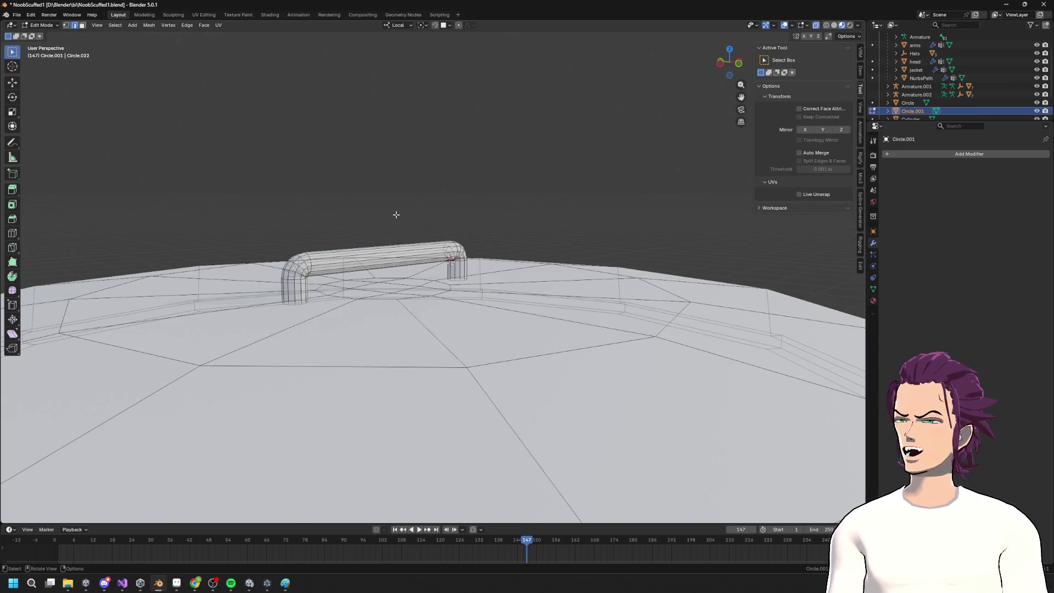
Lift the handle's middle loop slightly along Z with proportional editing
{"action": "mouse_move", "coordinate": [415, 263]}
{"action": "middle_mouse_down"}
{"action": "mouse_move", "coordinate": [418, 330]}
{"action": "mouse_move", "coordinate": [420, 237]}
{"action": "middle_mouse_up"}
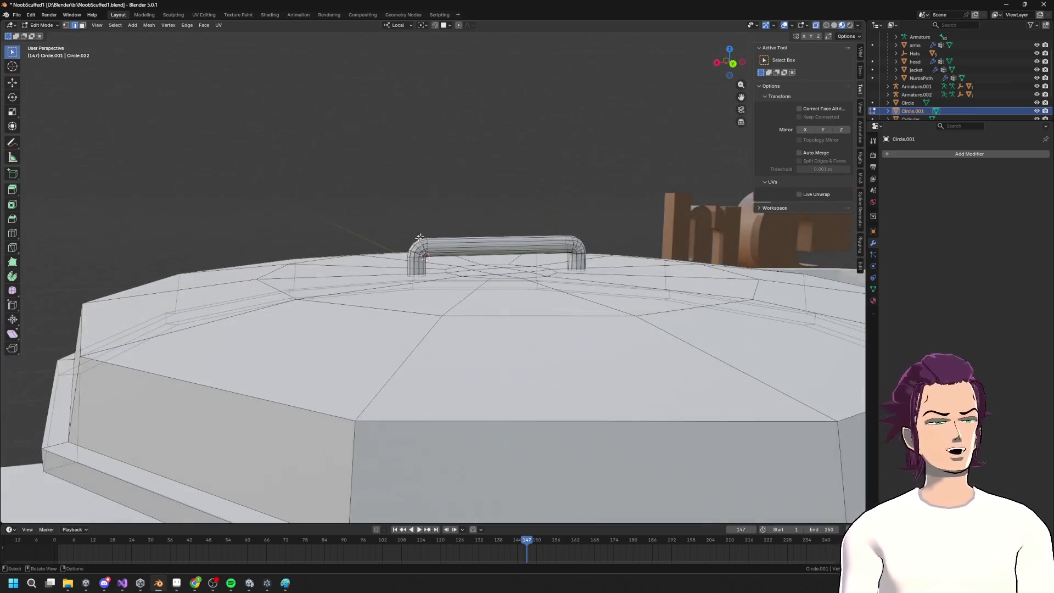
{"action": "right_click", "coordinate": [486, 246]}
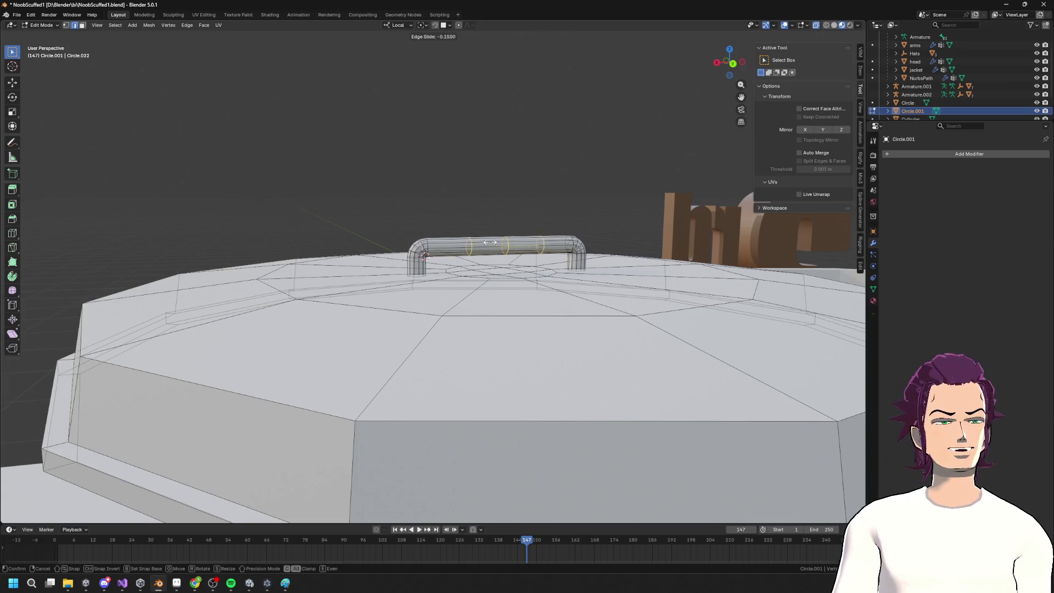
{"action": "key", "text": "alt+a"}
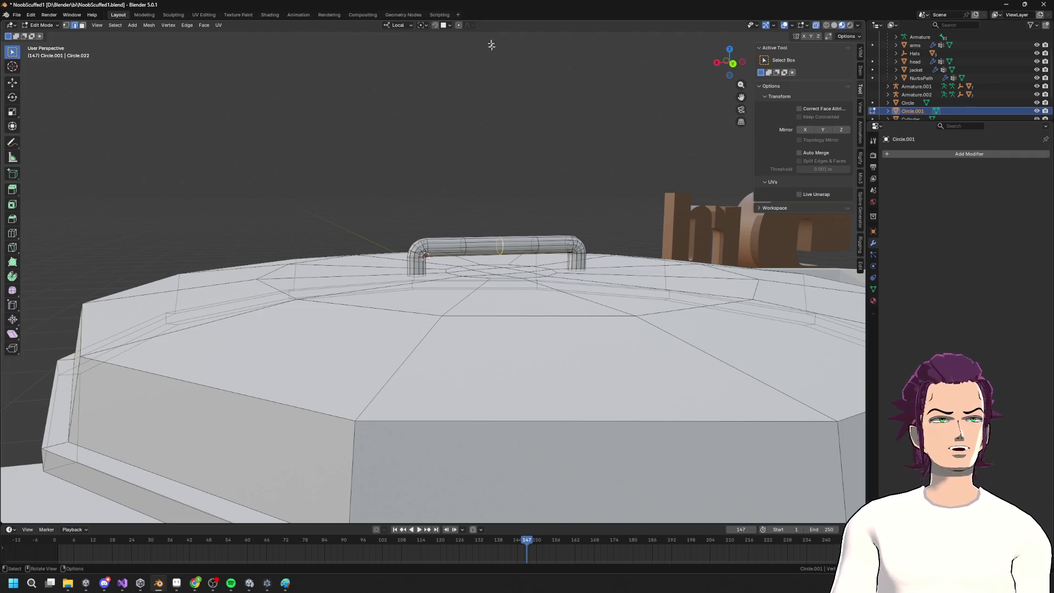
{"action": "key", "text": "g"}
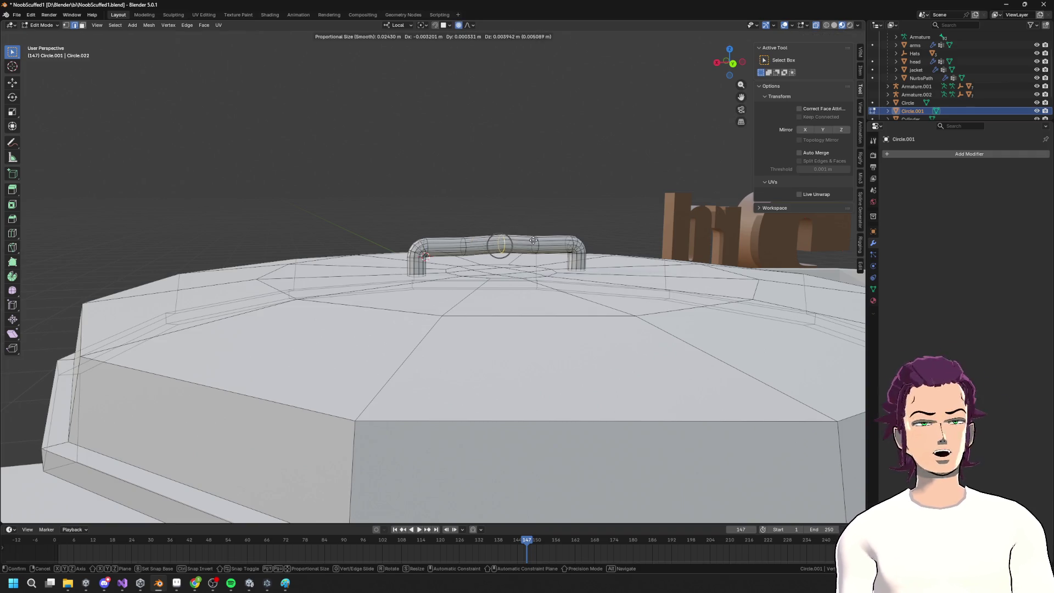
{"action": "scroll", "coordinate": [532, 235], "scroll_direction": "down", "scroll_amount": 10}
{"action": "scroll", "coordinate": [531, 233], "scroll_direction": "up", "scroll_amount": 3}
{"action": "key", "text": "z"}
{"action": "scroll", "coordinate": [530, 233], "scroll_direction": "down", "scroll_amount": 5}
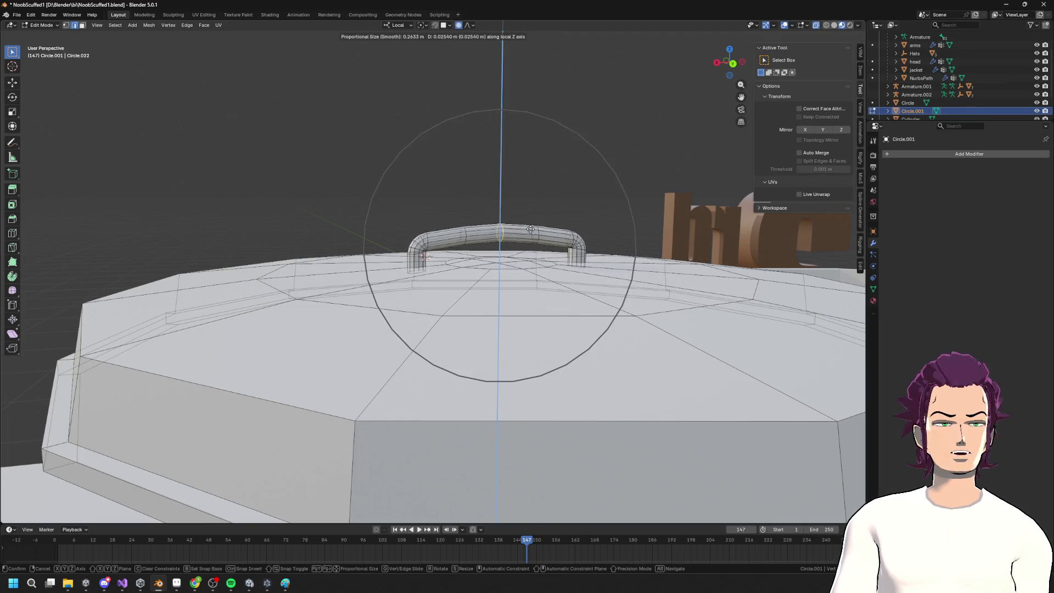
{"action": "left_click", "coordinate": [500, 237]}
Return to Object Mode and orbit to see the lid beside the can
{"action": "key", "text": "Tab"}
{"action": "scroll", "coordinate": [405, 235], "scroll_direction": "down", "scroll_amount": 4}
{"action": "mouse_move", "coordinate": [404, 236]}
{"action": "middle_mouse_down"}
{"action": "mouse_move", "coordinate": [564, 252]}
{"action": "mouse_move", "coordinate": [536, 254]}
{"action": "middle_mouse_up"}
Tilt the lid 45.6° about its Y axis and snap the 3D cursor to the lid
{"action": "key", "text": "r"}
{"action": "key", "text": "y"}
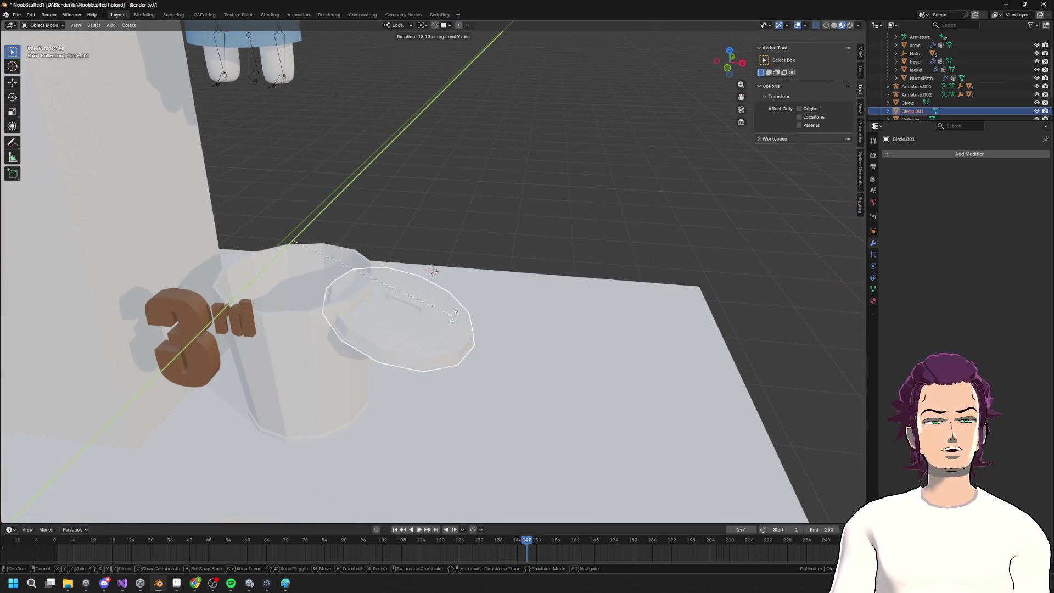
{"action": "left_click", "coordinate": [418, 405]}
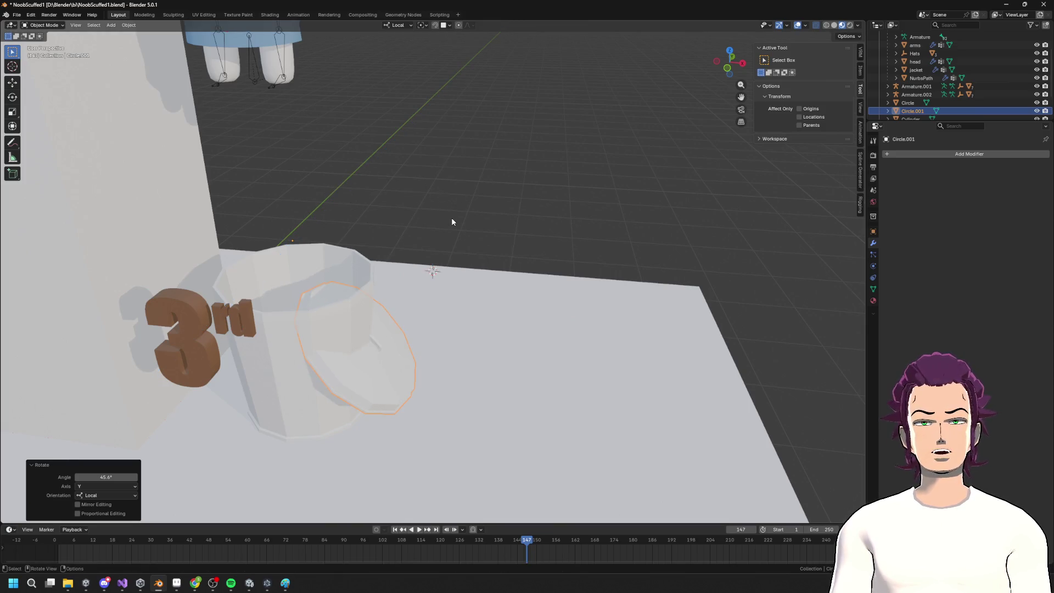
{"action": "key", "text": "shift+s"}
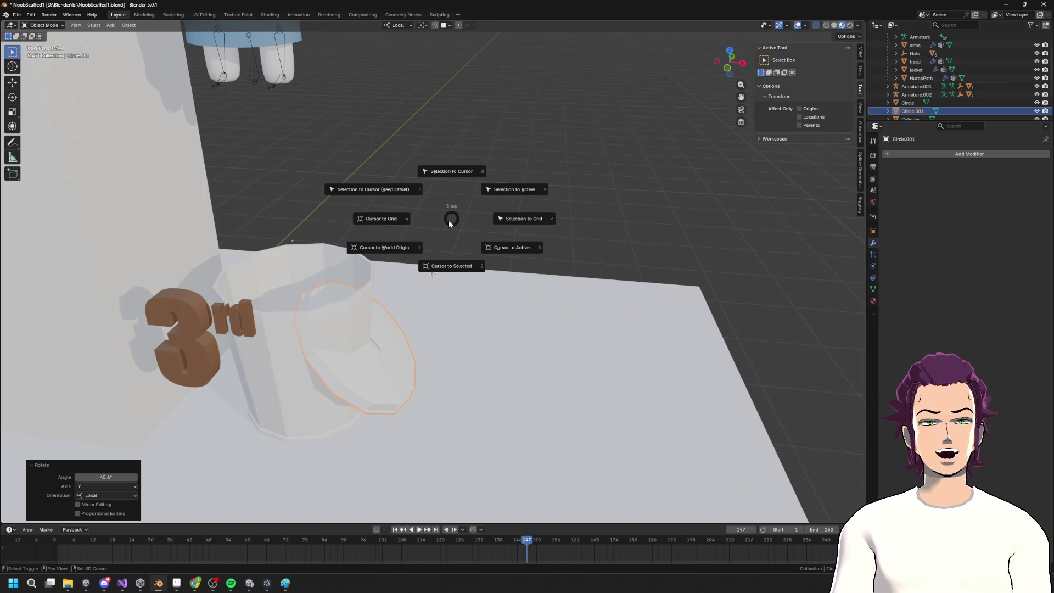
{"action": "left_click", "coordinate": [451, 269]}
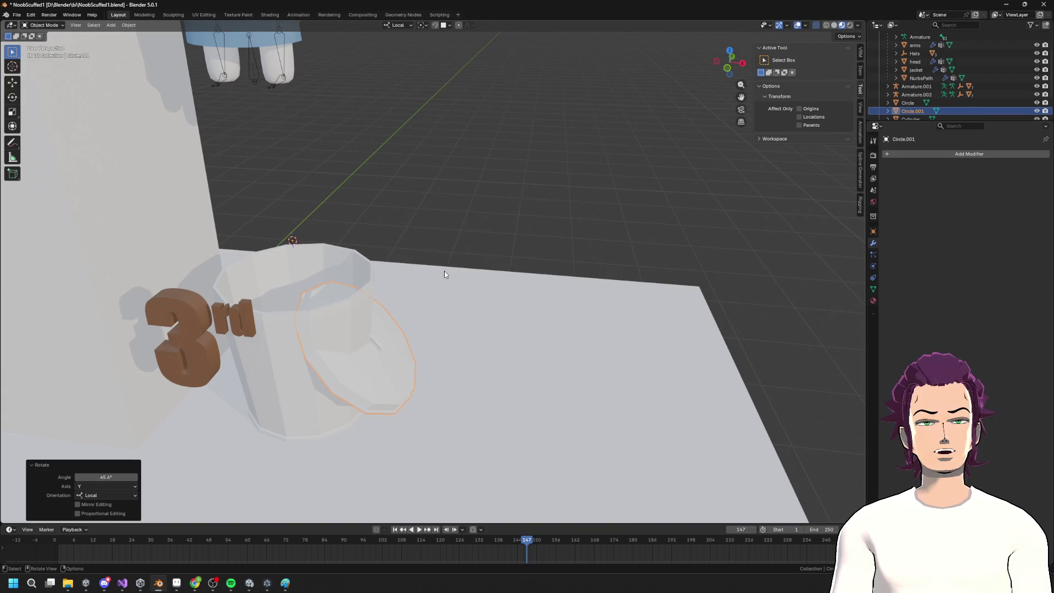
In Edit Mode, shift the lid along X and tilt it 30° around Y
{"action": "key", "text": "Tab"}
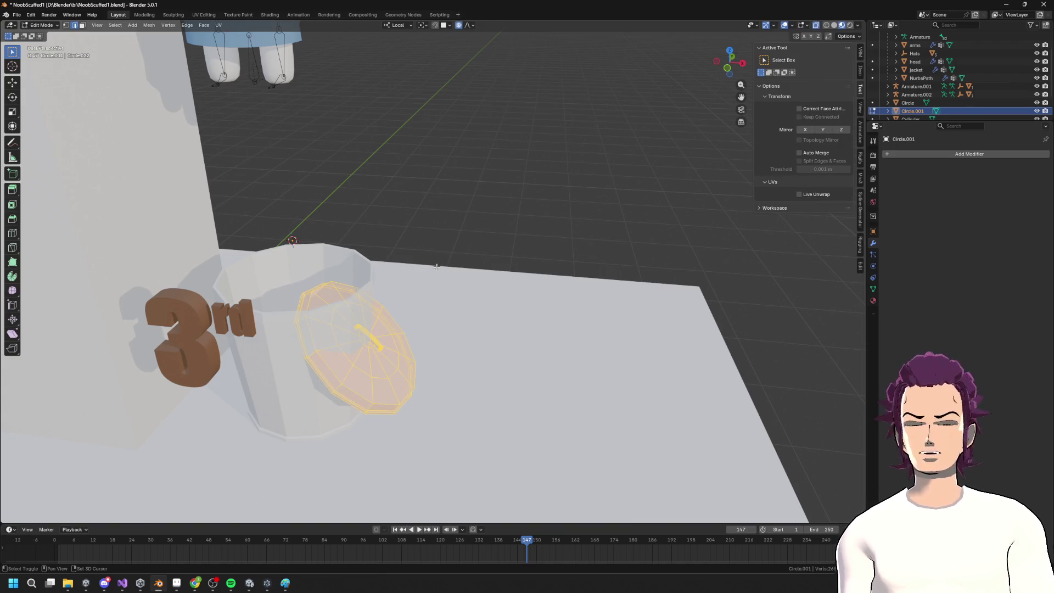
{"action": "mouse_move", "coordinate": [436, 267]}
{"action": "middle_mouse_down"}
{"action": "mouse_move", "coordinate": [423, 261]}
{"action": "mouse_move", "coordinate": [424, 244]}
{"action": "mouse_move", "coordinate": [447, 308]}
{"action": "mouse_move", "coordinate": [428, 311]}
{"action": "middle_mouse_up"}
{"action": "key", "text": "g"}
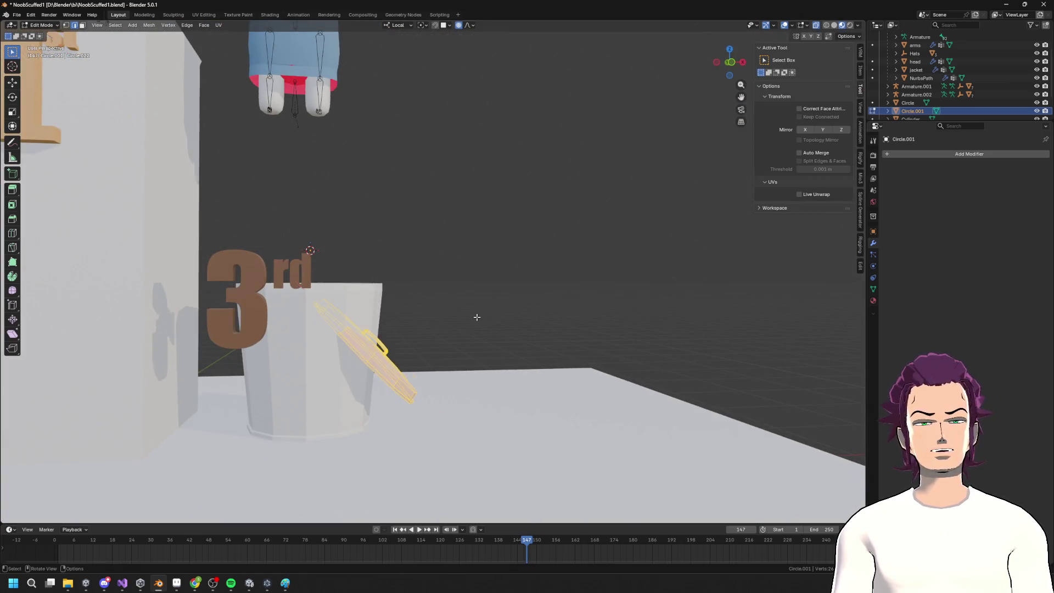
{"action": "key", "text": "x"}
{"action": "key", "text": "Escape"}
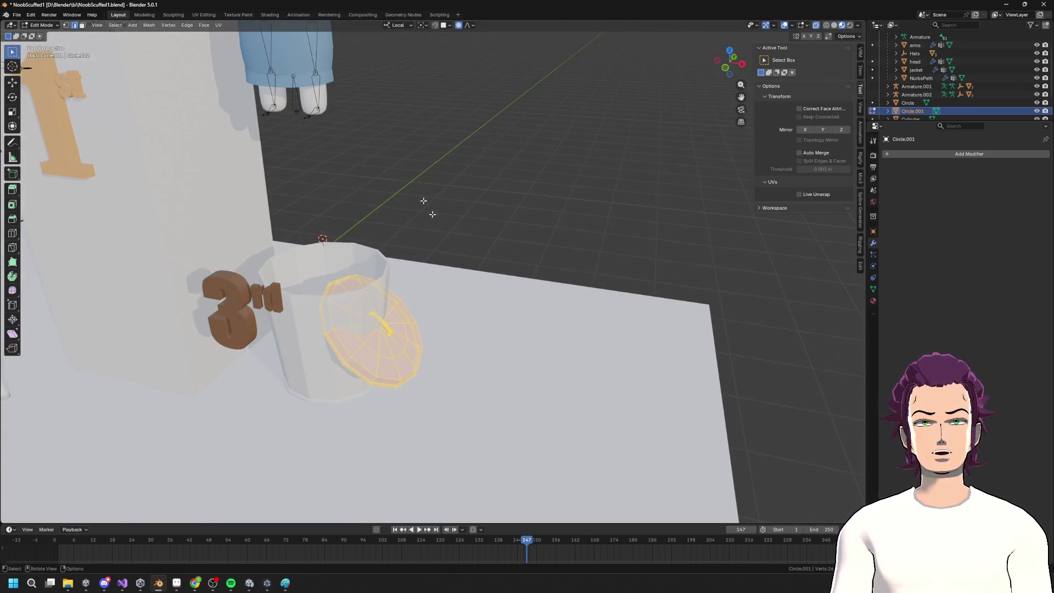
{"action": "left_click", "coordinate": [390, 26]}
{"action": "key", "text": "g"}
{"action": "key", "text": "x"}
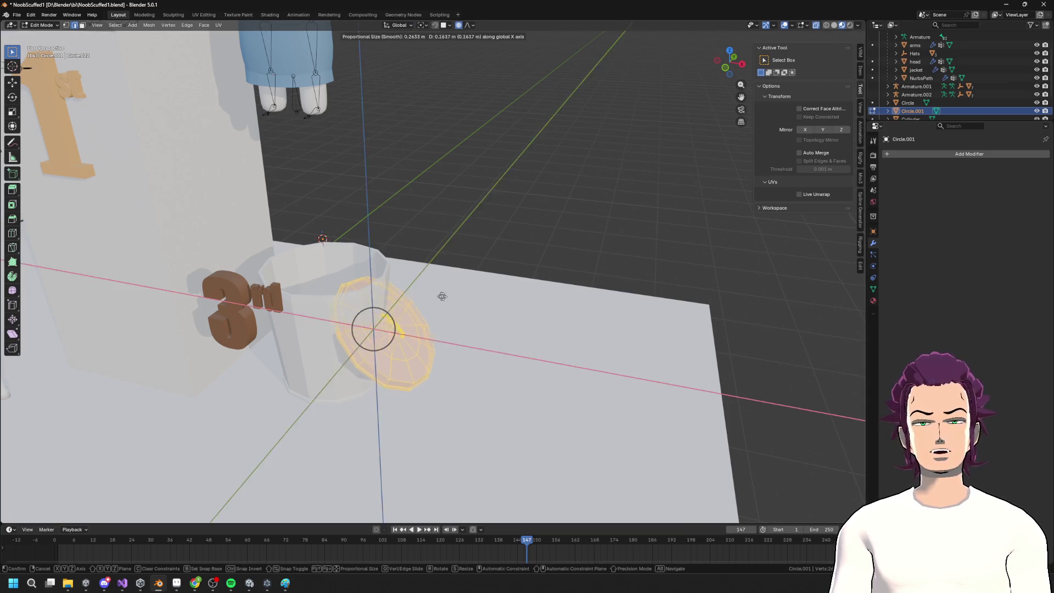
{"action": "left_click", "coordinate": [442, 296]}
{"action": "middle_click_drag", "start_coordinate": [442, 296], "coordinate": [464, 278]}
{"action": "type", "text": "ry30"}
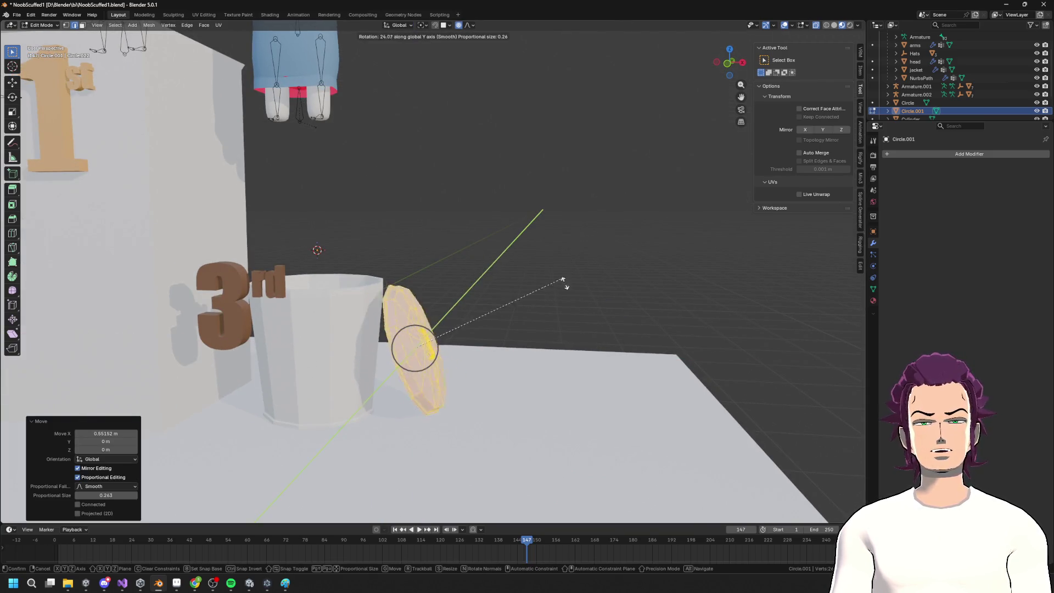
{"action": "key", "text": "Return"}
Reposition the lid along X, lower it on Z, and shift it along Y beside the can
{"action": "key", "text": "g"}
{"action": "key", "text": "x"}
{"action": "left_click", "coordinate": [528, 302]}
{"action": "key", "text": "g"}
{"action": "key", "text": "z"}
{"action": "left_click", "coordinate": [536, 291]}
{"action": "middle_click_drag", "start_coordinate": [536, 291], "coordinate": [510, 313]}
{"action": "key", "text": "r"}
{"action": "key", "text": "z"}
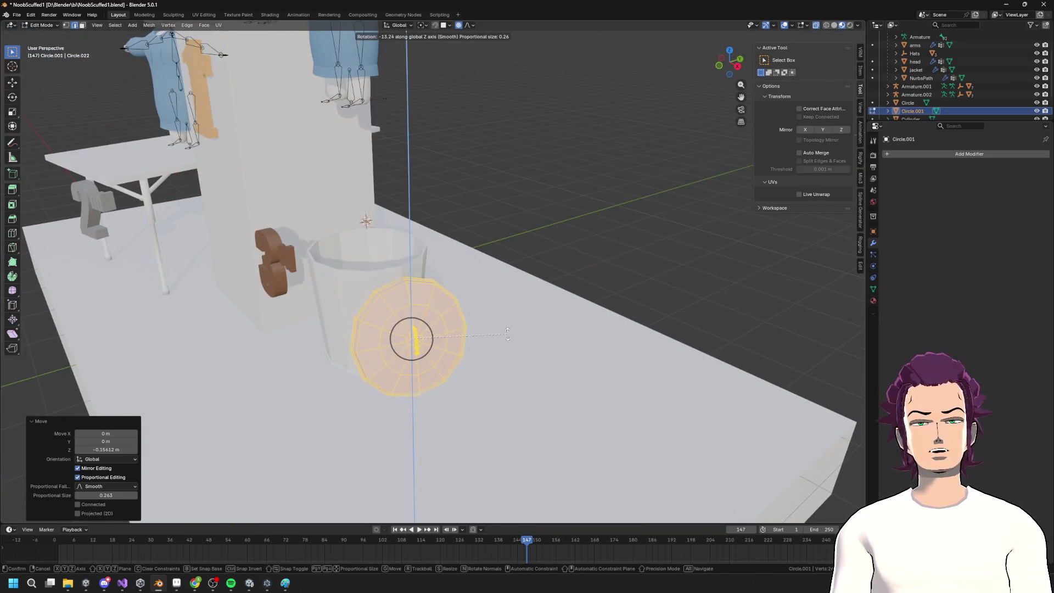
{"action": "key", "text": "Escape"}
{"action": "key", "text": "g"}
{"action": "key", "text": "y"}
{"action": "left_click", "coordinate": [462, 368]}
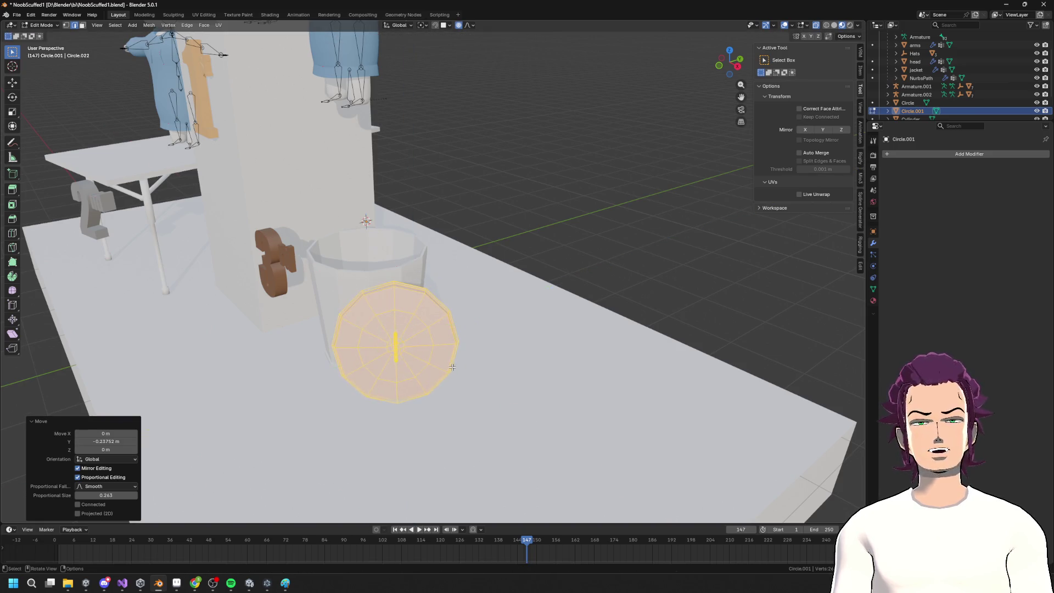
Raise the lid slightly and tilt it 18.3° about the global X axis
{"action": "scroll", "coordinate": [486, 357], "scroll_direction": "down", "scroll_amount": 6}
{"action": "middle_click_drag", "start_coordinate": [486, 356], "coordinate": [489, 341]}
{"action": "scroll", "coordinate": [489, 335], "scroll_direction": "up", "scroll_amount": 4}
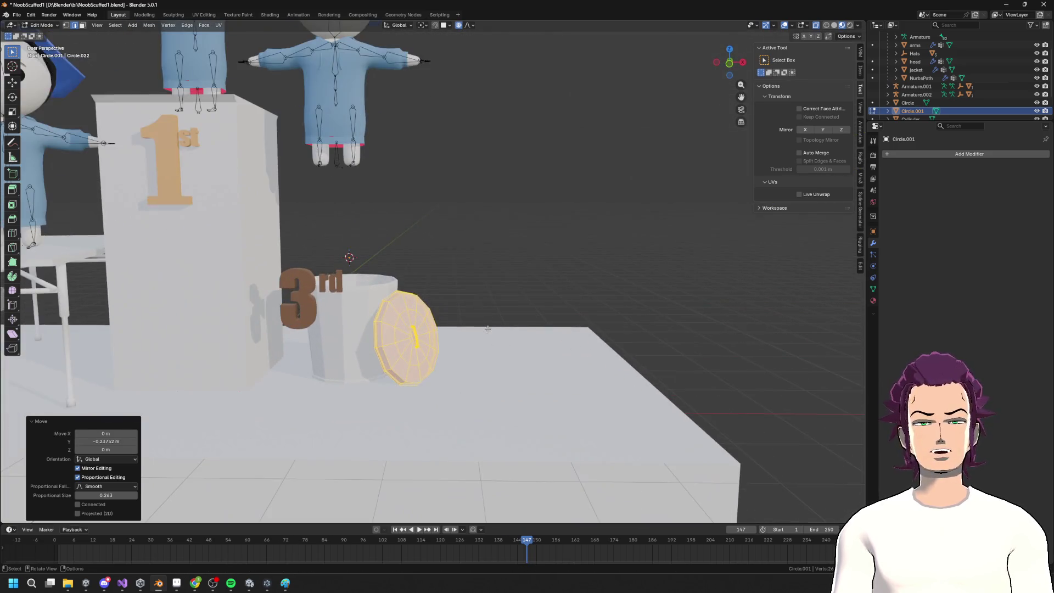
{"action": "scroll", "coordinate": [497, 335], "scroll_direction": "down", "scroll_amount": 2}
{"action": "middle_click_drag", "start_coordinate": [501, 299], "coordinate": [463, 278]}
{"action": "key", "text": "g"}
{"action": "key", "text": "z"}
{"action": "left_click", "coordinate": [469, 276]}
{"action": "key", "text": "r"}
{"action": "key", "text": "z"}
{"action": "key", "text": "x"}
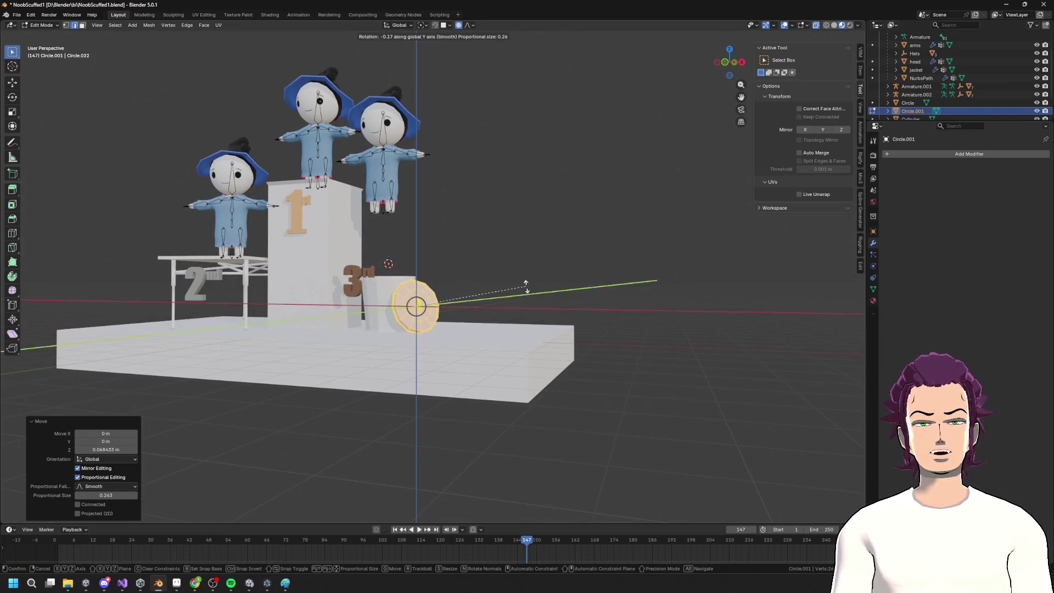
{"action": "left_click", "coordinate": [555, 230]}
Refine the lid's X-axis tilt so it leans against the can, then return to Object Mode
{"action": "mouse_move", "coordinate": [554, 231]}
{"action": "middle_mouse_down"}
{"action": "mouse_move", "coordinate": [522, 257]}
{"action": "mouse_move", "coordinate": [553, 258]}
{"action": "middle_mouse_up"}
{"action": "key", "text": "r"}
{"action": "key", "text": "z"}
{"action": "key", "text": "x"}
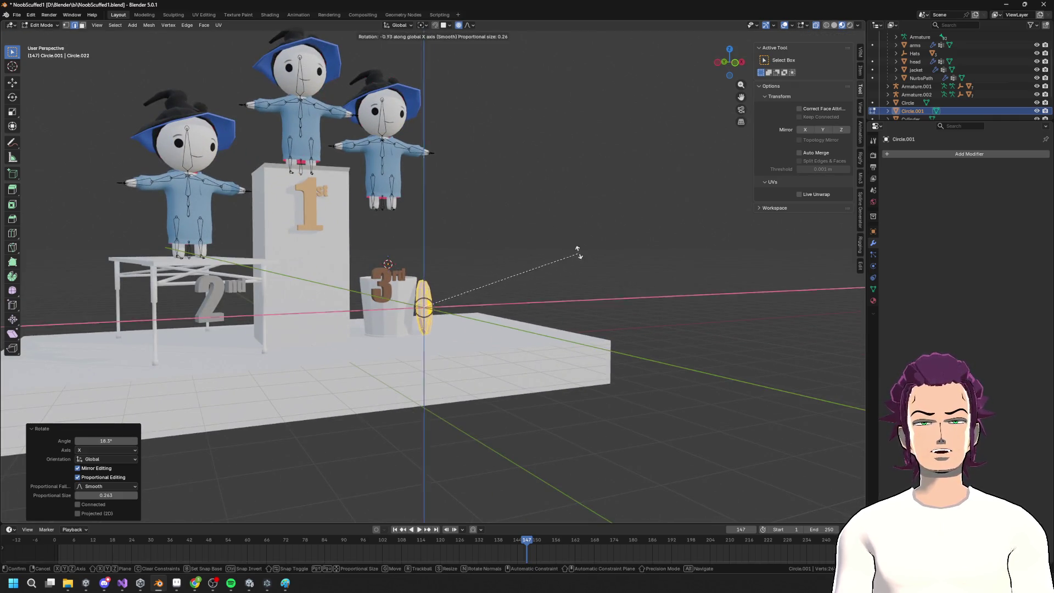
{"action": "left_click", "coordinate": [569, 219]}
{"action": "mouse_move", "coordinate": [570, 229]}
{"action": "middle_mouse_down"}
{"action": "mouse_move", "coordinate": [447, 315]}
{"action": "mouse_move", "coordinate": [427, 266]}
{"action": "middle_mouse_up"}
{"action": "key", "text": "Tab"}
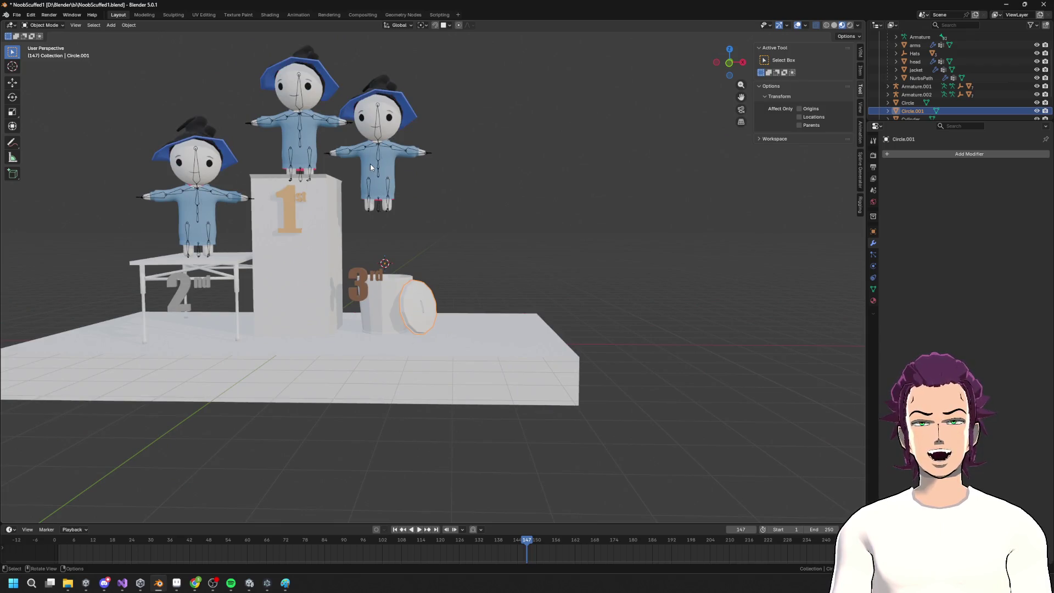
Move the right-hand character's rig onto the 3rd podium, lowering it and nudging it along X
{"action": "left_click", "coordinate": [370, 163]}
{"action": "scroll", "coordinate": [381, 164], "scroll_direction": "up", "scroll_amount": 1}
{"action": "key", "text": "g"}
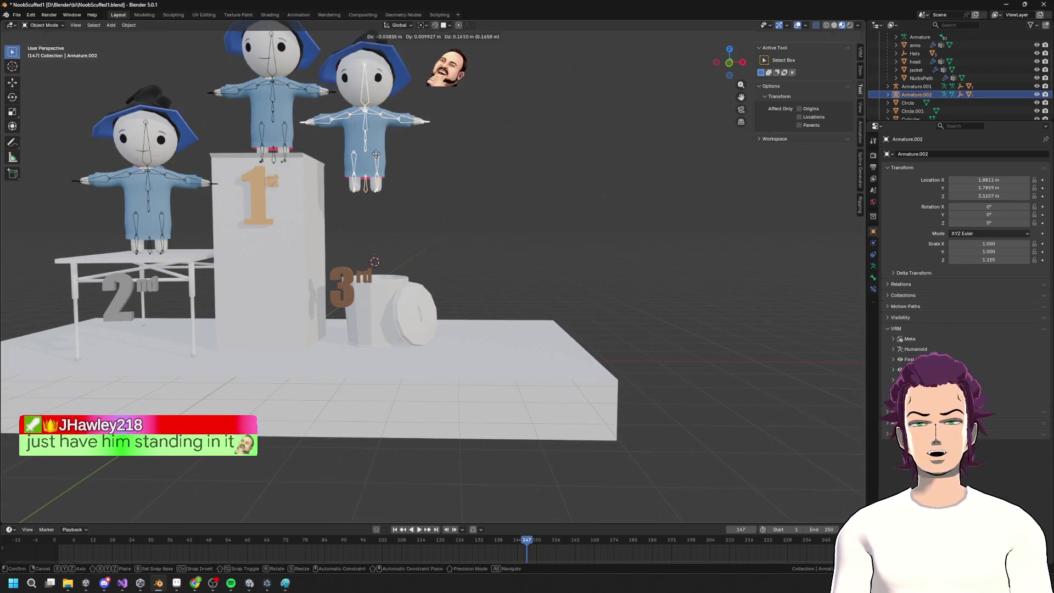
{"action": "left_click", "coordinate": [384, 258]}
{"action": "key", "text": "g"}
{"action": "key", "text": "x"}
{"action": "key", "text": "z"}
{"action": "left_click", "coordinate": [421, 250]}
{"action": "key", "text": "g"}
{"action": "key", "text": "z"}
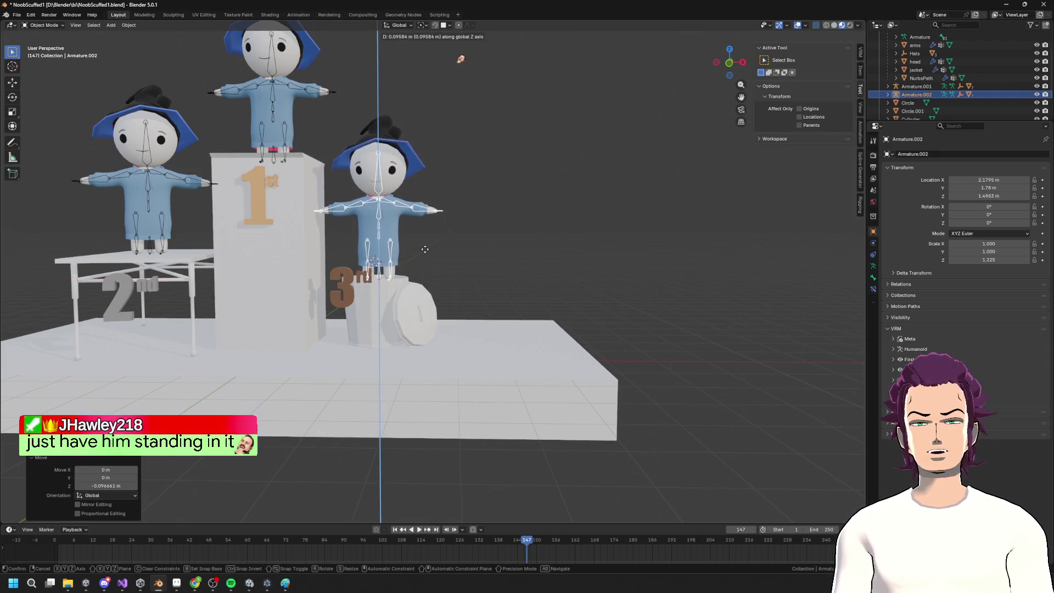
{"action": "key", "text": "x"}
{"action": "left_click", "coordinate": [454, 277]}
Sink the character straight down along Z into the 3rd-place can
{"action": "scroll", "coordinate": [454, 277], "scroll_direction": "down", "scroll_amount": 4}
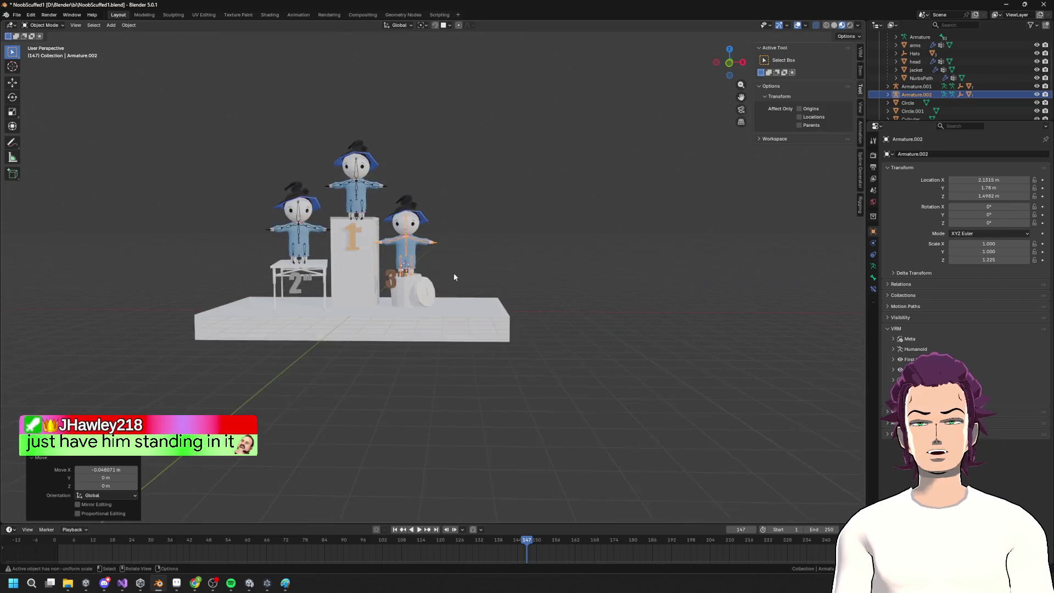
{"action": "key", "text": "Tab"}
{"action": "scroll", "coordinate": [444, 276], "scroll_direction": "up", "scroll_amount": 8}
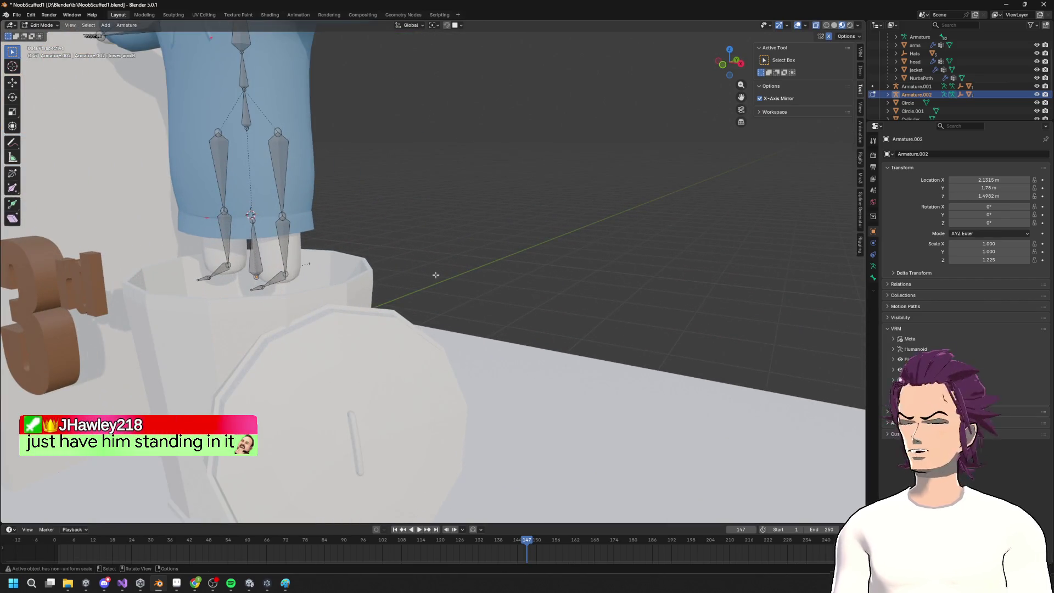
{"action": "scroll", "coordinate": [431, 292], "scroll_direction": "down", "scroll_amount": 7}
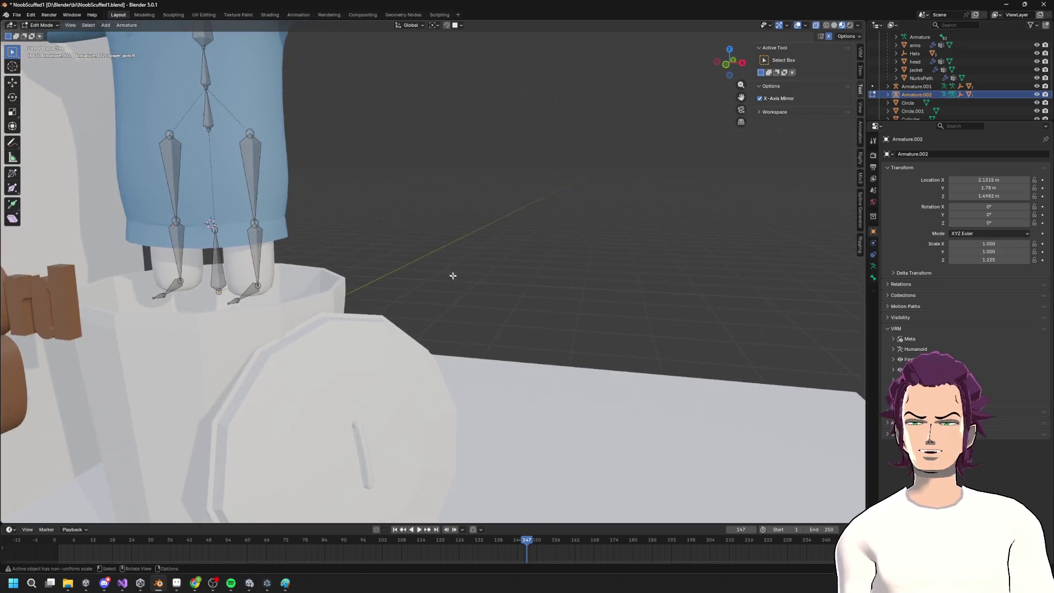
{"action": "key", "text": "Tab"}
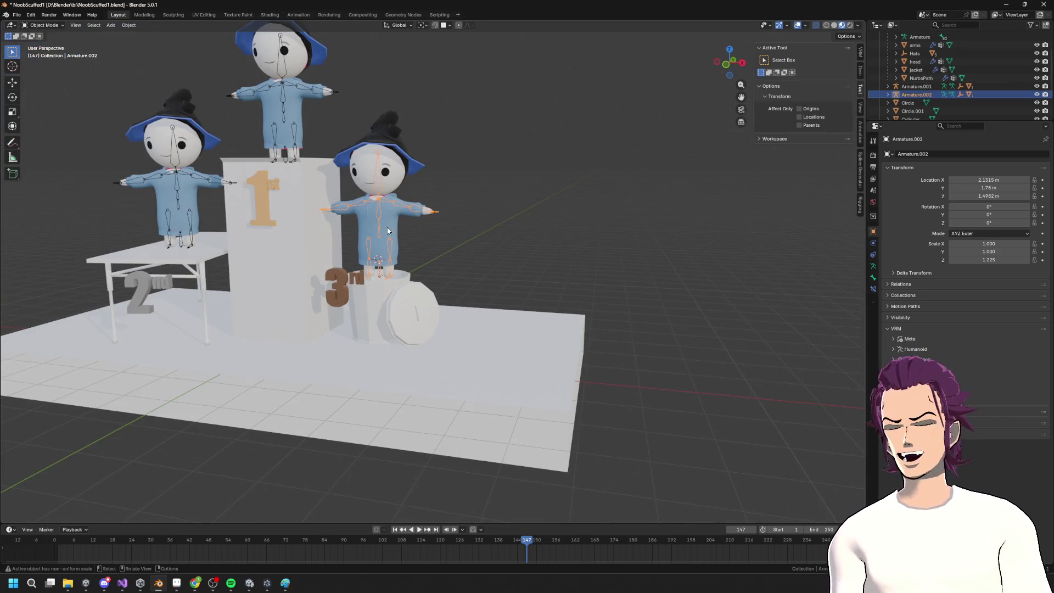
{"action": "key", "text": "g"}
{"action": "key", "text": "z"}
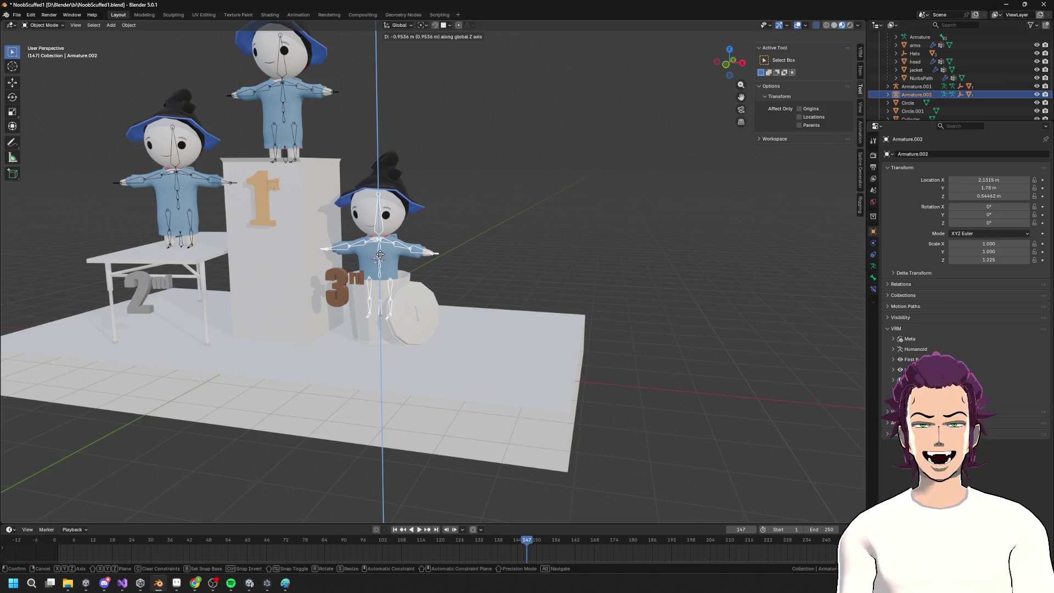
{"action": "left_click", "coordinate": [433, 246]}
Lower the 3rd label along Z and shift it sideways along X
{"action": "scroll", "coordinate": [433, 246], "scroll_direction": "up", "scroll_amount": 3}
{"action": "left_click", "coordinate": [290, 299]}
{"action": "key", "text": "Tab"}
{"action": "key", "text": "Tab"}
{"action": "key", "text": "g"}
{"action": "key", "text": "z"}
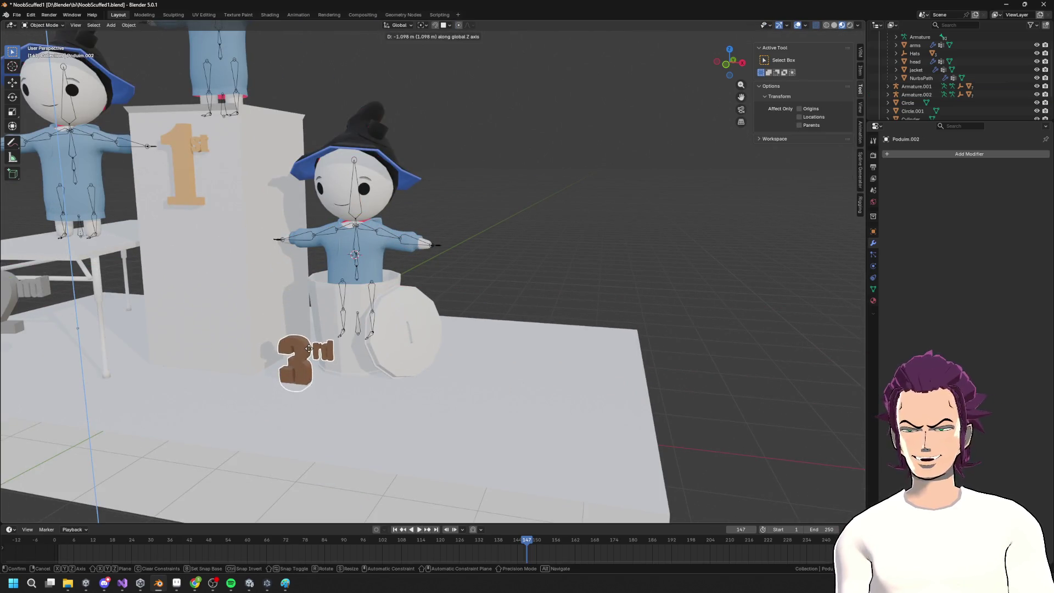
{"action": "left_click", "coordinate": [310, 349]}
{"action": "key", "text": "g"}
{"action": "key", "text": "x"}
{"action": "left_click", "coordinate": [387, 325]}
Zoom in on the 3rd label and set its origin to its geometry centre
{"action": "key", "text": "s"}
{"action": "right_click", "coordinate": [368, 322]}
{"action": "middle_click_drag", "start_coordinate": [368, 321], "coordinate": [432, 326]}
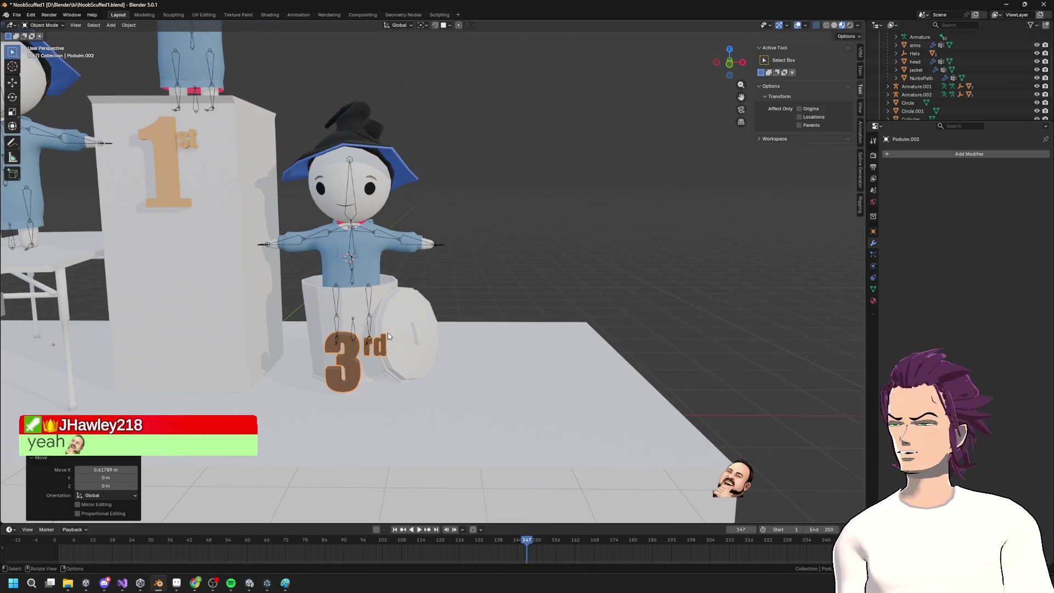
{"action": "key", "text": "z"}
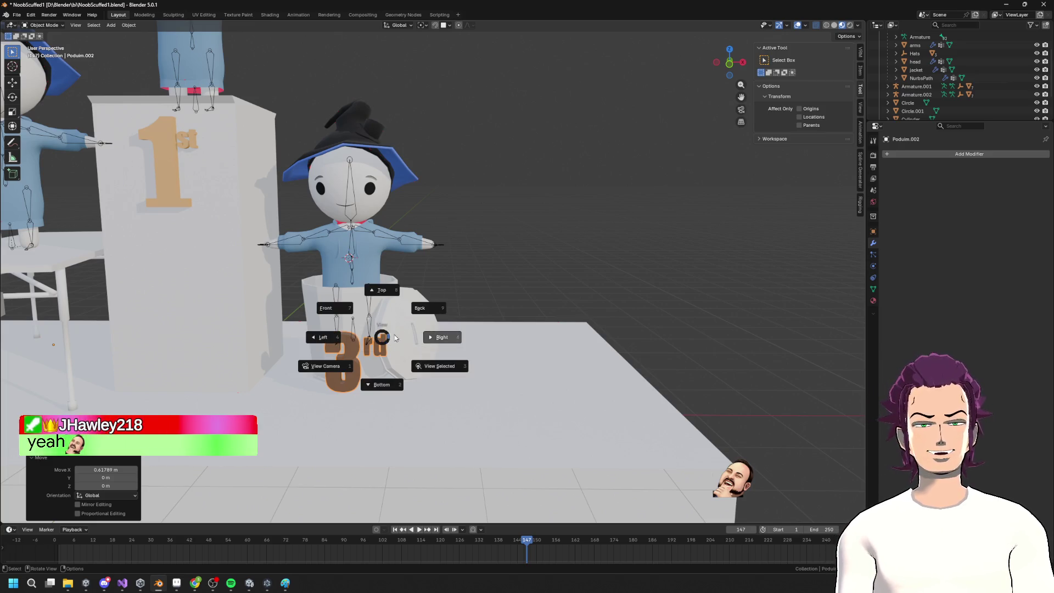
{"action": "key", "text": "Escape"}
{"action": "key", "text": "grave"}
{"action": "left_click", "coordinate": [368, 283]}
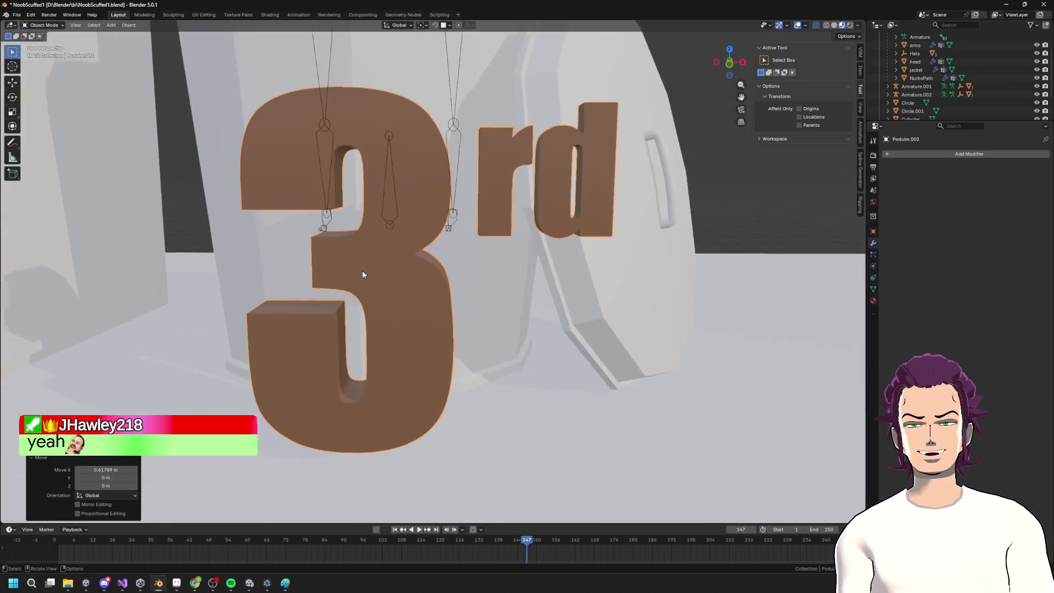
{"action": "scroll", "coordinate": [368, 282], "scroll_direction": "down", "scroll_amount": 5}
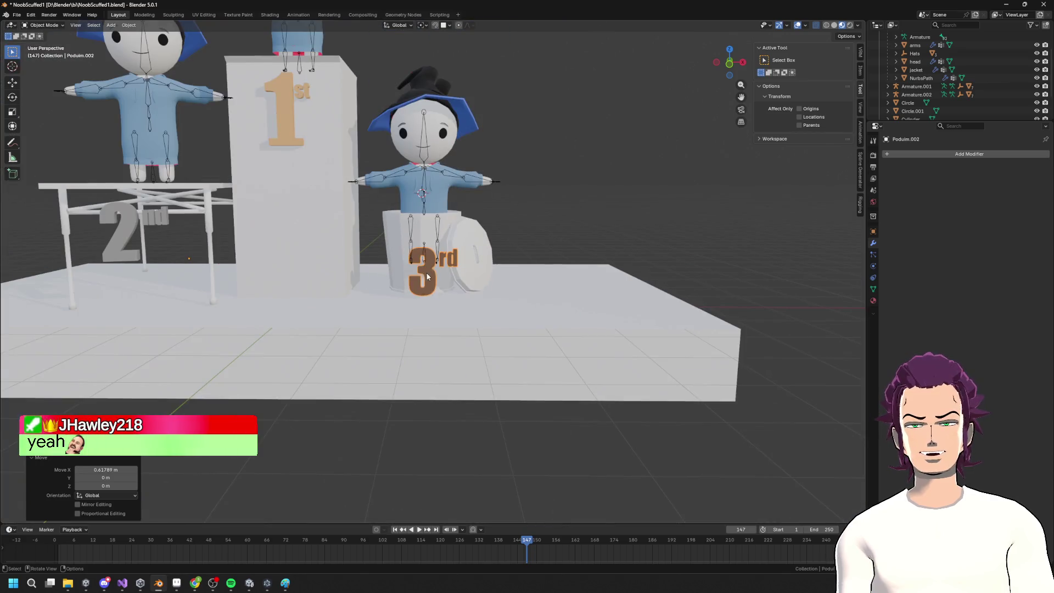
{"action": "left_click", "coordinate": [130, 26]}
{"action": "mouse_move", "coordinate": [172, 44]}
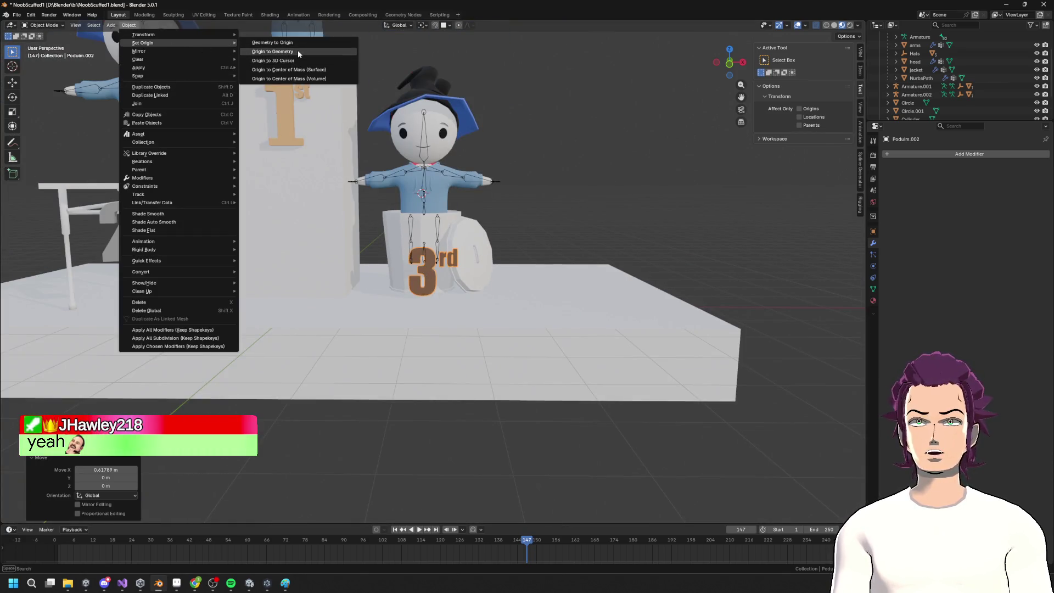
{"action": "left_click", "coordinate": [297, 50]}
Tilt the 3rd label about the X and Y axes and adjust its height
{"action": "key", "text": "r"}
{"action": "key", "text": "x"}
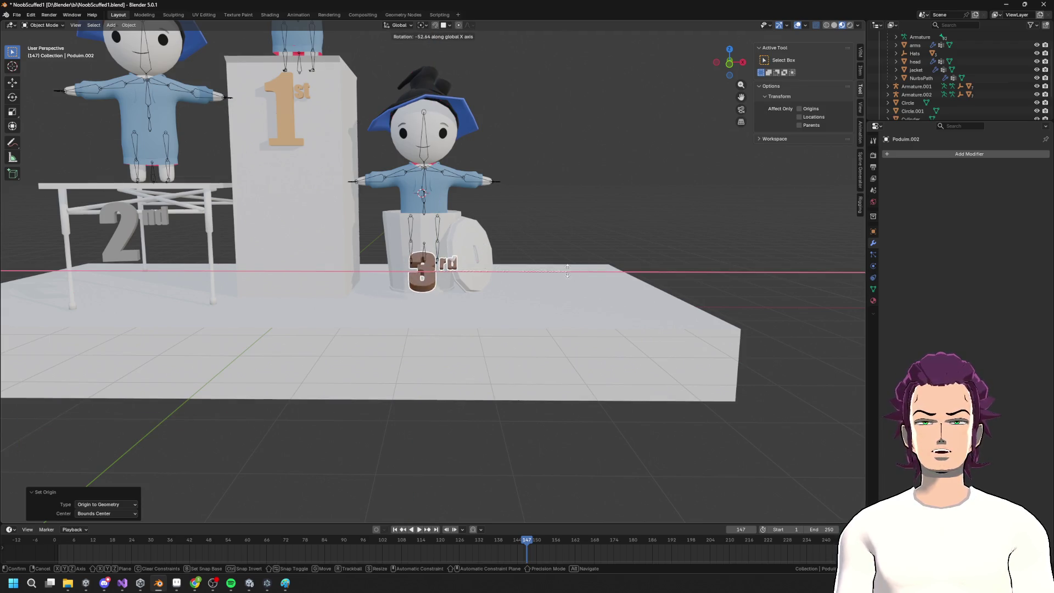
{"action": "left_click", "coordinate": [543, 229]}
{"action": "key", "text": "r"}
{"action": "key", "text": "y"}
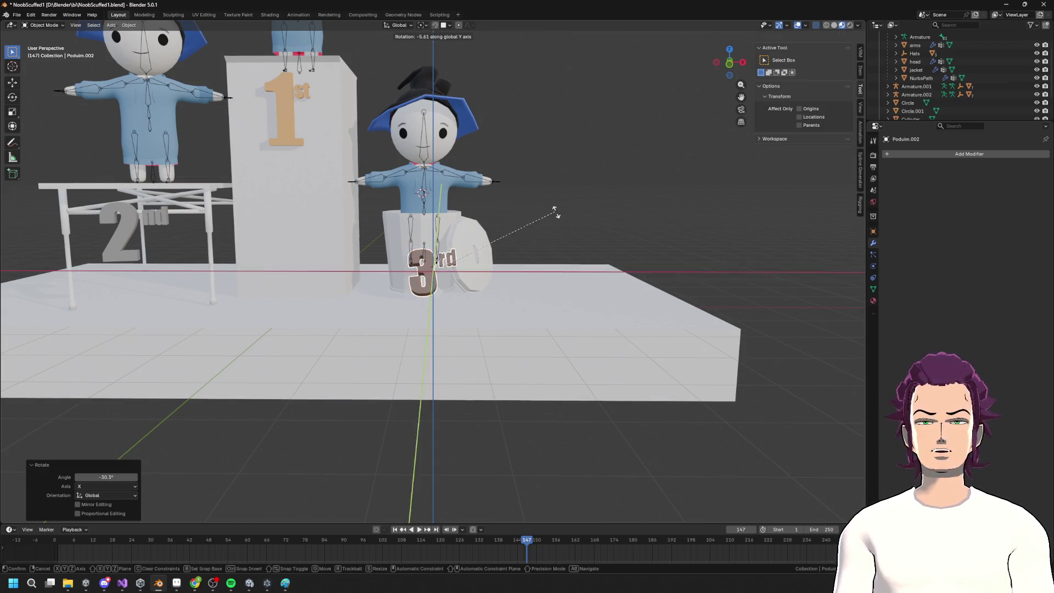
{"action": "key", "text": "g"}
{"action": "middle_click_drag", "start_coordinate": [524, 198], "coordinate": [457, 237]}
{"action": "key", "text": "z"}
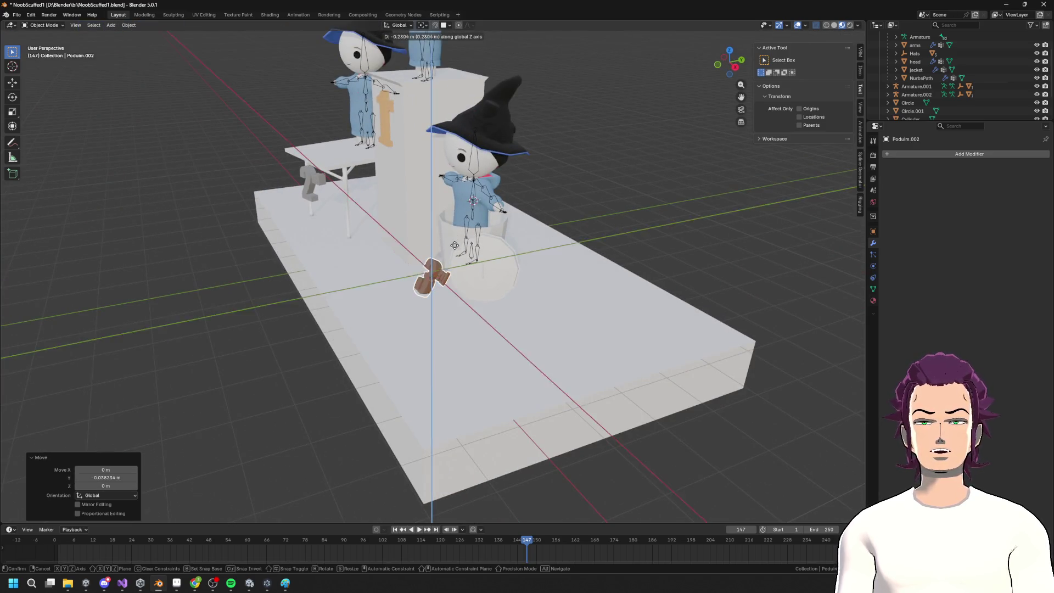
{"action": "left_click", "coordinate": [453, 235]}
Lower the 3rd label and push it forward along Y in front of the can
{"action": "key", "text": "g"}
{"action": "key", "text": "x"}
{"action": "key", "text": "z"}
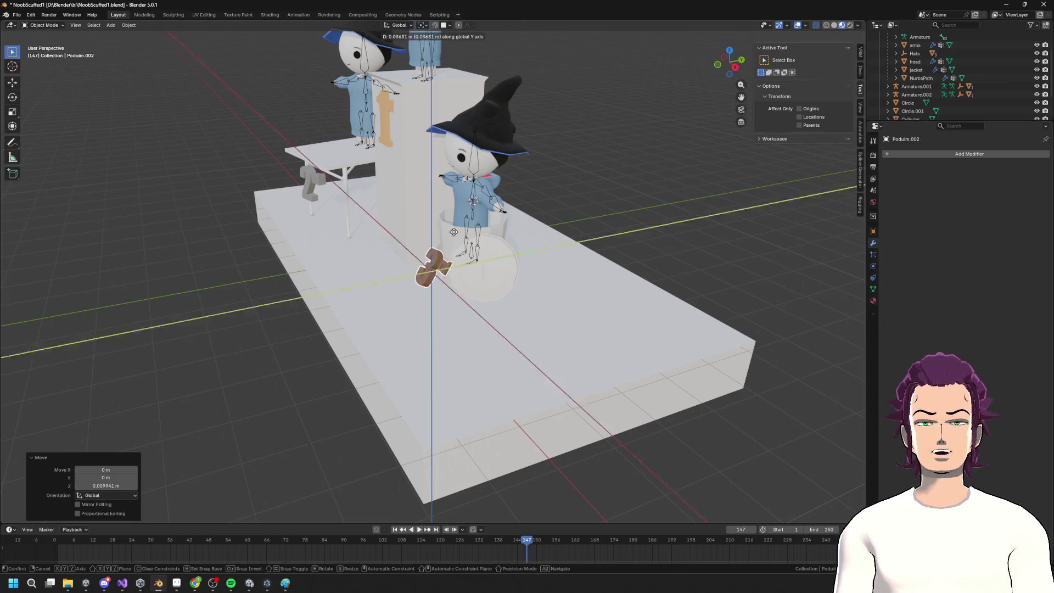
{"action": "left_click", "coordinate": [457, 235]}
{"action": "key", "text": "g"}
{"action": "key", "text": "y"}
{"action": "left_click", "coordinate": [458, 233]}
{"action": "mouse_move", "coordinate": [455, 233]}
{"action": "middle_mouse_down"}
{"action": "mouse_move", "coordinate": [528, 221]}
{"action": "mouse_move", "coordinate": [472, 257]}
{"action": "middle_mouse_up"}
{"action": "scroll", "coordinate": [528, 221], "scroll_direction": "up", "scroll_amount": 5}
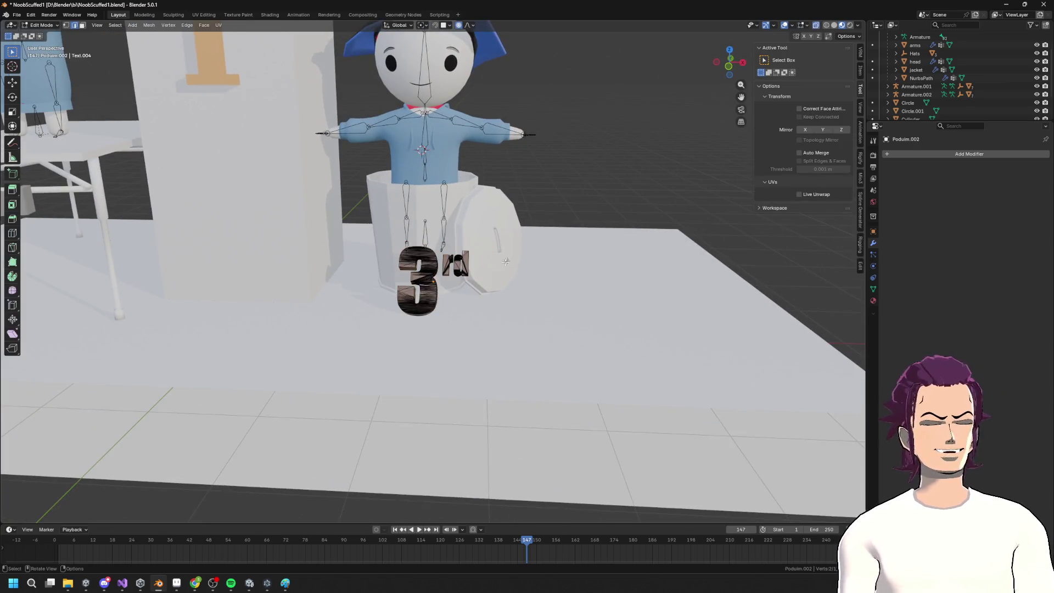
{"action": "scroll", "coordinate": [480, 170], "scroll_direction": "down", "scroll_amount": 8}
{"action": "middle_click_drag", "start_coordinate": [492, 210], "coordinate": [315, 228]}
{"action": "scroll", "coordinate": [333, 208], "scroll_direction": "up", "scroll_amount": 3}
{"action": "mouse_move", "coordinate": [354, 190]}
{"action": "middle_mouse_down"}
{"action": "mouse_move", "coordinate": [349, 179]}
{"action": "mouse_move", "coordinate": [423, 188]}
{"action": "mouse_move", "coordinate": [538, 219]}
{"action": "mouse_move", "coordinate": [404, 180]}
{"action": "mouse_move", "coordinate": [360, 192]}
{"action": "mouse_move", "coordinate": [322, 238]}
{"action": "middle_mouse_up"}
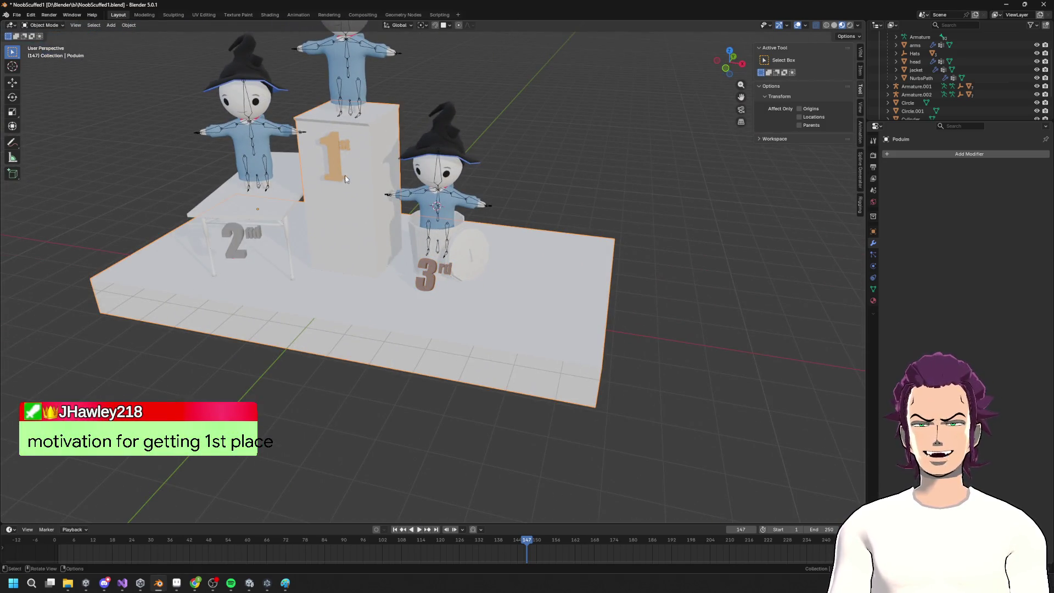
Inspect the podium mesh in Edit Mode from side and front views, then exit
{"action": "key", "text": "Tab"}
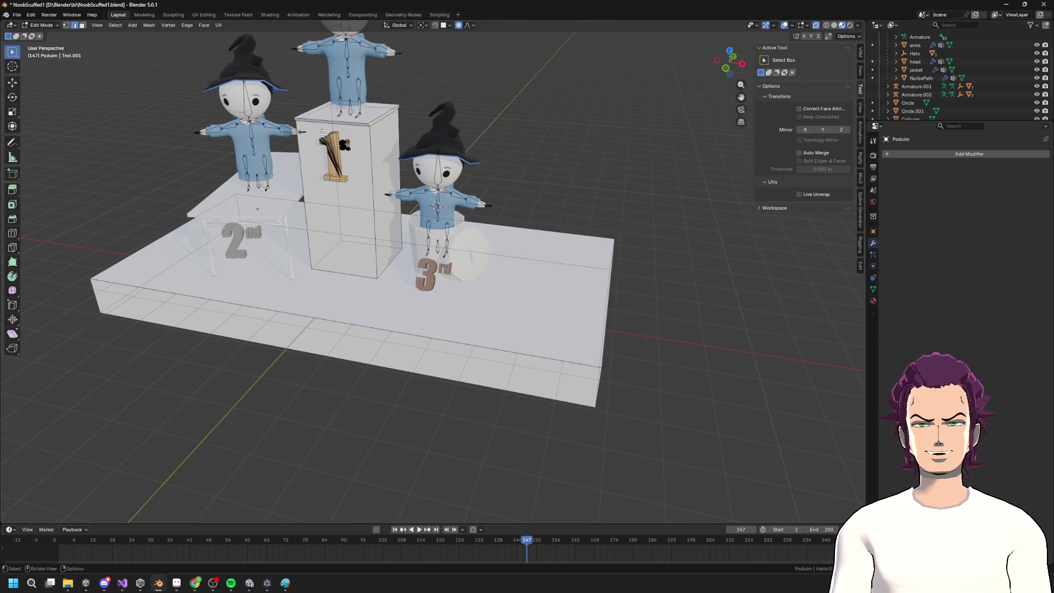
{"action": "middle_click_drag", "start_coordinate": [360, 180], "coordinate": [293, 162]}
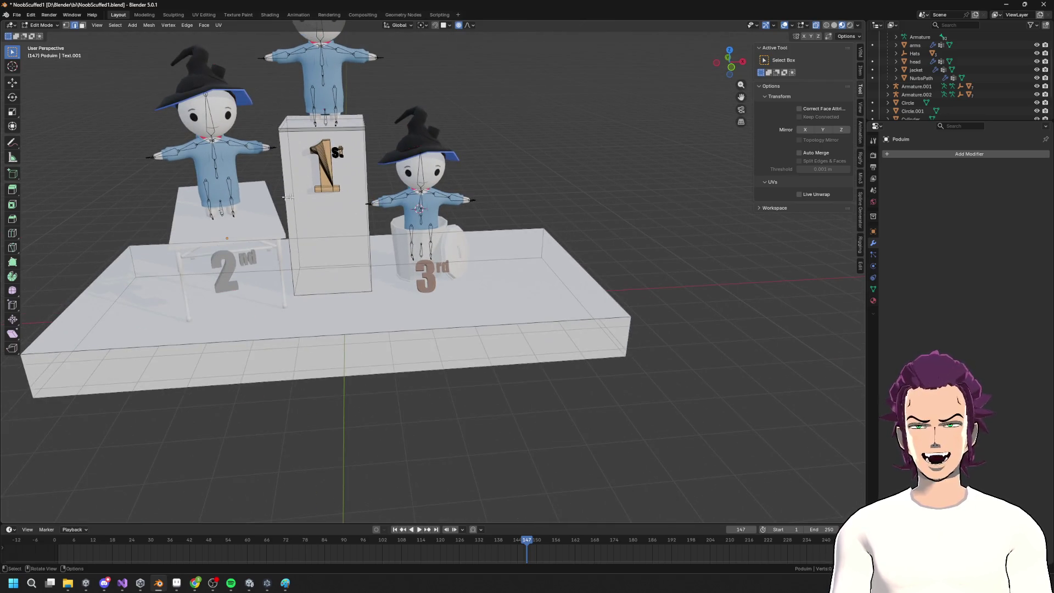
{"action": "middle_click_drag", "start_coordinate": [326, 113], "coordinate": [427, 159]}
{"action": "middle_click_drag", "start_coordinate": [379, 251], "coordinate": [402, 244]}
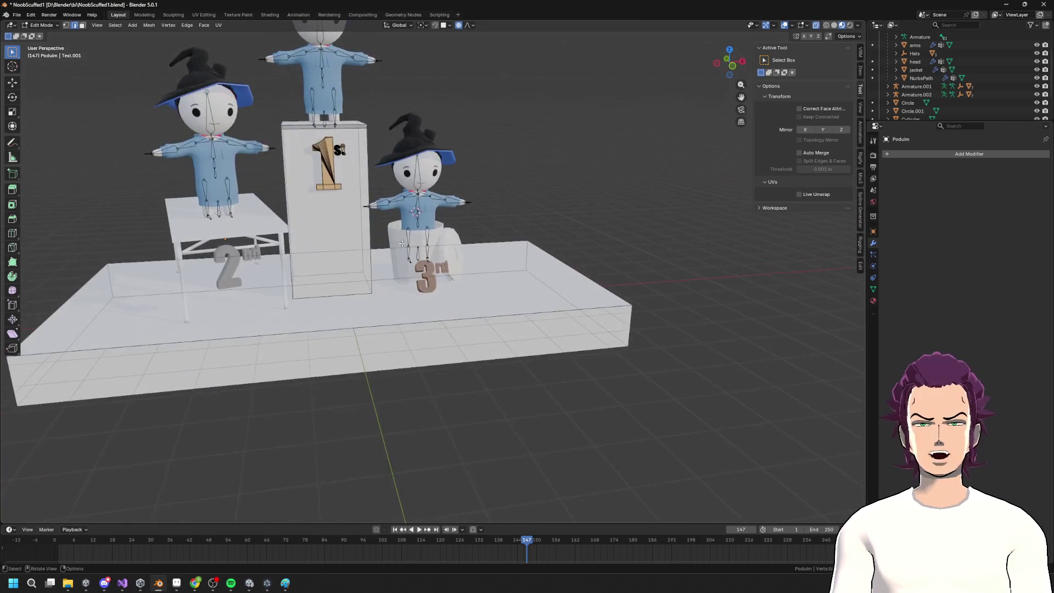
{"action": "key", "text": "Tab"}
{"action": "mouse_move", "coordinate": [517, 250]}
{"action": "middle_mouse_down"}
{"action": "mouse_move", "coordinate": [604, 211]}
{"action": "mouse_move", "coordinate": [518, 232]}
{"action": "mouse_move", "coordinate": [527, 286]}
{"action": "mouse_move", "coordinate": [517, 226]}
{"action": "mouse_move", "coordinate": [462, 270]}
{"action": "mouse_move", "coordinate": [499, 242]}
{"action": "middle_mouse_up"}
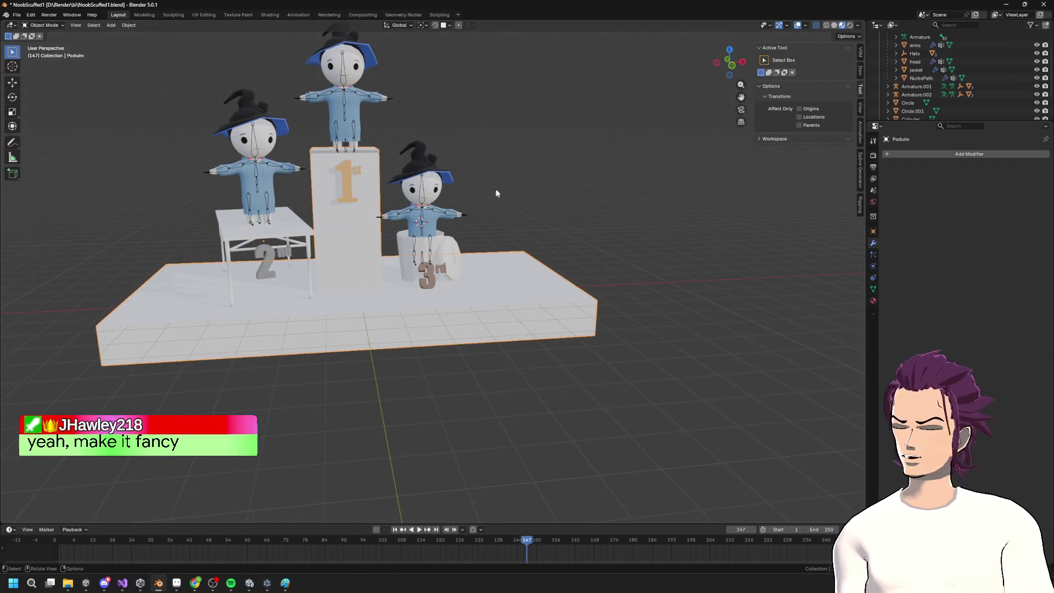
Add a mesh circle and move it along X to the right of the podium
{"action": "key", "text": "shift+a"}
{"action": "mouse_move", "coordinate": [501, 190]}
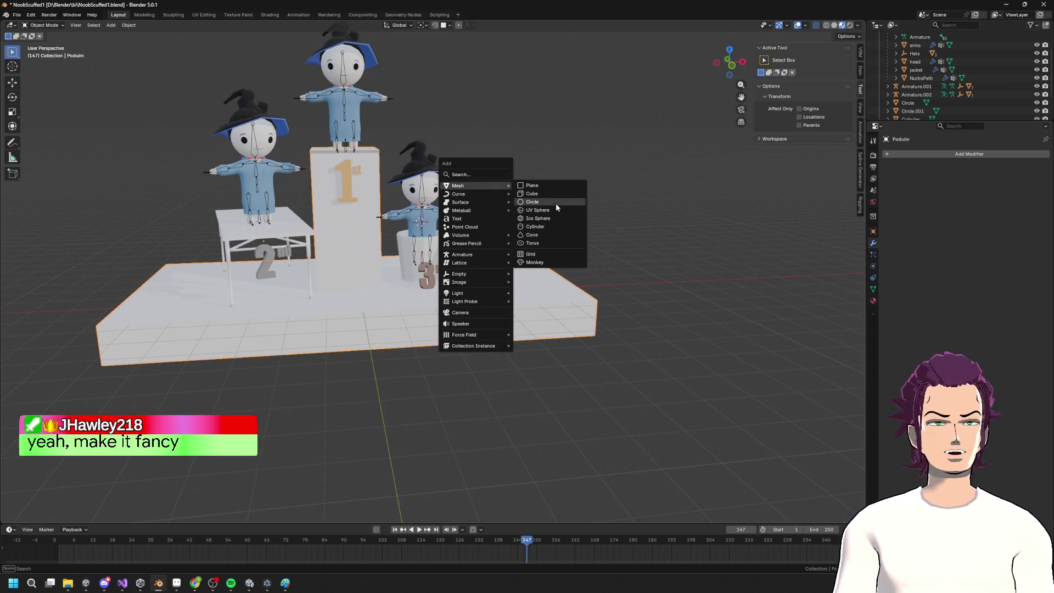
{"action": "left_click", "coordinate": [556, 203]}
{"action": "middle_click_drag", "start_coordinate": [552, 203], "coordinate": [491, 268]}
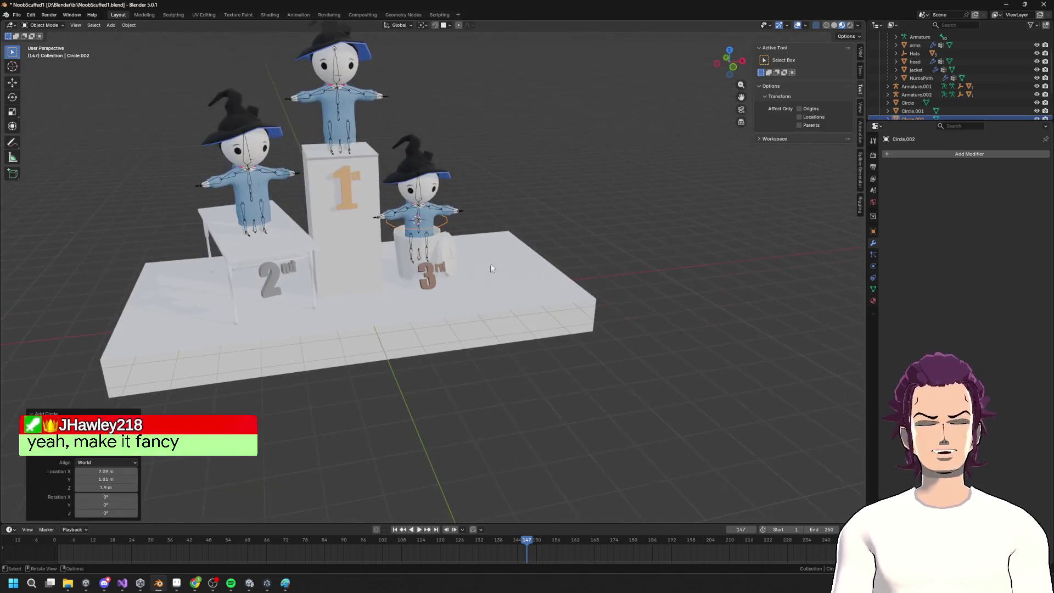
{"action": "mouse_move", "coordinate": [486, 223]}
{"action": "middle_mouse_down"}
{"action": "mouse_move", "coordinate": [527, 226]}
{"action": "mouse_move", "coordinate": [471, 227]}
{"action": "middle_mouse_up"}
{"action": "key", "text": "Tab"}
{"action": "key", "text": "g"}
{"action": "key", "text": "x"}
{"action": "left_click", "coordinate": [656, 220]}
{"action": "key", "text": "Tab"}
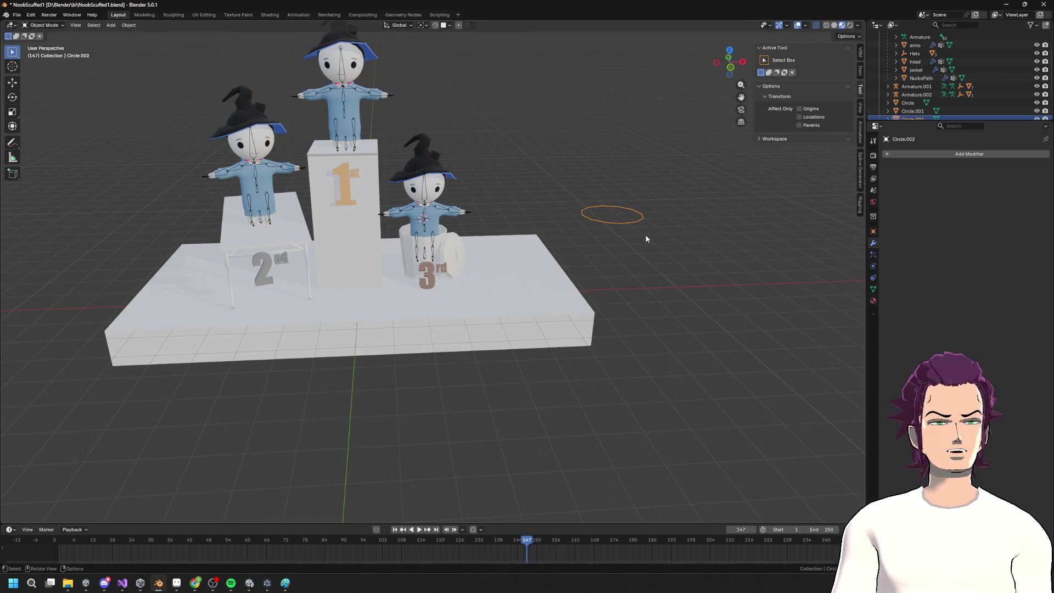
Edit the podium mesh and select the top face of the 1st-place column
{"action": "key", "text": "Tab"}
{"action": "middle_click_drag", "start_coordinate": [616, 243], "coordinate": [592, 246]}
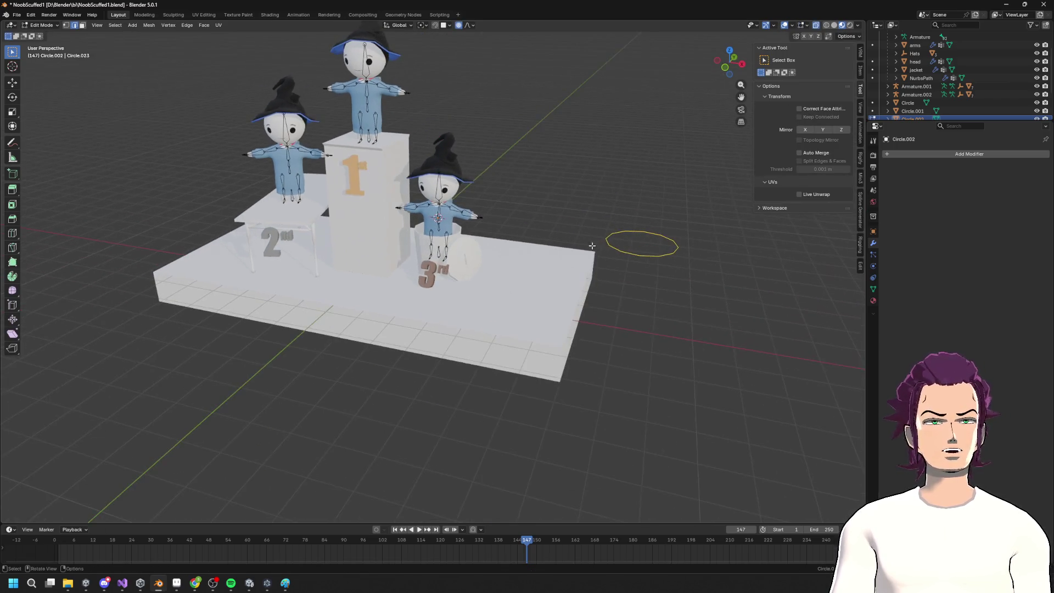
{"action": "key", "text": "Tab"}
{"action": "left_click", "coordinate": [378, 202]}
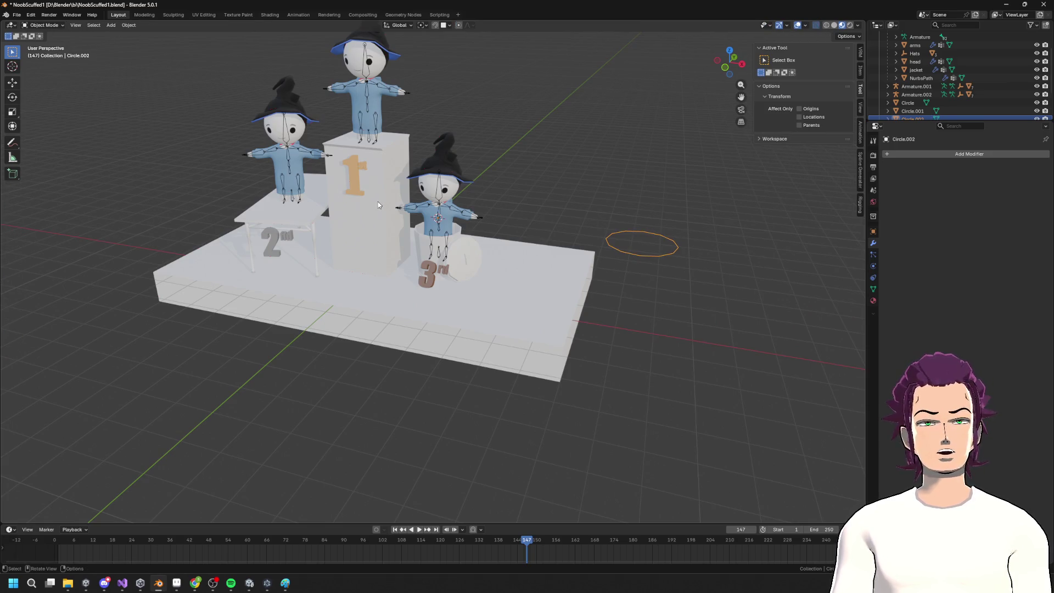
{"action": "key", "text": "Tab"}
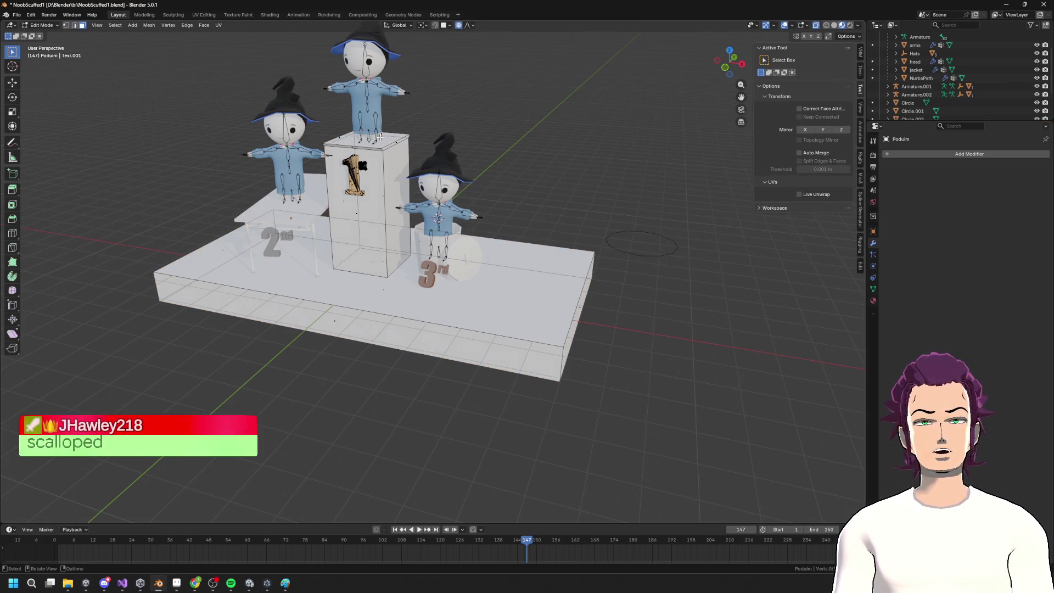
{"action": "left_click", "coordinate": [378, 144]}
{"action": "middle_click_drag", "start_coordinate": [364, 139], "coordinate": [467, 188]}
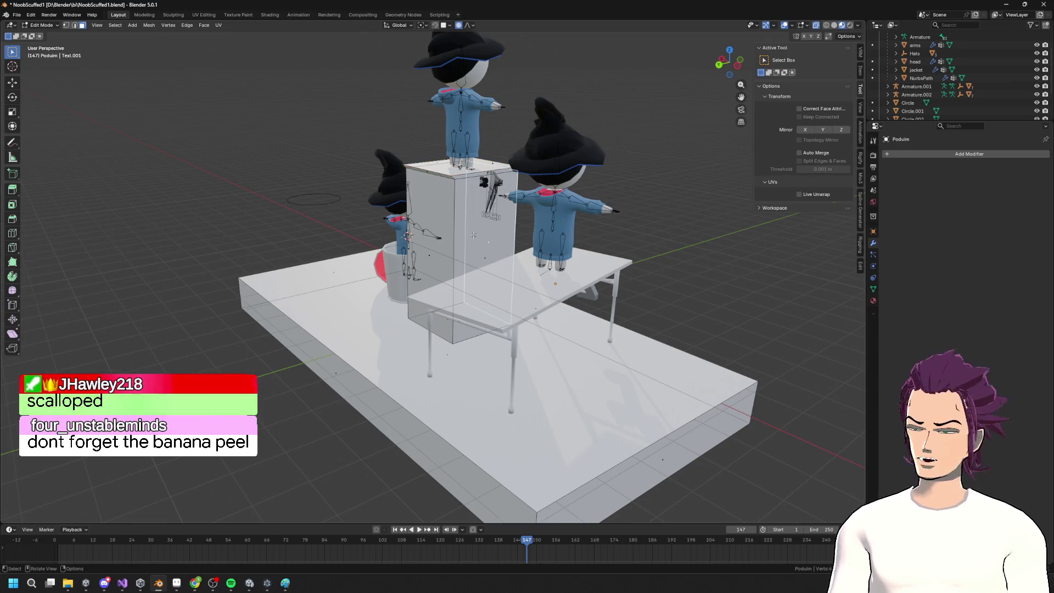
Select the linked first-place column block and lower it along Z onto the base
{"action": "key", "text": "l"}
{"action": "key", "text": "s"}
{"action": "key", "text": "z"}
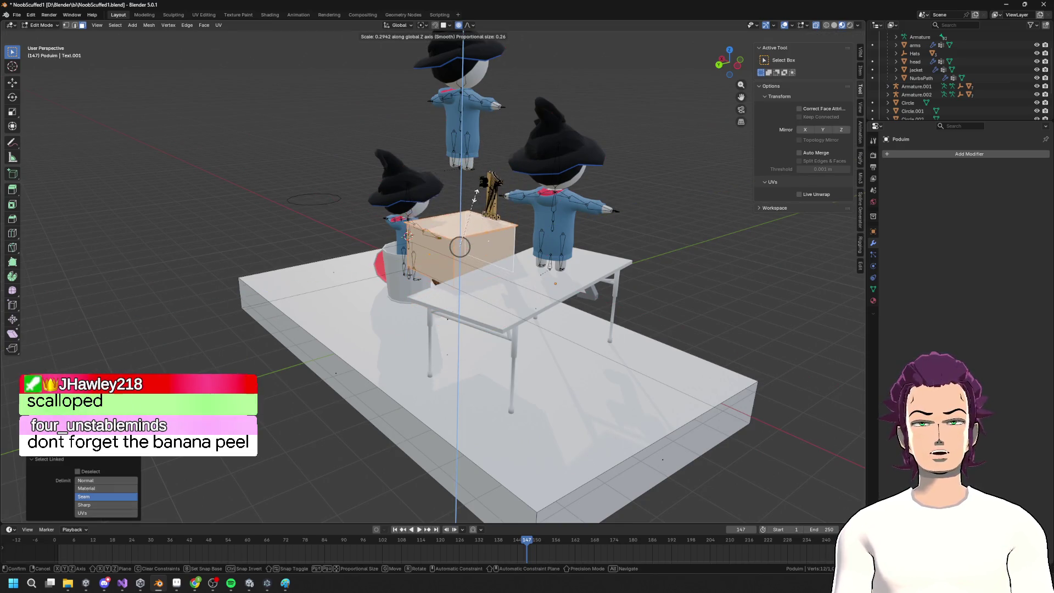
{"action": "key", "text": "Escape"}
{"action": "mouse_move", "coordinate": [482, 215]}
{"action": "middle_mouse_down"}
{"action": "mouse_move", "coordinate": [494, 258]}
{"action": "mouse_move", "coordinate": [512, 204]}
{"action": "middle_mouse_up"}
{"action": "key", "text": "g"}
{"action": "key", "text": "z"}
{"action": "left_click", "coordinate": [530, 242]}
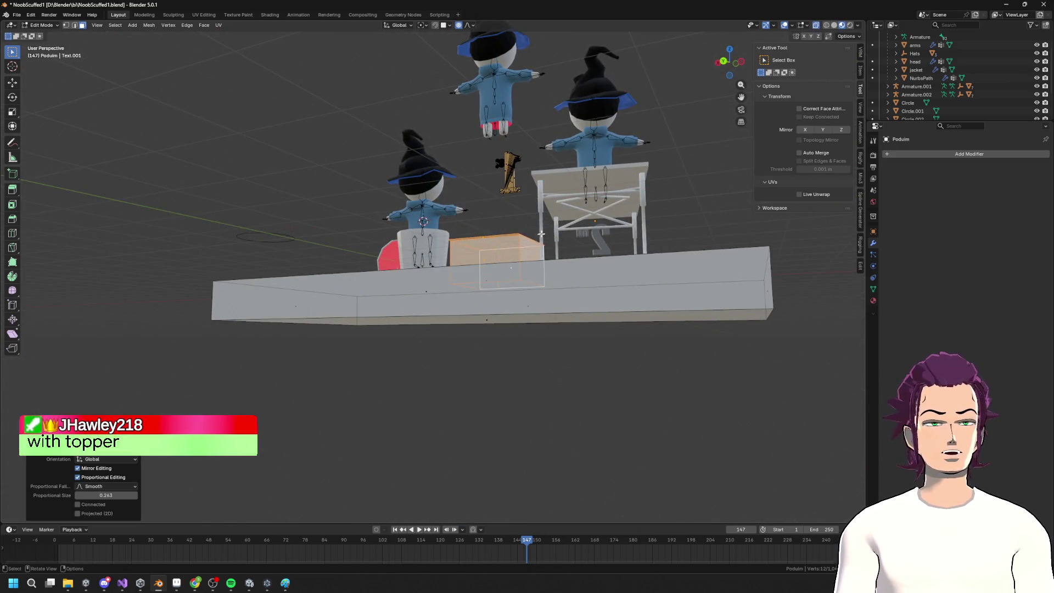
{"action": "middle_click_drag", "start_coordinate": [530, 242], "coordinate": [588, 243]}
{"action": "scroll", "coordinate": [588, 243], "scroll_direction": "up", "scroll_amount": 4}
{"action": "scroll", "coordinate": [623, 228], "scroll_direction": "down", "scroll_amount": 4}
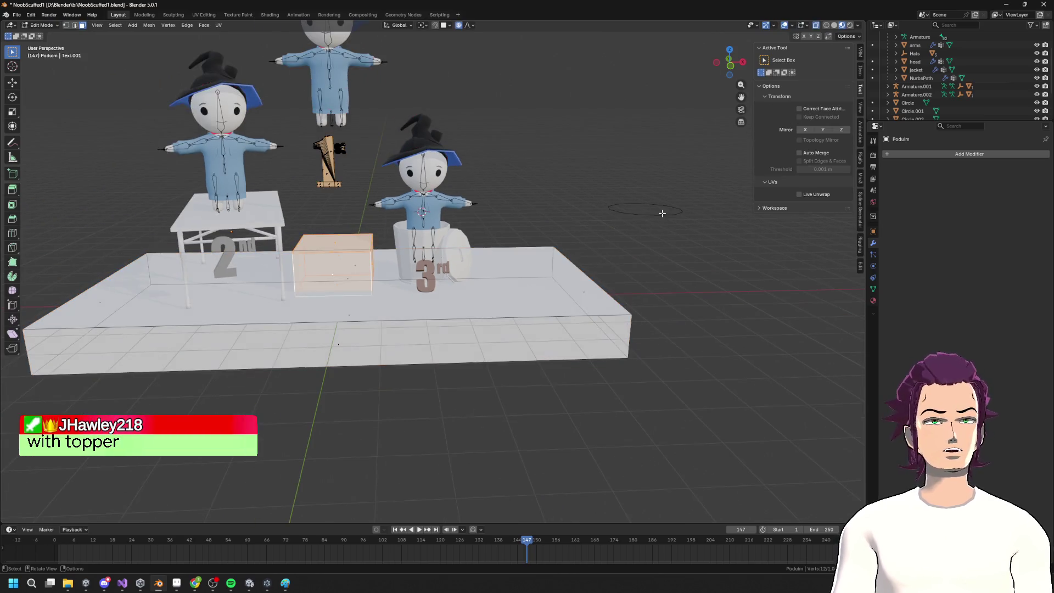
In Object Mode, select Circle.002 and shift it along X and Z beside the lowered column
{"action": "key", "text": "Tab"}
{"action": "left_click", "coordinate": [650, 215]}
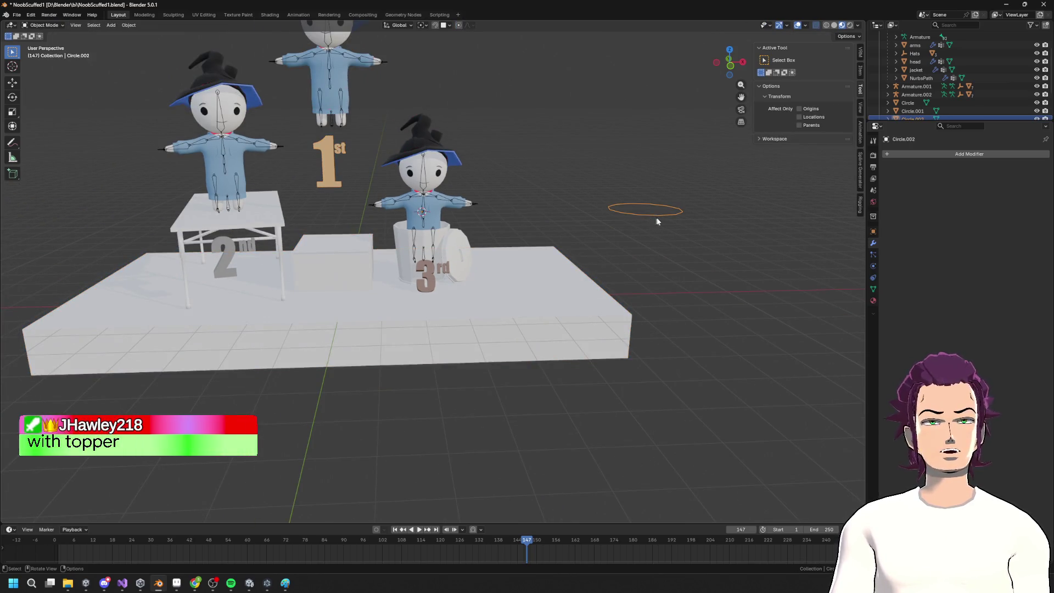
{"action": "key", "text": "g"}
{"action": "key", "text": "x"}
{"action": "left_click", "coordinate": [342, 228]}
{"action": "key", "text": "s"}
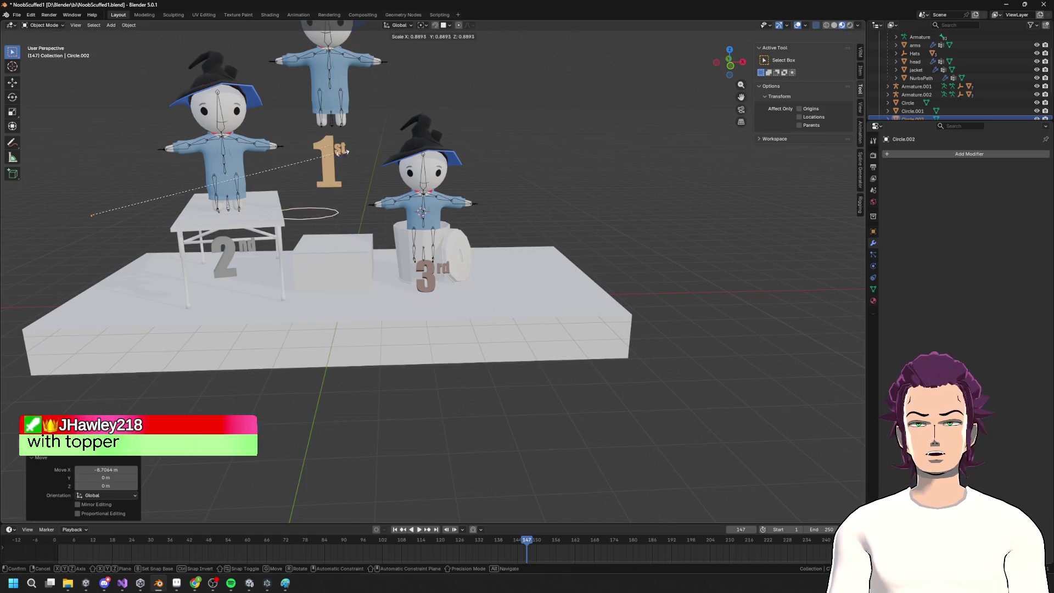
{"action": "key", "text": "g"}
{"action": "key", "text": "x"}
{"action": "left_click", "coordinate": [373, 191]}
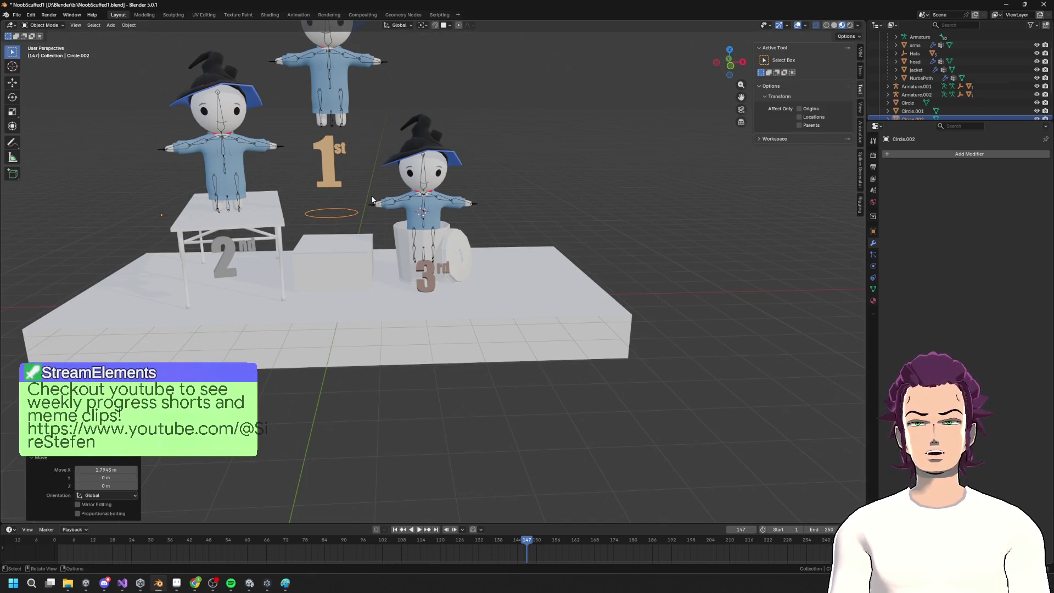
{"action": "key", "text": "g"}
{"action": "key", "text": "z"}
{"action": "left_click", "coordinate": [374, 212]}
Nudge the circle sideways and down once more, then delete it
{"action": "scroll", "coordinate": [373, 212], "scroll_direction": "up", "scroll_amount": 5}
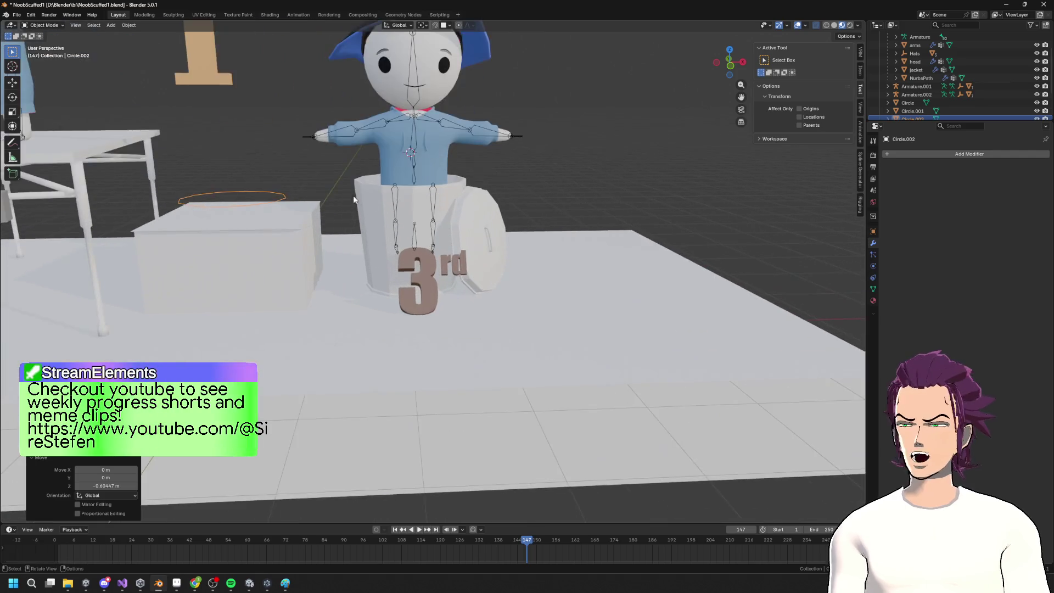
{"action": "mouse_move", "coordinate": [506, 265]}
{"action": "middle_mouse_down"}
{"action": "mouse_move", "coordinate": [459, 275]}
{"action": "mouse_move", "coordinate": [491, 247]}
{"action": "mouse_move", "coordinate": [593, 308]}
{"action": "mouse_move", "coordinate": [534, 358]}
{"action": "mouse_move", "coordinate": [385, 261]}
{"action": "mouse_move", "coordinate": [423, 279]}
{"action": "middle_mouse_up"}
{"action": "key", "text": "g"}
{"action": "key", "text": "x"}
{"action": "left_click", "coordinate": [604, 312]}
{"action": "key", "text": "g"}
{"action": "key", "text": "z"}
{"action": "left_click", "coordinate": [362, 241]}
{"action": "key", "text": "Delete"}
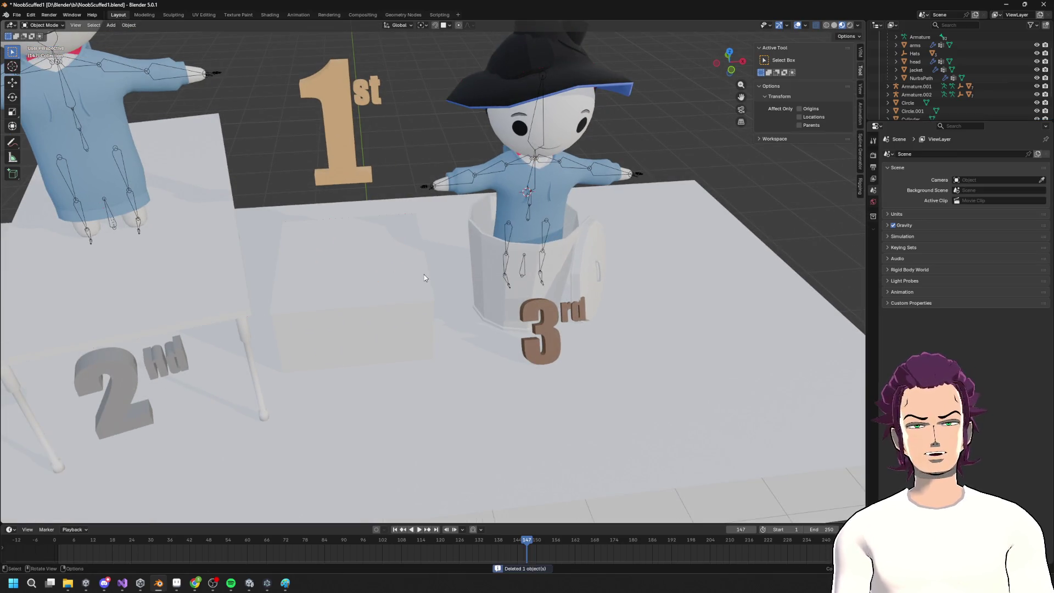
Select the podium mesh and return to its Edit Mode
{"action": "left_click", "coordinate": [371, 282]}
{"action": "key", "text": "Tab"}
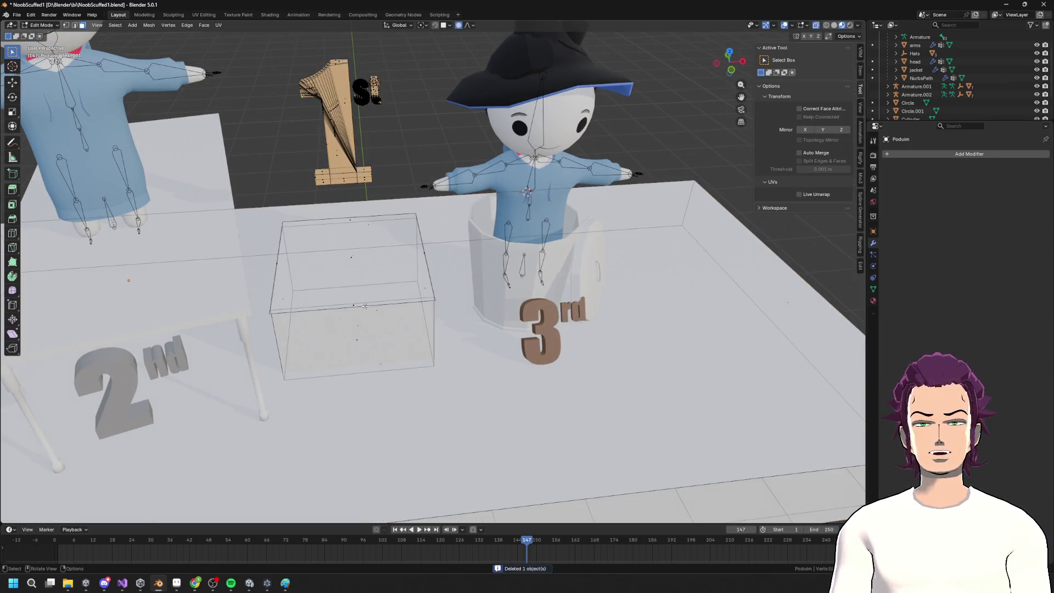
{"action": "key", "text": "Tab"}
{"action": "key", "text": "Tab"}
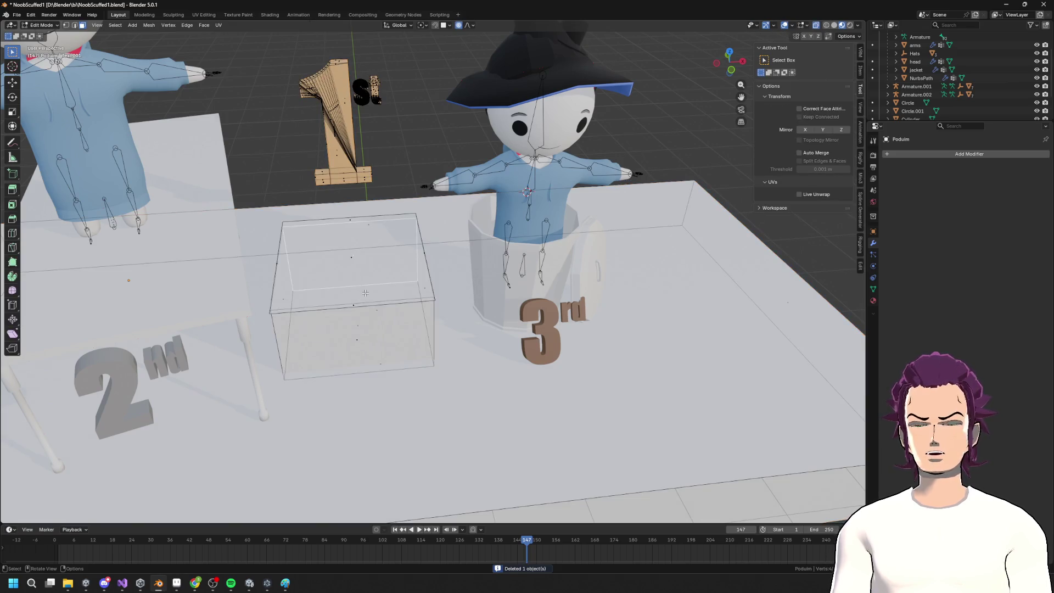
{"action": "key", "text": "shift+a"}
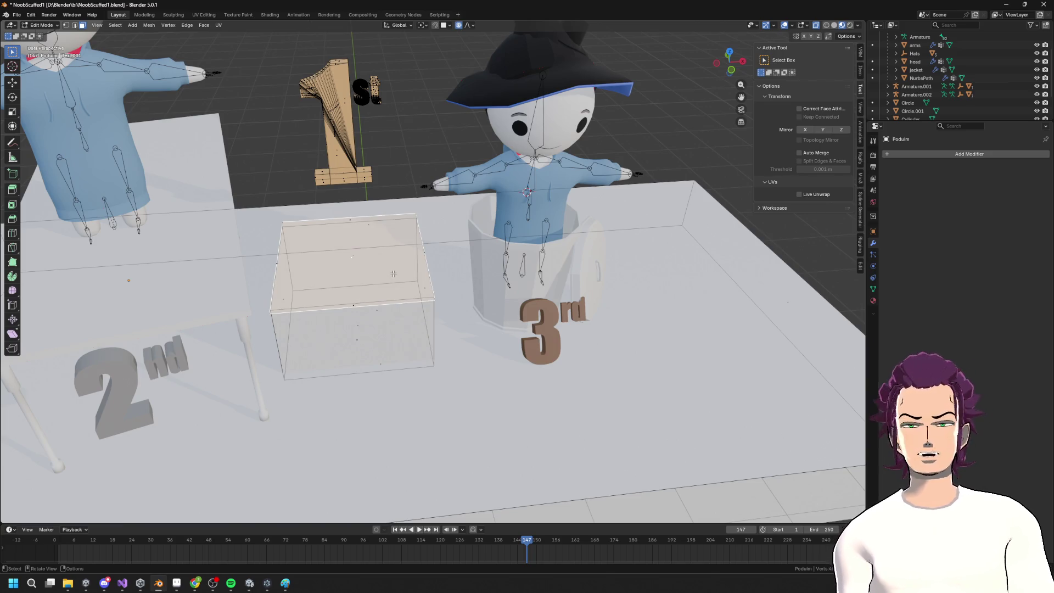
{"action": "key", "text": "ctrl+Tab"}
{"action": "left_click", "coordinate": [400, 297]}
{"action": "scroll", "coordinate": [391, 282], "scroll_direction": "down", "scroll_amount": 4}
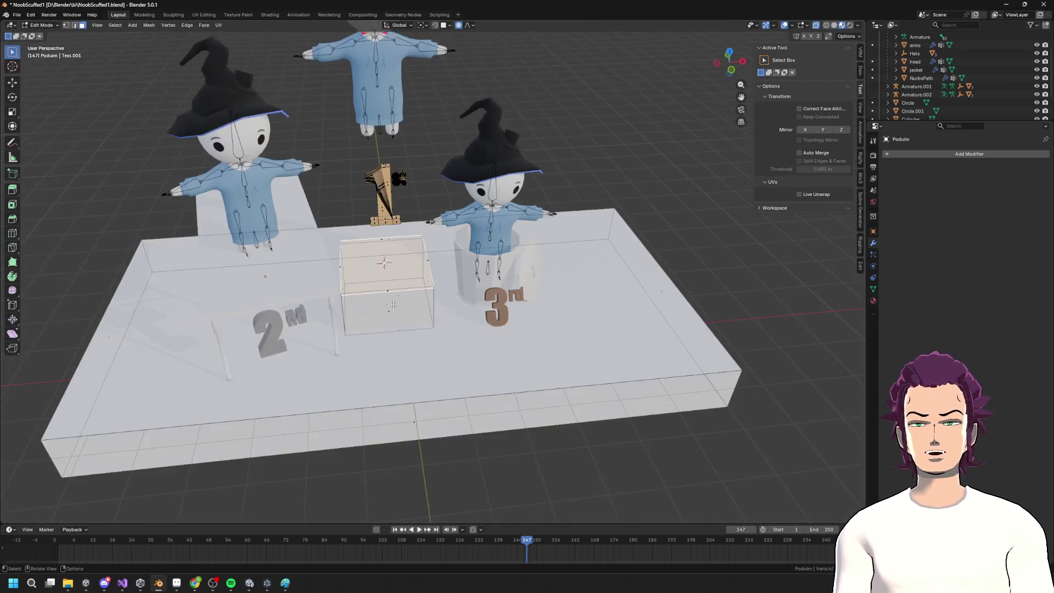
{"action": "scroll", "coordinate": [391, 283], "scroll_direction": "up", "scroll_amount": 3}
{"action": "key", "text": "Tab"}
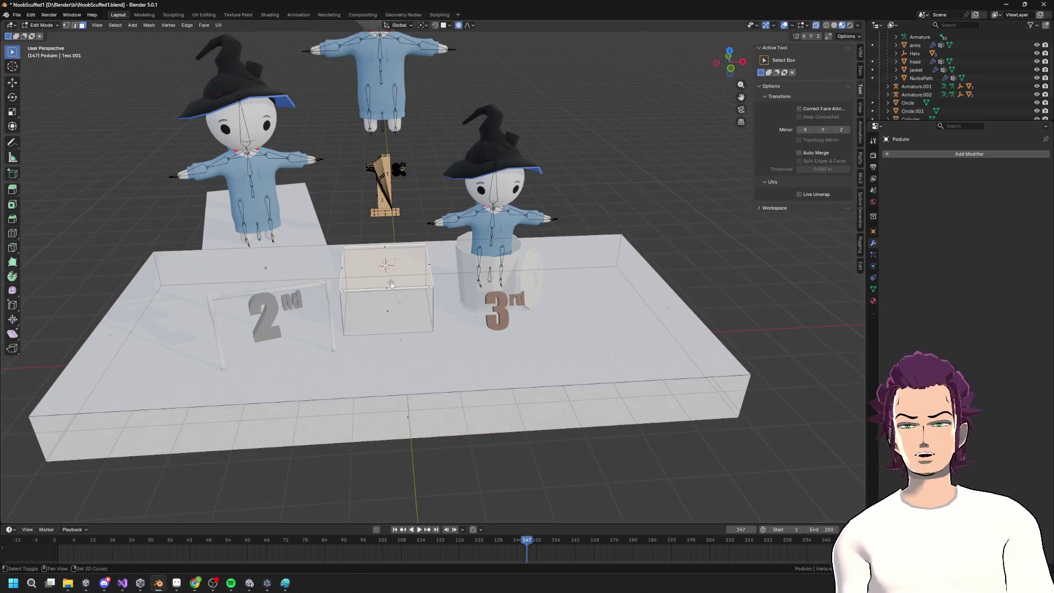
Add a mesh circle on top of the shortened column block
{"action": "key", "text": "shift+a"}
{"action": "left_click", "coordinate": [370, 260]}
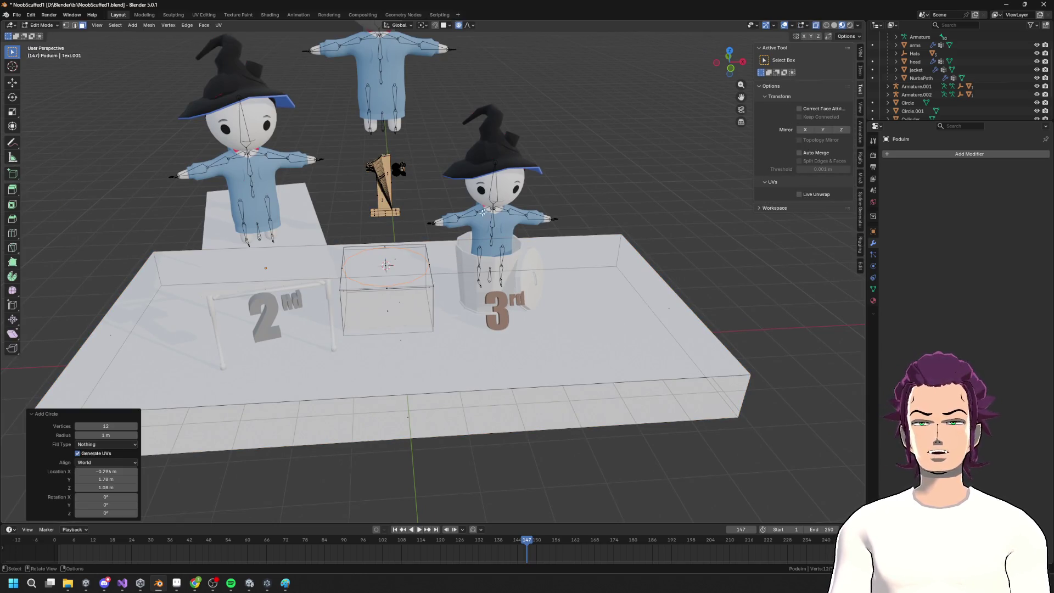
{"action": "key", "text": "e"}
{"action": "middle_click_drag", "start_coordinate": [459, 217], "coordinate": [452, 208]}
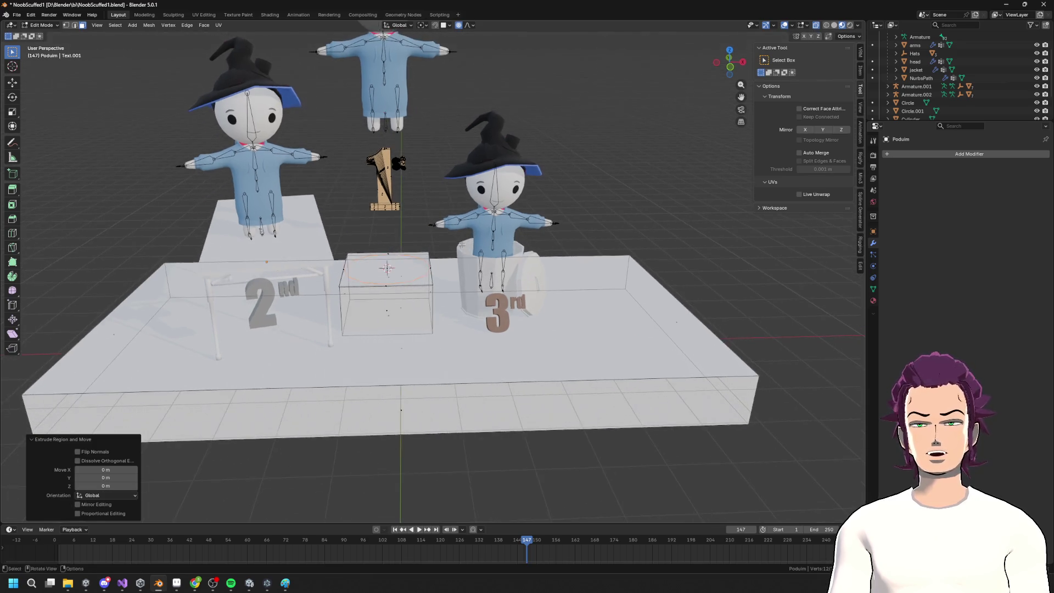
{"action": "right_click", "coordinate": [453, 208]}
{"action": "scroll", "coordinate": [453, 208], "scroll_direction": "up", "scroll_amount": 5}
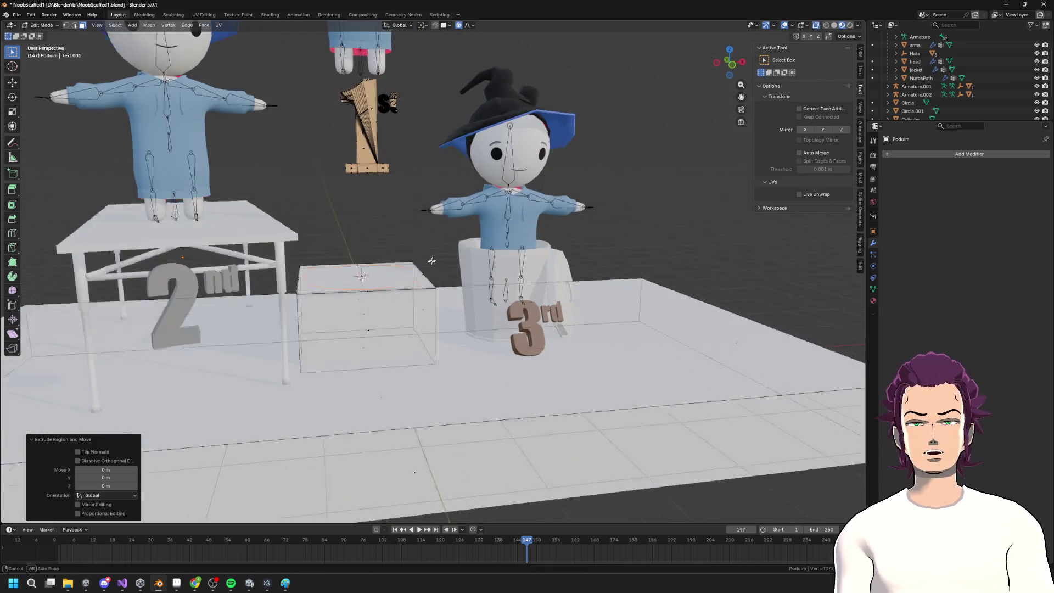
{"action": "key", "text": "Tab"}
{"action": "key", "text": "Tab"}
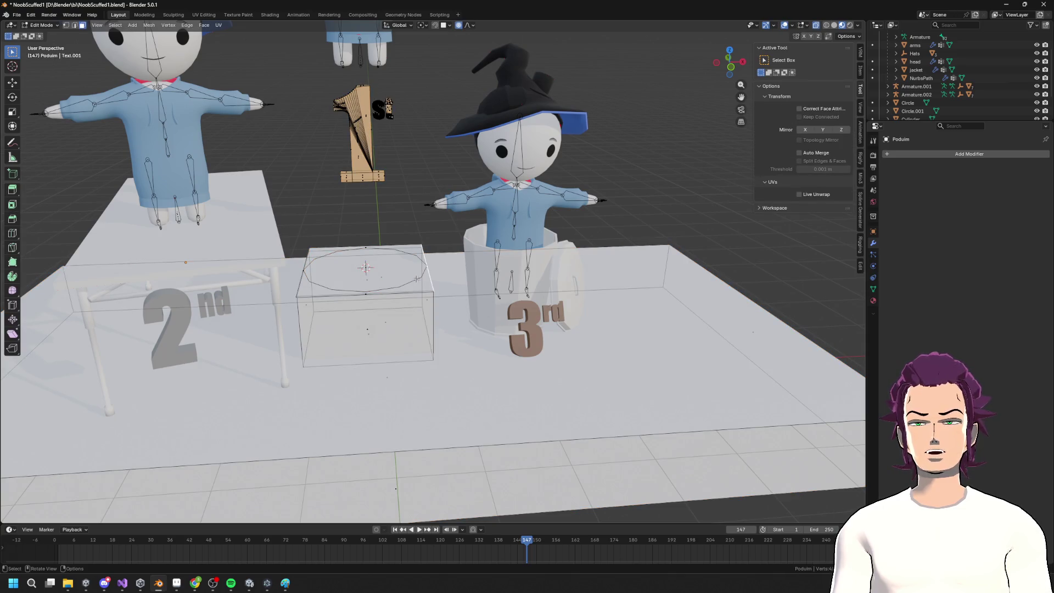
{"action": "mouse_move", "coordinate": [416, 281]}
{"action": "middle_mouse_down"}
{"action": "mouse_move", "coordinate": [396, 287]}
{"action": "mouse_move", "coordinate": [417, 242]}
{"action": "middle_mouse_up"}
Shrink the circle face to about 0.71 after several cancelled extrusions
{"action": "key", "text": "e"}
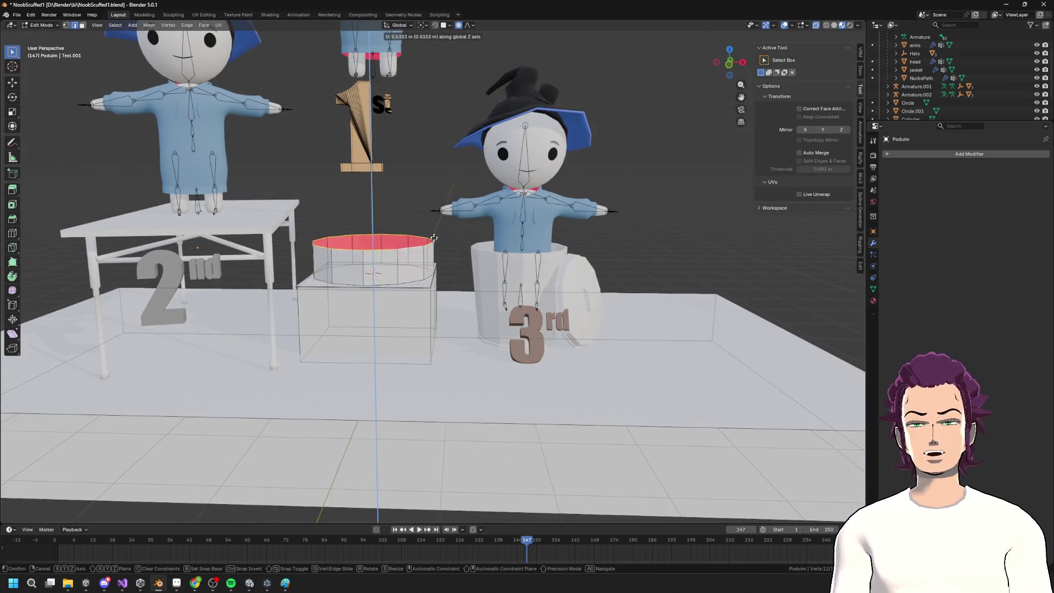
{"action": "right_click", "coordinate": [429, 198]}
{"action": "key", "text": "s"}
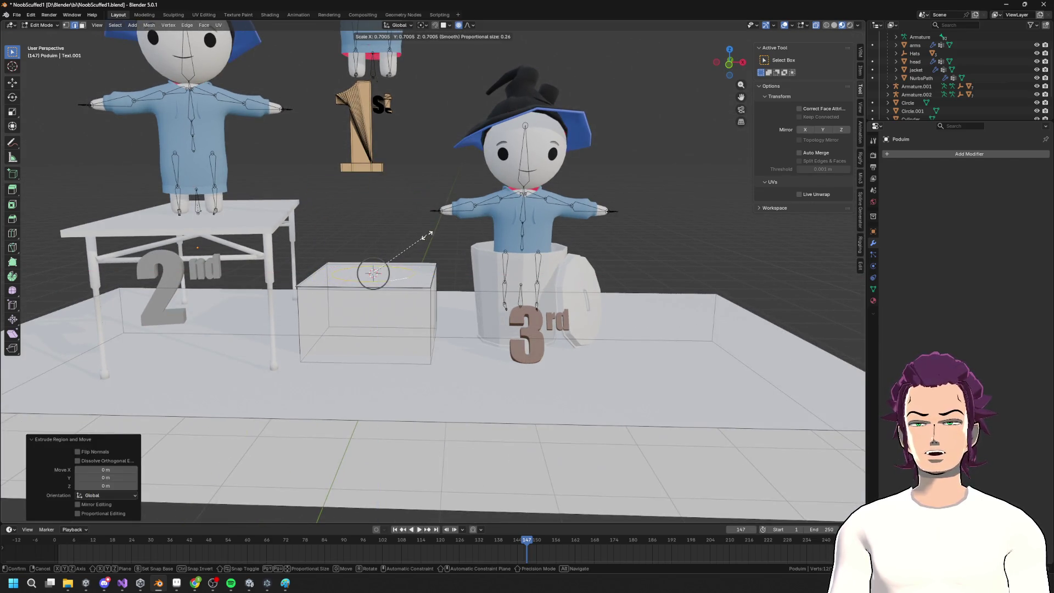
{"action": "left_click", "coordinate": [430, 236]}
{"action": "middle_click_drag", "start_coordinate": [435, 237], "coordinate": [446, 235]}
{"action": "key", "text": "e"}
{"action": "right_click", "coordinate": [432, 242]}
{"action": "key", "text": "e"}
{"action": "right_click", "coordinate": [421, 254]}
{"action": "scroll", "coordinate": [412, 253], "scroll_direction": "down", "scroll_amount": 5}
{"action": "key", "text": "e"}
{"action": "right_click", "coordinate": [441, 220]}
{"action": "scroll", "coordinate": [441, 221], "scroll_direction": "up", "scroll_amount": 3}
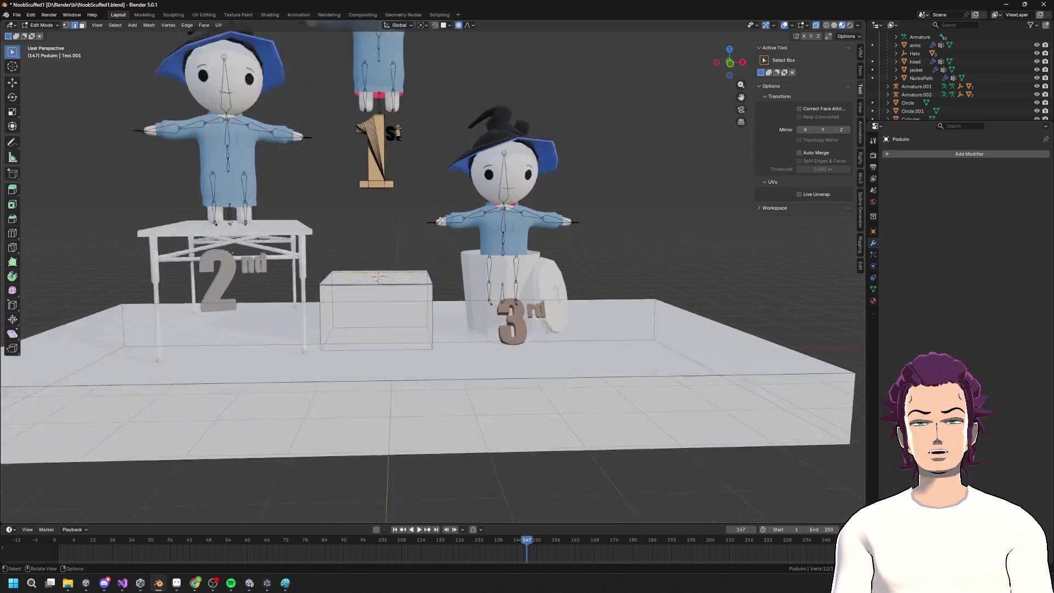
{"action": "scroll", "coordinate": [441, 221], "scroll_direction": "up", "scroll_amount": 2}
{"action": "mouse_move", "coordinate": [435, 226]}
{"action": "middle_mouse_down"}
{"action": "mouse_move", "coordinate": [434, 258]}
{"action": "mouse_move", "coordinate": [436, 217]}
{"action": "middle_mouse_up"}
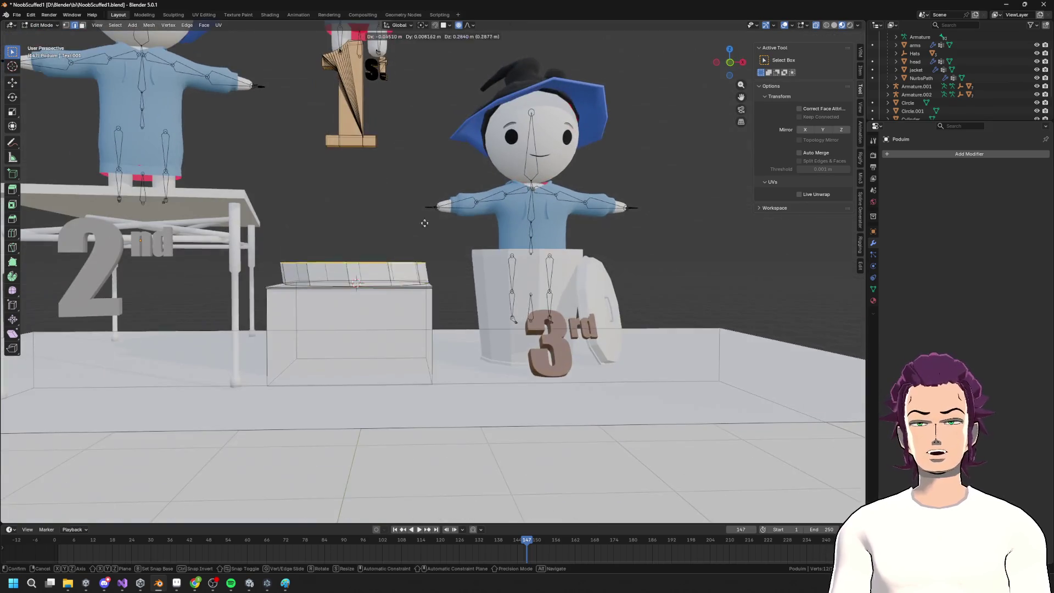
Extrude the circle face up 1.742 m, then another 0.81 m
{"action": "key", "text": "e"}
{"action": "left_click", "coordinate": [441, 120]}
{"action": "scroll", "coordinate": [441, 120], "scroll_direction": "down", "scroll_amount": 3}
{"action": "mouse_move", "coordinate": [441, 120]}
{"action": "middle_mouse_down"}
{"action": "mouse_move", "coordinate": [430, 217]}
{"action": "mouse_move", "coordinate": [465, 142]}
{"action": "middle_mouse_up"}
{"action": "key", "text": "e"}
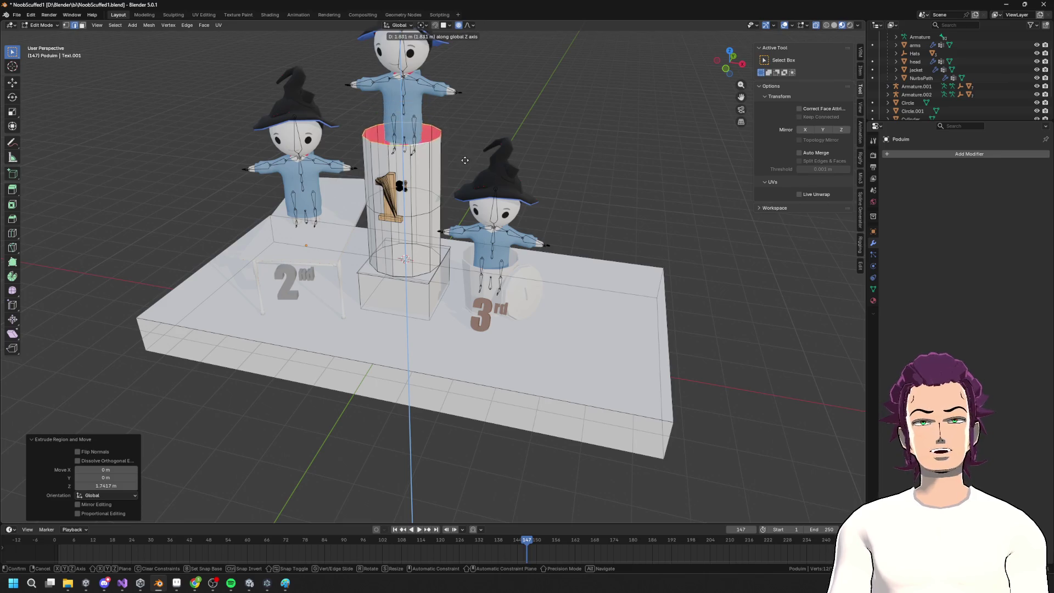
{"action": "left_click", "coordinate": [459, 197]}
{"action": "mouse_move", "coordinate": [459, 197]}
{"action": "middle_mouse_down"}
{"action": "mouse_move", "coordinate": [468, 179]}
{"action": "mouse_move", "coordinate": [447, 240]}
{"action": "mouse_move", "coordinate": [426, 189]}
{"action": "middle_mouse_up"}
{"action": "scroll", "coordinate": [457, 231], "scroll_direction": "up", "scroll_amount": 3}
Raise the column top about 0.42 m along Z, then select the linked number 1 mesh
{"action": "key", "text": "g"}
{"action": "key", "text": "z"}
{"action": "left_click", "coordinate": [440, 184]}
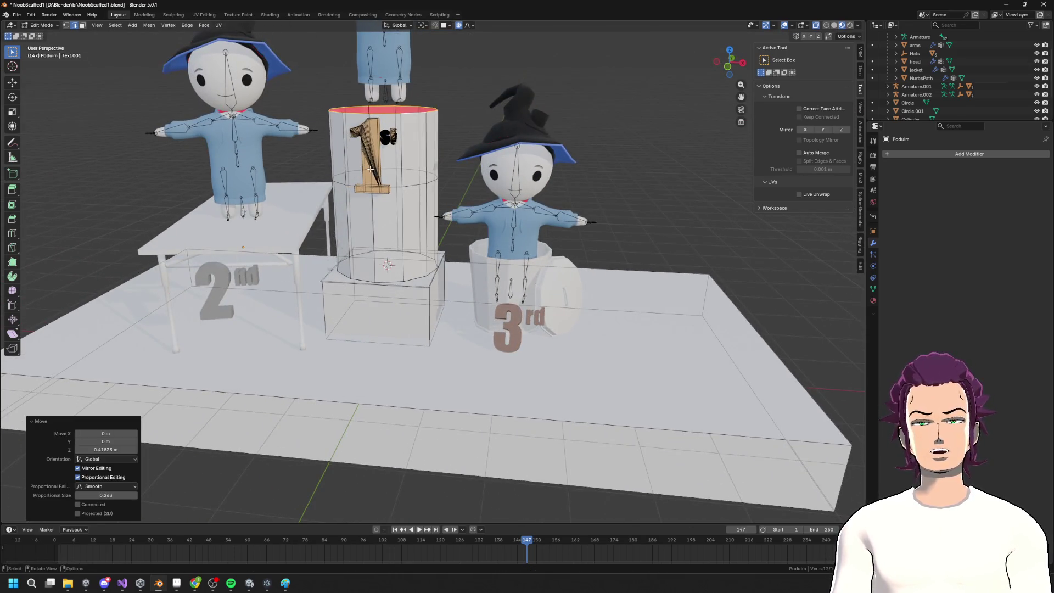
{"action": "key", "text": "ctrl+l"}
{"action": "left_click", "coordinate": [382, 152]}
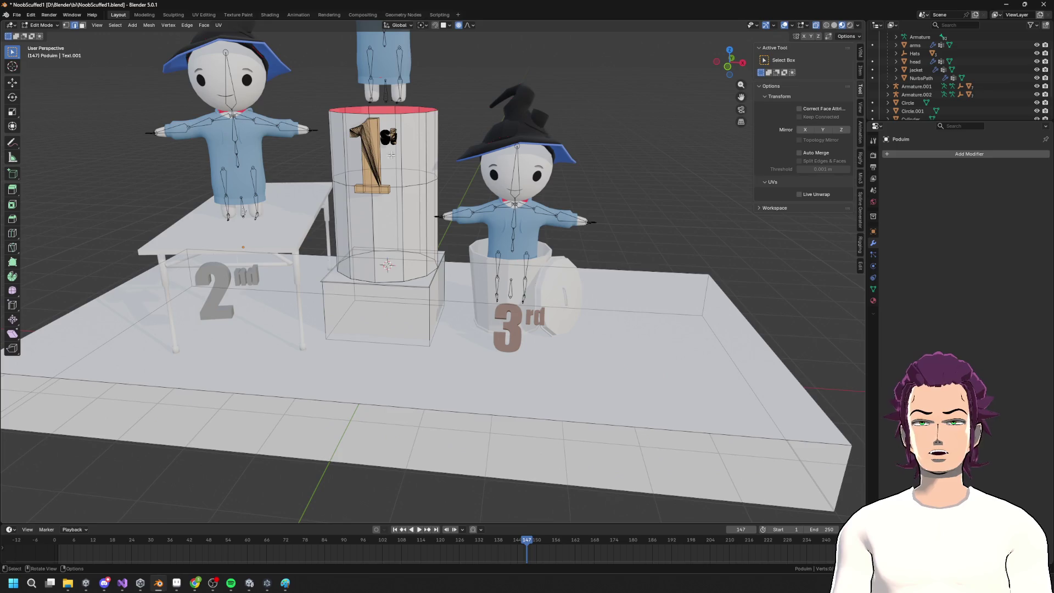
{"action": "key", "text": "ctrl+l"}
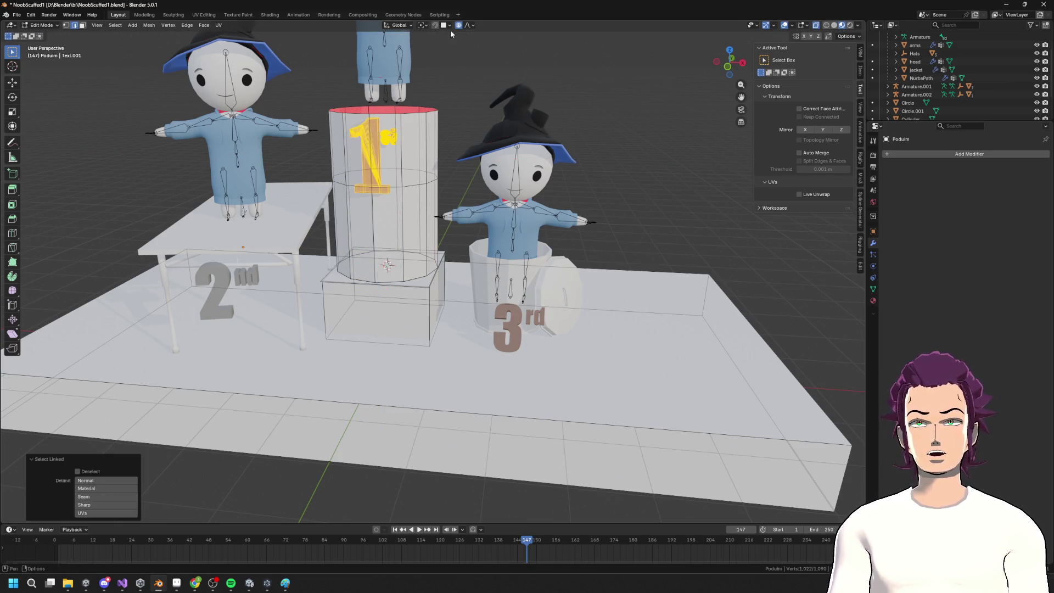
Lower the number 1 about 1.24 m along Z onto the column
{"action": "key", "text": "h"}
{"action": "key", "text": "alt+h"}
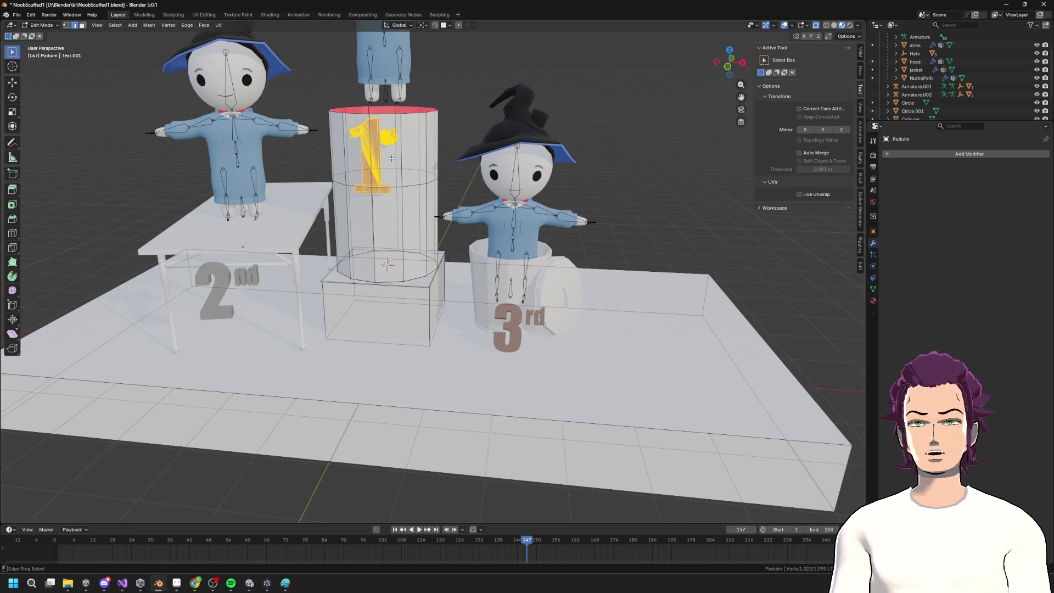
{"action": "key", "text": "g"}
{"action": "key", "text": "z"}
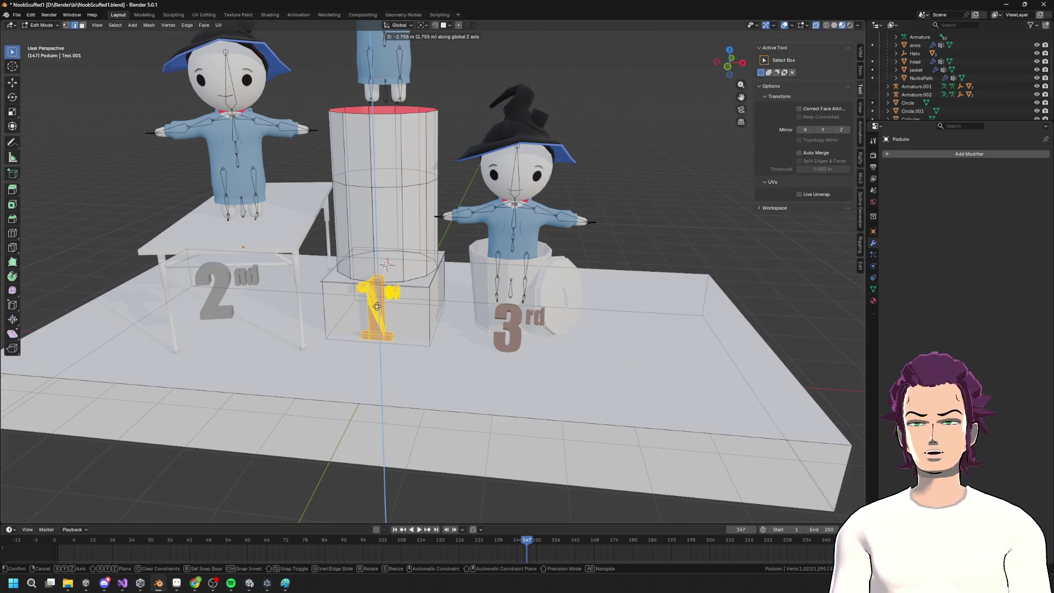
{"action": "left_click", "coordinate": [388, 226]}
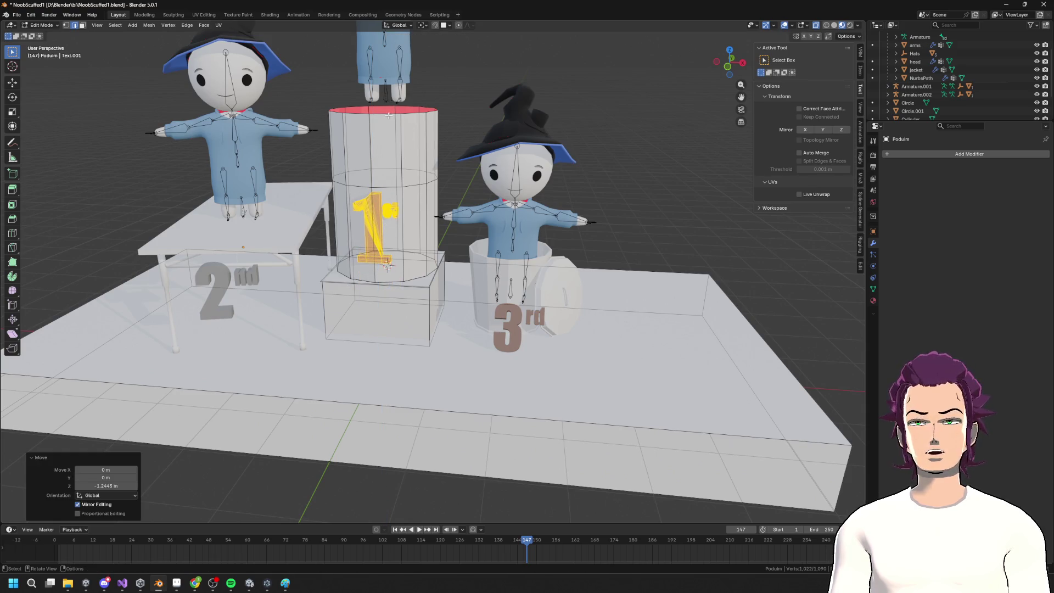
Slide an edge loop on the base box and select its bottom front edge
{"action": "left_click", "coordinate": [388, 115], "text": "alt"}
{"action": "mouse_move", "coordinate": [388, 115]}
{"action": "middle_mouse_down"}
{"action": "mouse_move", "coordinate": [433, 290]}
{"action": "mouse_move", "coordinate": [446, 271]}
{"action": "middle_mouse_up"}
{"action": "scroll", "coordinate": [453, 259], "scroll_direction": "up", "scroll_amount": 3}
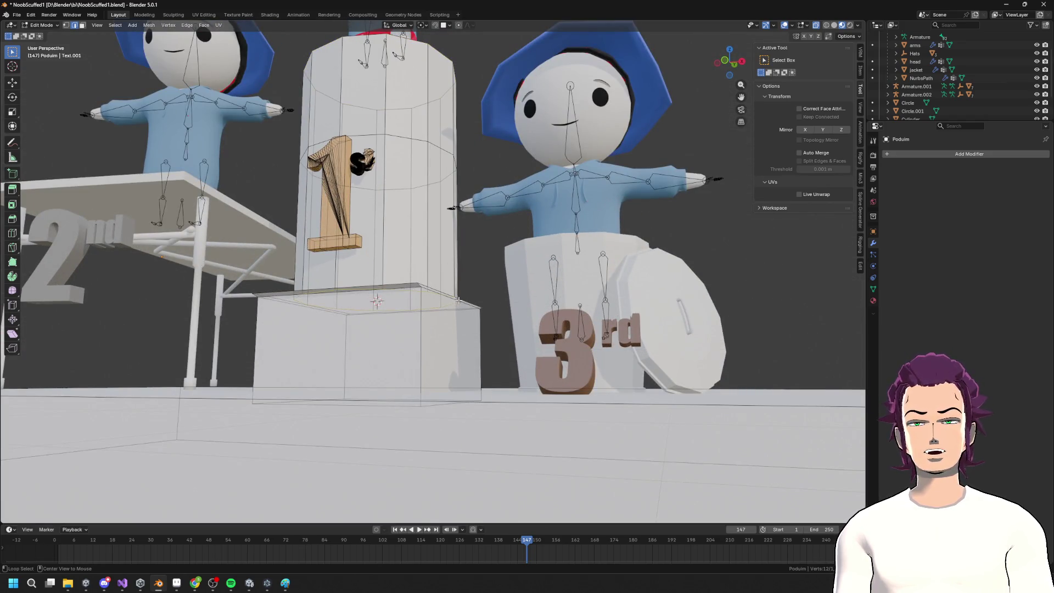
{"action": "scroll", "coordinate": [463, 303], "scroll_direction": "up", "scroll_amount": 2}
{"action": "key", "text": "g"}
{"action": "key", "text": "g"}
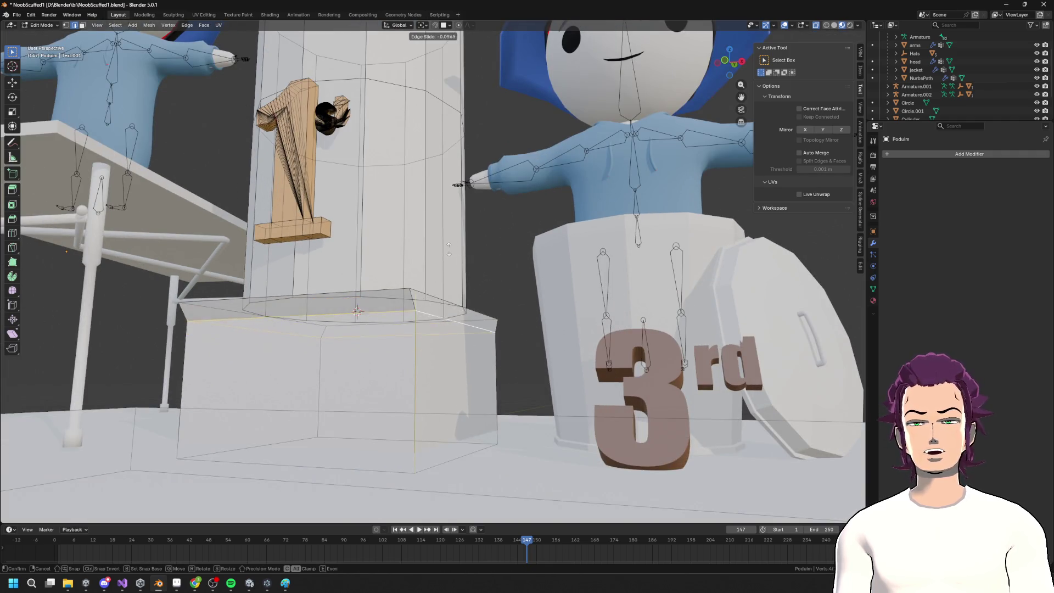
{"action": "left_click", "coordinate": [445, 255]}
{"action": "scroll", "coordinate": [444, 255], "scroll_direction": "down", "scroll_amount": 5}
{"action": "middle_click_drag", "start_coordinate": [445, 255], "coordinate": [395, 406]}
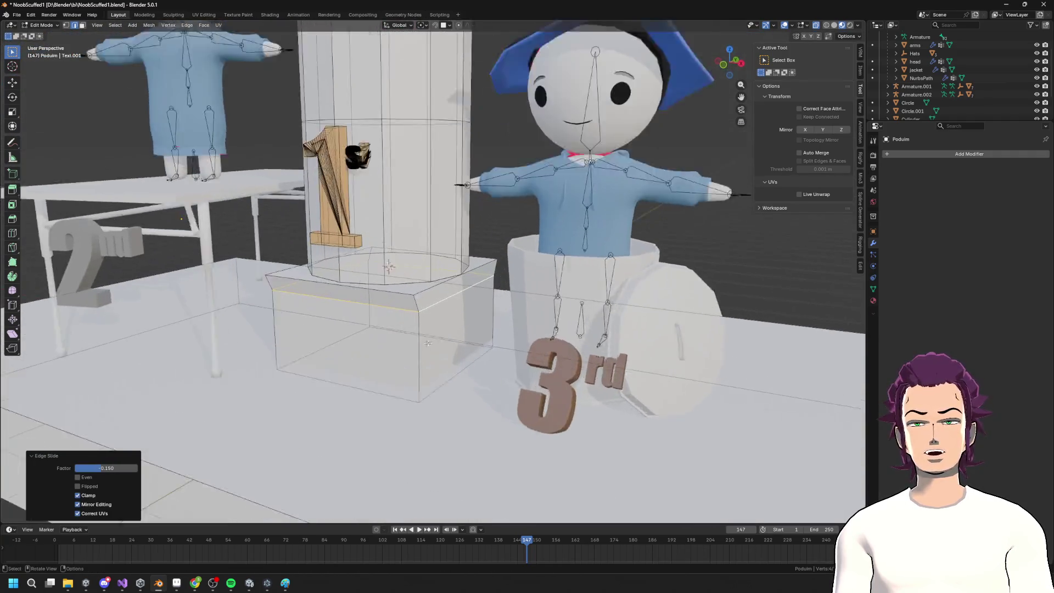
{"action": "scroll", "coordinate": [389, 428], "scroll_direction": "up", "scroll_amount": 5}
{"action": "left_click", "coordinate": [388, 446]}
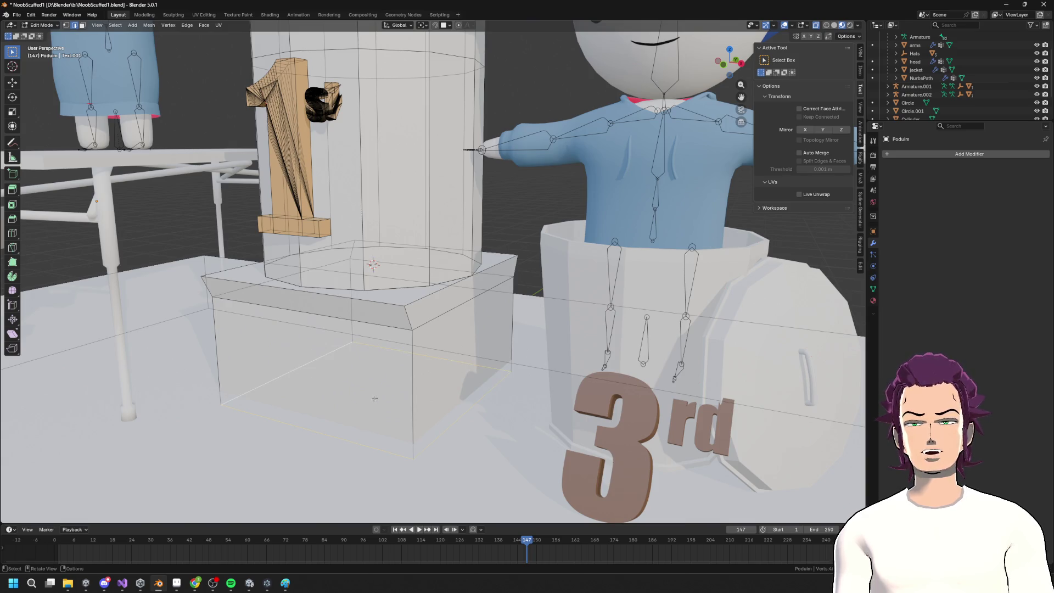
Raise the base box's bottom edges about 0.54 m along Z
{"action": "key", "text": "g"}
{"action": "key", "text": "z"}
{"action": "left_click", "coordinate": [405, 335]}
{"action": "middle_click_drag", "start_coordinate": [404, 336], "coordinate": [441, 338]}
{"action": "scroll", "coordinate": [441, 337], "scroll_direction": "down", "scroll_amount": 3}
{"action": "key", "text": "g"}
{"action": "right_click", "coordinate": [440, 338]}
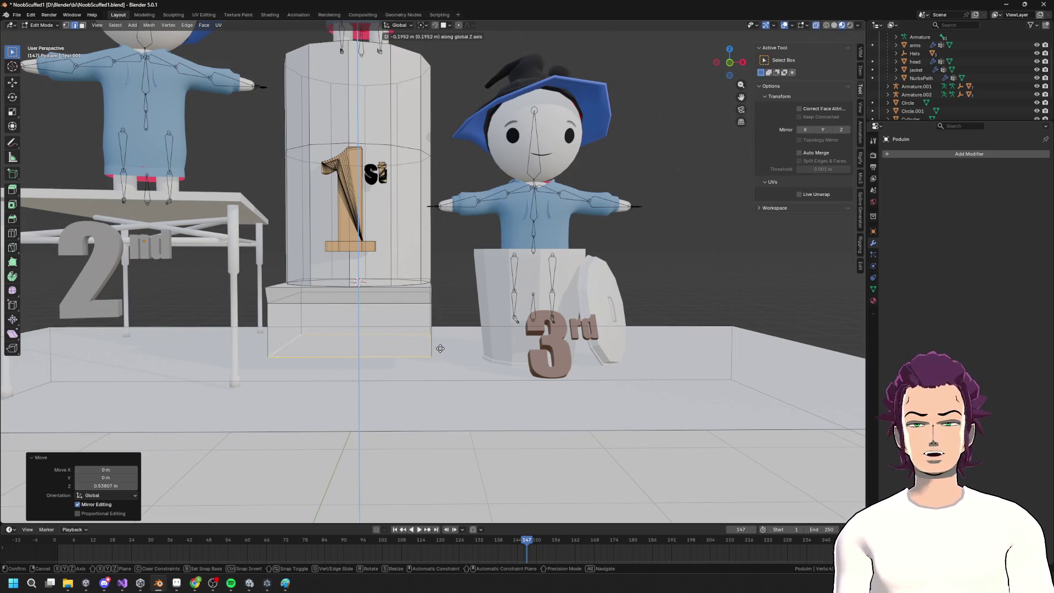
Extrude the bottom faces, scale them to 1.085, and extrude down about 0.25 m
{"action": "key", "text": "e"}
{"action": "right_click", "coordinate": [450, 354]}
{"action": "key", "text": "s"}
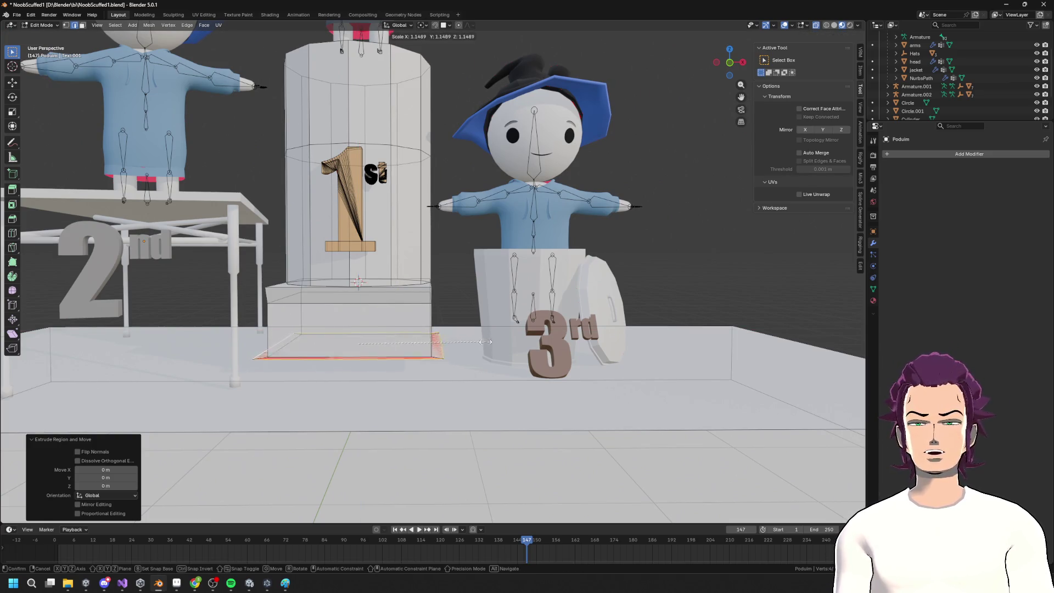
{"action": "left_click", "coordinate": [480, 350]}
{"action": "key", "text": "e"}
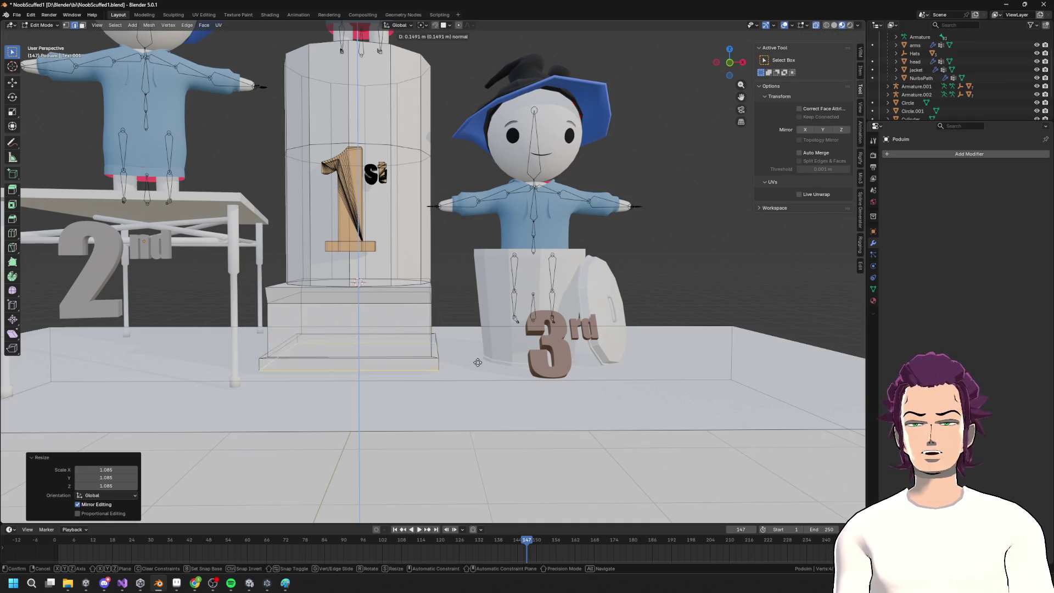
{"action": "left_click", "coordinate": [477, 370]}
{"action": "scroll", "coordinate": [477, 370], "scroll_direction": "down", "scroll_amount": 3}
Scale the column's top face to 1.115 for a slightly wider rim
{"action": "middle_click_drag", "start_coordinate": [477, 370], "coordinate": [439, 327]}
{"action": "scroll", "coordinate": [439, 328], "scroll_direction": "up", "scroll_amount": 6}
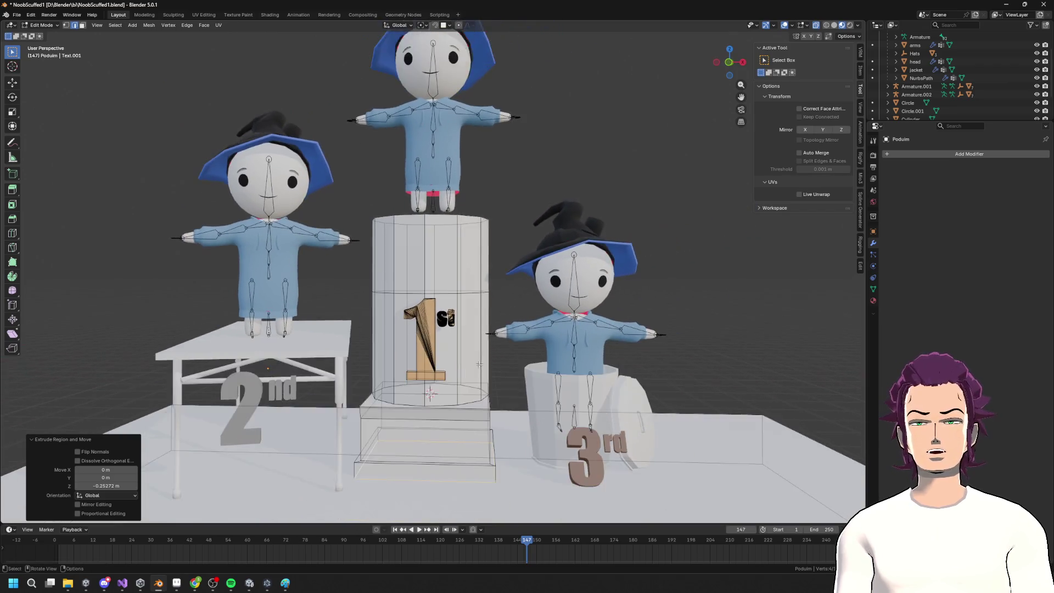
{"action": "scroll", "coordinate": [479, 364], "scroll_direction": "down", "scroll_amount": 4}
{"action": "middle_click_drag", "start_coordinate": [479, 365], "coordinate": [456, 267]}
{"action": "scroll", "coordinate": [457, 267], "scroll_direction": "up", "scroll_amount": 5}
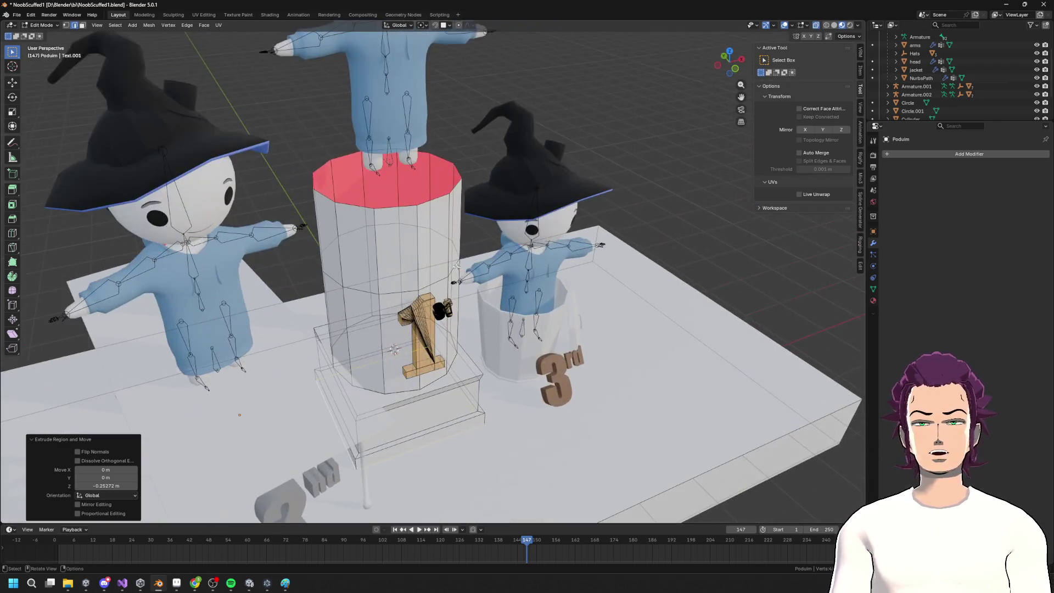
{"action": "middle_click_drag", "start_coordinate": [406, 212], "coordinate": [377, 167]}
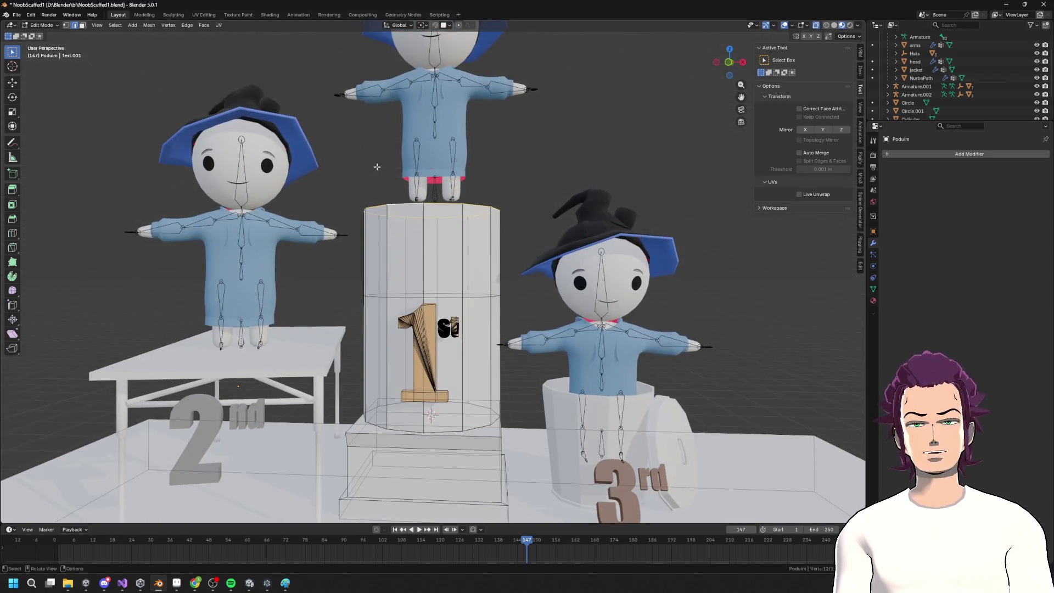
{"action": "key", "text": "g"}
{"action": "key", "text": "s"}
{"action": "left_click", "coordinate": [449, 159]}
{"action": "key", "text": "g"}
{"action": "key", "text": "z"}
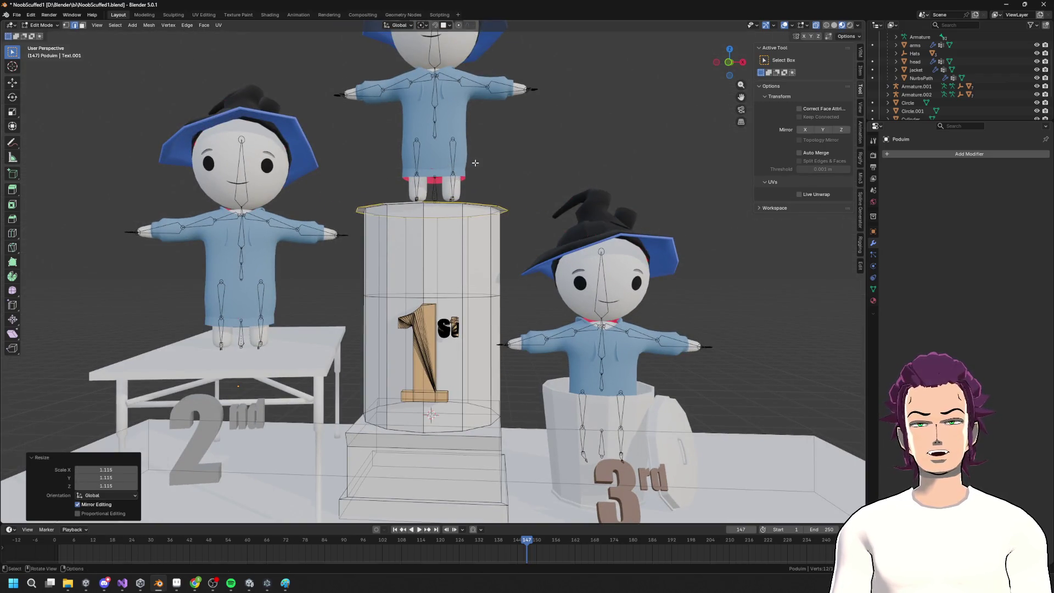
{"action": "right_click", "coordinate": [479, 146]}
{"action": "mouse_move", "coordinate": [479, 146]}
{"action": "middle_mouse_down"}
{"action": "mouse_move", "coordinate": [456, 201]}
{"action": "mouse_move", "coordinate": [498, 188]}
{"action": "mouse_move", "coordinate": [445, 214]}
{"action": "mouse_move", "coordinate": [437, 197]}
{"action": "middle_mouse_up"}
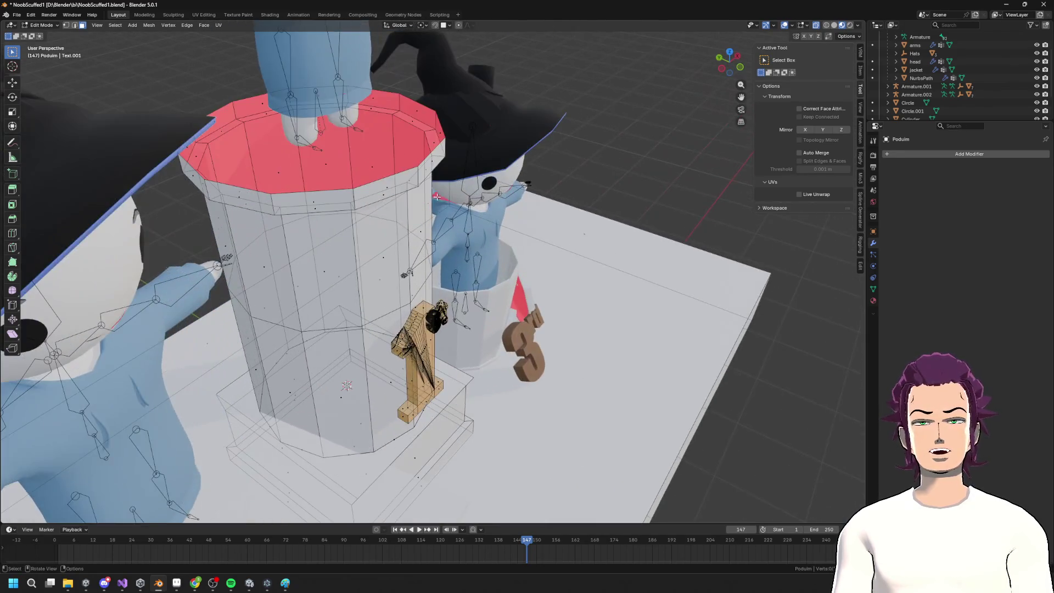
Select the faces at the column top while viewing the podium from front and above
{"action": "left_click", "coordinate": [394, 176]}
{"action": "scroll", "coordinate": [369, 174], "scroll_direction": "down", "scroll_amount": 3}
{"action": "mouse_move", "coordinate": [369, 174]}
{"action": "middle_mouse_down"}
{"action": "mouse_move", "coordinate": [428, 124]}
{"action": "mouse_move", "coordinate": [448, 204]}
{"action": "mouse_move", "coordinate": [522, 197]}
{"action": "mouse_move", "coordinate": [522, 162]}
{"action": "mouse_move", "coordinate": [513, 184]}
{"action": "middle_mouse_up"}
{"action": "left_click", "coordinate": [428, 123]}
{"action": "scroll", "coordinate": [487, 237], "scroll_direction": "up", "scroll_amount": 4}
{"action": "middle_click_drag", "start_coordinate": [488, 237], "coordinate": [483, 264]}
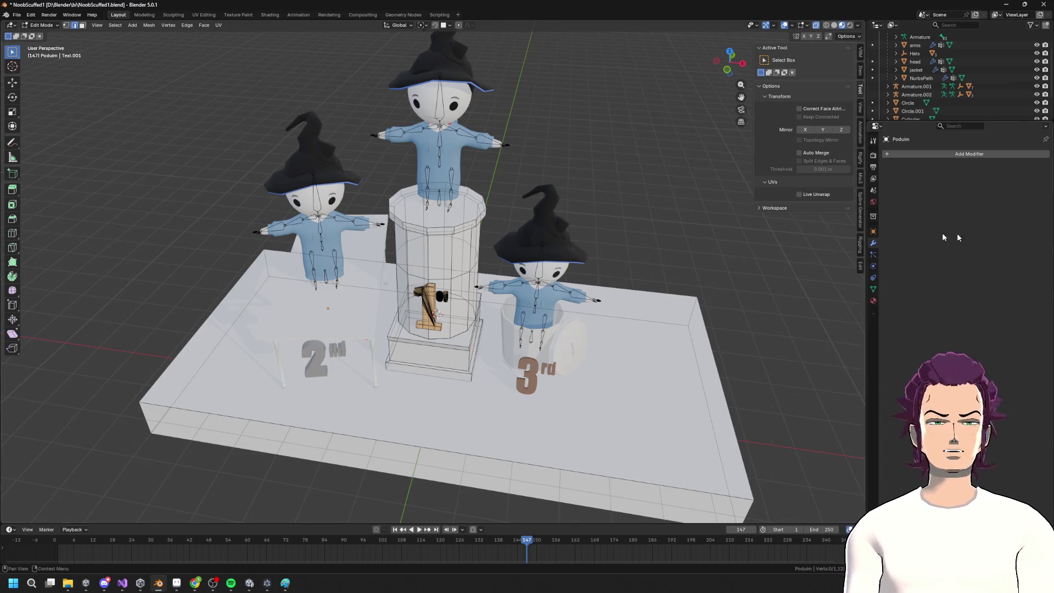
Bring the Imgur fluted-column reference photo in Chrome into view over Blender
{"action": "scroll", "coordinate": [538, 292], "scroll_direction": "up", "scroll_amount": 6}
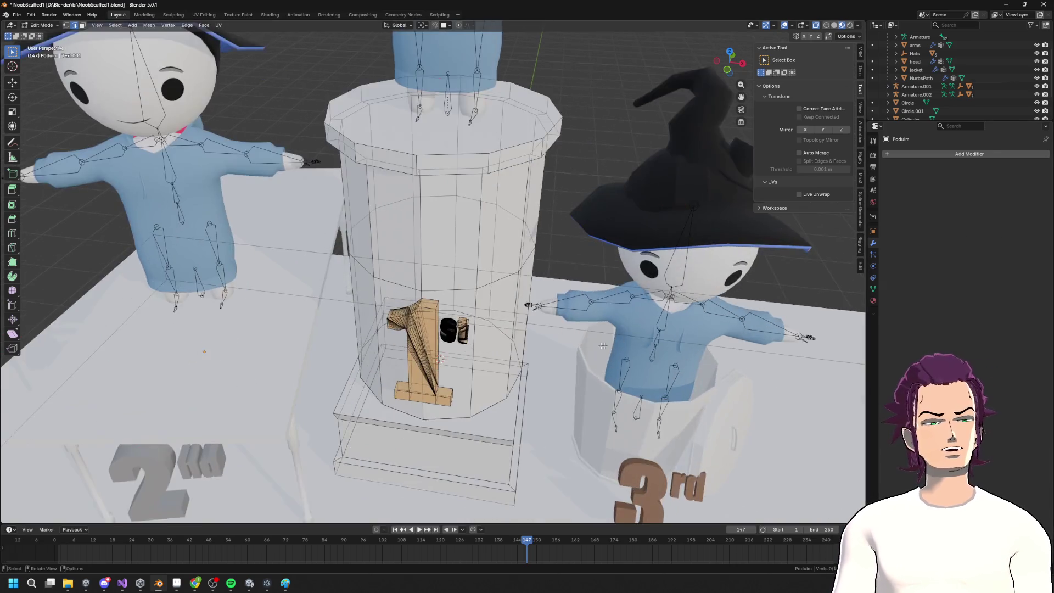
{"action": "key", "text": "alt+Tab"}
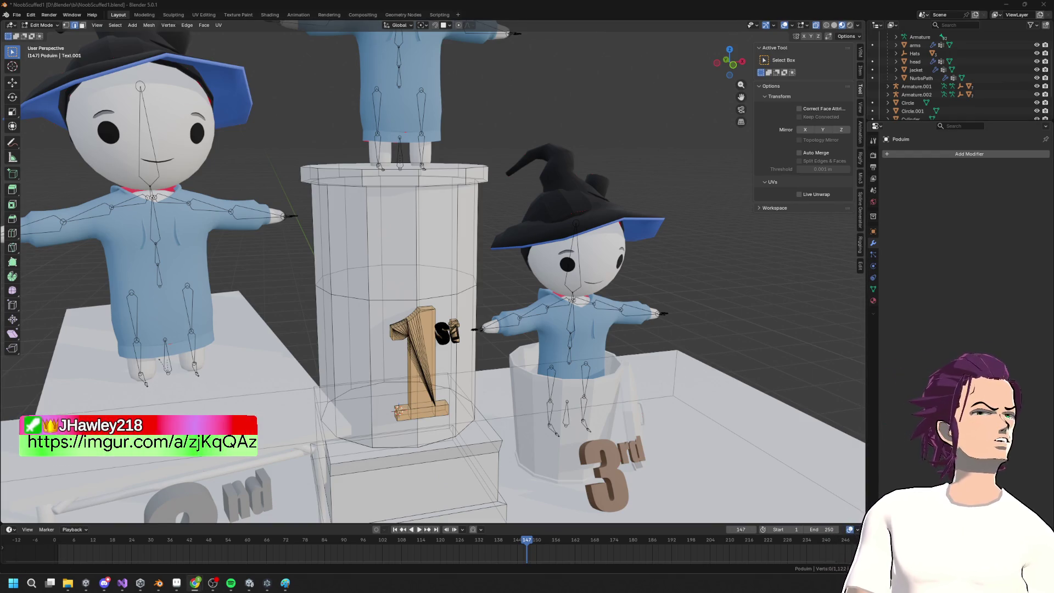
{"action": "left_click_drag", "start_coordinate": [1053, 134], "coordinate": [669, 133]}
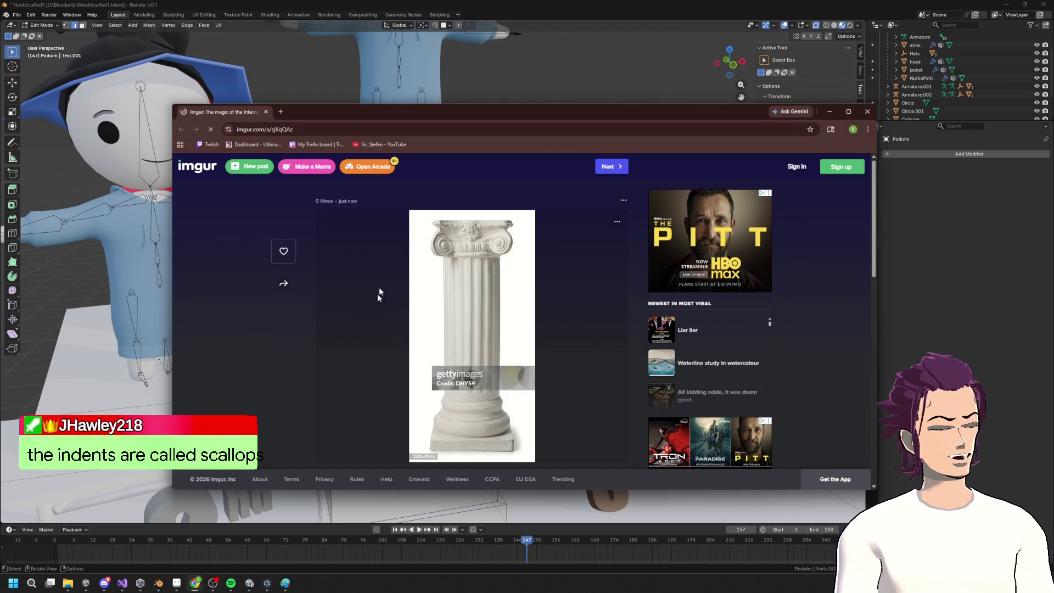
Move the Chrome window aside and orbit out to see the whole podium
{"action": "mouse_move", "coordinate": [422, 110]}
{"action": "left_mouse_down"}
{"action": "mouse_move", "coordinate": [473, 121]}
{"action": "mouse_move", "coordinate": [1053, 132]}
{"action": "left_mouse_up"}
{"action": "mouse_move", "coordinate": [413, 231]}
{"action": "middle_mouse_down"}
{"action": "mouse_move", "coordinate": [346, 75]}
{"action": "mouse_move", "coordinate": [363, 118]}
{"action": "middle_mouse_up"}
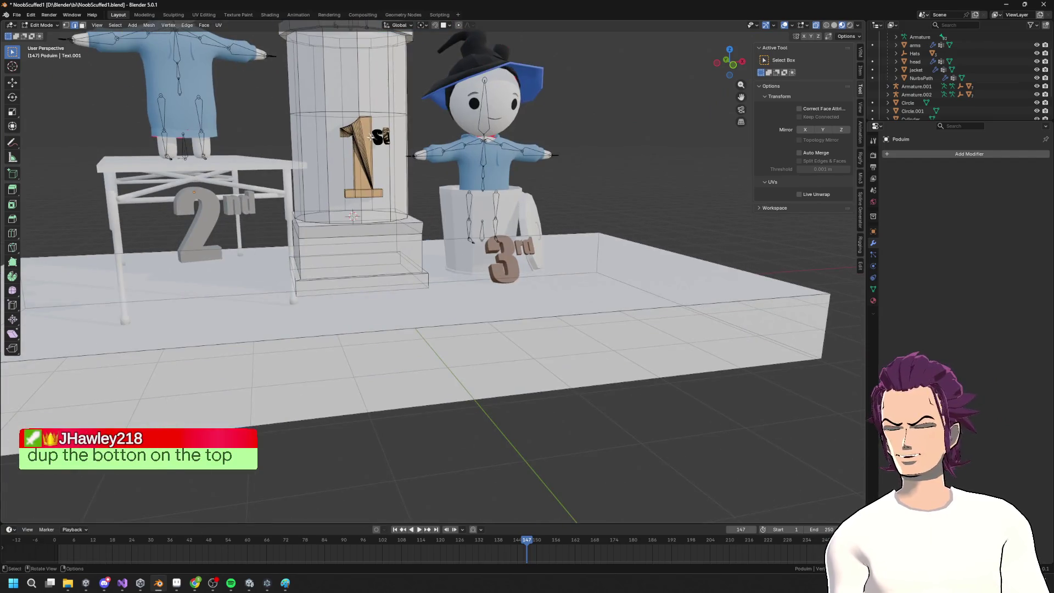
Edge-slide a loop on the base block, then lower the block's top loop along Z
{"action": "scroll", "coordinate": [383, 158], "scroll_direction": "up", "scroll_amount": 2}
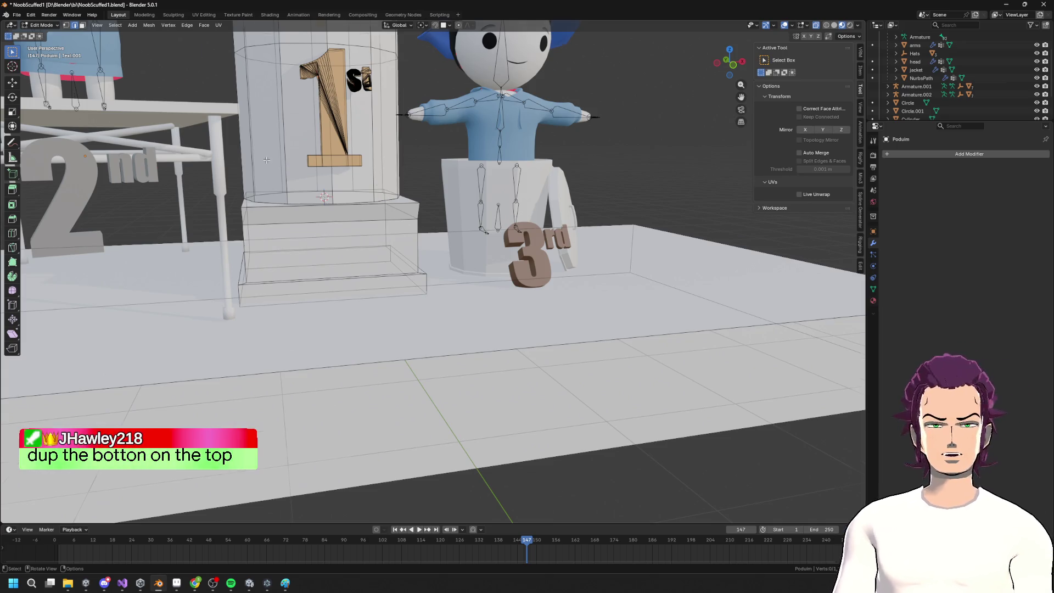
{"action": "scroll", "coordinate": [267, 160], "scroll_direction": "down", "scroll_amount": 1}
{"action": "scroll", "coordinate": [277, 183], "scroll_direction": "up", "scroll_amount": 2}
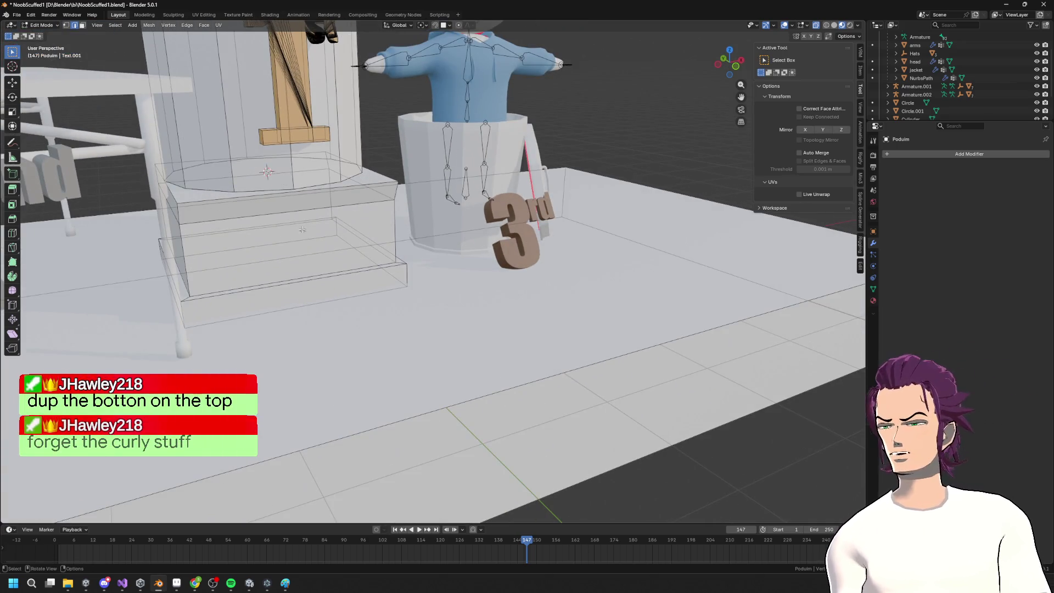
{"action": "middle_click", "coordinate": [297, 214], "text": "alt"}
{"action": "key", "text": "g"}
{"action": "key", "text": "g"}
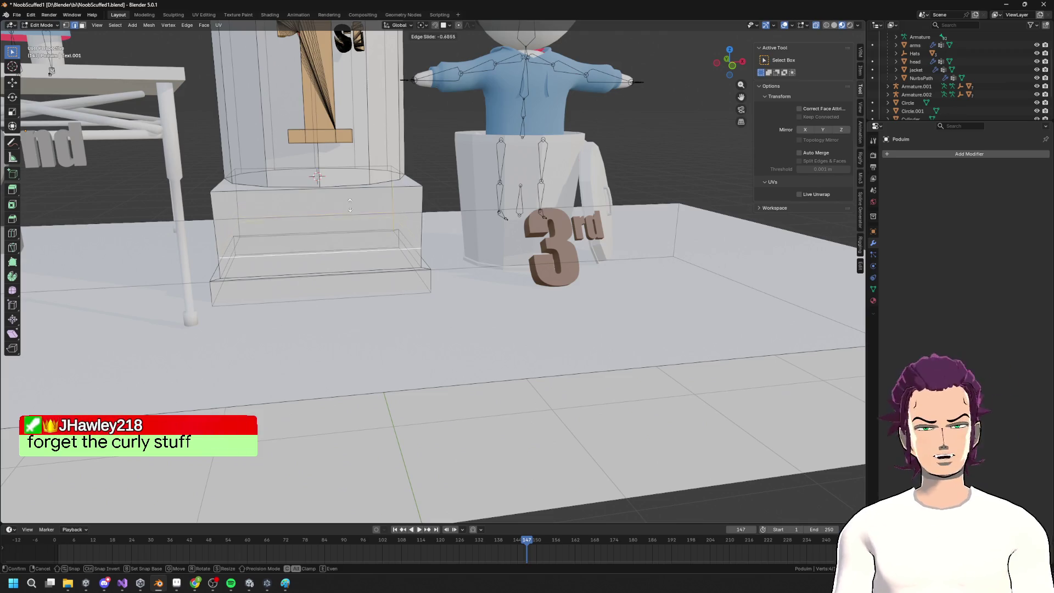
{"action": "left_click", "coordinate": [350, 206]}
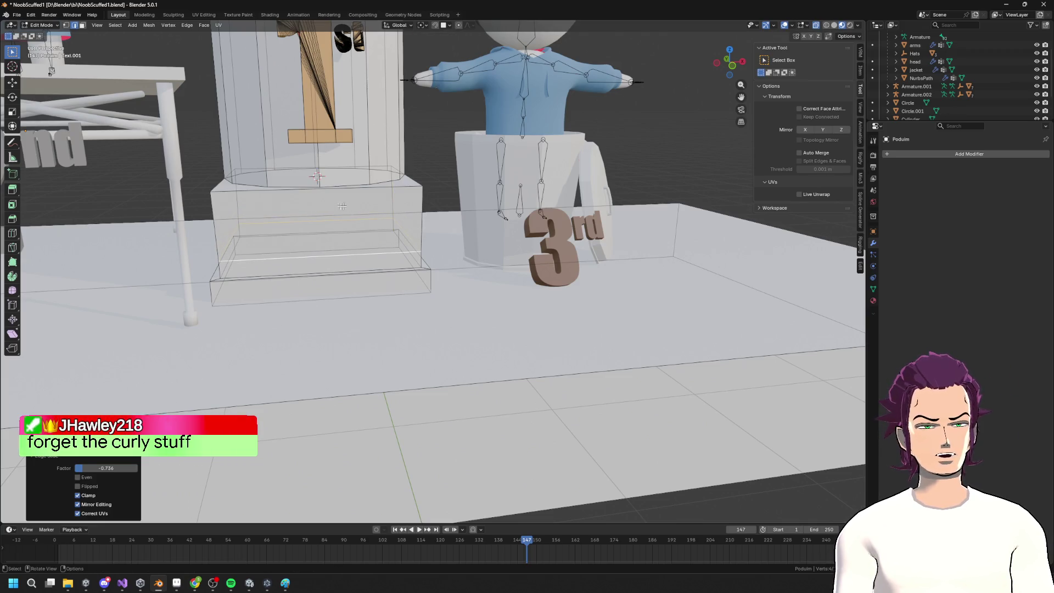
{"action": "left_click", "coordinate": [248, 190], "text": "alt"}
{"action": "middle_click_drag", "start_coordinate": [213, 195], "coordinate": [391, 193]}
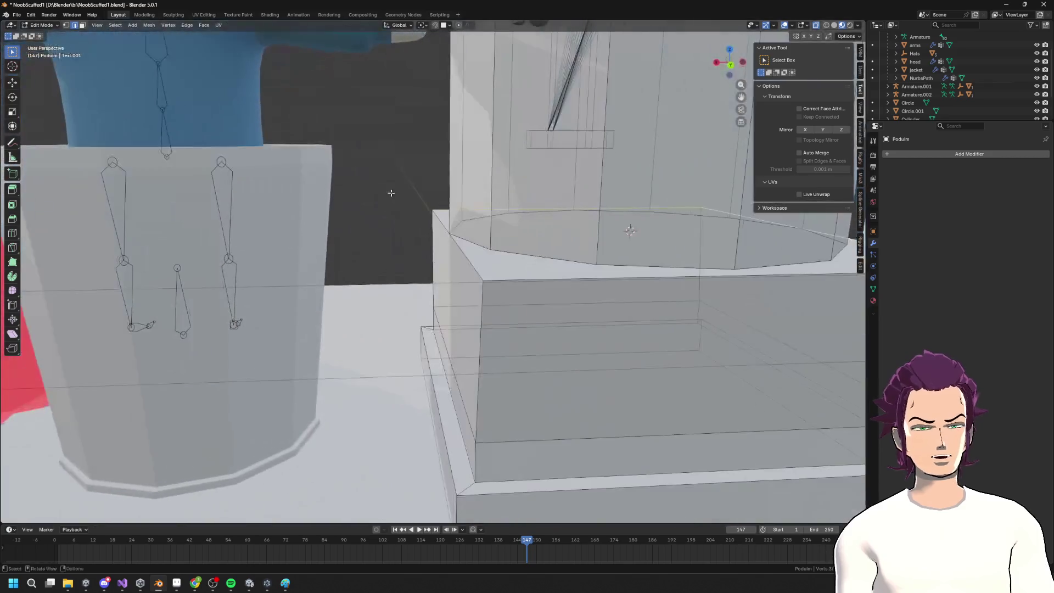
{"action": "key", "text": "g"}
{"action": "key", "text": "z"}
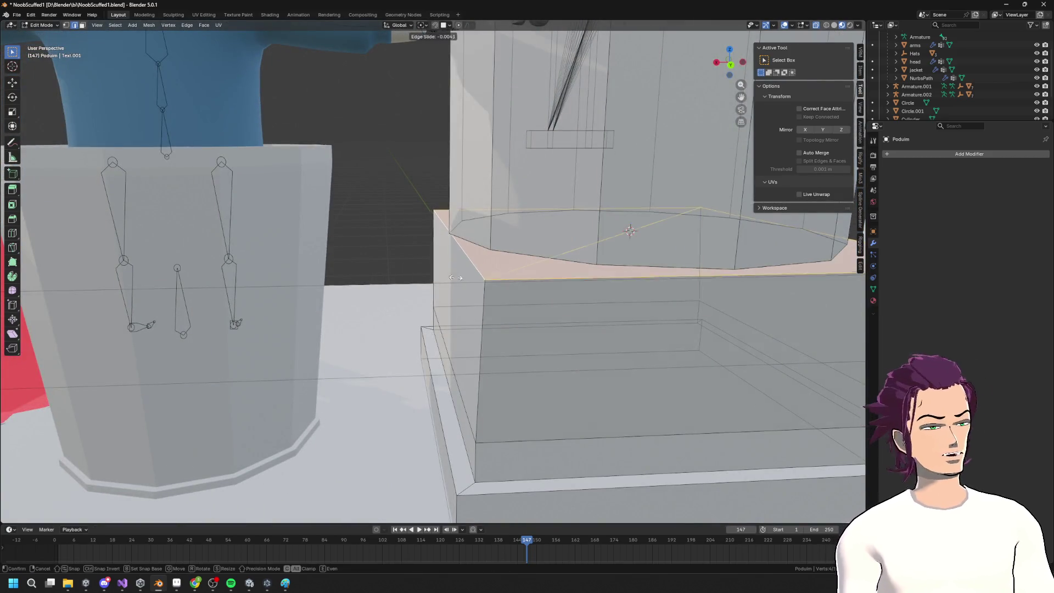
{"action": "left_click", "coordinate": [435, 387]}
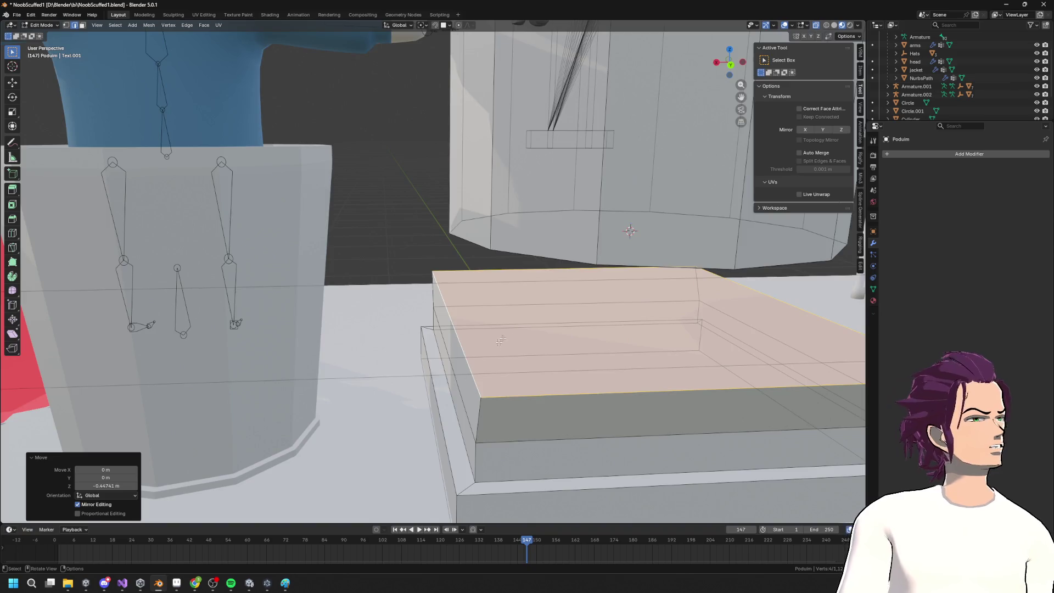
Shrink the top loop, lower it further along Z, and stretch it along Y
{"action": "scroll", "coordinate": [435, 387], "scroll_direction": "down", "scroll_amount": 5}
{"action": "middle_click_drag", "start_coordinate": [435, 387], "coordinate": [546, 255]}
{"action": "scroll", "coordinate": [512, 298], "scroll_direction": "up", "scroll_amount": 4}
{"action": "scroll", "coordinate": [511, 297], "scroll_direction": "down", "scroll_amount": 4}
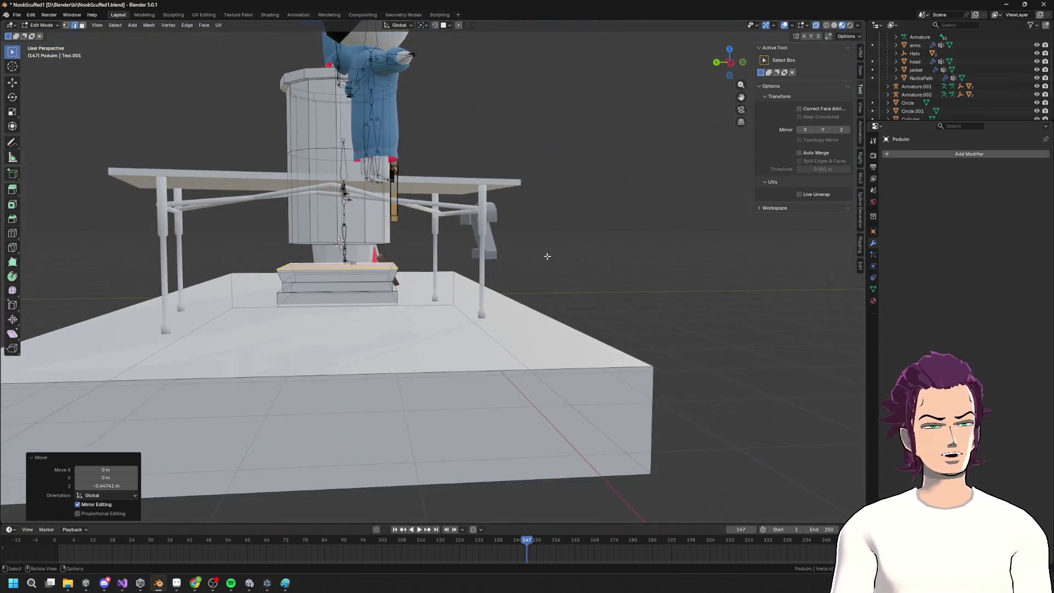
{"action": "scroll", "coordinate": [546, 254], "scroll_direction": "up", "scroll_amount": 3}
{"action": "key", "text": "s"}
{"action": "left_click", "coordinate": [492, 263]}
{"action": "scroll", "coordinate": [492, 263], "scroll_direction": "up", "scroll_amount": 6}
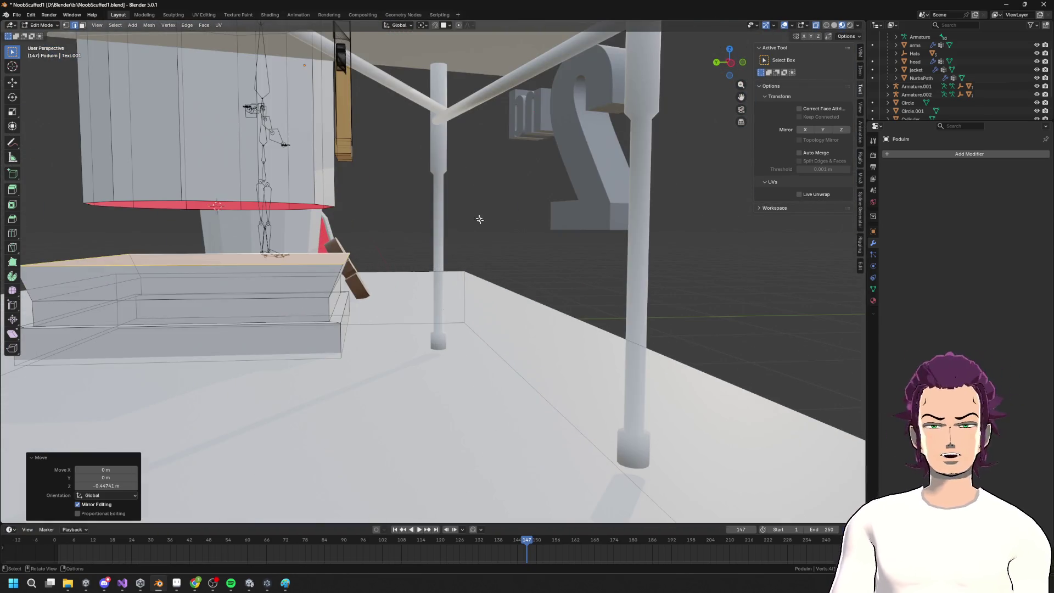
{"action": "key", "text": "g"}
{"action": "key", "text": "z"}
{"action": "left_click", "coordinate": [377, 243]}
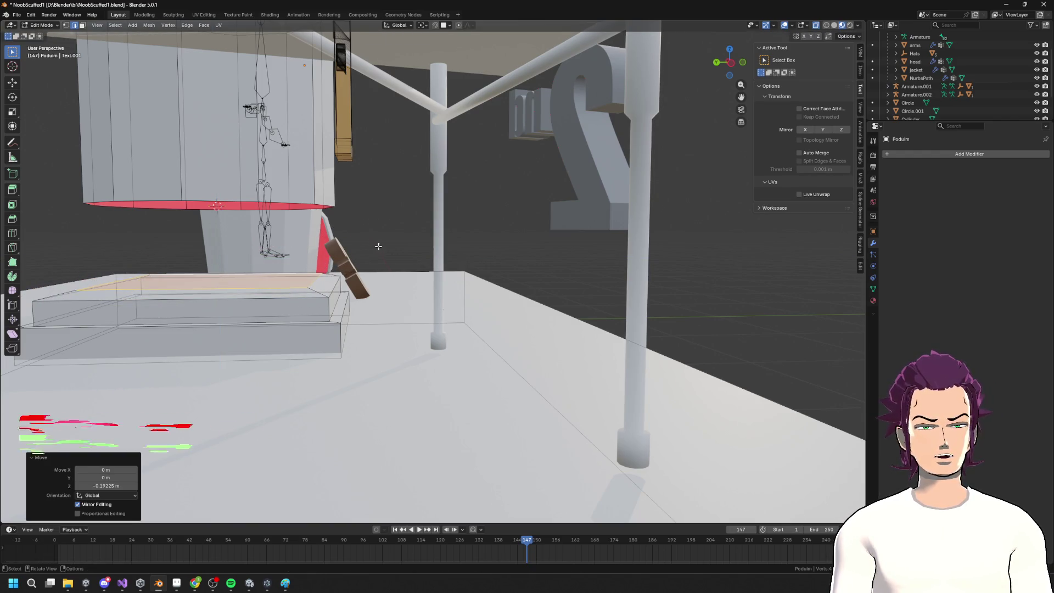
{"action": "key", "text": "s"}
{"action": "key", "text": "y"}
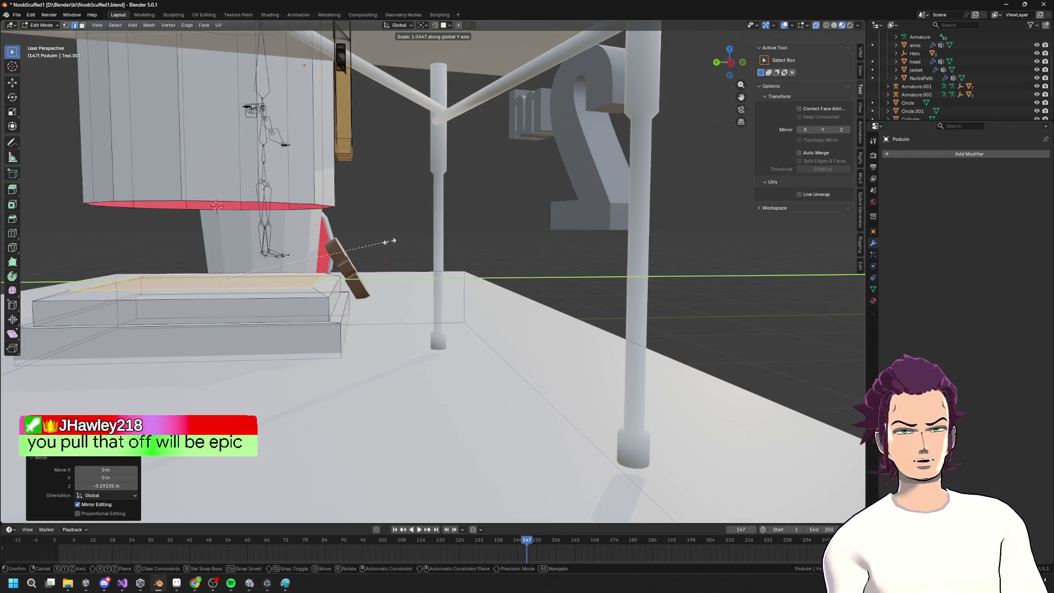
{"action": "left_click", "coordinate": [391, 241]}
Select the linked column cylinder and resize it to 0.874
{"action": "scroll", "coordinate": [252, 205], "scroll_direction": "down", "scroll_amount": 5}
{"action": "mouse_move", "coordinate": [252, 205]}
{"action": "middle_mouse_down"}
{"action": "mouse_move", "coordinate": [338, 164]}
{"action": "mouse_move", "coordinate": [418, 168]}
{"action": "middle_mouse_up"}
{"action": "key", "text": "l"}
{"action": "key", "text": "s"}
{"action": "left_click", "coordinate": [452, 169]}
{"action": "key", "text": "s"}
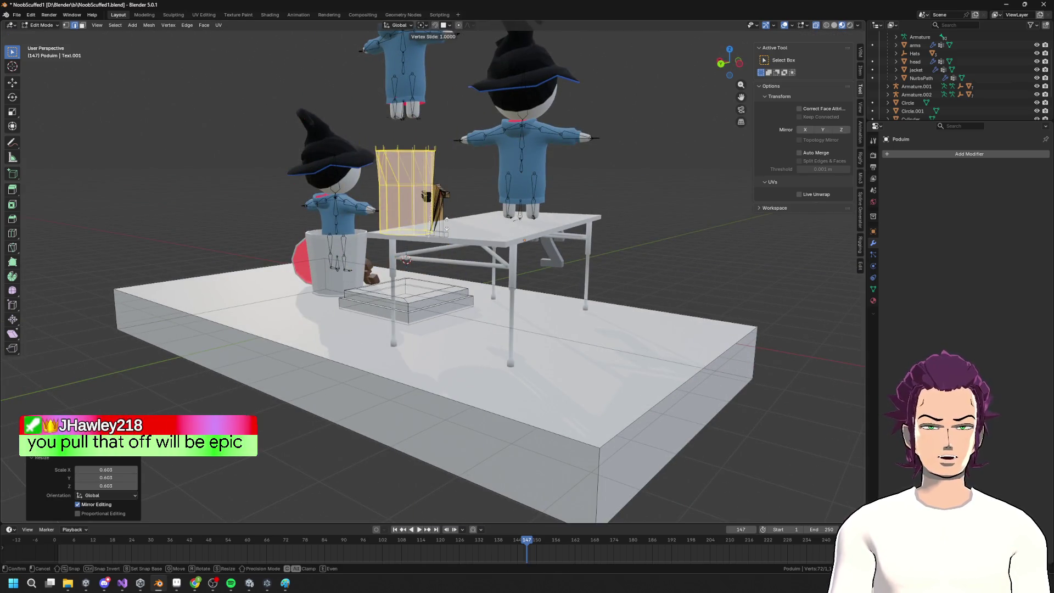
{"action": "left_click", "coordinate": [485, 169]}
{"action": "key", "text": "s"}
{"action": "left_click", "coordinate": [473, 177]}
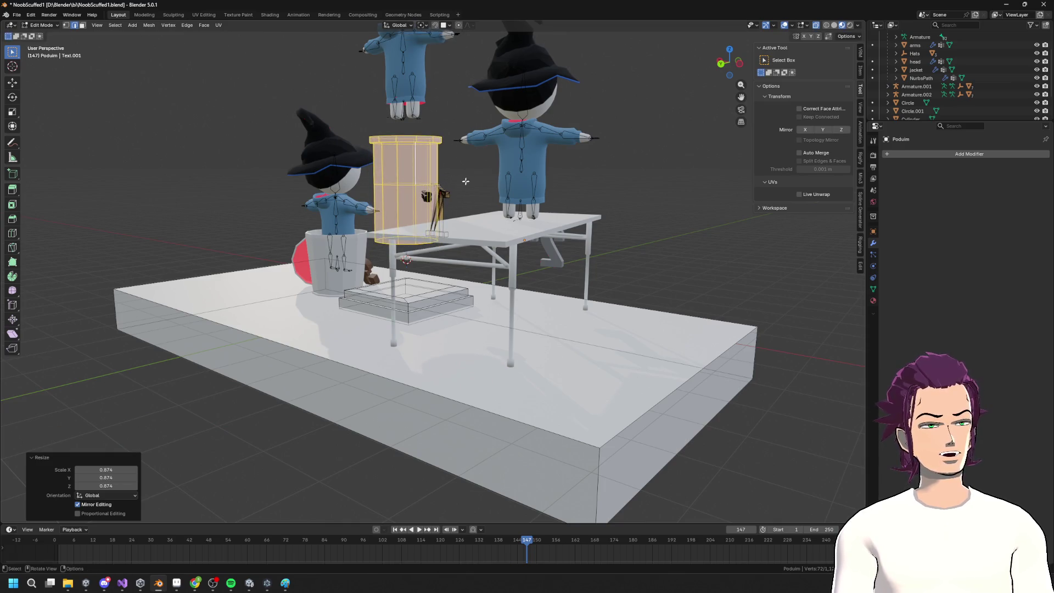
{"action": "scroll", "coordinate": [475, 159], "scroll_direction": "up", "scroll_amount": 6}
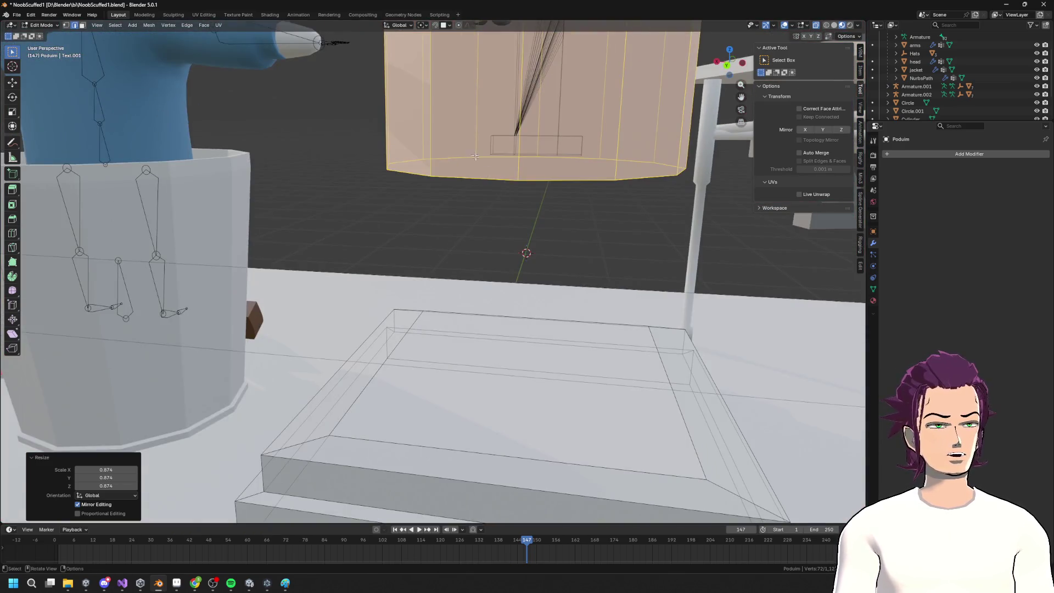
{"action": "left_click", "coordinate": [469, 174], "text": "alt"}
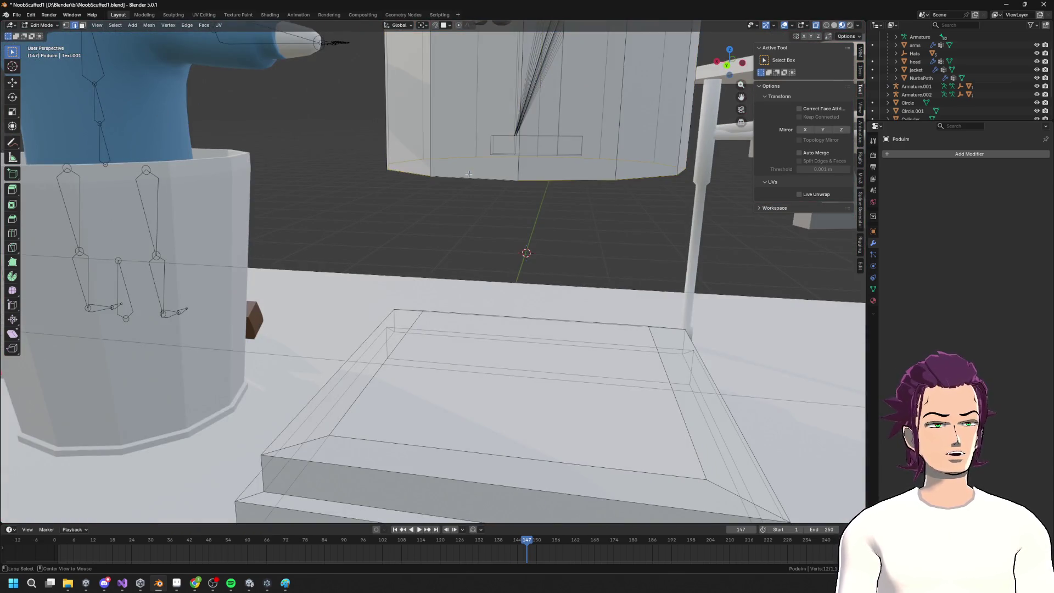
Run Merge by Distance on the podium mesh, removing 13 duplicate vertices
{"action": "key", "text": "h"}
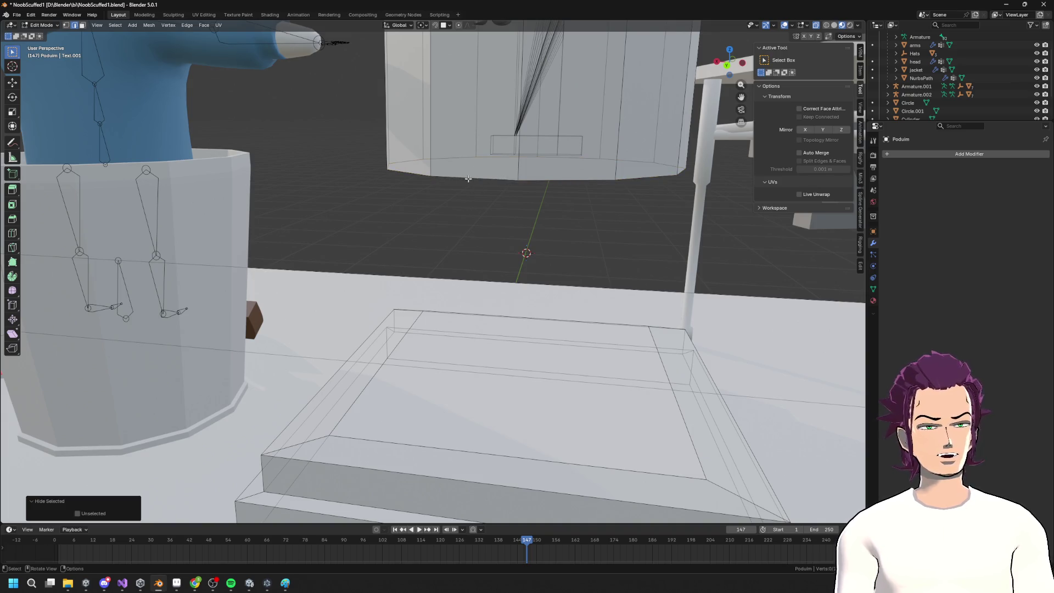
{"action": "key", "text": "ctrl+z"}
{"action": "key", "text": "ctrl+z"}
{"action": "scroll", "coordinate": [472, 187], "scroll_direction": "down", "scroll_amount": 4}
{"action": "key", "text": "F3"}
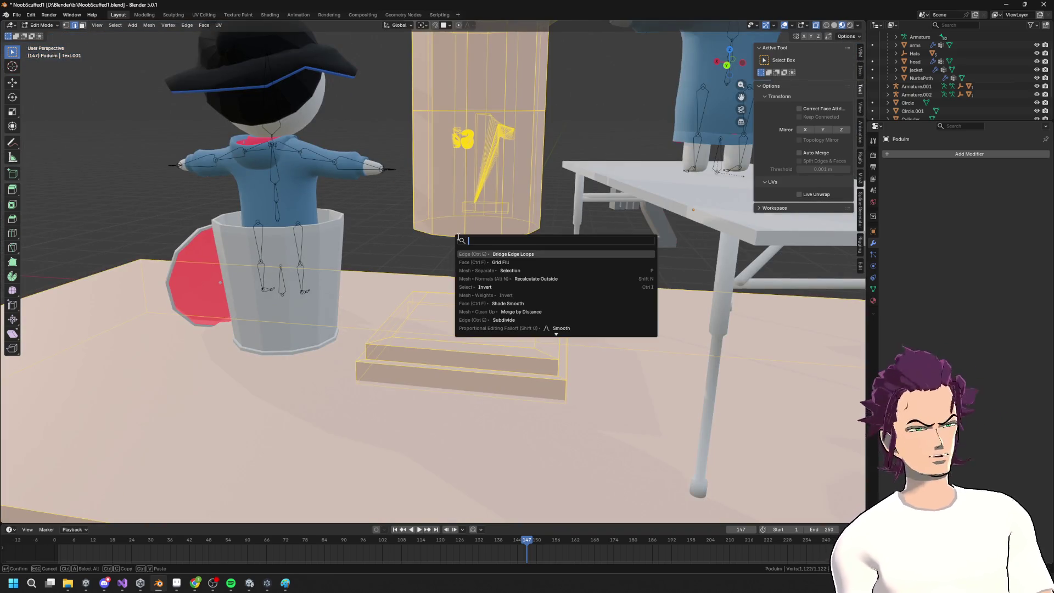
{"action": "key", "text": "Down"}
{"action": "key", "text": "Down"}
{"action": "key", "text": "Down"}
{"action": "key", "text": "Return"}
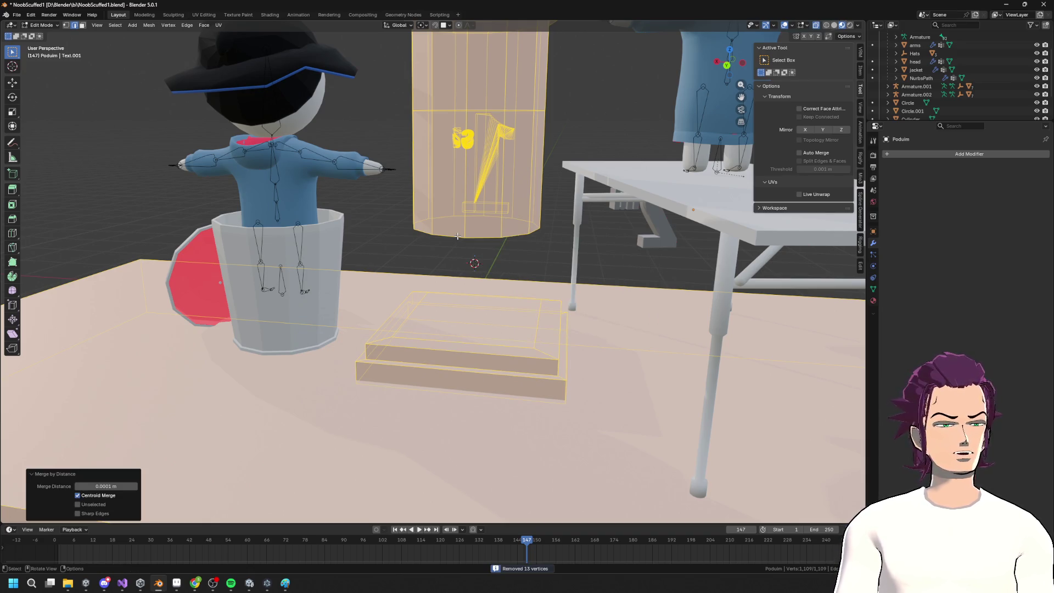
Enlarge the linked column cylinder slightly and lower it 0.83 m toward the step
{"action": "left_click", "coordinate": [508, 236], "text": "alt"}
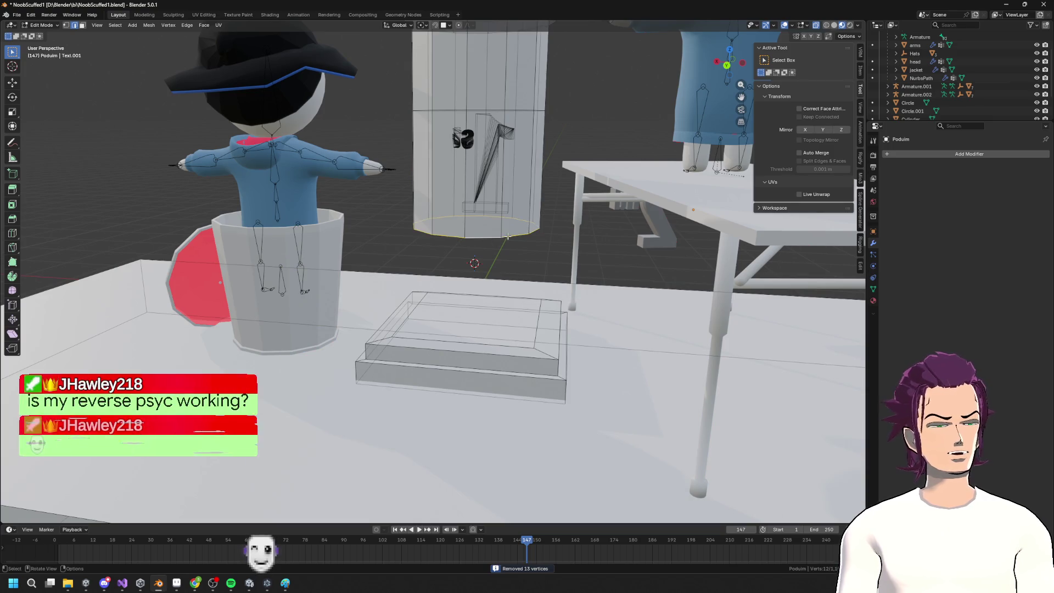
{"action": "mouse_move", "coordinate": [507, 236]}
{"action": "middle_mouse_down"}
{"action": "mouse_move", "coordinate": [542, 248]}
{"action": "mouse_move", "coordinate": [492, 219]}
{"action": "middle_mouse_up"}
{"action": "scroll", "coordinate": [542, 248], "scroll_direction": "down", "scroll_amount": 4}
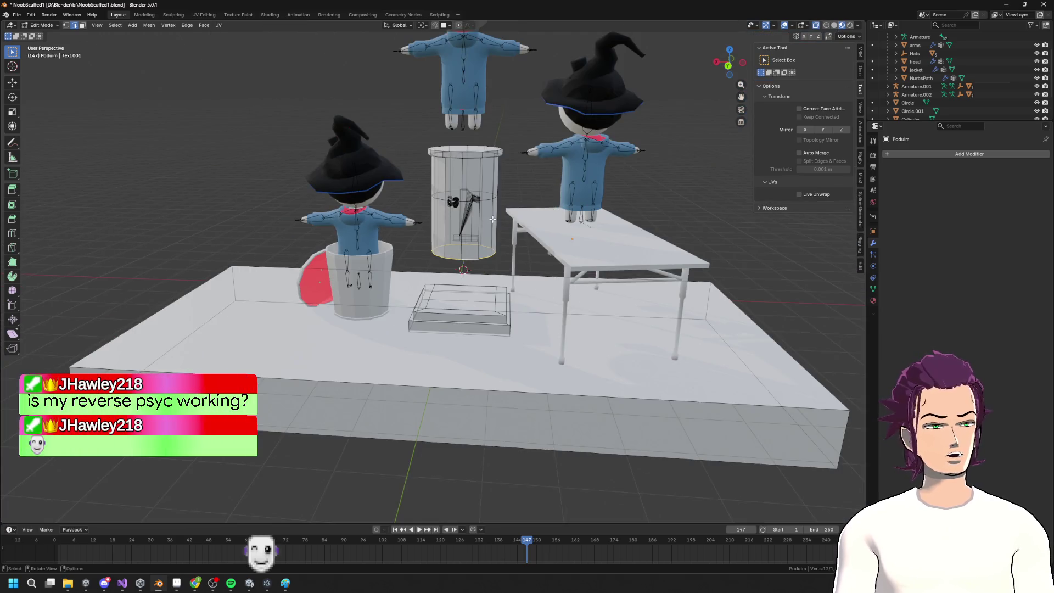
{"action": "key", "text": "ctrl+l"}
{"action": "key", "text": "s"}
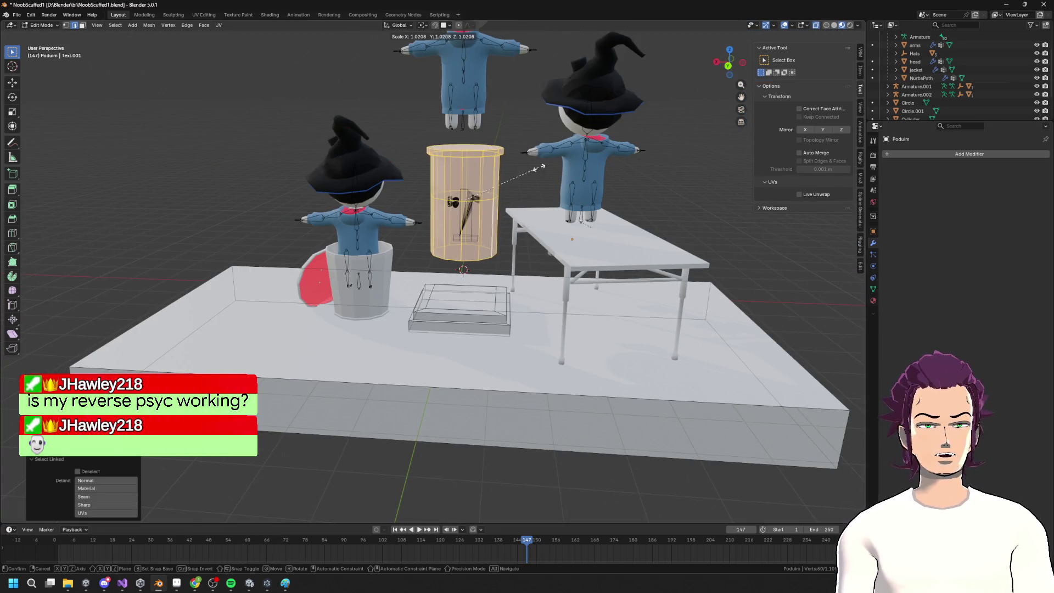
{"action": "left_click", "coordinate": [543, 166]}
{"action": "key", "text": "g"}
{"action": "key", "text": "z"}
{"action": "left_click", "coordinate": [509, 269]}
{"action": "scroll", "coordinate": [509, 269], "scroll_direction": "up", "scroll_amount": 3}
{"action": "mouse_move", "coordinate": [510, 269]}
{"action": "middle_mouse_down"}
{"action": "mouse_move", "coordinate": [557, 301]}
{"action": "mouse_move", "coordinate": [549, 286]}
{"action": "middle_mouse_up"}
{"action": "left_click", "coordinate": [506, 192]}
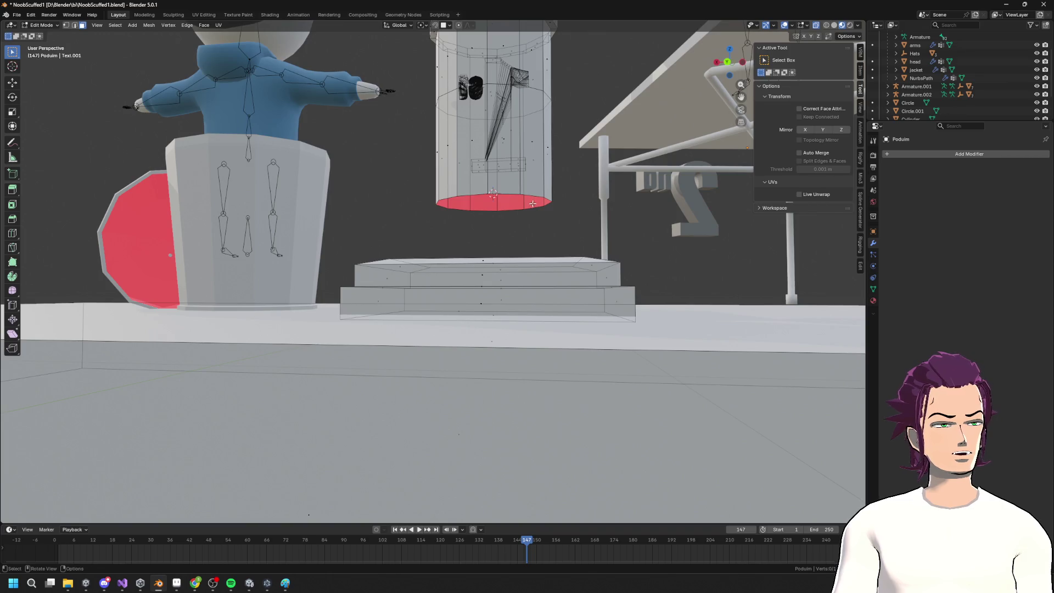
Extrude the column's bottom cap, then widen and lower it so it flares outward
{"action": "left_click", "coordinate": [499, 191], "text": "alt"}
{"action": "key", "text": "2"}
{"action": "left_click", "coordinate": [511, 194], "text": "alt"}
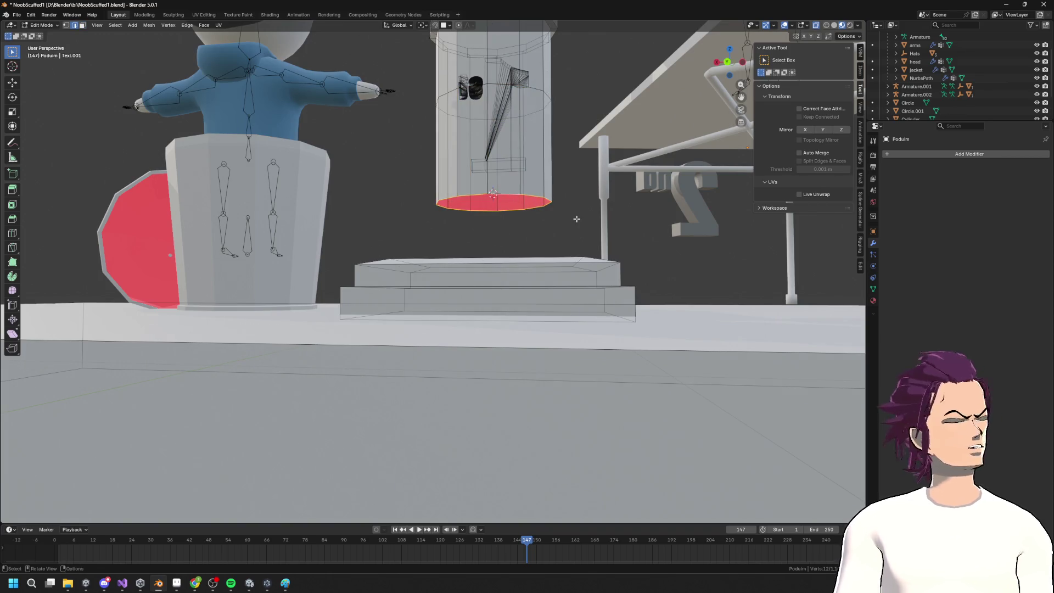
{"action": "key", "text": "e"}
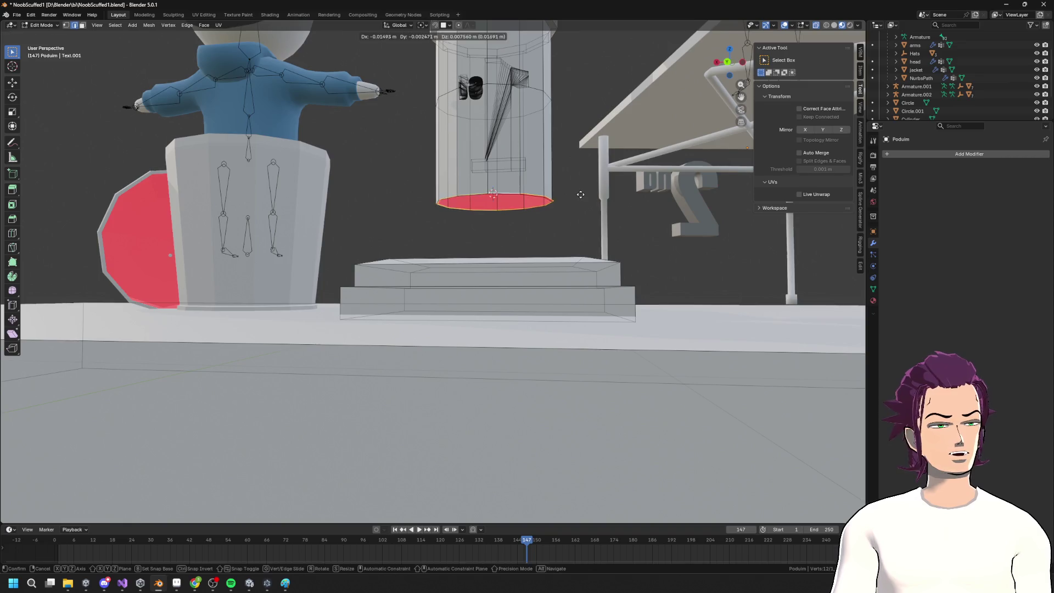
{"action": "key", "text": "Escape"}
{"action": "key", "text": "s"}
{"action": "left_click", "coordinate": [590, 193]}
{"action": "key", "text": "g"}
{"action": "key", "text": "z"}
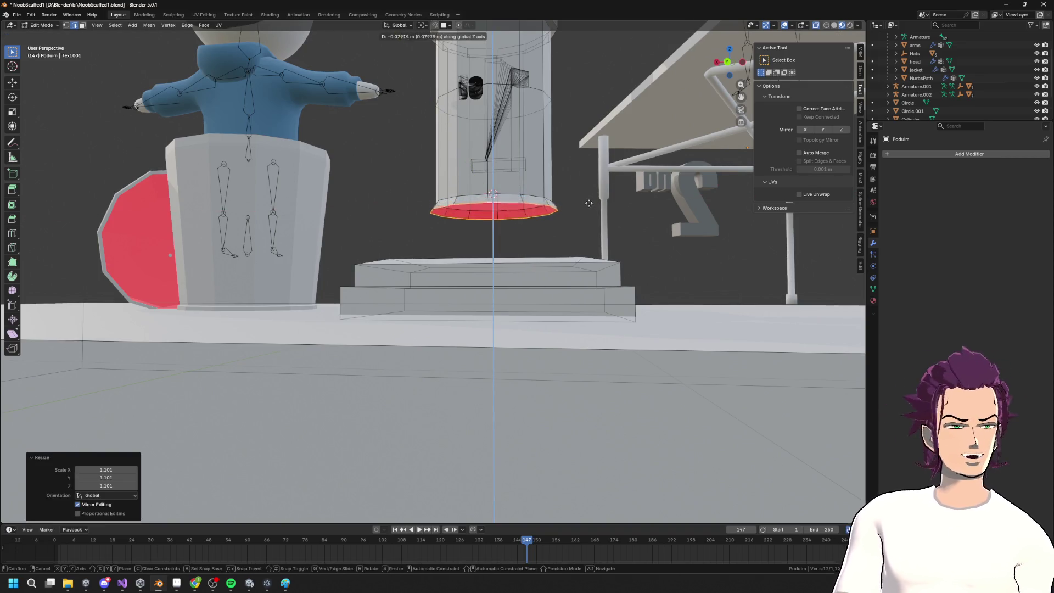
{"action": "left_click", "coordinate": [585, 218]}
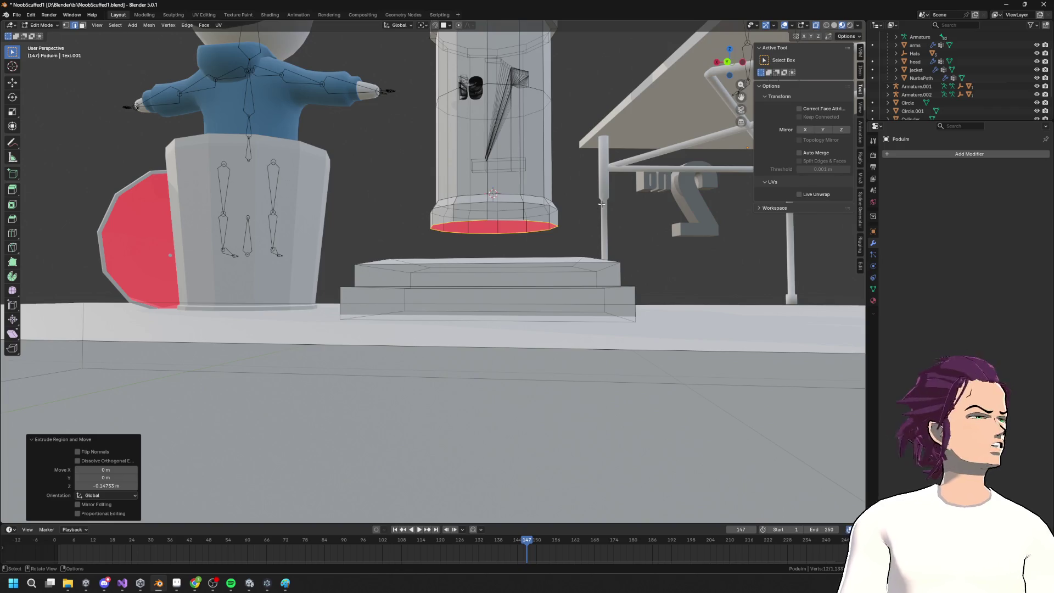
{"action": "key", "text": "s"}
{"action": "left_click", "coordinate": [605, 199]}
{"action": "key", "text": "s"}
{"action": "left_click", "coordinate": [630, 197]}
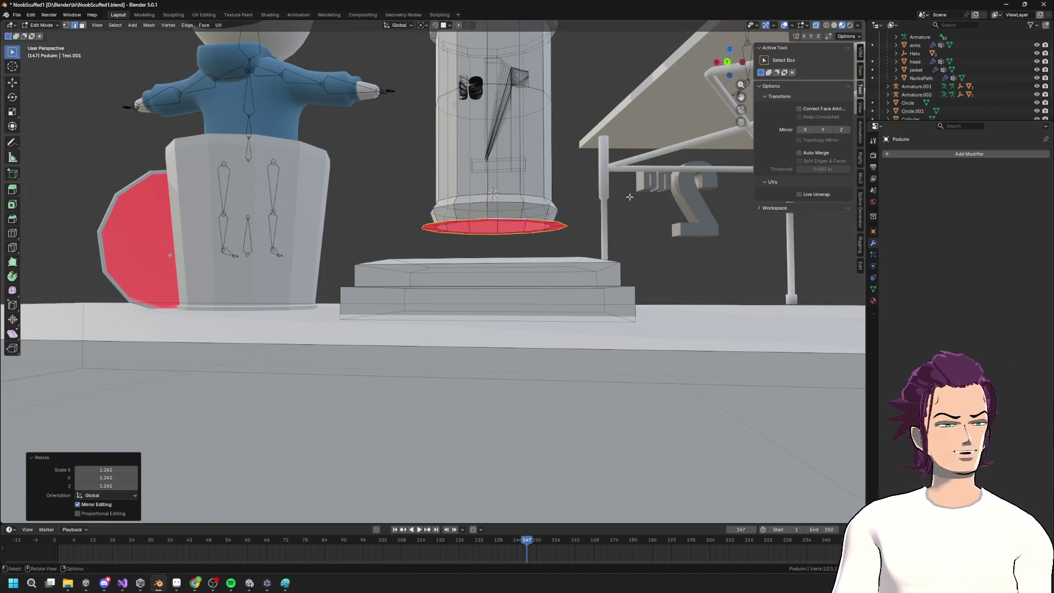
Lower and widen further rings at the column base to extend the flare
{"action": "key", "text": "g"}
{"action": "key", "text": "z"}
{"action": "left_click", "coordinate": [632, 209]}
{"action": "key", "text": "s"}
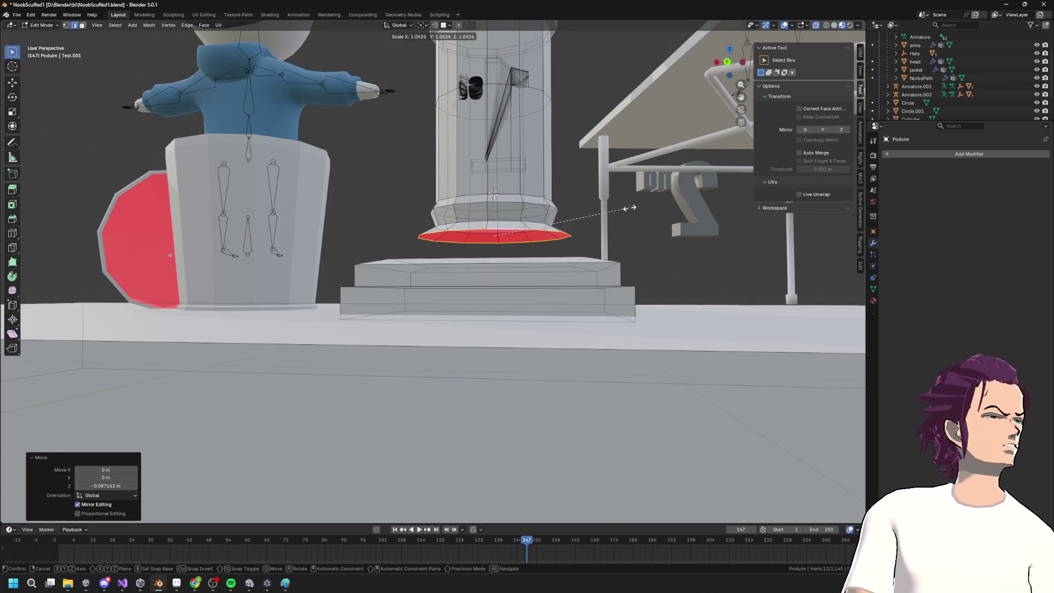
{"action": "left_click", "coordinate": [626, 208]}
{"action": "key", "text": "g"}
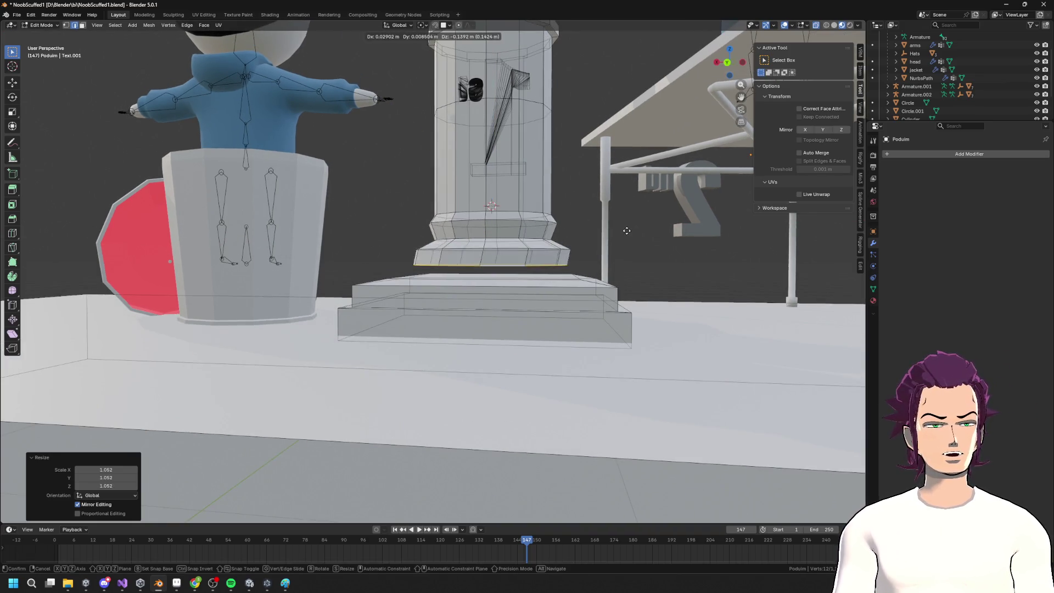
{"action": "left_click", "coordinate": [624, 233]}
{"action": "key", "text": "s"}
{"action": "left_click", "coordinate": [637, 229]}
{"action": "mouse_move", "coordinate": [637, 230]}
{"action": "middle_mouse_down"}
{"action": "mouse_move", "coordinate": [634, 245]}
{"action": "mouse_move", "coordinate": [391, 275]}
{"action": "mouse_move", "coordinate": [478, 238]}
{"action": "mouse_move", "coordinate": [454, 230]}
{"action": "mouse_move", "coordinate": [469, 287]}
{"action": "mouse_move", "coordinate": [492, 236]}
{"action": "middle_mouse_up"}
{"action": "key", "text": "g"}
{"action": "key", "text": "z"}
{"action": "left_click", "coordinate": [634, 251]}
{"action": "scroll", "coordinate": [634, 252], "scroll_direction": "down", "scroll_amount": 5}
Check the column in Object Mode, then return to editing the podium mesh
{"action": "key", "text": "Tab"}
{"action": "scroll", "coordinate": [391, 275], "scroll_direction": "up", "scroll_amount": 2}
{"action": "scroll", "coordinate": [391, 275], "scroll_direction": "up", "scroll_amount": 3}
{"action": "scroll", "coordinate": [468, 288], "scroll_direction": "down", "scroll_amount": 3}
{"action": "scroll", "coordinate": [492, 236], "scroll_direction": "up", "scroll_amount": 2}
{"action": "scroll", "coordinate": [472, 277], "scroll_direction": "up", "scroll_amount": 4}
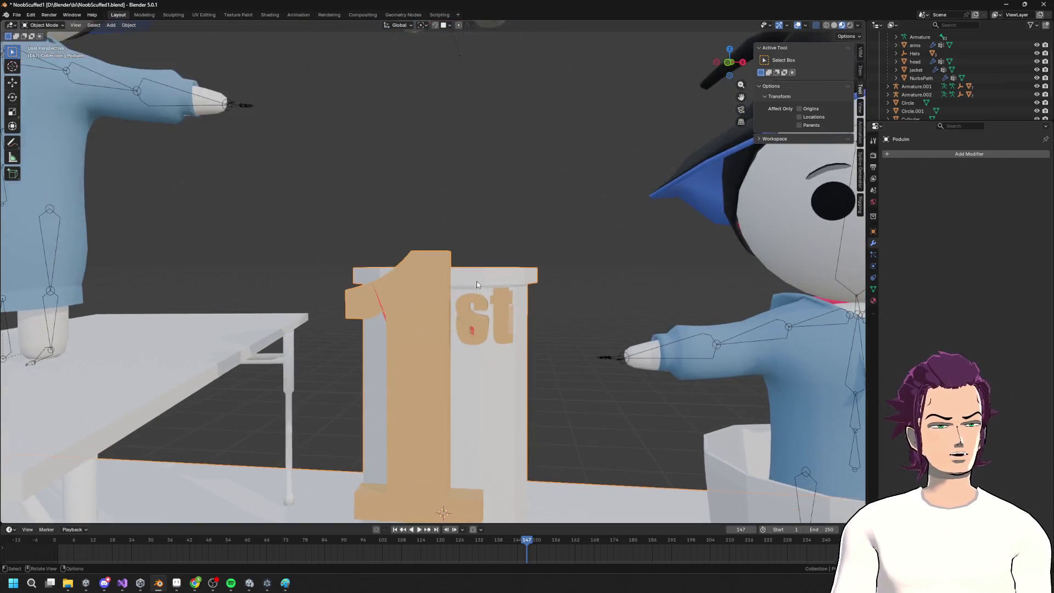
{"action": "key", "text": "Tab"}
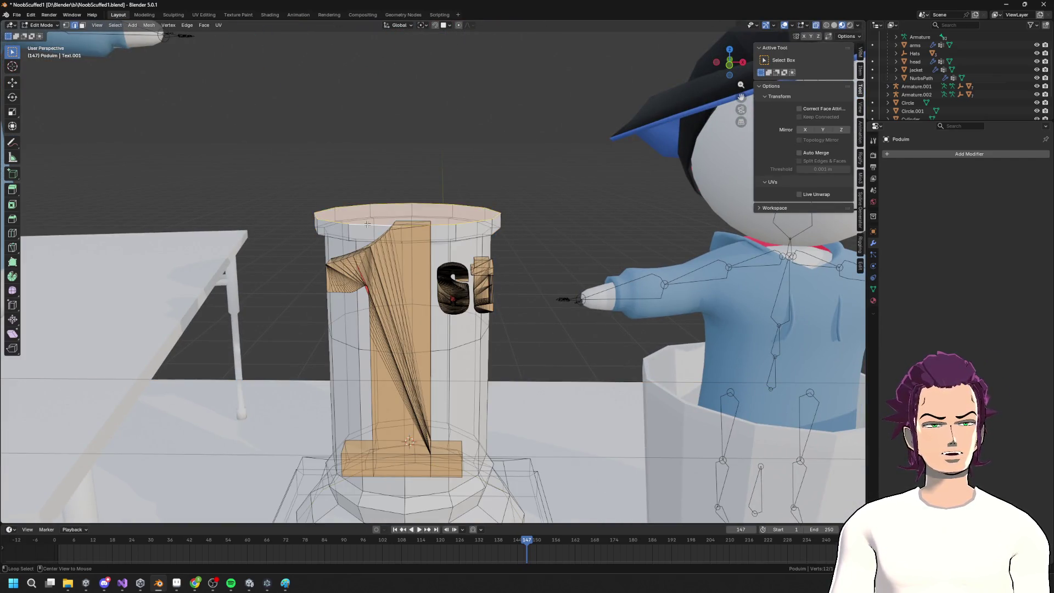
{"action": "middle_click_drag", "start_coordinate": [367, 224], "coordinate": [472, 239]}
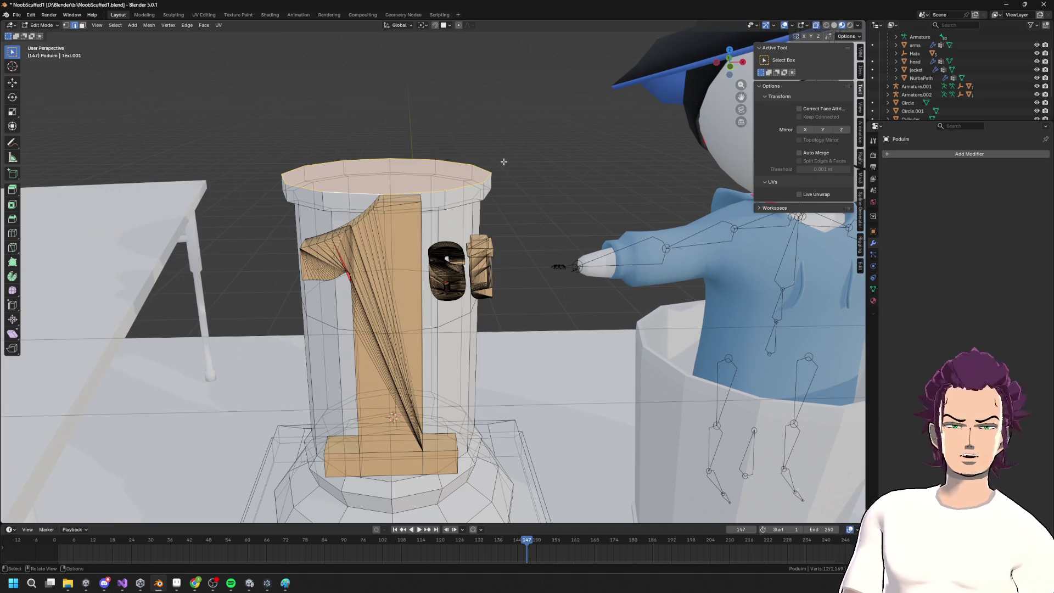
Test-move the top face vertically and along its normal, cancelling each move
{"action": "right_click", "coordinate": [499, 159]}
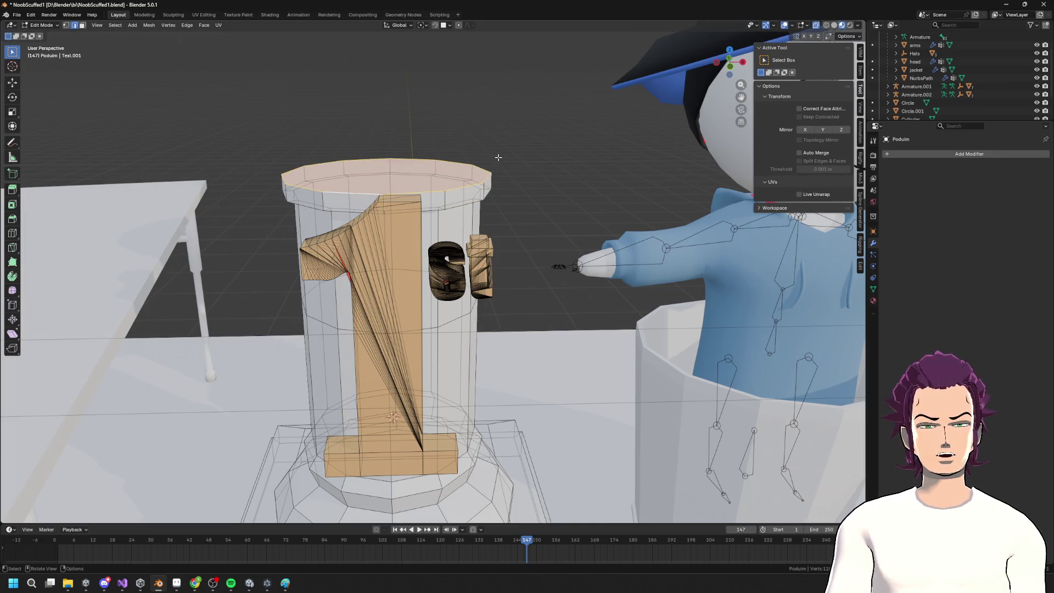
{"action": "key", "text": "g"}
{"action": "key", "text": "z"}
{"action": "right_click", "coordinate": [498, 163]}
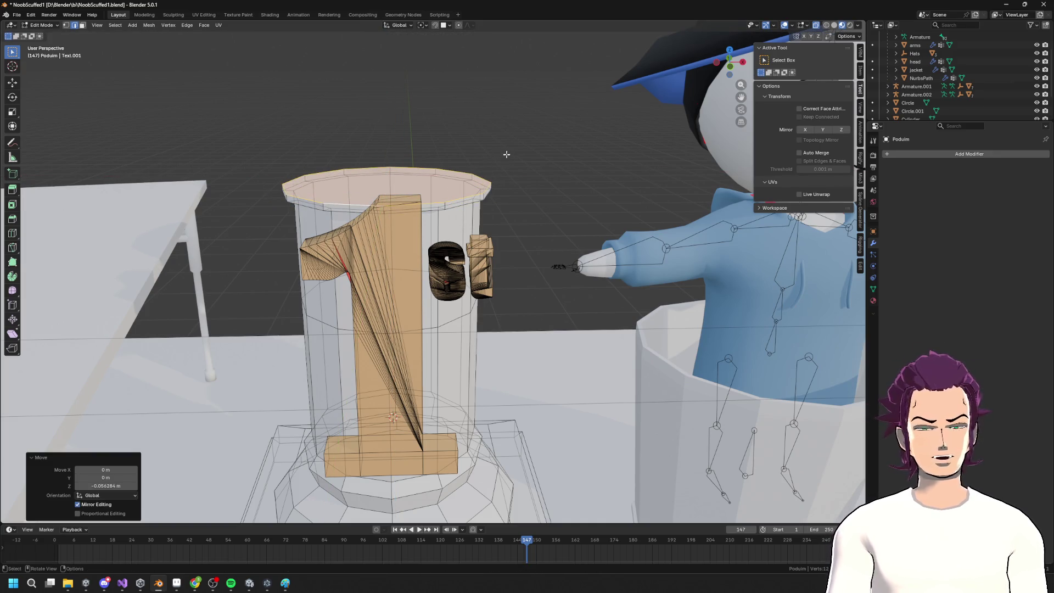
{"action": "key", "text": "e"}
{"action": "right_click", "coordinate": [506, 150]}
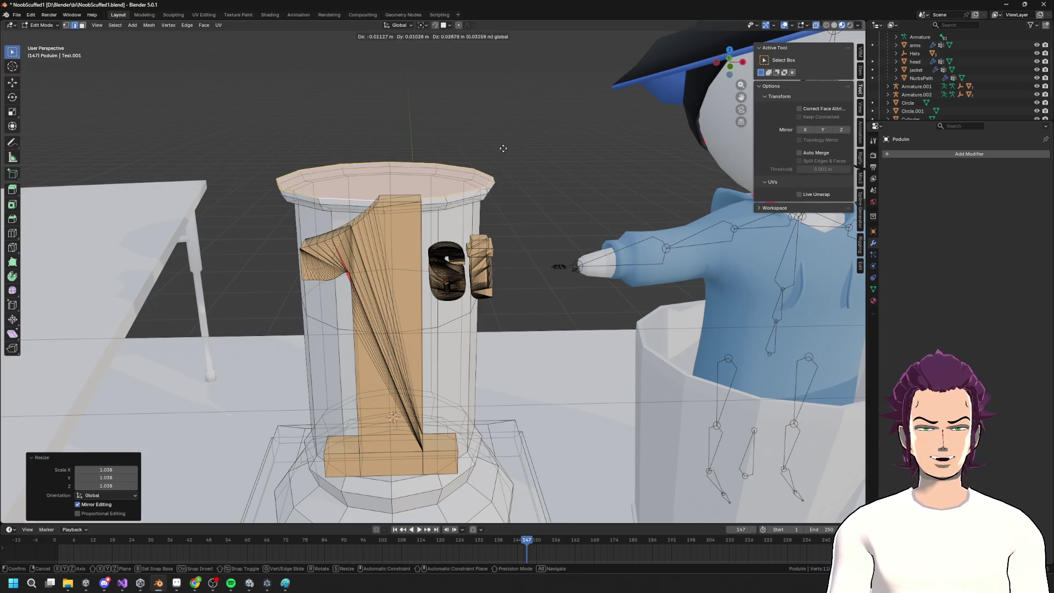
Raise the column's top face along Z and shrink it to 0.957
{"action": "key", "text": "g"}
{"action": "key", "text": "z"}
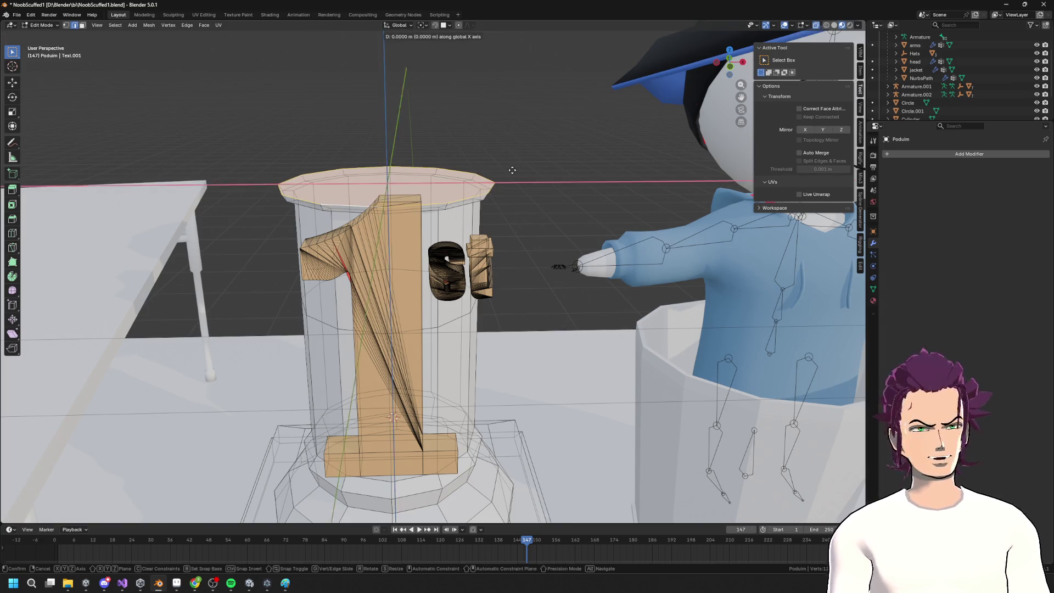
{"action": "left_click", "coordinate": [540, 151]}
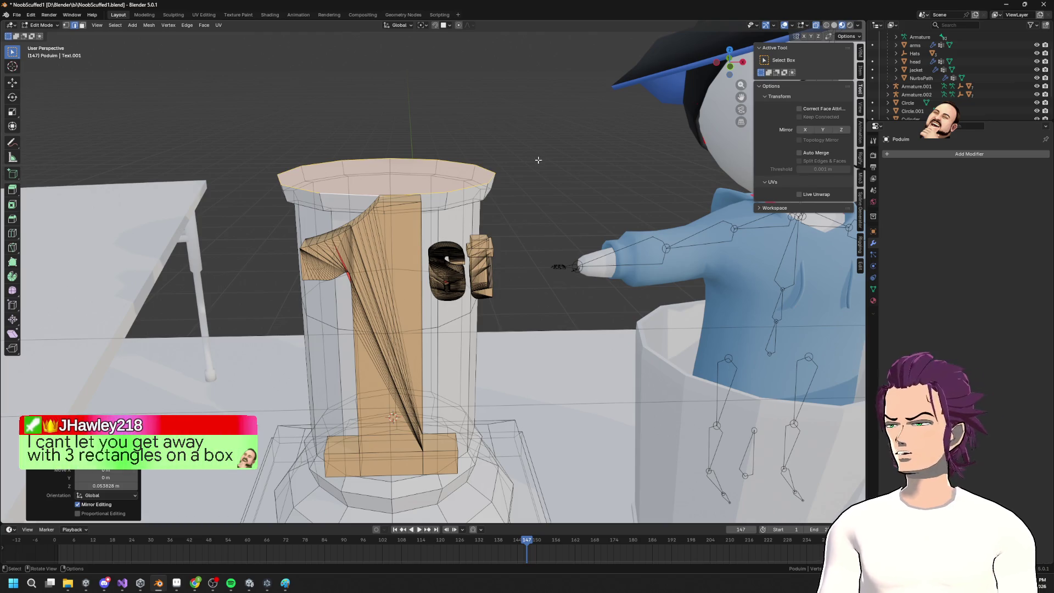
{"action": "key", "text": "s"}
{"action": "left_click", "coordinate": [544, 153]}
{"action": "key", "text": "g"}
{"action": "key", "text": "z"}
{"action": "left_click", "coordinate": [551, 151]}
{"action": "key", "text": "s"}
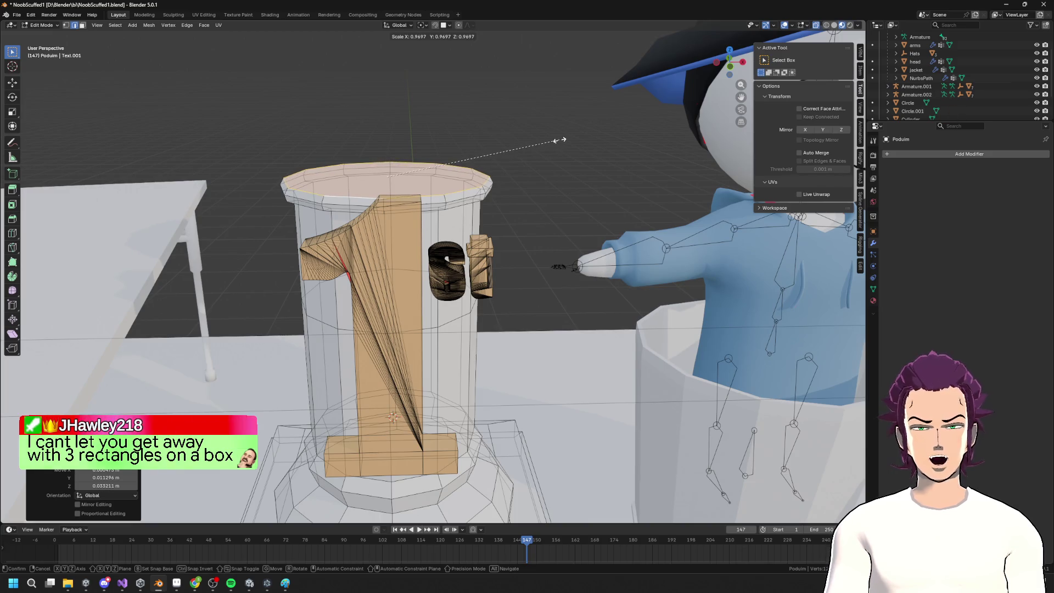
{"action": "left_click", "coordinate": [559, 143]}
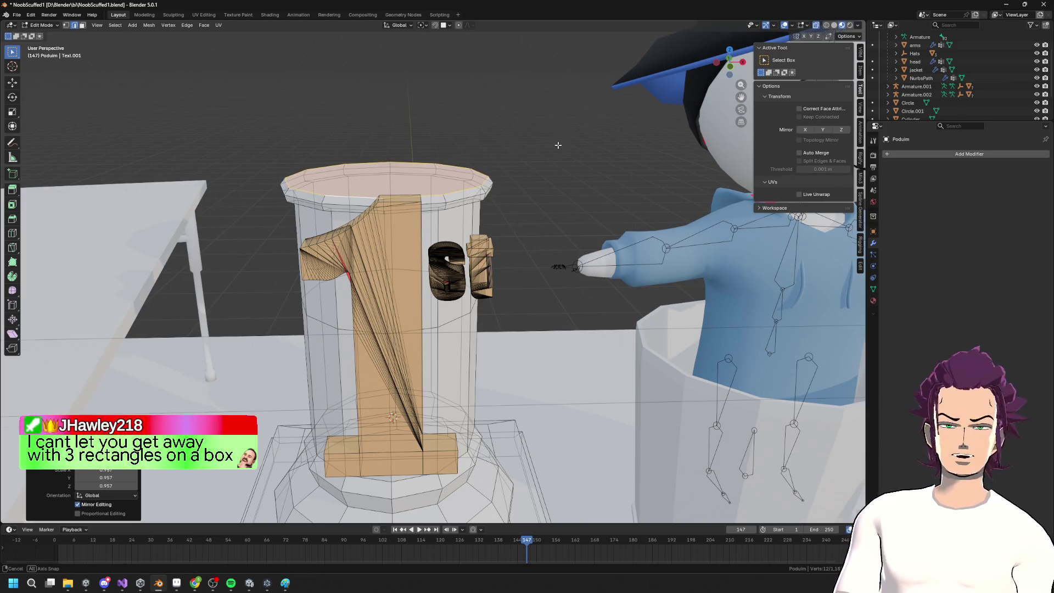
Extrude the top face 0.109 m upward, inspect the pillar, and bring up the reference photo
{"action": "key", "text": "g"}
{"action": "key", "text": "y"}
{"action": "key", "text": "z"}
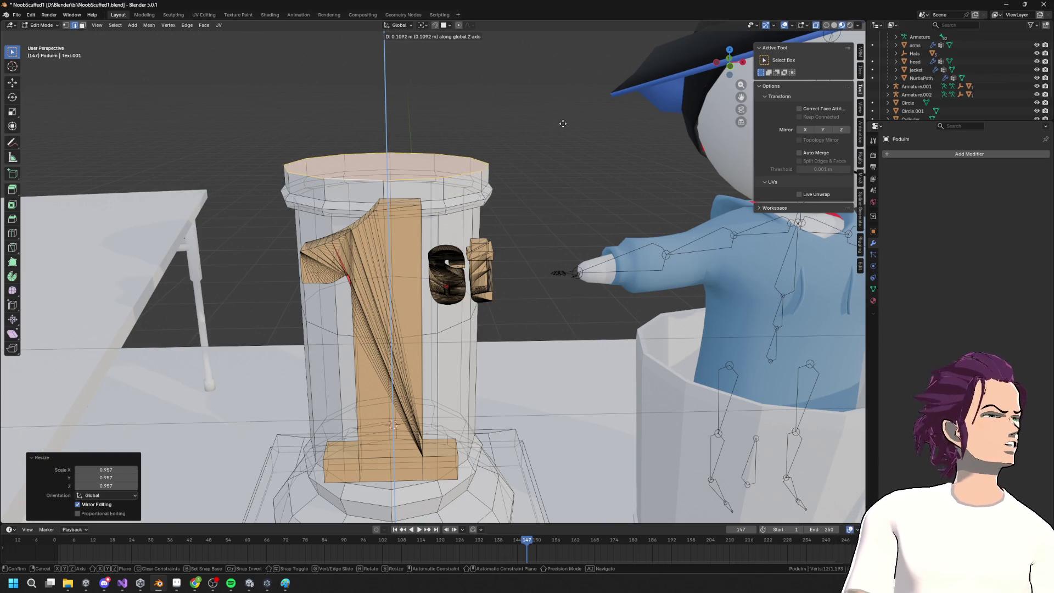
{"action": "left_click", "coordinate": [562, 126]}
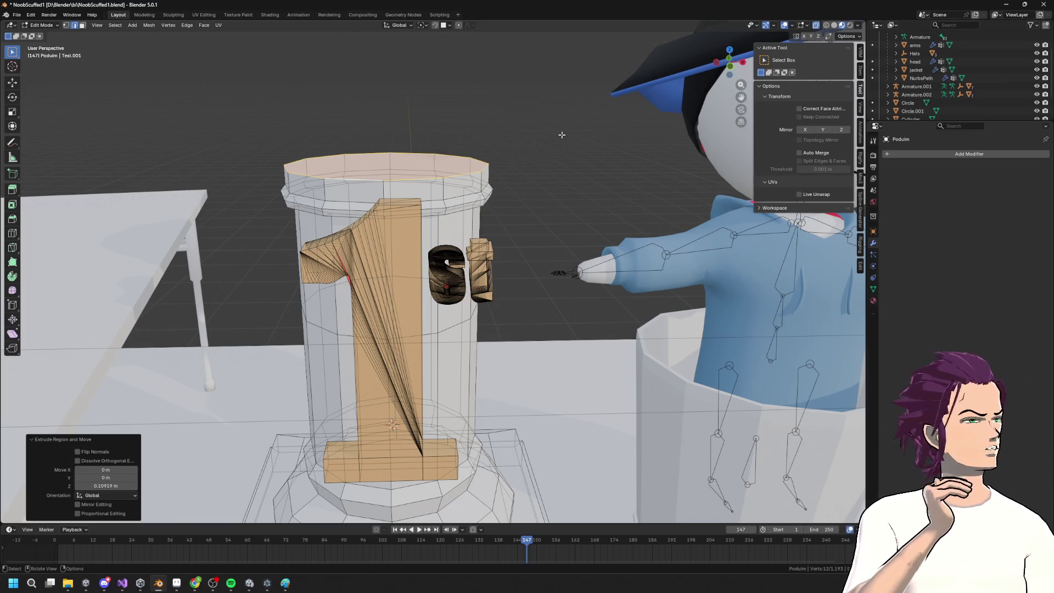
{"action": "mouse_move", "coordinate": [501, 177]}
{"action": "middle_mouse_down"}
{"action": "mouse_move", "coordinate": [483, 170]}
{"action": "mouse_move", "coordinate": [460, 194]}
{"action": "middle_mouse_up"}
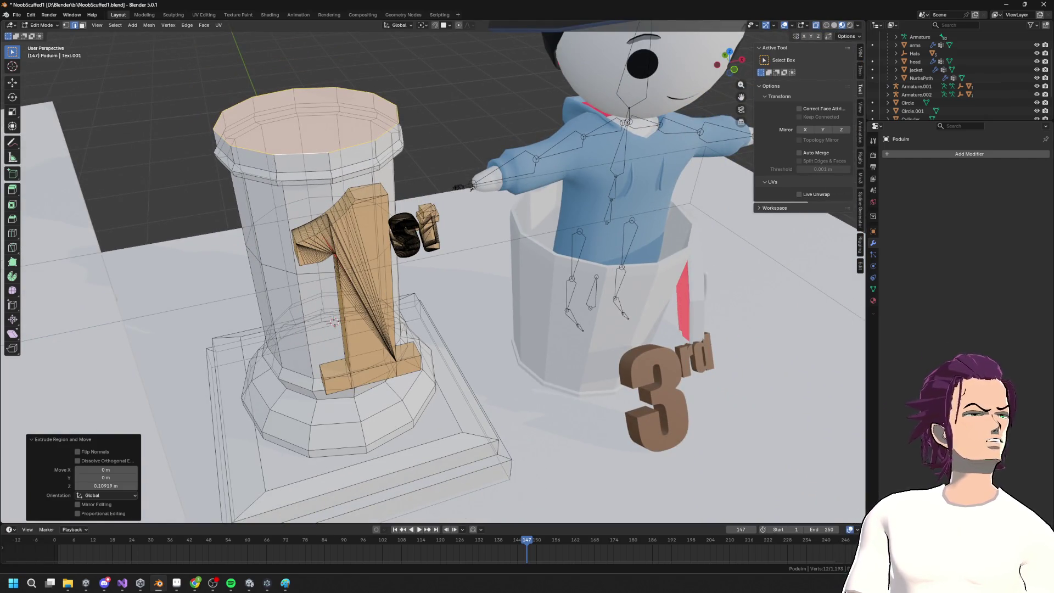
{"action": "mouse_move", "coordinate": [642, 233]}
{"action": "middle_mouse_down"}
{"action": "mouse_move", "coordinate": [412, 207]}
{"action": "mouse_move", "coordinate": [424, 242]}
{"action": "mouse_move", "coordinate": [378, 220]}
{"action": "middle_mouse_up"}
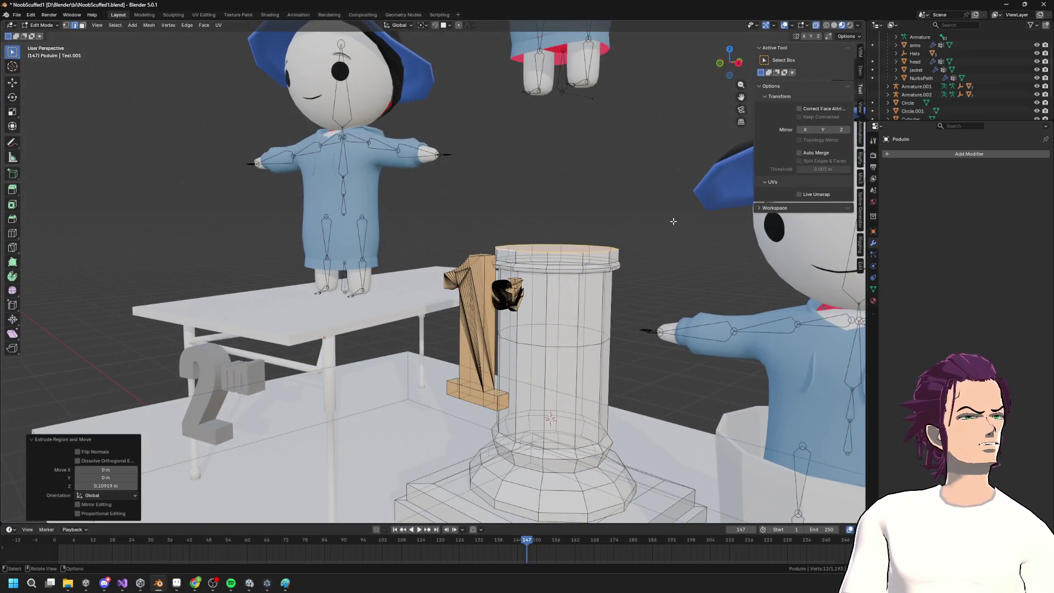
{"action": "middle_click_drag", "start_coordinate": [666, 242], "coordinate": [703, 249]}
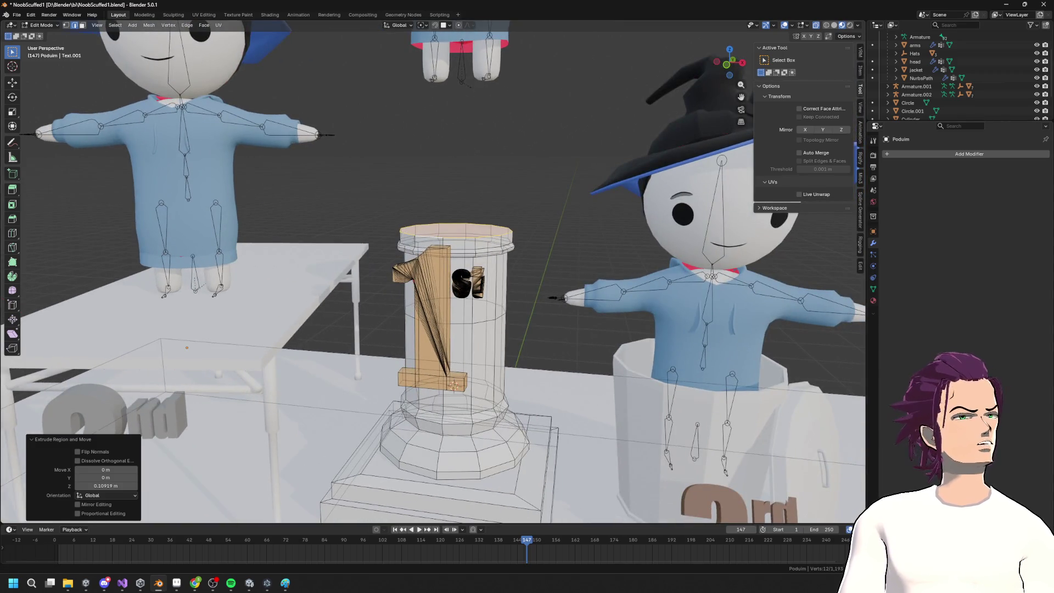
{"action": "key", "text": "alt+Tab"}
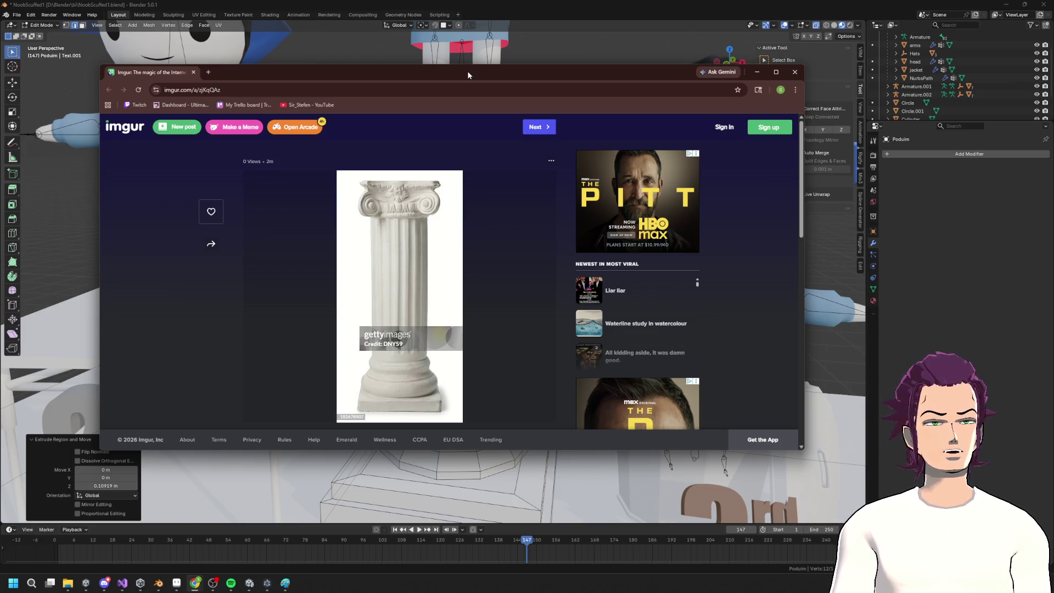
Compare the fluted-column reference against the model, then minimize Chrome and view the pillar from below
{"action": "left_click_drag", "start_coordinate": [467, 74], "coordinate": [1053, 77]}
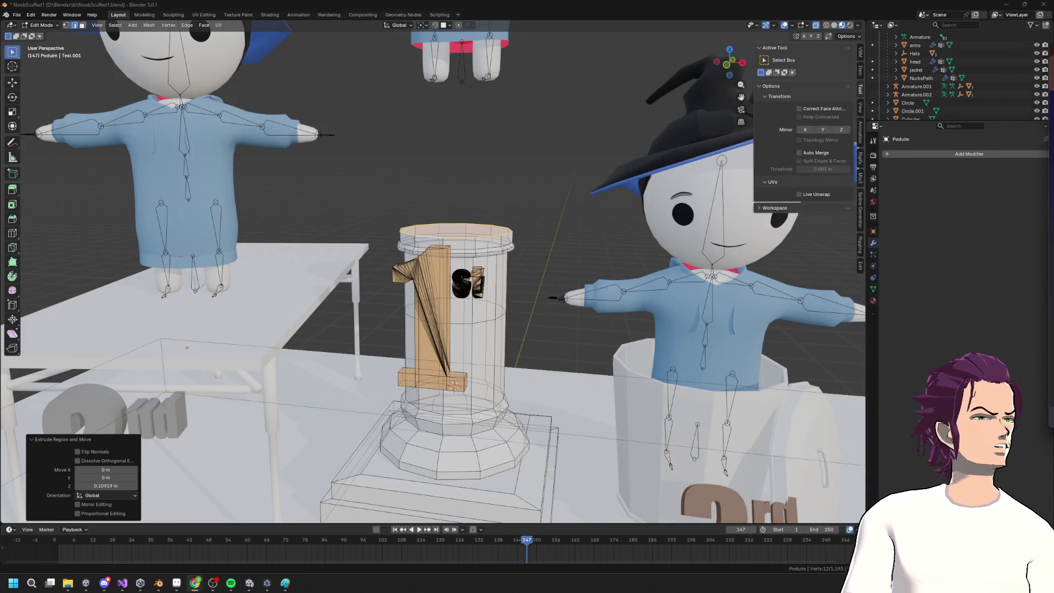
{"action": "key", "text": "alt+Tab"}
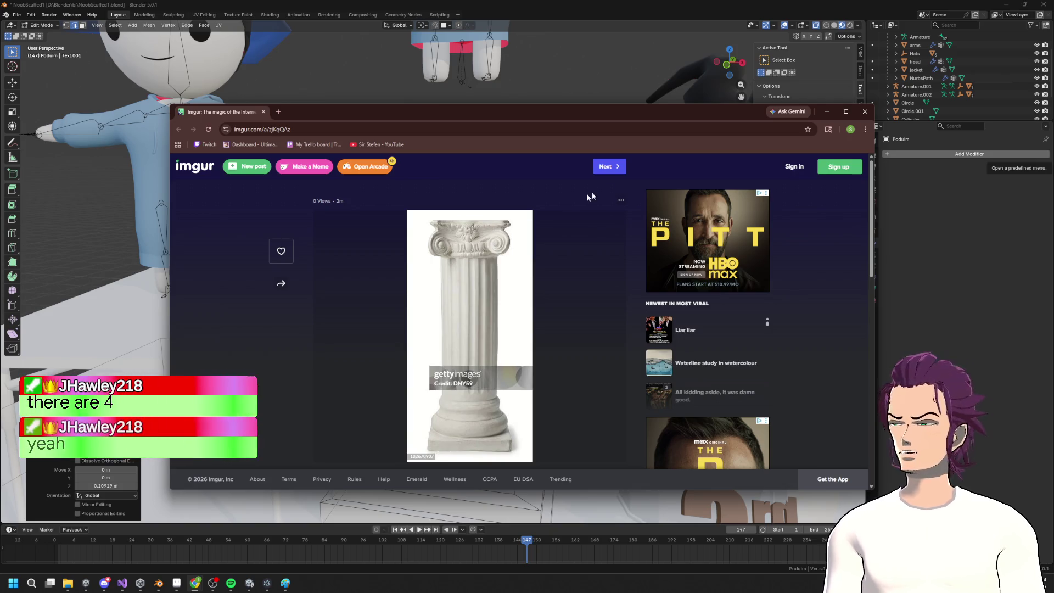
{"action": "key", "text": "super+Down"}
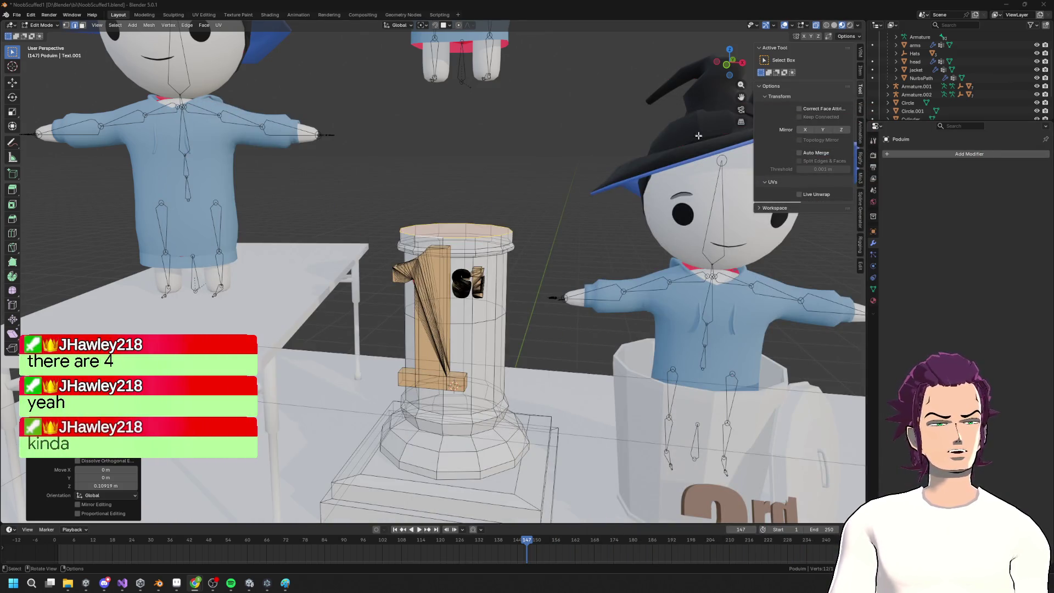
{"action": "middle_click_drag", "start_coordinate": [626, 269], "coordinate": [601, 271]}
{"action": "middle_click_drag", "start_coordinate": [416, 450], "coordinate": [458, 165]}
Duplicate the pillar's top face and raise the copy 0.254 m above the column
{"action": "key", "text": "shift+e"}
{"action": "left_click", "coordinate": [462, 179]}
{"action": "key", "text": "shift+d"}
{"action": "key", "text": "z"}
{"action": "left_click", "coordinate": [423, 164]}
{"action": "mouse_move", "coordinate": [423, 163]}
{"action": "middle_mouse_down"}
{"action": "mouse_move", "coordinate": [552, 223]}
{"action": "mouse_move", "coordinate": [497, 228]}
{"action": "mouse_move", "coordinate": [475, 249]}
{"action": "mouse_move", "coordinate": [466, 309]}
{"action": "mouse_move", "coordinate": [417, 289]}
{"action": "mouse_move", "coordinate": [308, 280]}
{"action": "middle_mouse_up"}
{"action": "key", "text": "g"}
{"action": "key", "text": "z"}
{"action": "left_click", "coordinate": [518, 207]}
Turn on snapping and shift a vertex of the duplicated face -0.077 m along Y
{"action": "mouse_move", "coordinate": [462, 255]}
{"action": "middle_mouse_down"}
{"action": "mouse_move", "coordinate": [449, 250]}
{"action": "mouse_move", "coordinate": [482, 248]}
{"action": "mouse_move", "coordinate": [434, 241]}
{"action": "middle_mouse_up"}
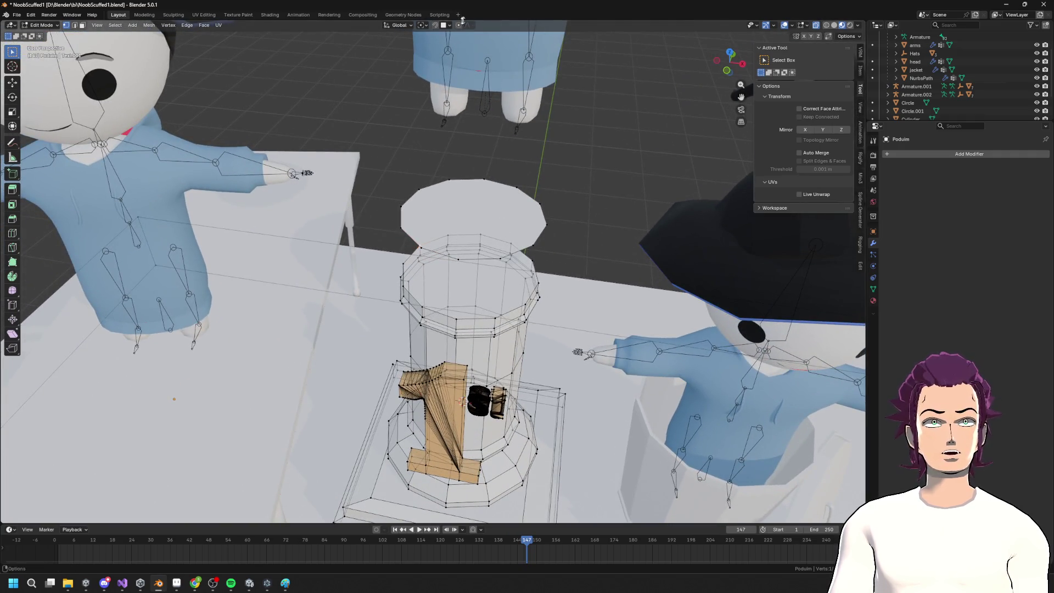
{"action": "left_click", "coordinate": [450, 26]}
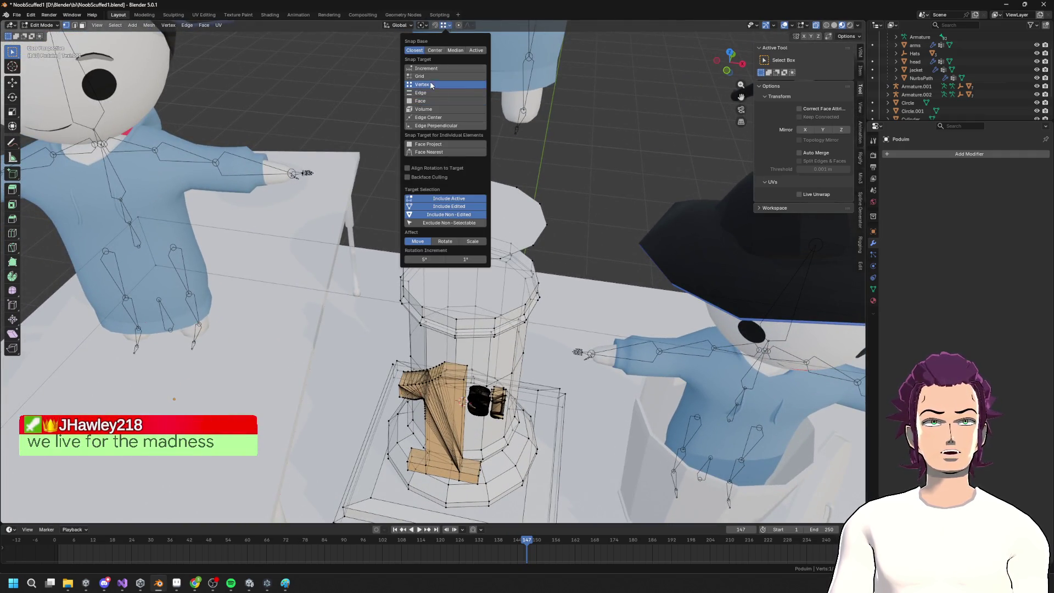
{"action": "left_click", "coordinate": [437, 26]}
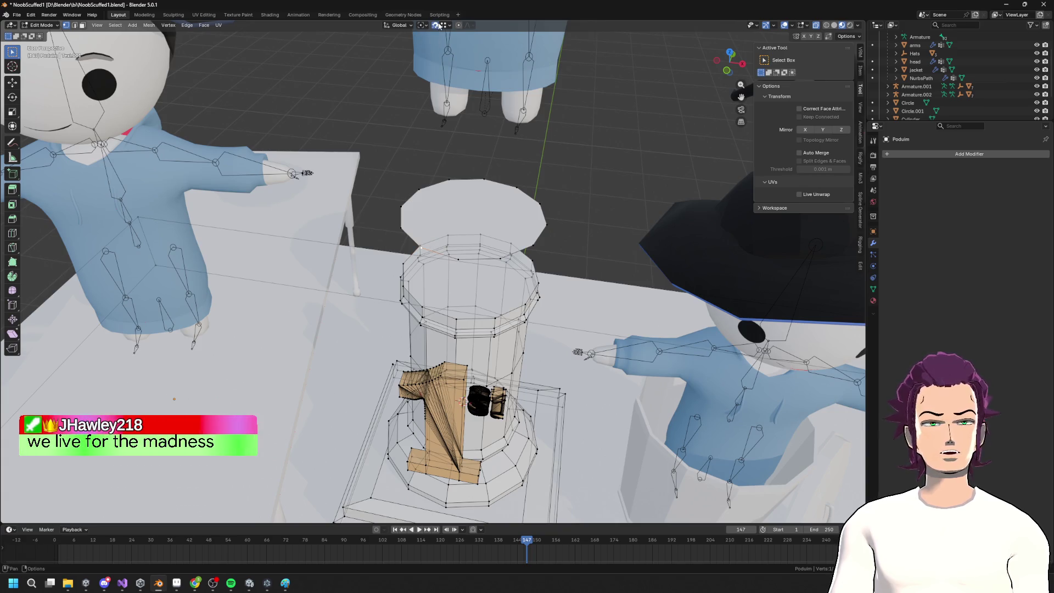
{"action": "middle_click_drag", "start_coordinate": [434, 208], "coordinate": [438, 236]}
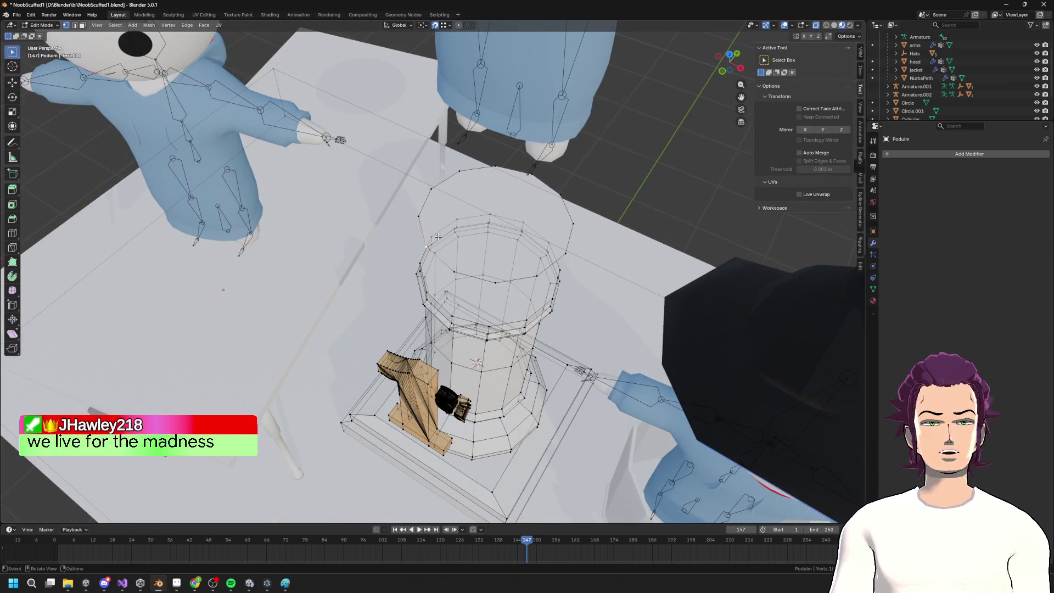
{"action": "key", "text": "g"}
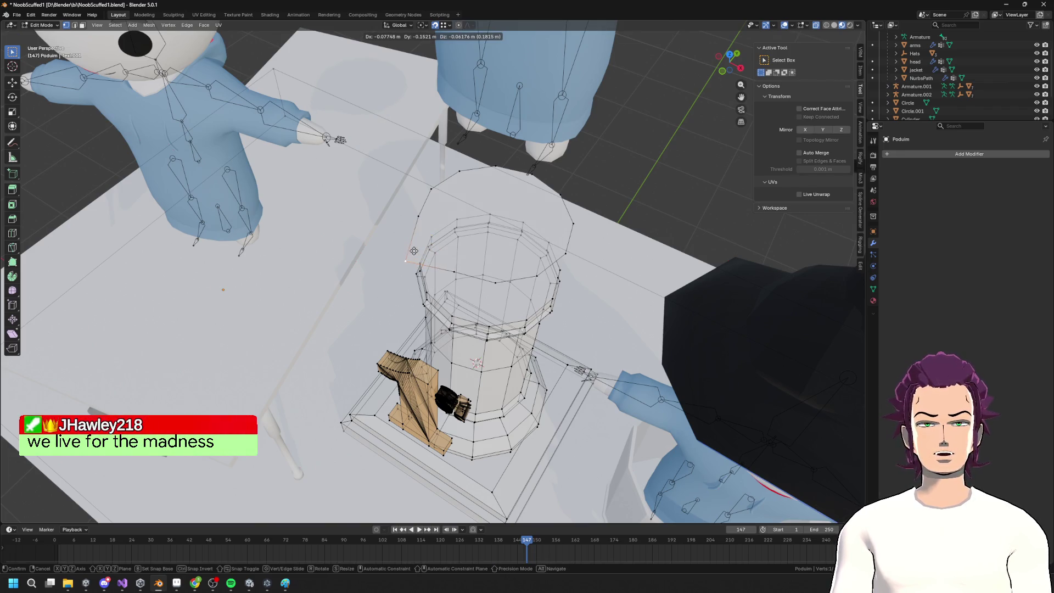
{"action": "key", "text": "y"}
{"action": "middle_click_drag", "start_coordinate": [417, 258], "coordinate": [424, 275], "text": "alt"}
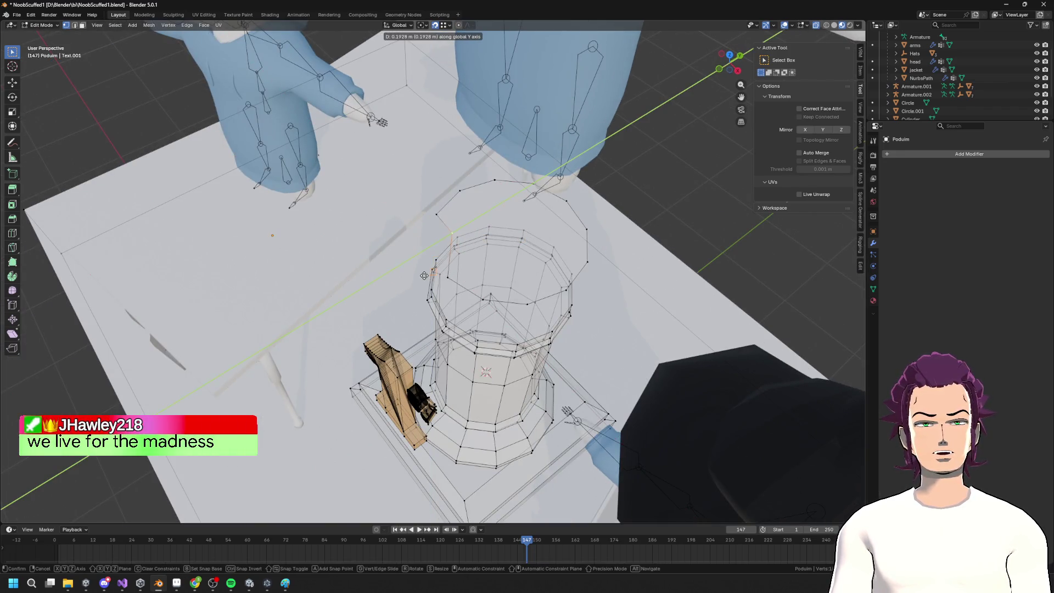
{"action": "key", "text": "x"}
{"action": "key", "text": "y"}
{"action": "left_click", "coordinate": [448, 280]}
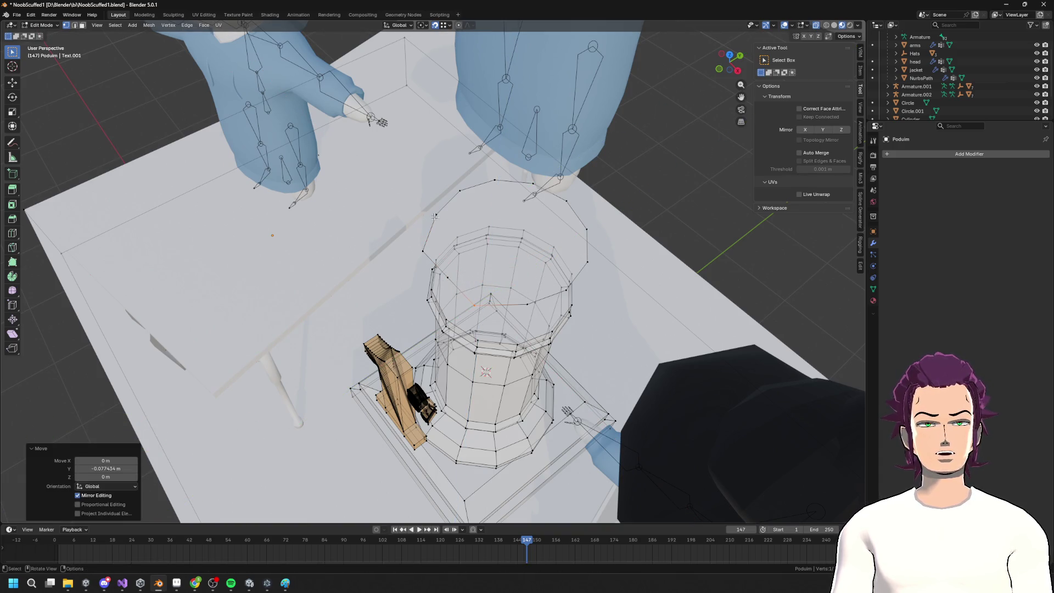
Reposition the outline vertices along Y and X to reshape the duplicated face's corners
{"action": "key", "text": "g"}
{"action": "key", "text": "y"}
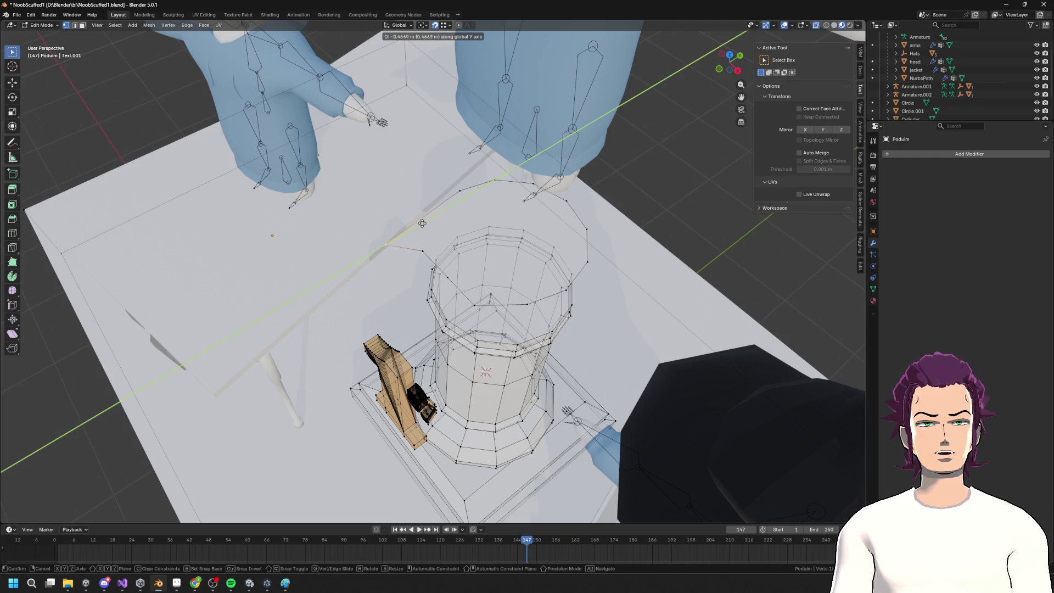
{"action": "left_click", "coordinate": [423, 248]}
{"action": "middle_click_drag", "start_coordinate": [442, 241], "coordinate": [527, 208]}
{"action": "key", "text": "g"}
{"action": "key", "text": "x"}
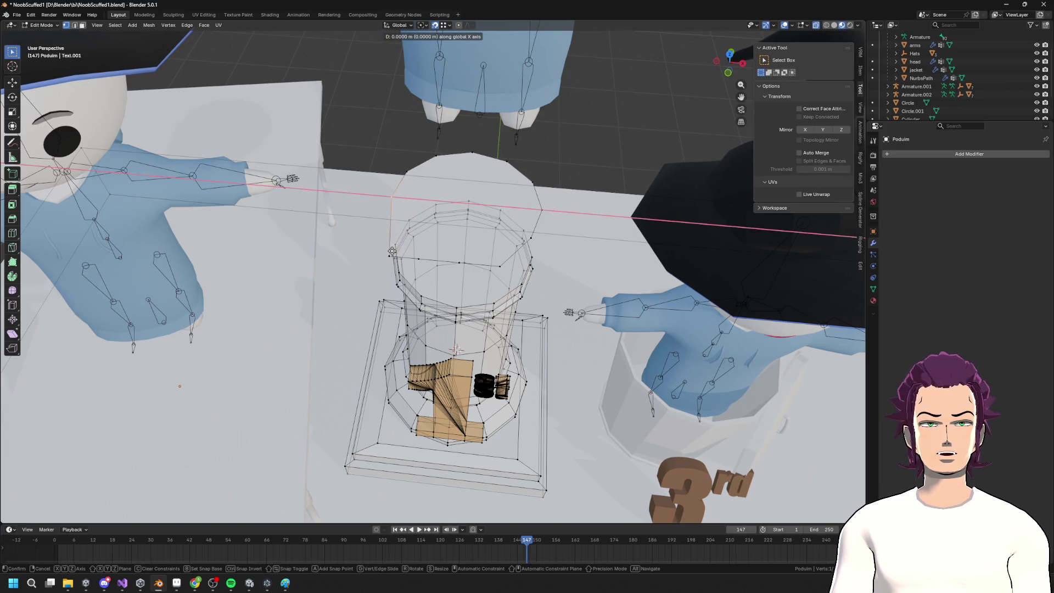
{"action": "left_click", "coordinate": [389, 256]}
{"action": "left_click", "coordinate": [440, 157]}
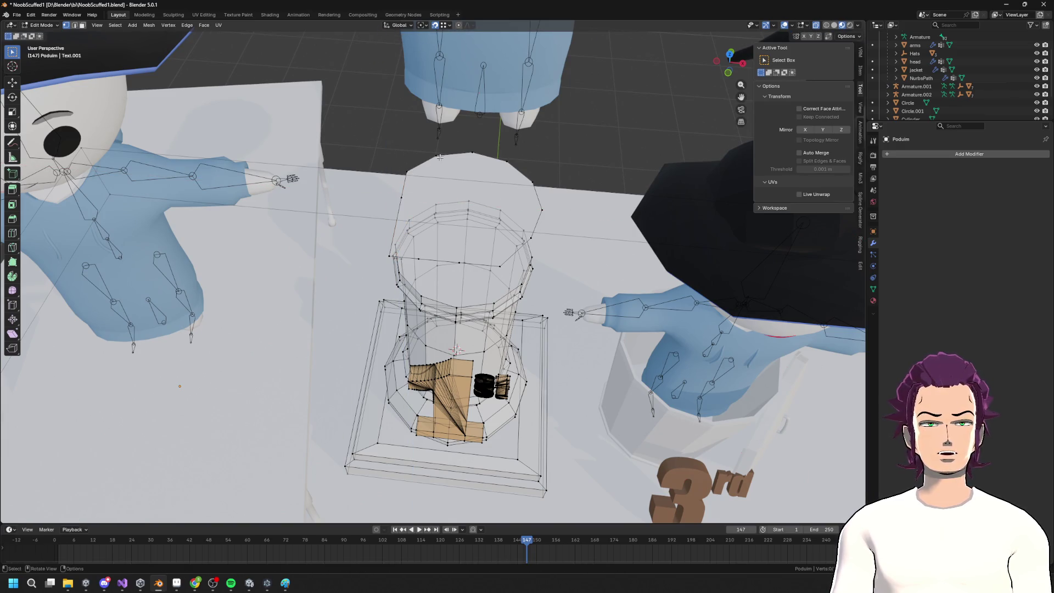
{"action": "left_click", "coordinate": [533, 240]}
{"action": "key", "text": "g"}
{"action": "key", "text": "y"}
{"action": "left_click", "coordinate": [496, 266]}
Move the next outline vertex along X and shift the selection 0.077 m along Y
{"action": "left_click", "coordinate": [538, 214]}
{"action": "key", "text": "g"}
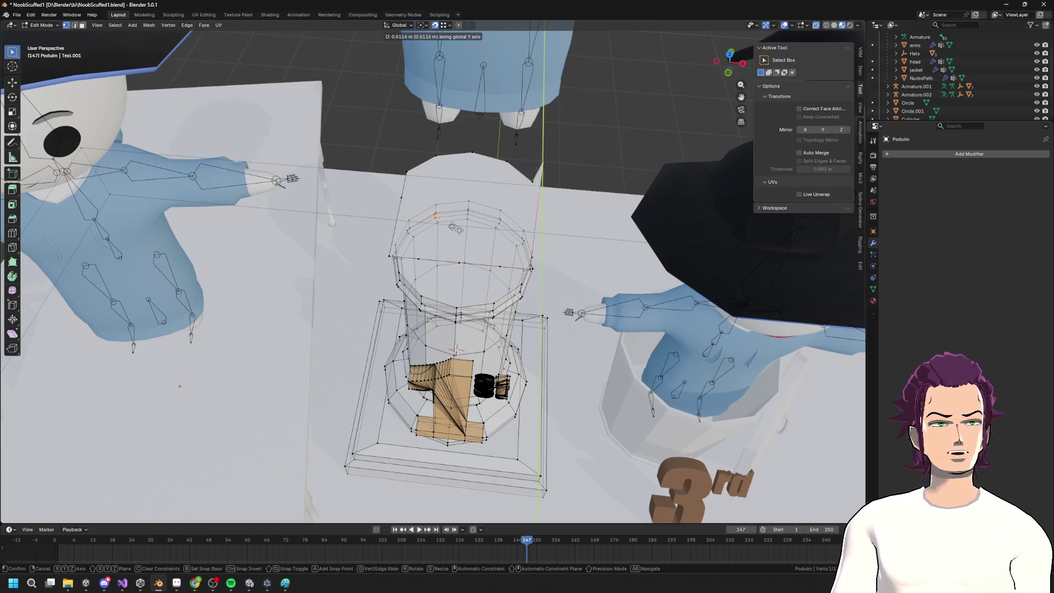
{"action": "key", "text": "x"}
{"action": "mouse_move", "coordinate": [531, 271]}
{"action": "middle_mouse_down", "text": "alt"}
{"action": "mouse_move", "coordinate": [519, 267]}
{"action": "mouse_move", "coordinate": [527, 284]}
{"action": "mouse_move", "coordinate": [528, 241]}
{"action": "middle_mouse_up", "text": "alt"}
{"action": "left_click", "coordinate": [515, 306]}
{"action": "middle_click_drag", "start_coordinate": [585, 265], "coordinate": [470, 275]}
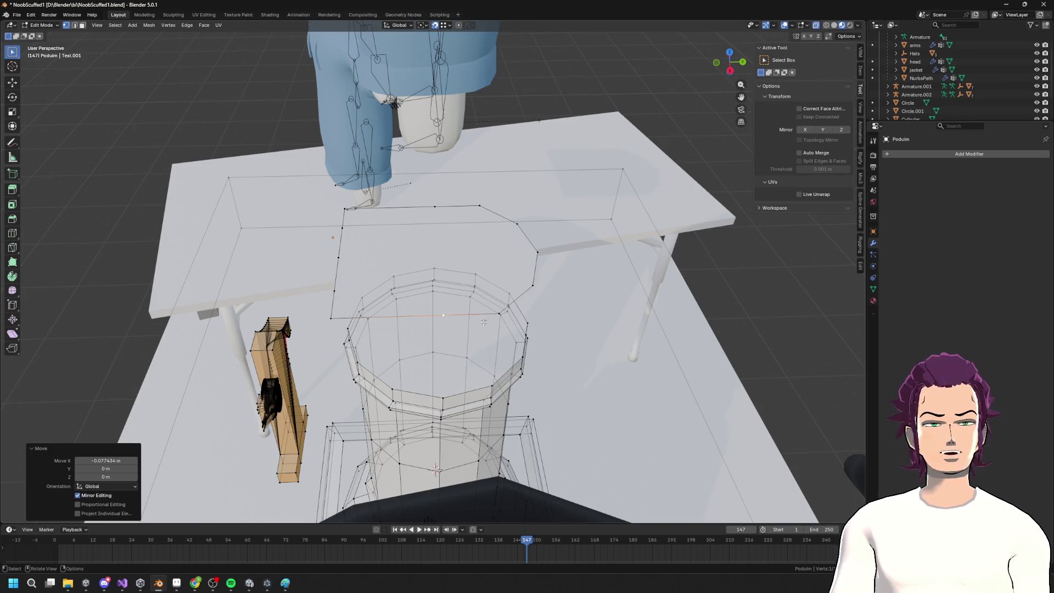
{"action": "middle_click_drag", "start_coordinate": [393, 312], "coordinate": [315, 321]}
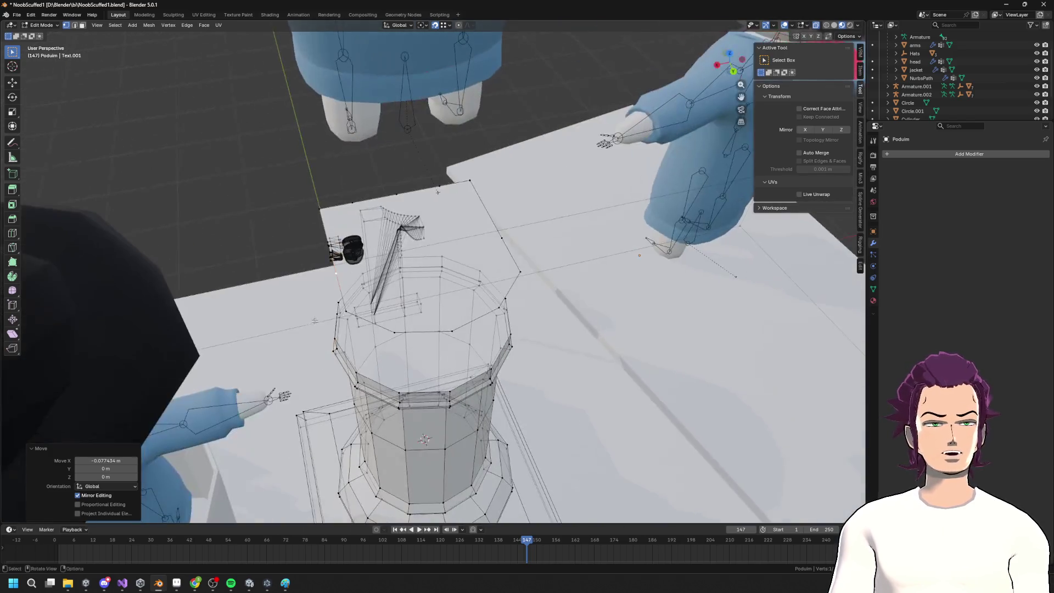
{"action": "middle_click_drag", "start_coordinate": [437, 296], "coordinate": [384, 297]}
{"action": "key", "text": "g"}
{"action": "key", "text": "y"}
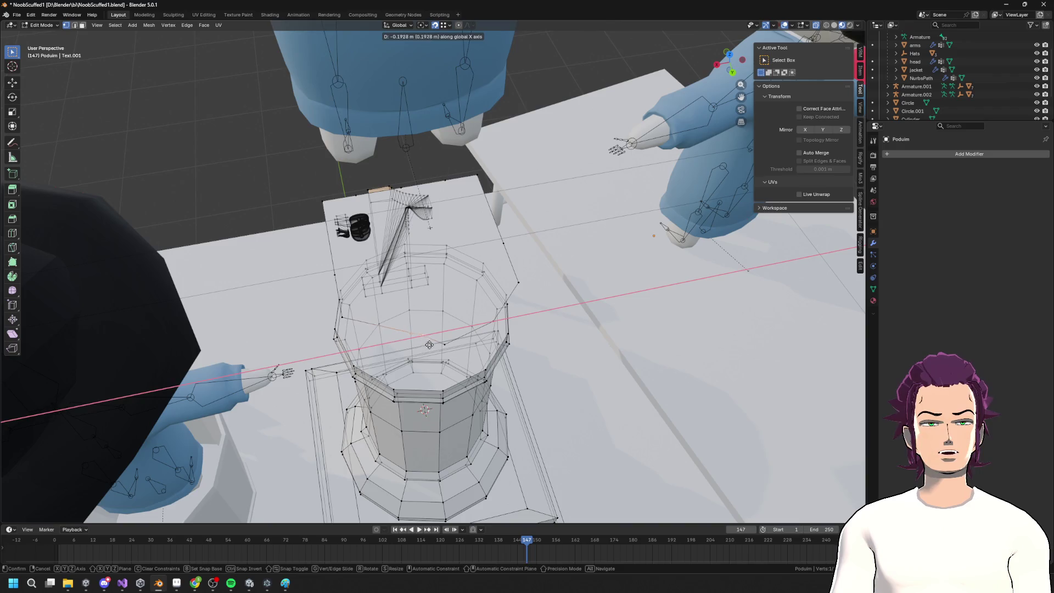
{"action": "left_click", "coordinate": [444, 345]}
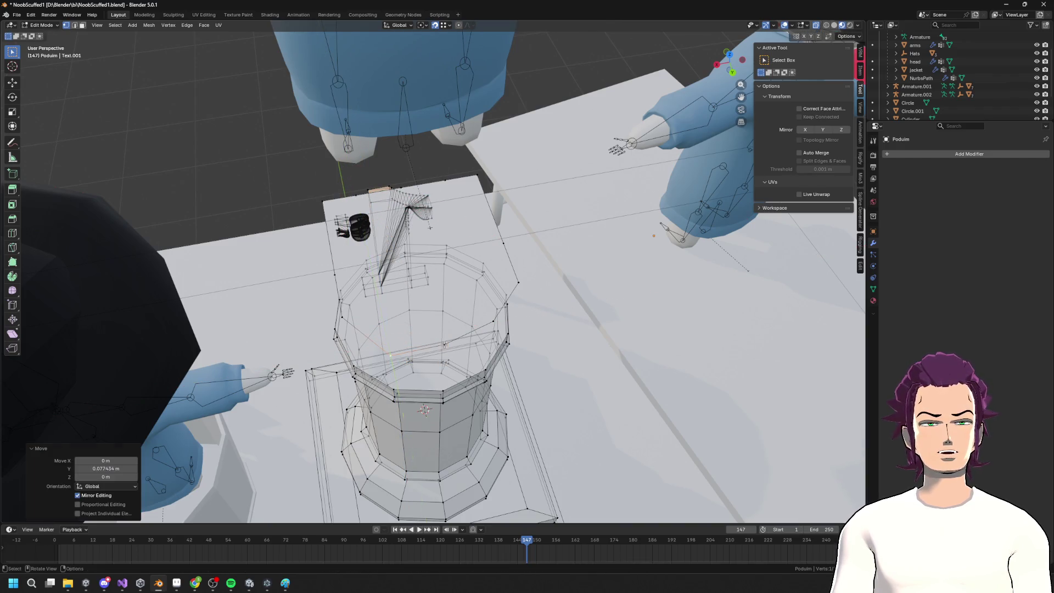
{"action": "key", "text": "g"}
{"action": "key", "text": "x"}
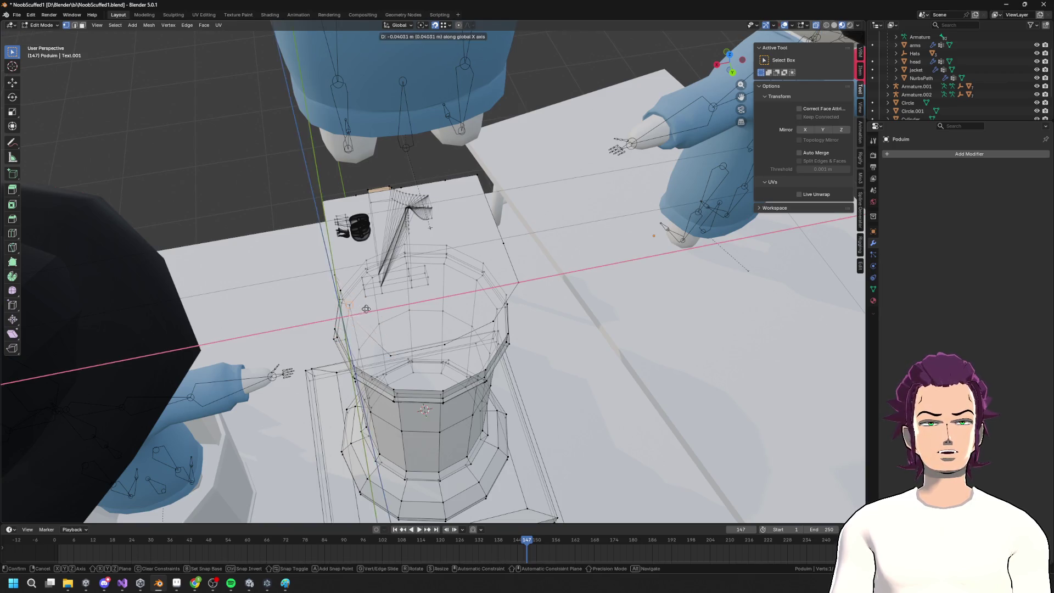
{"action": "left_click", "coordinate": [347, 327]}
Push the selected vertices out 0.289 m along Y, with one smaller Y adjustment
{"action": "key", "text": "g"}
{"action": "key", "text": "y"}
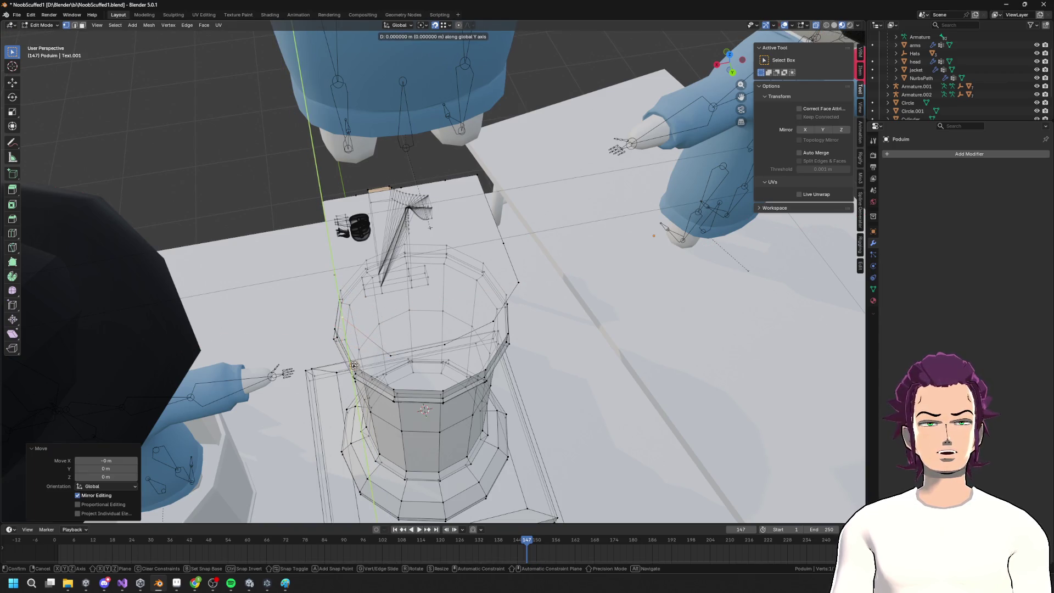
{"action": "left_click", "coordinate": [382, 356]}
{"action": "key", "text": "g"}
{"action": "key", "text": "x"}
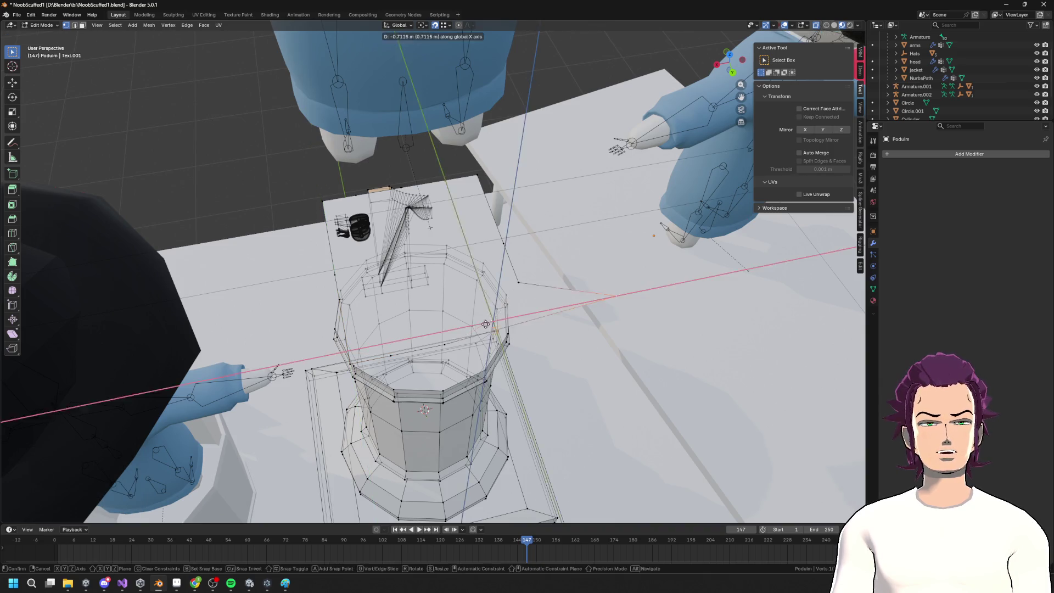
{"action": "key", "text": "y"}
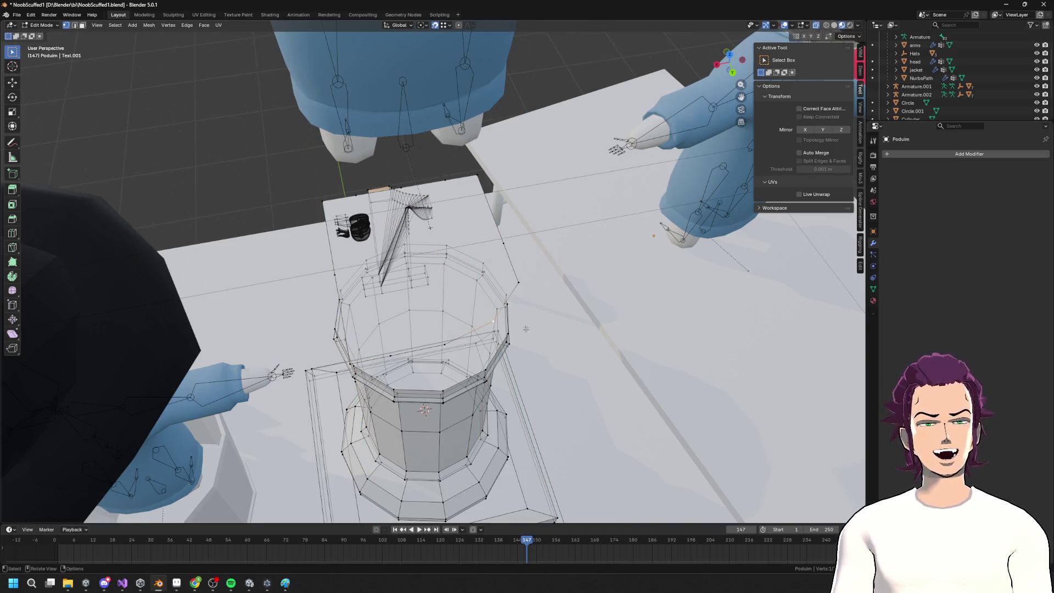
{"action": "middle_click_drag", "start_coordinate": [483, 321], "coordinate": [464, 341], "text": "alt"}
{"action": "left_click", "coordinate": [437, 342]}
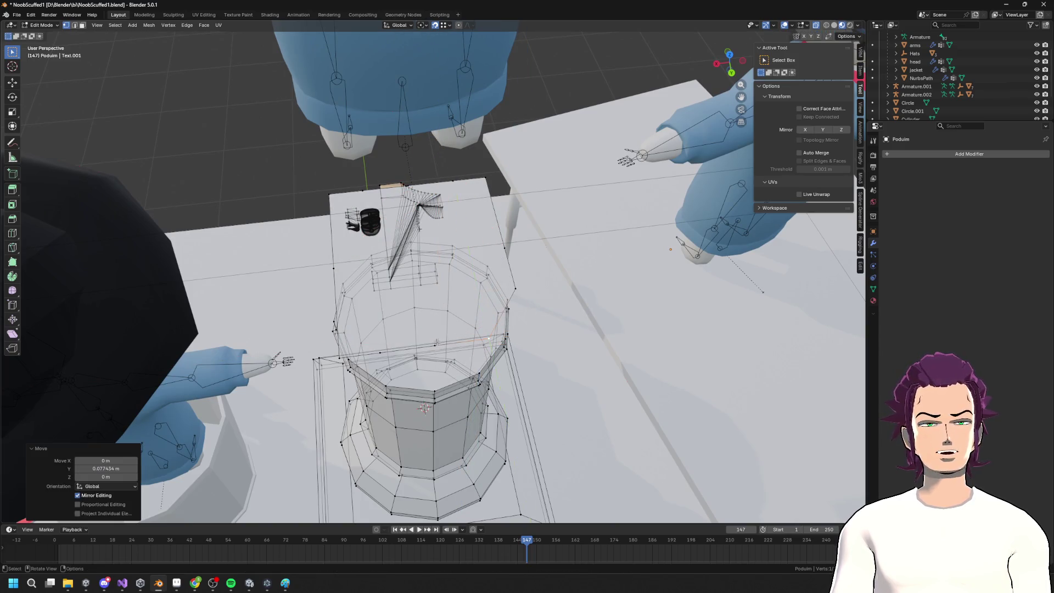
{"action": "key", "text": "g"}
{"action": "key", "text": "y"}
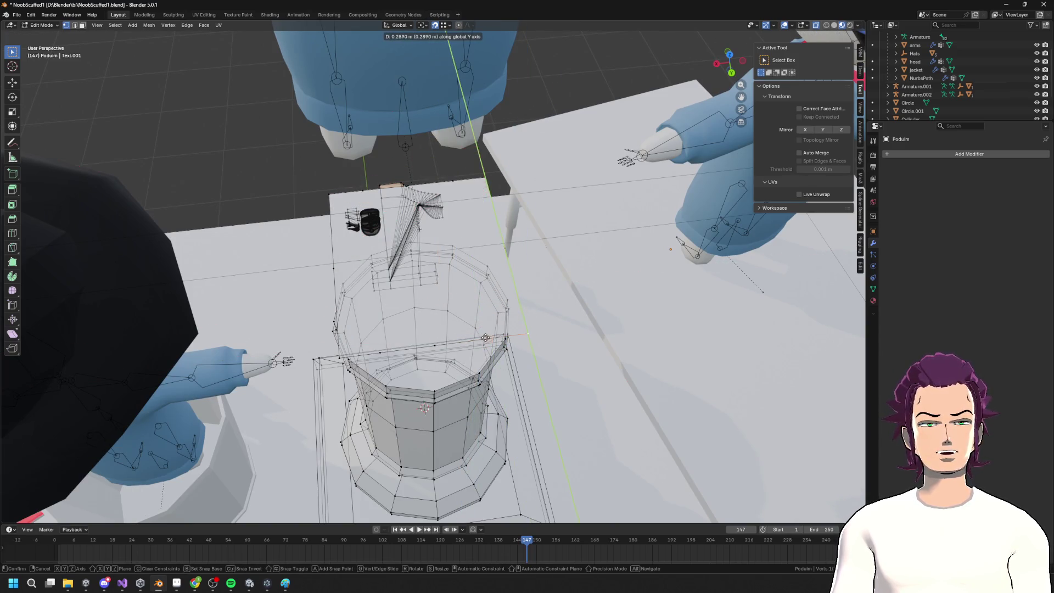
{"action": "left_click", "coordinate": [488, 336]}
{"action": "mouse_move", "coordinate": [483, 267]}
{"action": "middle_mouse_down"}
{"action": "mouse_move", "coordinate": [473, 243]}
{"action": "mouse_move", "coordinate": [489, 249]}
{"action": "mouse_move", "coordinate": [528, 230]}
{"action": "mouse_move", "coordinate": [494, 235]}
{"action": "middle_mouse_up"}
Delete the column's top face in edge select mode
{"action": "key", "text": "2"}
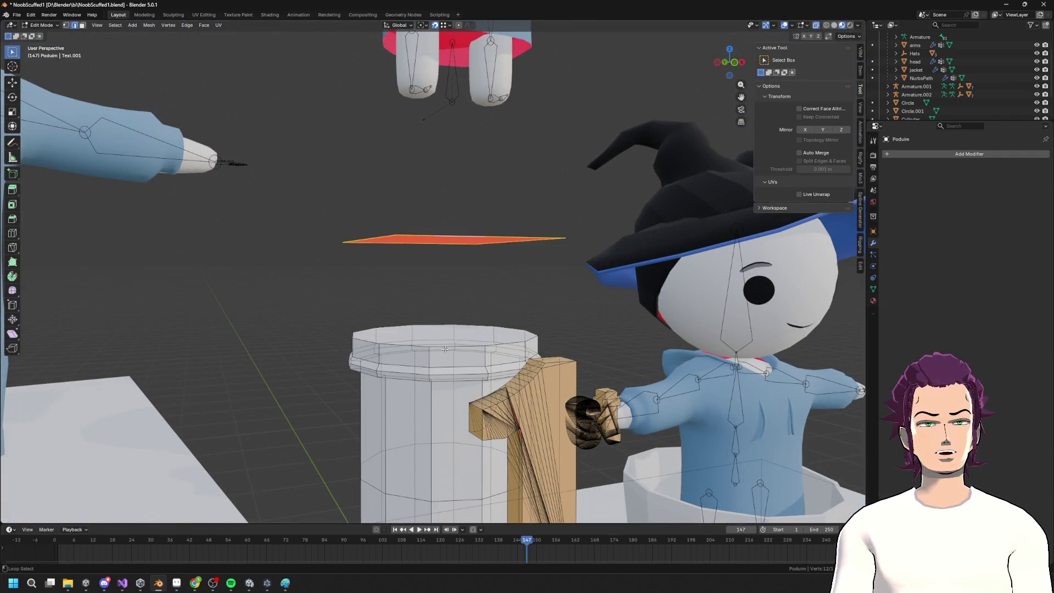
{"action": "left_click", "coordinate": [453, 334]}
{"action": "key", "text": "x"}
{"action": "left_click", "coordinate": [448, 334]}
Bridge the column rim loop to the floating square plane with Bridge Edge Loops after Grid Fill fails
{"action": "left_click", "coordinate": [454, 344], "text": "alt"}
{"action": "mouse_move", "coordinate": [455, 344]}
{"action": "middle_mouse_down"}
{"action": "mouse_move", "coordinate": [460, 363]}
{"action": "mouse_move", "coordinate": [447, 306]}
{"action": "middle_mouse_up"}
{"action": "left_click", "coordinate": [463, 240]}
{"action": "middle_click_drag", "start_coordinate": [463, 240], "coordinate": [481, 266]}
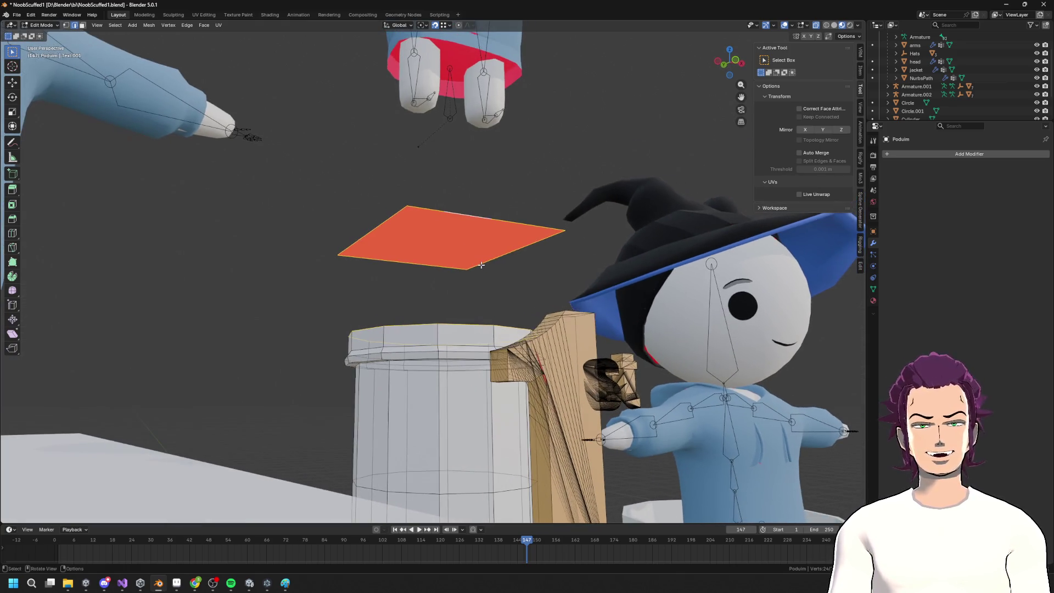
{"action": "key", "text": "F3"}
{"action": "left_click", "coordinate": [527, 291]}
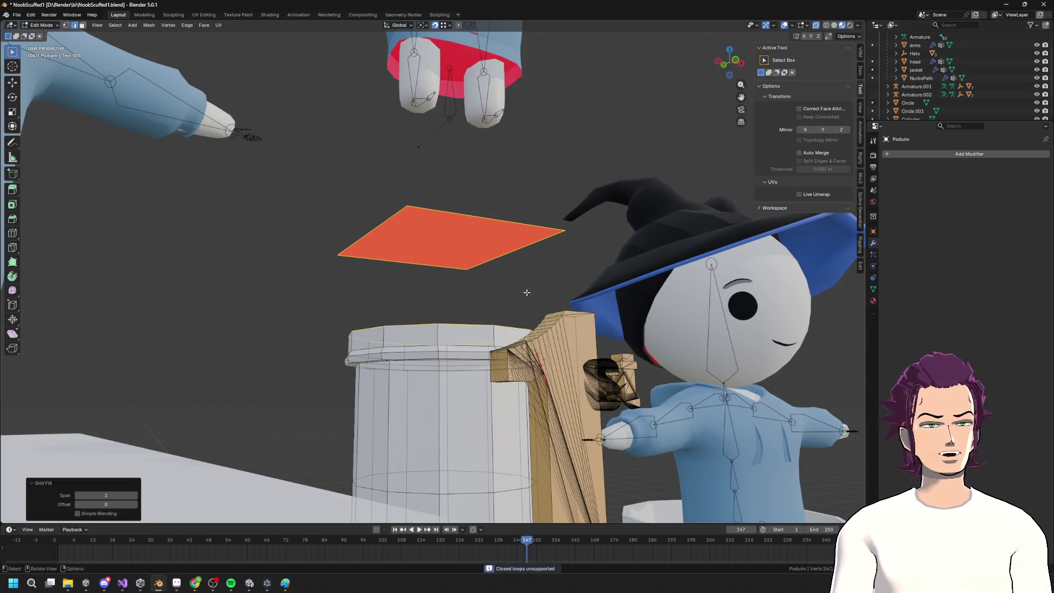
{"action": "right_click", "coordinate": [506, 284]}
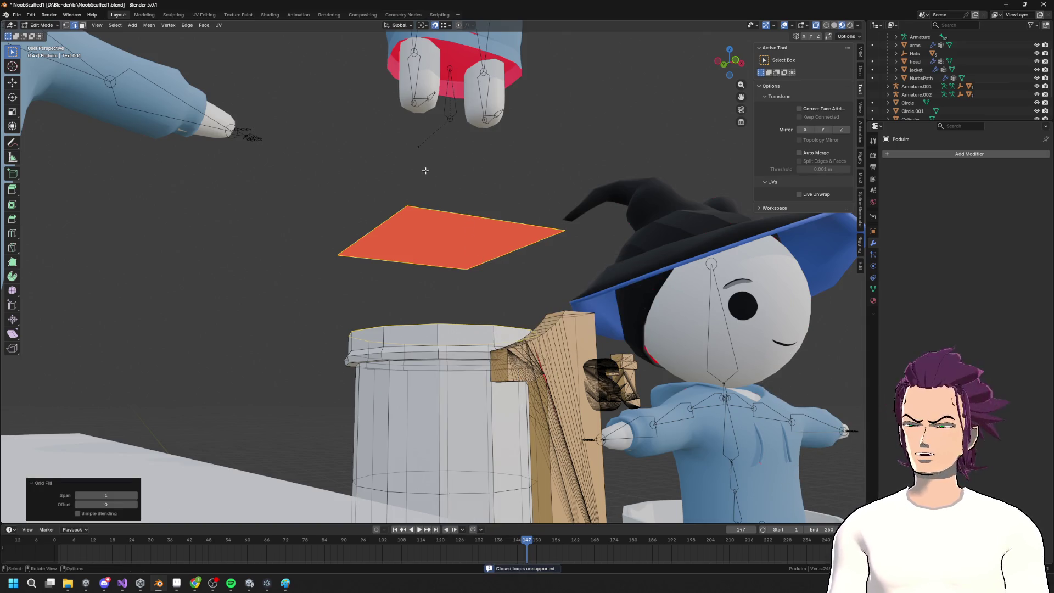
{"action": "key", "text": "F3"}
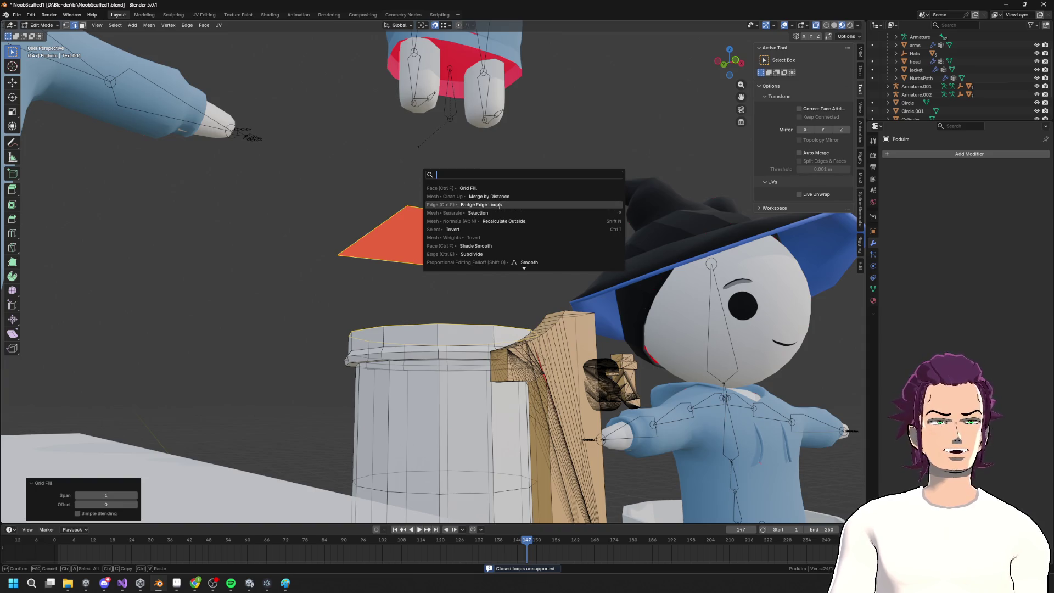
{"action": "left_click", "coordinate": [499, 206]}
{"action": "mouse_move", "coordinate": [499, 210]}
{"action": "middle_mouse_down"}
{"action": "mouse_move", "coordinate": [406, 249]}
{"action": "mouse_move", "coordinate": [455, 282]}
{"action": "mouse_move", "coordinate": [541, 243]}
{"action": "mouse_move", "coordinate": [467, 307]}
{"action": "mouse_move", "coordinate": [467, 340]}
{"action": "mouse_move", "coordinate": [452, 344]}
{"action": "middle_mouse_up"}
{"action": "scroll", "coordinate": [467, 295], "scroll_direction": "up", "scroll_amount": 2}
Clear the selection, try a vertex slide, then shift a capital edge along Y
{"action": "key", "text": "alt+a"}
{"action": "key", "text": "shift+v"}
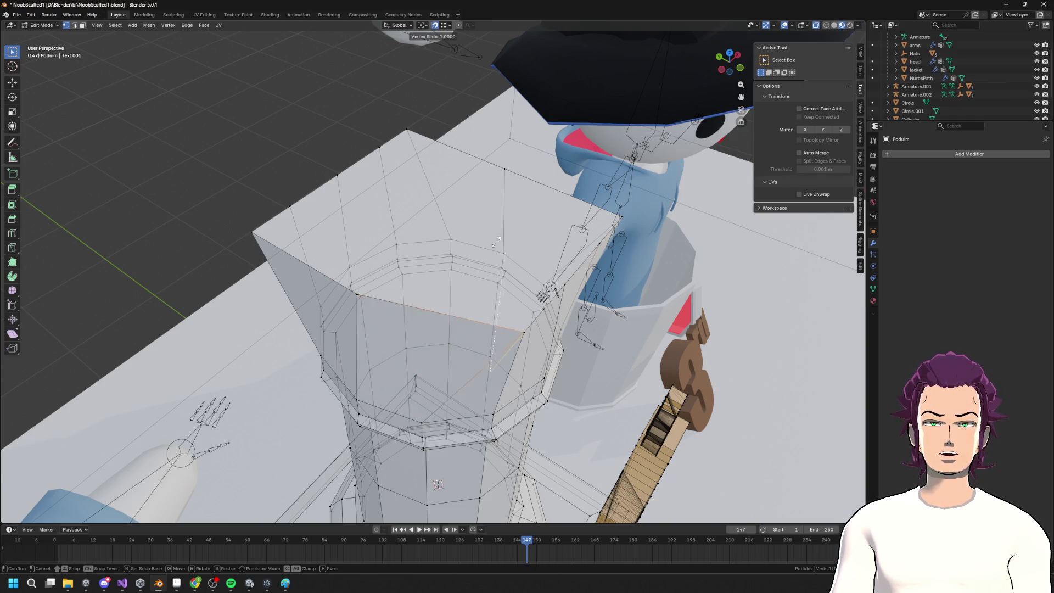
{"action": "key", "text": "Escape"}
{"action": "key", "text": "g"}
{"action": "key", "text": "y"}
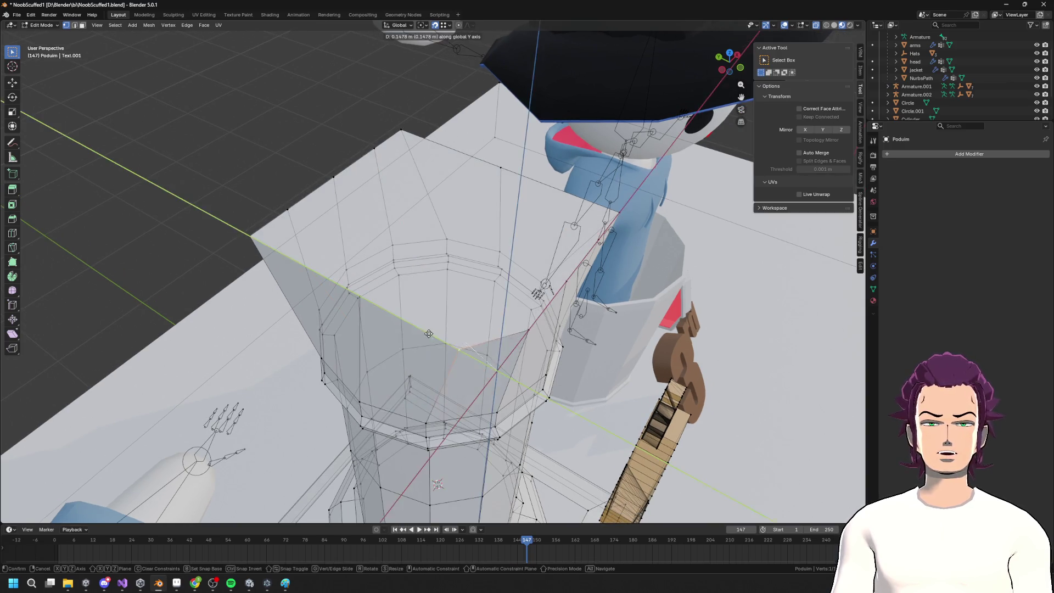
{"action": "left_click", "coordinate": [433, 427]}
{"action": "middle_click_drag", "start_coordinate": [433, 427], "coordinate": [307, 323]}
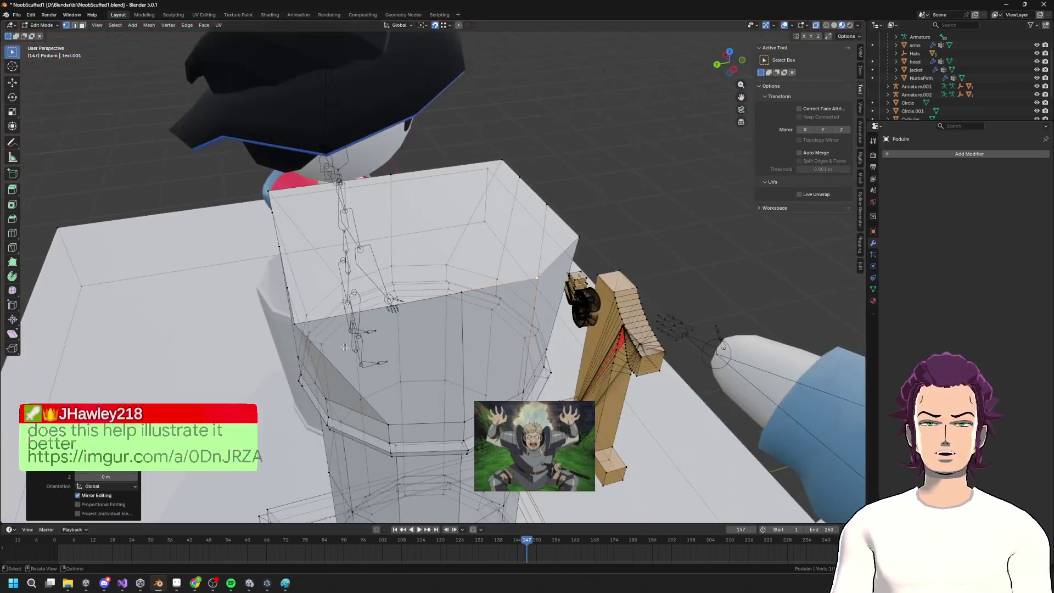
Move further capital edges along Y, placing one 0.289 m out
{"action": "key", "text": "g"}
{"action": "key", "text": "y"}
{"action": "left_click", "coordinate": [341, 340]}
{"action": "mouse_move", "coordinate": [341, 340]}
{"action": "middle_mouse_down"}
{"action": "mouse_move", "coordinate": [393, 374]}
{"action": "mouse_move", "coordinate": [470, 359]}
{"action": "middle_mouse_up"}
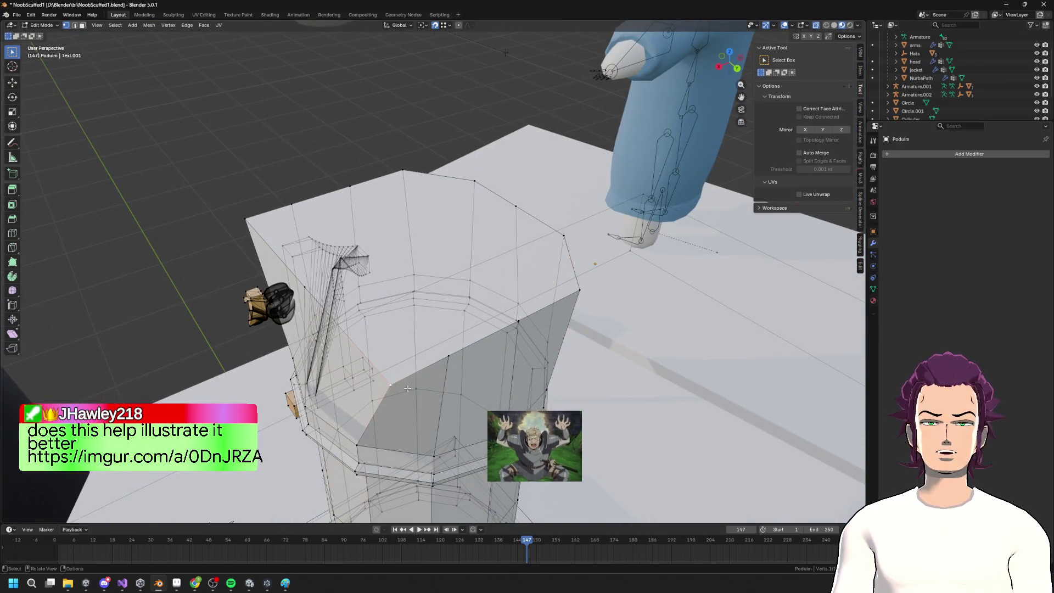
{"action": "key", "text": "g"}
{"action": "key", "text": "y"}
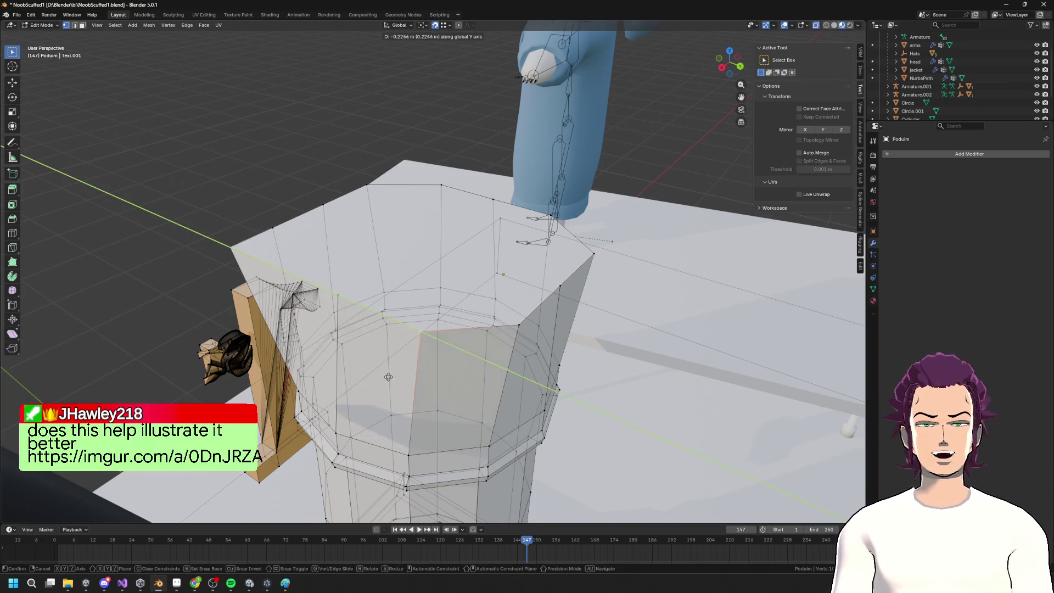
{"action": "middle_click_drag", "start_coordinate": [401, 451], "coordinate": [322, 325]}
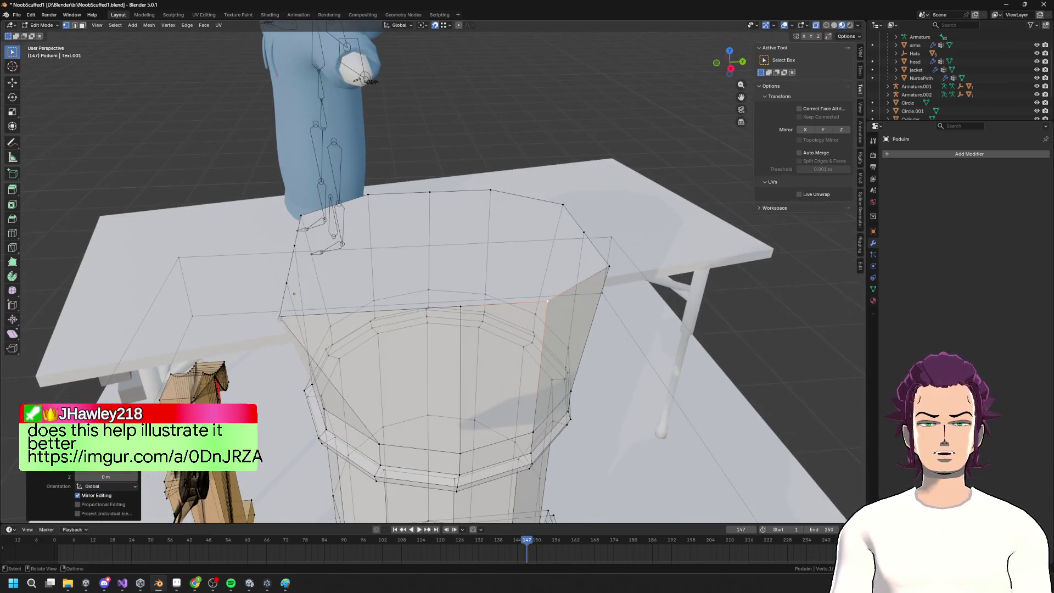
{"action": "left_click", "coordinate": [384, 363]}
{"action": "middle_click_drag", "start_coordinate": [385, 362], "coordinate": [452, 402]}
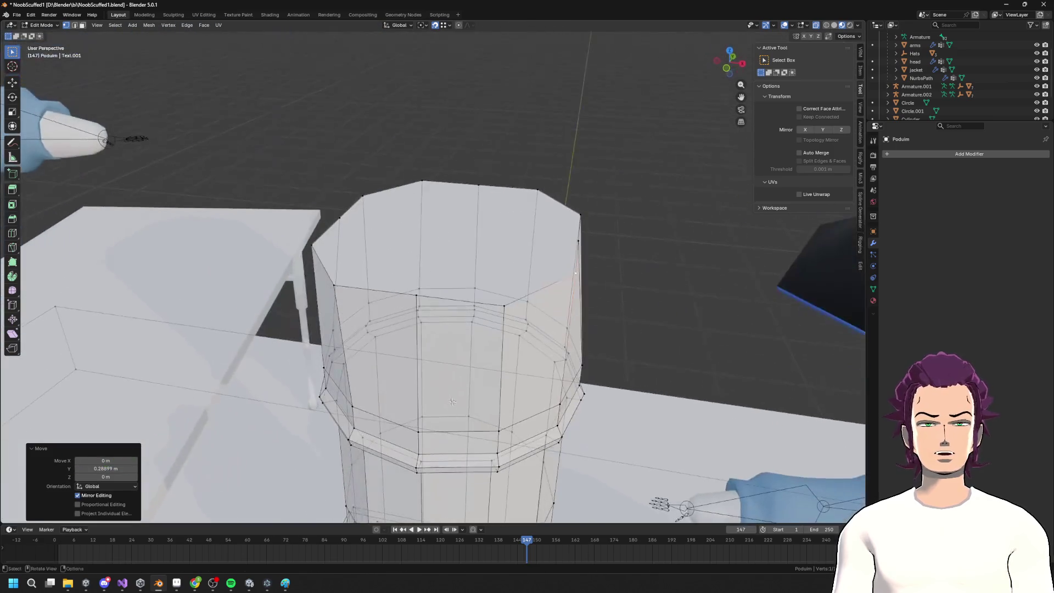
Move the capital corners -0.21155 m and 0.21155 m along X, then bring the Imgur reference forward
{"action": "key", "text": "g"}
{"action": "key", "text": "x"}
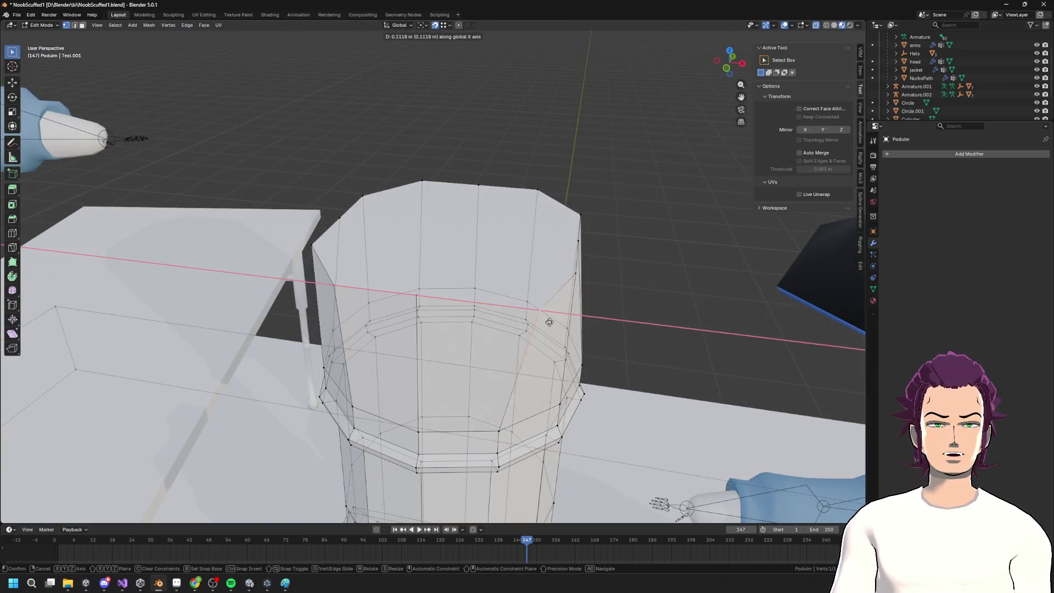
{"action": "left_click", "coordinate": [572, 281]}
{"action": "mouse_move", "coordinate": [572, 282]}
{"action": "middle_mouse_down"}
{"action": "mouse_move", "coordinate": [326, 259]}
{"action": "mouse_move", "coordinate": [442, 302]}
{"action": "mouse_move", "coordinate": [308, 287]}
{"action": "middle_mouse_up"}
{"action": "key", "text": "g"}
{"action": "key", "text": "x"}
{"action": "left_click", "coordinate": [417, 300]}
{"action": "key", "text": "g"}
{"action": "key", "text": "x"}
{"action": "left_click", "coordinate": [266, 250]}
{"action": "mouse_move", "coordinate": [266, 250]}
{"action": "middle_mouse_down"}
{"action": "mouse_move", "coordinate": [438, 298]}
{"action": "mouse_move", "coordinate": [513, 243]}
{"action": "mouse_move", "coordinate": [472, 270]}
{"action": "middle_mouse_up"}
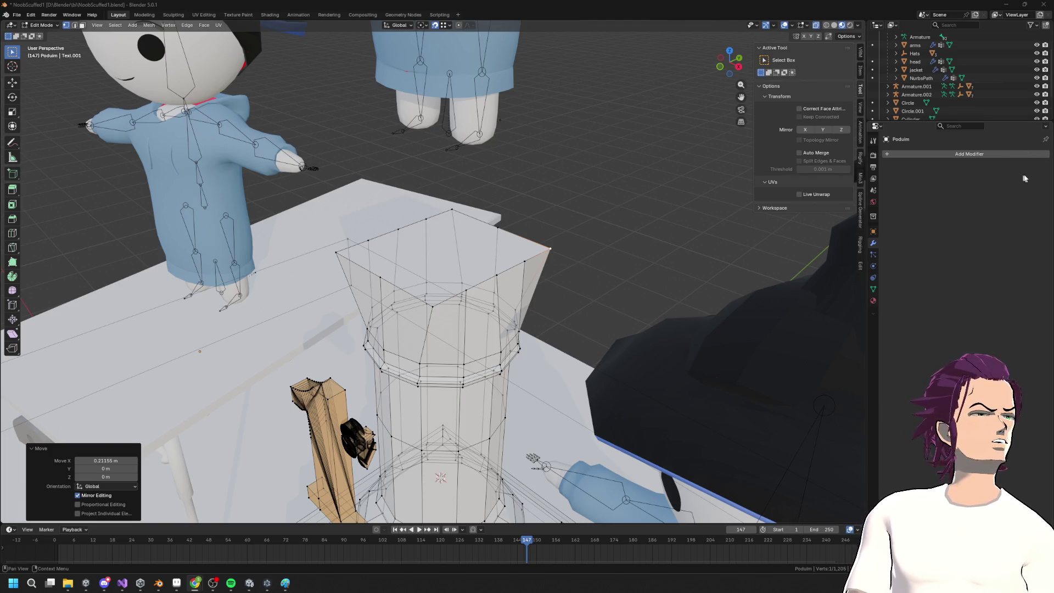
{"action": "mouse_move", "coordinate": [1049, 126]}
{"action": "left_mouse_down"}
{"action": "mouse_move", "coordinate": [459, 123]}
{"action": "mouse_move", "coordinate": [320, 90]}
{"action": "mouse_move", "coordinate": [311, 76]}
{"action": "mouse_move", "coordinate": [763, 83]}
{"action": "mouse_move", "coordinate": [431, 54]}
{"action": "mouse_move", "coordinate": [722, 108]}
{"action": "mouse_move", "coordinate": [799, 230]}
{"action": "mouse_move", "coordinate": [453, 84]}
{"action": "mouse_move", "coordinate": [888, 98]}
{"action": "mouse_move", "coordinate": [740, 70]}
{"action": "mouse_move", "coordinate": [304, 50]}
{"action": "mouse_move", "coordinate": [1017, 47]}
{"action": "mouse_move", "coordinate": [326, 33]}
{"action": "left_mouse_up"}
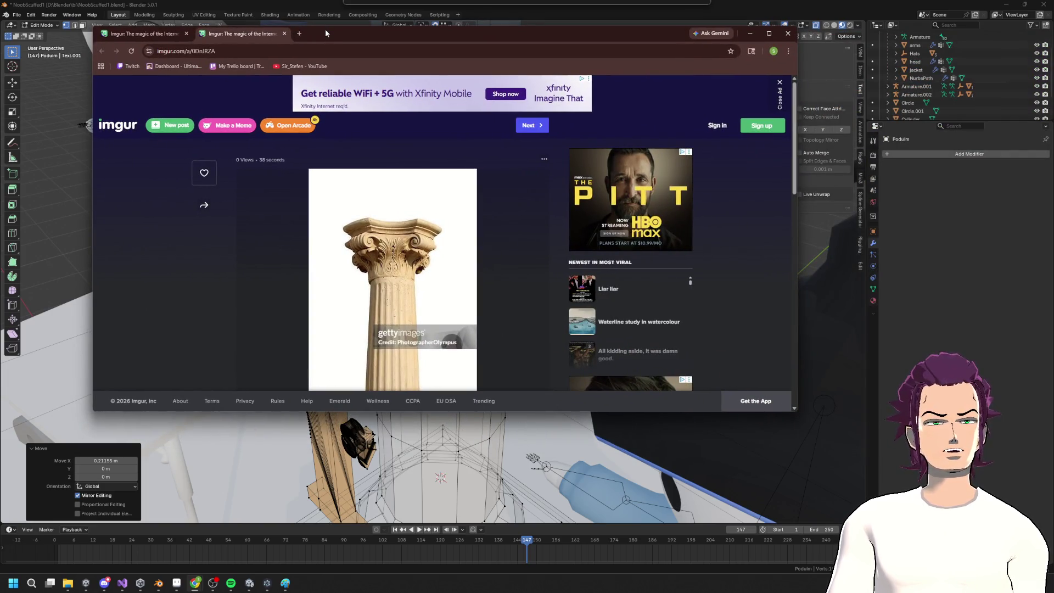
Drag the Chrome Imgur window aside and off screen to uncover Blender
{"action": "left_click_drag", "start_coordinate": [326, 33], "coordinate": [337, 37]}
{"action": "mouse_move", "coordinate": [340, 307]}
{"action": "middle_mouse_down"}
{"action": "mouse_move", "coordinate": [341, 295]}
{"action": "mouse_move", "coordinate": [426, 268]}
{"action": "middle_mouse_up"}
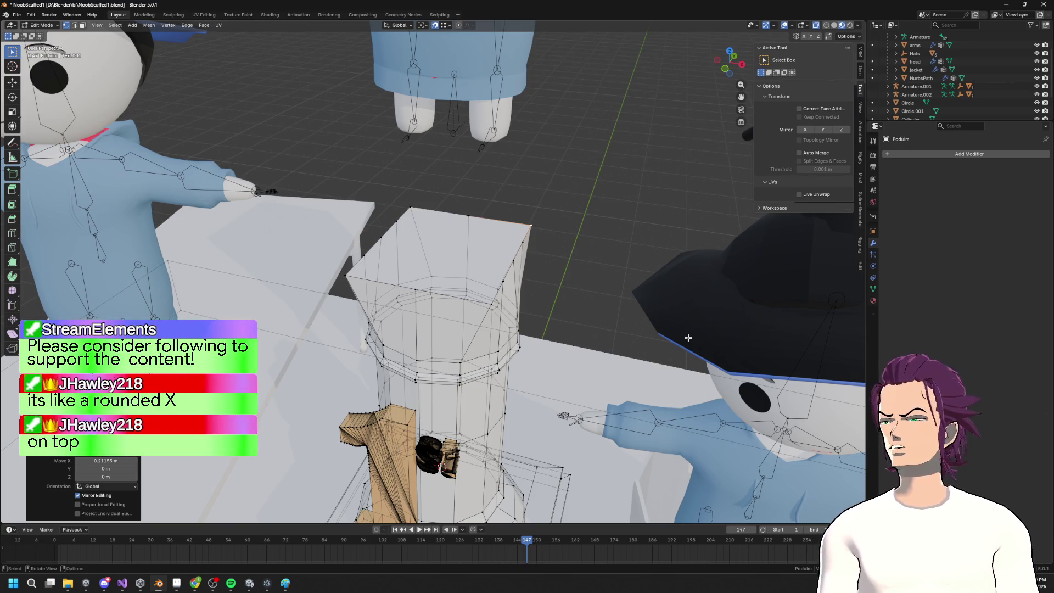
Zoom in below the podium and commit a loop cut on the column
{"action": "mouse_move", "coordinate": [613, 304]}
{"action": "middle_mouse_down"}
{"action": "mouse_move", "coordinate": [606, 268]}
{"action": "mouse_move", "coordinate": [494, 291]}
{"action": "mouse_move", "coordinate": [396, 260]}
{"action": "mouse_move", "coordinate": [526, 282]}
{"action": "mouse_move", "coordinate": [483, 283]}
{"action": "mouse_move", "coordinate": [535, 267]}
{"action": "mouse_move", "coordinate": [481, 306]}
{"action": "mouse_move", "coordinate": [458, 295]}
{"action": "middle_mouse_up"}
{"action": "scroll", "coordinate": [606, 268], "scroll_direction": "down", "scroll_amount": 10}
{"action": "scroll", "coordinate": [481, 296], "scroll_direction": "up", "scroll_amount": 5}
{"action": "scroll", "coordinate": [482, 295], "scroll_direction": "up", "scroll_amount": 3}
{"action": "scroll", "coordinate": [396, 260], "scroll_direction": "up", "scroll_amount": 2}
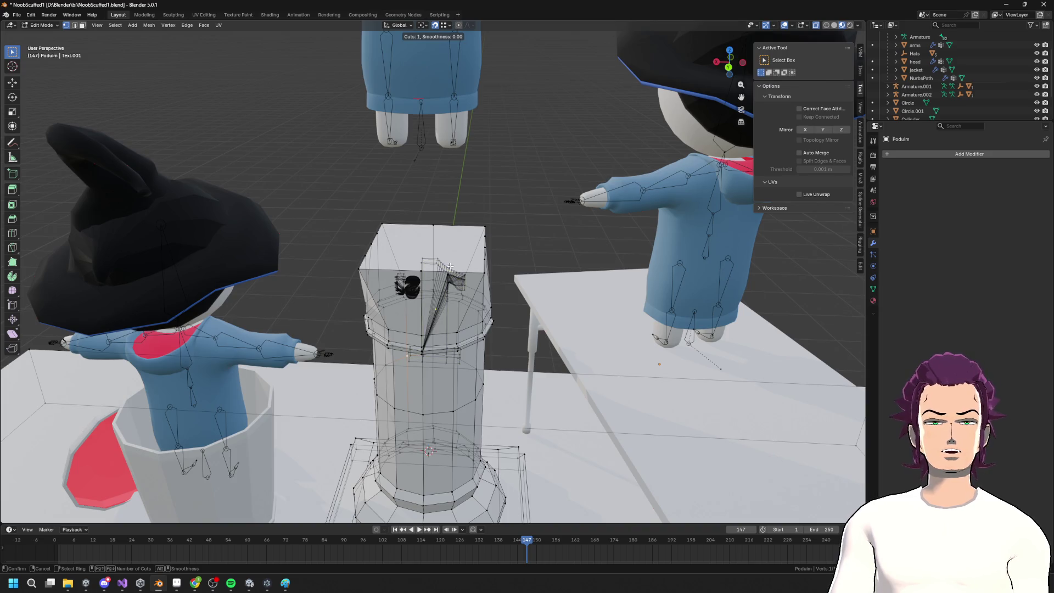
{"action": "middle_click_drag", "start_coordinate": [450, 267], "coordinate": [463, 228]}
{"action": "double_click", "coordinate": [456, 234]}
{"action": "key", "text": "ctrl+r"}
{"action": "key", "text": "Escape"}
{"action": "mouse_move", "coordinate": [396, 234]}
{"action": "middle_mouse_down"}
{"action": "mouse_move", "coordinate": [542, 288]}
{"action": "mouse_move", "coordinate": [555, 274]}
{"action": "mouse_move", "coordinate": [550, 259]}
{"action": "middle_mouse_up"}
Turn off X-ray and add a vertical loop cut down the column and capital
{"action": "key", "text": "ctrl+r"}
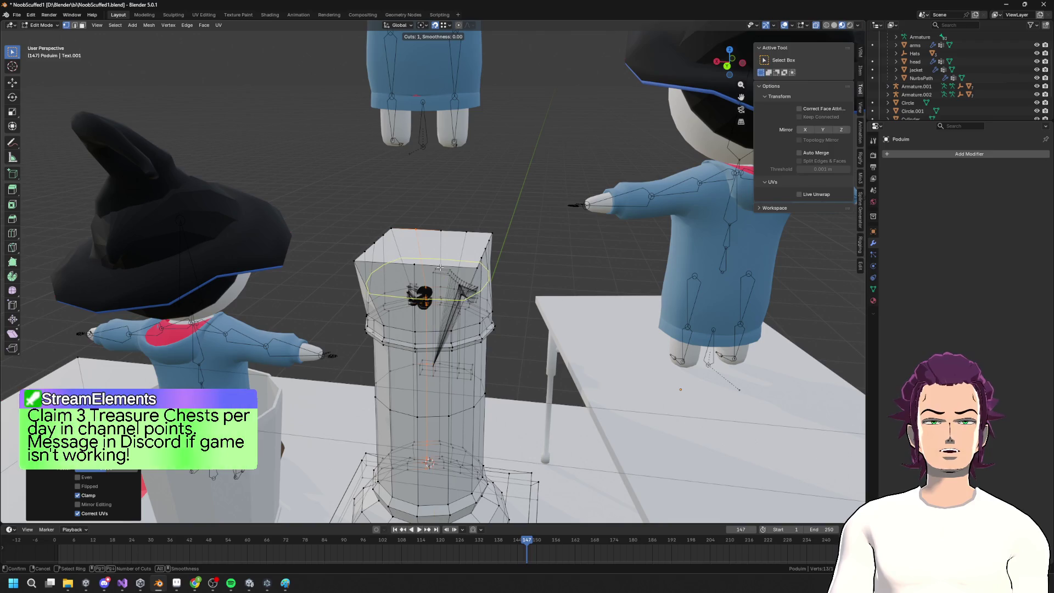
{"action": "key", "text": "Escape"}
{"action": "left_click", "coordinate": [817, 25]}
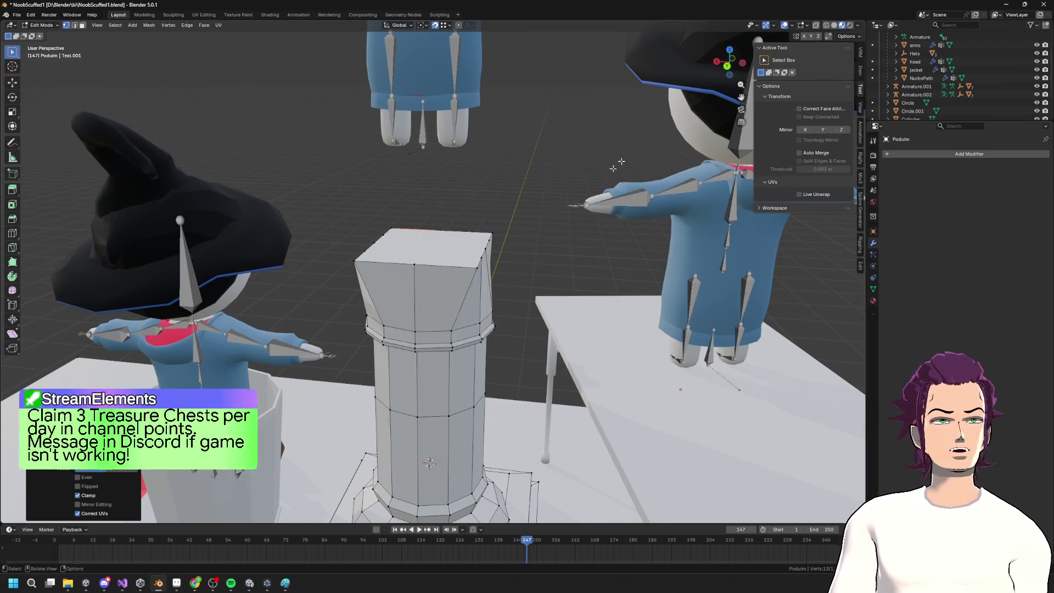
{"action": "key", "text": "ctrl+r"}
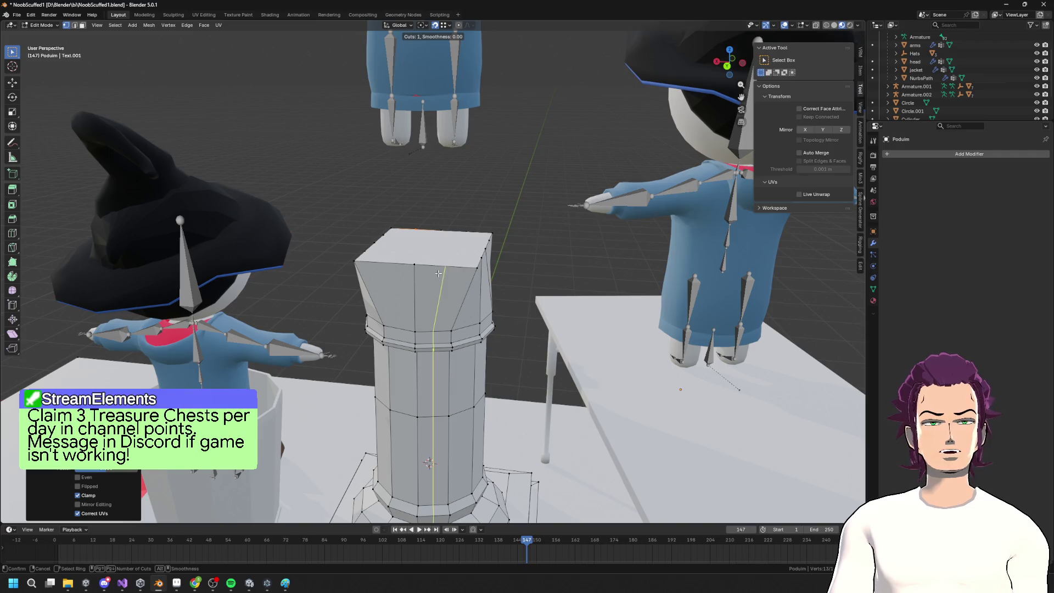
{"action": "double_click", "coordinate": [392, 285]}
{"action": "middle_click_drag", "start_coordinate": [468, 277], "coordinate": [445, 285]}
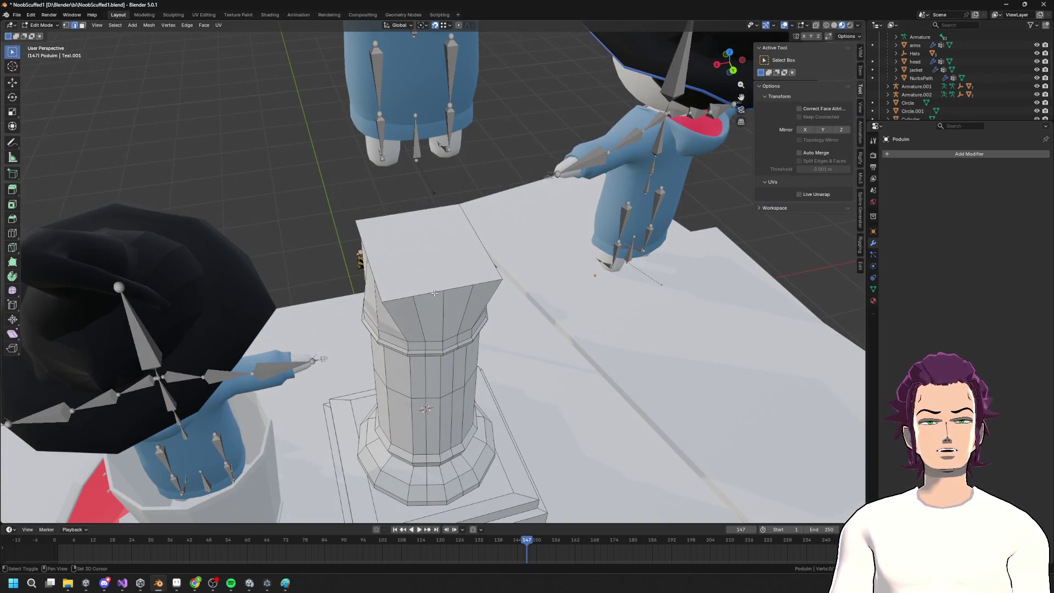
{"action": "middle_click_drag", "start_coordinate": [461, 287], "coordinate": [594, 291]}
Scale the top face along Y, enlarge it 1.862 times, then shrink it to 0.727
{"action": "mouse_move", "coordinate": [449, 294]}
{"action": "middle_mouse_down"}
{"action": "mouse_move", "coordinate": [740, 373]}
{"action": "mouse_move", "coordinate": [603, 240]}
{"action": "middle_mouse_up"}
{"action": "key", "text": "s"}
{"action": "key", "text": "y"}
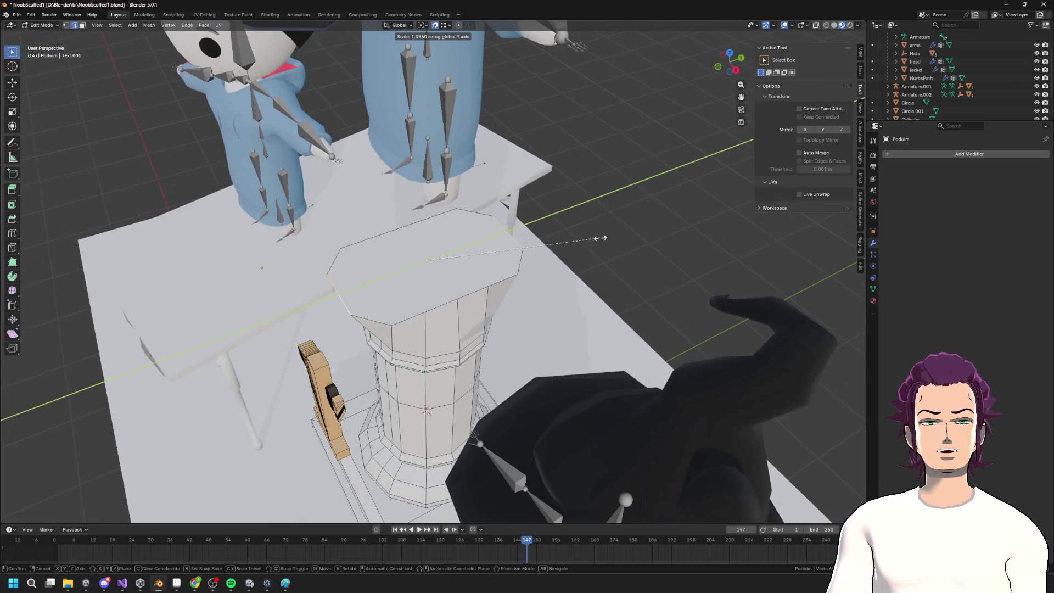
{"action": "left_click", "coordinate": [575, 248]}
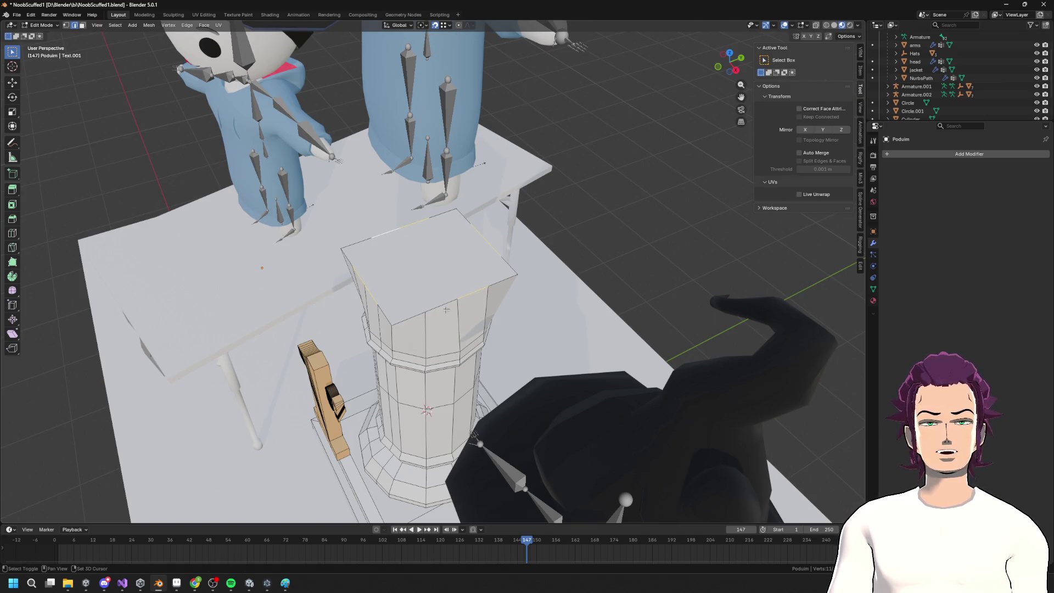
{"action": "middle_click_drag", "start_coordinate": [528, 309], "coordinate": [571, 324]}
{"action": "key", "text": "s"}
{"action": "key", "text": "x"}
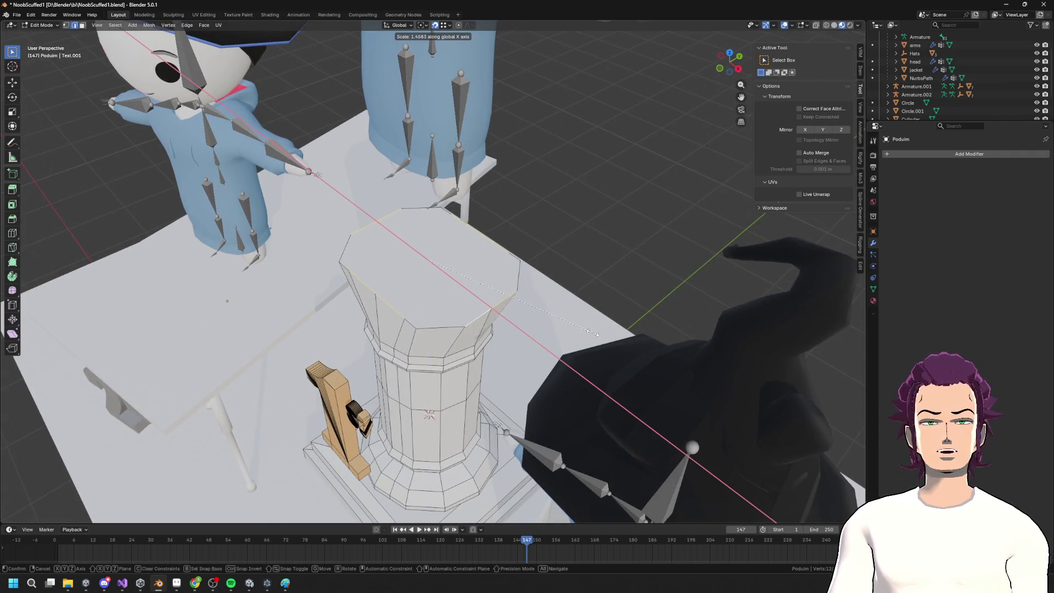
{"action": "key", "text": "x"}
{"action": "key", "text": "x"}
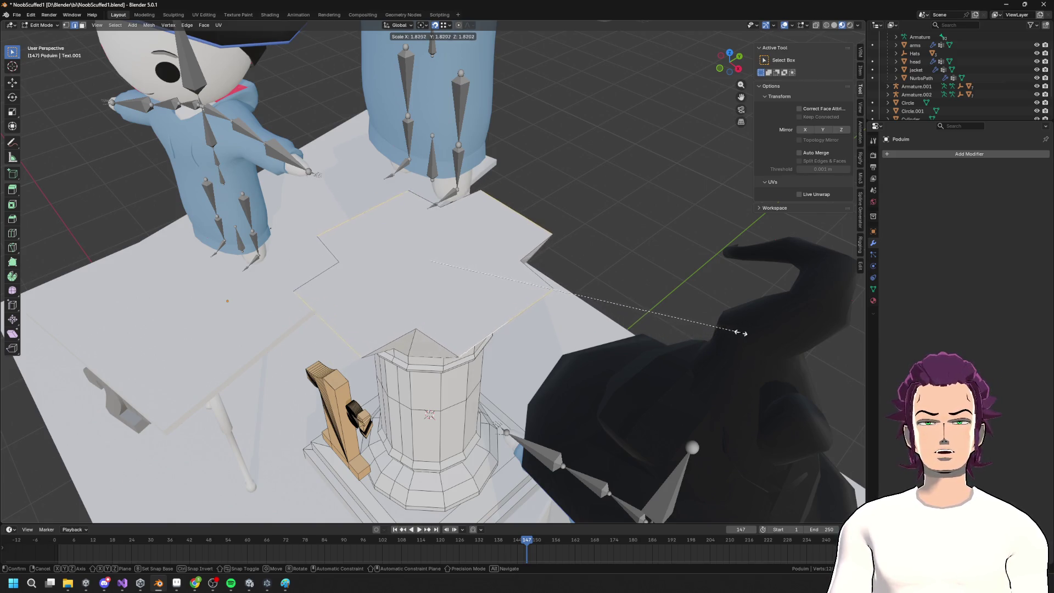
{"action": "left_click", "coordinate": [741, 338]}
{"action": "mouse_move", "coordinate": [741, 338]}
{"action": "middle_mouse_down"}
{"action": "mouse_move", "coordinate": [636, 332]}
{"action": "mouse_move", "coordinate": [566, 297]}
{"action": "mouse_move", "coordinate": [552, 274]}
{"action": "mouse_move", "coordinate": [563, 274]}
{"action": "mouse_move", "coordinate": [555, 296]}
{"action": "mouse_move", "coordinate": [543, 252]}
{"action": "mouse_move", "coordinate": [428, 304]}
{"action": "mouse_move", "coordinate": [464, 276]}
{"action": "middle_mouse_up"}
{"action": "key", "text": "s"}
{"action": "left_click", "coordinate": [565, 262]}
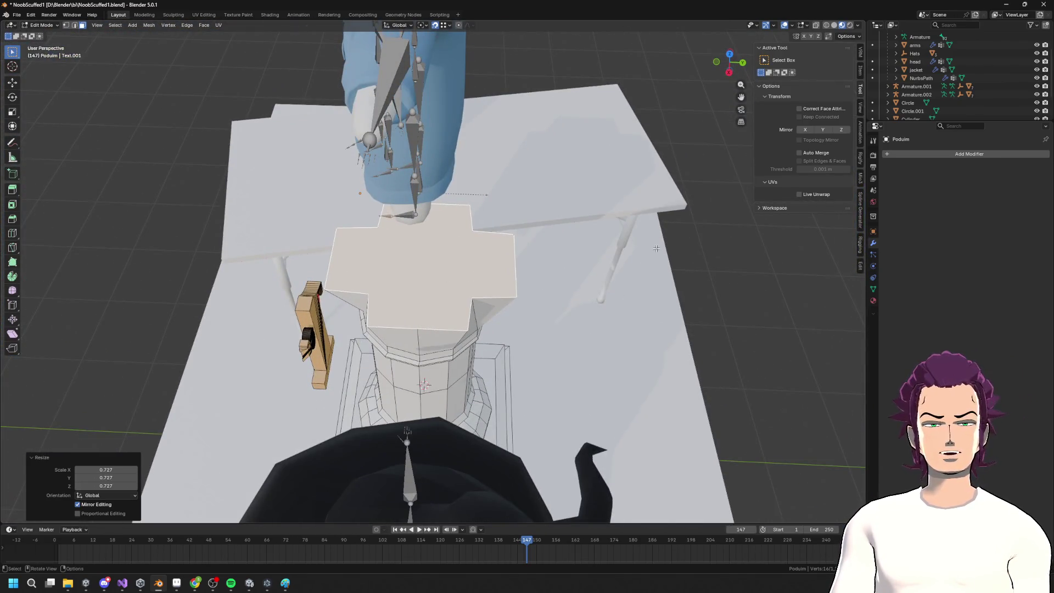
Enlarge the cross-shaped top uniformly about 1.5 times
{"action": "middle_click_drag", "start_coordinate": [578, 242], "coordinate": [549, 248]}
{"action": "key", "text": "s"}
{"action": "key", "text": "y"}
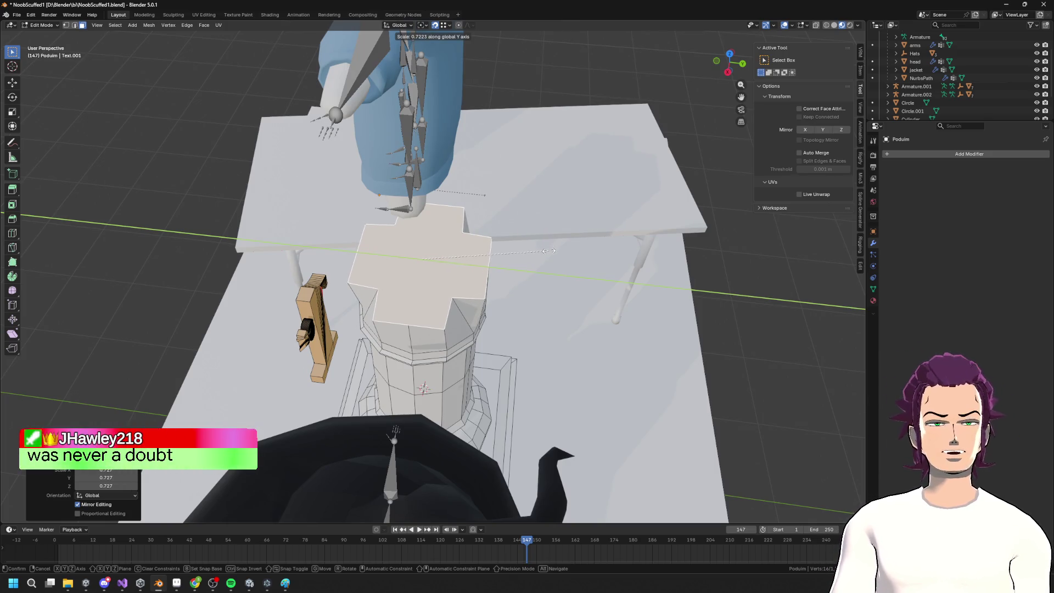
{"action": "middle_click_drag", "start_coordinate": [543, 252], "coordinate": [557, 225]}
{"action": "key", "text": "y"}
{"action": "key", "text": "y"}
{"action": "left_click", "coordinate": [615, 211]}
{"action": "mouse_move", "coordinate": [615, 211]}
{"action": "middle_mouse_down"}
{"action": "mouse_move", "coordinate": [457, 189]}
{"action": "mouse_move", "coordinate": [474, 288]}
{"action": "middle_mouse_up"}
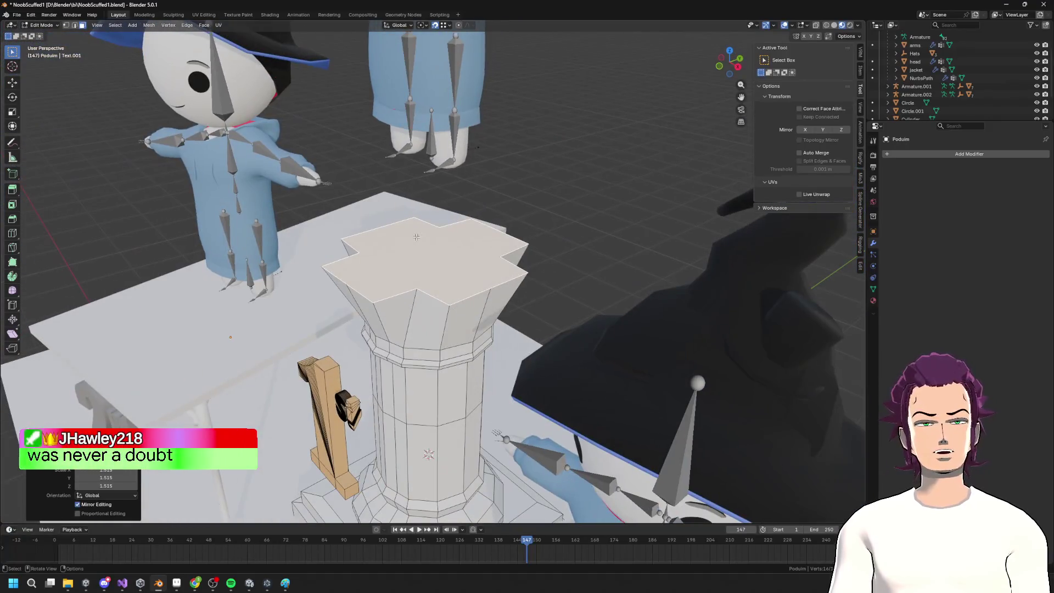
Extrude a thin slab from the top face, widen it, raise it slightly, then shrink it slightly
{"action": "key", "text": "e"}
{"action": "left_click", "coordinate": [482, 274]}
{"action": "key", "text": "s"}
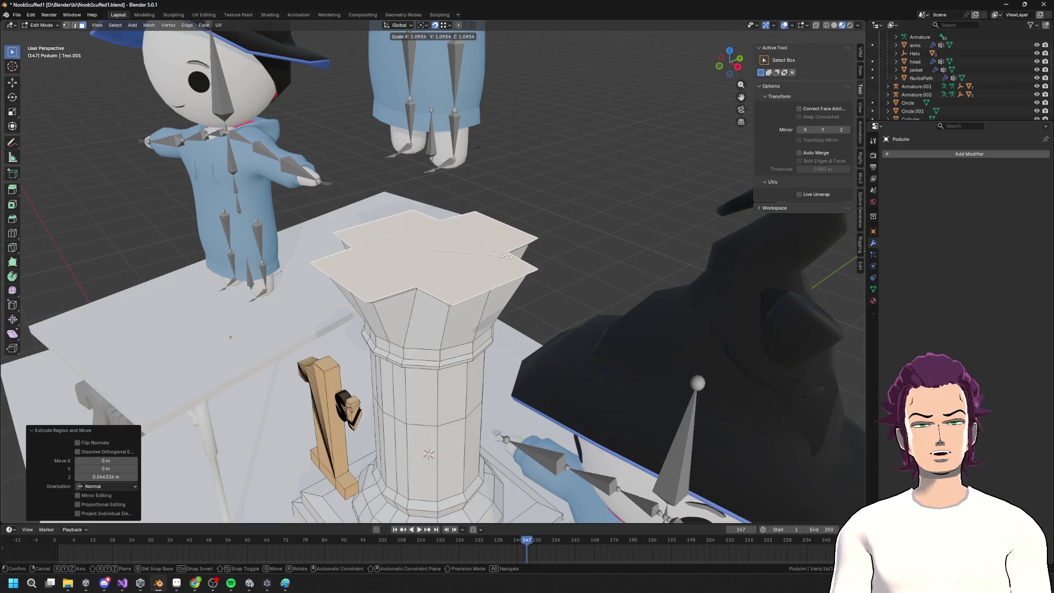
{"action": "left_click", "coordinate": [506, 256]}
{"action": "key", "text": "g"}
{"action": "key", "text": "z"}
{"action": "left_click", "coordinate": [524, 211]}
{"action": "key", "text": "s"}
{"action": "left_click", "coordinate": [527, 212]}
{"action": "middle_click_drag", "start_coordinate": [527, 213], "coordinate": [529, 184]}
Try a second extrusion of the top face, then cancel and undo it
{"action": "key", "text": "e"}
{"action": "left_click", "coordinate": [530, 187]}
{"action": "key", "text": "s"}
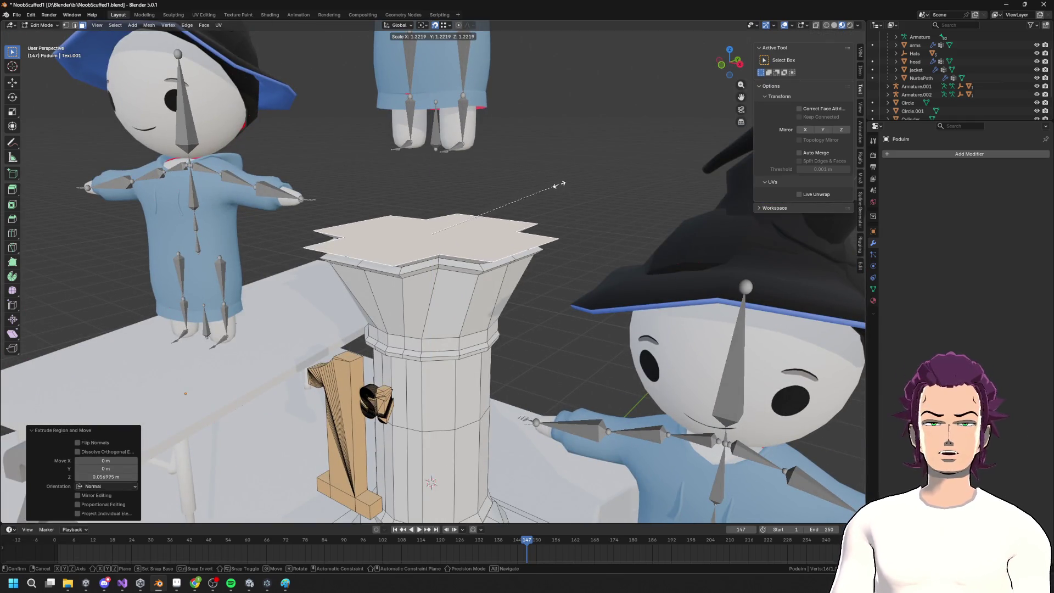
{"action": "key", "text": "Escape"}
{"action": "key", "text": "ctrl+z"}
{"action": "middle_click_drag", "start_coordinate": [559, 185], "coordinate": [535, 179]}
{"action": "key", "text": "ctrl+z"}
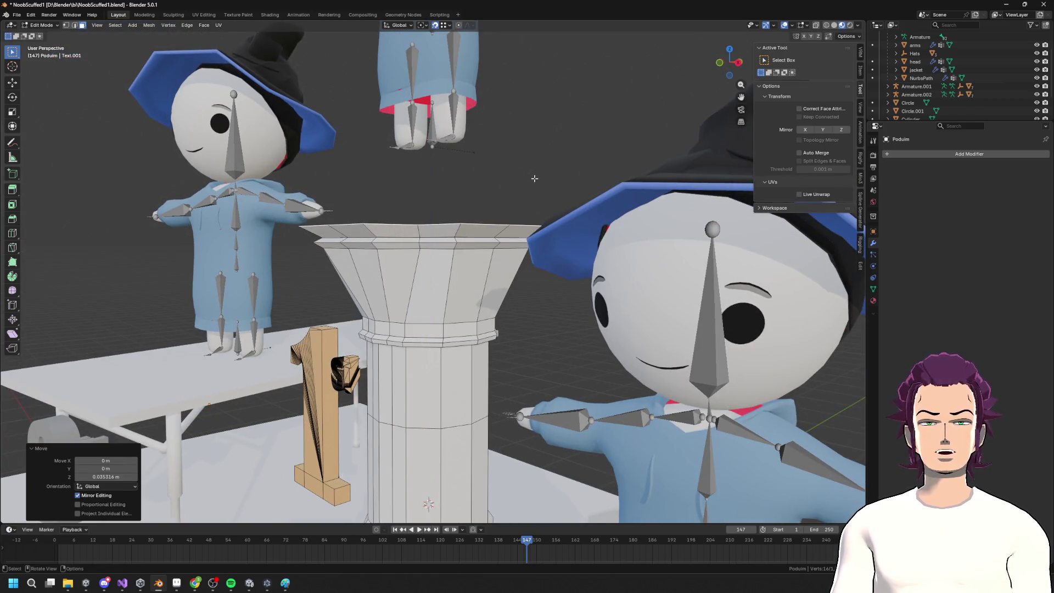
Extrude the top into an abacus rim, narrow it, and lower it slightly
{"action": "key", "text": "e"}
{"action": "left_click", "coordinate": [536, 161]}
{"action": "key", "text": "s"}
{"action": "left_click", "coordinate": [535, 155]}
{"action": "mouse_move", "coordinate": [535, 155]}
{"action": "middle_mouse_down"}
{"action": "mouse_move", "coordinate": [539, 179]}
{"action": "mouse_move", "coordinate": [510, 182]}
{"action": "mouse_move", "coordinate": [487, 213]}
{"action": "mouse_move", "coordinate": [643, 243]}
{"action": "mouse_move", "coordinate": [482, 250]}
{"action": "mouse_move", "coordinate": [625, 284]}
{"action": "mouse_move", "coordinate": [587, 275]}
{"action": "mouse_move", "coordinate": [486, 299]}
{"action": "mouse_move", "coordinate": [486, 311]}
{"action": "mouse_move", "coordinate": [551, 322]}
{"action": "mouse_move", "coordinate": [478, 298]}
{"action": "mouse_move", "coordinate": [394, 357]}
{"action": "mouse_move", "coordinate": [216, 302]}
{"action": "mouse_move", "coordinate": [387, 286]}
{"action": "middle_mouse_up"}
{"action": "key", "text": "g"}
{"action": "key", "text": "z"}
{"action": "left_click", "coordinate": [497, 195]}
Add an edge loop around the capital's upper flare
{"action": "key", "text": "Tab"}
{"action": "scroll", "coordinate": [486, 299], "scroll_direction": "up", "scroll_amount": 5}
{"action": "scroll", "coordinate": [484, 298], "scroll_direction": "up", "scroll_amount": 3}
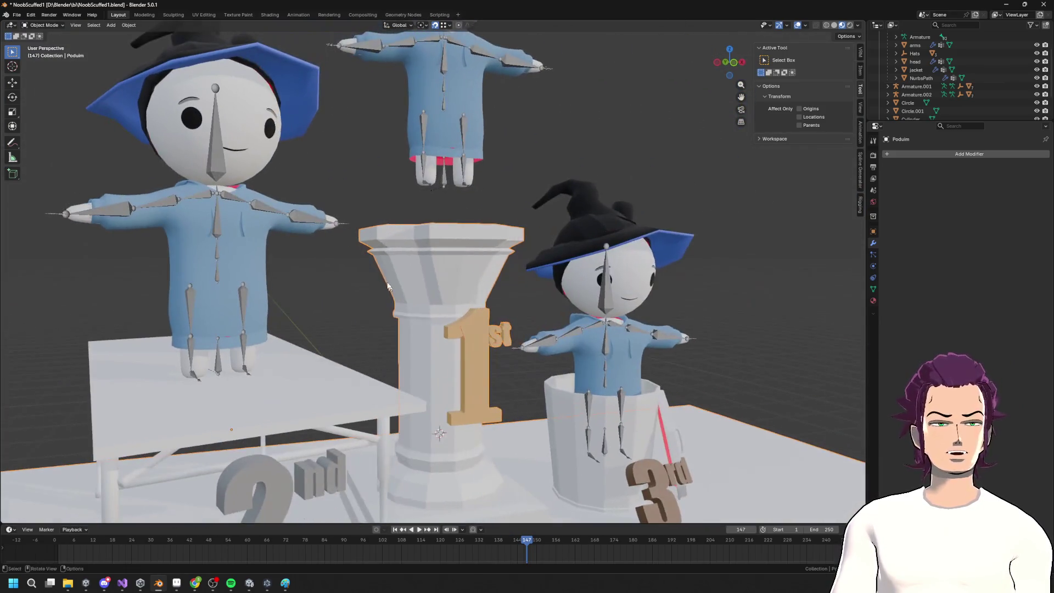
{"action": "mouse_move", "coordinate": [453, 301]}
{"action": "middle_mouse_down"}
{"action": "mouse_move", "coordinate": [458, 310]}
{"action": "mouse_move", "coordinate": [505, 292]}
{"action": "middle_mouse_up"}
{"action": "key", "text": "Tab"}
{"action": "key", "text": "ctrl+r"}
{"action": "left_click", "coordinate": [431, 281]}
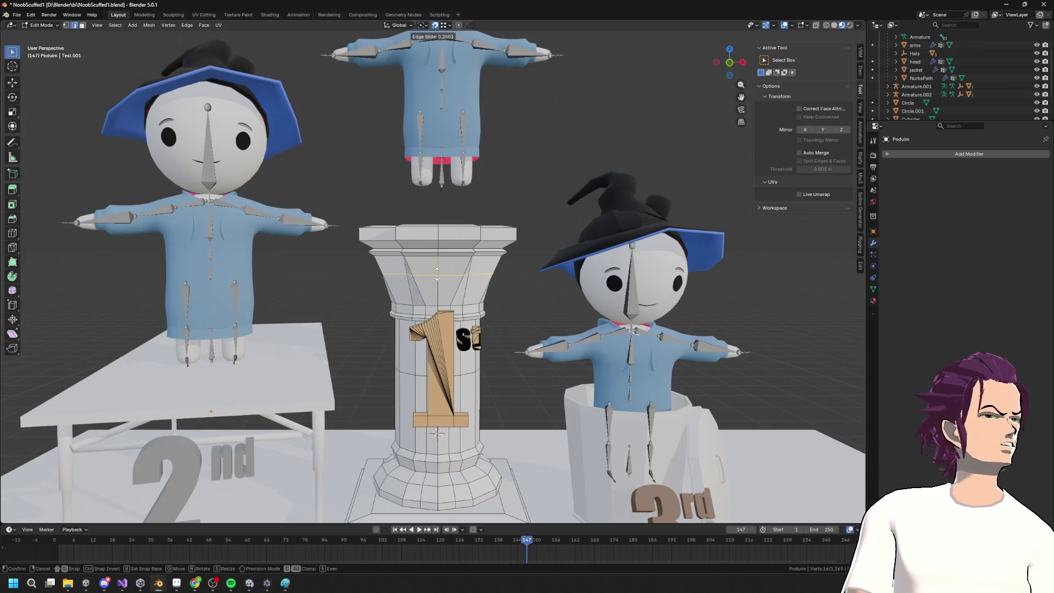
{"action": "left_click", "coordinate": [437, 279]}
Extrude a side face of the flare about 0.544 m outward along its normal
{"action": "mouse_move", "coordinate": [437, 278]}
{"action": "middle_mouse_down"}
{"action": "mouse_move", "coordinate": [474, 265]}
{"action": "mouse_move", "coordinate": [537, 273]}
{"action": "mouse_move", "coordinate": [539, 253]}
{"action": "mouse_move", "coordinate": [461, 283]}
{"action": "mouse_move", "coordinate": [439, 275]}
{"action": "mouse_move", "coordinate": [516, 258]}
{"action": "mouse_move", "coordinate": [582, 265]}
{"action": "middle_mouse_up"}
{"action": "left_click", "coordinate": [474, 266]}
{"action": "scroll", "coordinate": [519, 280], "scroll_direction": "up", "scroll_amount": 3}
{"action": "key", "text": "e"}
{"action": "left_click", "coordinate": [448, 288]}
Flatten the extruded block vertically, raise it, and flatten it further
{"action": "key", "text": "s"}
{"action": "key", "text": "z"}
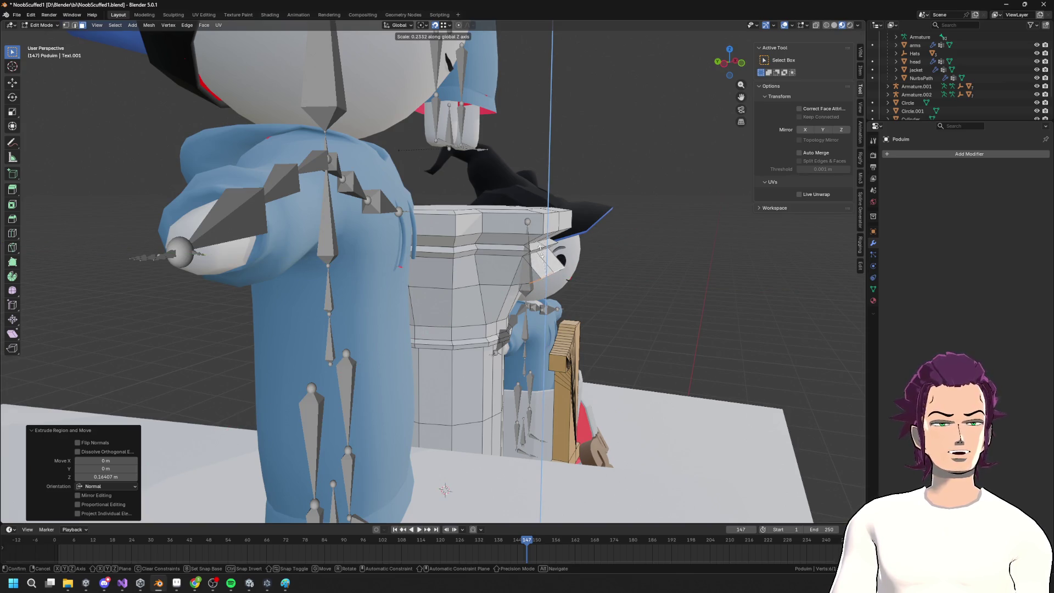
{"action": "left_click", "coordinate": [540, 248]}
{"action": "key", "text": "g"}
{"action": "key", "text": "z"}
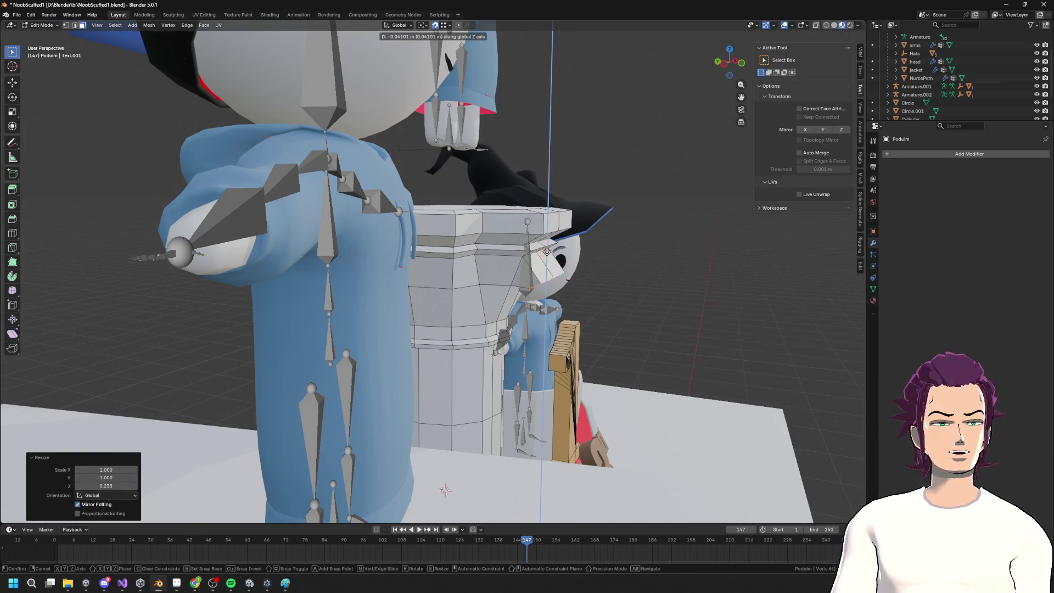
{"action": "key", "text": "Escape"}
{"action": "mouse_move", "coordinate": [494, 230]}
{"action": "middle_mouse_down"}
{"action": "mouse_move", "coordinate": [616, 263]}
{"action": "mouse_move", "coordinate": [560, 223]}
{"action": "middle_mouse_up"}
{"action": "key", "text": "g"}
{"action": "key", "text": "z"}
{"action": "left_click", "coordinate": [544, 220]}
{"action": "key", "text": "s"}
{"action": "key", "text": "z"}
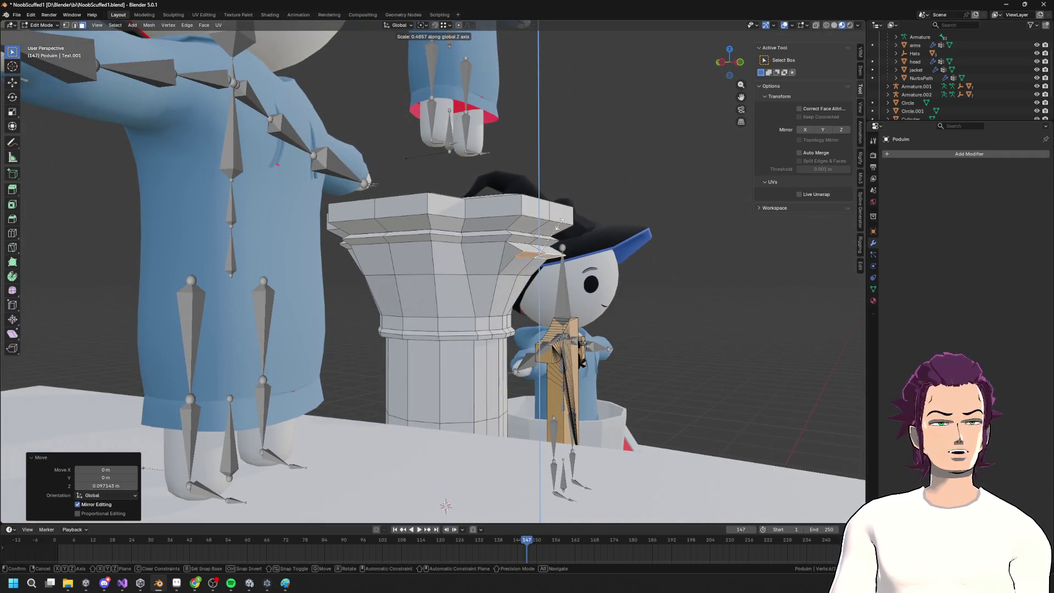
{"action": "left_click", "coordinate": [558, 211]}
Shift the block inward along the Y axis toward the capital
{"action": "scroll", "coordinate": [557, 211], "scroll_direction": "up", "scroll_amount": 3}
{"action": "key", "text": "g"}
{"action": "key", "text": "z"}
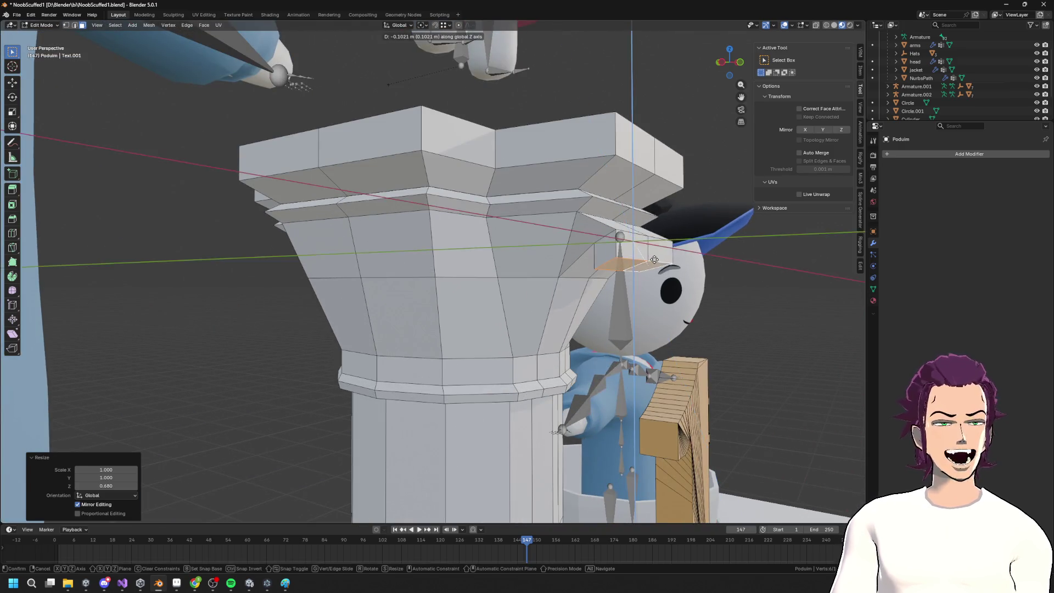
{"action": "key", "text": "y"}
{"action": "left_click", "coordinate": [661, 258]}
{"action": "mouse_move", "coordinate": [661, 258]}
{"action": "middle_mouse_down"}
{"action": "mouse_move", "coordinate": [681, 263]}
{"action": "mouse_move", "coordinate": [618, 275]}
{"action": "middle_mouse_up"}
{"action": "key", "text": "g"}
{"action": "key", "text": "y"}
{"action": "left_click", "coordinate": [736, 254]}
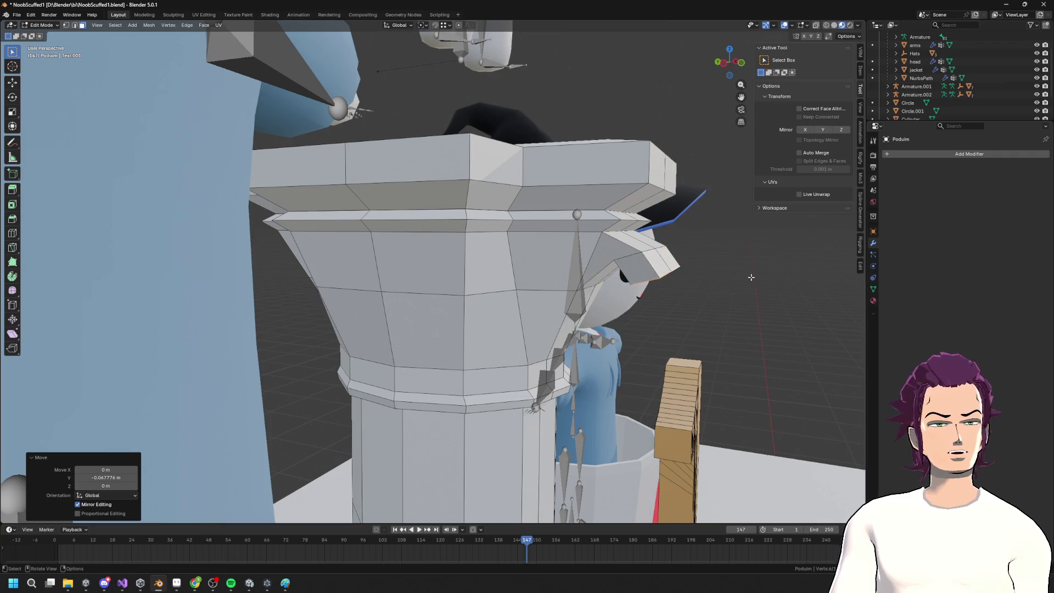
Thin the block along Y and lower its face slightly
{"action": "middle_click_drag", "start_coordinate": [751, 277], "coordinate": [714, 278]}
{"action": "key", "text": "s"}
{"action": "key", "text": "z"}
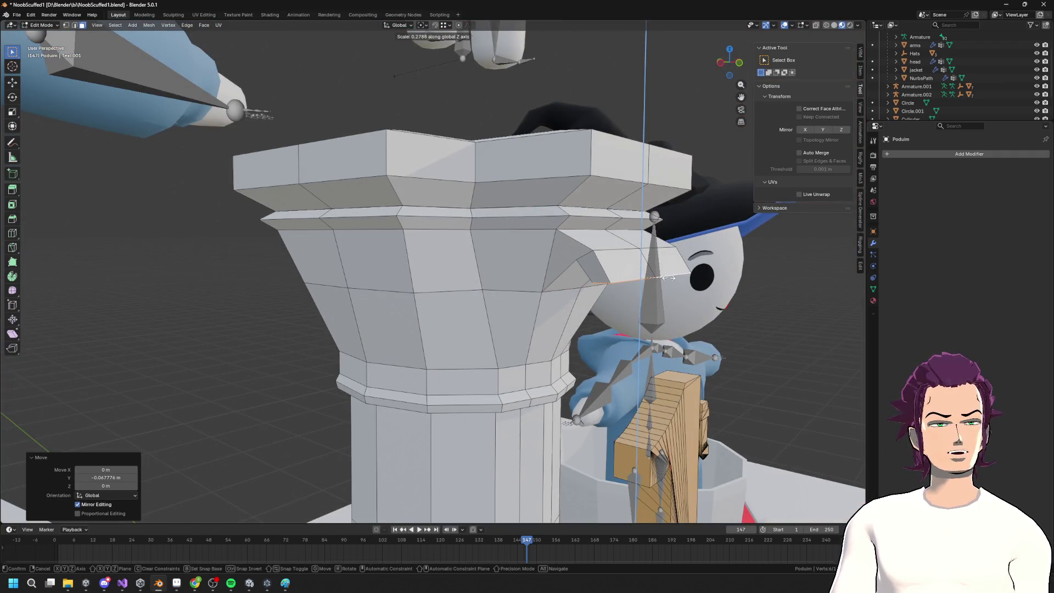
{"action": "key", "text": "y"}
{"action": "left_click", "coordinate": [684, 279]}
{"action": "middle_click_drag", "start_coordinate": [685, 279], "coordinate": [707, 259]}
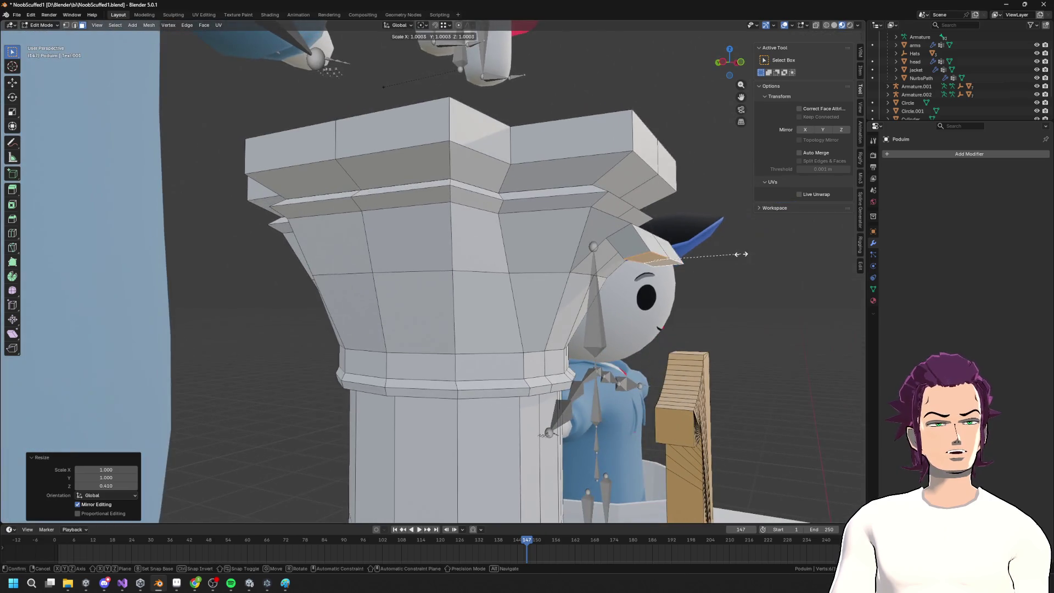
{"action": "key", "text": "g"}
{"action": "key", "text": "z"}
{"action": "left_click", "coordinate": [707, 284]}
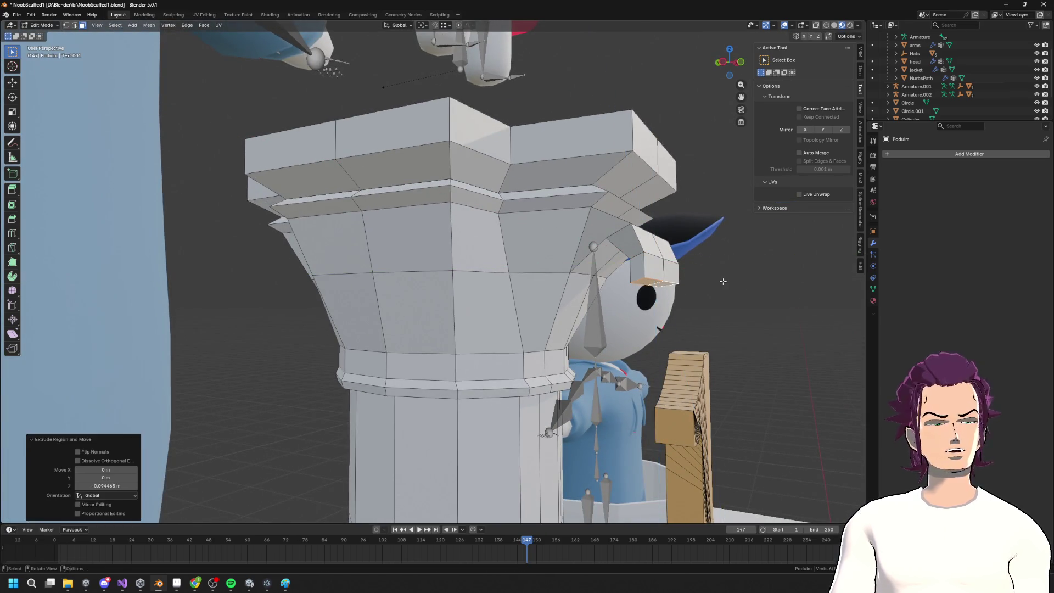
{"action": "key", "text": "g"}
{"action": "key", "text": "y"}
{"action": "key", "text": "Escape"}
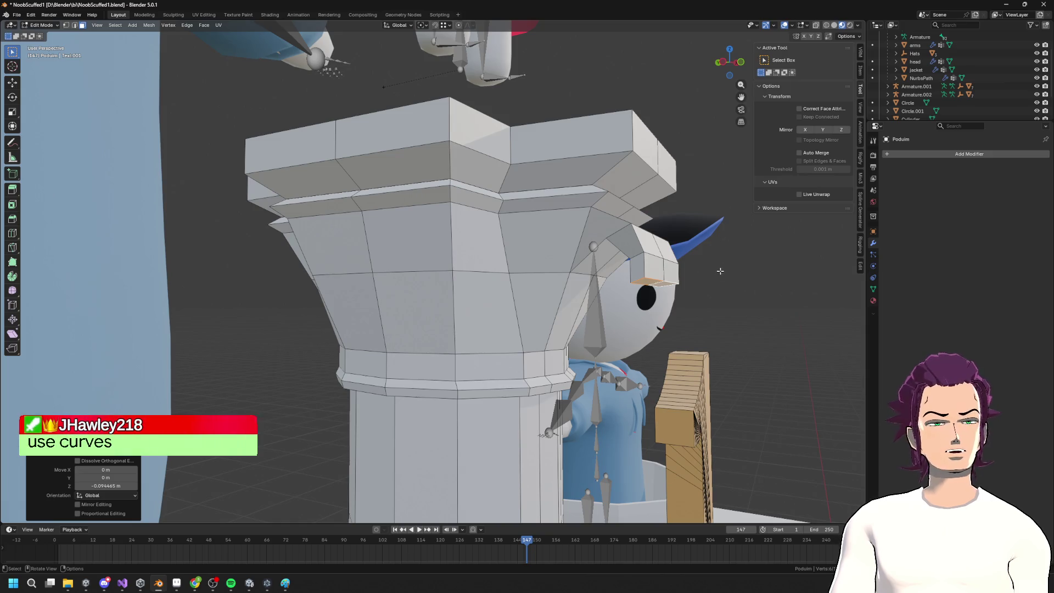
Tilt the face about 51.4° around X and narrow it along X
{"action": "key", "text": "r"}
{"action": "key", "text": "y"}
{"action": "key", "text": "x"}
{"action": "left_click", "coordinate": [702, 322]}
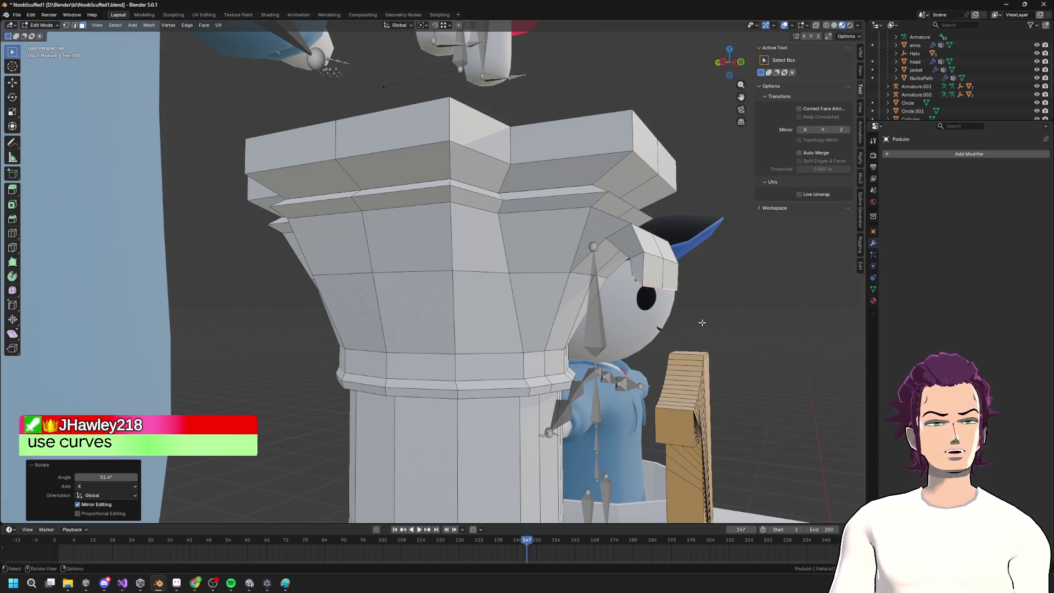
{"action": "mouse_move", "coordinate": [702, 323]}
{"action": "middle_mouse_down"}
{"action": "mouse_move", "coordinate": [749, 266]}
{"action": "mouse_move", "coordinate": [518, 292]}
{"action": "middle_mouse_up"}
{"action": "key", "text": "s"}
{"action": "key", "text": "x"}
{"action": "left_click", "coordinate": [636, 282]}
Try extruding and flattening two faces of the protruding piece, then undo the extrusion
{"action": "mouse_move", "coordinate": [338, 307]}
{"action": "middle_mouse_down"}
{"action": "mouse_move", "coordinate": [575, 296]}
{"action": "mouse_move", "coordinate": [531, 293]}
{"action": "middle_mouse_up"}
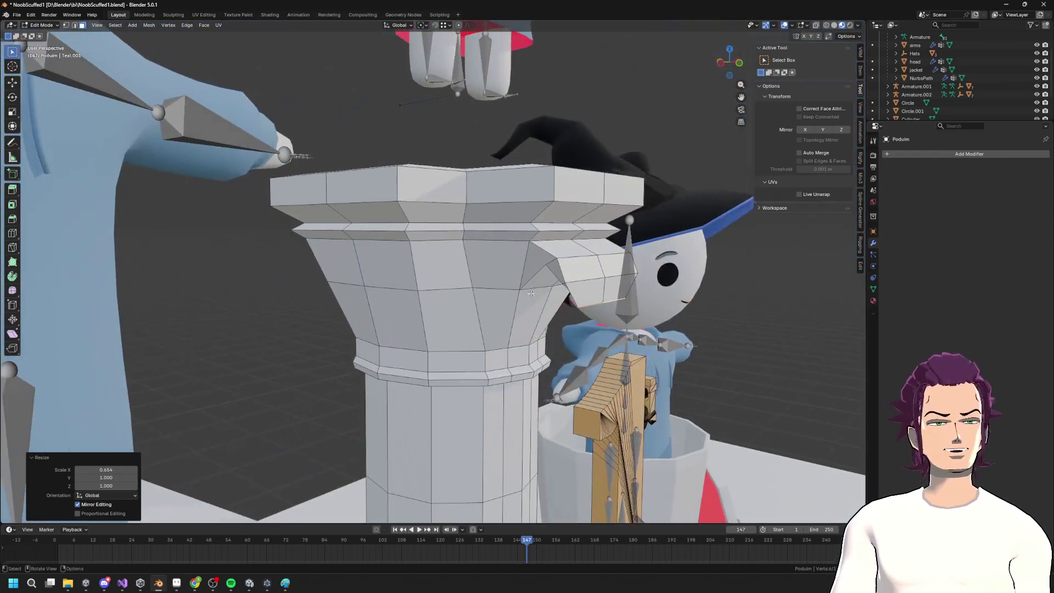
{"action": "left_click", "coordinate": [598, 286]}
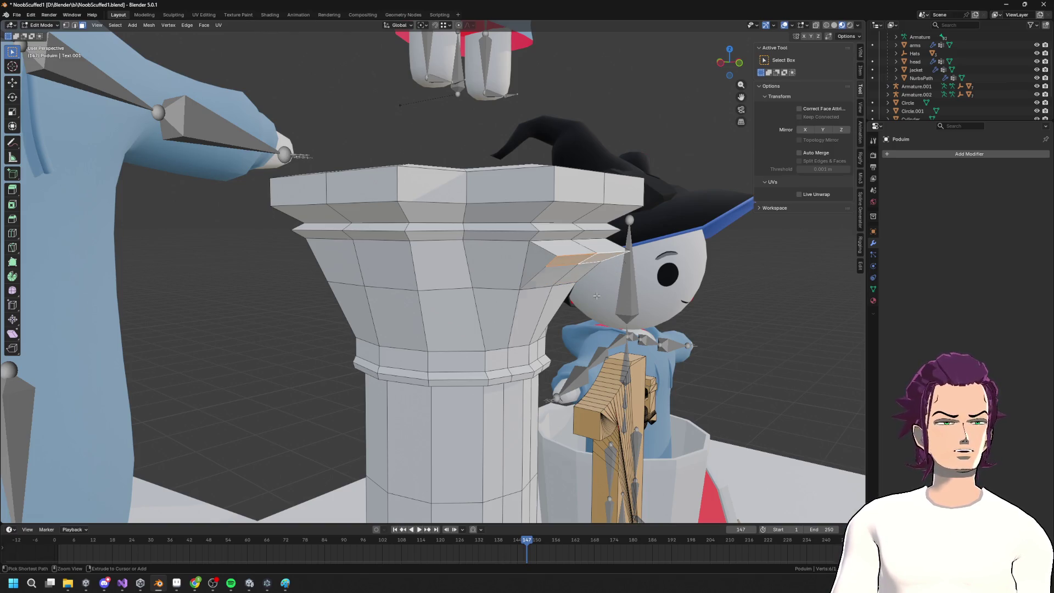
{"action": "right_click", "coordinate": [597, 296], "text": "ctrl"}
{"action": "key", "text": "ctrl+z"}
{"action": "key", "text": "ctrl+z"}
{"action": "key", "text": "ctrl+z"}
{"action": "middle_click_drag", "start_coordinate": [597, 296], "coordinate": [519, 287]}
{"action": "key", "text": "e"}
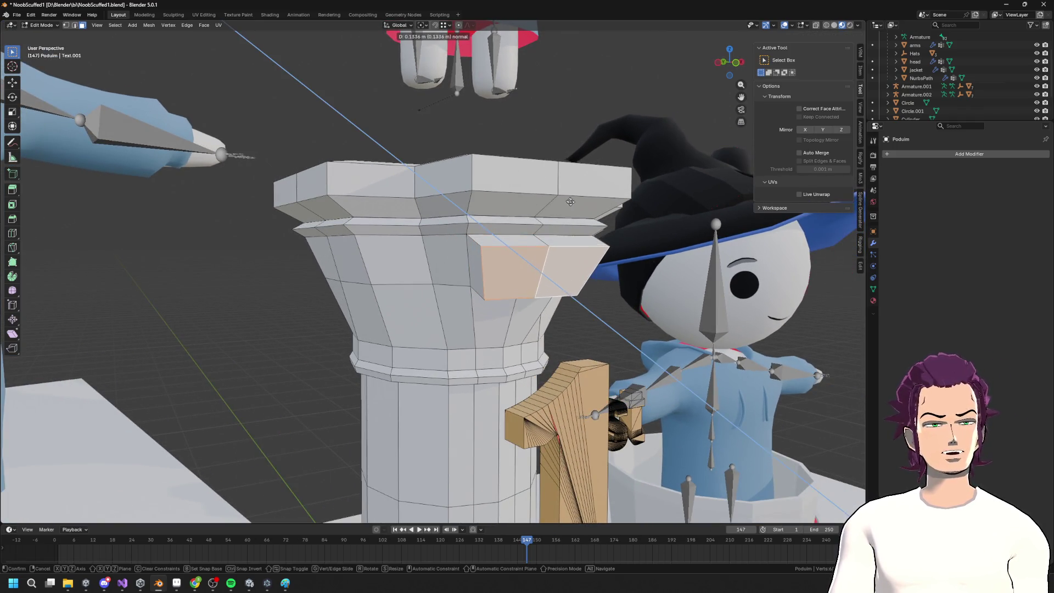
{"action": "left_click", "coordinate": [530, 260]}
{"action": "key", "text": "s"}
{"action": "key", "text": "z"}
{"action": "left_click", "coordinate": [531, 266]}
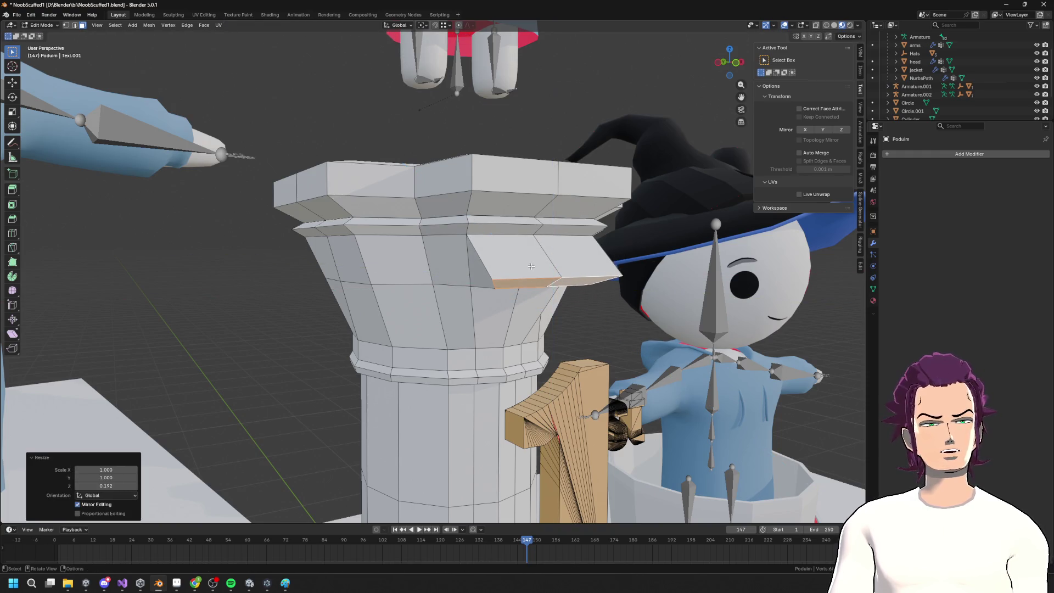
{"action": "key", "text": "ctrl+z"}
{"action": "key", "text": "ctrl+z"}
Select a single face on the capital's flare
{"action": "left_click", "coordinate": [555, 250]}
{"action": "mouse_move", "coordinate": [556, 251]}
{"action": "middle_mouse_down"}
{"action": "mouse_move", "coordinate": [521, 268]}
{"action": "mouse_move", "coordinate": [555, 290]}
{"action": "middle_mouse_up"}
{"action": "scroll", "coordinate": [525, 268], "scroll_direction": "down", "scroll_amount": 2}
{"action": "scroll", "coordinate": [526, 267], "scroll_direction": "down", "scroll_amount": 5}
In Object Mode, add a Path curve and raise it above the podium
{"action": "key", "text": "ctrl+Tab"}
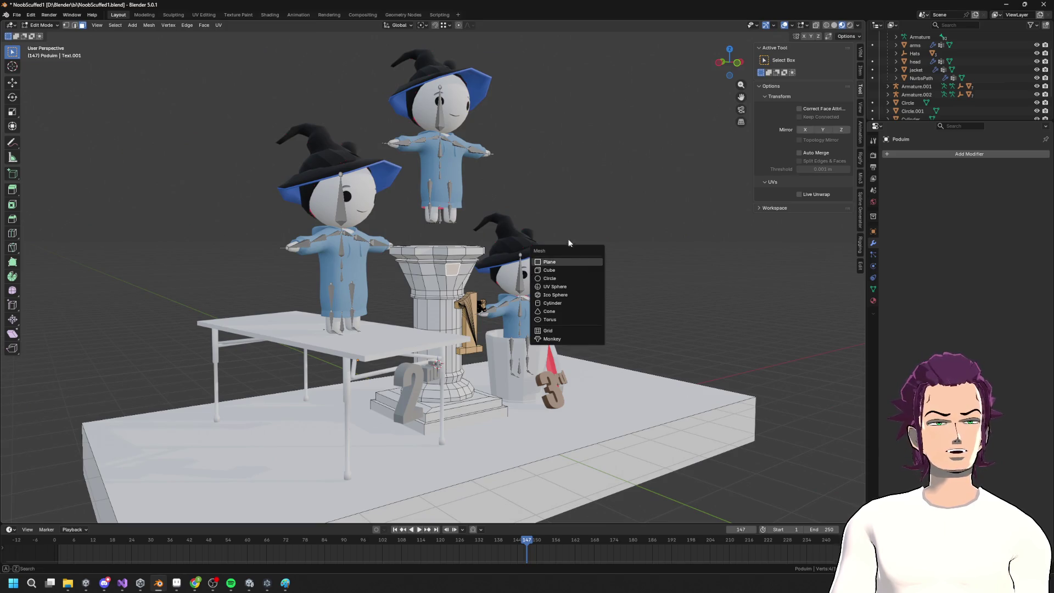
{"action": "left_click", "coordinate": [544, 258]}
{"action": "key", "text": "shift+a"}
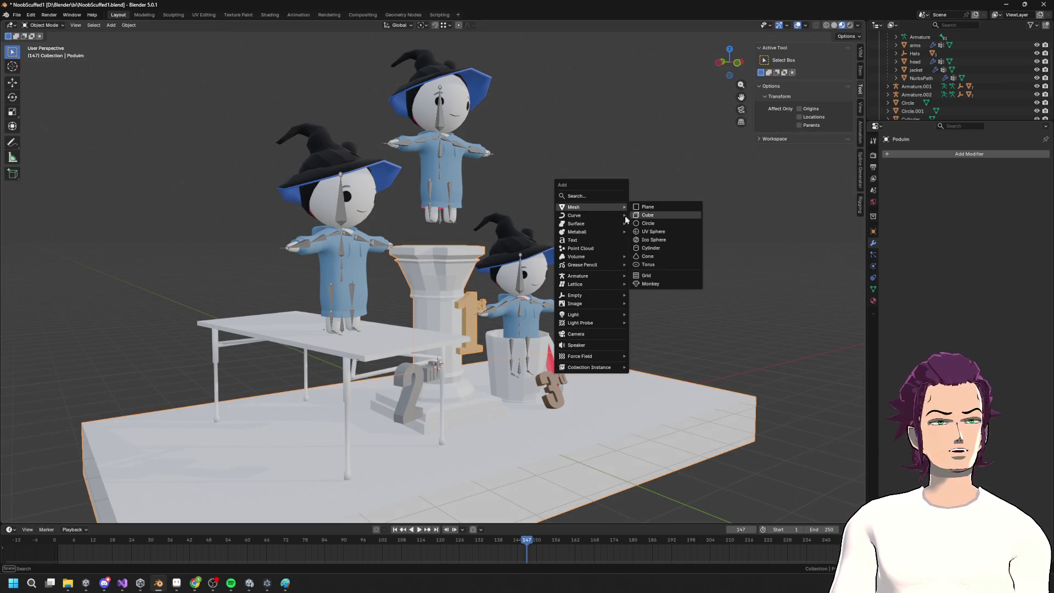
{"action": "mouse_move", "coordinate": [594, 216]}
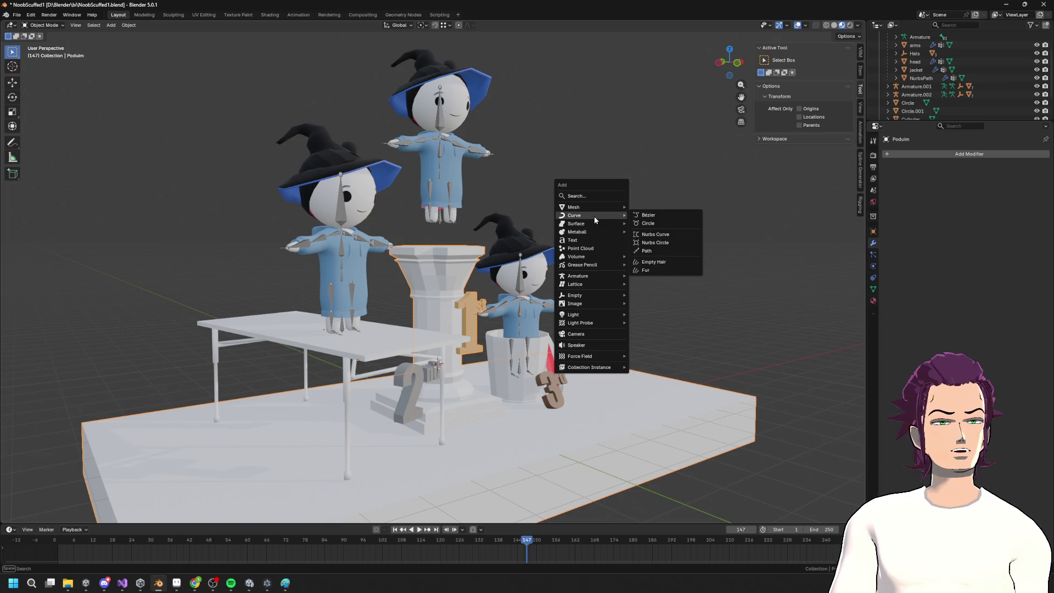
{"action": "left_click", "coordinate": [667, 250]}
{"action": "middle_click_drag", "start_coordinate": [551, 279], "coordinate": [565, 303]}
{"action": "key", "text": "g"}
{"action": "key", "text": "z"}
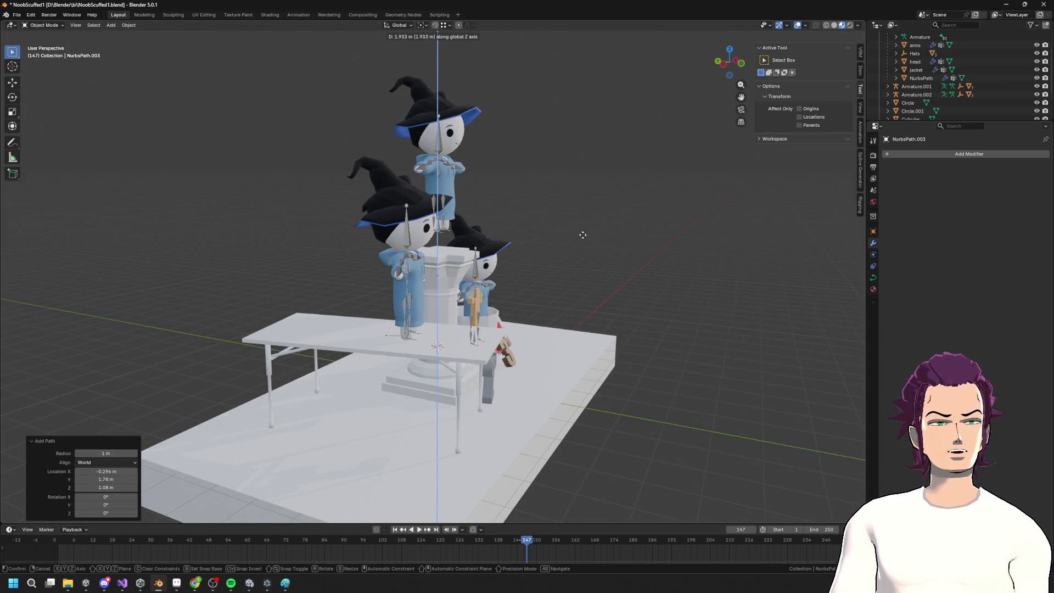
{"action": "left_click", "coordinate": [582, 235]}
Rotate the path 90 degrees about the Z axis
{"action": "key", "text": "r"}
{"action": "key", "text": "z"}
{"action": "middle_click_drag", "start_coordinate": [635, 252], "coordinate": [572, 243], "text": "alt"}
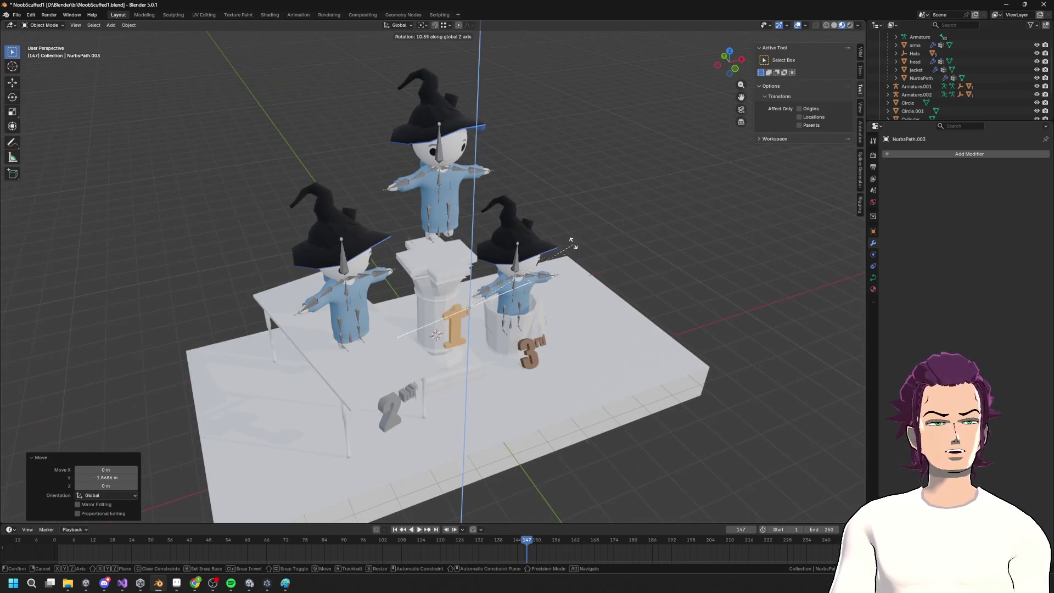
{"action": "left_click", "coordinate": [433, 194]}
{"action": "scroll", "coordinate": [432, 193], "scroll_direction": "up", "scroll_amount": 5}
{"action": "mouse_move", "coordinate": [432, 193]}
{"action": "middle_mouse_down"}
{"action": "mouse_move", "coordinate": [604, 275]}
{"action": "mouse_move", "coordinate": [653, 318]}
{"action": "mouse_move", "coordinate": [678, 299]}
{"action": "mouse_move", "coordinate": [659, 286]}
{"action": "mouse_move", "coordinate": [746, 266]}
{"action": "middle_mouse_up"}
Shrink the path's points along the Y axis in Edit Mode
{"action": "key", "text": "Tab"}
{"action": "key", "text": "s"}
{"action": "key", "text": "y"}
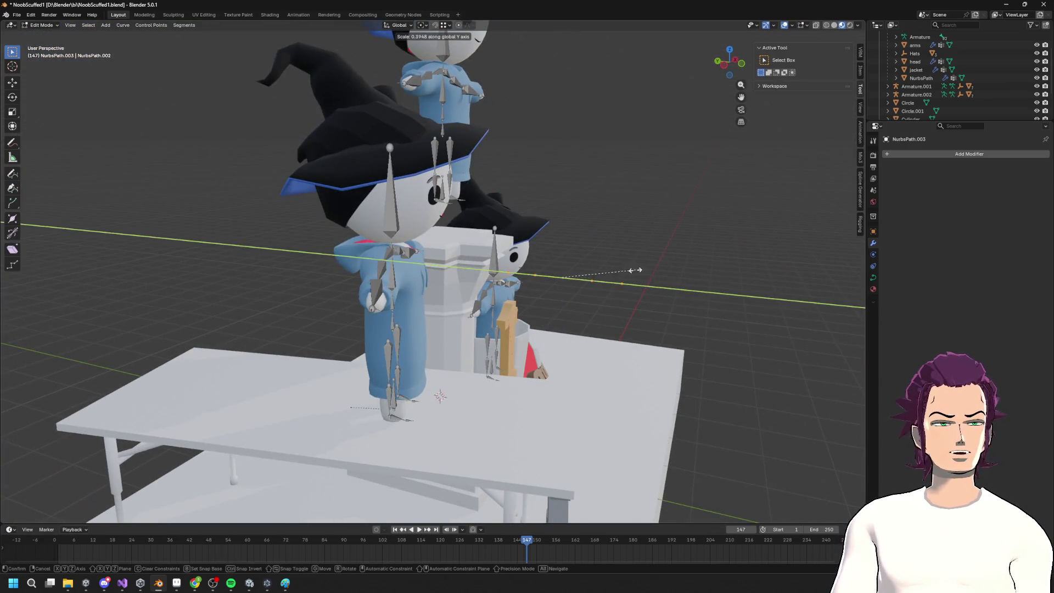
{"action": "left_click", "coordinate": [613, 279]}
{"action": "middle_click_drag", "start_coordinate": [614, 279], "coordinate": [506, 281]}
Return to the Podium mesh in face select mode and select a capital face
{"action": "key", "text": "alt+q"}
{"action": "key", "text": "3"}
{"action": "left_click", "coordinate": [506, 281]}
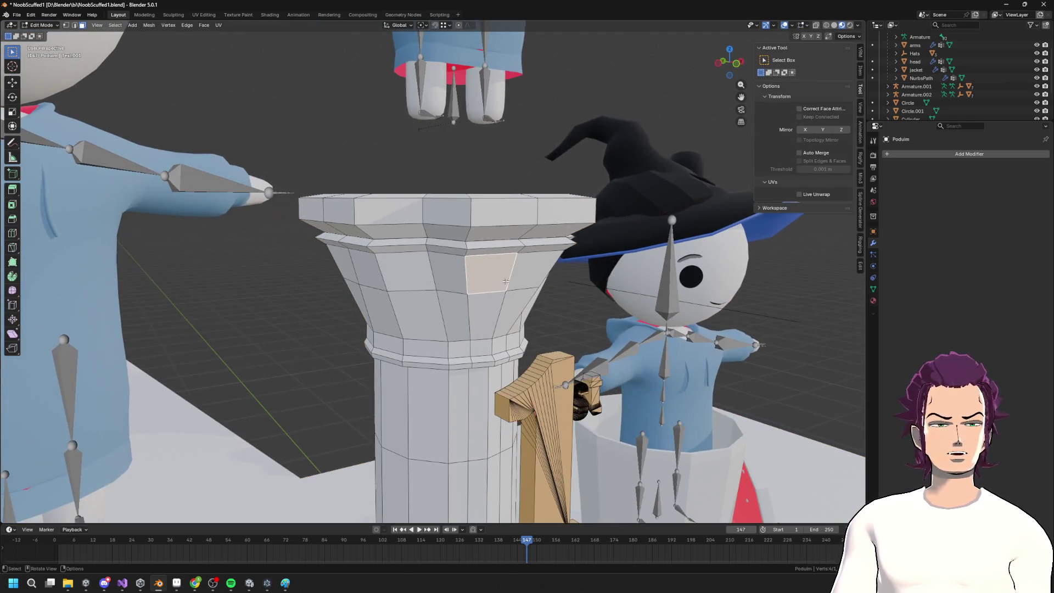
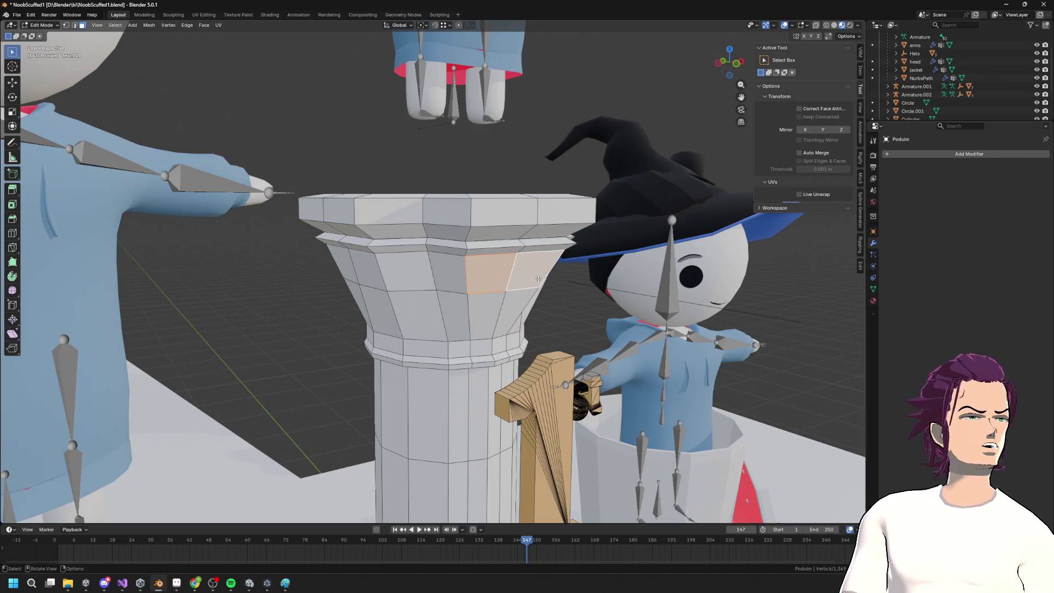
Enter edit mode on NurbsPath.003 and box-select its end control points
{"action": "key", "text": "Tab"}
{"action": "left_click", "coordinate": [562, 284]}
{"action": "key", "text": "Tab"}
{"action": "middle_click_drag", "start_coordinate": [601, 289], "coordinate": [638, 305]}
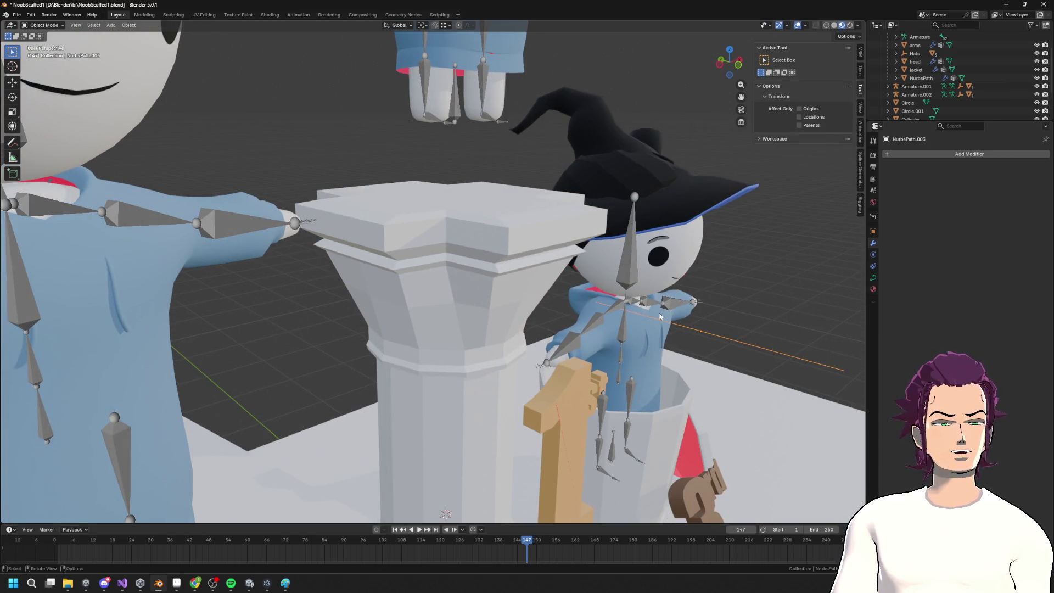
{"action": "mouse_move", "coordinate": [709, 328]}
{"action": "middle_mouse_down"}
{"action": "mouse_move", "coordinate": [727, 313]}
{"action": "mouse_move", "coordinate": [601, 278]}
{"action": "middle_mouse_up"}
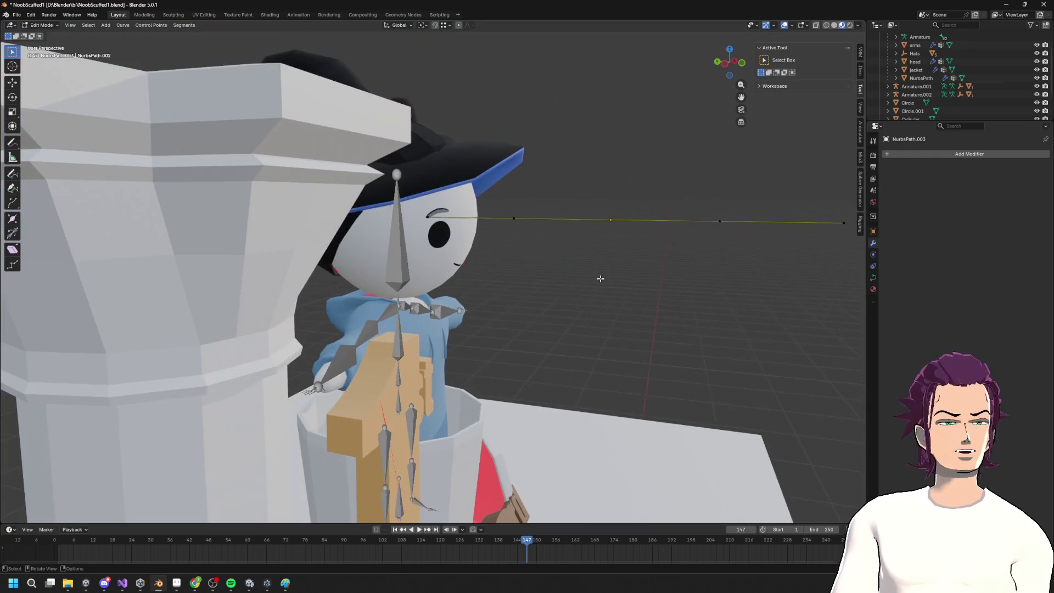
{"action": "left_click_drag", "start_coordinate": [703, 187], "coordinate": [845, 285]}
{"action": "left_click_drag", "start_coordinate": [604, 208], "coordinate": [791, 279]}
Rotate the end points about 69 degrees, move them, and drop the last point lower into a hook
{"action": "key", "text": "r"}
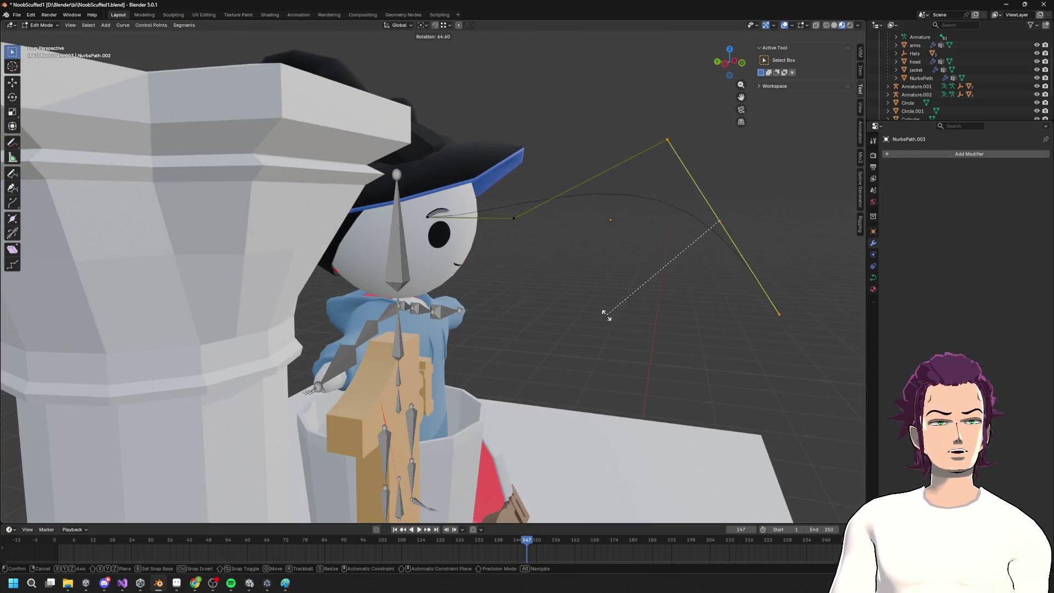
{"action": "left_click", "coordinate": [680, 292]}
{"action": "key", "text": "g"}
{"action": "left_click", "coordinate": [530, 337]}
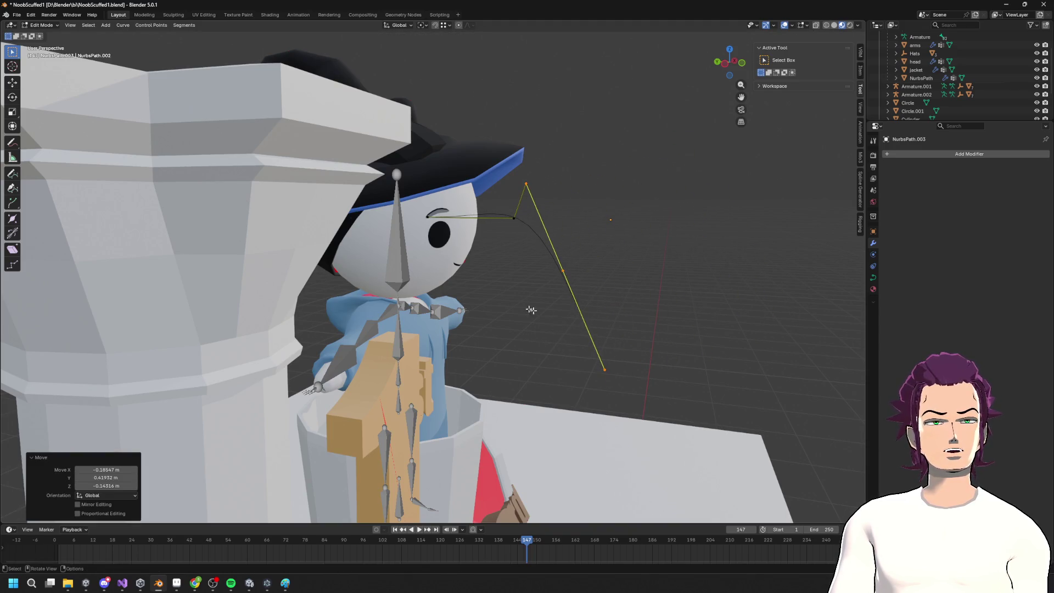
{"action": "left_click", "coordinate": [601, 373]}
{"action": "key", "text": "g"}
{"action": "left_click", "coordinate": [561, 293]}
{"action": "left_click", "coordinate": [563, 270]}
{"action": "left_click", "coordinate": [723, 63]}
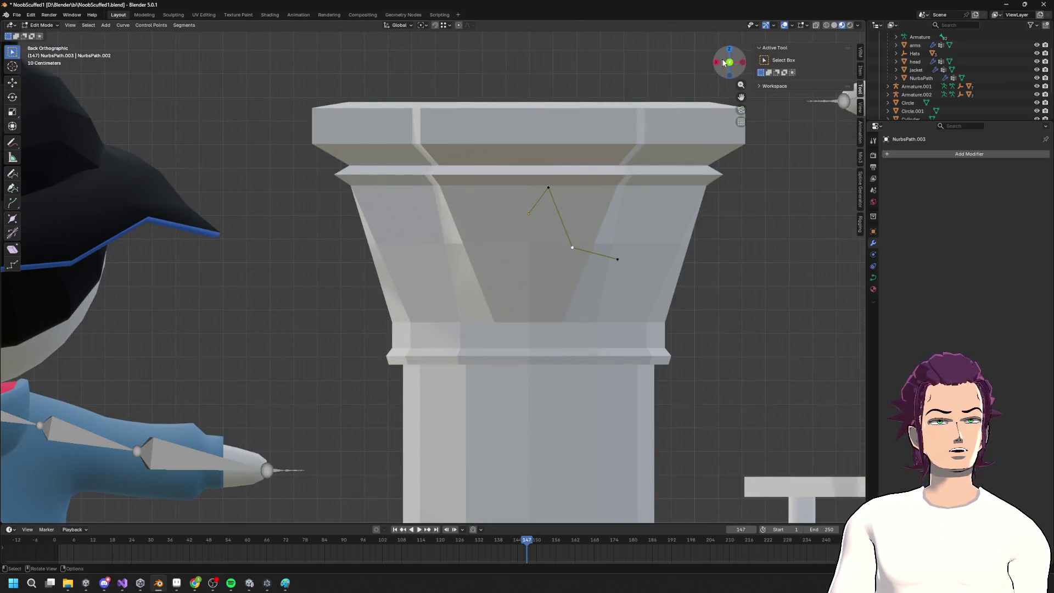
Flatten the selected curve points to zero X width, then shift them slightly along X
{"action": "key", "text": "s"}
{"action": "key", "text": "x"}
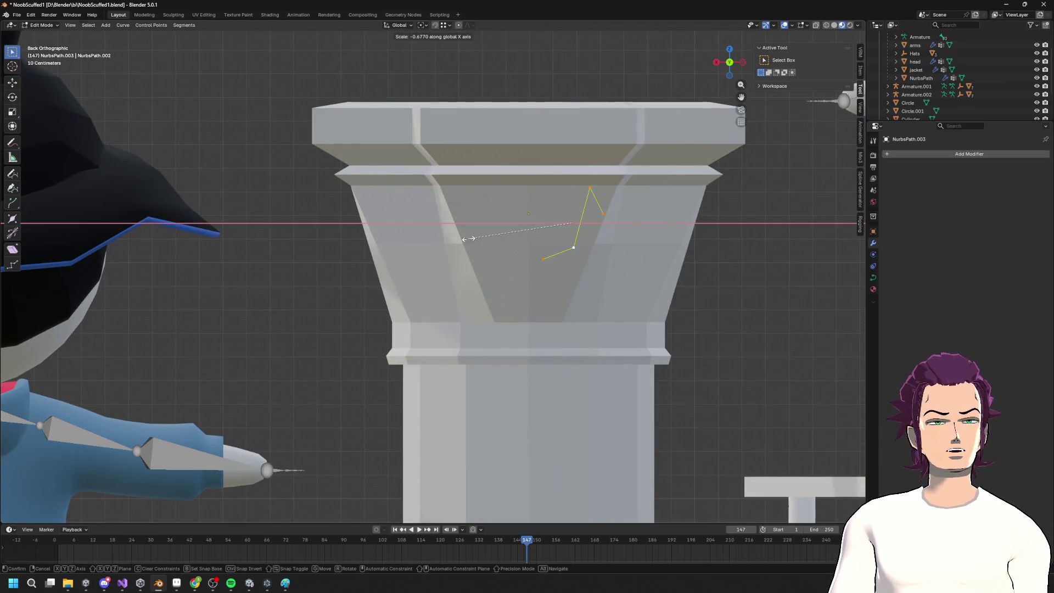
{"action": "key", "text": "0"}
{"action": "key", "text": "Return"}
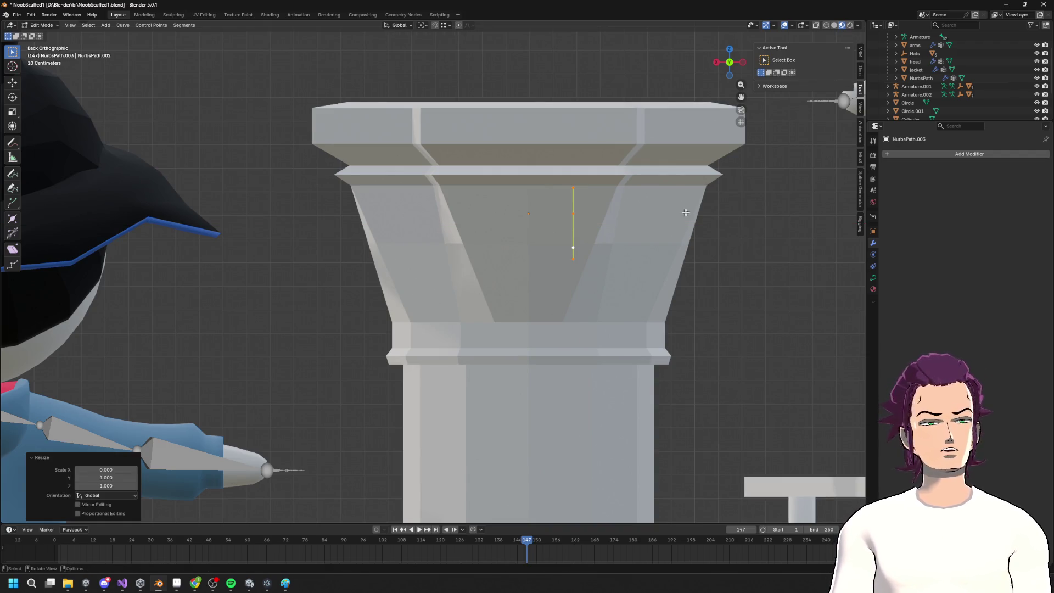
{"action": "scroll", "coordinate": [686, 213], "scroll_direction": "up", "scroll_amount": 1}
{"action": "key", "text": "g"}
{"action": "key", "text": "x"}
{"action": "key", "text": "Return"}
{"action": "key", "text": "g"}
{"action": "key", "text": "x"}
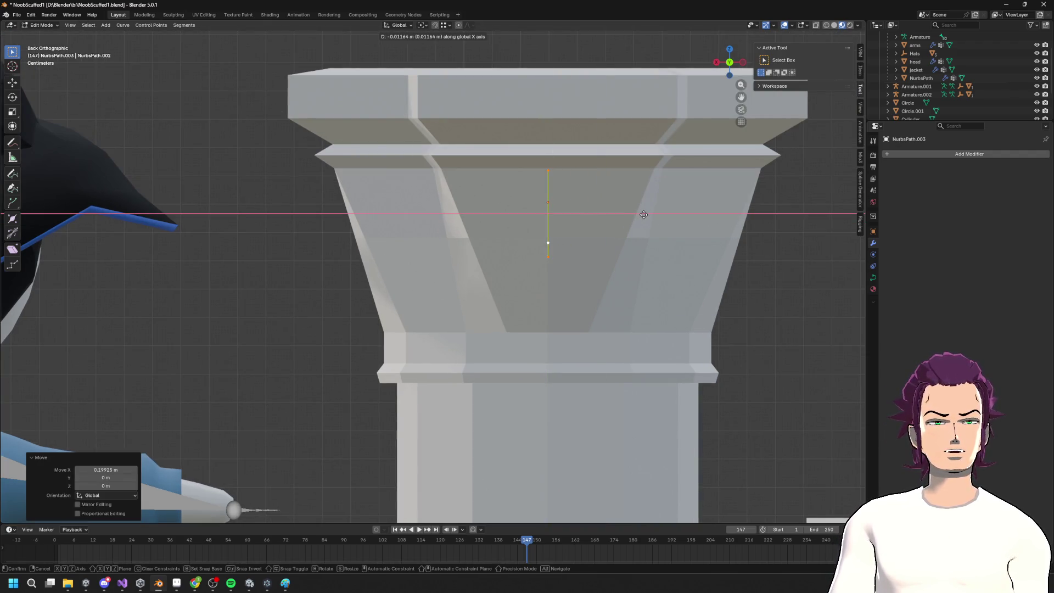
{"action": "key", "text": "Return"}
{"action": "left_click", "coordinate": [743, 63]}
{"action": "scroll", "coordinate": [617, 238], "scroll_direction": "up", "scroll_amount": 2}
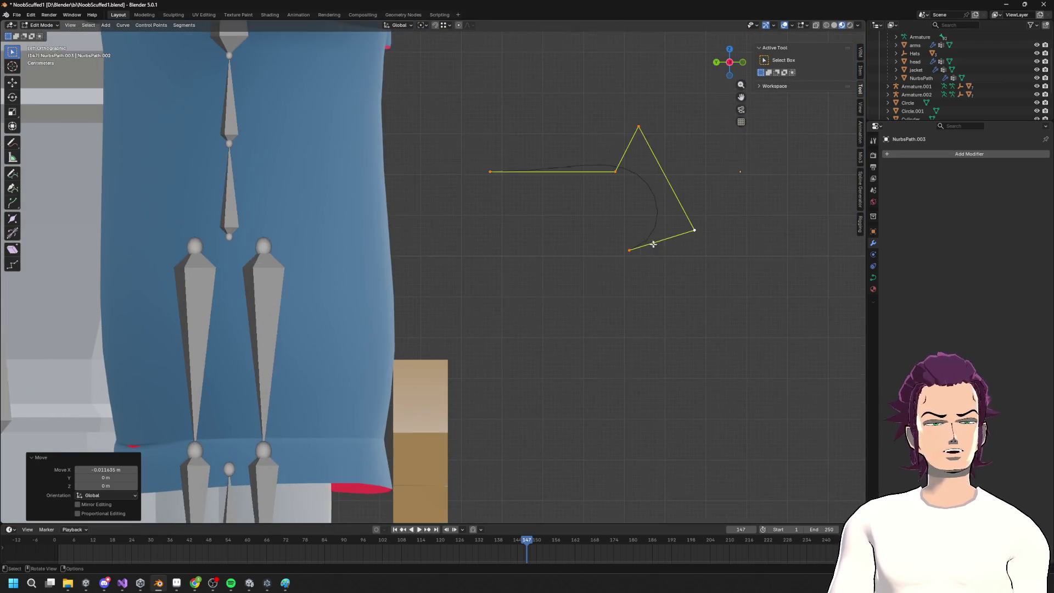
In Left view, move the top, bottom and right curve points to round the curve
{"action": "middle_click_drag", "start_coordinate": [687, 220], "coordinate": [532, 220], "text": "shift"}
{"action": "mouse_move", "coordinate": [481, 130]}
{"action": "left_mouse_down"}
{"action": "mouse_move", "coordinate": [509, 251]}
{"action": "mouse_move", "coordinate": [521, 229]}
{"action": "left_mouse_up"}
{"action": "left_click_drag", "start_coordinate": [436, 221], "coordinate": [571, 289]}
{"action": "key", "text": "g"}
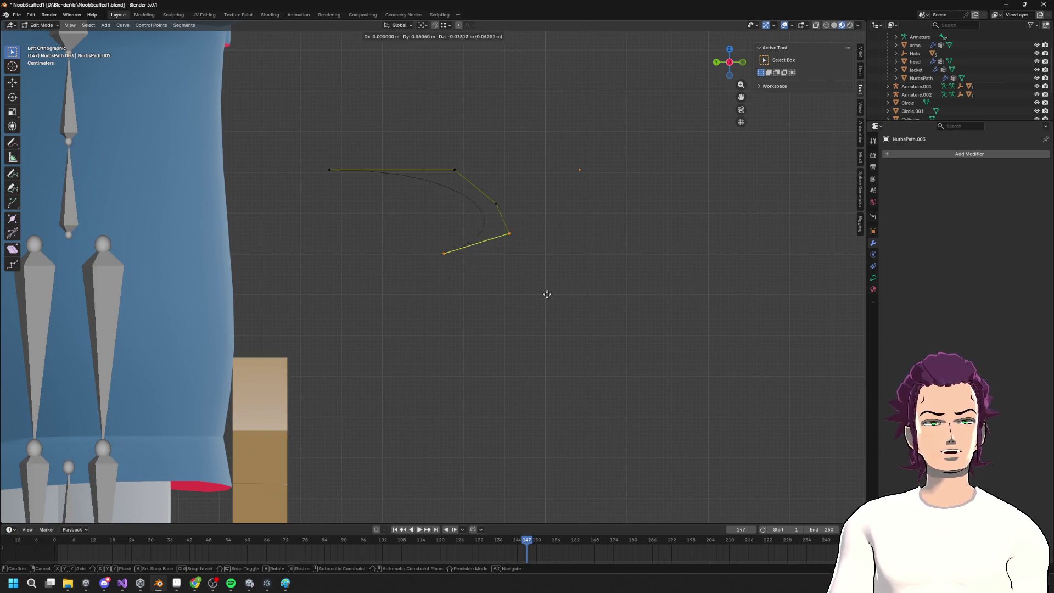
{"action": "left_click", "coordinate": [530, 304]}
{"action": "left_click", "coordinate": [493, 199]}
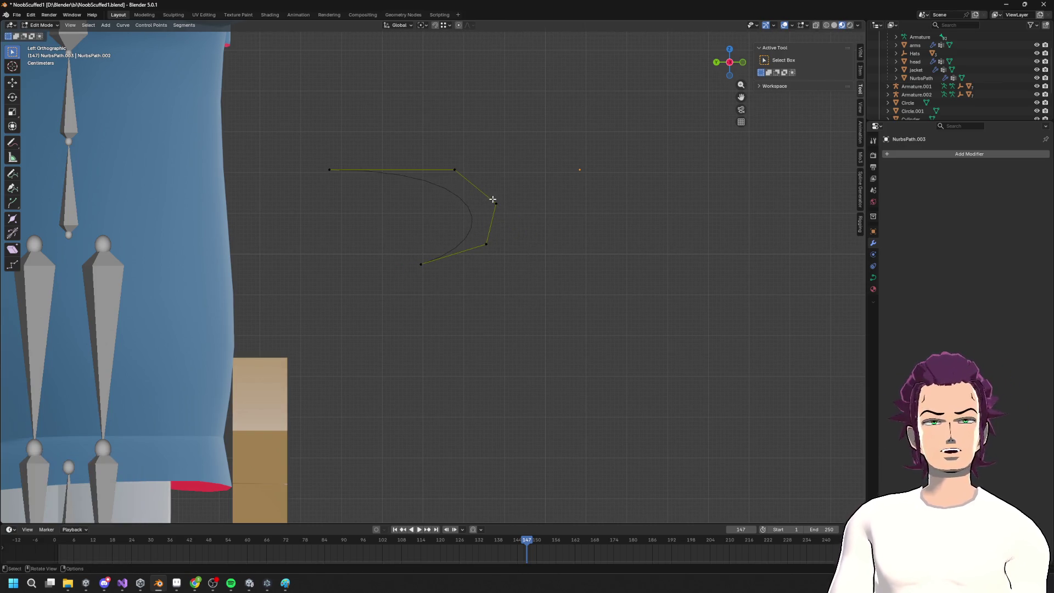
{"action": "mouse_move", "coordinate": [502, 204]}
{"action": "left_mouse_down"}
{"action": "mouse_move", "coordinate": [505, 184]}
{"action": "mouse_move", "coordinate": [479, 184]}
{"action": "mouse_move", "coordinate": [485, 198]}
{"action": "mouse_move", "coordinate": [454, 139]}
{"action": "left_mouse_up"}
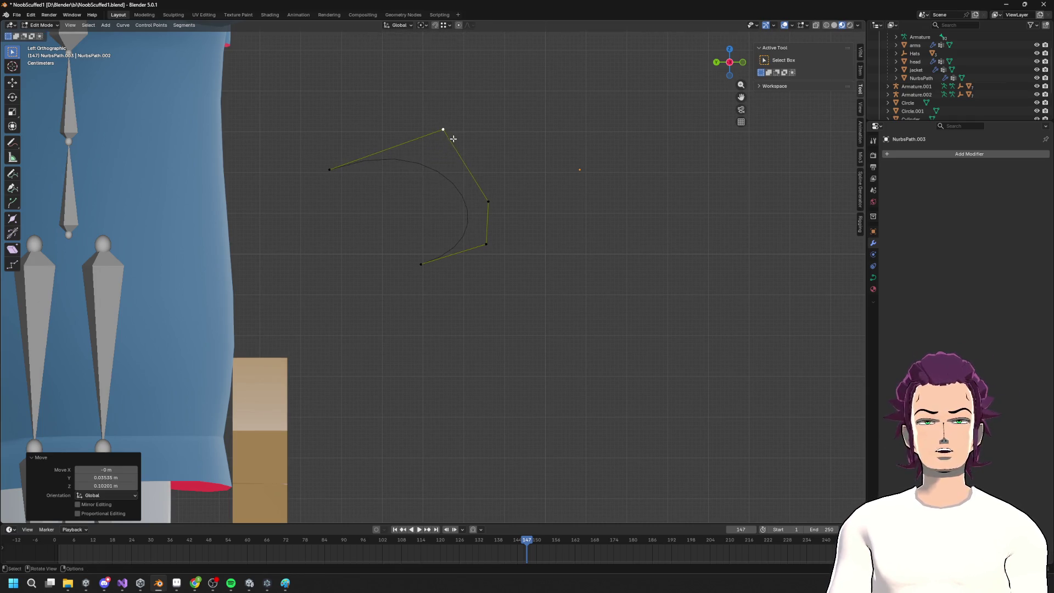
{"action": "left_click_drag", "start_coordinate": [492, 201], "coordinate": [493, 183]}
Undo a stray extruded point and nudge the right vertex outward
{"action": "left_click", "coordinate": [423, 262]}
{"action": "key", "text": "e"}
{"action": "key", "text": "Escape"}
{"action": "key", "text": "ctrl+z"}
{"action": "key", "text": "ctrl+z"}
{"action": "key", "text": "g"}
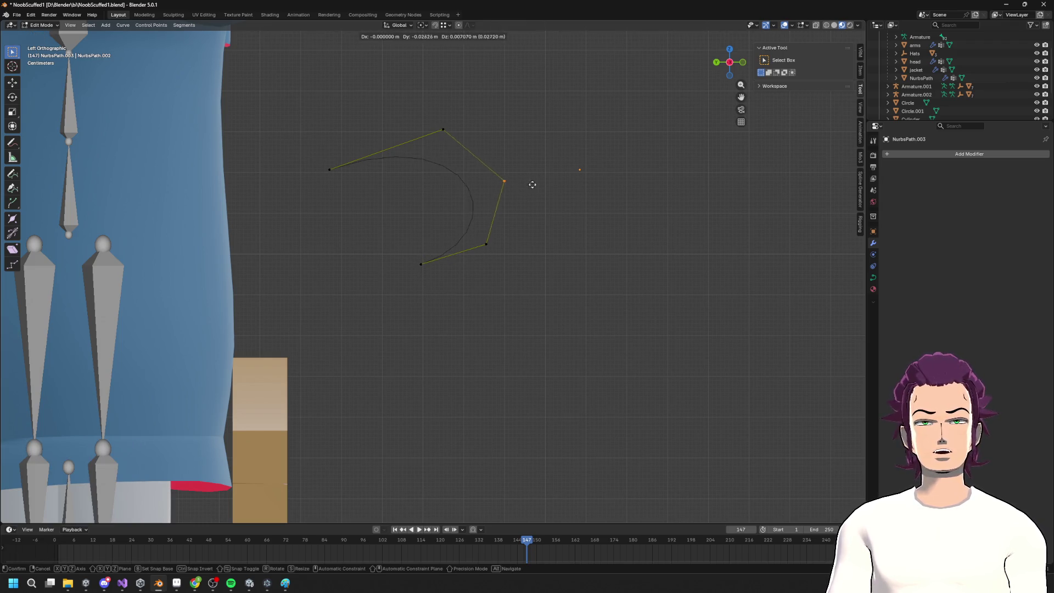
{"action": "left_click", "coordinate": [531, 183]}
Extrude five new points from the curve's end, curling inward to the spiral's centre
{"action": "left_click", "coordinate": [421, 262]}
{"action": "key", "text": "e"}
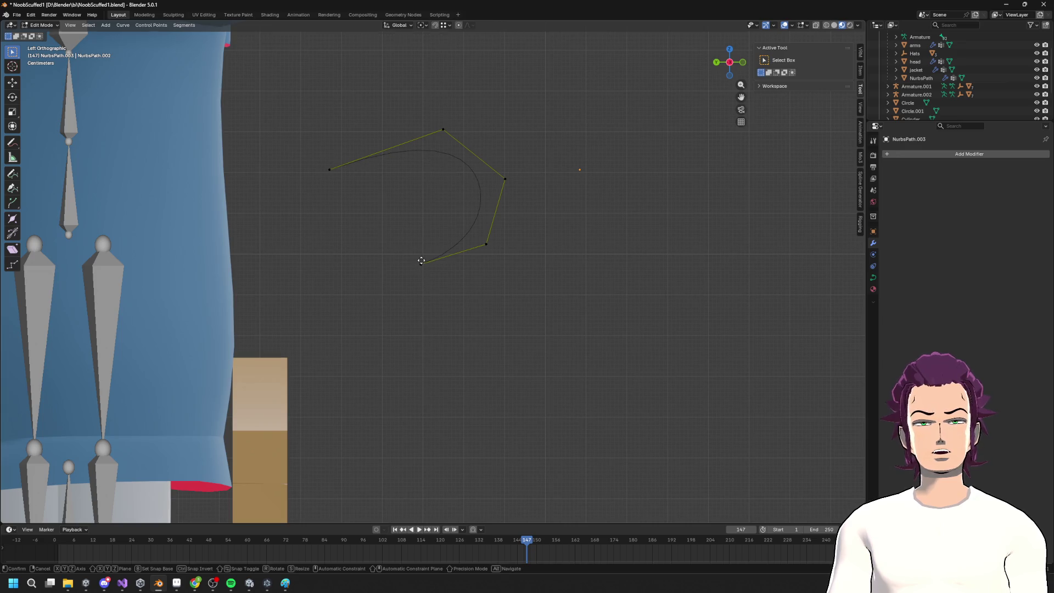
{"action": "left_click", "coordinate": [389, 235]}
{"action": "key", "text": "e"}
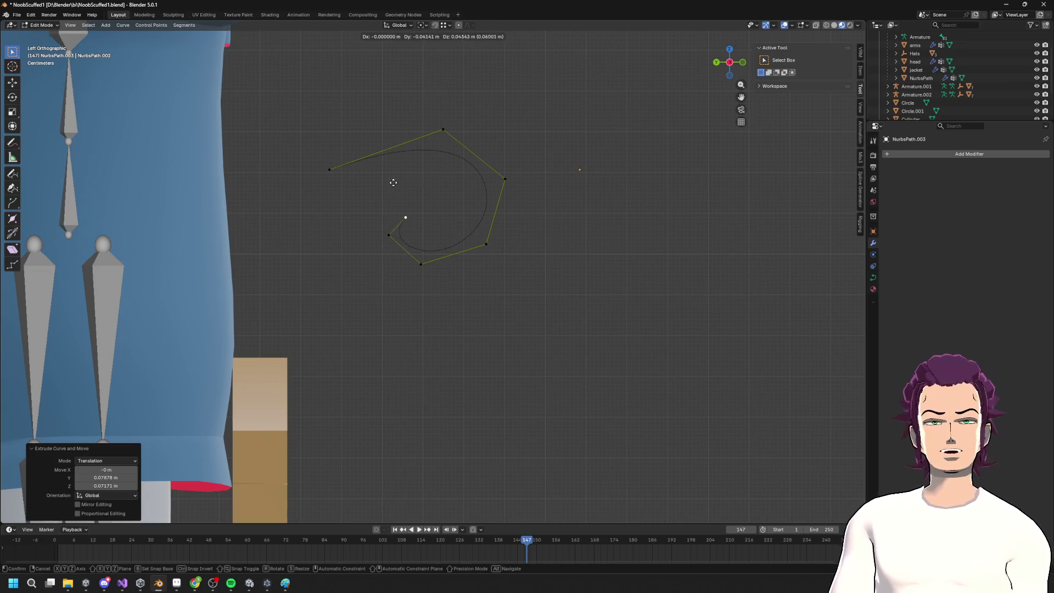
{"action": "left_click", "coordinate": [393, 165]}
{"action": "key", "text": "e"}
{"action": "left_click", "coordinate": [427, 157]}
{"action": "key", "text": "e"}
{"action": "left_click", "coordinate": [491, 185]}
{"action": "key", "text": "e"}
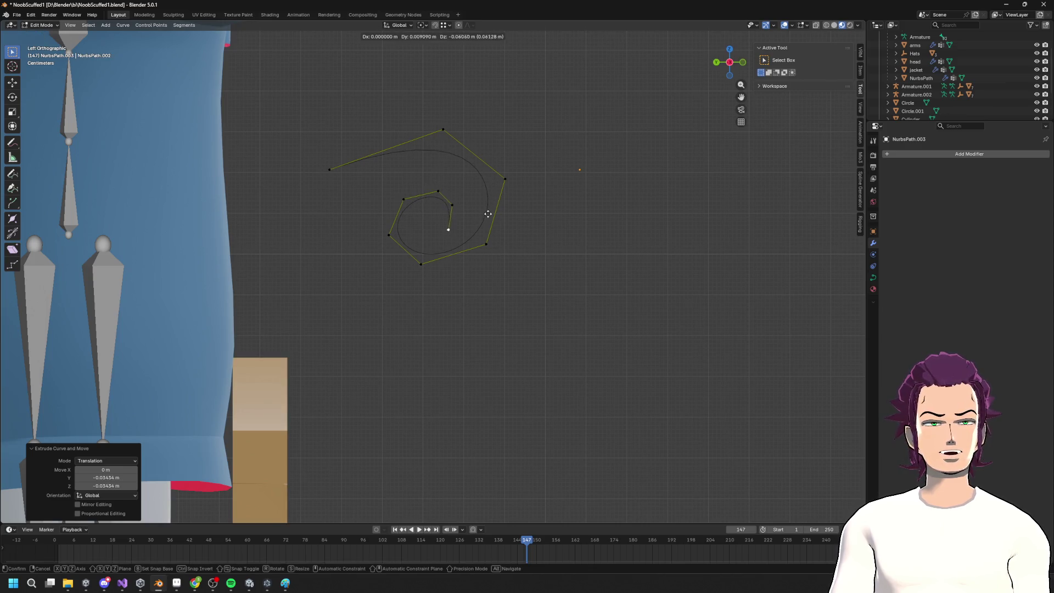
{"action": "left_click", "coordinate": [490, 202]}
{"action": "key", "text": "a"}
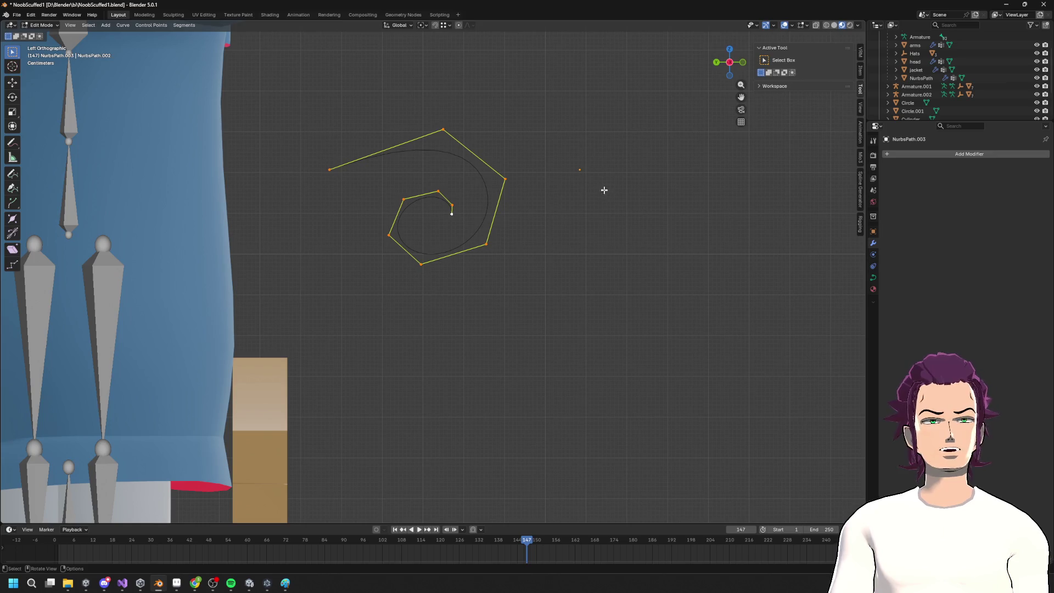
{"action": "middle_click_drag", "start_coordinate": [645, 204], "coordinate": [494, 208]}
{"action": "scroll", "coordinate": [423, 200], "scroll_direction": "down", "scroll_amount": 3}
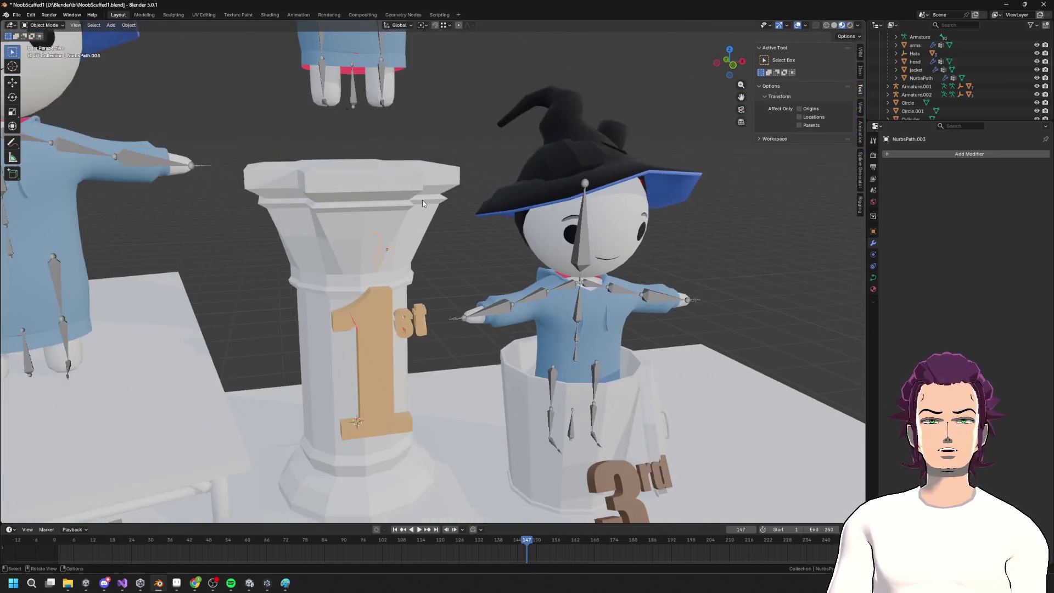
Switch to editing the Podium mesh and pick a face on the pillar's flared top
{"action": "middle_click_drag", "start_coordinate": [423, 200], "coordinate": [434, 217]}
{"action": "key", "text": "Tab"}
{"action": "left_click", "coordinate": [327, 226]}
{"action": "key", "text": "Tab"}
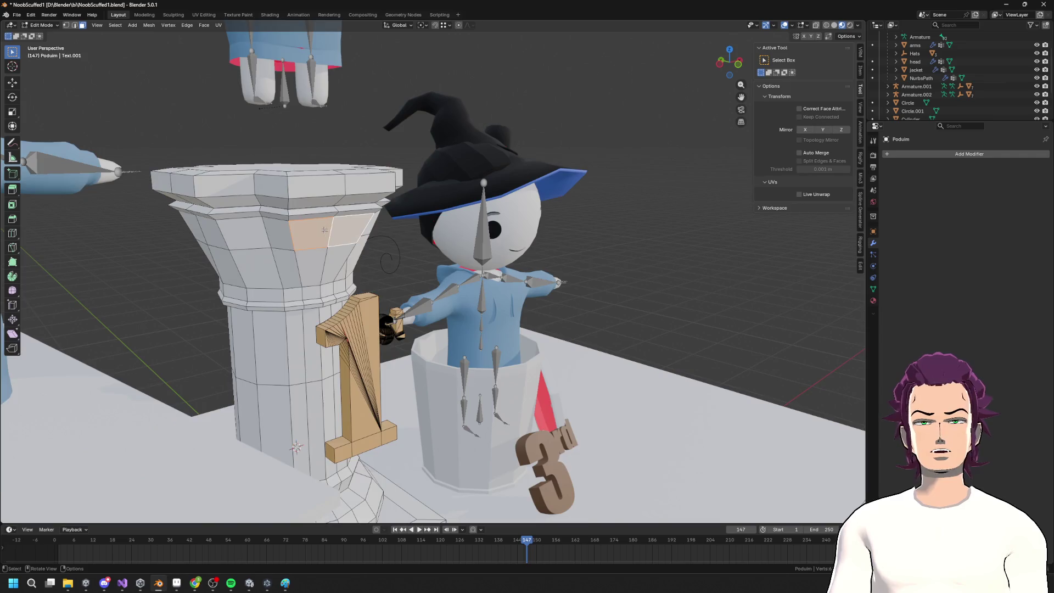
{"action": "scroll", "coordinate": [329, 228], "scroll_direction": "up", "scroll_amount": 4}
{"action": "key", "text": "3"}
{"action": "left_click", "coordinate": [462, 208]}
{"action": "middle_click_drag", "start_coordinate": [461, 208], "coordinate": [478, 242]}
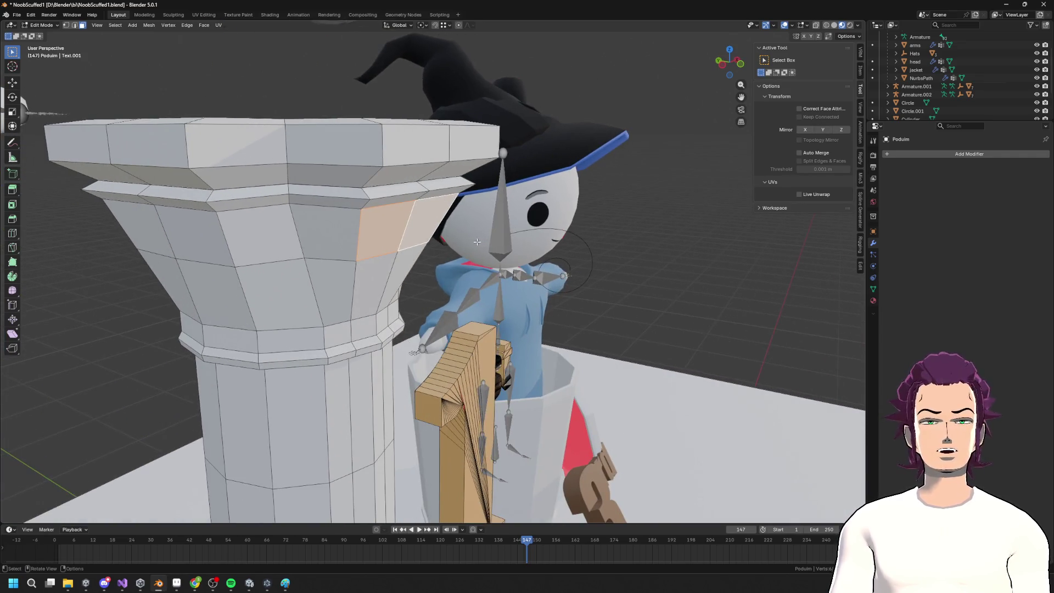
Refine the flare selection along the shortest path and add the right slanted edge
{"action": "key", "text": "2"}
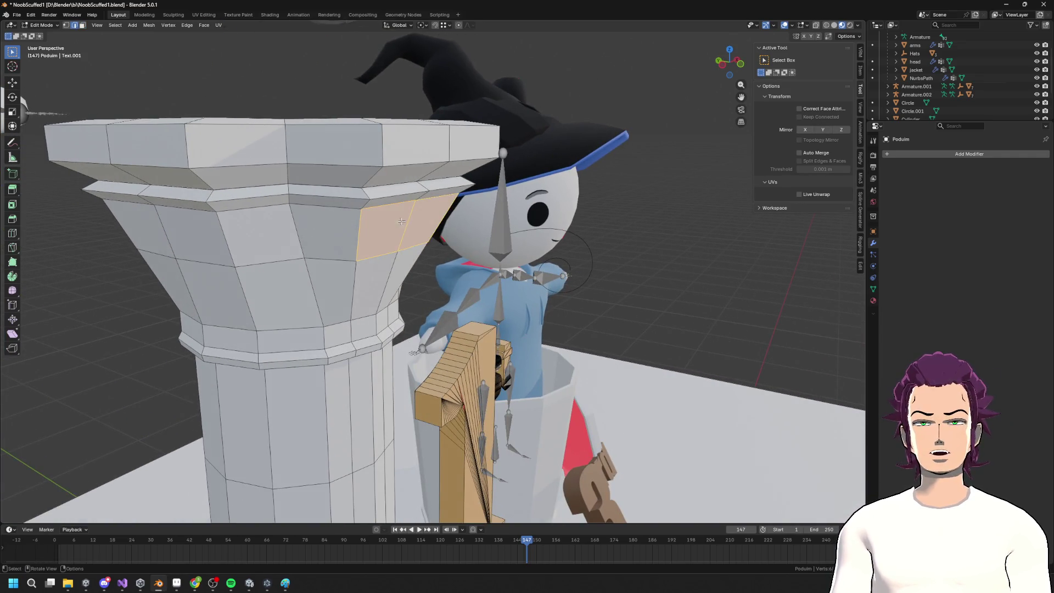
{"action": "key", "text": "3"}
{"action": "left_click", "coordinate": [384, 227]}
{"action": "middle_click_drag", "start_coordinate": [384, 227], "coordinate": [423, 236]}
{"action": "key", "text": "2"}
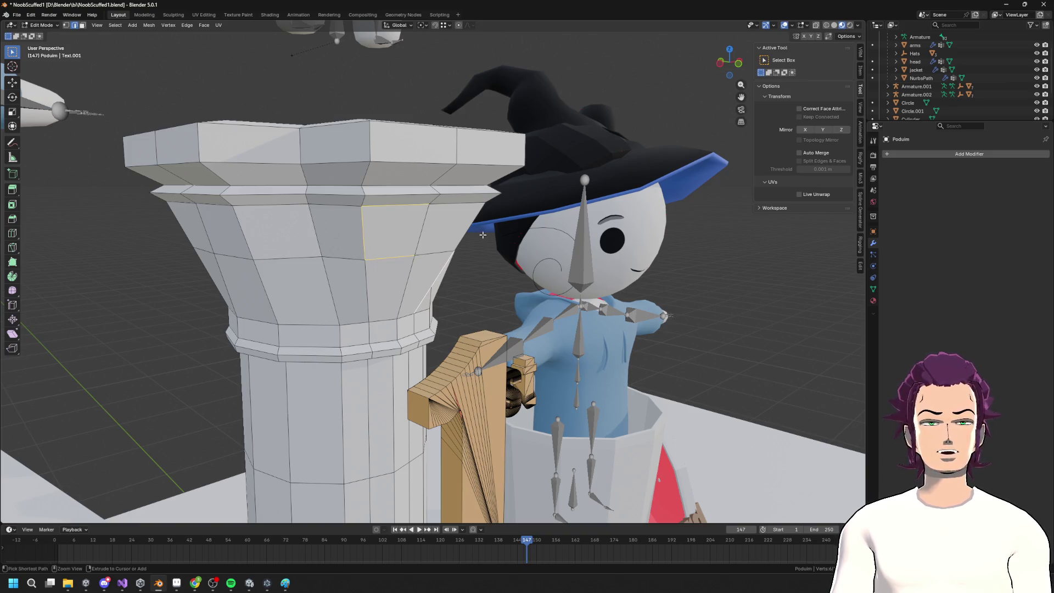
{"action": "left_click", "coordinate": [436, 250], "text": "ctrl+shift"}
{"action": "mouse_move", "coordinate": [436, 249]}
{"action": "middle_mouse_down"}
{"action": "mouse_move", "coordinate": [555, 235]}
{"action": "mouse_move", "coordinate": [527, 224]}
{"action": "mouse_move", "coordinate": [558, 244]}
{"action": "mouse_move", "coordinate": [551, 229]}
{"action": "mouse_move", "coordinate": [527, 228]}
{"action": "mouse_move", "coordinate": [524, 245]}
{"action": "middle_mouse_up"}
{"action": "left_click", "coordinate": [547, 219], "text": "shift"}
Push the selected faces outward along Y into a small box
{"action": "key", "text": "g"}
{"action": "key", "text": "shift+y"}
{"action": "left_click", "coordinate": [541, 222]}
{"action": "key", "text": "g"}
{"action": "key", "text": "y"}
{"action": "left_click", "coordinate": [592, 246]}
{"action": "key", "text": "g"}
{"action": "key", "text": "y"}
{"action": "left_click", "coordinate": [608, 248]}
Select the linked box and separate it into its own object via Separate > Selection
{"action": "key", "text": "l"}
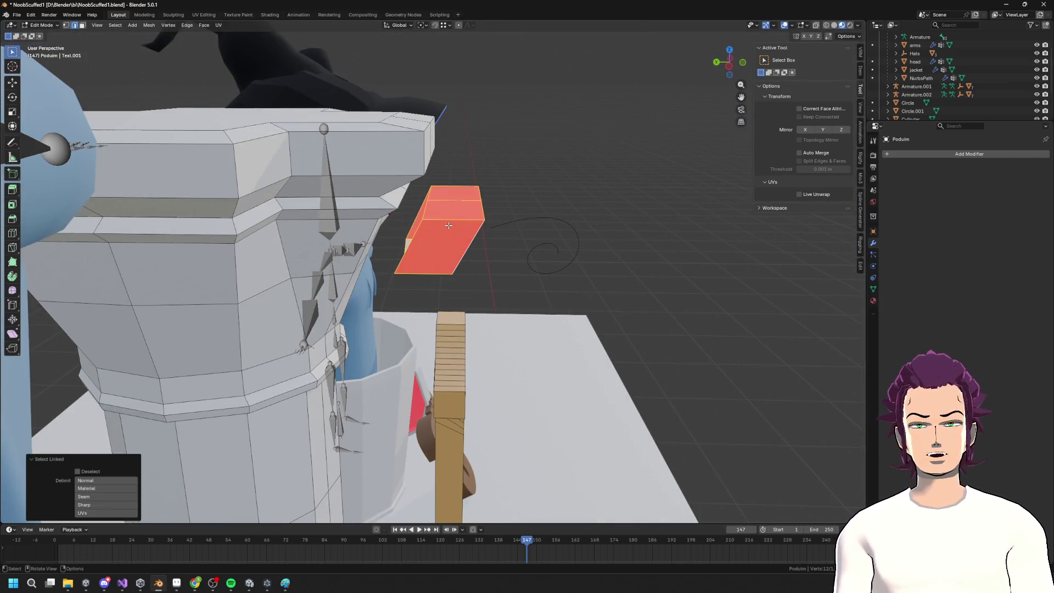
{"action": "key", "text": "F3"}
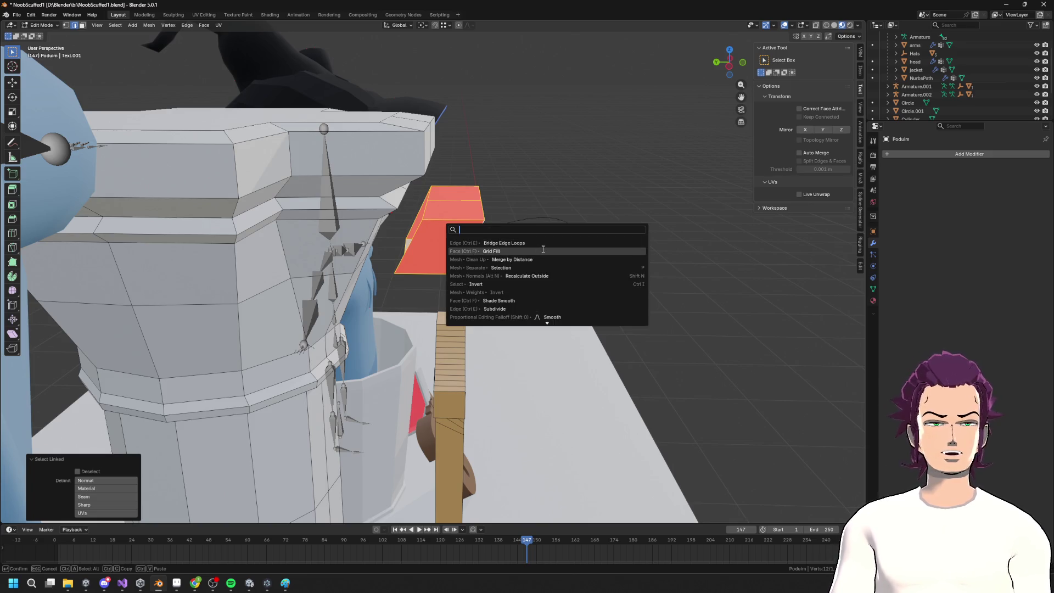
{"action": "left_click", "coordinate": [549, 268]}
{"action": "key", "text": "Tab"}
{"action": "middle_click_drag", "start_coordinate": [549, 268], "coordinate": [540, 254]}
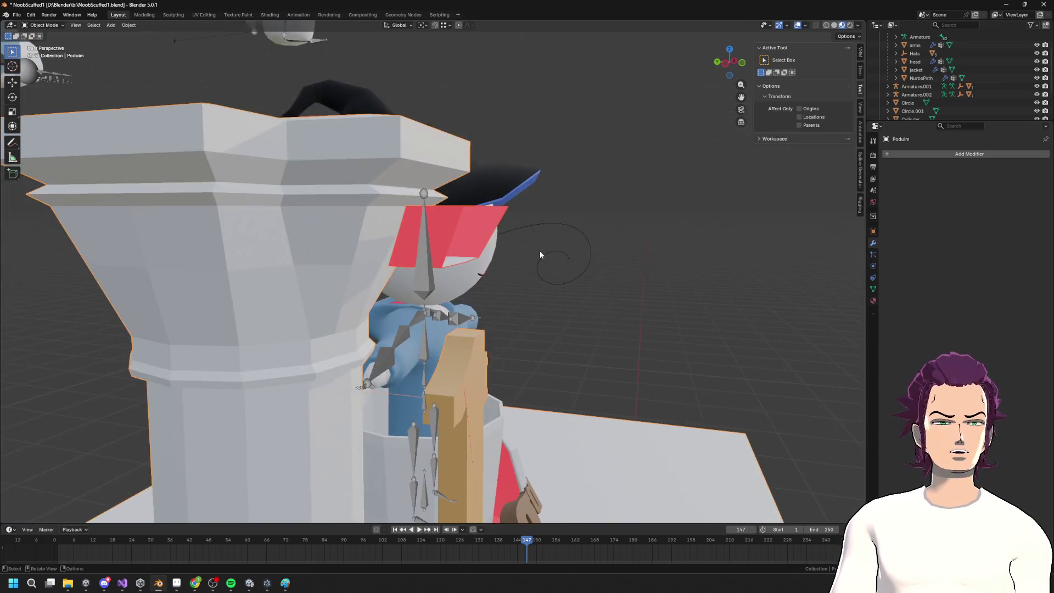
Set the spiral curve's bevel mode to Object in its geometry settings
{"action": "left_click", "coordinate": [573, 228]}
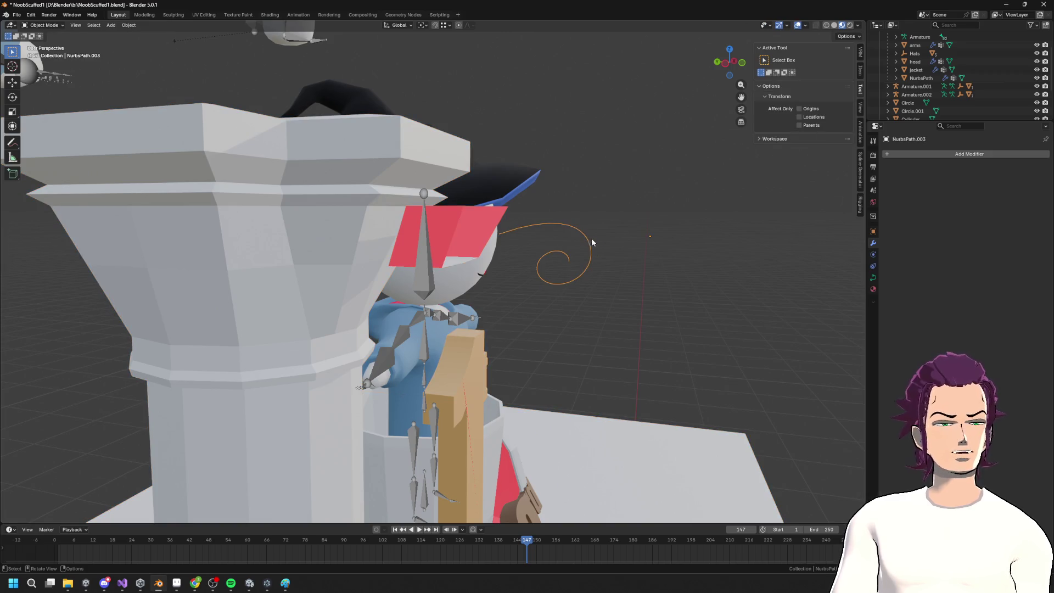
{"action": "left_click", "coordinate": [873, 279]}
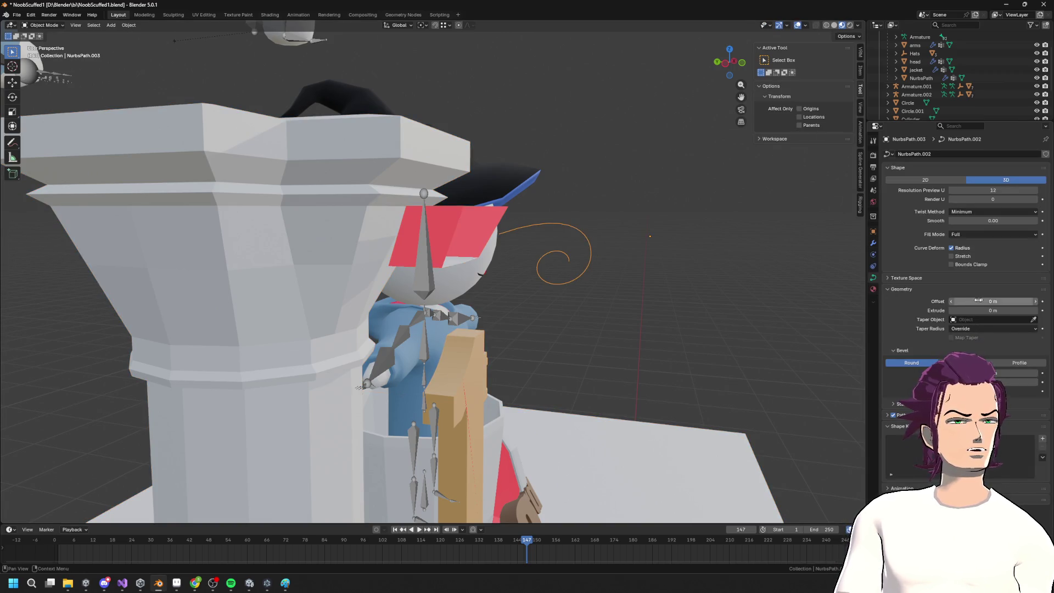
{"action": "left_click", "coordinate": [967, 362]}
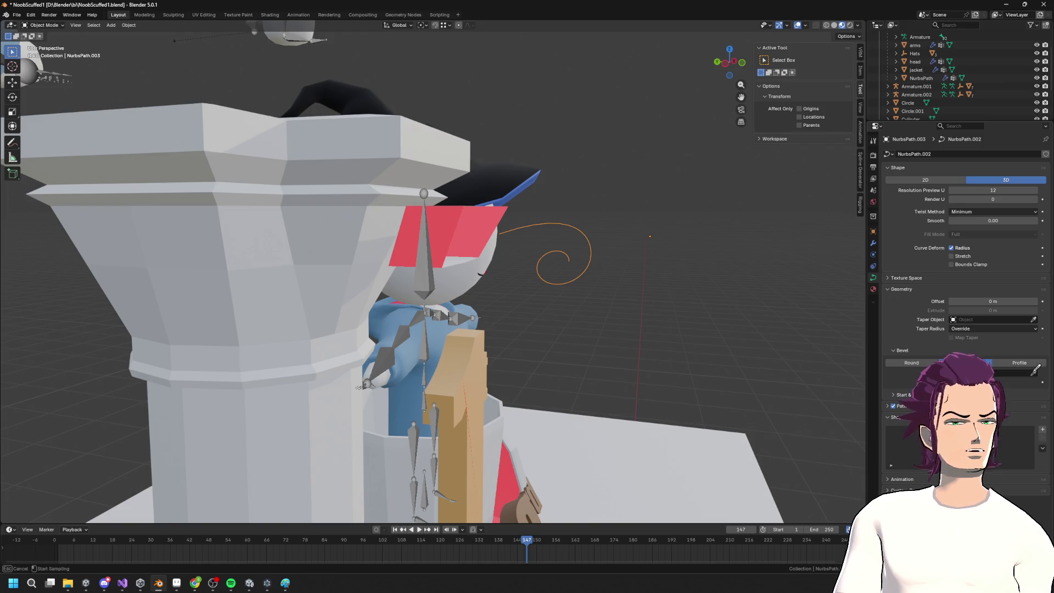
{"action": "left_click", "coordinate": [447, 233]}
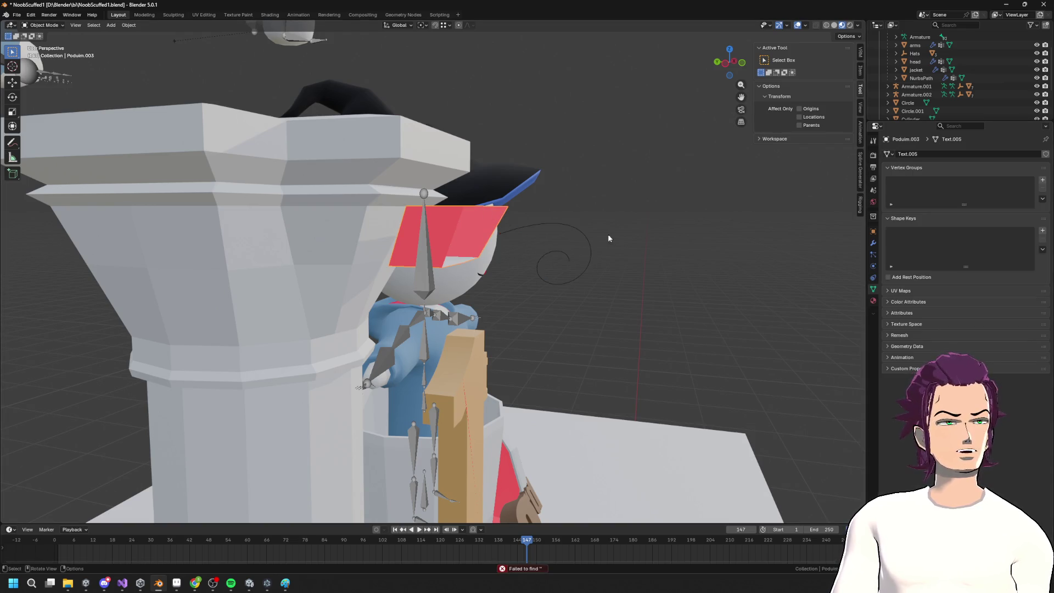
{"action": "left_click", "coordinate": [584, 245]}
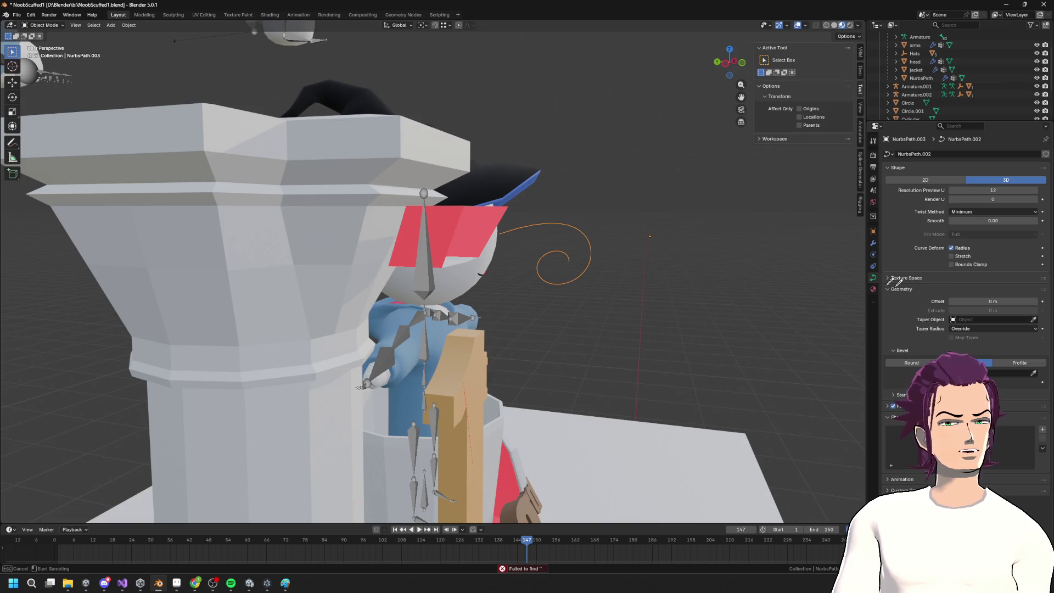
{"action": "middle_click_drag", "start_coordinate": [514, 235], "coordinate": [575, 246]}
{"action": "left_click", "coordinate": [469, 224]}
{"action": "left_click", "coordinate": [578, 234]}
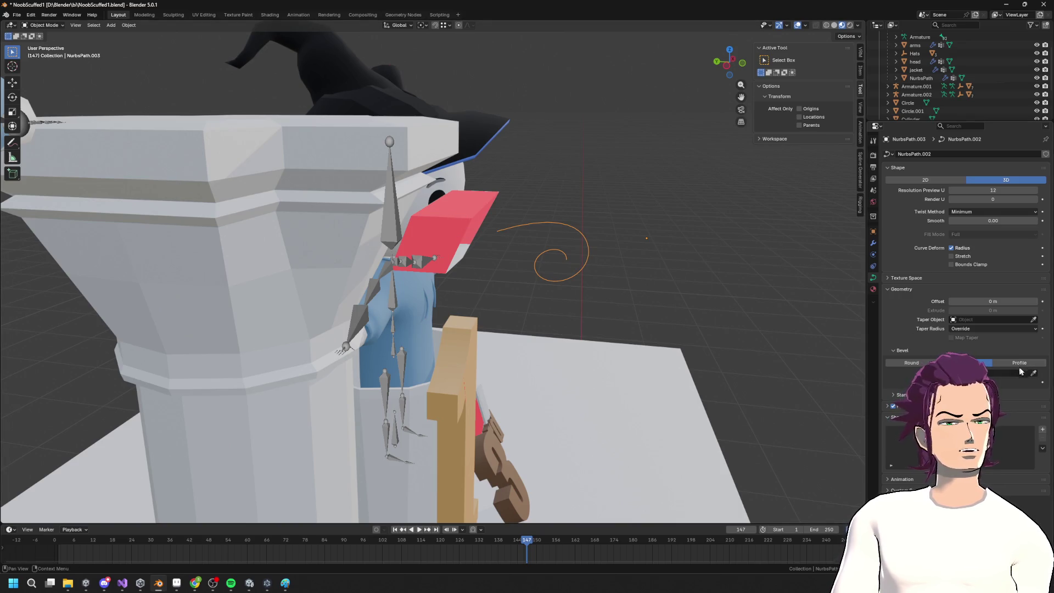
Cancel choosing a bevel object and show the Add menu's Curve types
{"action": "left_click", "coordinate": [1003, 371]}
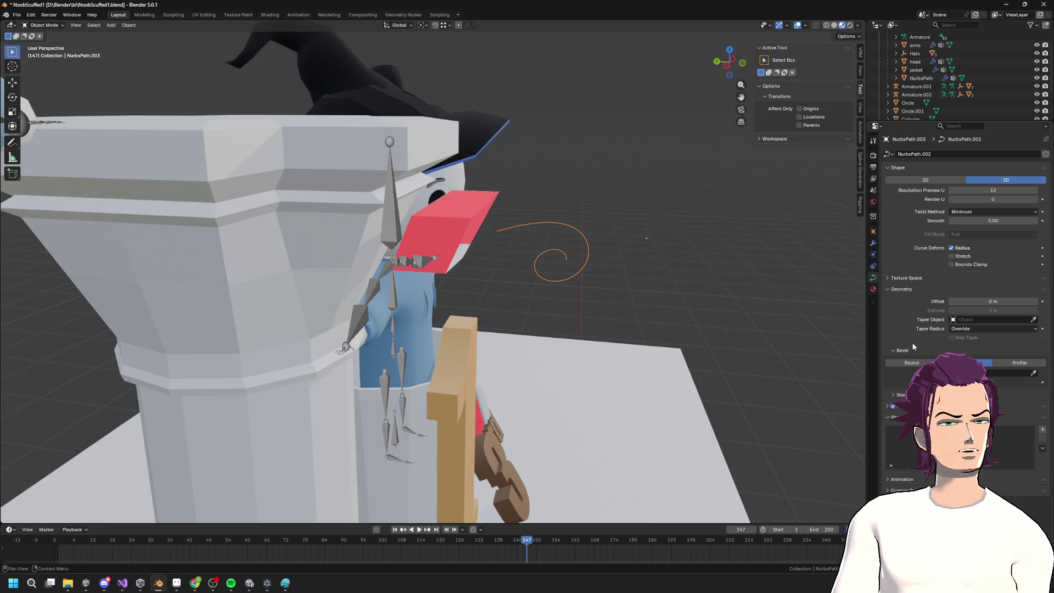
{"action": "key", "text": "Escape"}
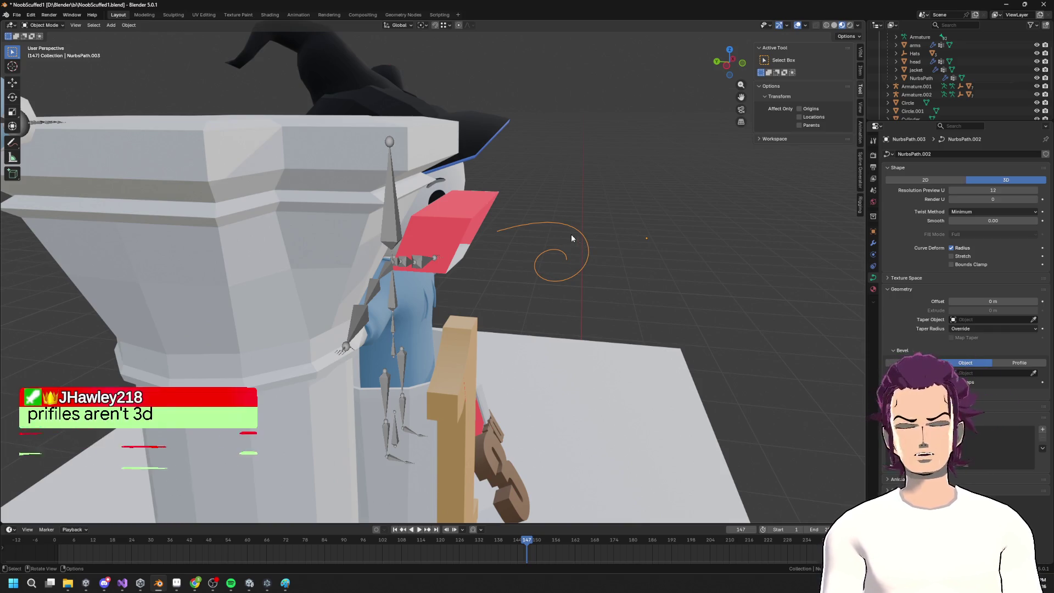
{"action": "key", "text": "shift+a"}
{"action": "mouse_move", "coordinate": [552, 170]}
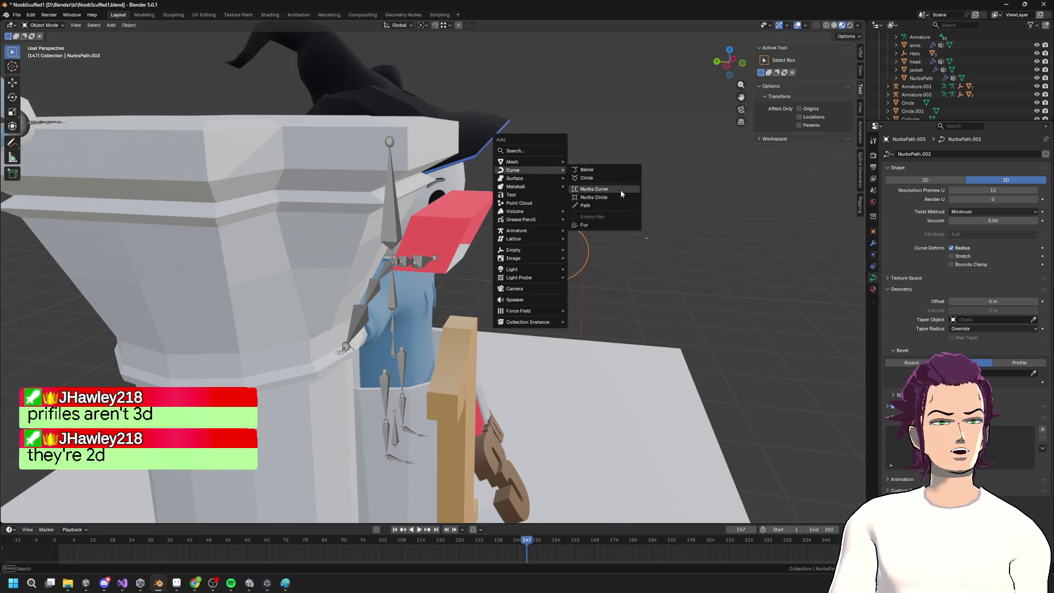
{"action": "left_click", "coordinate": [620, 190]}
{"action": "mouse_move", "coordinate": [620, 194]}
{"action": "middle_mouse_down"}
{"action": "mouse_move", "coordinate": [569, 193]}
{"action": "mouse_move", "coordinate": [580, 243]}
{"action": "mouse_move", "coordinate": [561, 200]}
{"action": "middle_mouse_up"}
{"action": "right_click", "coordinate": [557, 198]}
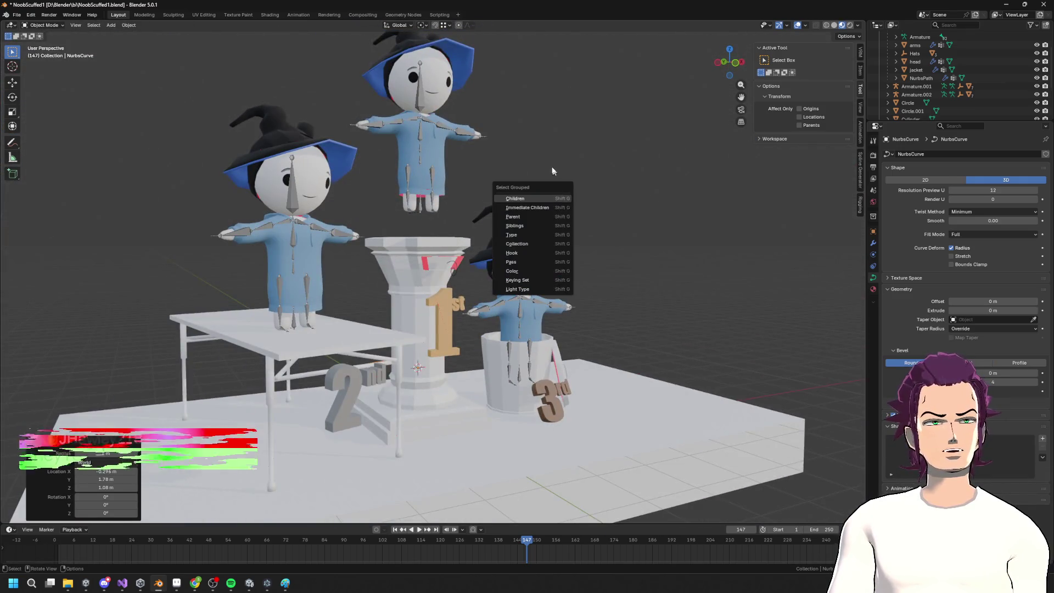
{"action": "key", "text": "g"}
{"action": "key", "text": "z"}
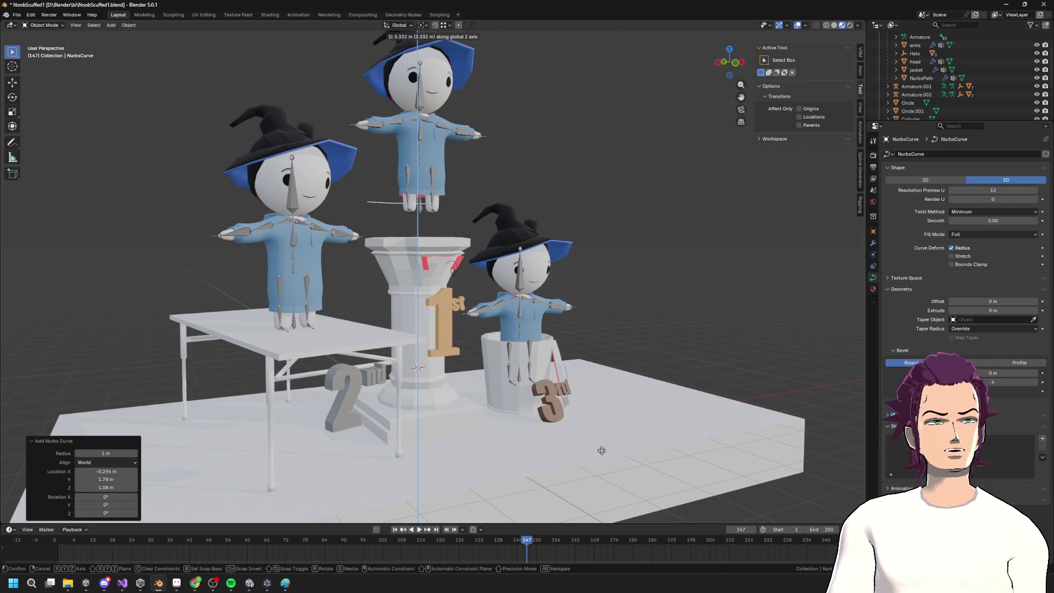
{"action": "left_click", "coordinate": [594, 465]}
{"action": "middle_click_drag", "start_coordinate": [594, 465], "coordinate": [581, 435]}
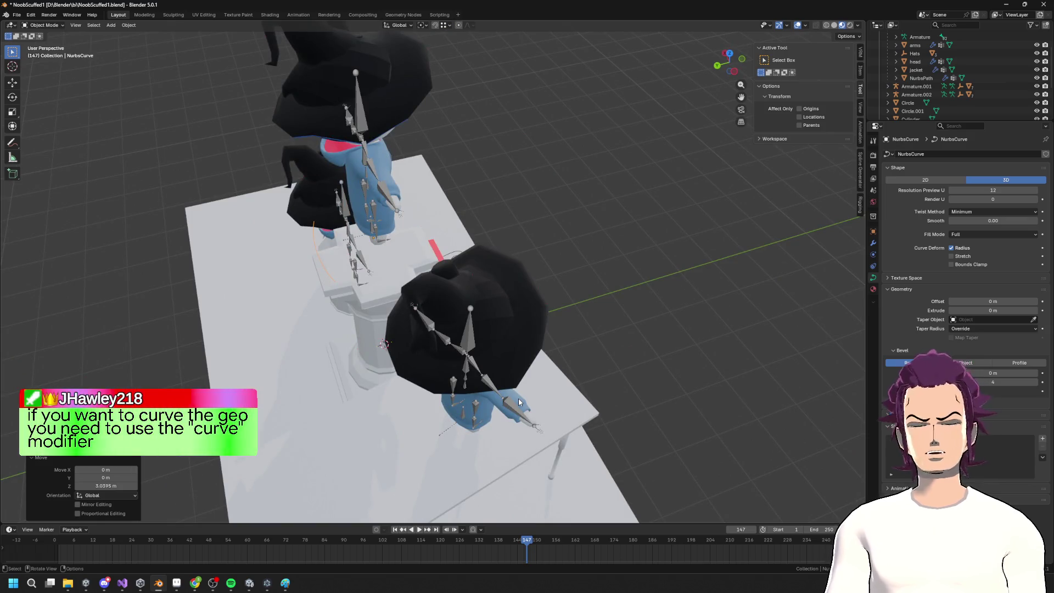
{"action": "key", "text": "Delete"}
{"action": "middle_click_drag", "start_coordinate": [518, 402], "coordinate": [560, 321]}
{"action": "scroll", "coordinate": [560, 321], "scroll_direction": "up", "scroll_amount": 5}
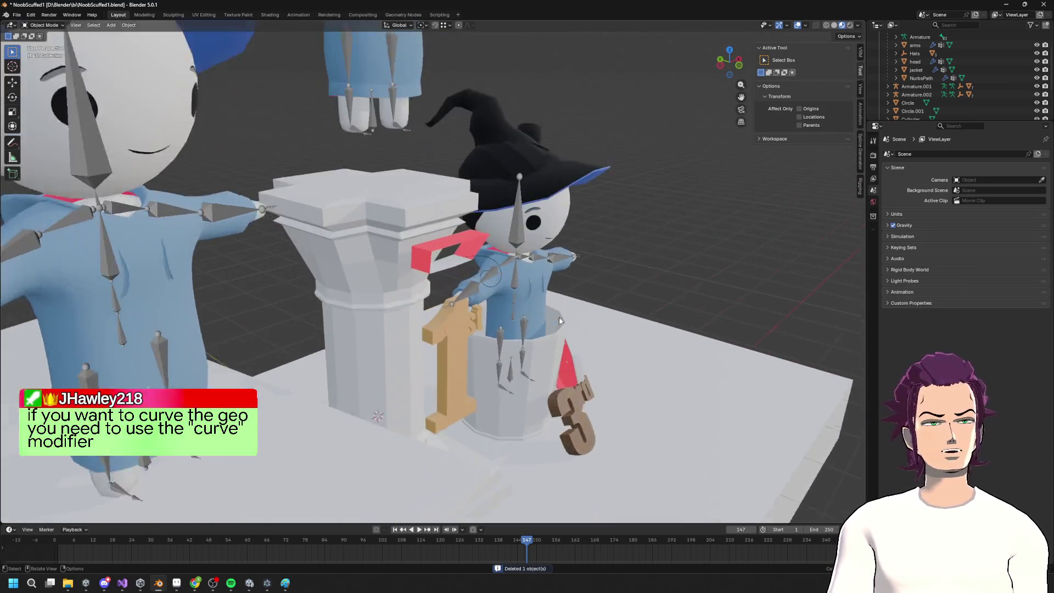
{"action": "scroll", "coordinate": [560, 322], "scroll_direction": "up", "scroll_amount": 2}
{"action": "left_click", "coordinate": [519, 255]}
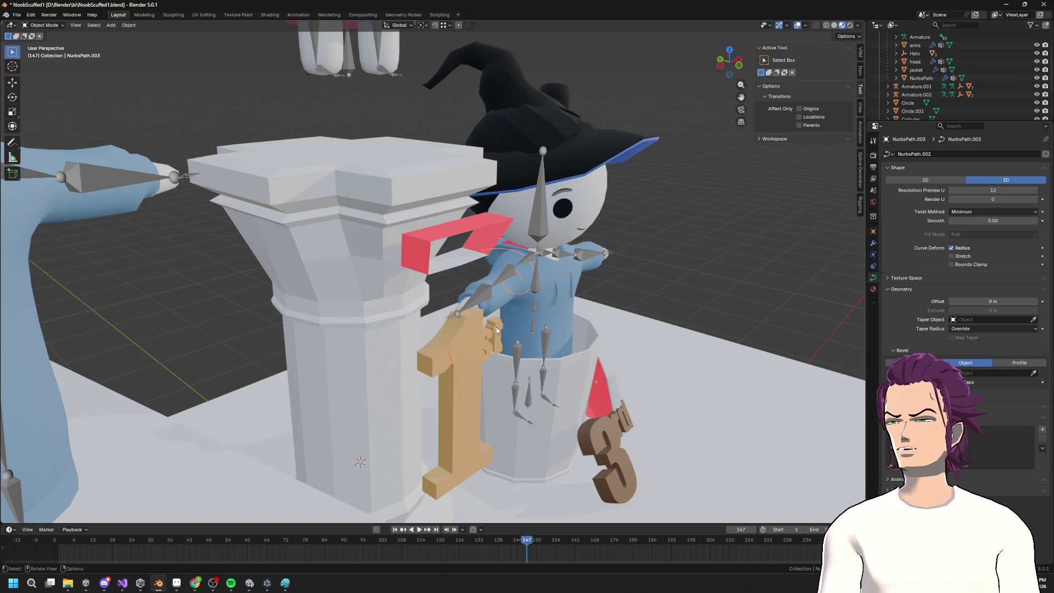
Add a Curve modifier to the red mesh with NurbsPath.003 as its curve object
{"action": "left_click", "coordinate": [487, 251]}
{"action": "key", "text": "Tab"}
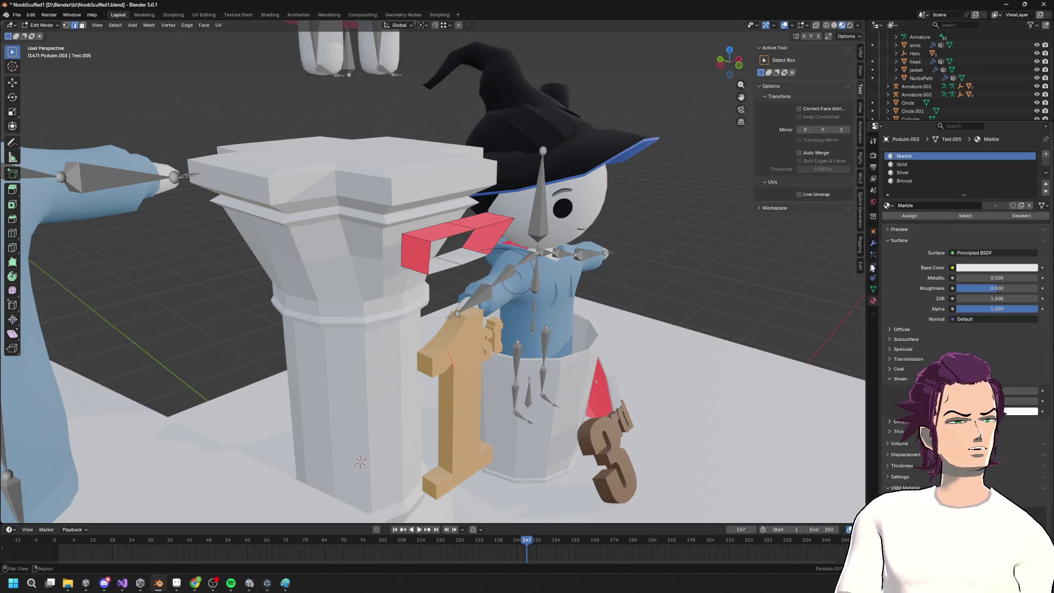
{"action": "left_click", "coordinate": [875, 243]}
{"action": "left_click", "coordinate": [878, 256]}
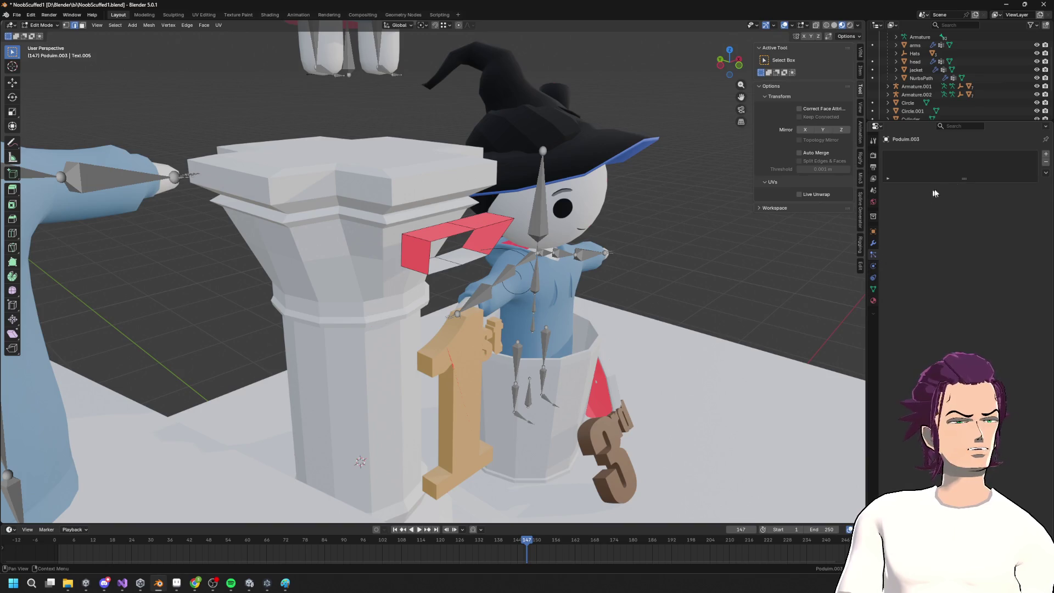
{"action": "left_click", "coordinate": [874, 243]}
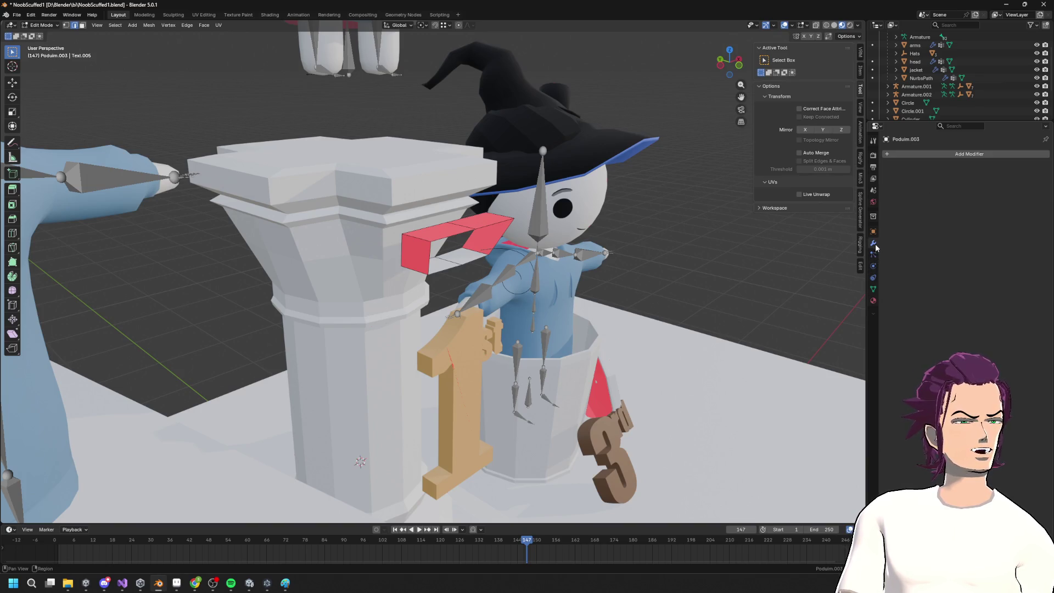
{"action": "left_click", "coordinate": [908, 153]}
{"action": "mouse_move", "coordinate": [908, 149]}
{"action": "type", "text": "CURVED"}
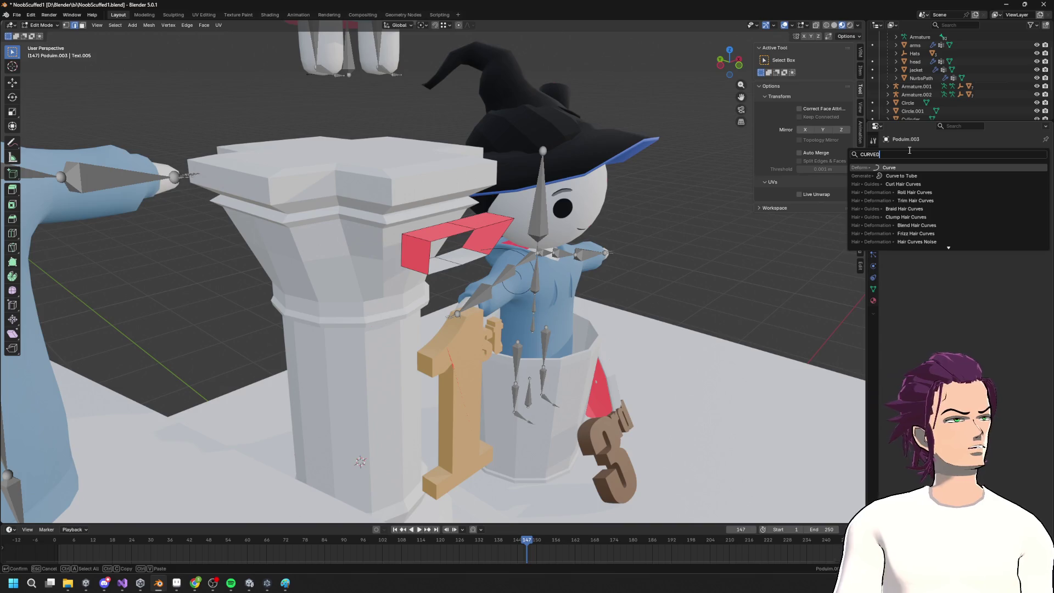
{"action": "key", "text": "Return"}
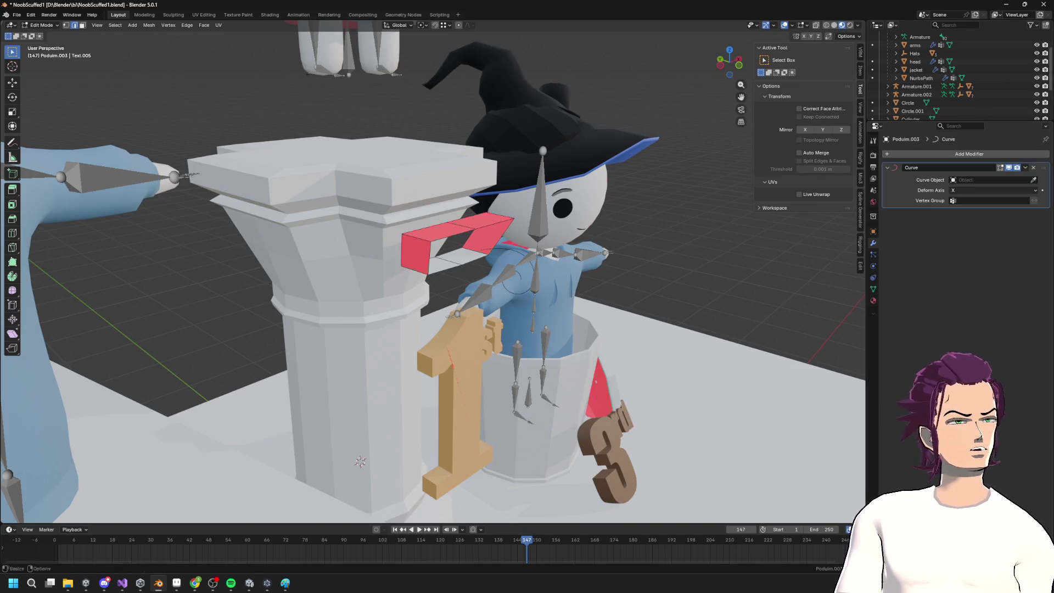
{"action": "left_click", "coordinate": [1034, 180]}
{"action": "left_click", "coordinate": [610, 224]}
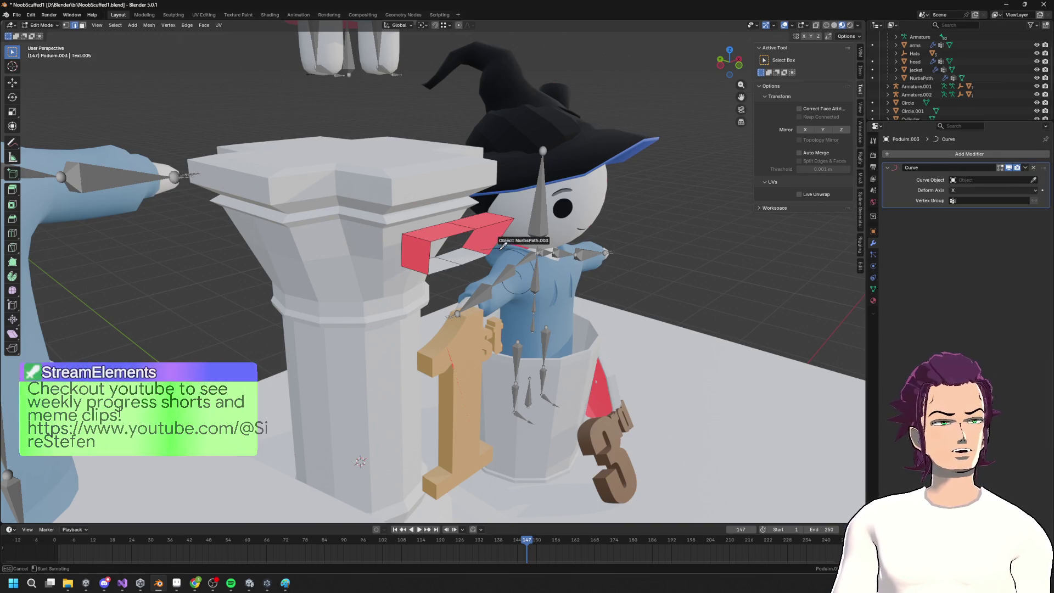
Reposition the whole red mesh along Y, shifting it 0.25 m to follow the spiral
{"action": "mouse_move", "coordinate": [610, 224]}
{"action": "middle_mouse_down"}
{"action": "mouse_move", "coordinate": [449, 222]}
{"action": "mouse_move", "coordinate": [467, 216]}
{"action": "middle_mouse_up"}
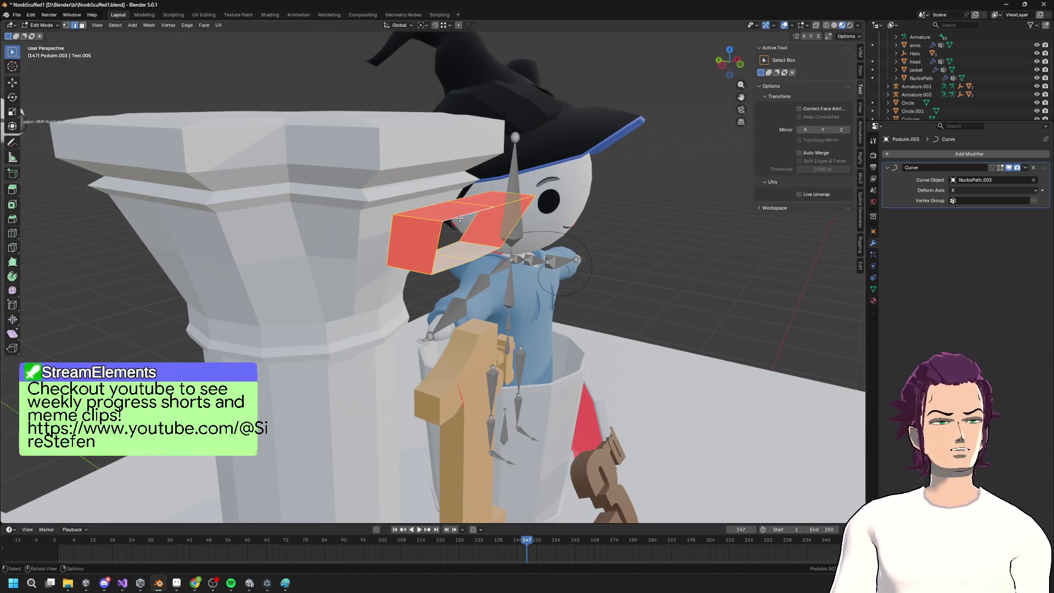
{"action": "key", "text": "g"}
{"action": "key", "text": "y"}
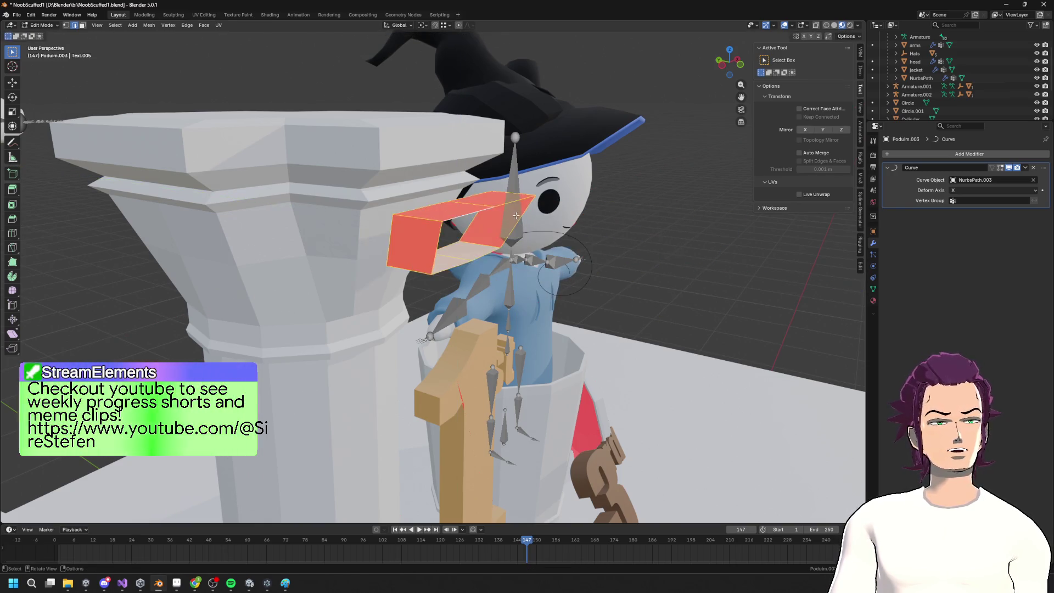
{"action": "left_click", "coordinate": [456, 242]}
{"action": "key", "text": "Tab"}
{"action": "mouse_move", "coordinate": [494, 231]}
{"action": "middle_mouse_down"}
{"action": "mouse_move", "coordinate": [607, 224]}
{"action": "mouse_move", "coordinate": [584, 233]}
{"action": "mouse_move", "coordinate": [521, 190]}
{"action": "mouse_move", "coordinate": [545, 222]}
{"action": "mouse_move", "coordinate": [491, 213]}
{"action": "middle_mouse_up"}
{"action": "key", "text": "Tab"}
{"action": "key", "text": "Tab"}
{"action": "key", "text": "Tab"}
{"action": "key", "text": "Tab"}
{"action": "key", "text": "Tab"}
{"action": "key", "text": "a"}
{"action": "key", "text": "g"}
{"action": "key", "text": "y"}
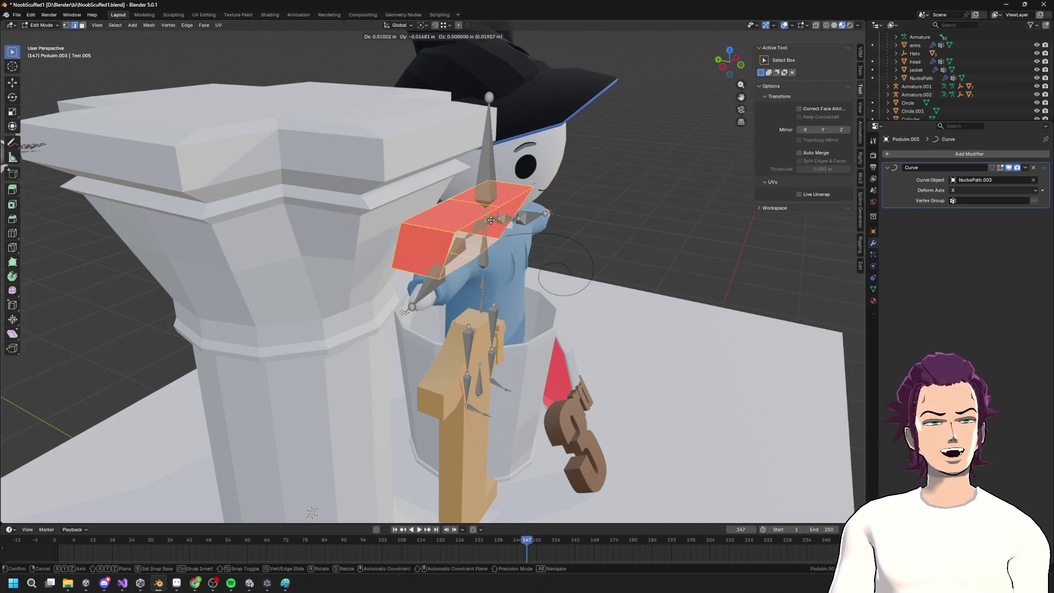
{"action": "left_click", "coordinate": [571, 238]}
Lengthen the strip by moving its end edge loop along Y so it bends along the spiral
{"action": "middle_click_drag", "start_coordinate": [574, 237], "coordinate": [549, 236]}
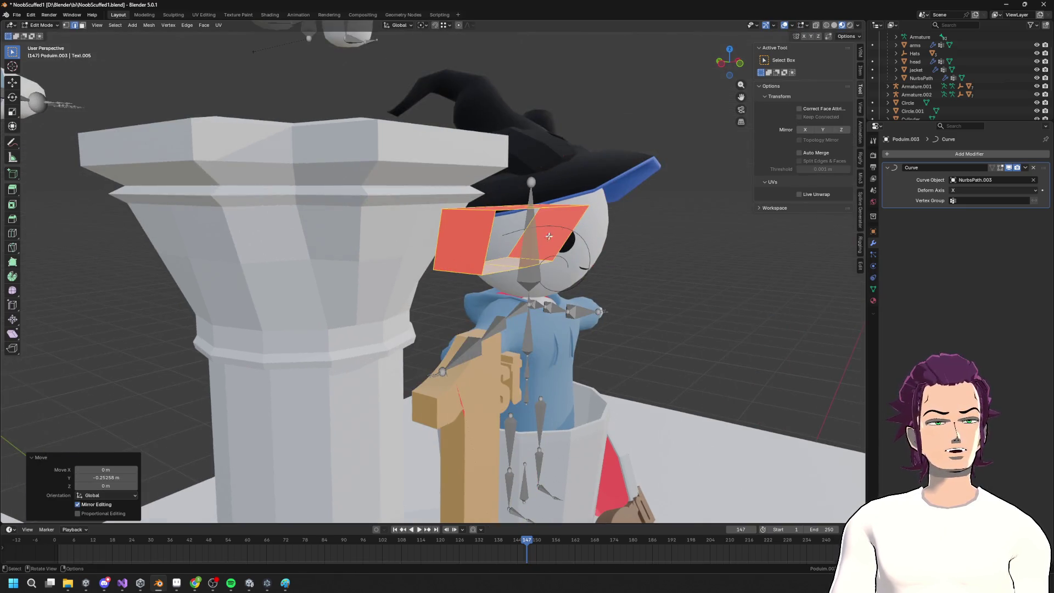
{"action": "left_click", "coordinate": [518, 267], "text": "alt"}
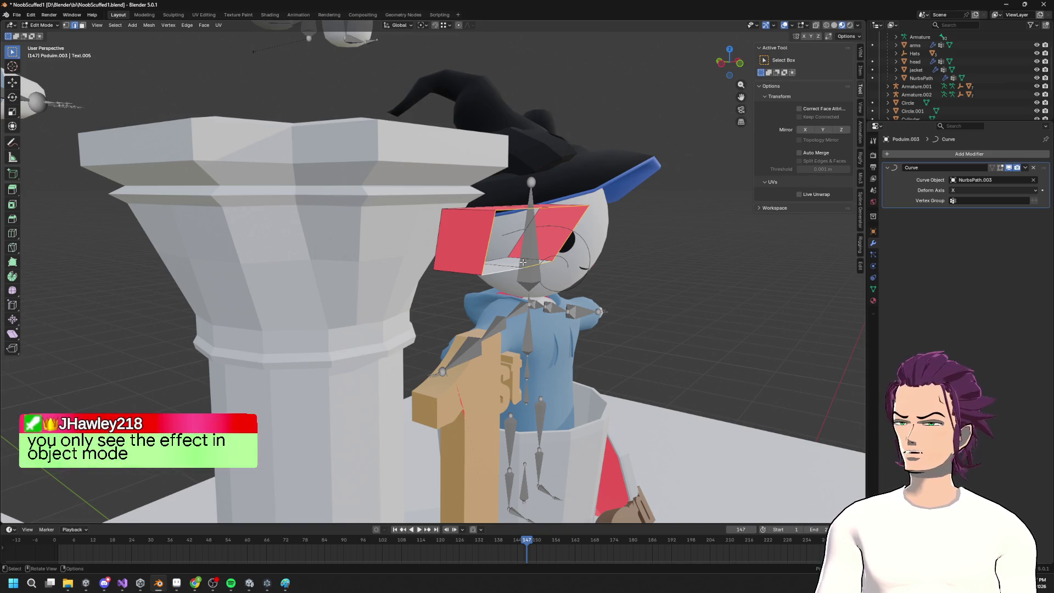
{"action": "middle_click_drag", "start_coordinate": [523, 261], "coordinate": [571, 257]}
{"action": "key", "text": "g"}
{"action": "key", "text": "y"}
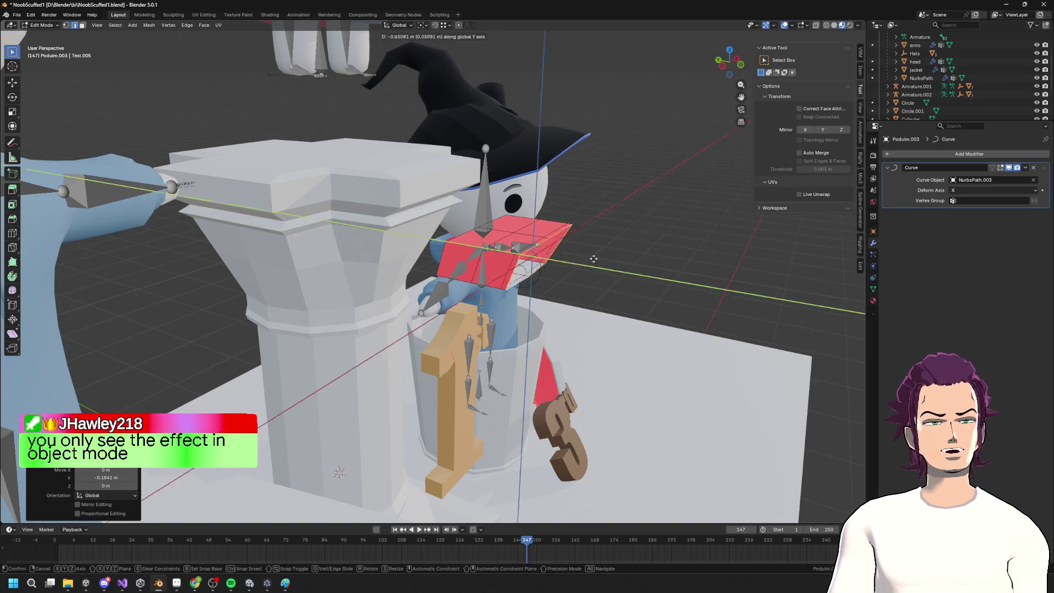
{"action": "left_click", "coordinate": [693, 282]}
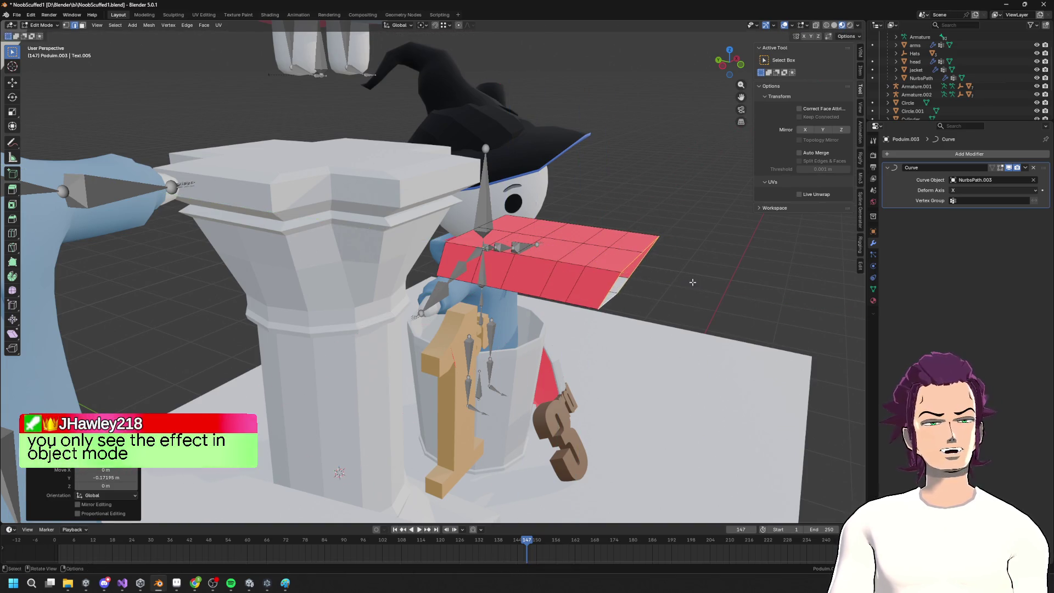
{"action": "key", "text": "g"}
{"action": "key", "text": "y"}
{"action": "left_click", "coordinate": [741, 282]}
{"action": "key", "text": "Tab"}
{"action": "mouse_move", "coordinate": [751, 283]}
{"action": "middle_mouse_down"}
{"action": "mouse_move", "coordinate": [765, 278]}
{"action": "mouse_move", "coordinate": [776, 314]}
{"action": "mouse_move", "coordinate": [758, 240]}
{"action": "middle_mouse_up"}
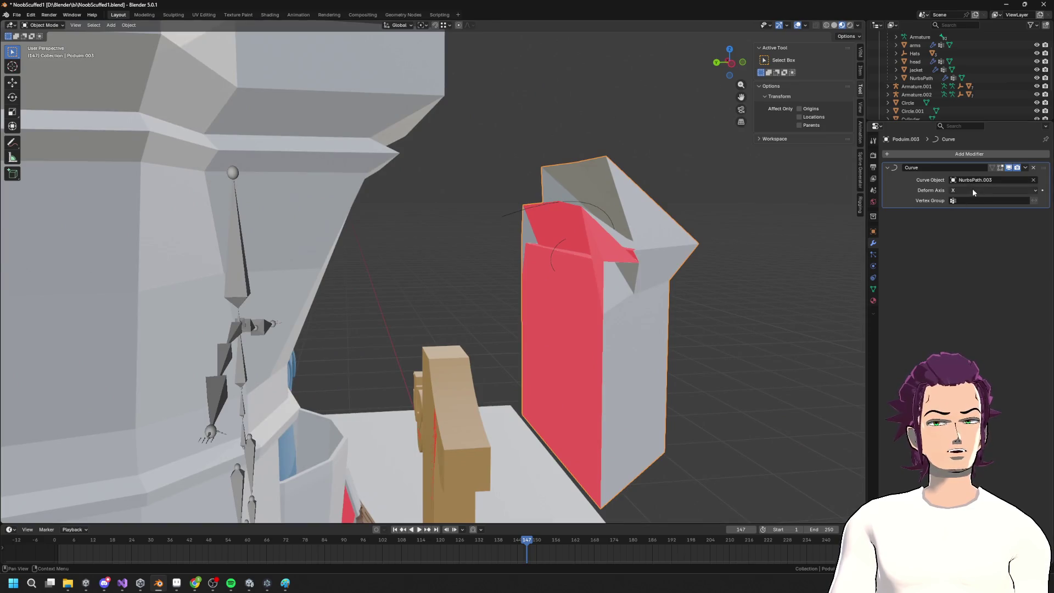
Try bending the strip along the Y deform axis, then undo back to X
{"action": "left_click", "coordinate": [954, 191]}
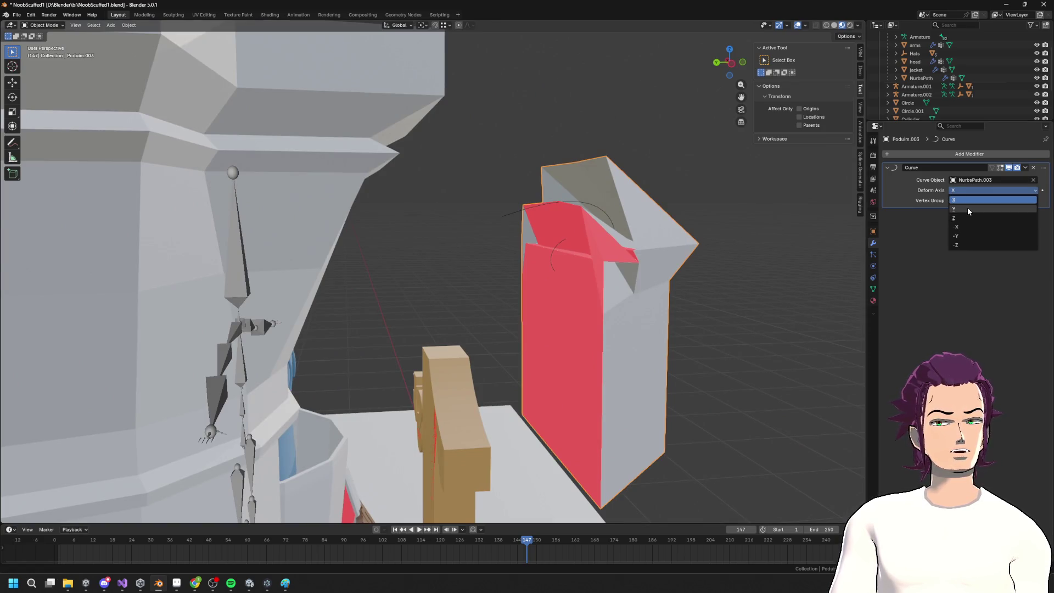
{"action": "left_click", "coordinate": [969, 212]}
{"action": "mouse_move", "coordinate": [549, 263]}
{"action": "middle_mouse_down"}
{"action": "mouse_move", "coordinate": [538, 258]}
{"action": "mouse_move", "coordinate": [548, 275]}
{"action": "mouse_move", "coordinate": [522, 243]}
{"action": "mouse_move", "coordinate": [604, 269]}
{"action": "mouse_move", "coordinate": [547, 249]}
{"action": "mouse_move", "coordinate": [555, 228]}
{"action": "middle_mouse_up"}
{"action": "key", "text": "ctrl+z"}
Shrink the red strip in Edit Mode and set it onto the character's head
{"action": "key", "text": "Tab"}
{"action": "key", "text": "s"}
{"action": "key", "text": "ctrl+z"}
{"action": "key", "text": "Tab"}
{"action": "key", "text": "Tab"}
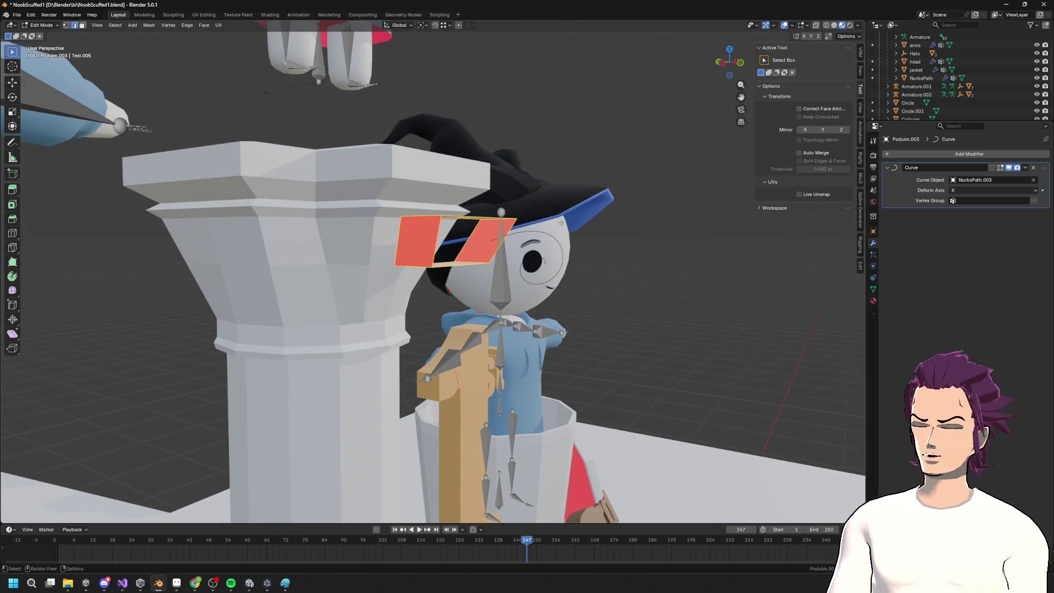
Recalculate the red mesh's normals with Alt+N and orbit to inspect the result
{"action": "key", "text": "alt+n"}
{"action": "left_click", "coordinate": [659, 273]}
{"action": "key", "text": "Tab"}
{"action": "mouse_move", "coordinate": [658, 273]}
{"action": "middle_mouse_down"}
{"action": "mouse_move", "coordinate": [683, 256]}
{"action": "mouse_move", "coordinate": [662, 287]}
{"action": "middle_mouse_up"}
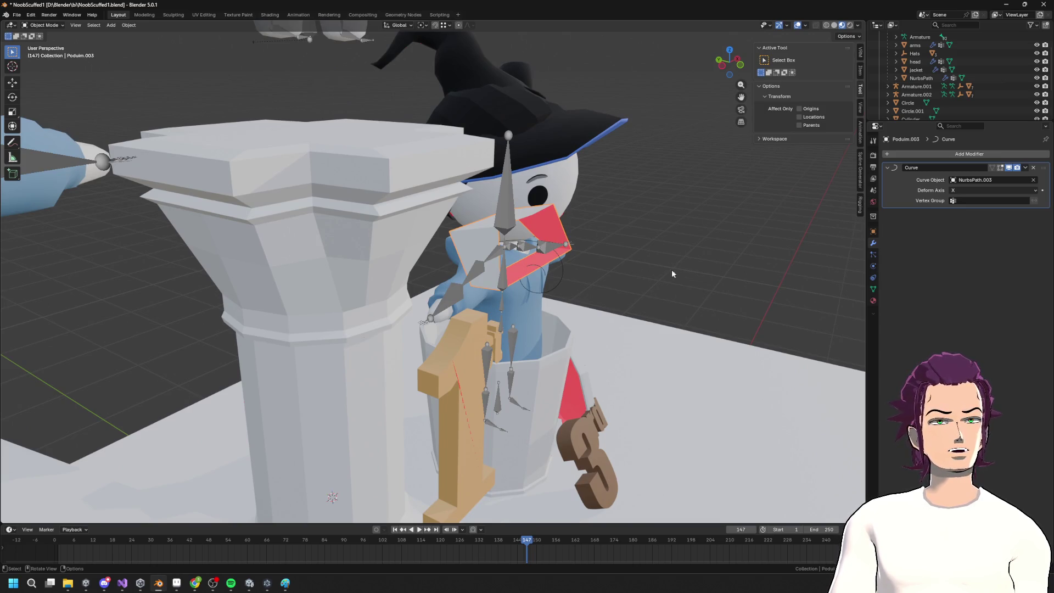
{"action": "mouse_move", "coordinate": [644, 269]}
{"action": "middle_mouse_down"}
{"action": "mouse_move", "coordinate": [648, 252]}
{"action": "mouse_move", "coordinate": [638, 261]}
{"action": "middle_mouse_up"}
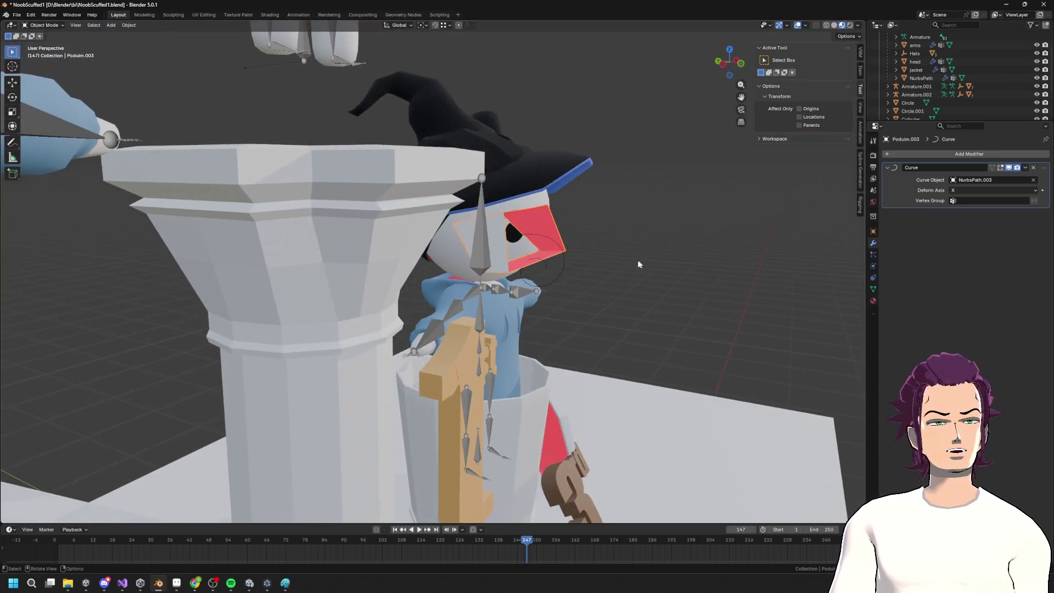
Stretch the beak along Y and shift the strip mesh toward the pillar
{"action": "key", "text": "s"}
{"action": "key", "text": "y"}
{"action": "left_click", "coordinate": [673, 267]}
{"action": "key", "text": "Tab"}
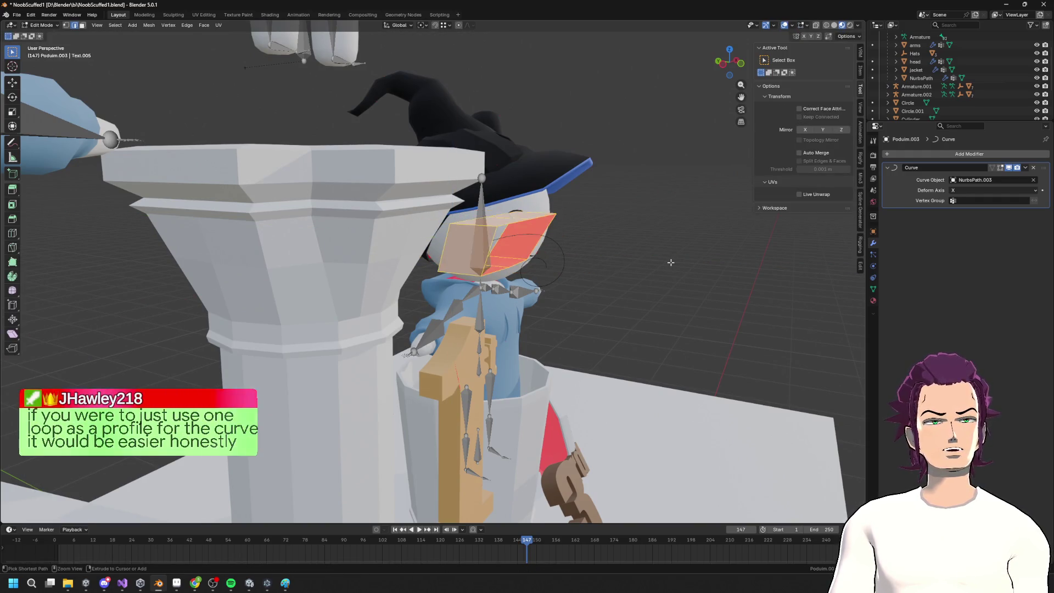
{"action": "key", "text": "g"}
{"action": "left_click", "coordinate": [635, 249]}
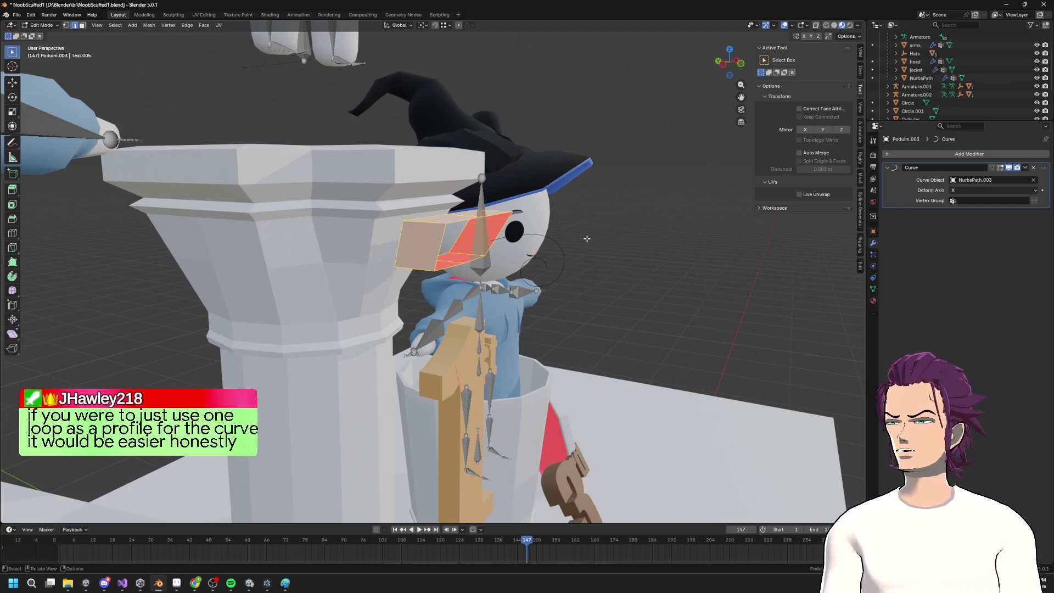
{"action": "key", "text": "Tab"}
Squash the selected face vertically along Z
{"action": "mouse_move", "coordinate": [587, 238]}
{"action": "middle_mouse_down"}
{"action": "mouse_move", "coordinate": [587, 266]}
{"action": "mouse_move", "coordinate": [564, 226]}
{"action": "mouse_move", "coordinate": [539, 251]}
{"action": "mouse_move", "coordinate": [557, 237]}
{"action": "middle_mouse_up"}
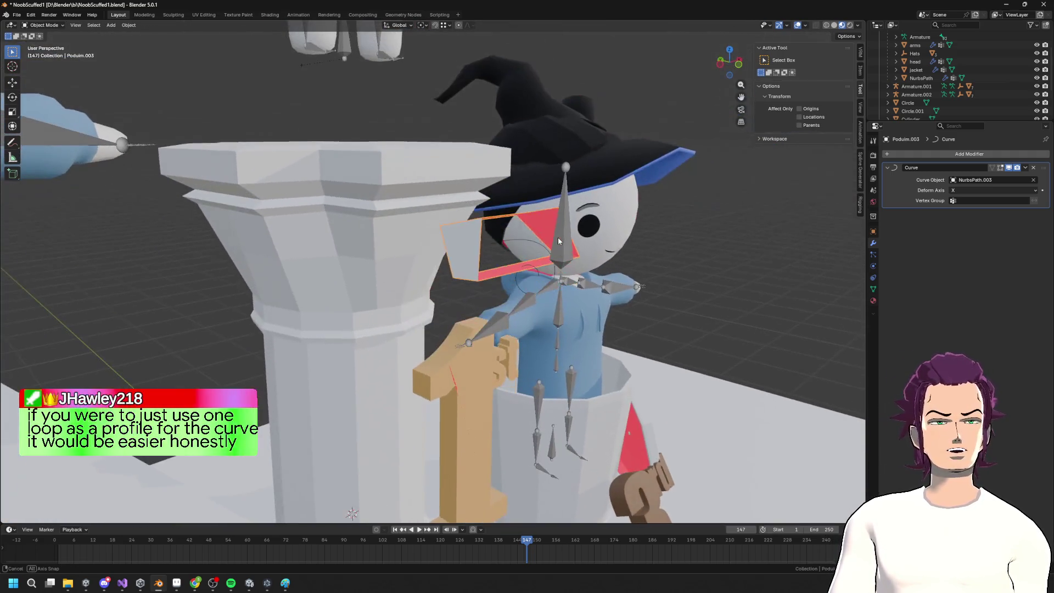
{"action": "key", "text": "Tab"}
{"action": "key", "text": "s"}
{"action": "key", "text": "Escape"}
{"action": "mouse_move", "coordinate": [457, 253]}
{"action": "middle_mouse_down"}
{"action": "mouse_move", "coordinate": [453, 270]}
{"action": "mouse_move", "coordinate": [464, 272]}
{"action": "middle_mouse_up"}
{"action": "key", "text": "s"}
{"action": "key", "text": "z"}
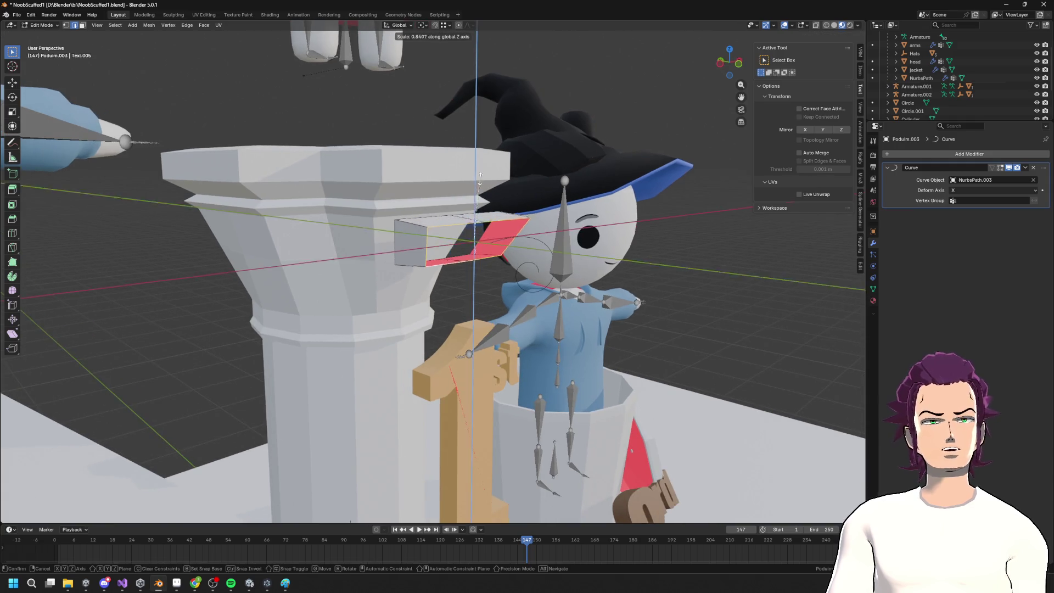
{"action": "left_click", "coordinate": [475, 219]}
{"action": "key", "text": "g"}
{"action": "key", "text": "z"}
{"action": "right_click", "coordinate": [473, 189]}
{"action": "middle_click_drag", "start_coordinate": [472, 188], "coordinate": [516, 165]}
Extrude the face and pull it along Y into a longer box
{"action": "key", "text": "e"}
{"action": "left_click", "coordinate": [527, 156]}
{"action": "key", "text": "s"}
{"action": "right_click", "coordinate": [538, 150]}
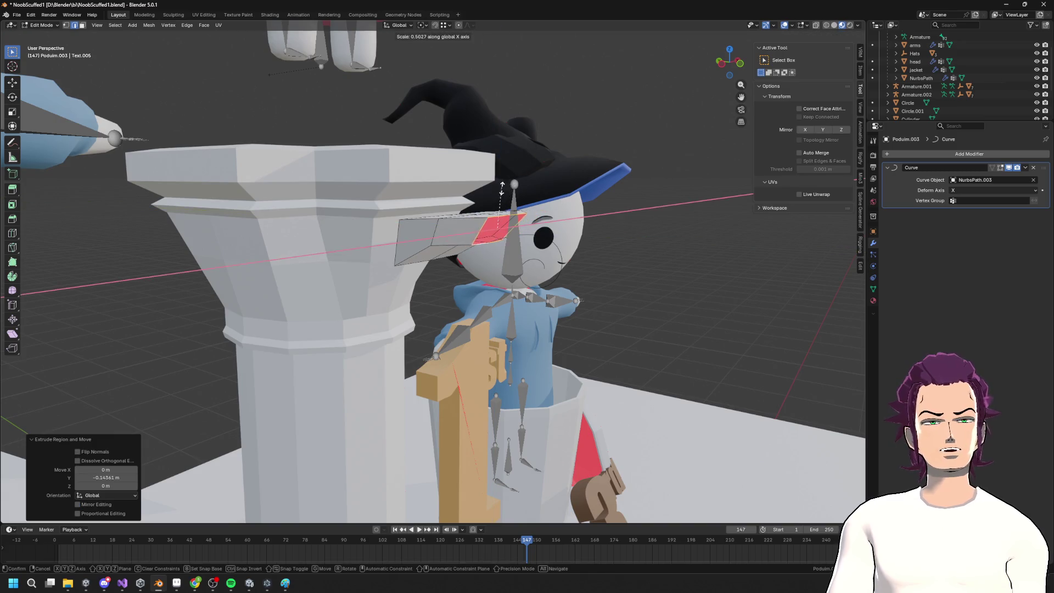
{"action": "key", "text": "g"}
{"action": "key", "text": "y"}
{"action": "left_click", "coordinate": [664, 242]}
Squash the red end face on Z and flatten it with a Y scale of 0
{"action": "key", "text": "a"}
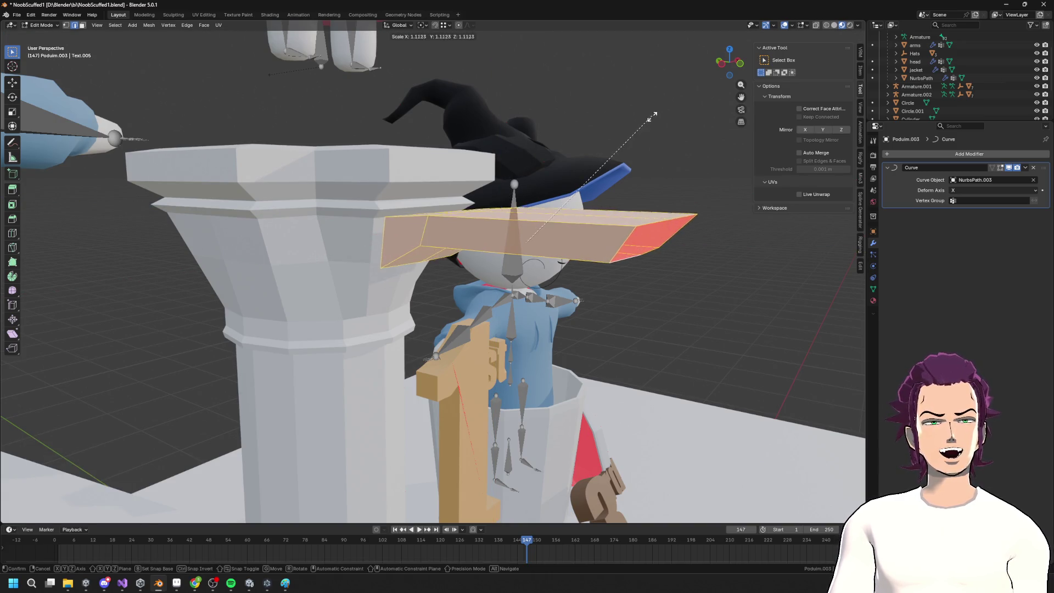
{"action": "left_click", "coordinate": [650, 226]}
{"action": "key", "text": "s"}
{"action": "key", "text": "z"}
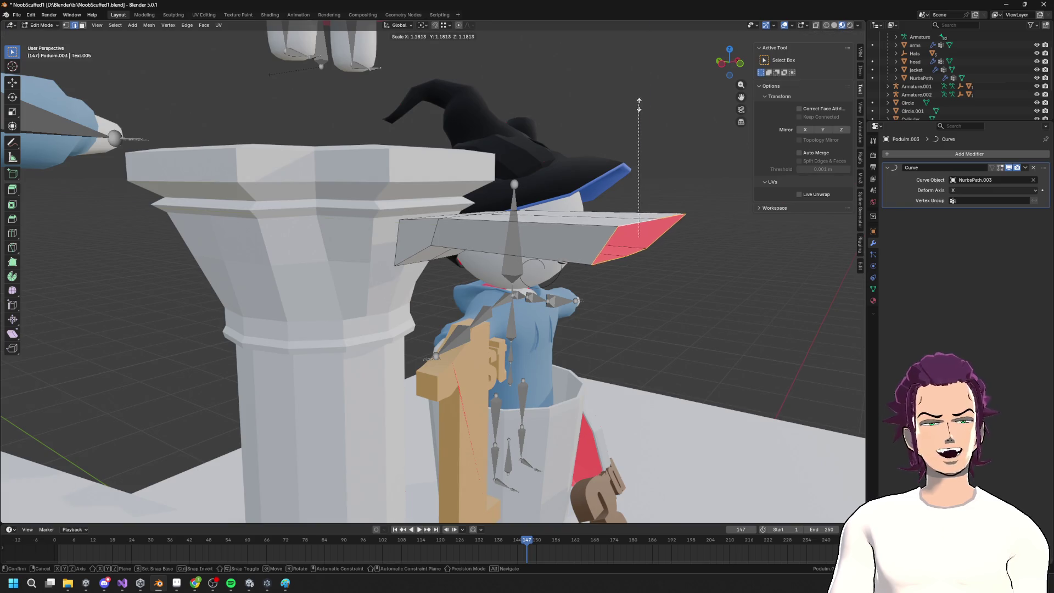
{"action": "left_click", "coordinate": [615, 212]}
{"action": "mouse_move", "coordinate": [615, 212]}
{"action": "middle_mouse_down"}
{"action": "mouse_move", "coordinate": [632, 187]}
{"action": "mouse_move", "coordinate": [619, 161]}
{"action": "mouse_move", "coordinate": [659, 214]}
{"action": "mouse_move", "coordinate": [709, 236]}
{"action": "mouse_move", "coordinate": [708, 281]}
{"action": "mouse_move", "coordinate": [560, 228]}
{"action": "middle_mouse_up"}
{"action": "key", "text": "s"}
{"action": "key", "text": "z"}
{"action": "left_click", "coordinate": [619, 155]}
{"action": "type", "text": "sy"}
{"action": "type", "text": "0"}
{"action": "key", "text": "Return"}
Slide the selected end along the Y axis
{"action": "key", "text": "g"}
{"action": "key", "text": "x"}
{"action": "right_click", "coordinate": [709, 256]}
{"action": "key", "text": "g"}
{"action": "key", "text": "y"}
{"action": "left_click", "coordinate": [709, 281]}
{"action": "key", "text": "s"}
{"action": "right_click", "coordinate": [560, 227]}
Add two centred loop cuts along the strip and view the curled result
{"action": "key", "text": "g"}
{"action": "key", "text": "g"}
{"action": "left_click", "coordinate": [560, 228]}
{"action": "middle_click_drag", "start_coordinate": [560, 228], "coordinate": [464, 224]}
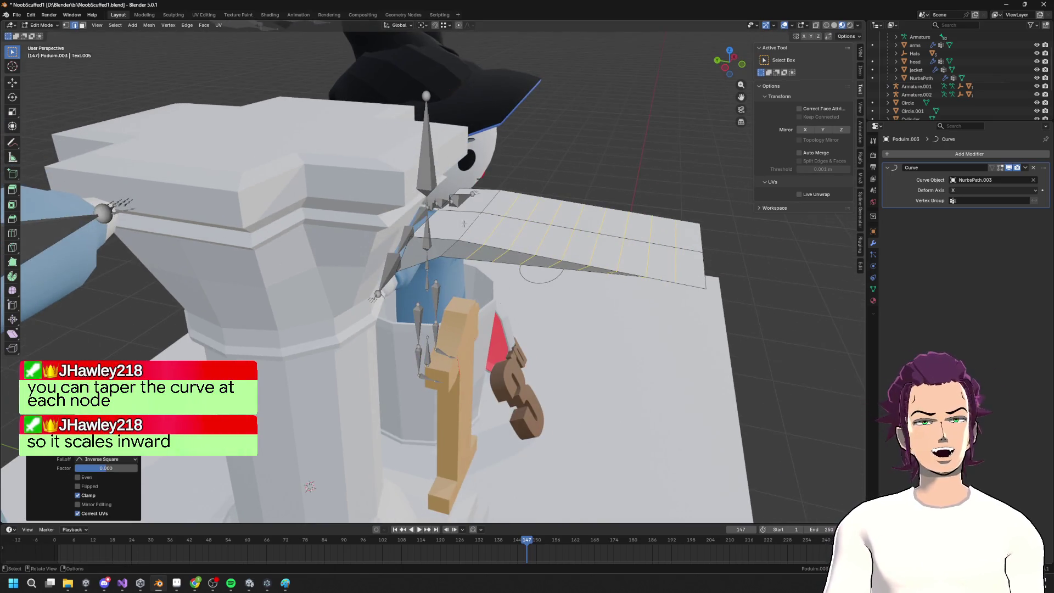
{"action": "left_click", "coordinate": [452, 219]}
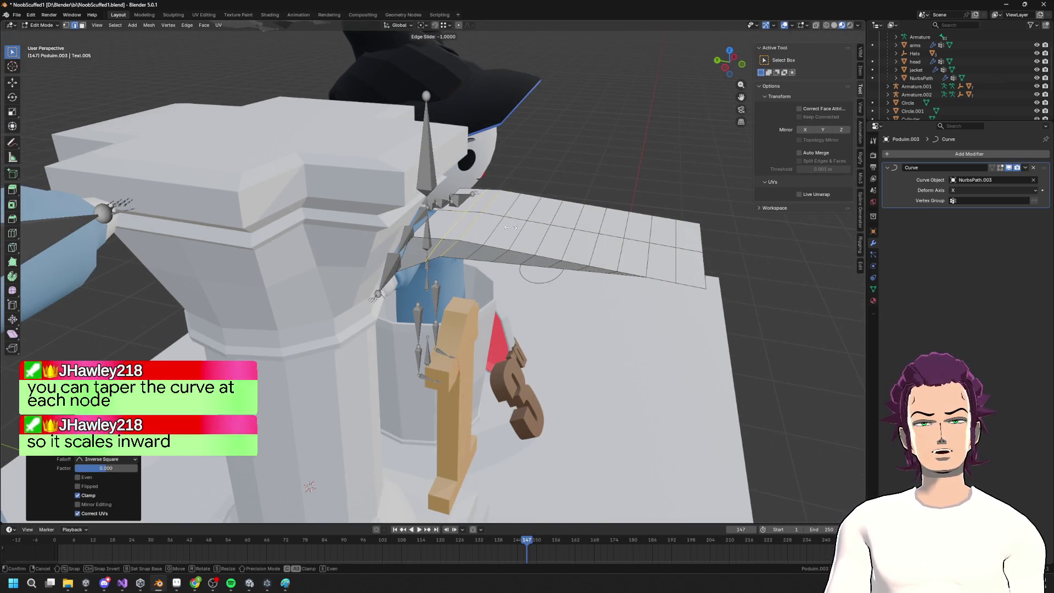
{"action": "right_click", "coordinate": [468, 216]}
{"action": "key", "text": "Tab"}
{"action": "mouse_move", "coordinate": [467, 216]}
{"action": "middle_mouse_down"}
{"action": "mouse_move", "coordinate": [566, 208]}
{"action": "mouse_move", "coordinate": [567, 195]}
{"action": "mouse_move", "coordinate": [428, 291]}
{"action": "middle_mouse_up"}
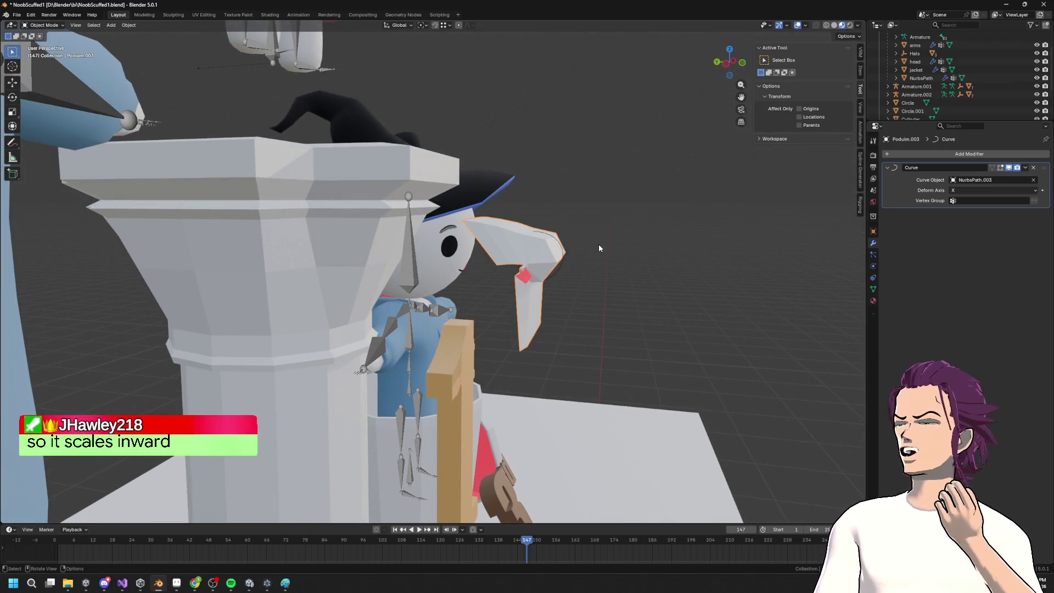
{"action": "scroll", "coordinate": [605, 250], "scroll_direction": "up", "scroll_amount": 3}
{"action": "key", "text": "Tab"}
{"action": "key", "text": "Tab"}
{"action": "mouse_move", "coordinate": [646, 265]}
{"action": "middle_mouse_down"}
{"action": "mouse_move", "coordinate": [670, 275]}
{"action": "mouse_move", "coordinate": [682, 243]}
{"action": "mouse_move", "coordinate": [706, 254]}
{"action": "mouse_move", "coordinate": [632, 279]}
{"action": "middle_mouse_up"}
{"action": "key", "text": "Tab"}
{"action": "key", "text": "Tab"}
{"action": "key", "text": "Tab"}
{"action": "key", "text": "Tab"}
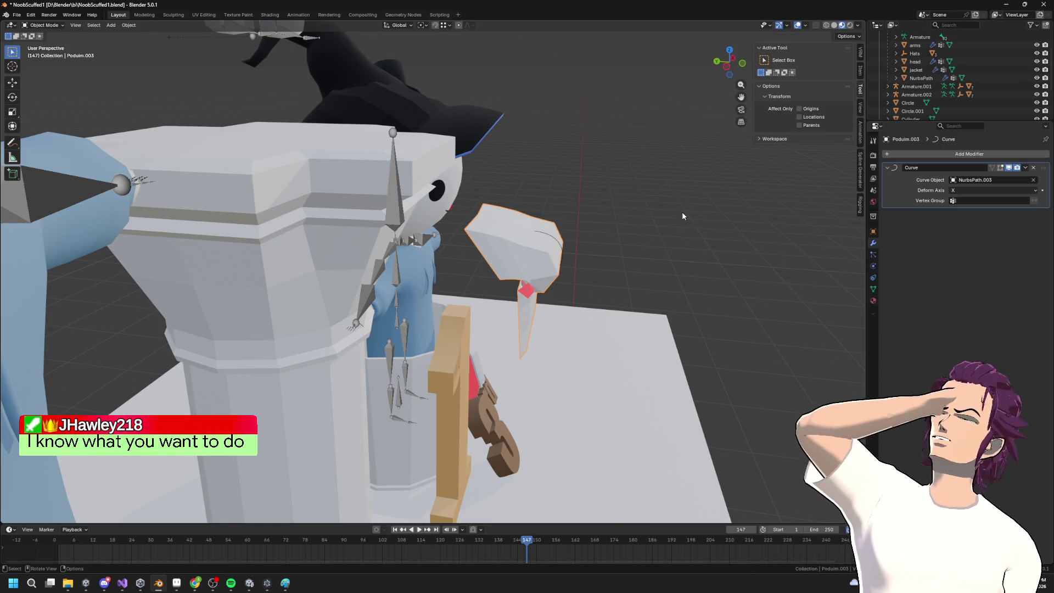
Select NurbsPath.003 and move its first control point in Edit Mode
{"action": "left_click", "coordinate": [548, 239]}
{"action": "key", "text": "Tab"}
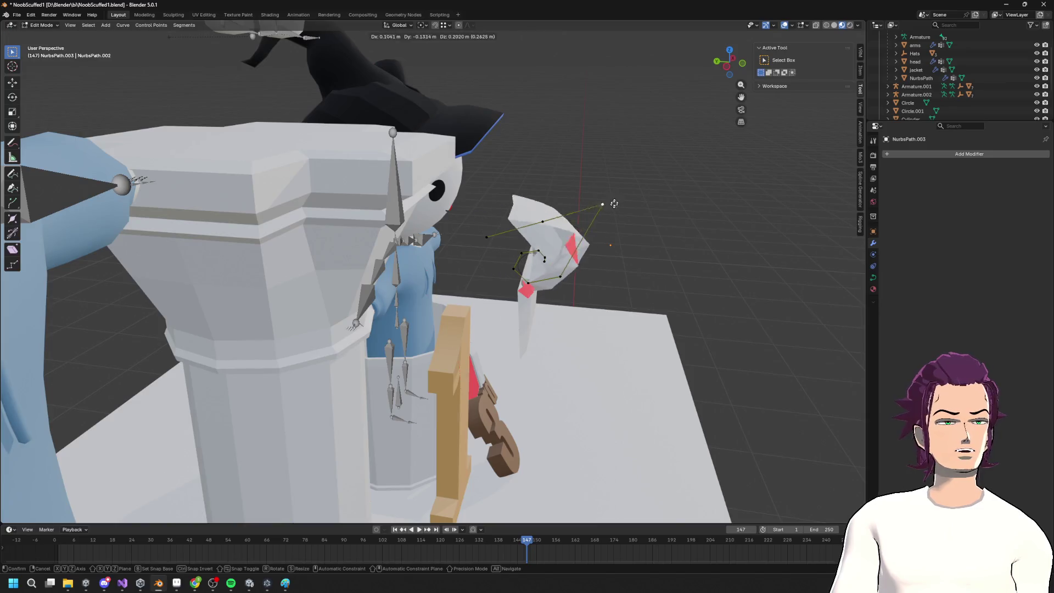
{"action": "key", "text": "g"}
{"action": "left_click", "coordinate": [563, 249]}
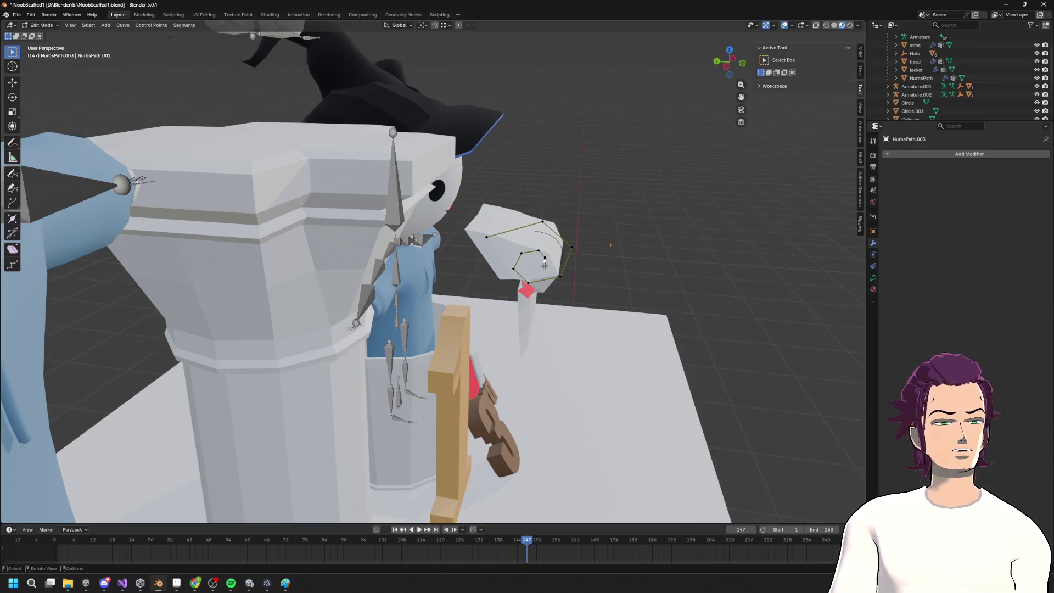
{"action": "key", "text": "e"}
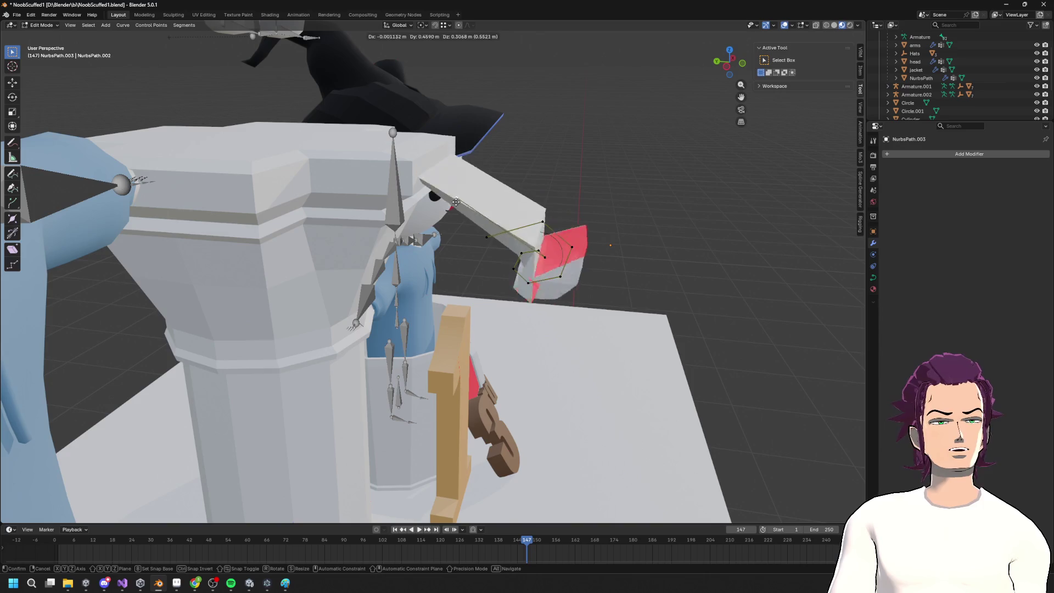
{"action": "key", "text": "Escape"}
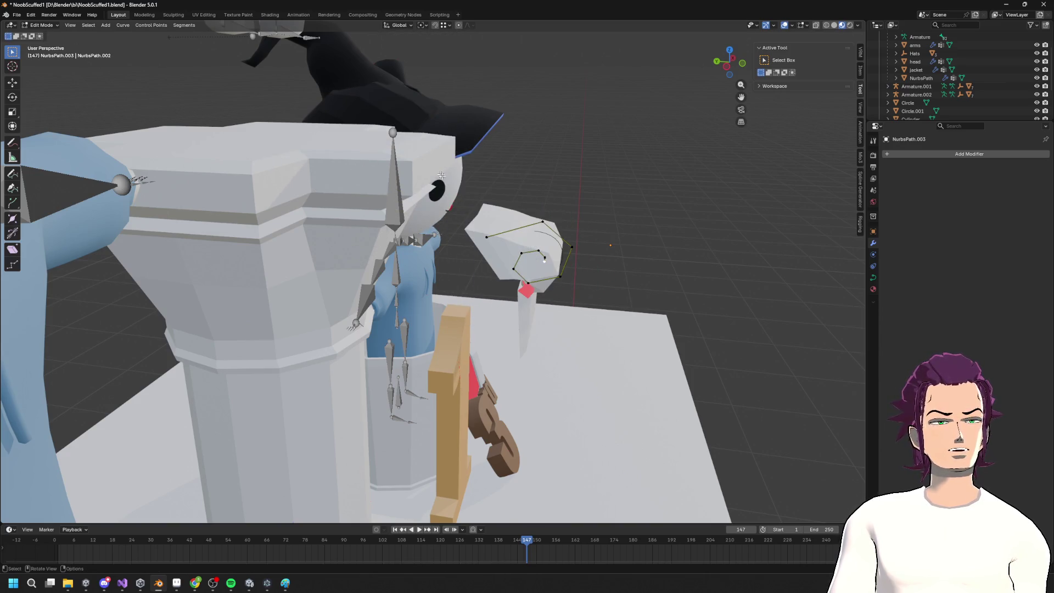
Reposition the curve's end point several times, dropping it lower to tighten the curl
{"action": "key", "text": "g"}
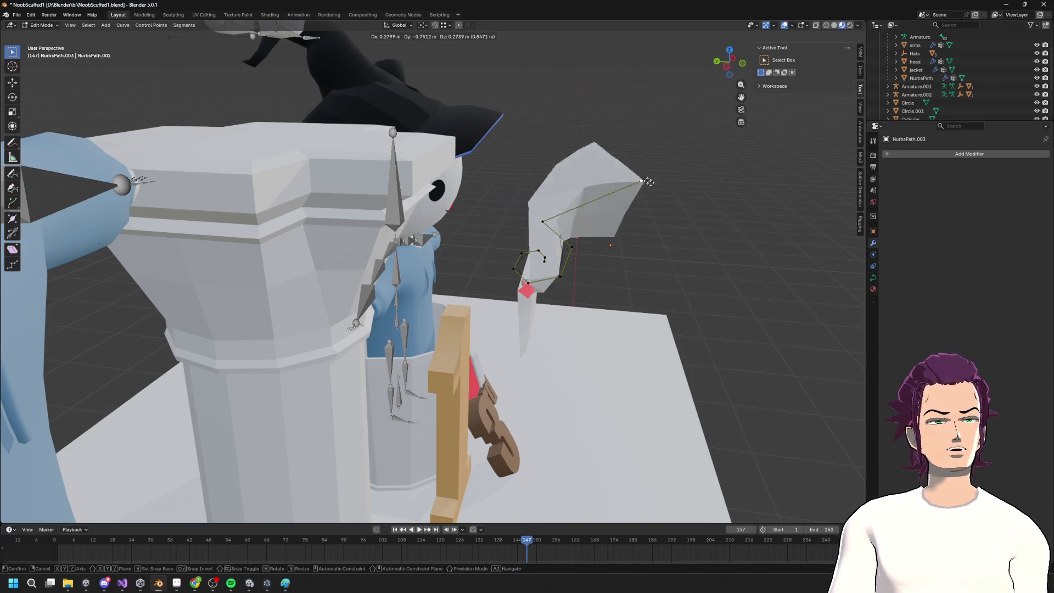
{"action": "middle_click_drag", "start_coordinate": [462, 215], "coordinate": [561, 188], "text": "alt"}
{"action": "left_click", "coordinate": [541, 209]}
{"action": "key", "text": "g"}
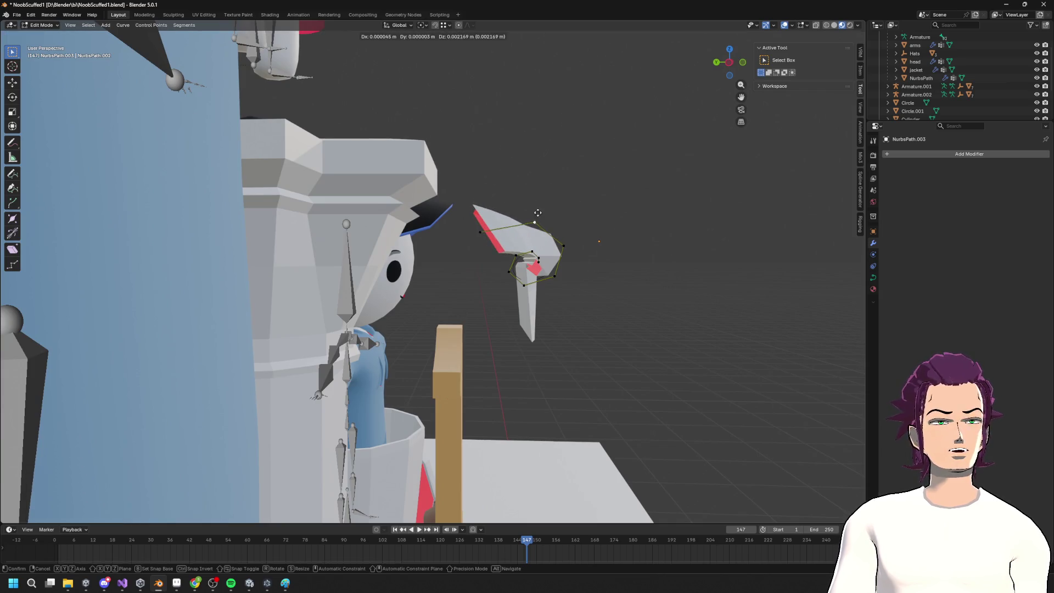
{"action": "left_click", "coordinate": [533, 203]}
{"action": "key", "text": "g"}
{"action": "left_click", "coordinate": [573, 218]}
{"action": "key", "text": "g"}
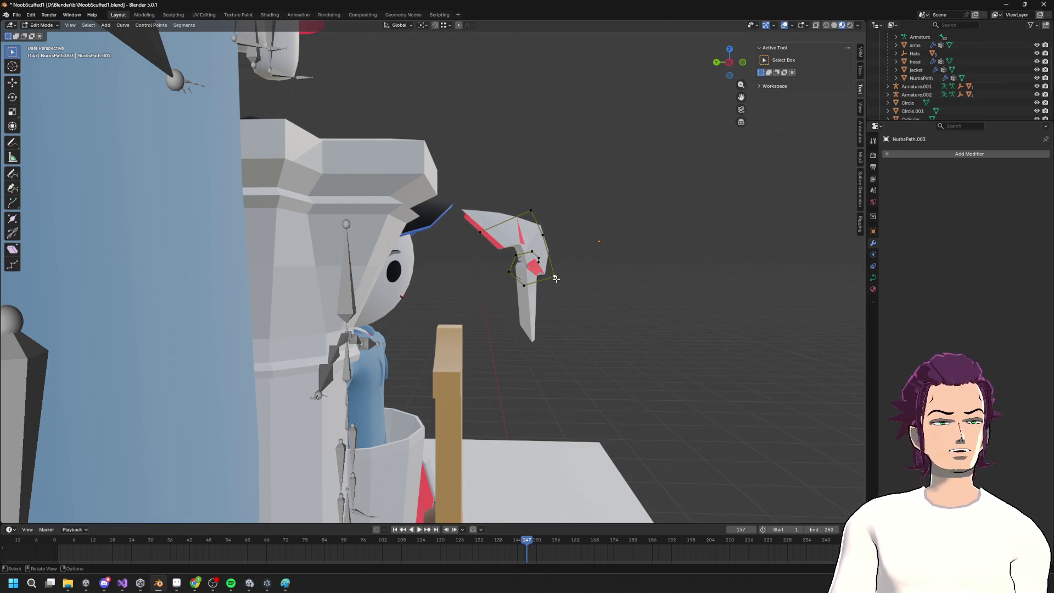
{"action": "left_click", "coordinate": [582, 267]}
{"action": "key", "text": "g"}
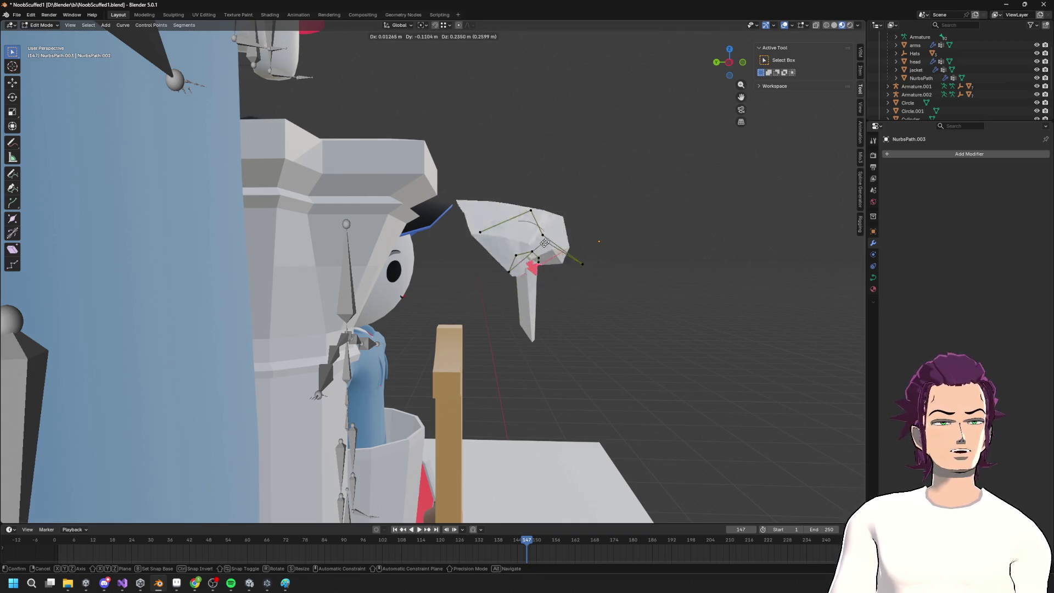
{"action": "left_click", "coordinate": [560, 281]}
Move a neighbouring control point to round out the curl
{"action": "left_click", "coordinate": [537, 263]}
{"action": "key", "text": "g"}
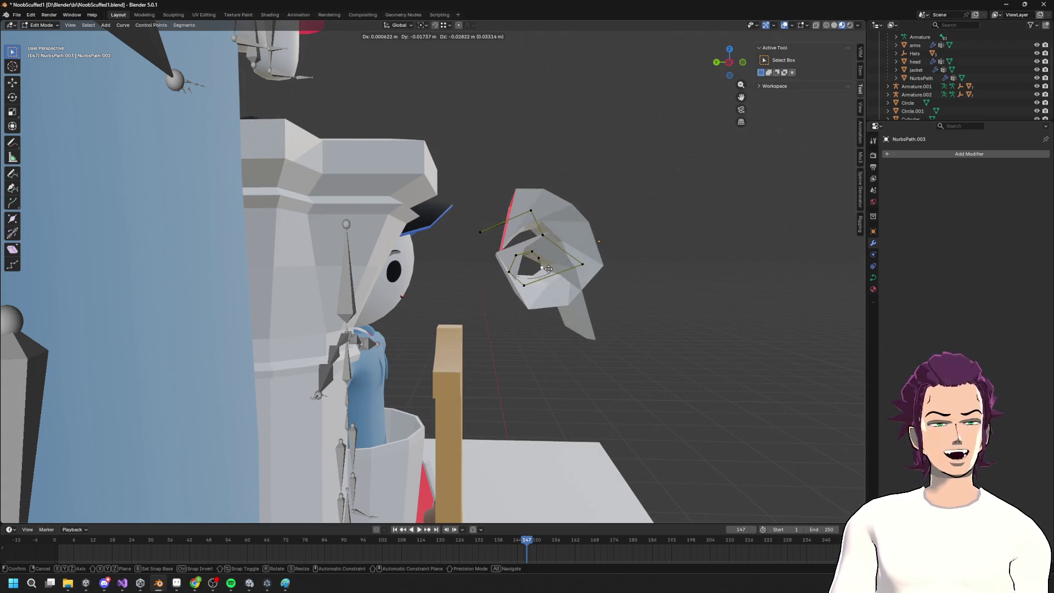
{"action": "middle_click_drag", "start_coordinate": [680, 301], "coordinate": [675, 299]}
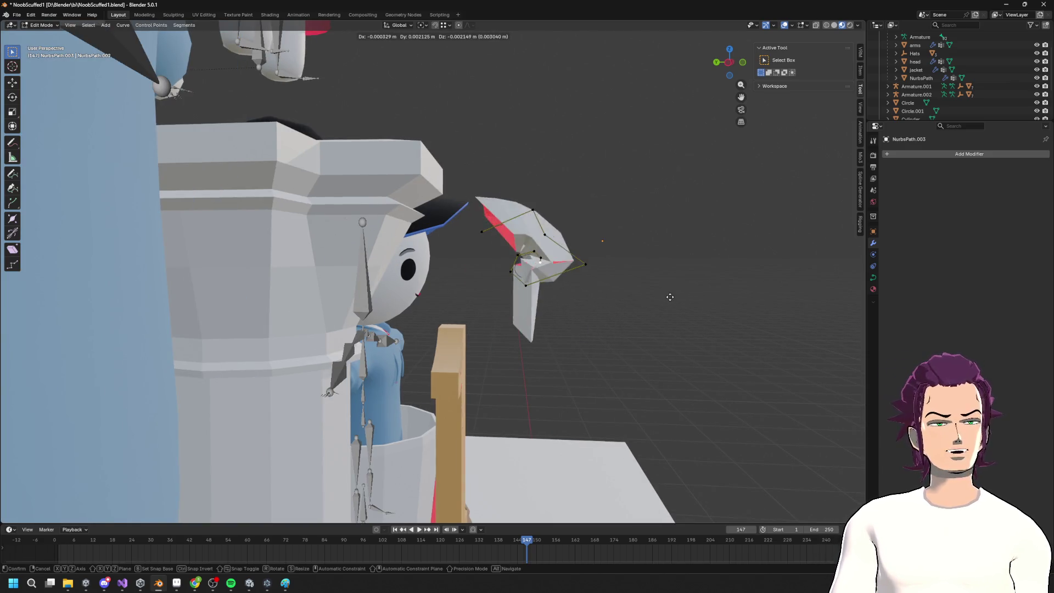
{"action": "left_click", "coordinate": [672, 298]}
{"action": "mouse_move", "coordinate": [672, 298]}
{"action": "middle_mouse_down"}
{"action": "mouse_move", "coordinate": [574, 299]}
{"action": "mouse_move", "coordinate": [608, 292]}
{"action": "middle_mouse_up"}
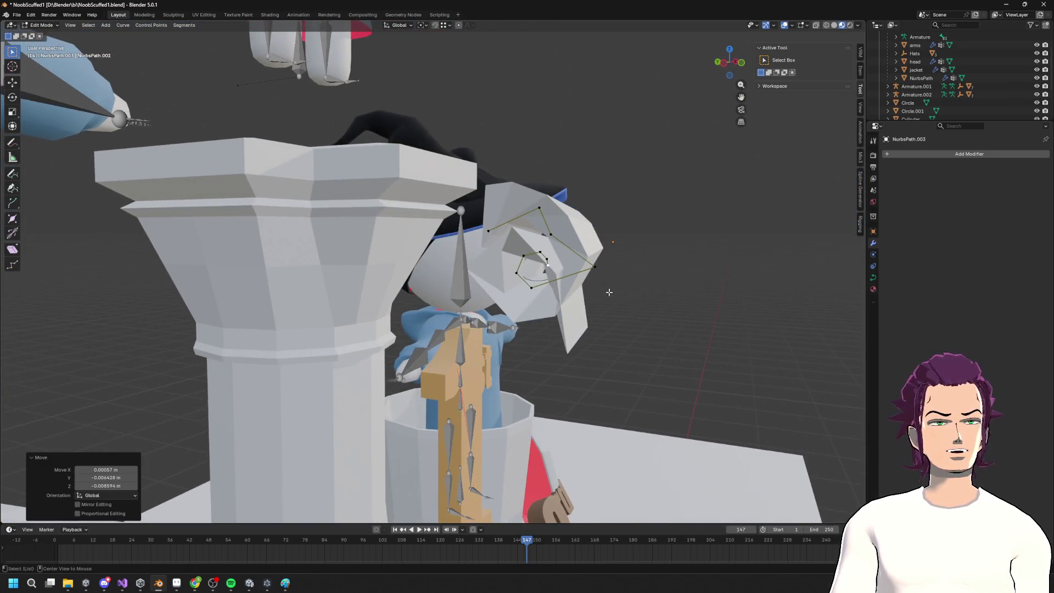
{"action": "scroll", "coordinate": [615, 264], "scroll_direction": "up", "scroll_amount": 2}
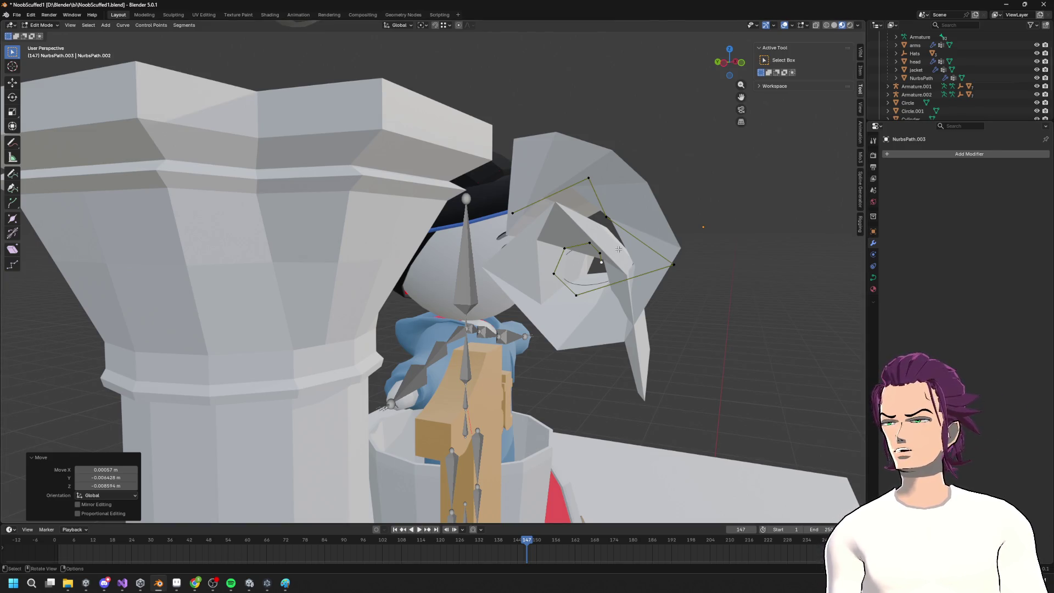
{"action": "middle_click_drag", "start_coordinate": [694, 220], "coordinate": [647, 242]}
Bring up the Shift+S snap menu and pick an option
{"action": "key", "text": "shift+s"}
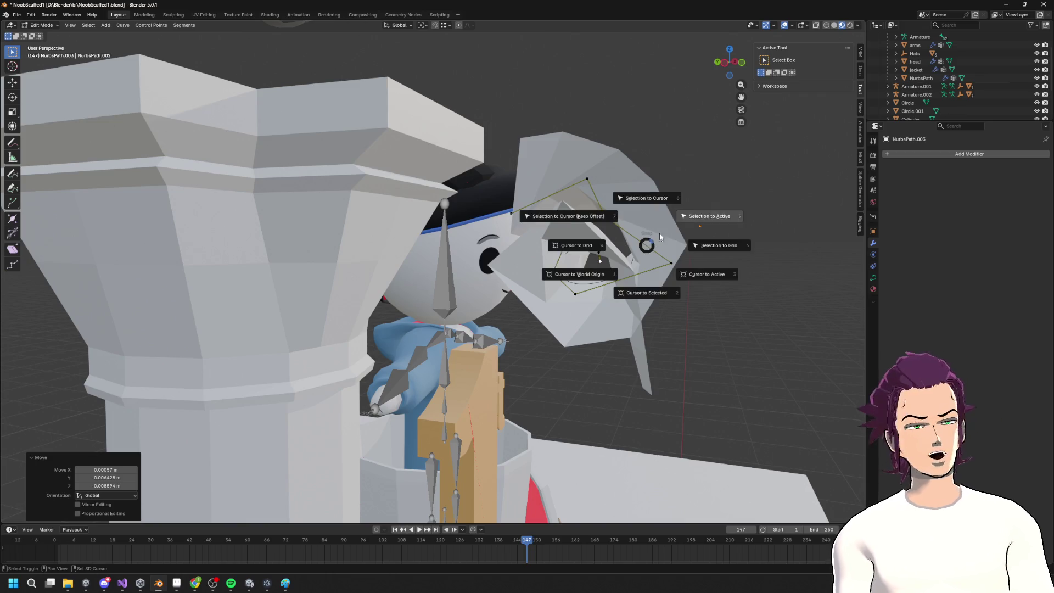
{"action": "left_click", "coordinate": [647, 250]}
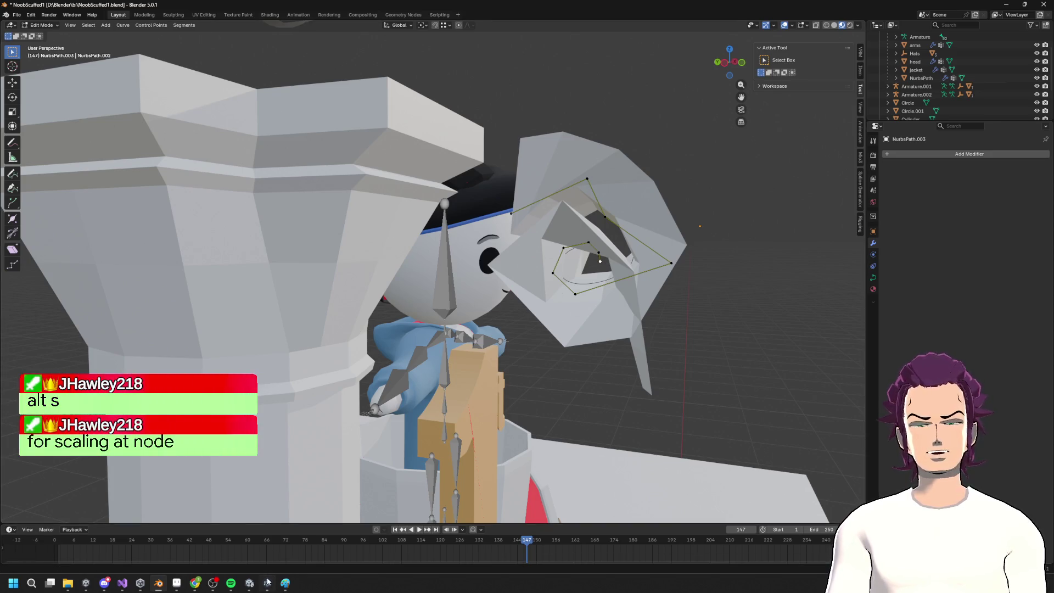
{"action": "left_click", "coordinate": [272, 560]}
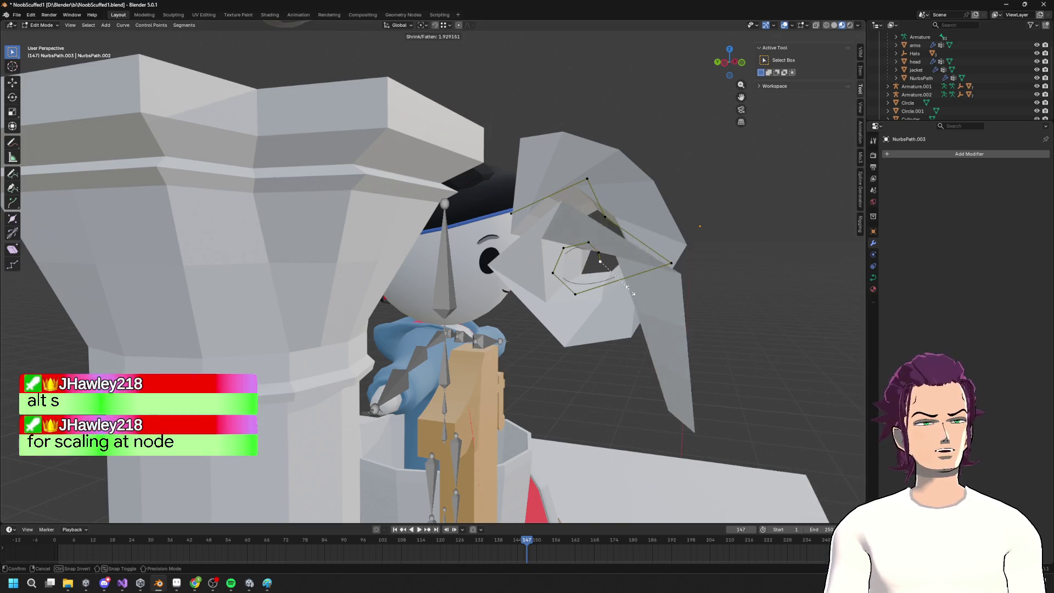
Thin the curve radius at the selected points with repeated Alt+S adjustments
{"action": "mouse_move", "coordinate": [611, 300]}
{"action": "middle_mouse_down"}
{"action": "mouse_move", "coordinate": [719, 306]}
{"action": "mouse_move", "coordinate": [659, 291]}
{"action": "middle_mouse_up"}
{"action": "key", "text": "alt+s"}
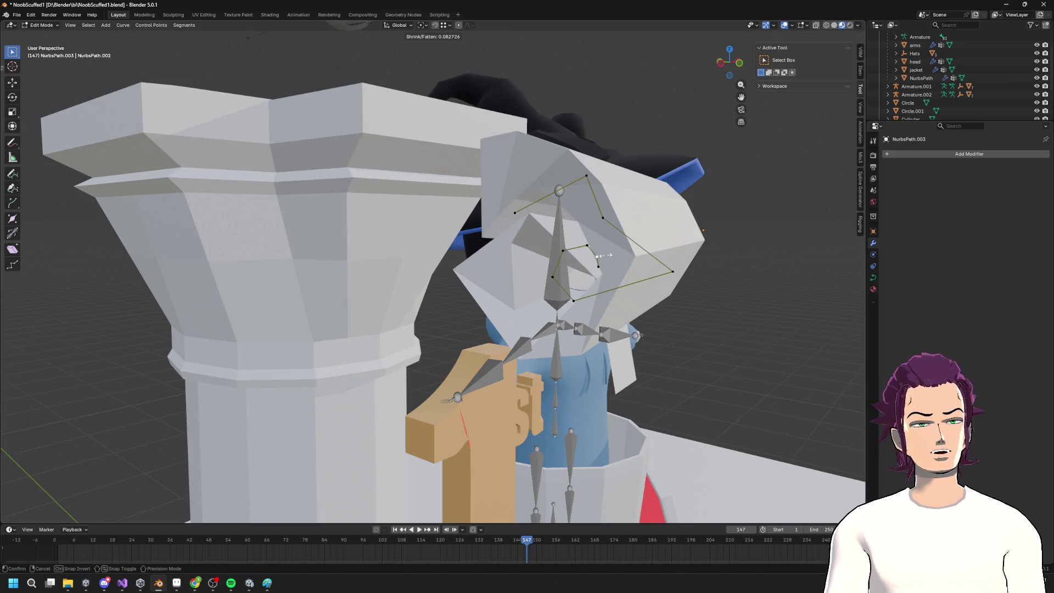
{"action": "left_click", "coordinate": [602, 256]}
{"action": "key", "text": "alt+s"}
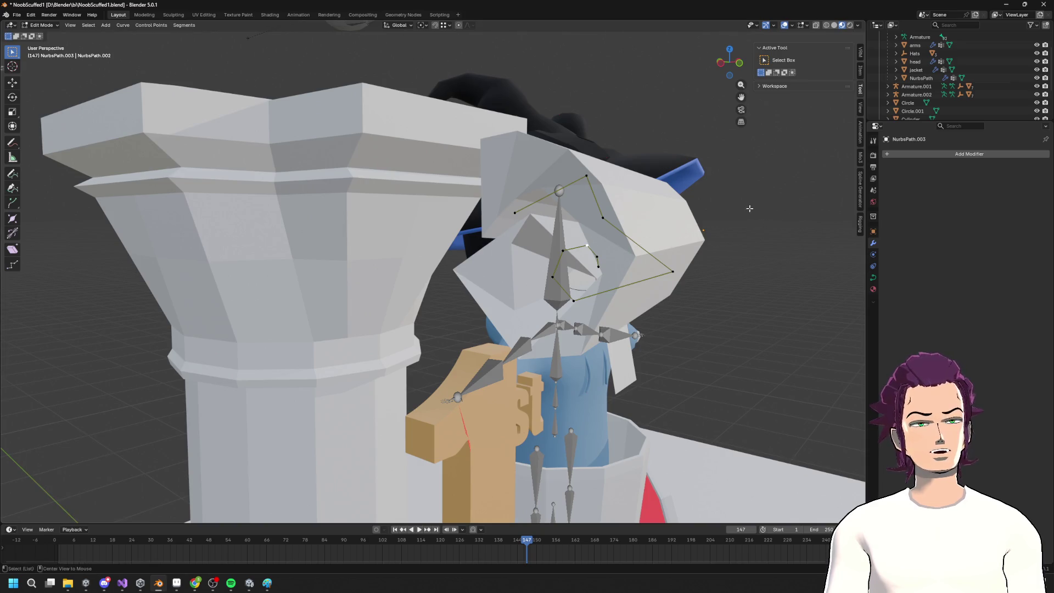
{"action": "left_click", "coordinate": [687, 222]}
{"action": "key", "text": "alt+s"}
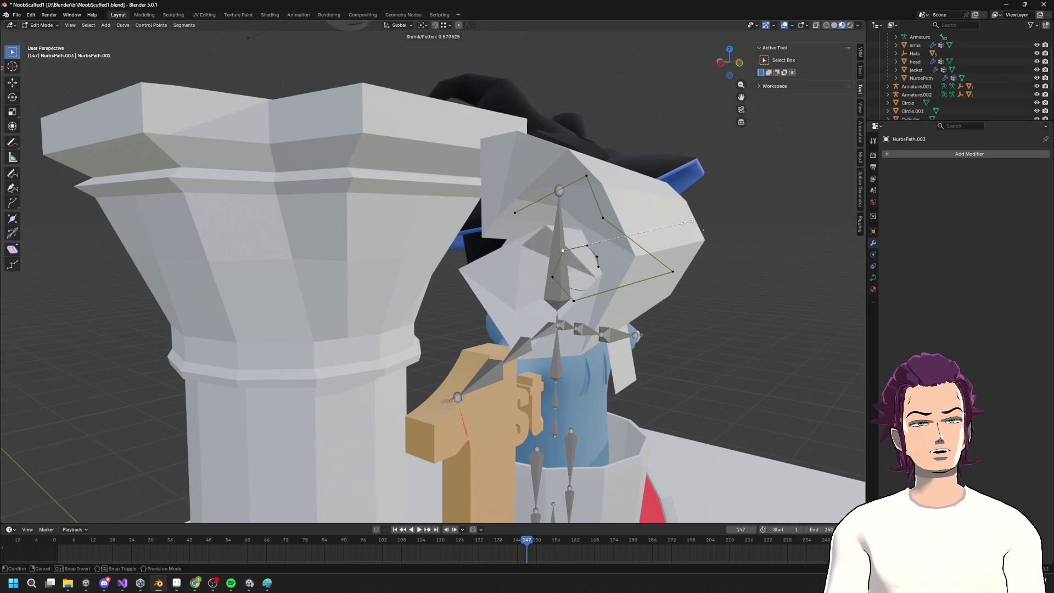
{"action": "left_click", "coordinate": [602, 242]}
Shrink the curve's thickness further at the remaining points
{"action": "mouse_move", "coordinate": [604, 244]}
{"action": "middle_mouse_down"}
{"action": "mouse_move", "coordinate": [678, 291]}
{"action": "mouse_move", "coordinate": [674, 273]}
{"action": "mouse_move", "coordinate": [520, 226]}
{"action": "middle_mouse_up"}
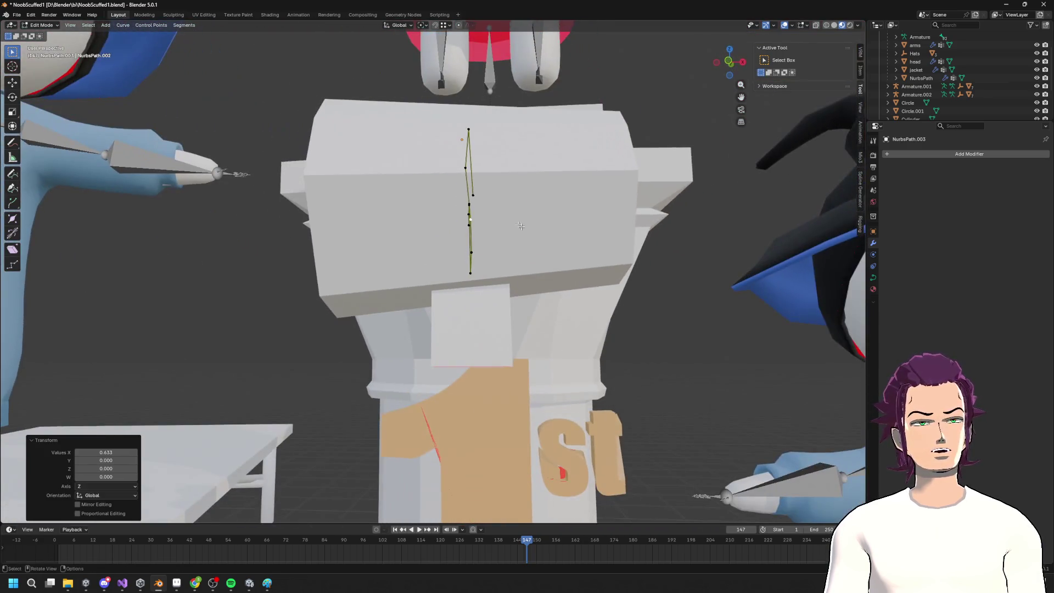
{"action": "middle_click_drag", "start_coordinate": [465, 183], "coordinate": [460, 245]}
{"action": "key", "text": "alt+s"}
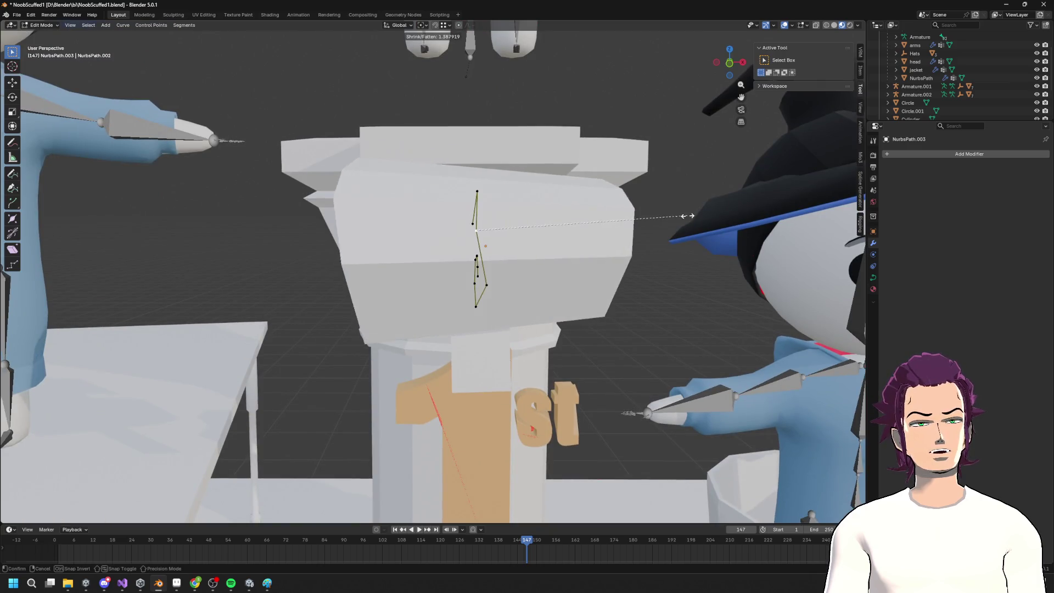
{"action": "left_click", "coordinate": [578, 232]}
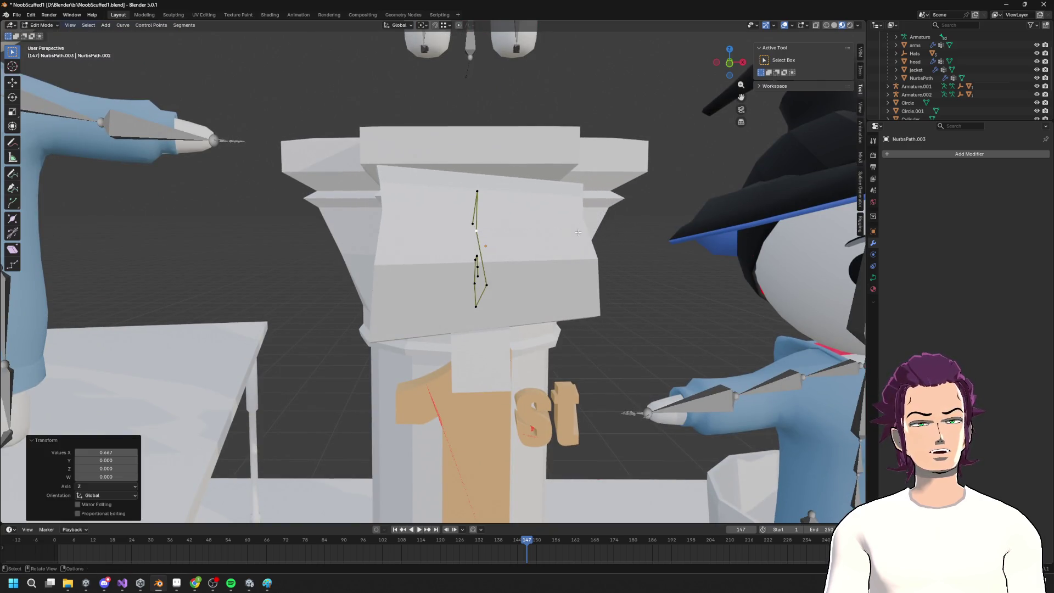
{"action": "left_click", "coordinate": [484, 288]}
{"action": "key", "text": "alt+s"}
{"action": "left_click", "coordinate": [572, 284]}
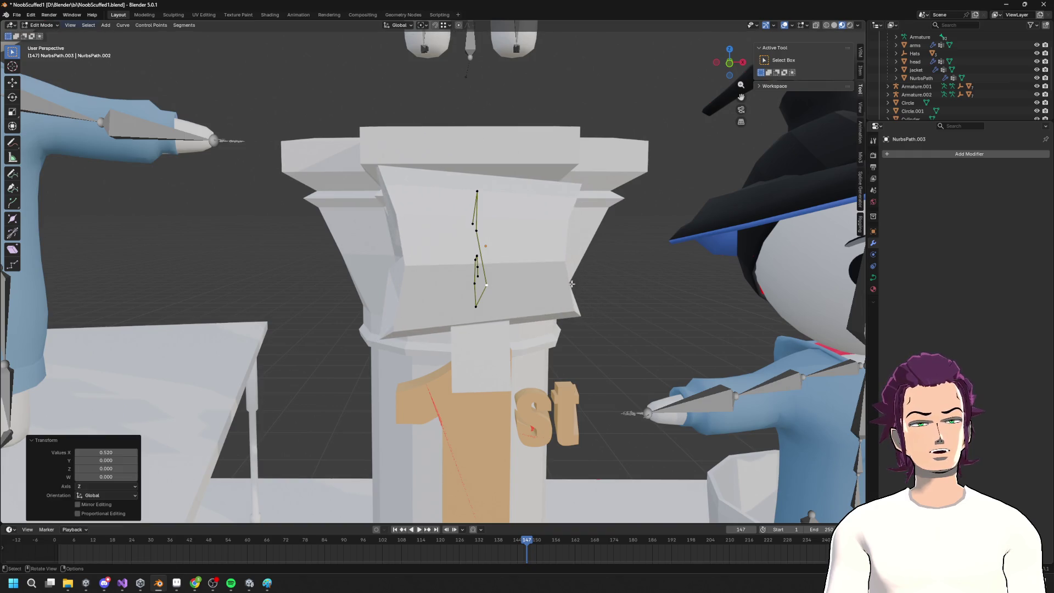
Shrink the lower points' radius, then fatten the radius at one point
{"action": "left_click_drag", "start_coordinate": [445, 267], "coordinate": [483, 299]}
{"action": "key", "text": "alt+s"}
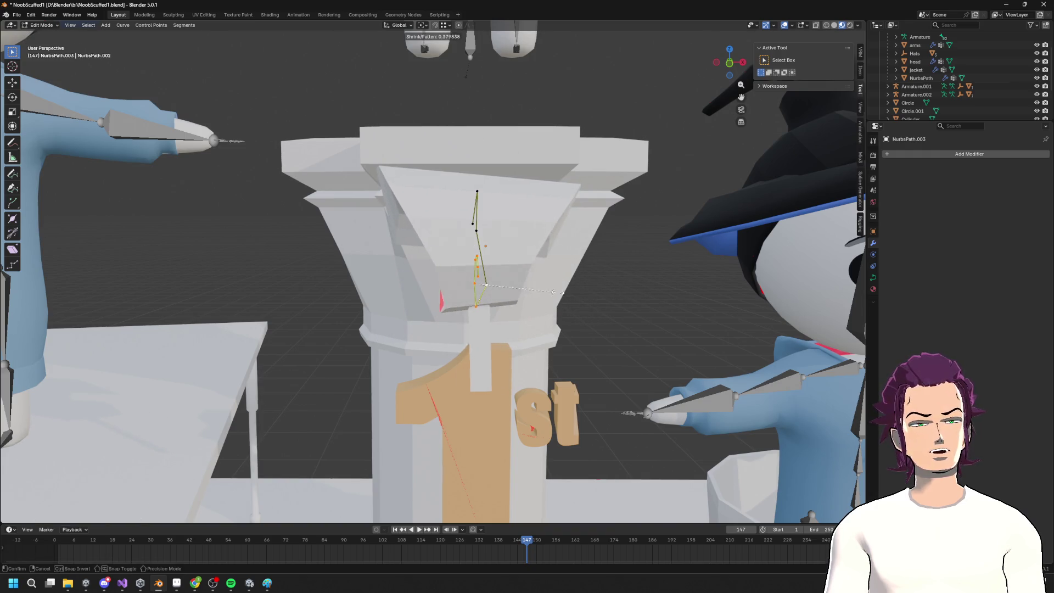
{"action": "left_click", "coordinate": [574, 287]}
{"action": "mouse_move", "coordinate": [574, 287]}
{"action": "middle_mouse_down"}
{"action": "mouse_move", "coordinate": [694, 312]}
{"action": "mouse_move", "coordinate": [635, 313]}
{"action": "middle_mouse_up"}
{"action": "left_click", "coordinate": [675, 287]}
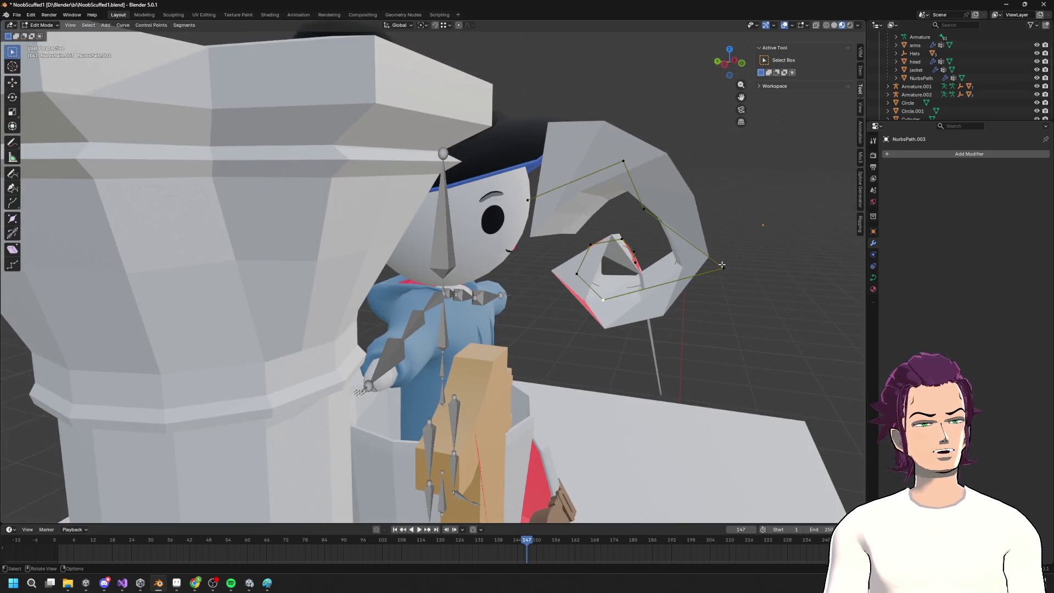
{"action": "key", "text": "alt+s"}
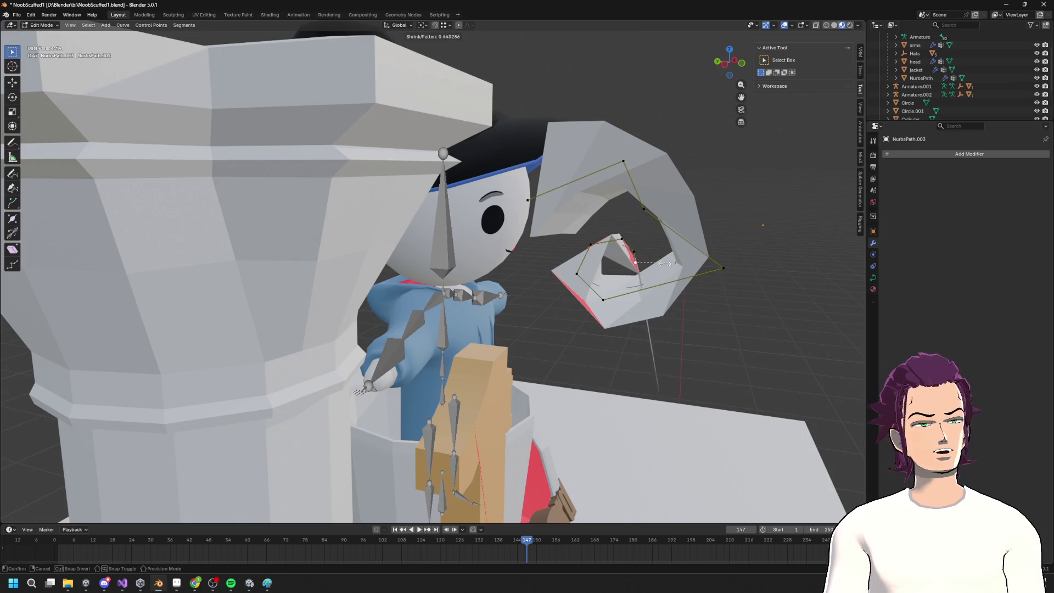
{"action": "left_click", "coordinate": [675, 256]}
Twist a point on the inner curl with Ctrl+T tilt
{"action": "middle_click_drag", "start_coordinate": [675, 255], "coordinate": [635, 259]}
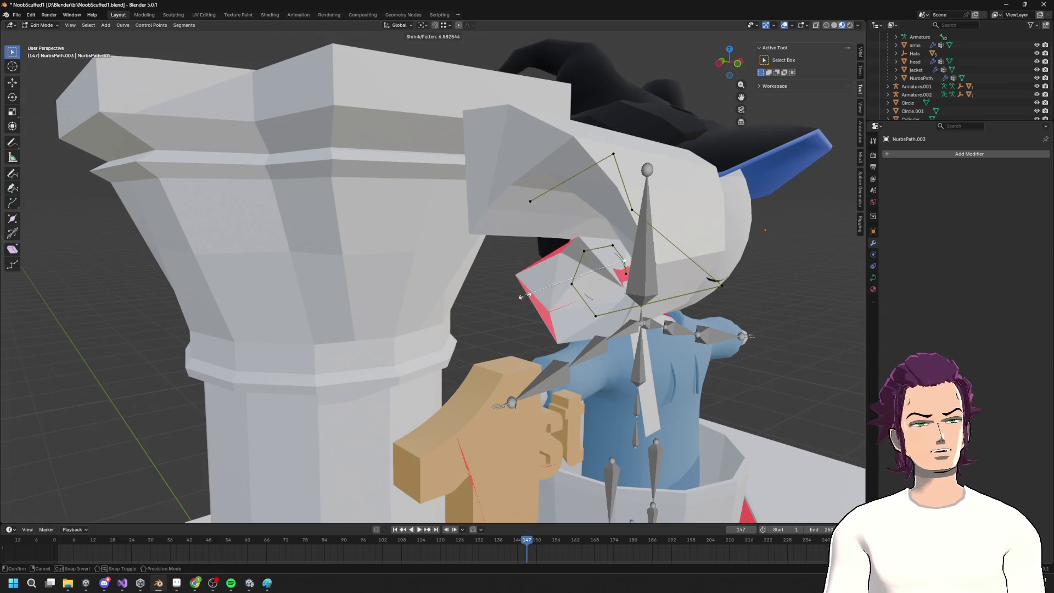
{"action": "mouse_move", "coordinate": [774, 219]}
{"action": "middle_mouse_down"}
{"action": "mouse_move", "coordinate": [779, 266]}
{"action": "mouse_move", "coordinate": [609, 293]}
{"action": "middle_mouse_up"}
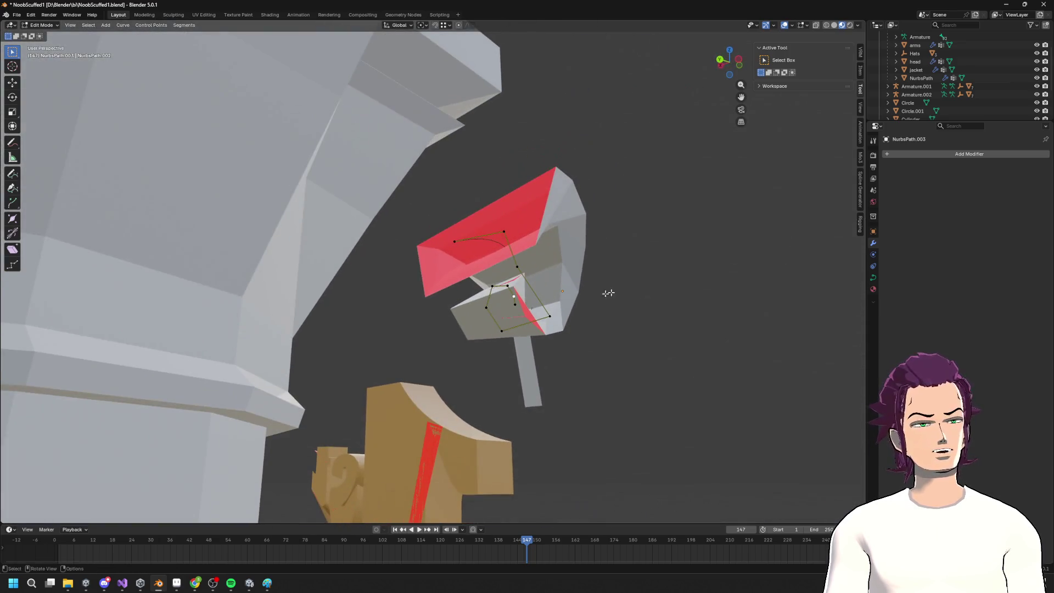
{"action": "left_click", "coordinate": [500, 331]}
{"action": "key", "text": "ctrl+t"}
{"action": "left_click", "coordinate": [673, 293]}
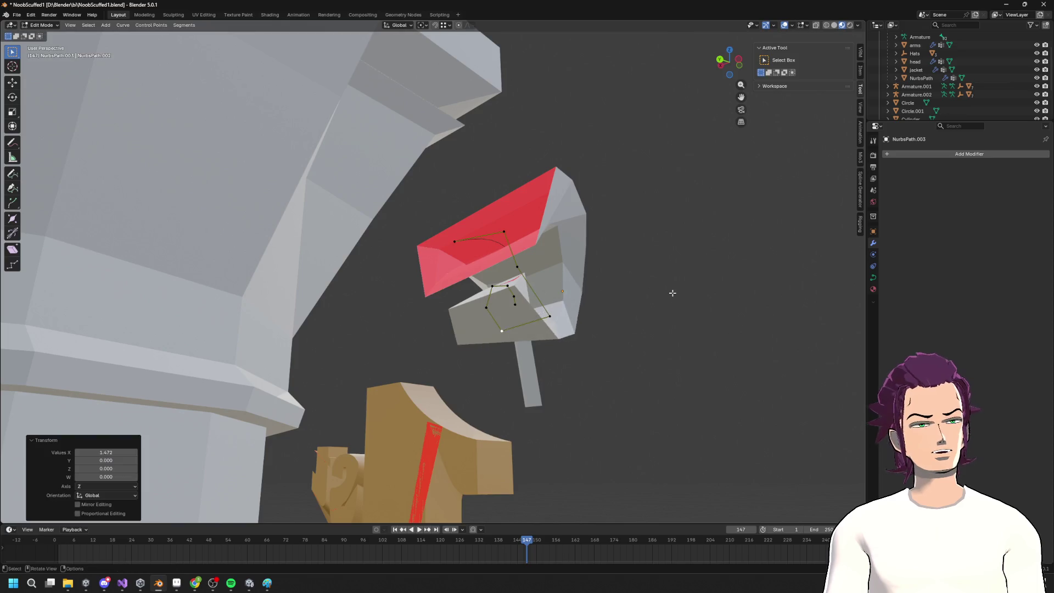
Inspect the tighter spiral in Object Mode, then re-enter curve editing
{"action": "key", "text": "Tab"}
{"action": "scroll", "coordinate": [673, 292], "scroll_direction": "down", "scroll_amount": 5}
{"action": "mouse_move", "coordinate": [672, 292]}
{"action": "middle_mouse_down"}
{"action": "mouse_move", "coordinate": [599, 305]}
{"action": "mouse_move", "coordinate": [475, 304]}
{"action": "mouse_move", "coordinate": [623, 308]}
{"action": "middle_mouse_up"}
{"action": "scroll", "coordinate": [632, 305], "scroll_direction": "up", "scroll_amount": 6}
{"action": "scroll", "coordinate": [553, 269], "scroll_direction": "down", "scroll_amount": 5}
{"action": "mouse_move", "coordinate": [527, 297]}
{"action": "middle_mouse_down"}
{"action": "mouse_move", "coordinate": [502, 324]}
{"action": "mouse_move", "coordinate": [521, 322]}
{"action": "middle_mouse_up"}
{"action": "key", "text": "Tab"}
Adjust the curl's control points and delete the extra point from the spiral
{"action": "left_click", "coordinate": [532, 317]}
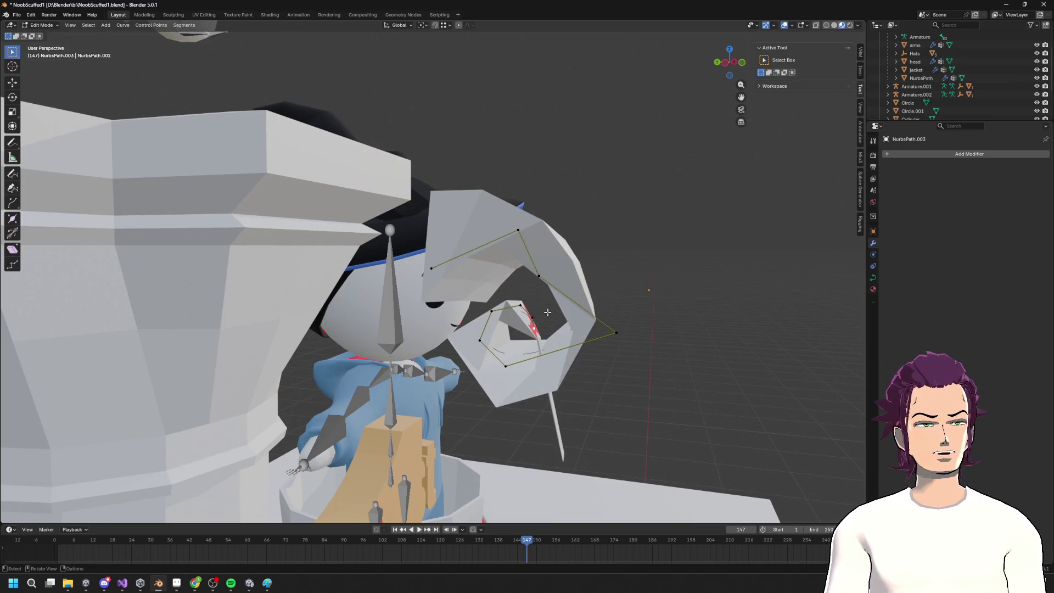
{"action": "right_click", "coordinate": [547, 312]}
{"action": "left_click", "coordinate": [542, 307]}
{"action": "right_click", "coordinate": [545, 314]}
{"action": "left_click", "coordinate": [546, 315]}
{"action": "middle_click_drag", "start_coordinate": [522, 304], "coordinate": [496, 307]}
{"action": "left_click", "coordinate": [508, 308]}
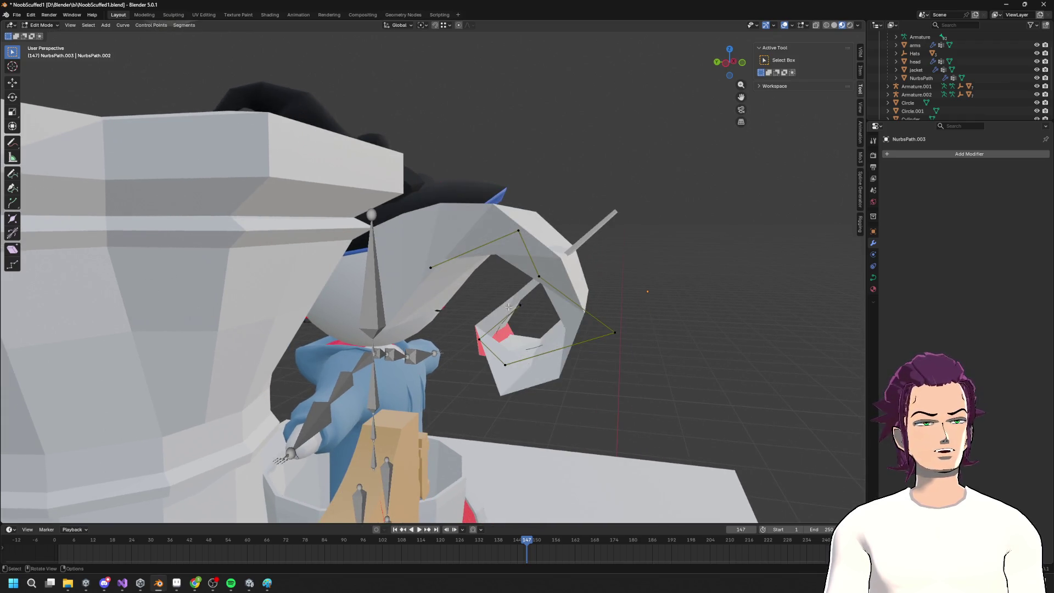
{"action": "key", "text": "x"}
{"action": "left_click", "coordinate": [481, 340]}
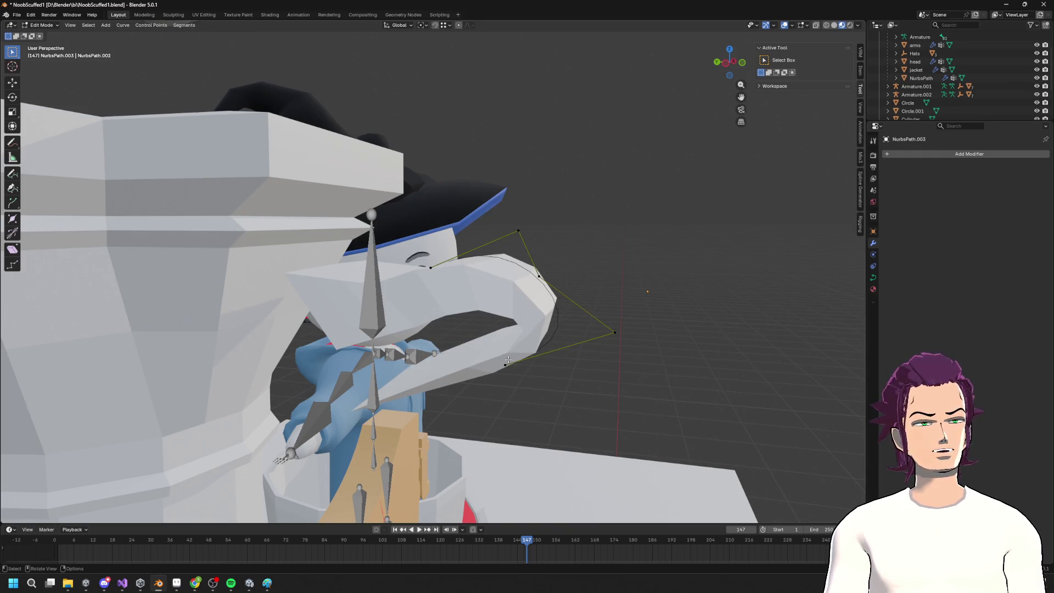
Move one control point higher and to the right, then raise the upper control point
{"action": "middle_click_drag", "start_coordinate": [507, 363], "coordinate": [542, 356]}
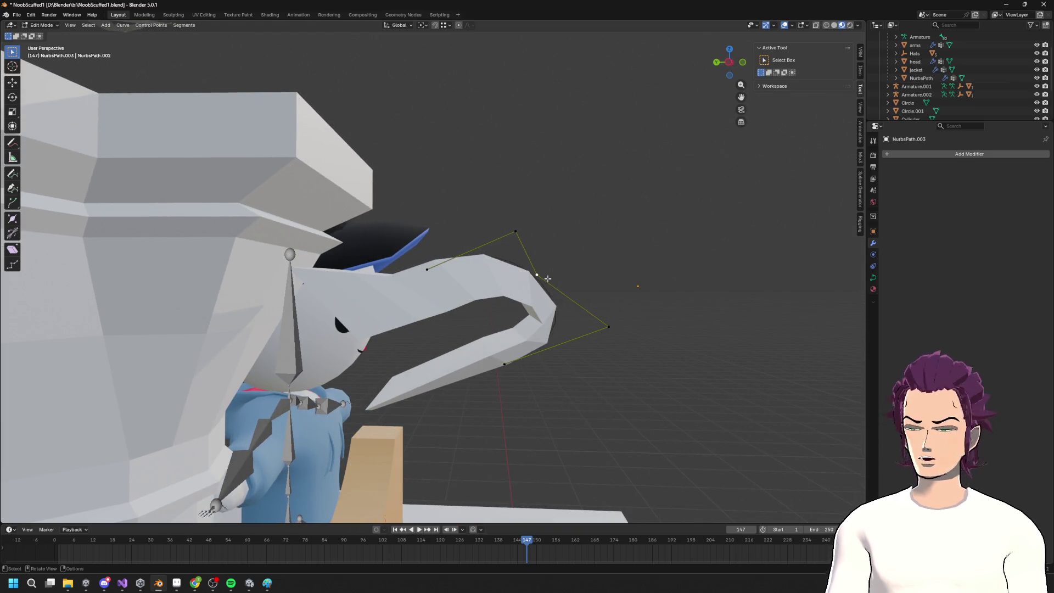
{"action": "key", "text": "g"}
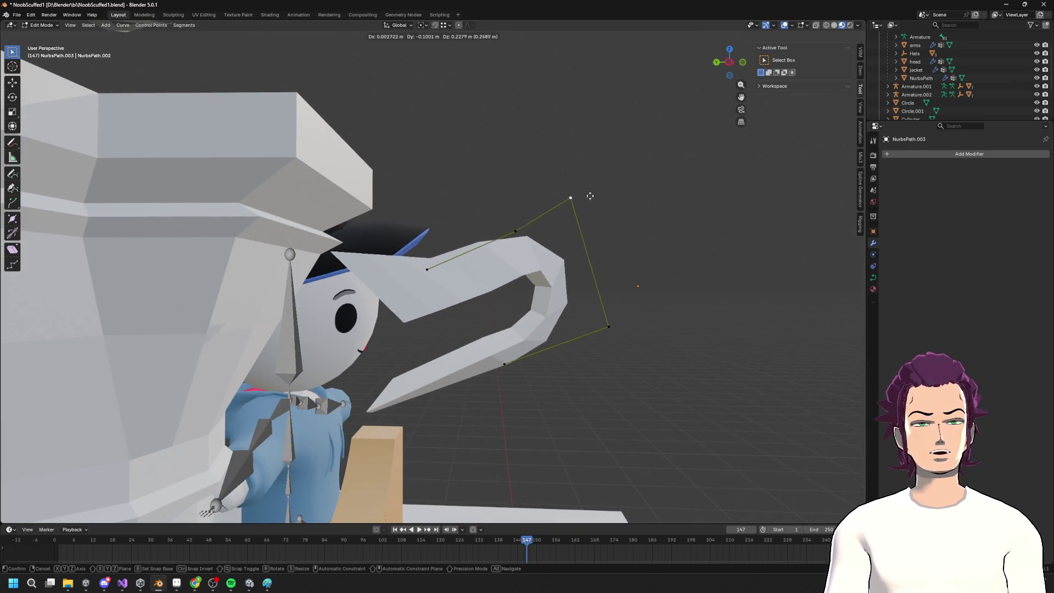
{"action": "left_click", "coordinate": [566, 235]}
{"action": "left_click", "coordinate": [429, 269]}
{"action": "key", "text": "g"}
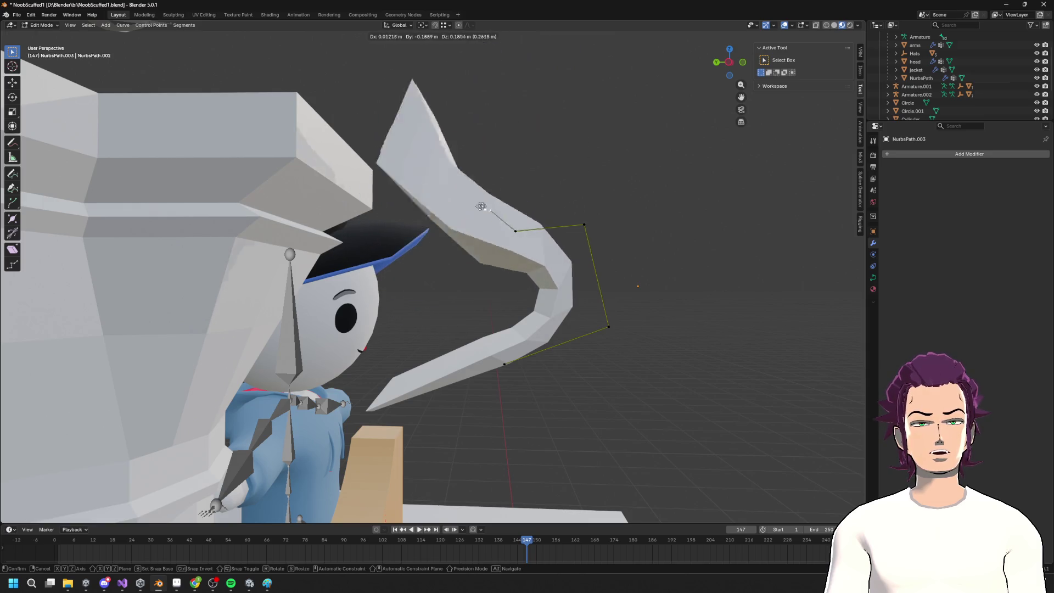
{"action": "right_click", "coordinate": [520, 235]}
{"action": "left_click", "coordinate": [519, 233]}
{"action": "key", "text": "g"}
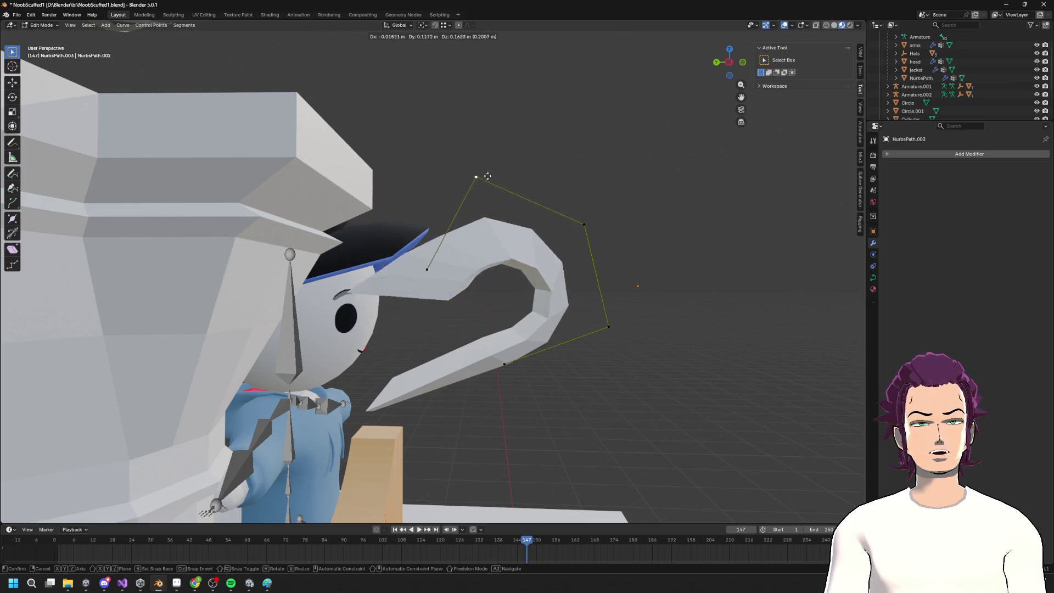
{"action": "left_click", "coordinate": [487, 154]}
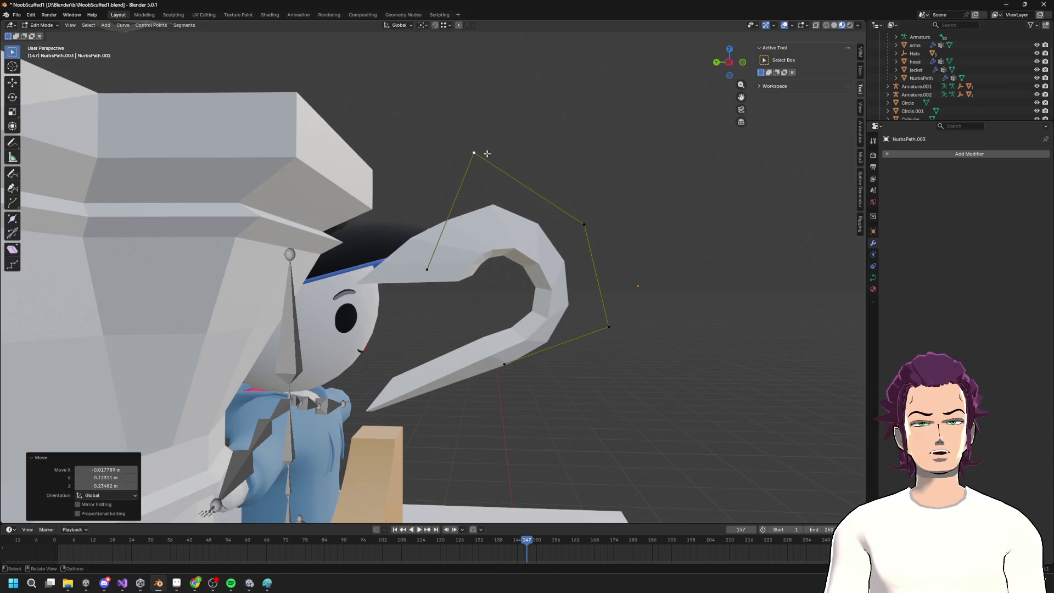
Shift the outer lower point down-right and lift the tip point, then return to Object Mode
{"action": "left_click", "coordinate": [613, 329]}
{"action": "key", "text": "g"}
{"action": "left_click", "coordinate": [629, 346]}
{"action": "left_click", "coordinate": [585, 224]}
{"action": "key", "text": "g"}
{"action": "left_click", "coordinate": [597, 210]}
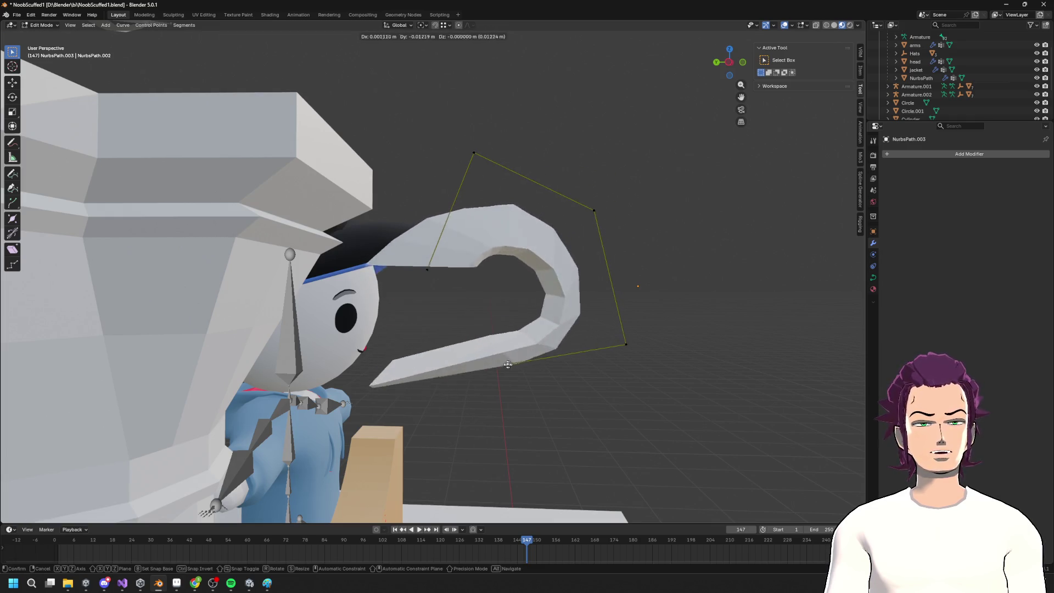
{"action": "left_click", "coordinate": [445, 358]}
{"action": "key", "text": "Tab"}
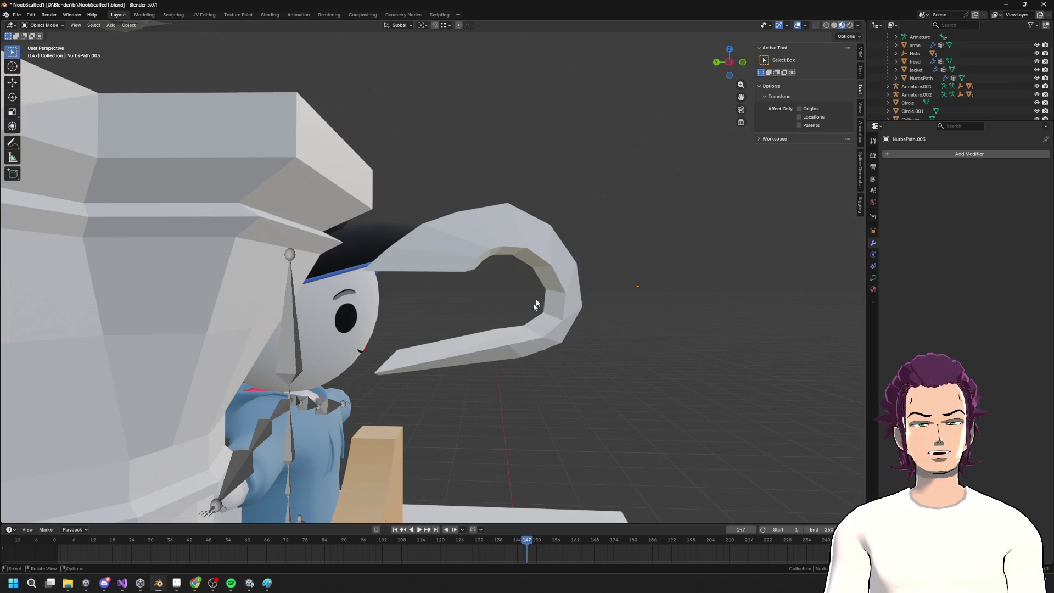
Add centred loop cuts lengthwise and crosswise on the Podium.003 strip, then return to Object Mode
{"action": "left_click", "coordinate": [536, 304]}
{"action": "mouse_move", "coordinate": [549, 244]}
{"action": "middle_mouse_down"}
{"action": "mouse_move", "coordinate": [598, 297]}
{"action": "mouse_move", "coordinate": [595, 308]}
{"action": "mouse_move", "coordinate": [593, 245]}
{"action": "mouse_move", "coordinate": [583, 290]}
{"action": "mouse_move", "coordinate": [601, 293]}
{"action": "middle_mouse_up"}
{"action": "key", "text": "Tab"}
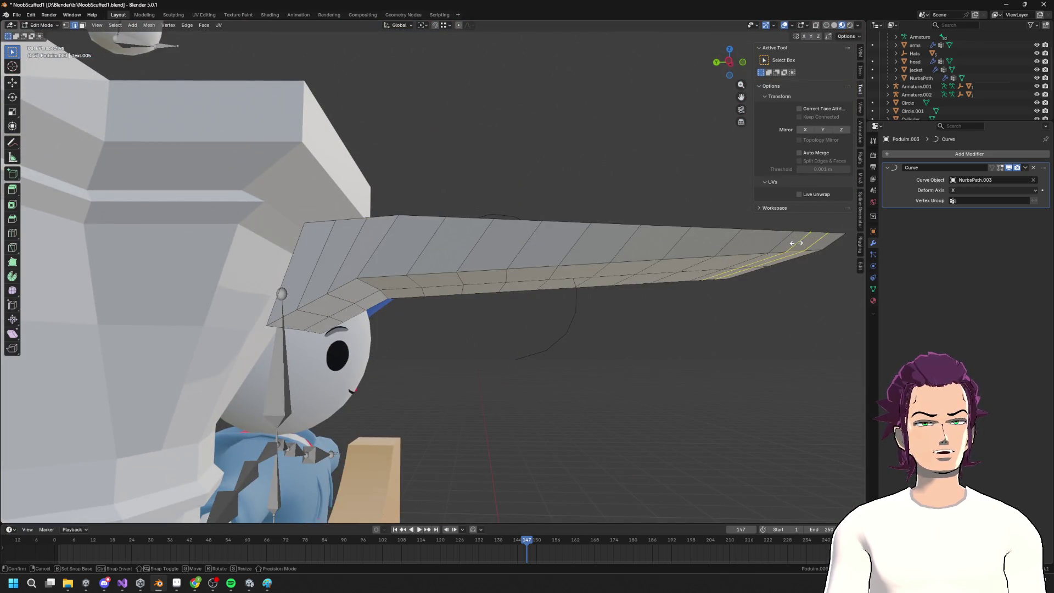
{"action": "right_click", "coordinate": [781, 245]}
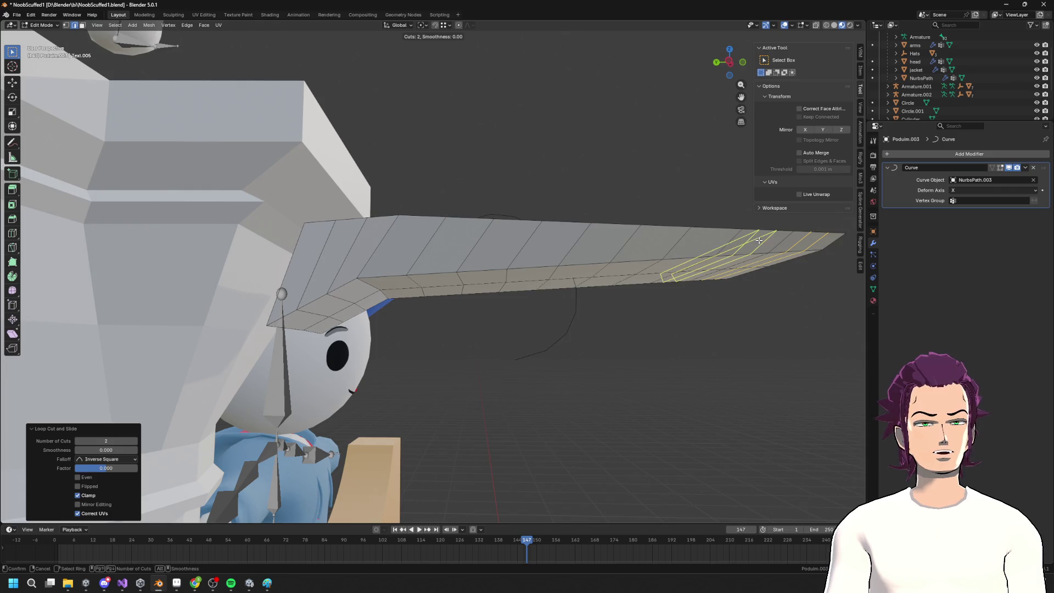
{"action": "key", "text": "ctrl+z"}
{"action": "left_click", "coordinate": [693, 240]}
{"action": "left_click", "coordinate": [700, 238]}
{"action": "right_click", "coordinate": [700, 238]}
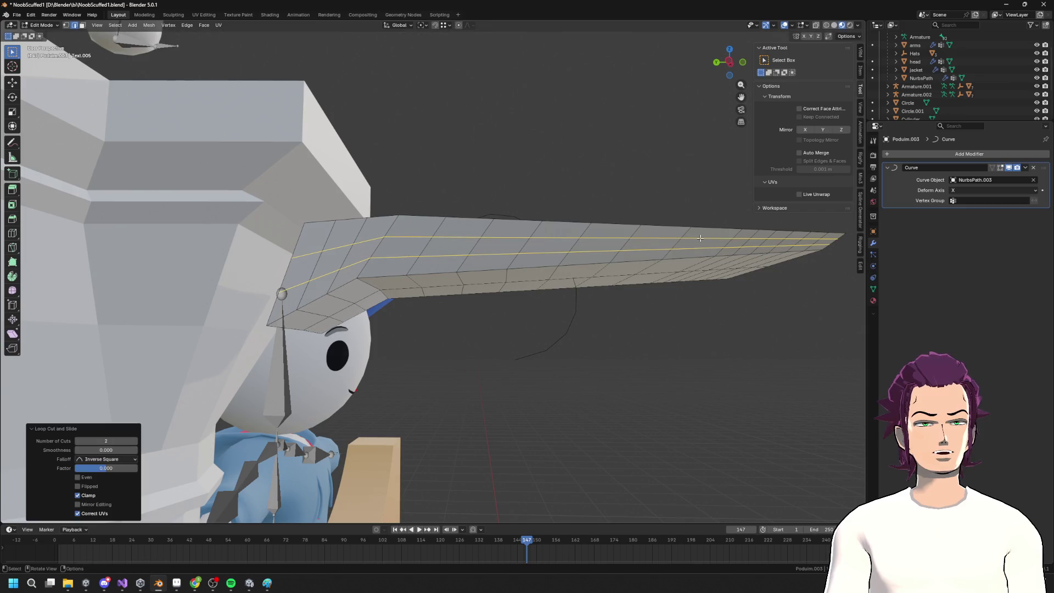
{"action": "left_click", "coordinate": [704, 235]}
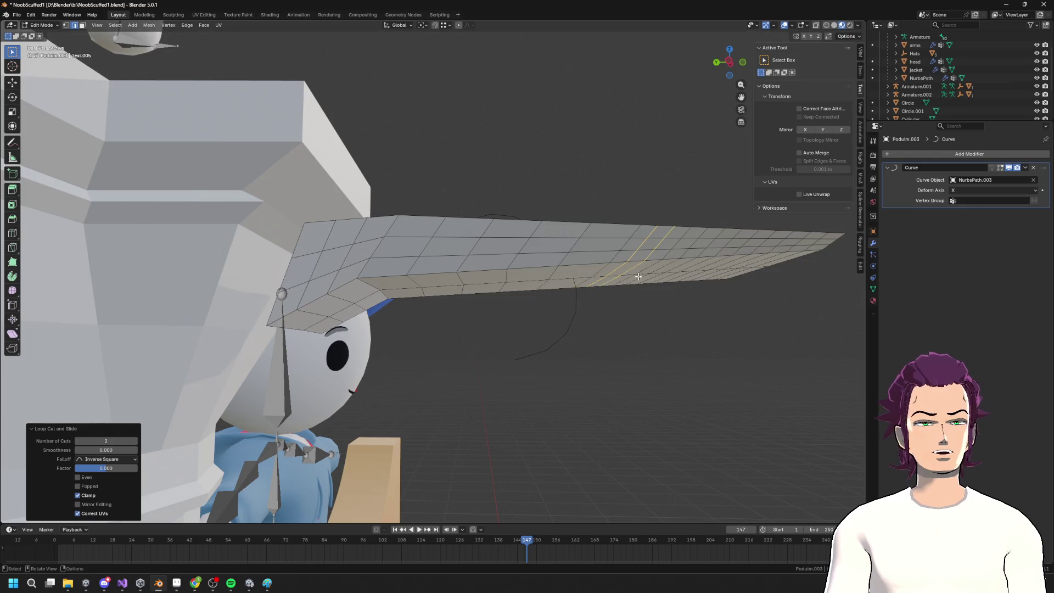
{"action": "key", "text": "Tab"}
{"action": "mouse_move", "coordinate": [519, 359]}
{"action": "middle_mouse_down"}
{"action": "mouse_move", "coordinate": [494, 352]}
{"action": "mouse_move", "coordinate": [523, 365]}
{"action": "middle_mouse_up"}
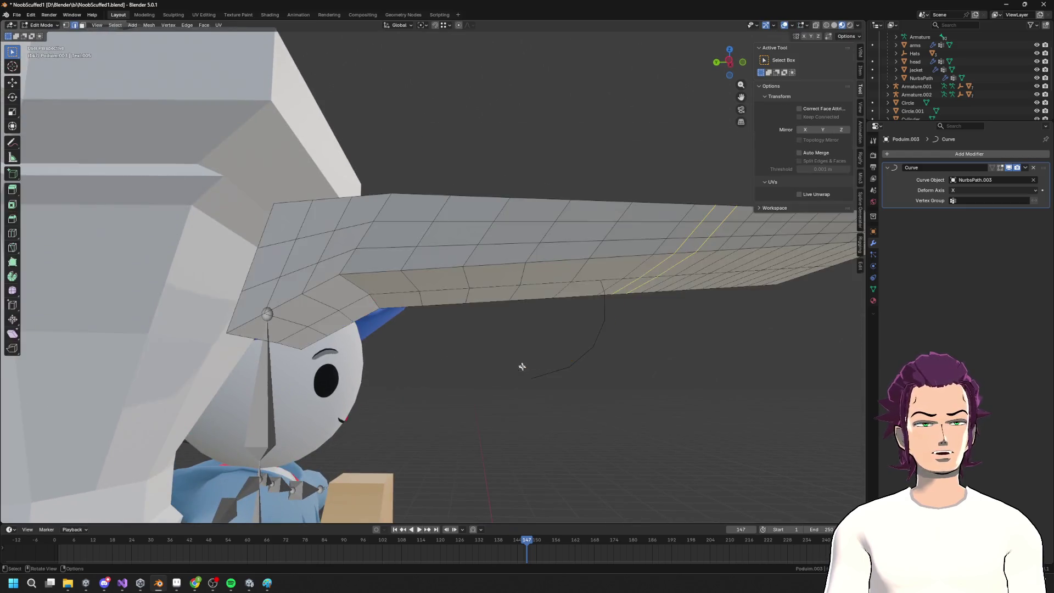
{"action": "left_click", "coordinate": [538, 381]}
Move the spiral curve's endpoint in side view, then cancel and undo those curve edits
{"action": "key", "text": "Tab"}
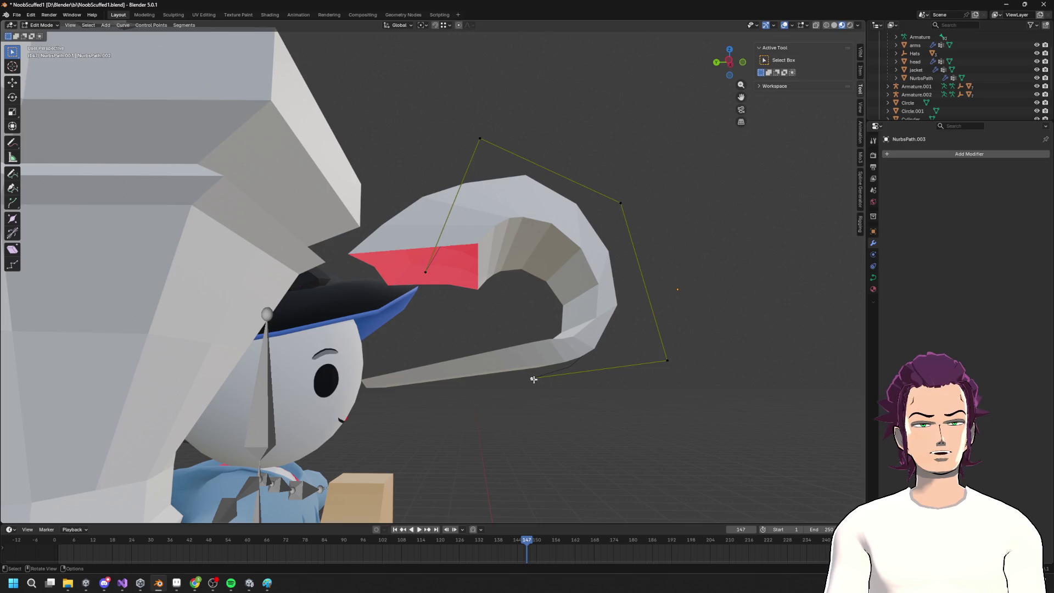
{"action": "key", "text": "g"}
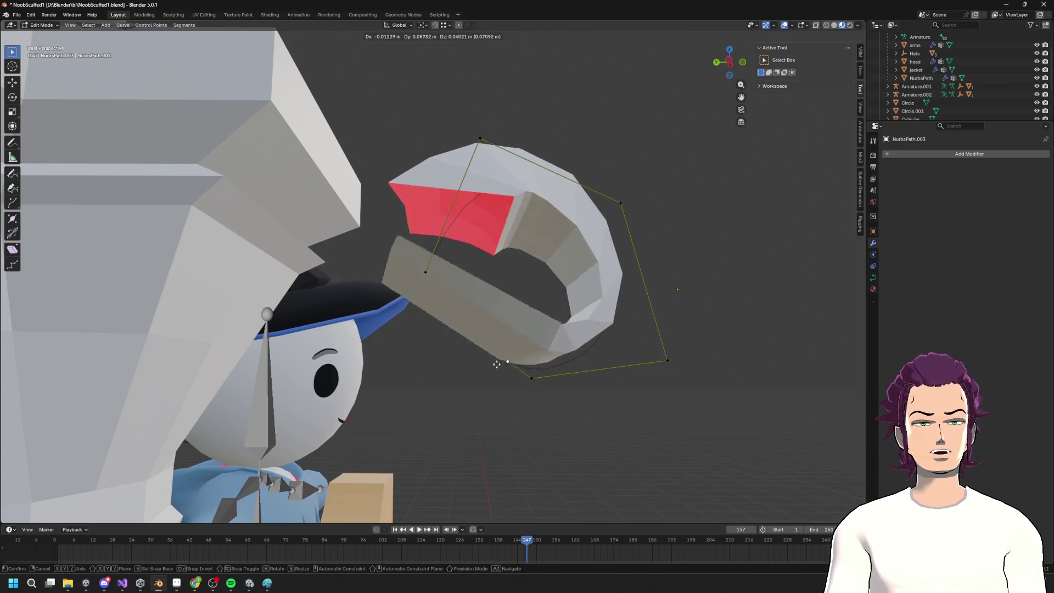
{"action": "key", "text": "Escape"}
{"action": "left_click", "coordinate": [731, 62]}
{"action": "key", "text": "g"}
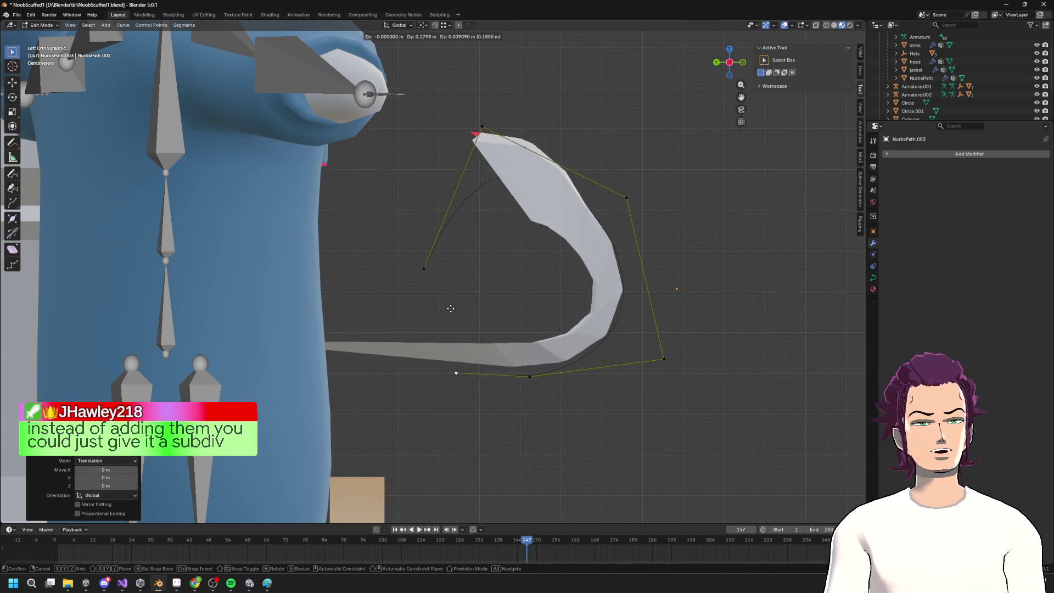
{"action": "left_click", "coordinate": [516, 306]}
{"action": "key", "text": "g"}
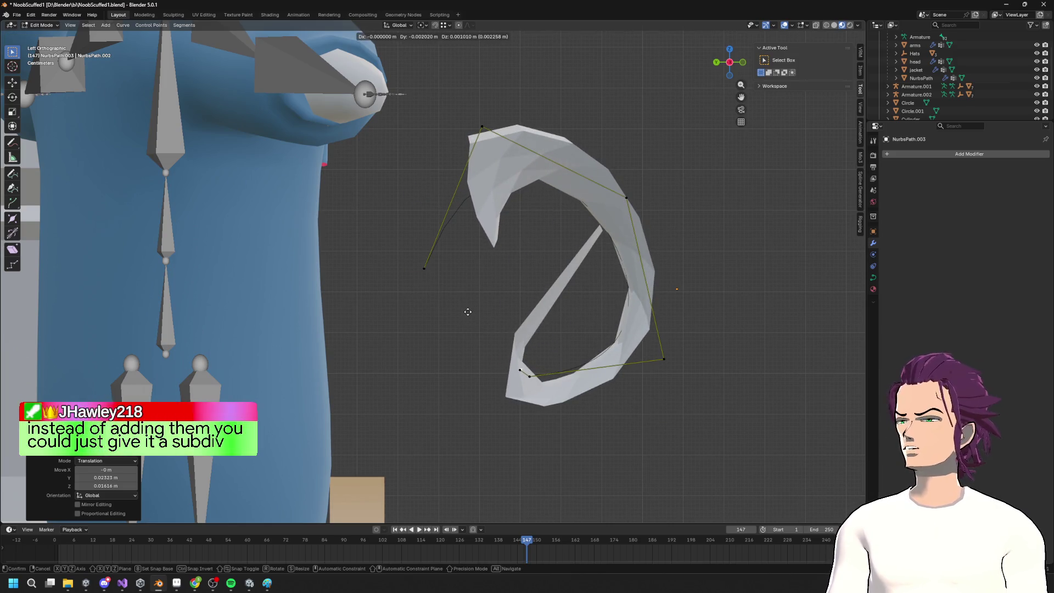
{"action": "right_click", "coordinate": [483, 311]}
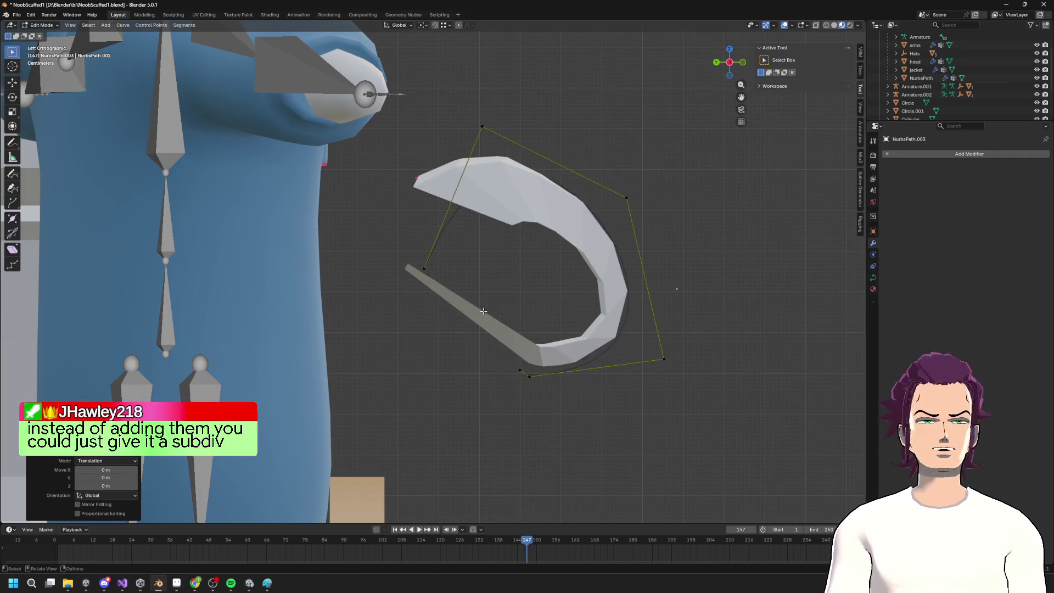
{"action": "key", "text": "ctrl+z"}
{"action": "key", "text": "ctrl+z"}
{"action": "key", "text": "ctrl+z"}
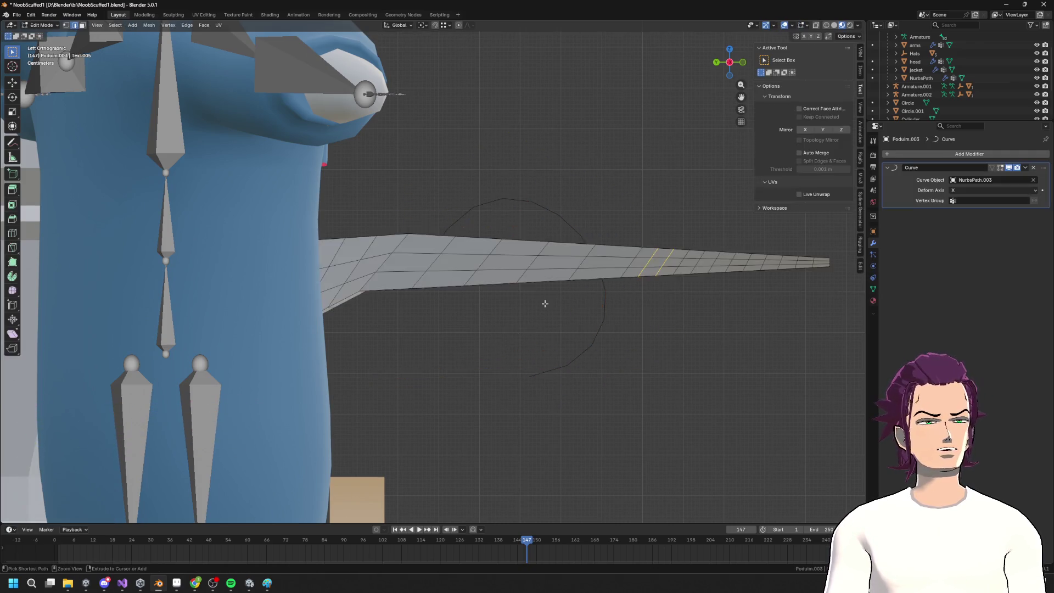
Add a Subdivision Surface modifier to the strip by searching 'su'
{"action": "scroll", "coordinate": [603, 271], "scroll_direction": "down", "scroll_amount": 3}
{"action": "key", "text": "ctrl+shift+z"}
{"action": "key", "text": "ctrl+z"}
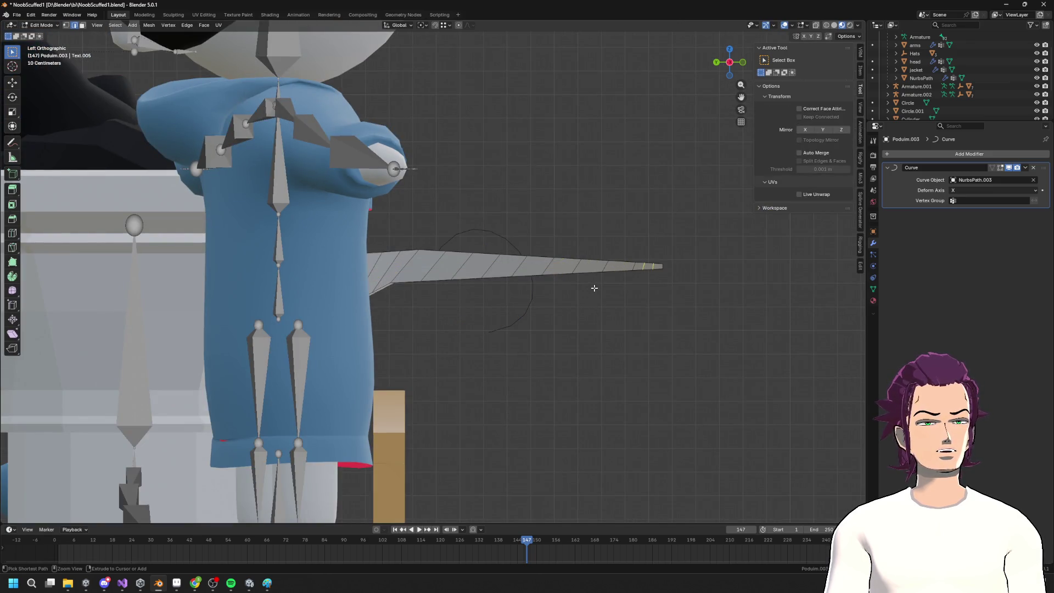
{"action": "left_click", "coordinate": [984, 156]}
{"action": "type", "text": "sub"}
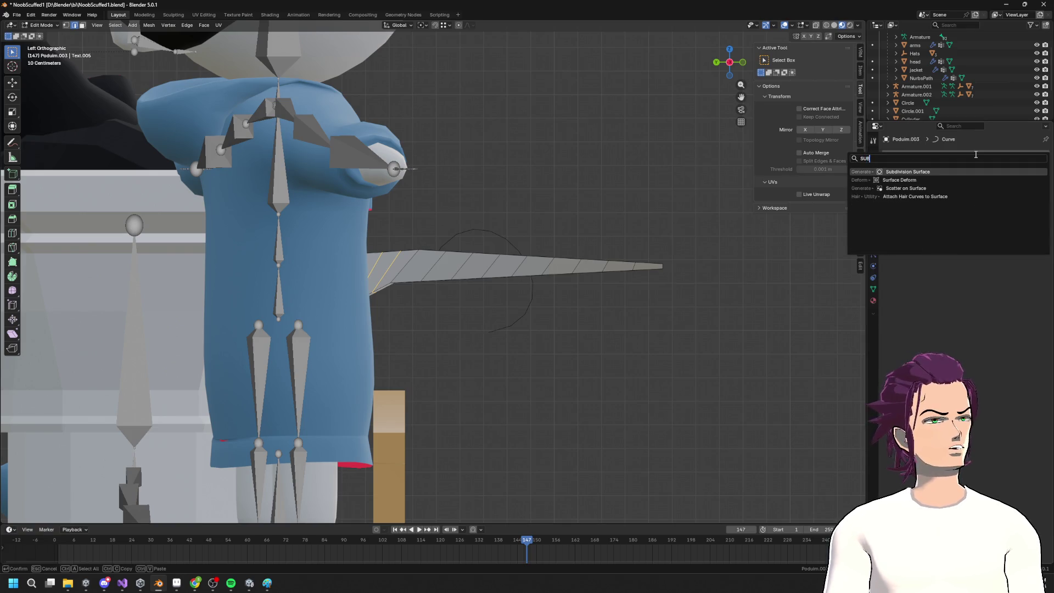
{"action": "key", "text": "Return"}
Return to Object Mode and start moving the NurbsPath.003 curve
{"action": "key", "text": "Tab"}
{"action": "scroll", "coordinate": [559, 289], "scroll_direction": "up", "scroll_amount": 3}
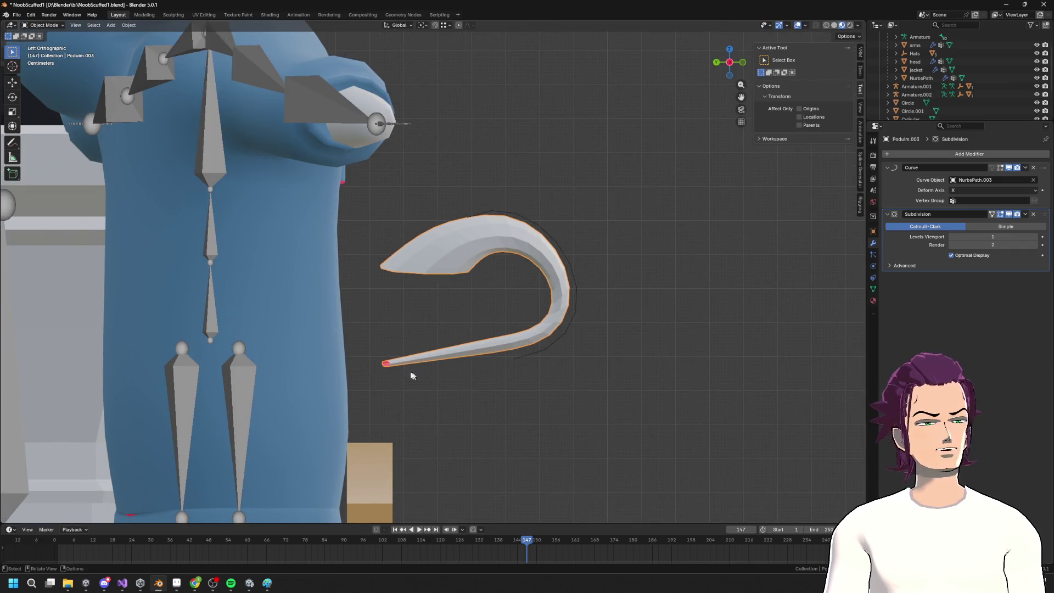
{"action": "left_click", "coordinate": [573, 270]}
{"action": "key", "text": "g"}
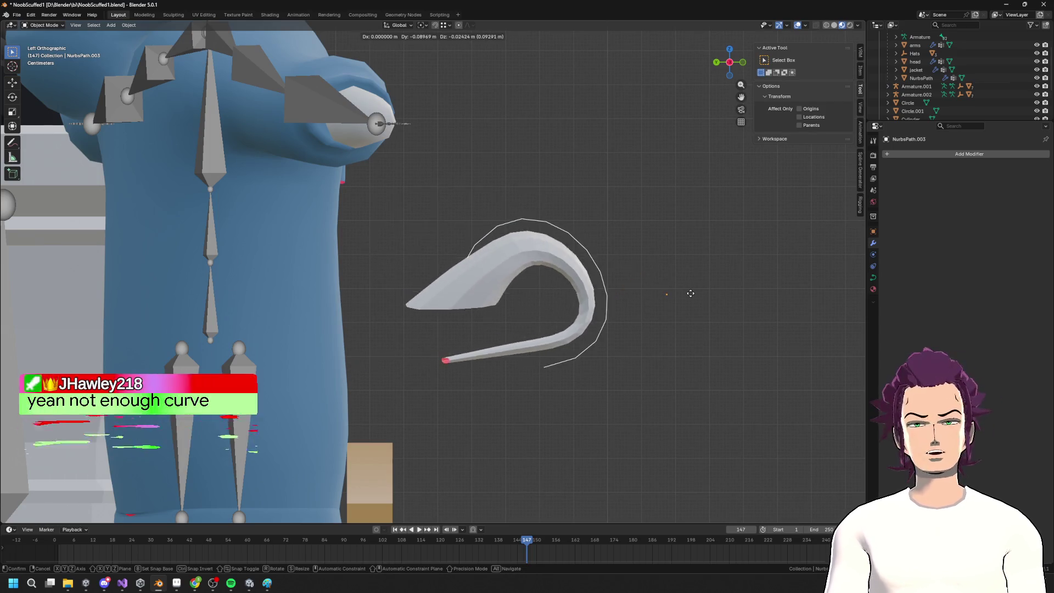
Cancel the curve move, enter its Edit Mode and shift the selected points, then along Y
{"action": "key", "text": "Escape"}
{"action": "key", "text": "Tab"}
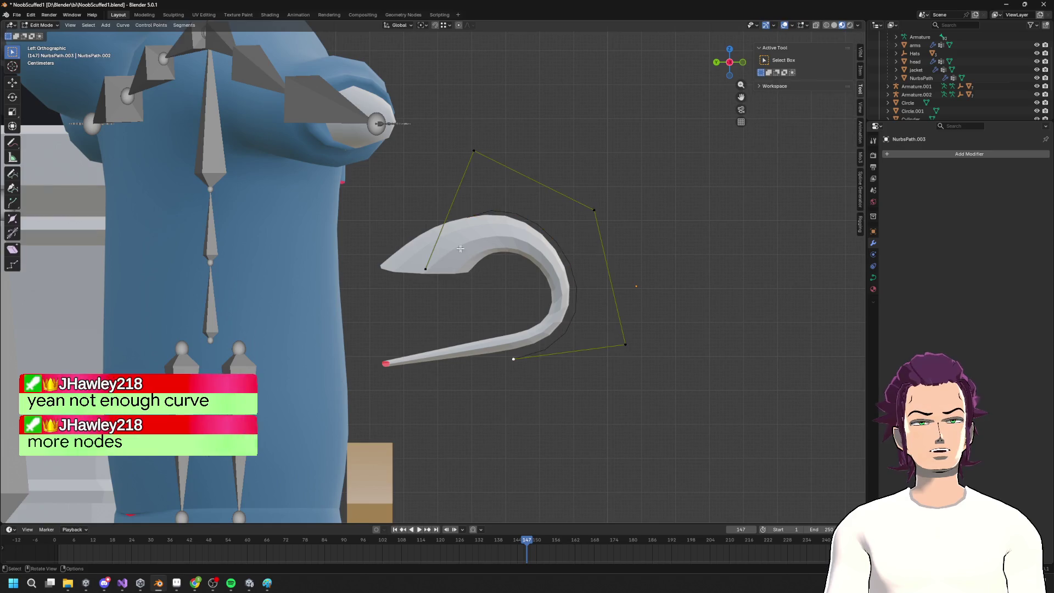
{"action": "mouse_move", "coordinate": [424, 269]}
{"action": "middle_mouse_down"}
{"action": "mouse_move", "coordinate": [403, 242]}
{"action": "mouse_move", "coordinate": [565, 206]}
{"action": "mouse_move", "coordinate": [513, 207]}
{"action": "mouse_move", "coordinate": [481, 158]}
{"action": "middle_mouse_up"}
{"action": "key", "text": "g"}
{"action": "left_click", "coordinate": [396, 231]}
{"action": "key", "text": "g"}
{"action": "key", "text": "y"}
{"action": "left_click", "coordinate": [535, 207]}
Move the curve's top control point along Z and reposition it
{"action": "left_click", "coordinate": [481, 158]}
{"action": "key", "text": "g"}
{"action": "key", "text": "z"}
{"action": "left_click", "coordinate": [451, 190]}
{"action": "middle_click_drag", "start_coordinate": [451, 190], "coordinate": [504, 231]}
{"action": "left_click", "coordinate": [400, 150]}
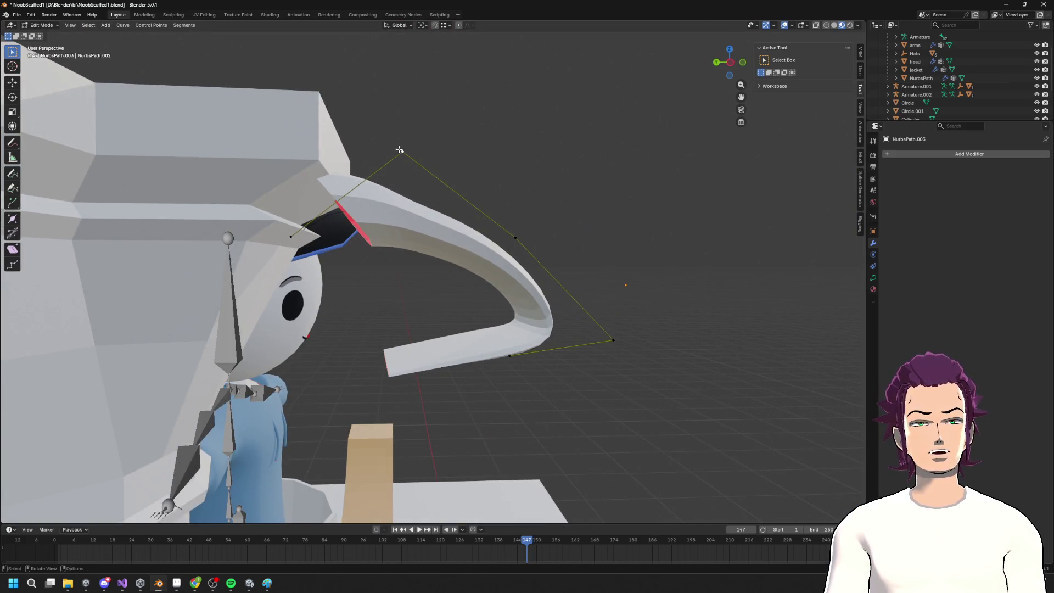
{"action": "left_click", "coordinate": [380, 183]}
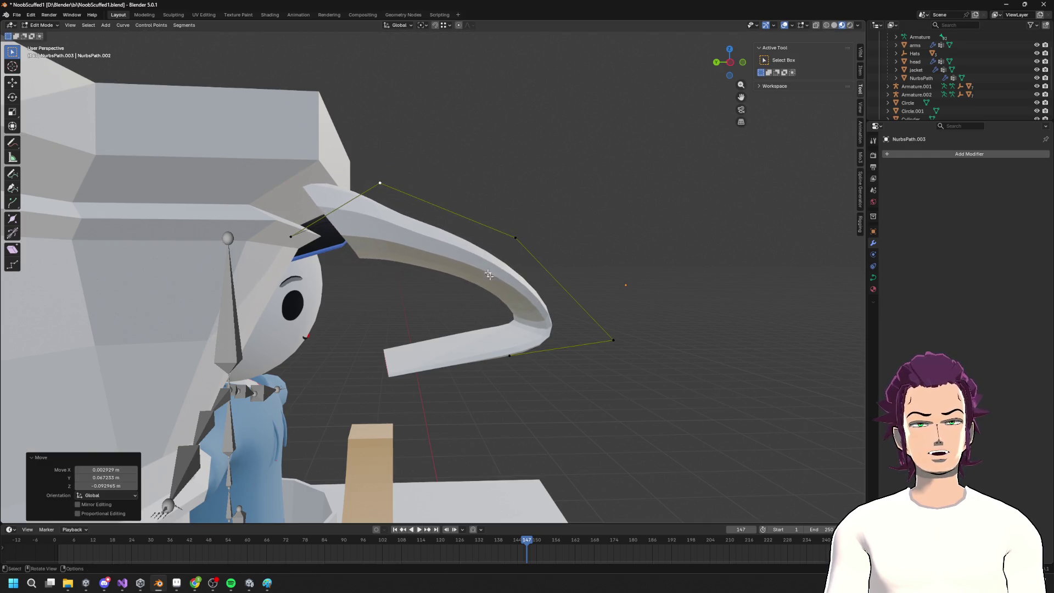
{"action": "left_click", "coordinate": [508, 355]}
{"action": "key", "text": "g"}
{"action": "key", "text": "Escape"}
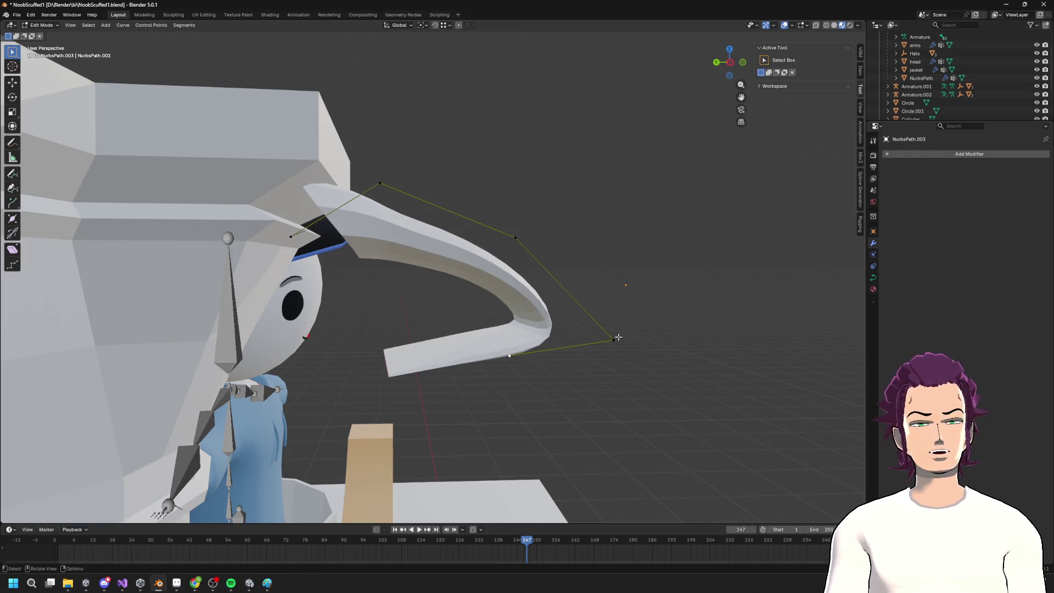
Reposition the far-right and top-left points, then scale the points to 0 along X
{"action": "left_click", "coordinate": [515, 237]}
{"action": "key", "text": "g"}
{"action": "left_click", "coordinate": [433, 192]}
{"action": "left_click", "coordinate": [380, 182]}
{"action": "key", "text": "g"}
{"action": "left_click", "coordinate": [338, 194]}
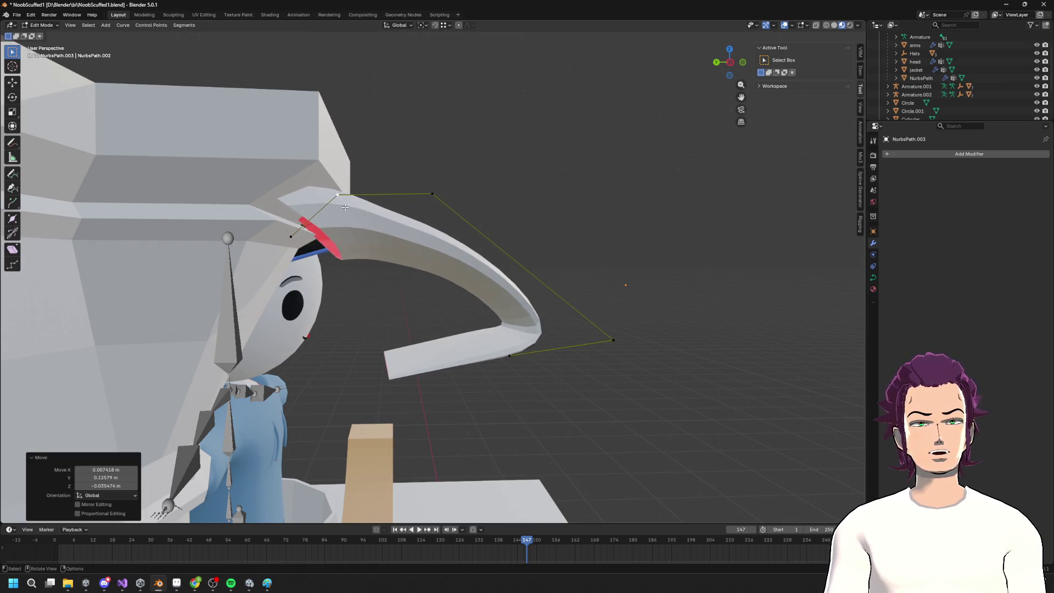
{"action": "key", "text": "KP_Decimal"}
{"action": "key", "text": "s"}
{"action": "key", "text": "x"}
{"action": "key", "text": "0"}
{"action": "key", "text": "Return"}
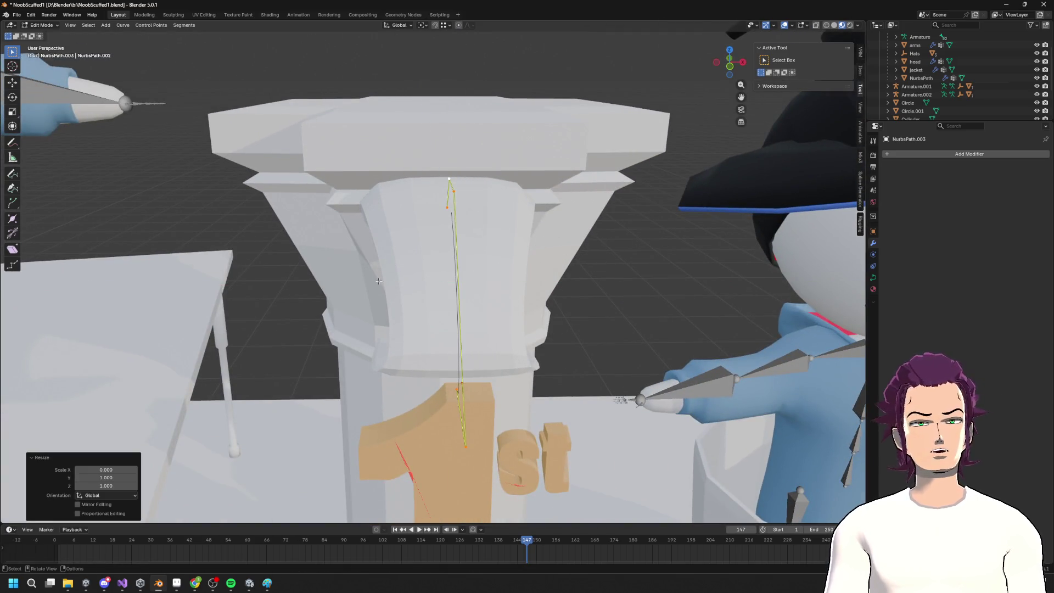
In left side view, move one curve point and shift the lower two control points left
{"action": "key", "text": "KP_Decimal"}
{"action": "mouse_move", "coordinate": [725, 63]}
{"action": "left_mouse_down"}
{"action": "mouse_move", "coordinate": [683, 123]}
{"action": "mouse_move", "coordinate": [532, 242]}
{"action": "mouse_move", "coordinate": [543, 234]}
{"action": "left_mouse_up"}
{"action": "left_click", "coordinate": [730, 64]}
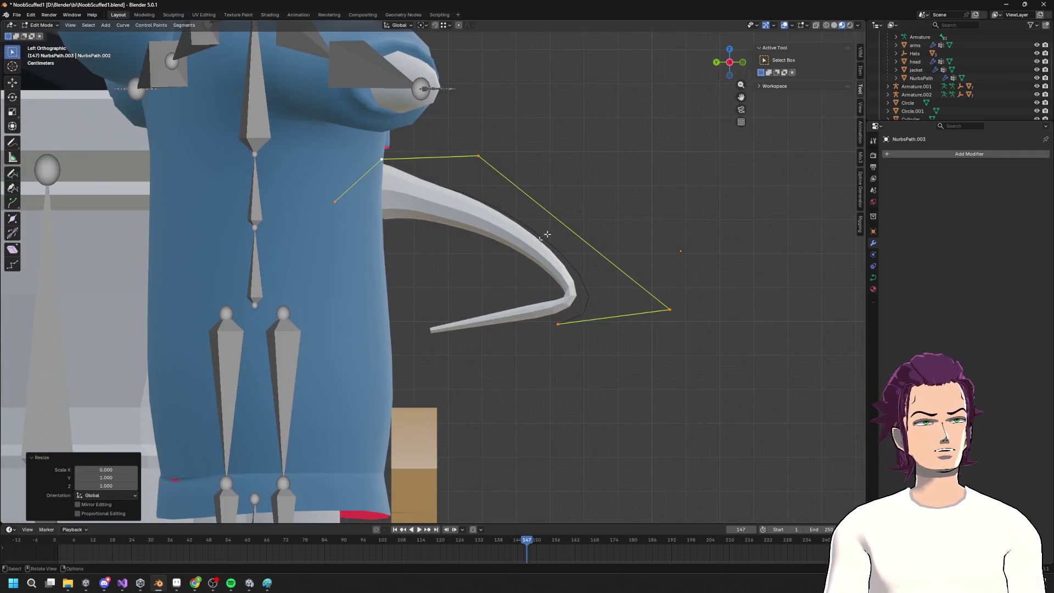
{"action": "left_click", "coordinate": [669, 311]}
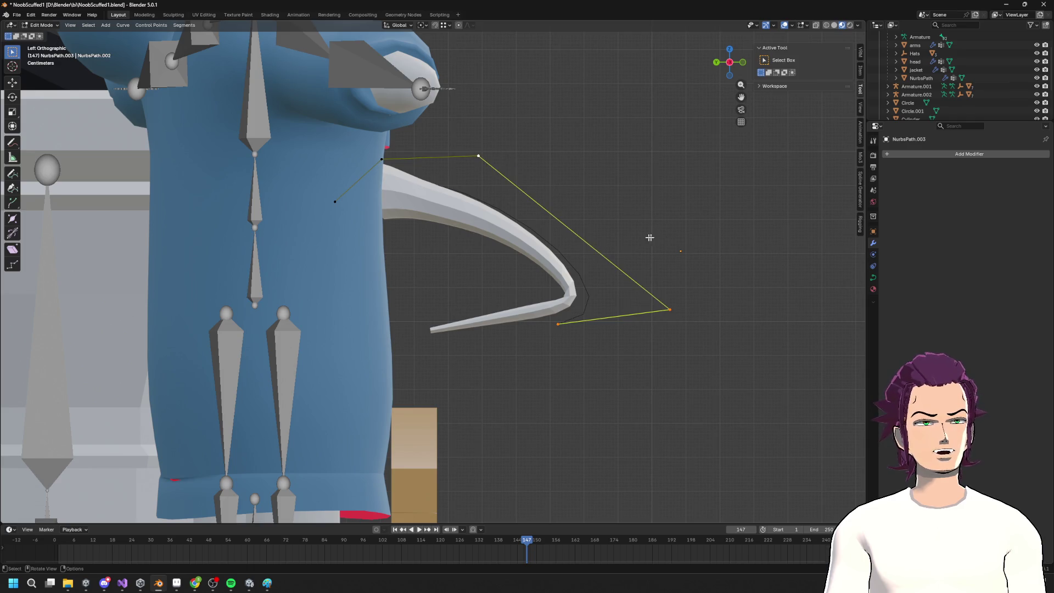
{"action": "key", "text": "g"}
{"action": "left_click", "coordinate": [543, 260]}
{"action": "left_click_drag", "start_coordinate": [443, 255], "coordinate": [631, 422]}
{"action": "key", "text": "g"}
{"action": "left_click", "coordinate": [490, 346]}
Move control points along Z and down-right, then cancel an extrusion from the curve end
{"action": "middle_click_drag", "start_coordinate": [490, 346], "coordinate": [438, 296]}
{"action": "left_click_drag", "start_coordinate": [408, 315], "coordinate": [408, 314]}
{"action": "key", "text": "g"}
{"action": "key", "text": "z"}
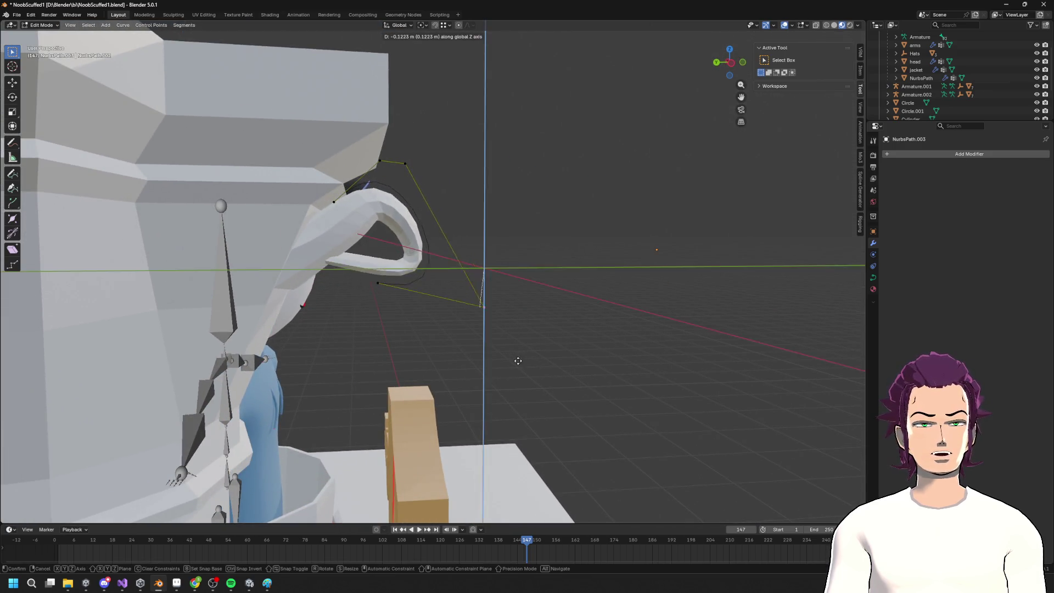
{"action": "left_click", "coordinate": [525, 357]}
{"action": "left_click", "coordinate": [378, 283]}
{"action": "key", "text": "g"}
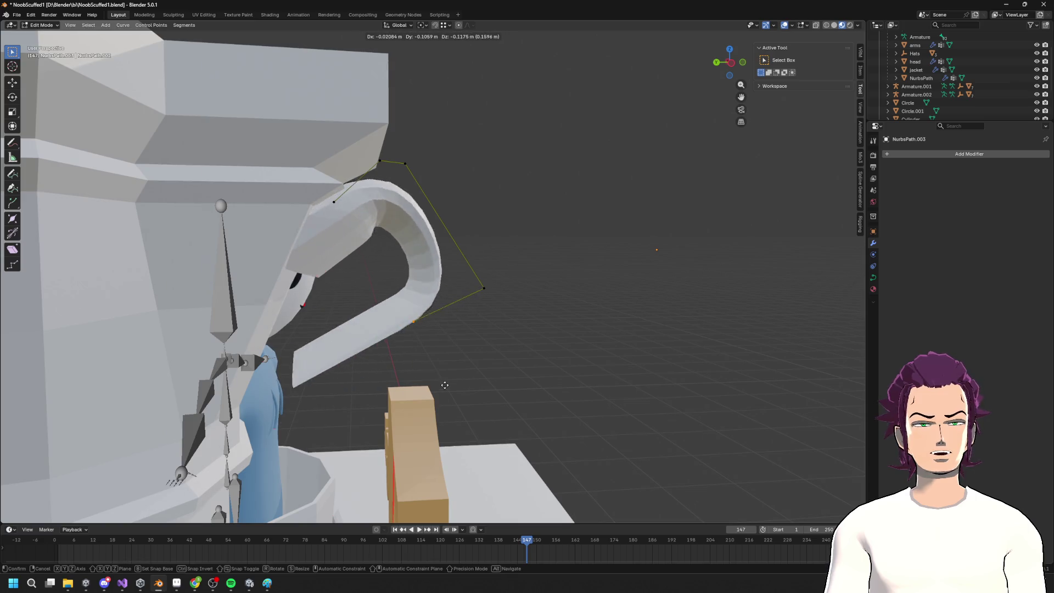
{"action": "left_click", "coordinate": [429, 351]}
{"action": "key", "text": "e"}
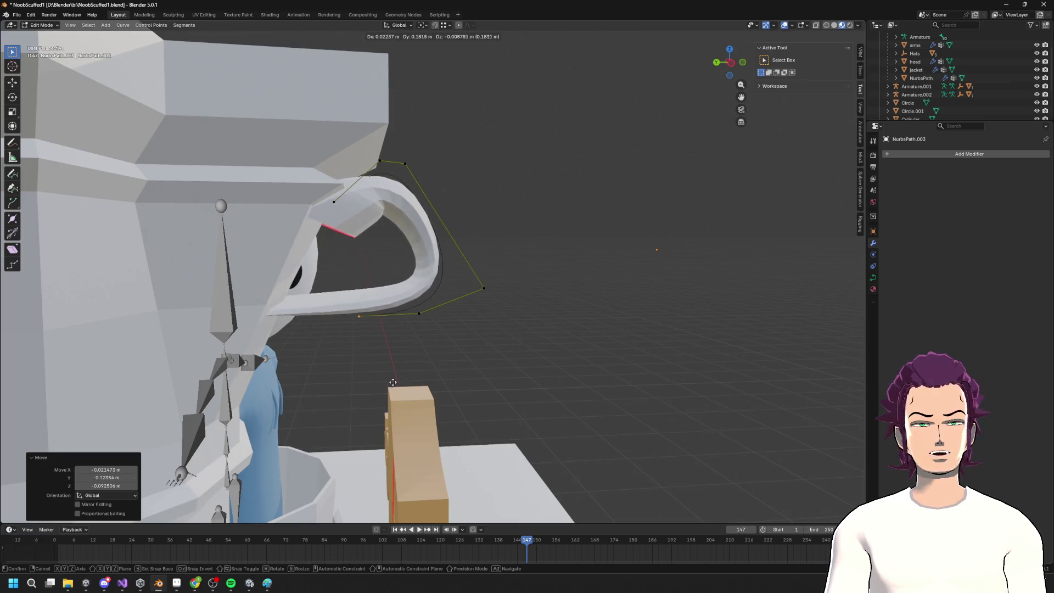
{"action": "key", "text": "Escape"}
Isolate the curve in left side view, then bring the scene back and select the strip
{"action": "middle_click_drag", "start_coordinate": [407, 319], "coordinate": [404, 310]}
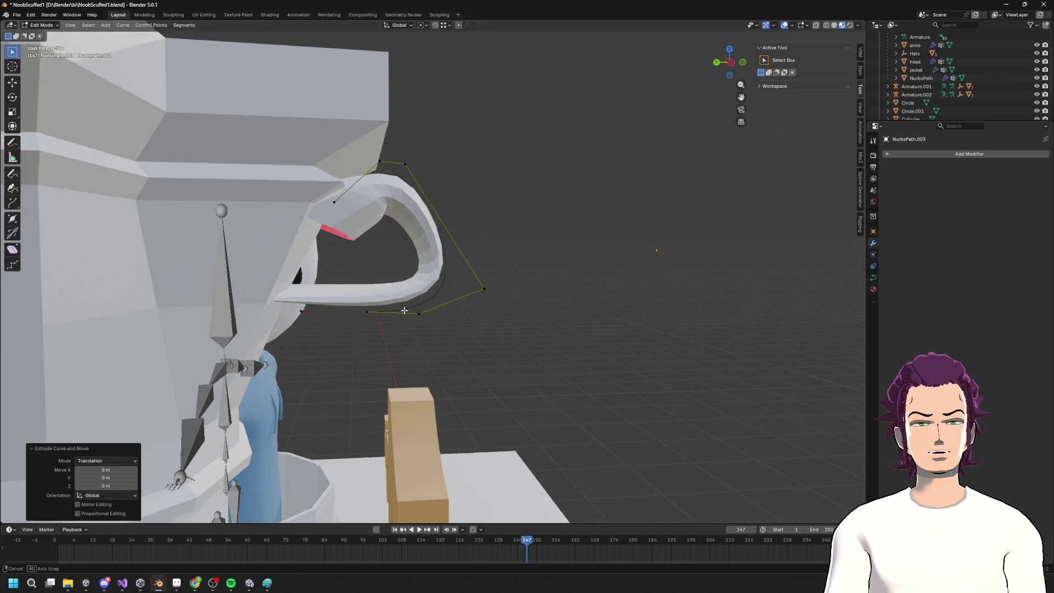
{"action": "left_click", "coordinate": [732, 73]}
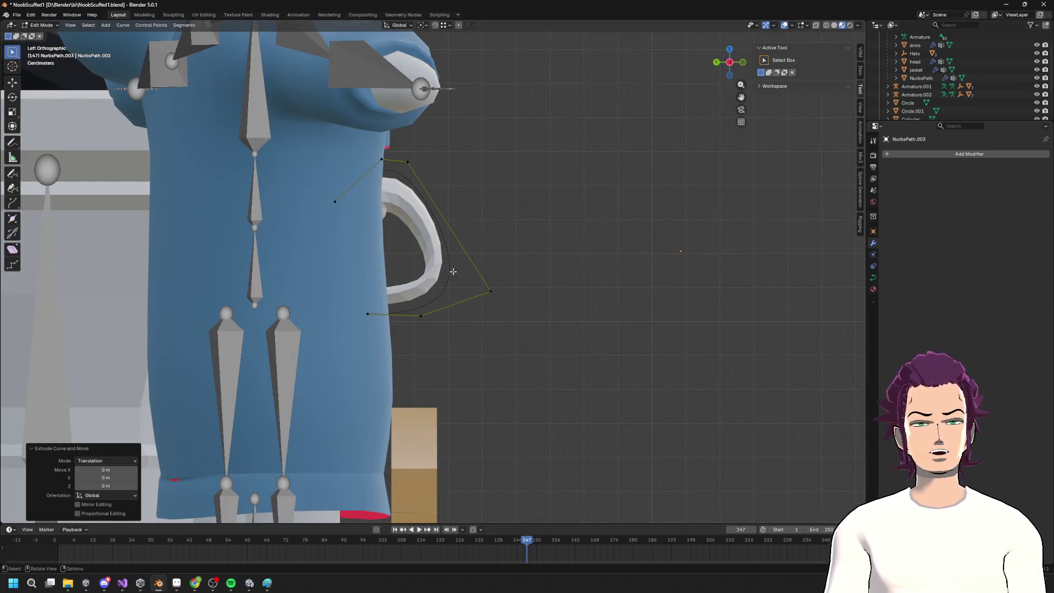
{"action": "key", "text": "KP_Divide"}
{"action": "key", "text": "KP_Divide"}
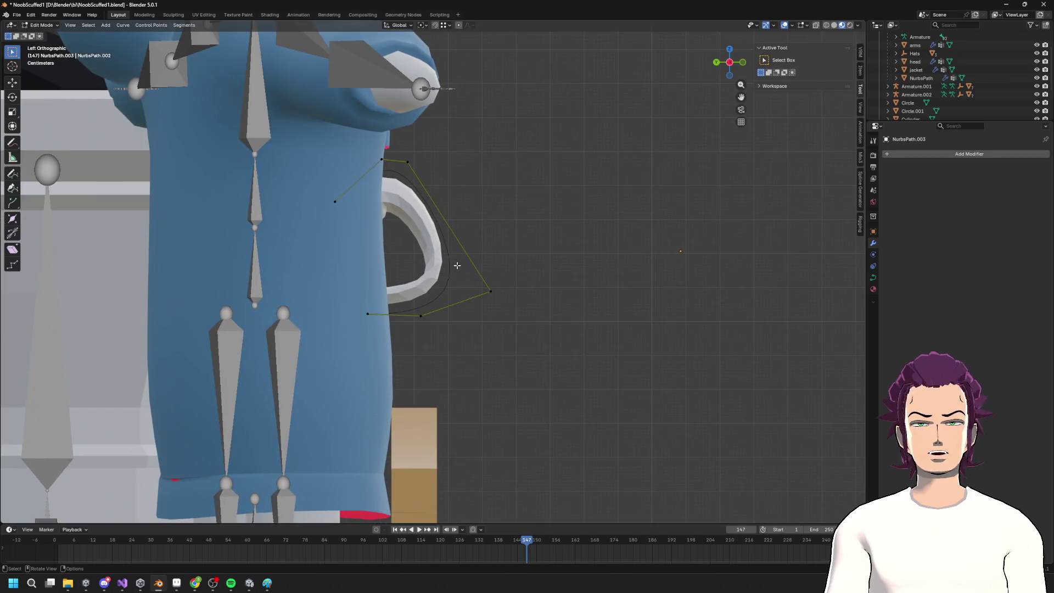
{"action": "key", "text": "Tab"}
{"action": "left_click", "coordinate": [430, 242]}
{"action": "key", "text": "KP_Divide"}
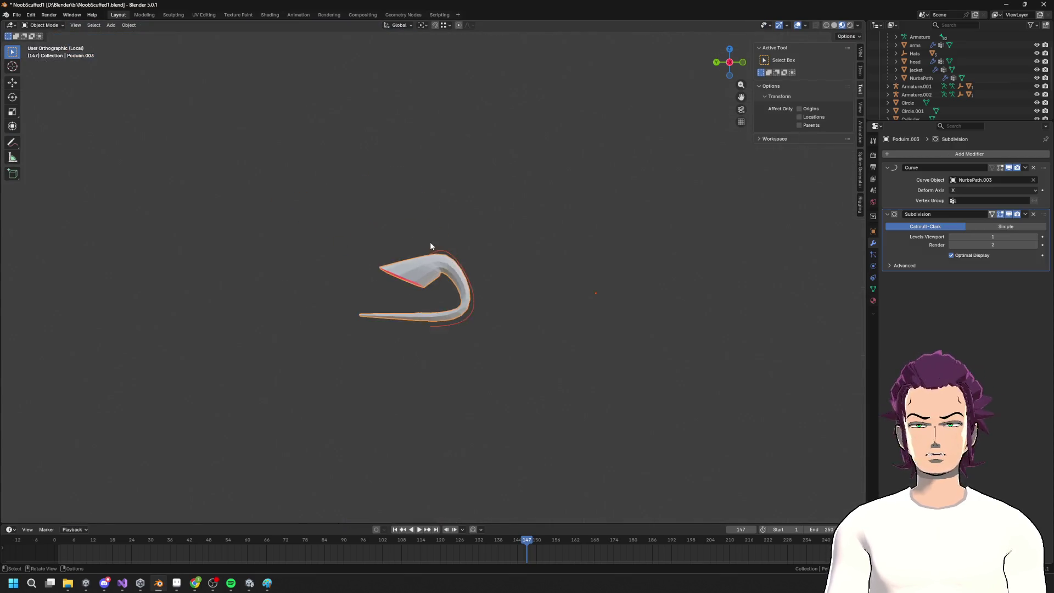
Toggle the strip between Edit and Object Mode, framing its edges and whole shape
{"action": "key", "text": "Tab"}
{"action": "key", "text": "KP_Decimal"}
{"action": "key", "text": "Tab"}
{"action": "key", "text": "KP_Decimal"}
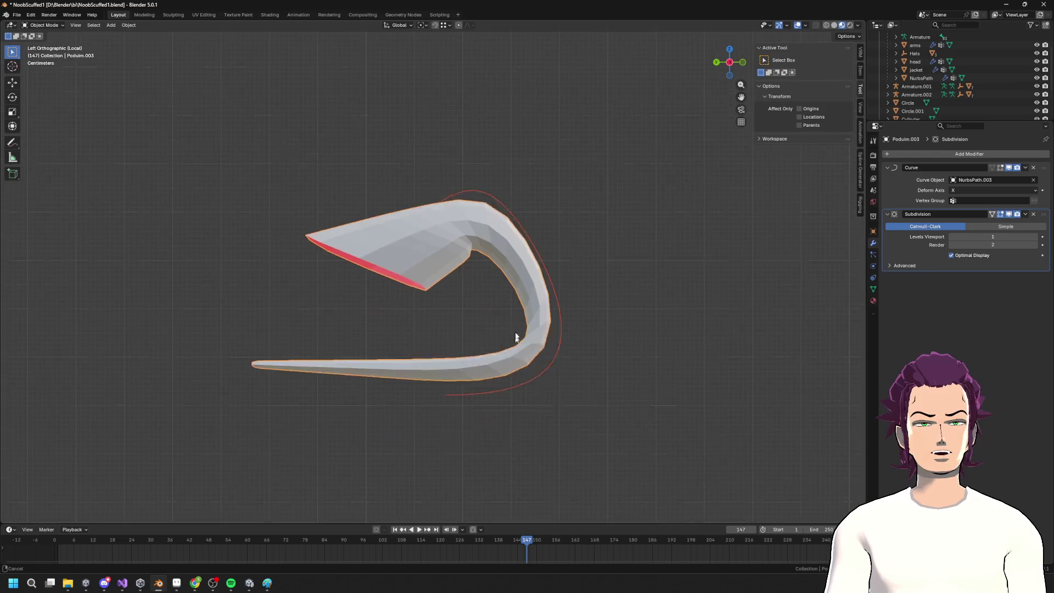
{"action": "key", "text": "Tab"}
{"action": "key", "text": "KP_Decimal"}
{"action": "key", "text": "Tab"}
{"action": "key", "text": "KP_Decimal"}
Raise the spiral's right and hook-tip control points and pull the bottom-left point up-left
{"action": "left_click", "coordinate": [502, 294]}
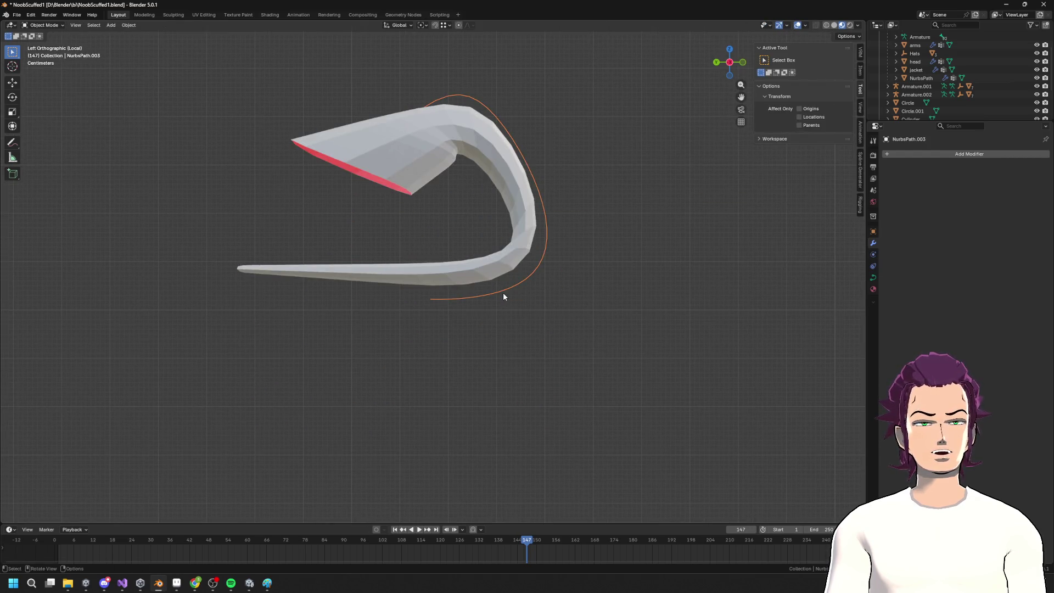
{"action": "key", "text": "Tab"}
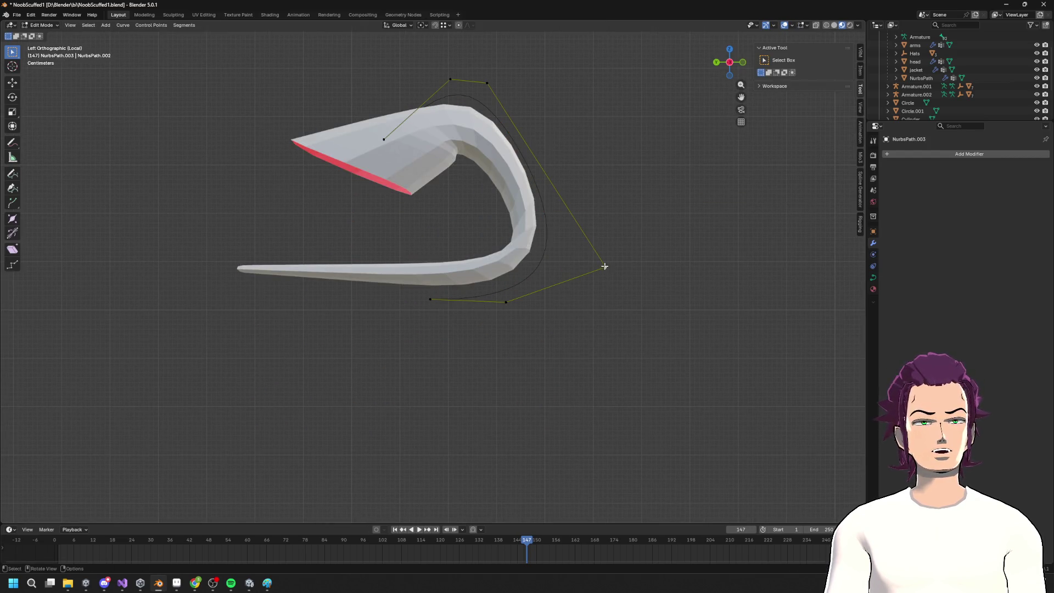
{"action": "key", "text": "g"}
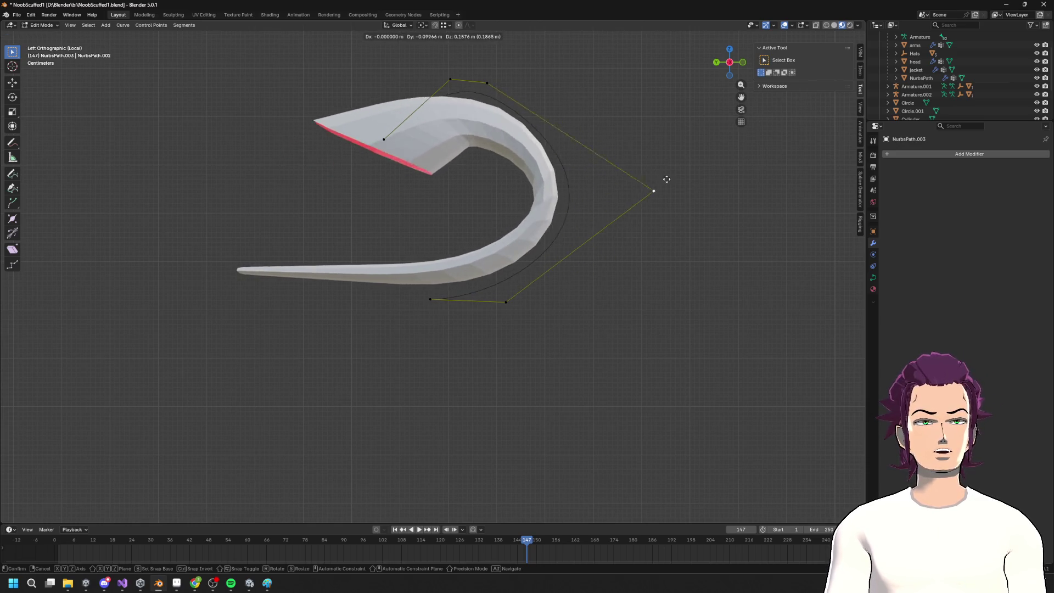
{"action": "left_click", "coordinate": [616, 164]}
{"action": "mouse_move", "coordinate": [384, 139]}
{"action": "left_mouse_down"}
{"action": "mouse_move", "coordinate": [391, 116]}
{"action": "mouse_move", "coordinate": [389, 126]}
{"action": "left_mouse_up"}
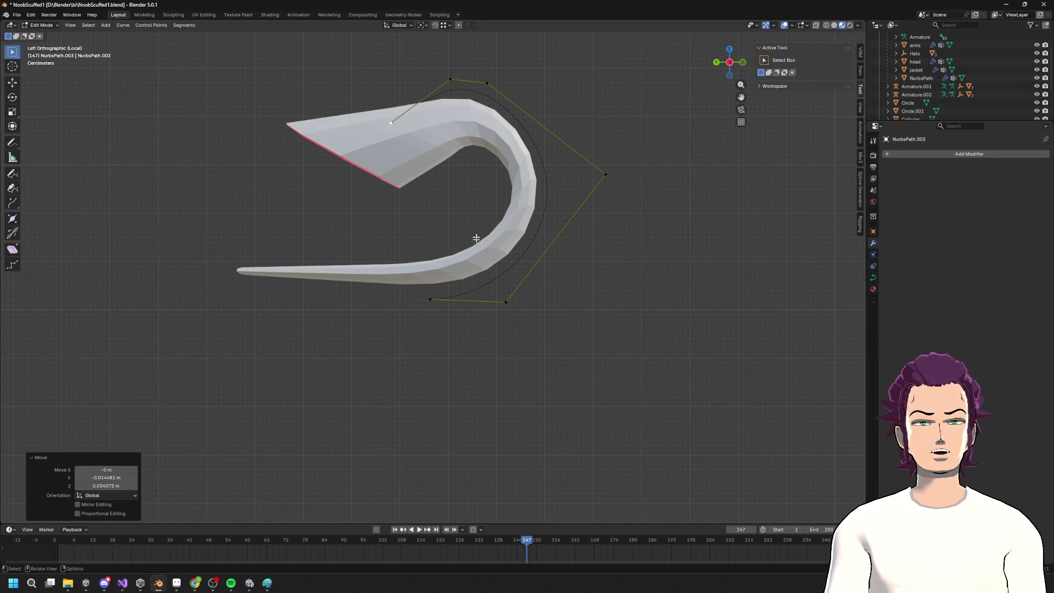
{"action": "mouse_move", "coordinate": [432, 297]}
{"action": "left_mouse_down"}
{"action": "mouse_move", "coordinate": [364, 236]}
{"action": "mouse_move", "coordinate": [395, 266]}
{"action": "mouse_move", "coordinate": [387, 256]}
{"action": "left_mouse_up"}
{"action": "mouse_move", "coordinate": [387, 256]}
{"action": "middle_mouse_down"}
{"action": "mouse_move", "coordinate": [345, 162]}
{"action": "mouse_move", "coordinate": [384, 222]}
{"action": "mouse_move", "coordinate": [378, 165]}
{"action": "middle_mouse_up"}
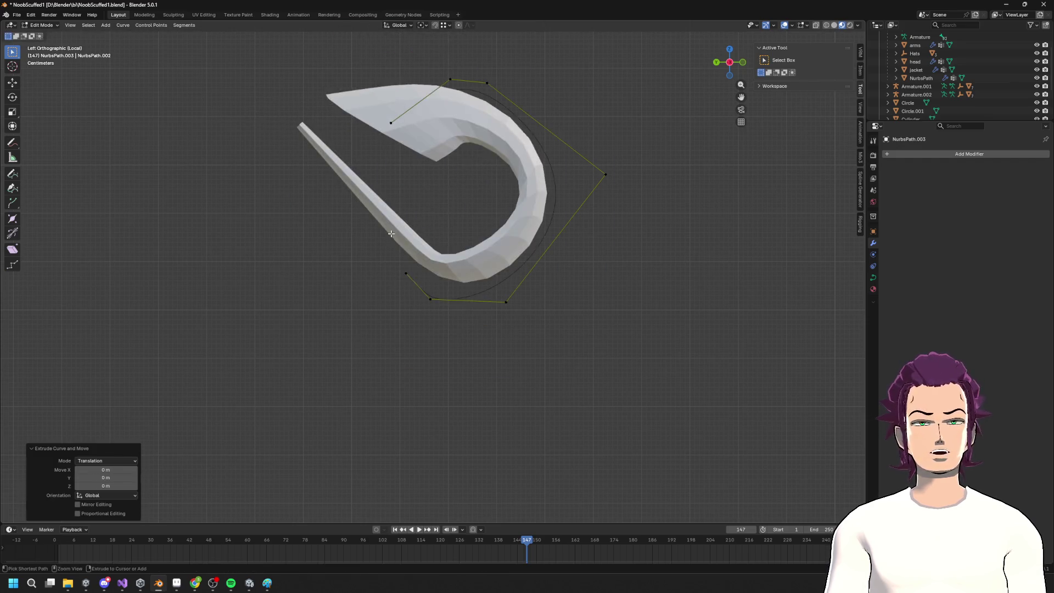
Extrude new control points from the lower curve endpoint, then undo the extra ones
{"action": "right_click", "coordinate": [320, 188]}
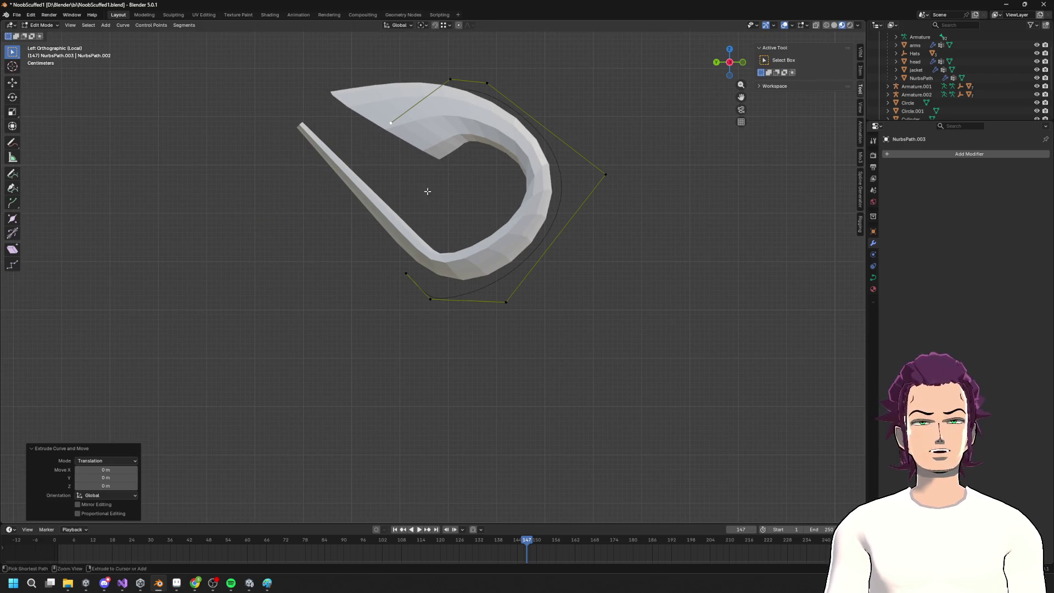
{"action": "left_click", "coordinate": [331, 154]}
{"action": "left_click", "coordinate": [407, 273]}
{"action": "key", "text": "e"}
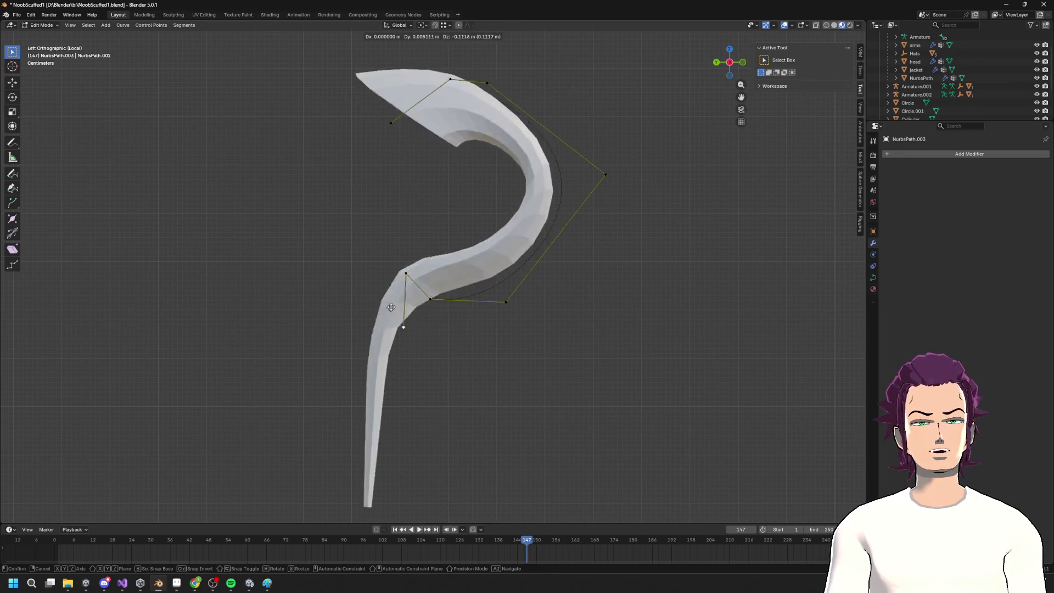
{"action": "left_click", "coordinate": [412, 203]}
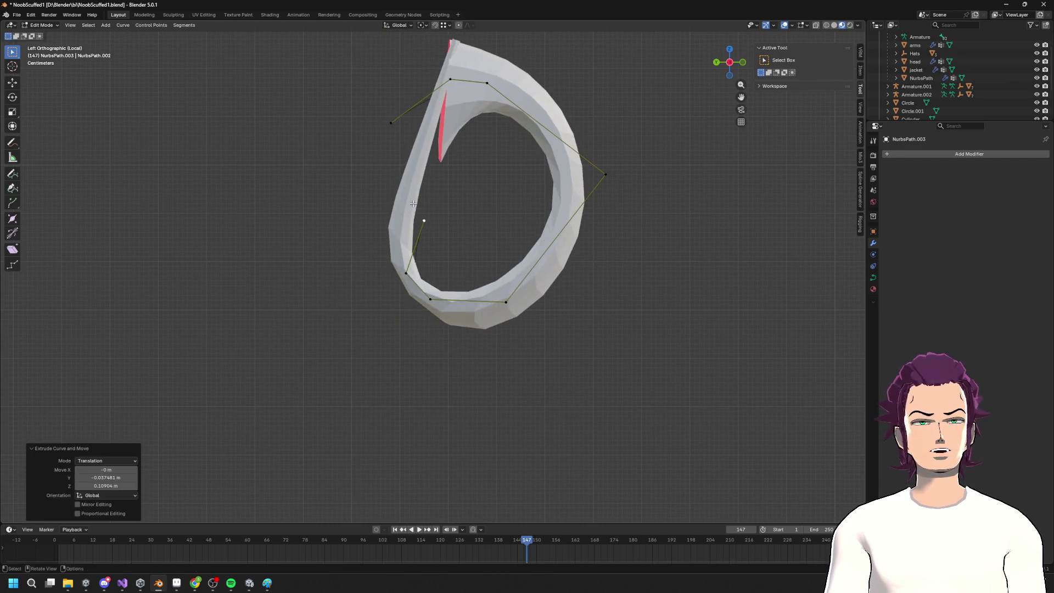
{"action": "key", "text": "e"}
{"action": "left_click", "coordinate": [516, 161]}
{"action": "key", "text": "e"}
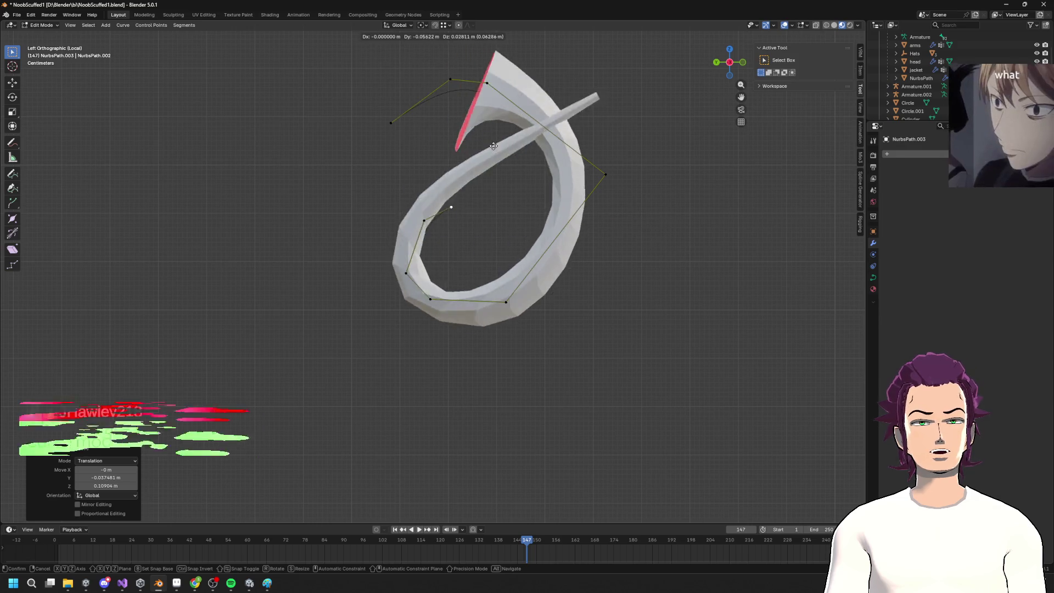
{"action": "left_click", "coordinate": [541, 162]}
{"action": "key", "text": "e"}
{"action": "key", "text": "Escape"}
{"action": "key", "text": "ctrl+z"}
{"action": "key", "text": "ctrl+z"}
{"action": "key", "text": "ctrl+z"}
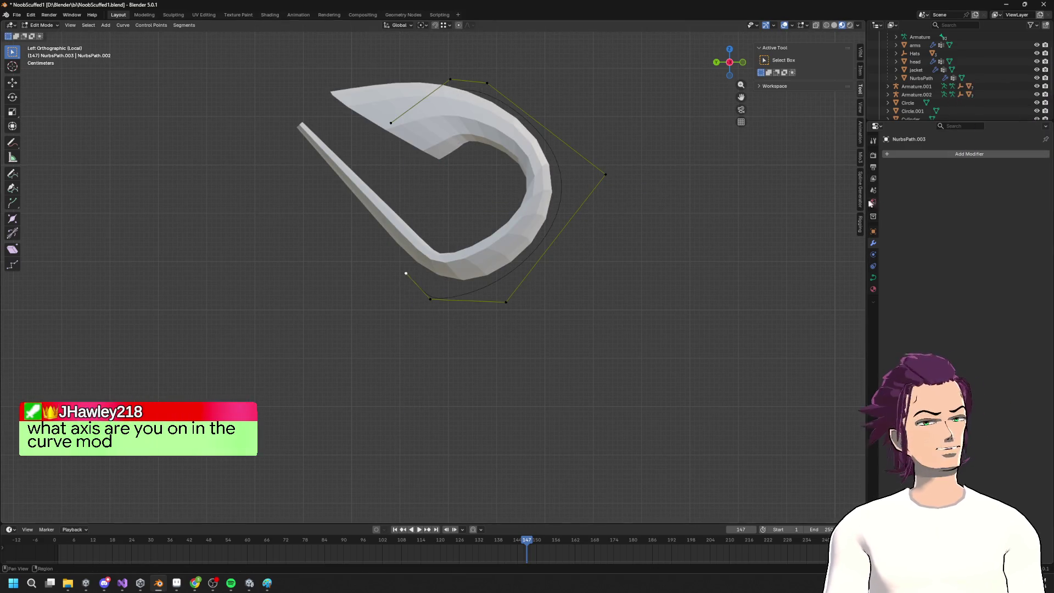
{"action": "middle_click_drag", "start_coordinate": [586, 227], "coordinate": [546, 249]}
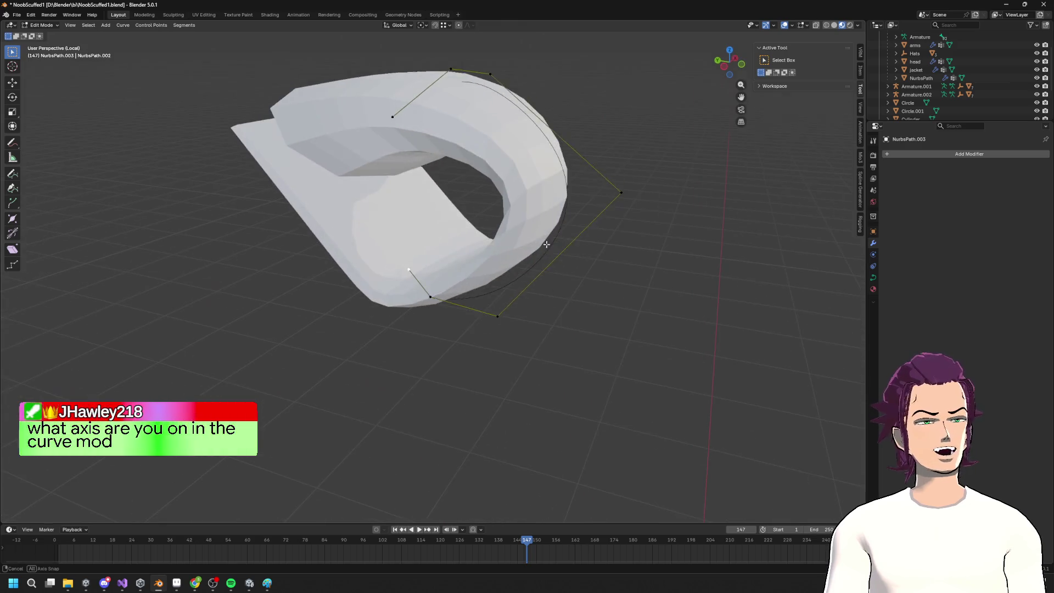
Select the Poduim.003 strip and cycle its Curve modifier deform axis through Y, Z, -X, then X
{"action": "key", "text": "Tab"}
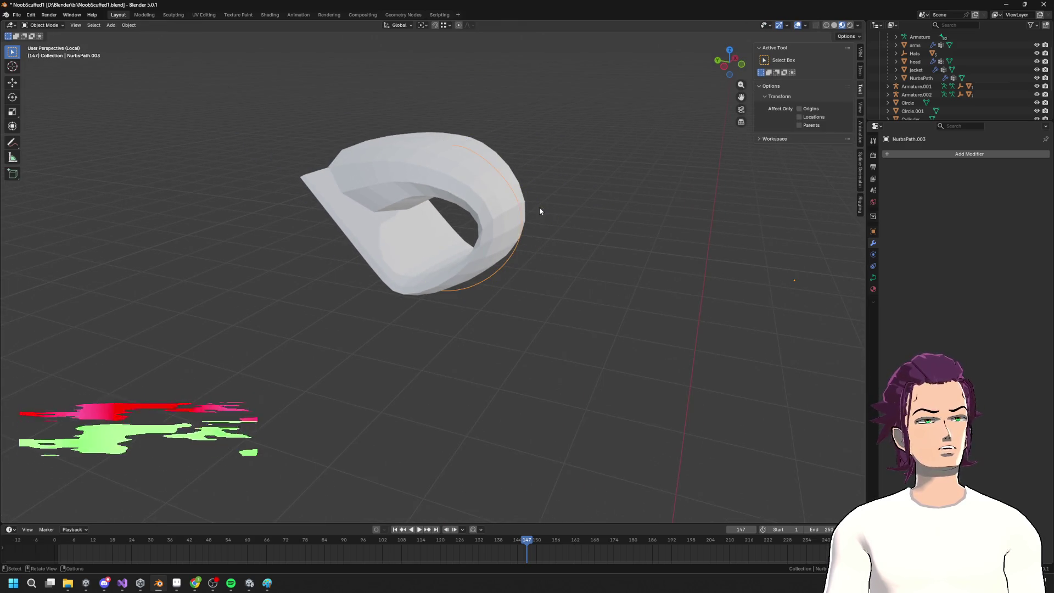
{"action": "middle_click_drag", "start_coordinate": [539, 206], "coordinate": [555, 214]}
{"action": "left_click", "coordinate": [487, 197]}
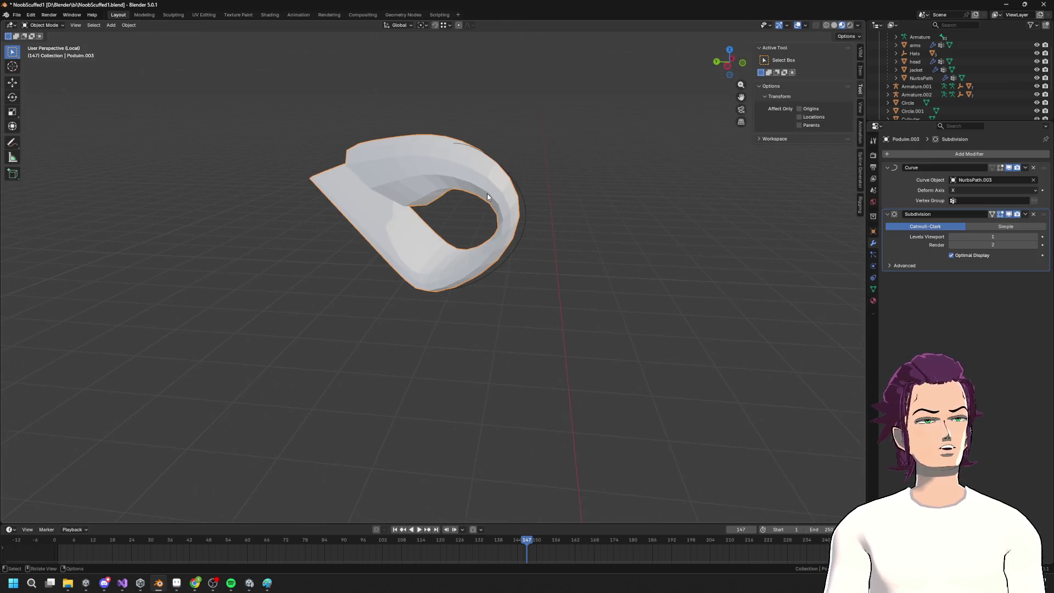
{"action": "left_click", "coordinate": [974, 189]}
{"action": "left_click", "coordinate": [968, 202]}
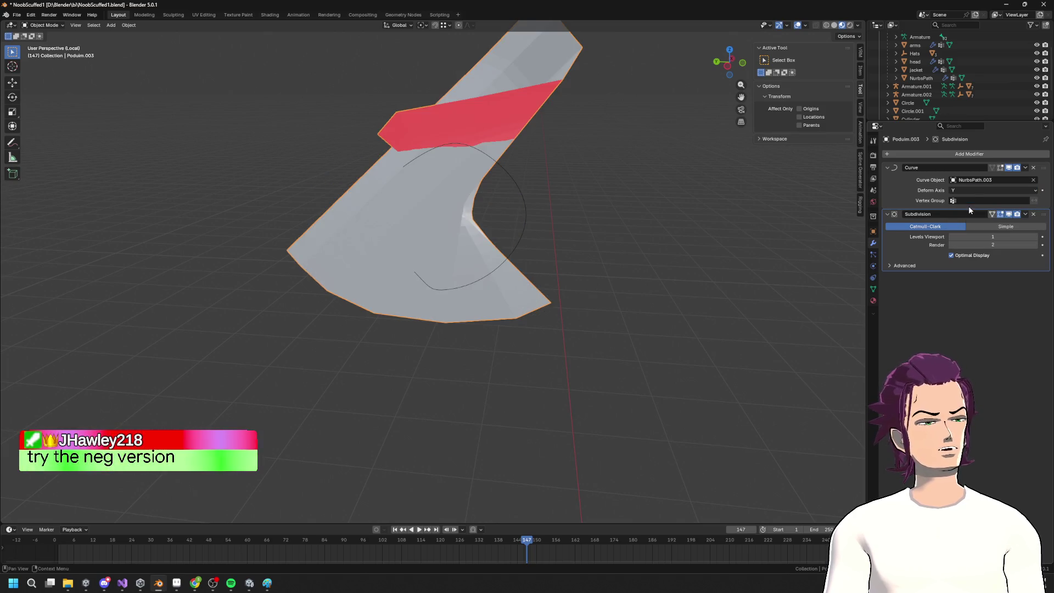
{"action": "left_click", "coordinate": [970, 189]}
{"action": "left_click", "coordinate": [970, 215]}
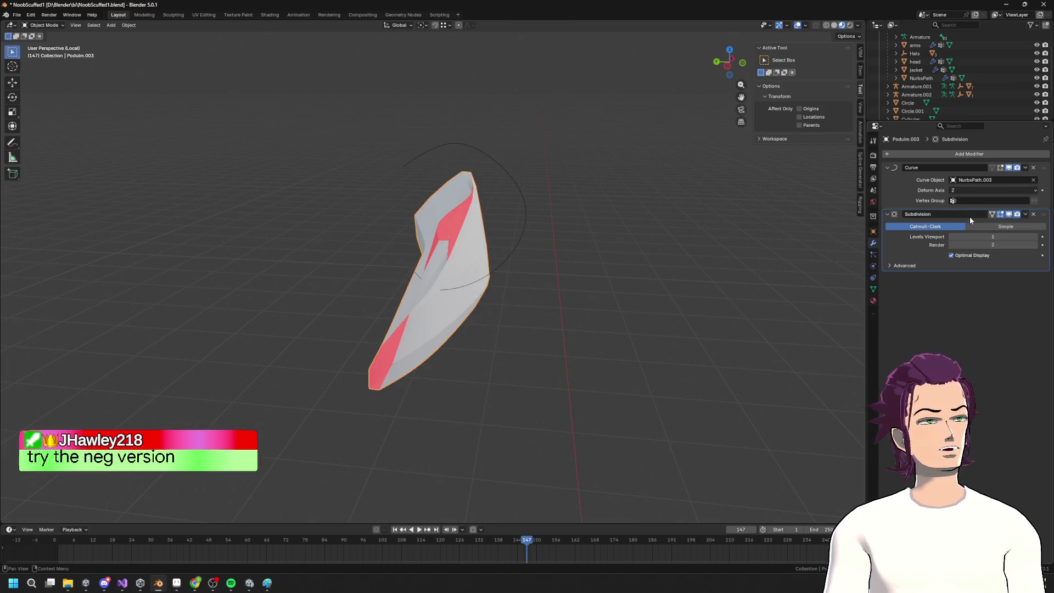
{"action": "left_click", "coordinate": [971, 187]}
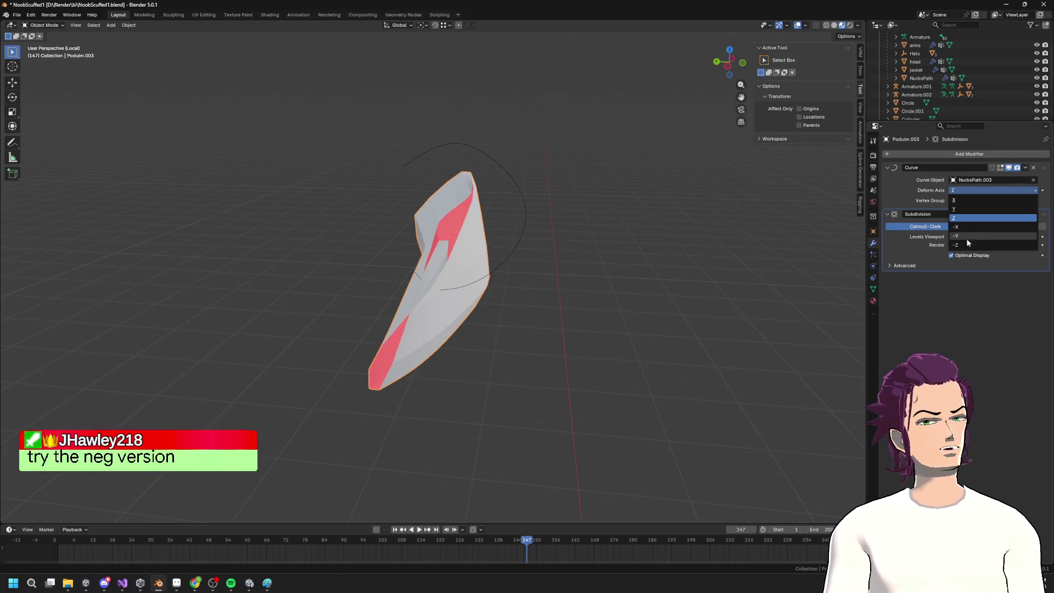
{"action": "left_click", "coordinate": [966, 231]}
{"action": "left_click", "coordinate": [969, 190]}
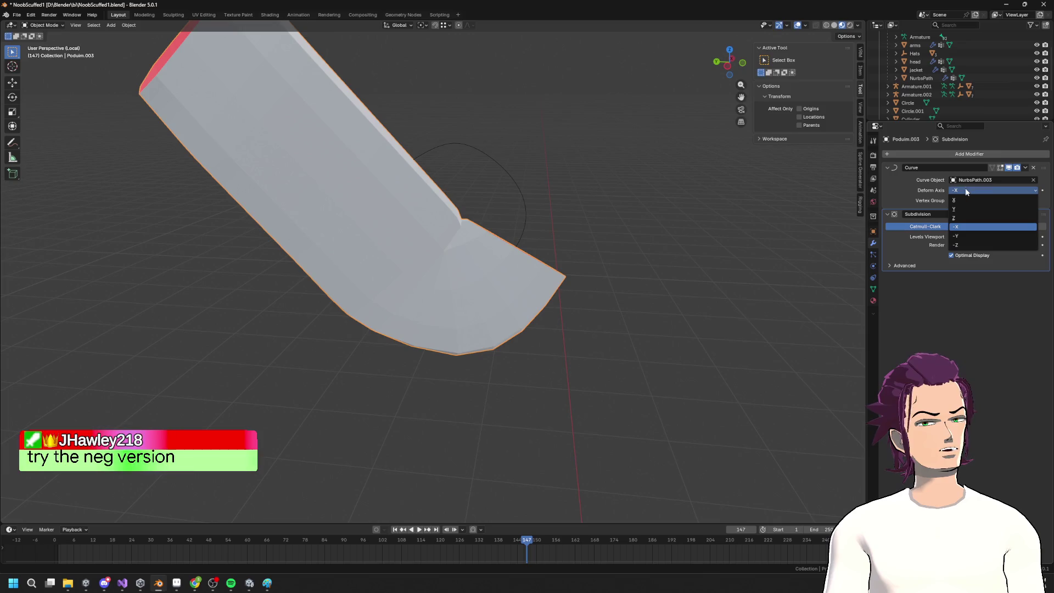
{"action": "left_click", "coordinate": [967, 200]}
Slide the strip along the spiral with G, then cancel an X-constrained move
{"action": "mouse_move", "coordinate": [628, 249]}
{"action": "middle_mouse_down"}
{"action": "mouse_move", "coordinate": [701, 270]}
{"action": "mouse_move", "coordinate": [830, 259]}
{"action": "mouse_move", "coordinate": [522, 224]}
{"action": "mouse_move", "coordinate": [631, 190]}
{"action": "mouse_move", "coordinate": [520, 257]}
{"action": "mouse_move", "coordinate": [512, 295]}
{"action": "mouse_move", "coordinate": [482, 283]}
{"action": "middle_mouse_up"}
{"action": "middle_click_drag", "start_coordinate": [440, 255], "coordinate": [528, 213]}
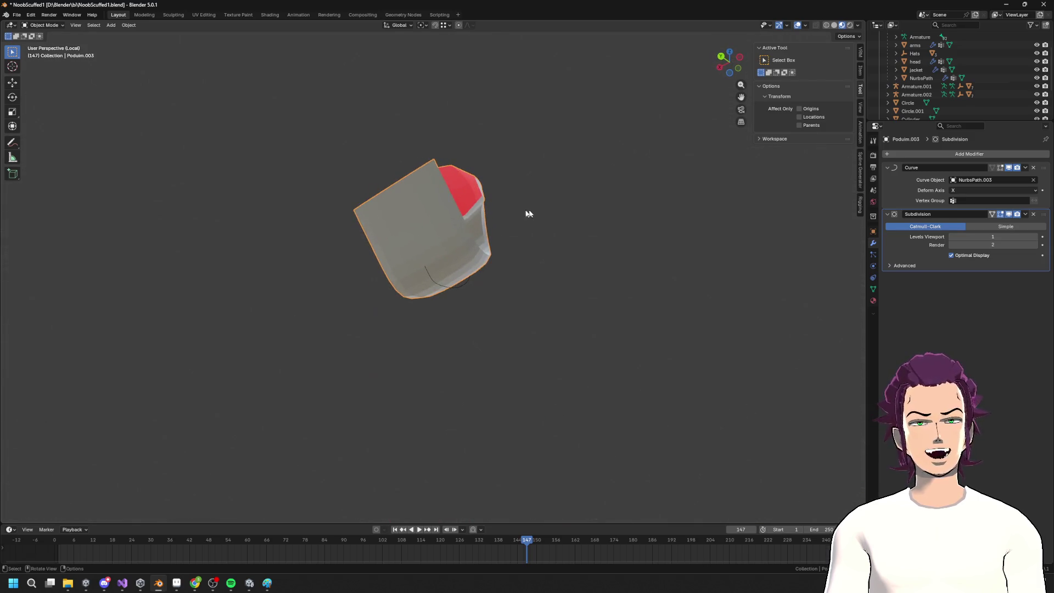
{"action": "middle_click_drag", "start_coordinate": [406, 213], "coordinate": [394, 262]}
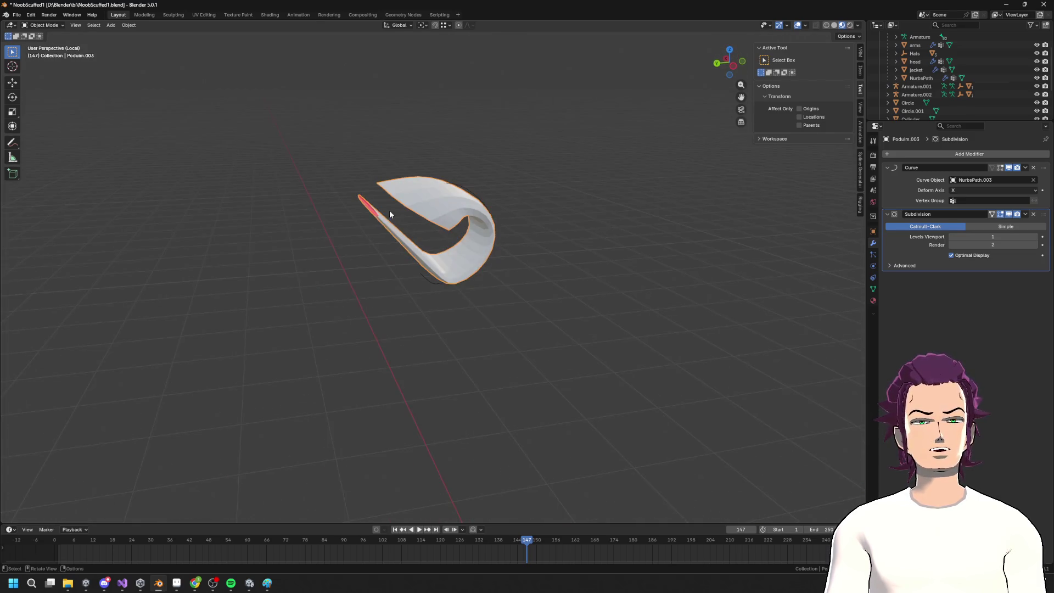
{"action": "key", "text": "g"}
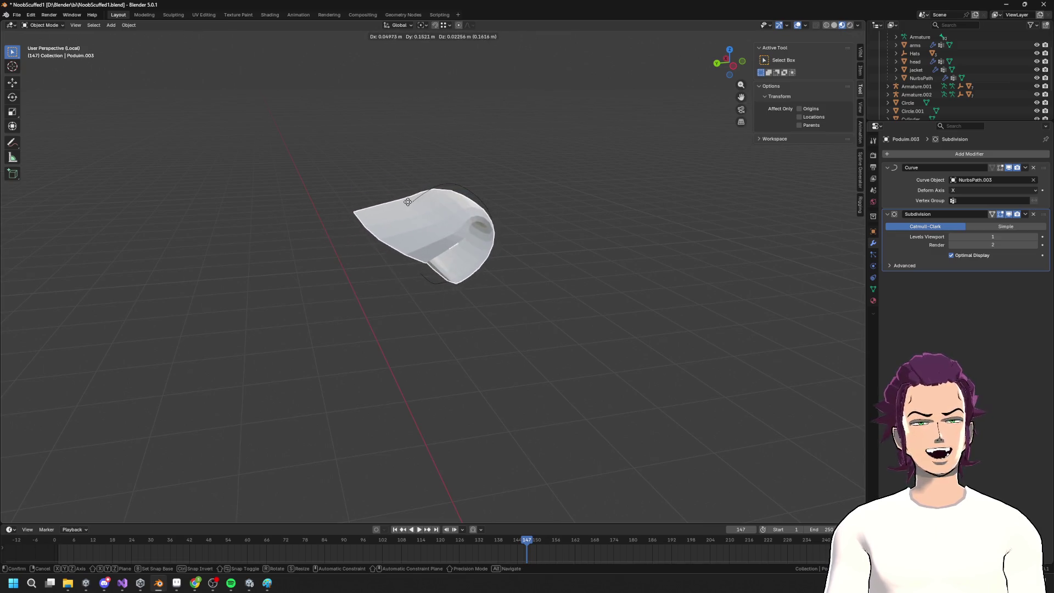
{"action": "left_click", "coordinate": [445, 192]}
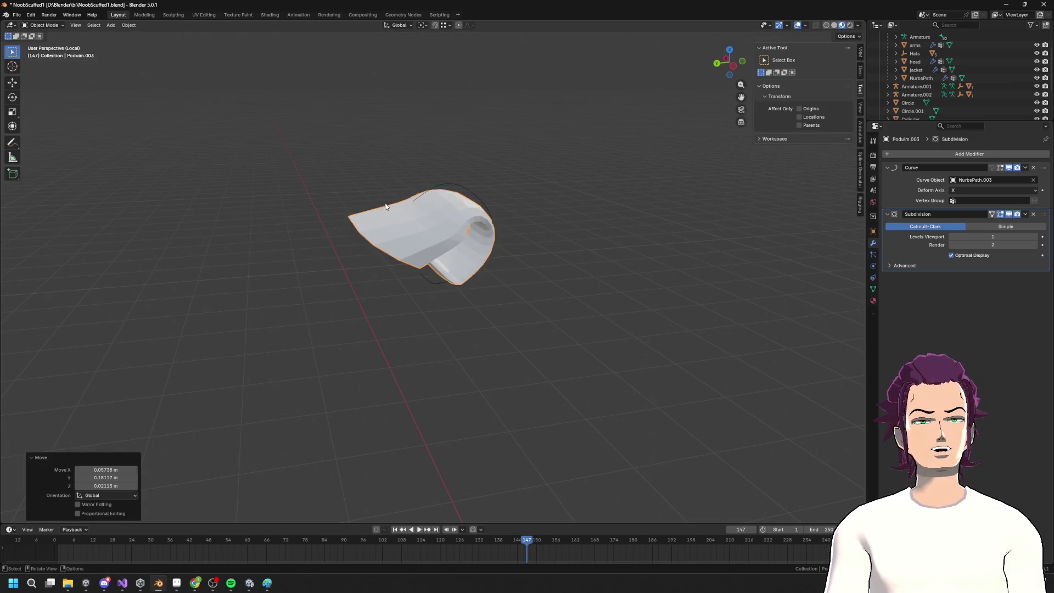
{"action": "key", "text": "g"}
{"action": "key", "text": "x"}
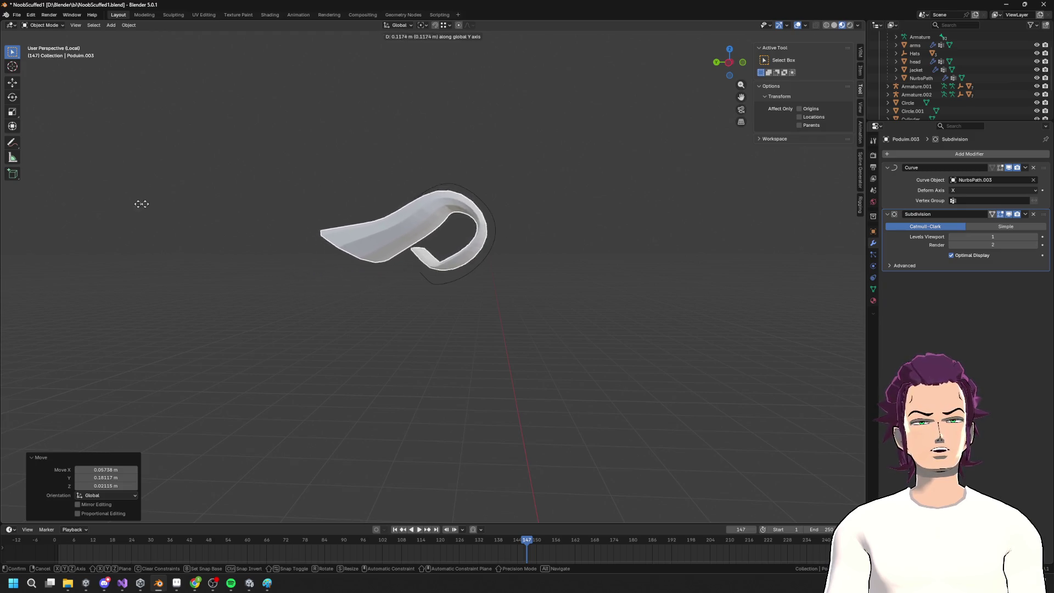
{"action": "key", "text": "Escape"}
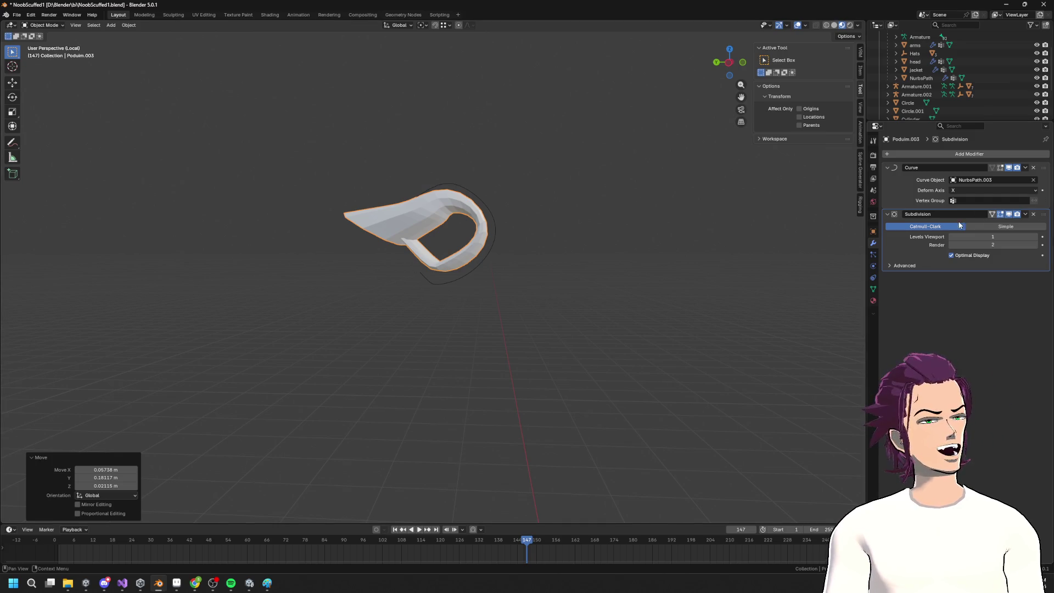
Set the deform axis to -X, slide the strip again, then delete it
{"action": "left_click", "coordinate": [970, 190]}
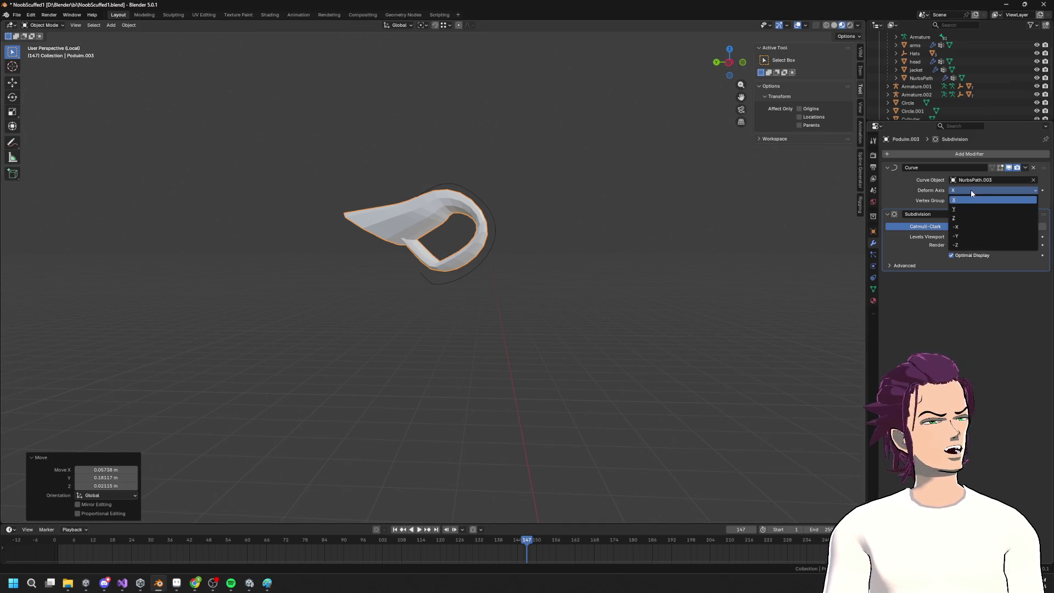
{"action": "left_click", "coordinate": [970, 224]}
{"action": "key", "text": "g"}
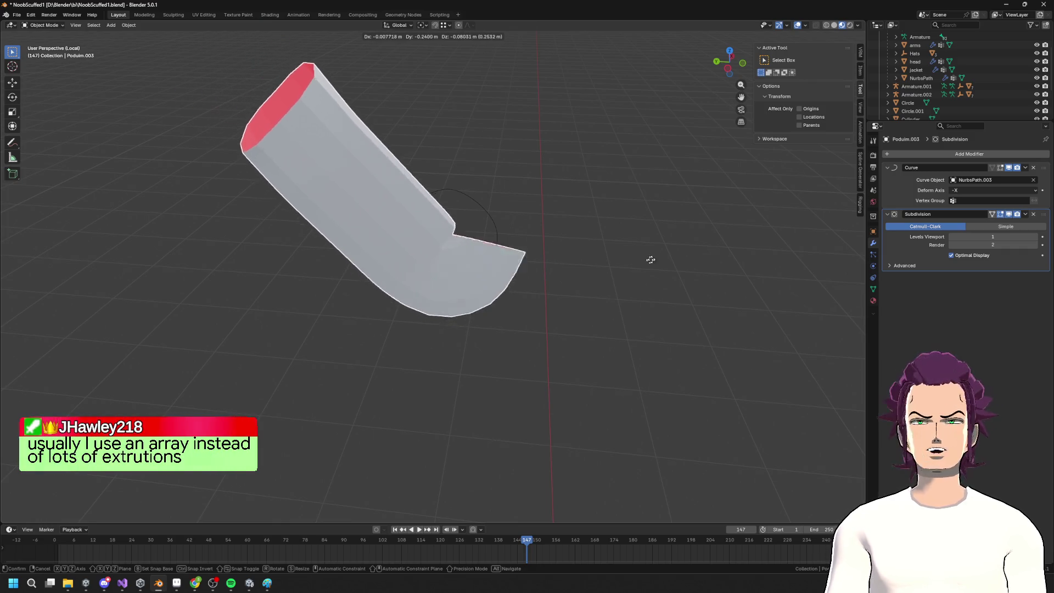
{"action": "left_click", "coordinate": [472, 281]}
{"action": "key", "text": "Delete"}
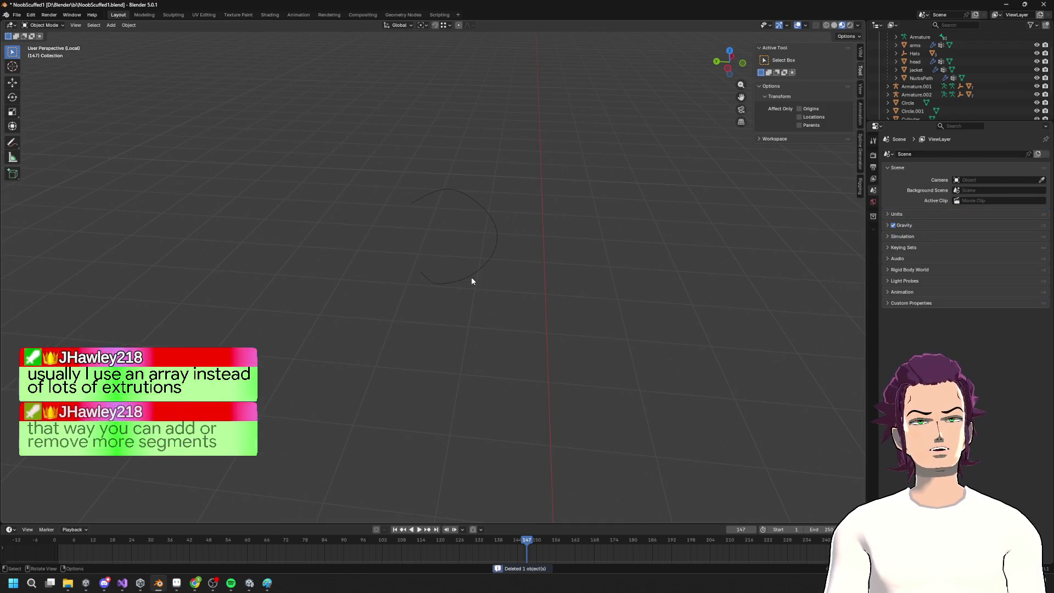
Restore the deleted strip, leave local view, and delete the bent strip again
{"action": "mouse_move", "coordinate": [590, 261]}
{"action": "middle_mouse_down"}
{"action": "mouse_move", "coordinate": [525, 278]}
{"action": "mouse_move", "coordinate": [555, 265]}
{"action": "middle_mouse_up"}
{"action": "key", "text": "ctrl+z"}
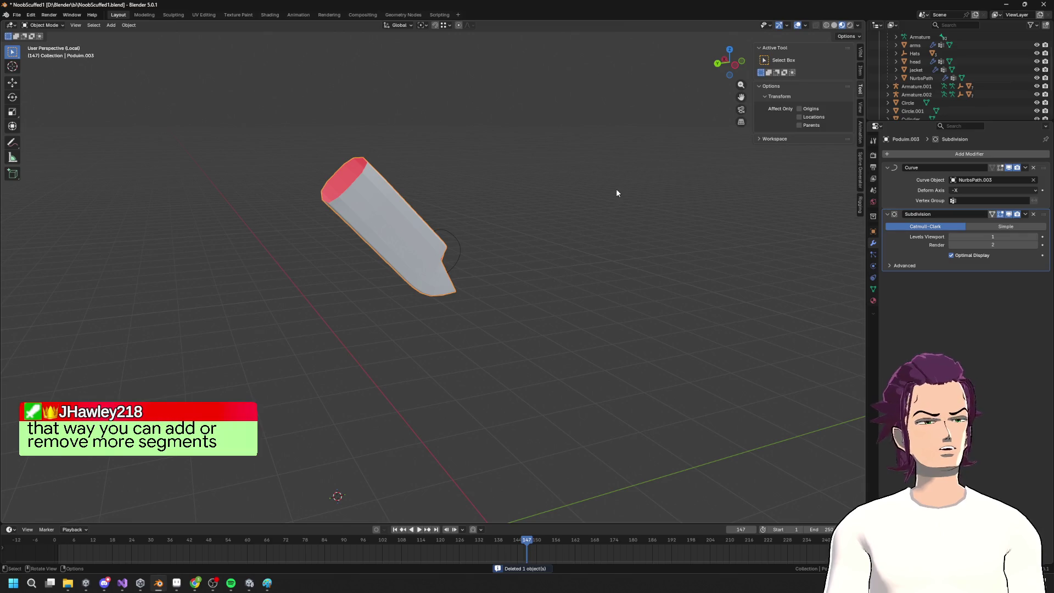
{"action": "key", "text": "KP_Divide"}
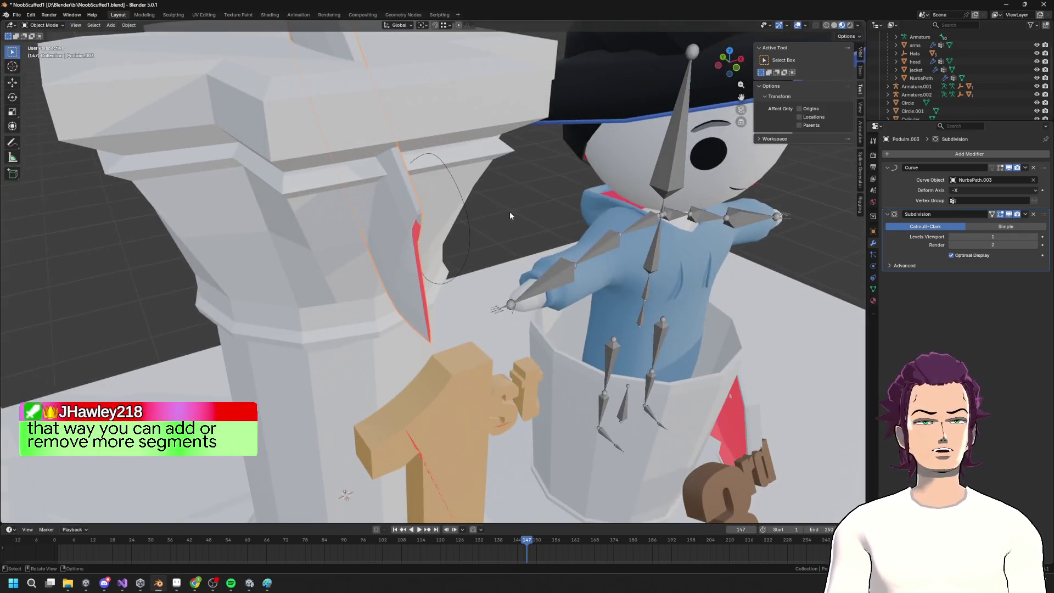
{"action": "key", "text": "Delete"}
{"action": "mouse_move", "coordinate": [509, 212]}
{"action": "middle_mouse_down"}
{"action": "mouse_move", "coordinate": [497, 250]}
{"action": "mouse_move", "coordinate": [392, 248]}
{"action": "mouse_move", "coordinate": [479, 256]}
{"action": "middle_mouse_up"}
{"action": "scroll", "coordinate": [496, 250], "scroll_direction": "down", "scroll_amount": 5}
{"action": "scroll", "coordinate": [392, 248], "scroll_direction": "up", "scroll_amount": 4}
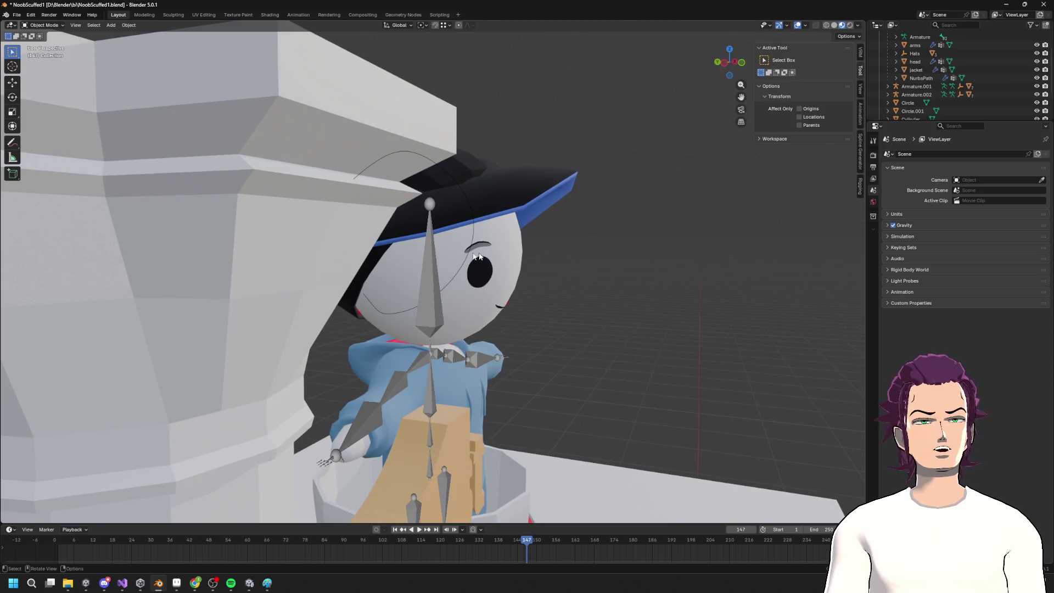
In the podium's edit mode, duplicate the selected faces and offset the copy along Y
{"action": "left_click", "coordinate": [332, 234]}
{"action": "key", "text": "Tab"}
{"action": "scroll", "coordinate": [333, 220], "scroll_direction": "up", "scroll_amount": 3}
{"action": "mouse_move", "coordinate": [334, 219]}
{"action": "middle_mouse_down"}
{"action": "mouse_move", "coordinate": [336, 204]}
{"action": "mouse_move", "coordinate": [364, 211]}
{"action": "mouse_move", "coordinate": [359, 237]}
{"action": "mouse_move", "coordinate": [422, 231]}
{"action": "middle_mouse_up"}
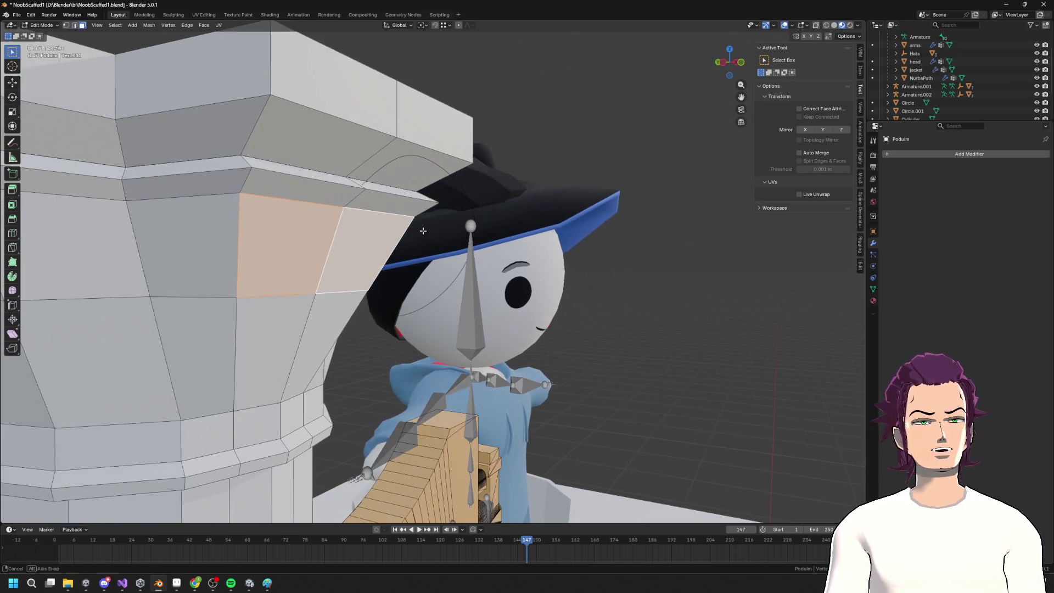
{"action": "key", "text": "2"}
{"action": "mouse_move", "coordinate": [342, 258]}
{"action": "middle_mouse_down"}
{"action": "mouse_move", "coordinate": [389, 264]}
{"action": "mouse_move", "coordinate": [393, 254]}
{"action": "middle_mouse_up"}
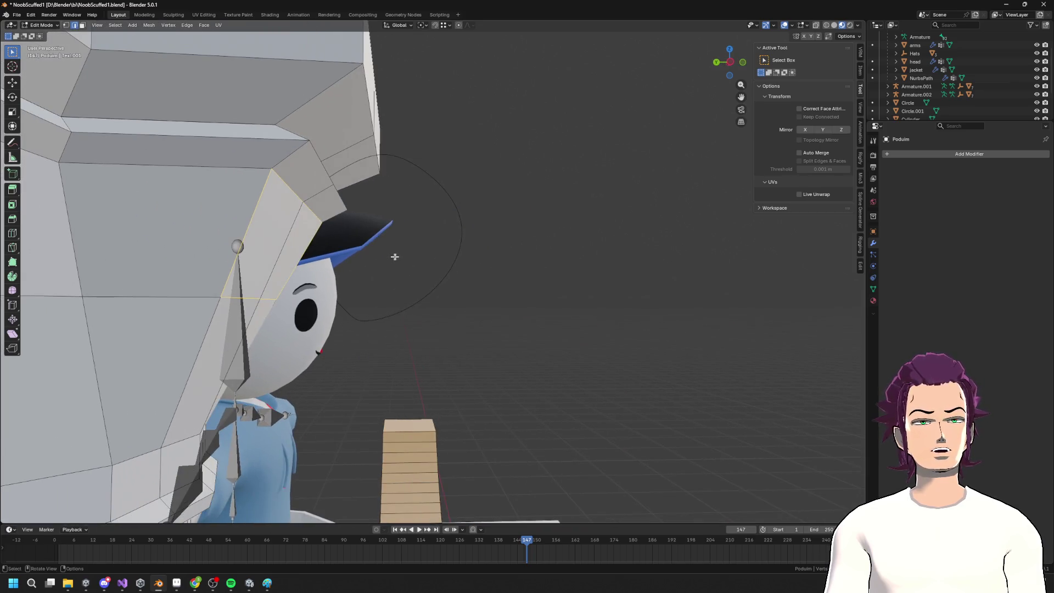
{"action": "key", "text": "shift+d"}
{"action": "key", "text": "y"}
{"action": "left_click", "coordinate": [417, 259]}
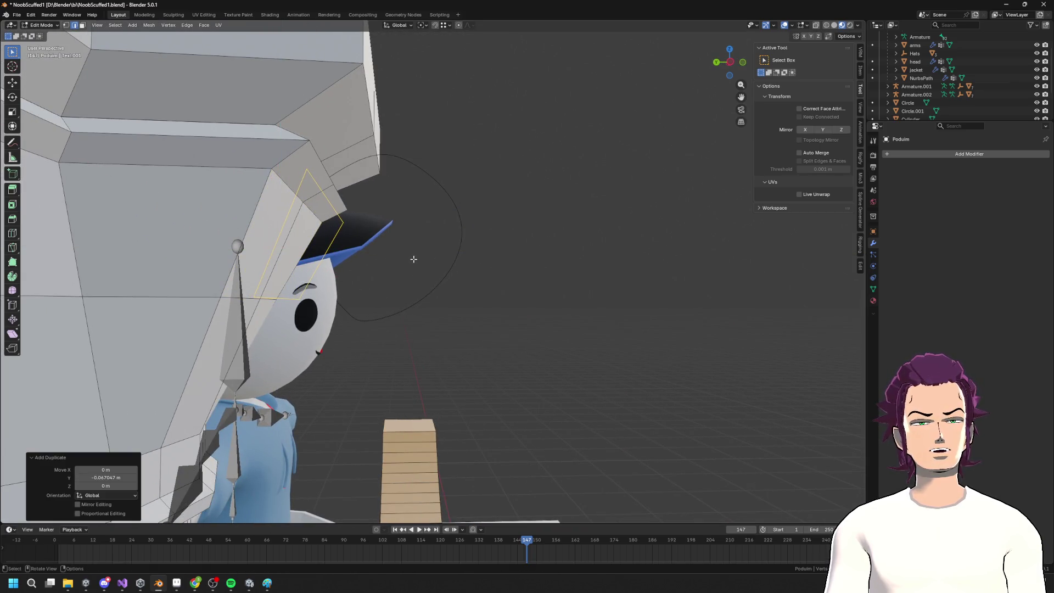
Separate the duplicated faces into their own object and extrude its face along Y
{"action": "key", "text": "F3"}
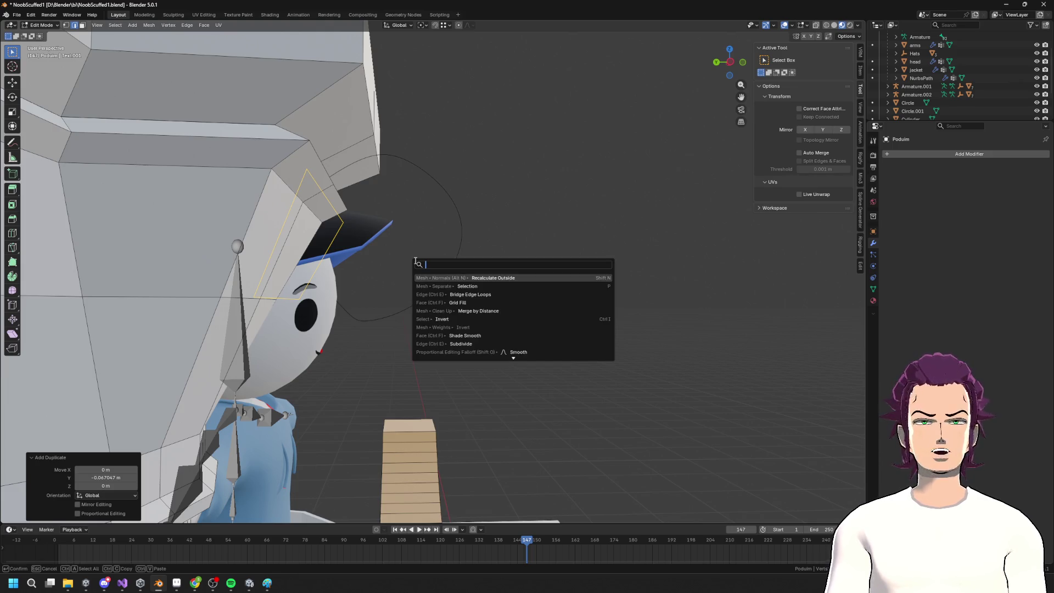
{"action": "left_click", "coordinate": [498, 286]}
{"action": "key", "text": "Tab"}
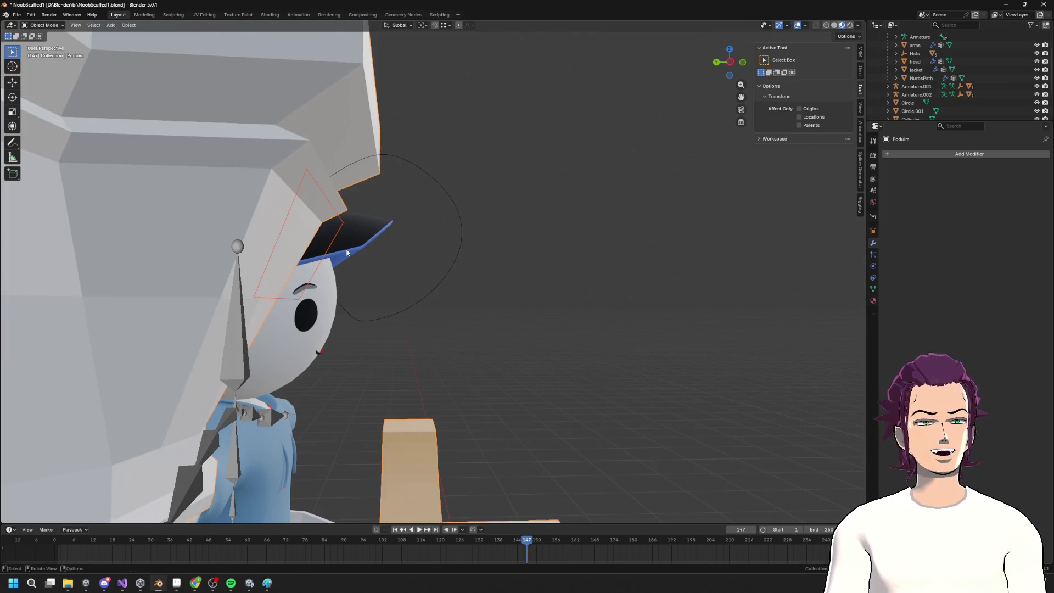
{"action": "key", "text": "Tab"}
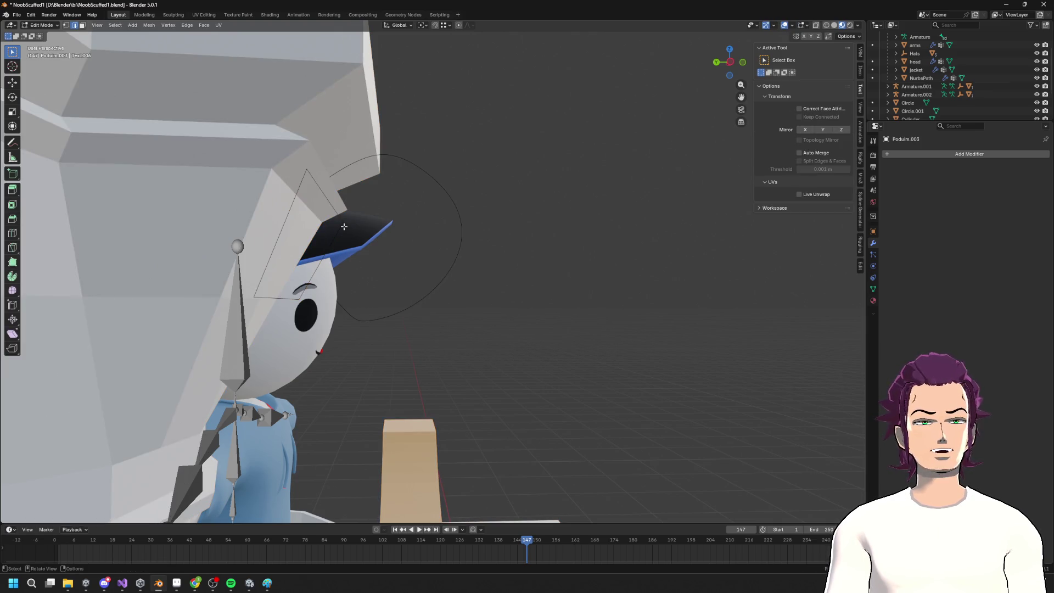
{"action": "key", "text": "e"}
{"action": "key", "text": "y"}
{"action": "left_click", "coordinate": [370, 232]}
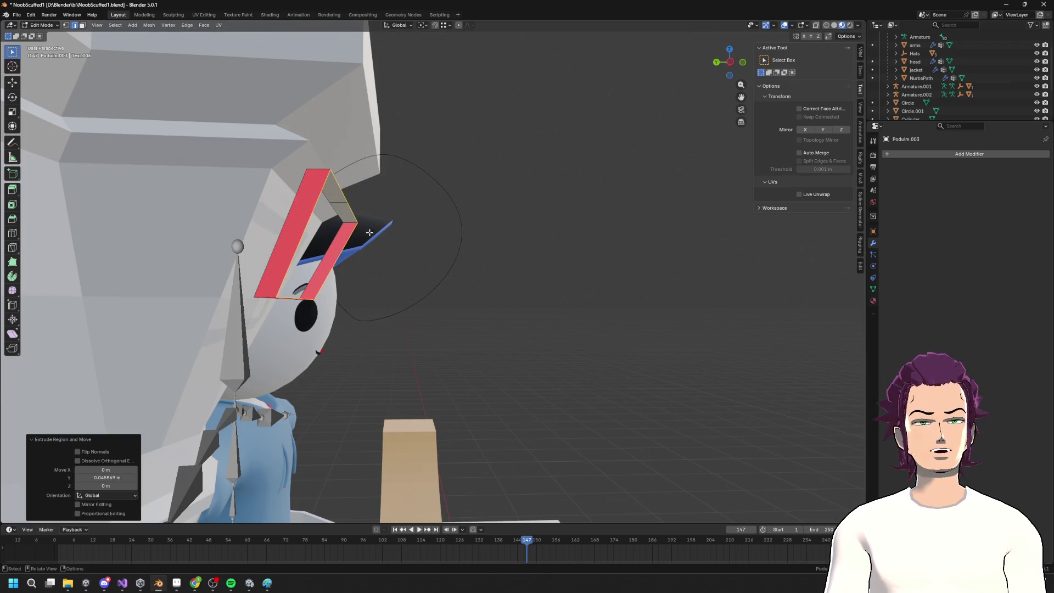
Scale the extruded faces slightly along Z to flatten them
{"action": "mouse_move", "coordinate": [385, 238]}
{"action": "middle_mouse_down"}
{"action": "mouse_move", "coordinate": [386, 247]}
{"action": "mouse_move", "coordinate": [378, 241]}
{"action": "middle_mouse_up"}
{"action": "key", "text": "s"}
{"action": "key", "text": "z"}
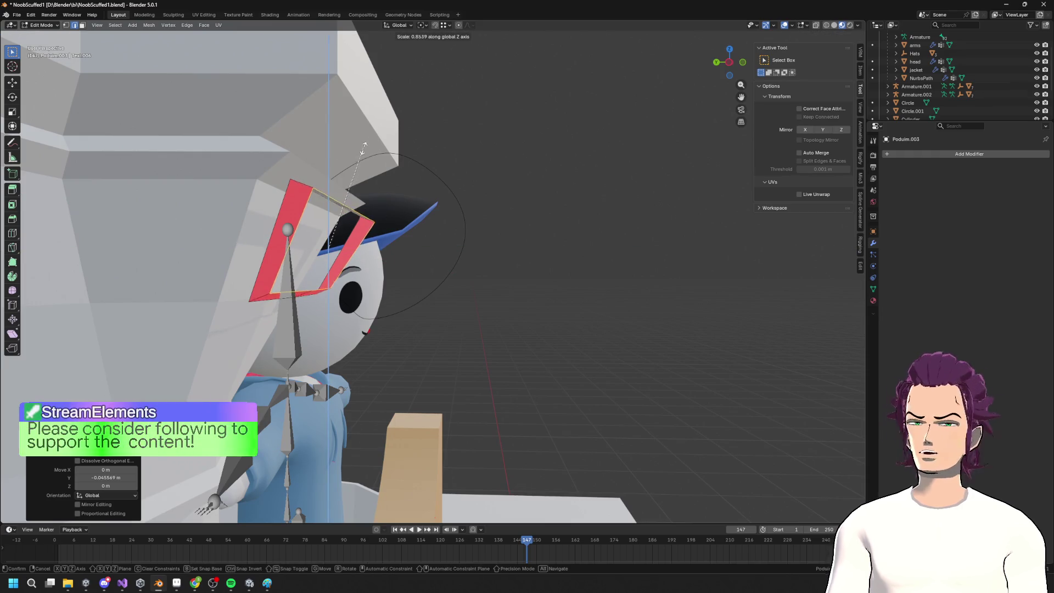
{"action": "left_click", "coordinate": [374, 233]}
{"action": "key", "text": "Tab"}
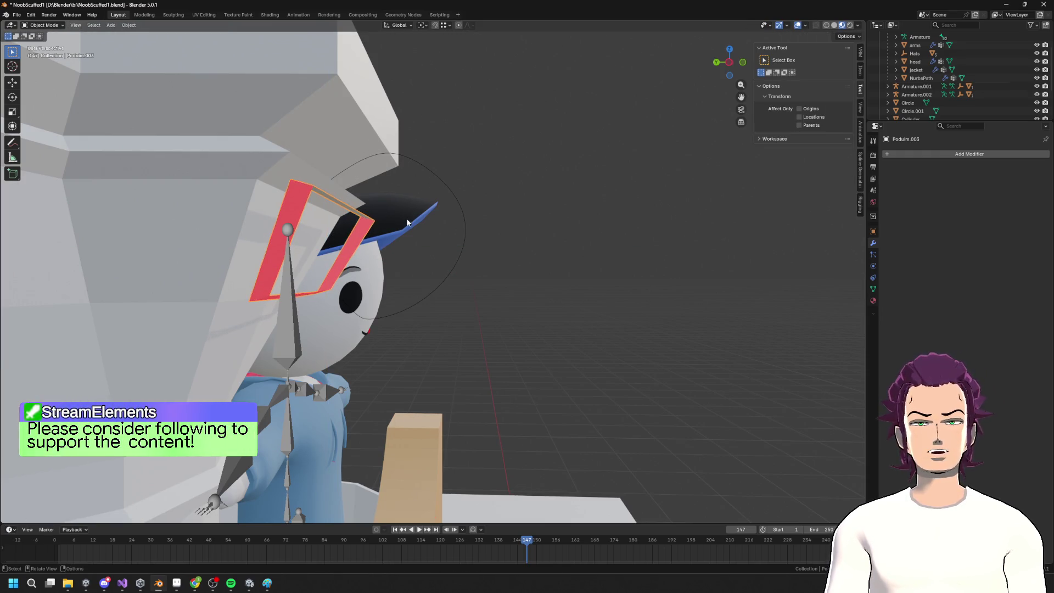
Recalculate normals on all of Podium.003's faces and bring up the Generate modifier list
{"action": "key", "text": "F3"}
{"action": "type", "text": "edit"}
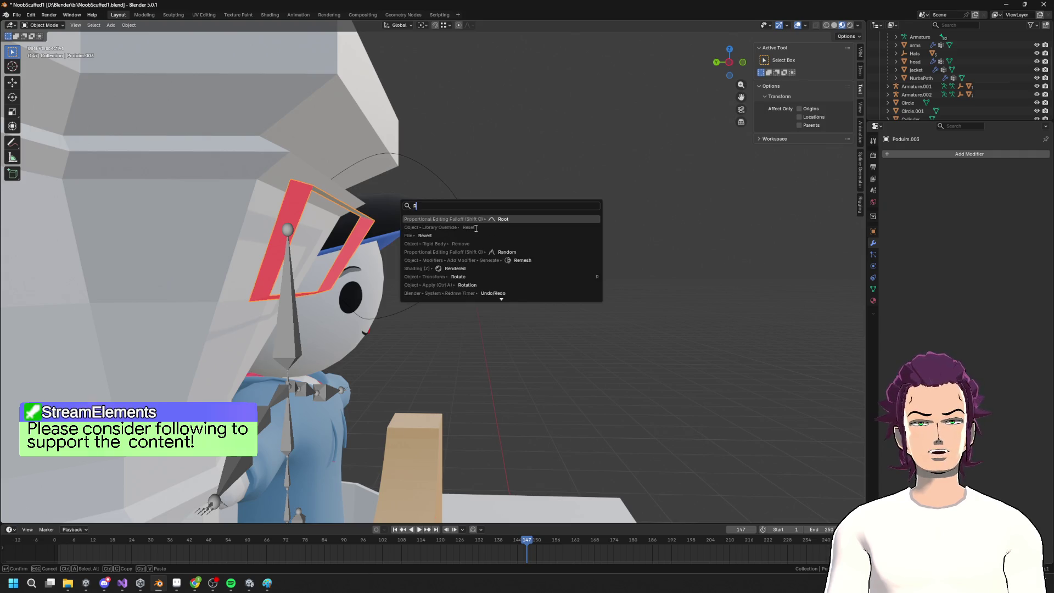
{"action": "key", "text": "Return"}
{"action": "key", "text": "a"}
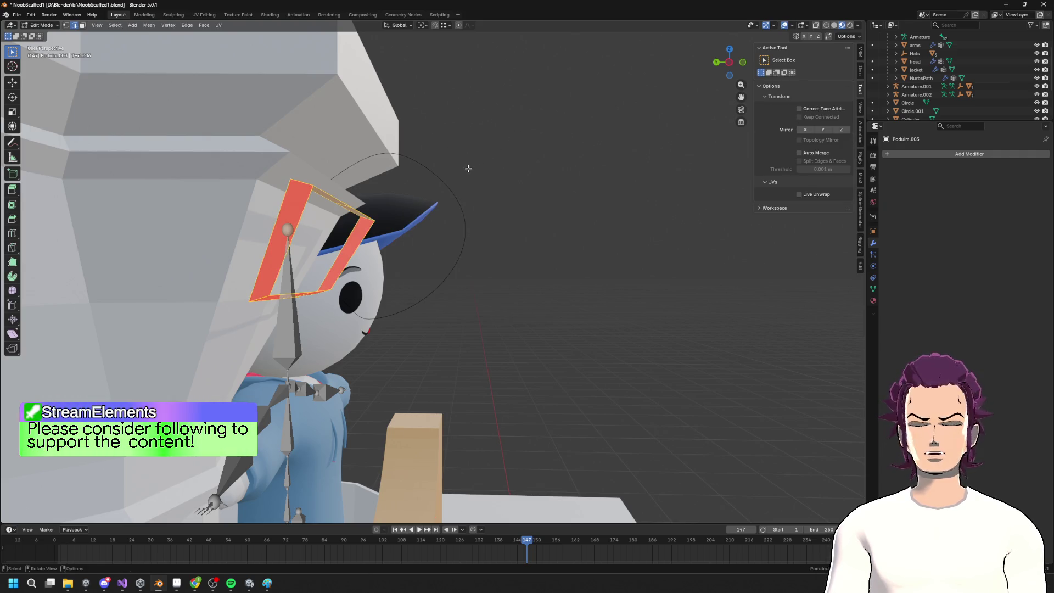
{"action": "key", "text": "F3"}
{"action": "type", "text": "recalc"}
{"action": "key", "text": "Return"}
{"action": "middle_click_drag", "start_coordinate": [498, 209], "coordinate": [492, 222]}
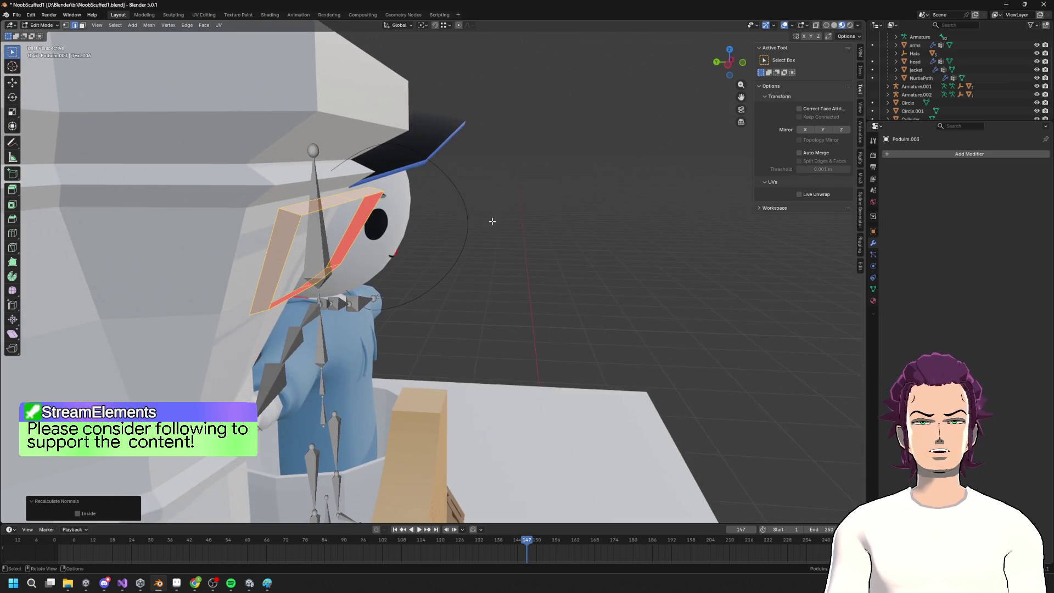
{"action": "left_click", "coordinate": [969, 154]}
{"action": "mouse_move", "coordinate": [967, 152]}
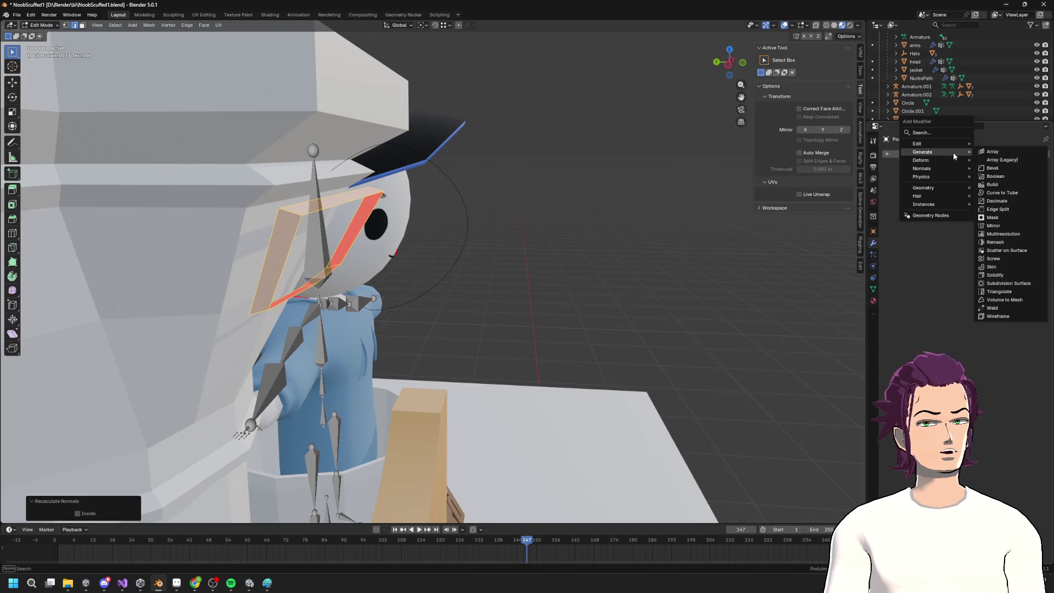
Add an Array modifier to Podium.003 with X offset 0, then remove it
{"action": "left_click", "coordinate": [1007, 153]}
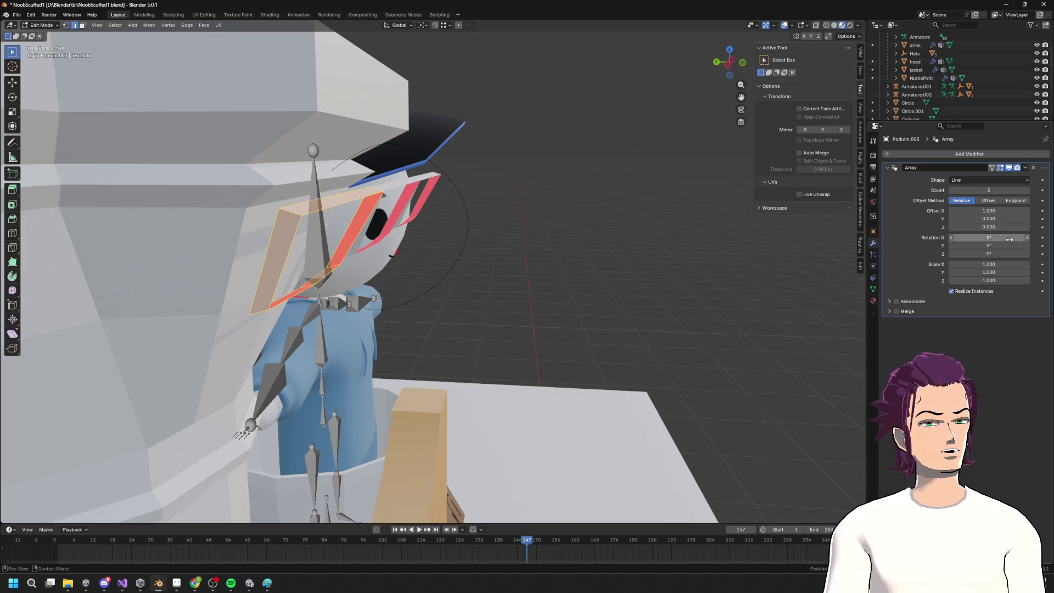
{"action": "mouse_move", "coordinate": [1004, 210]}
{"action": "left_mouse_down"}
{"action": "mouse_move", "coordinate": [991, 210]}
{"action": "mouse_move", "coordinate": [1005, 210]}
{"action": "left_mouse_up"}
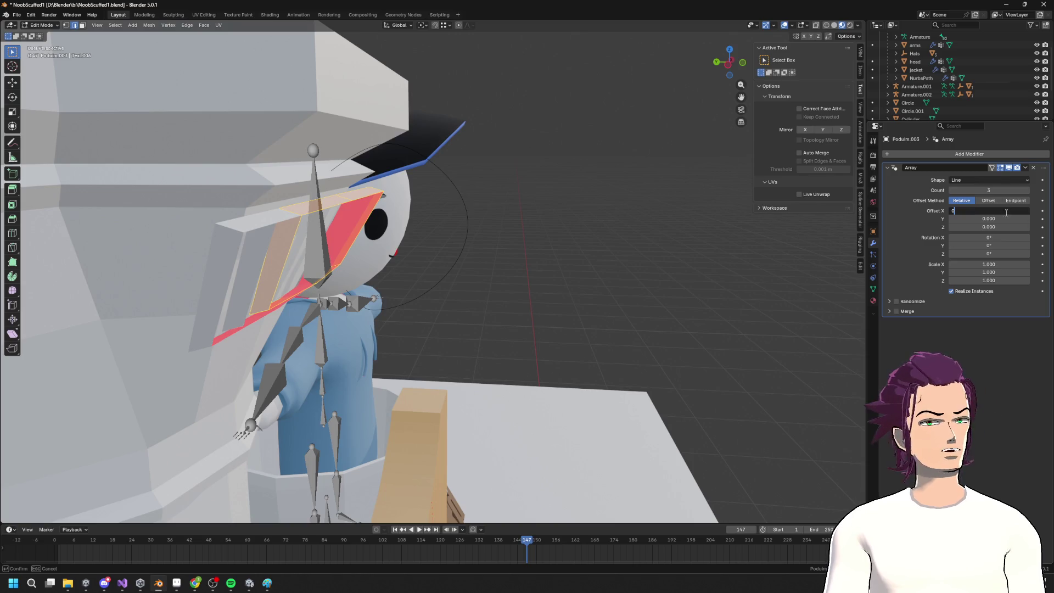
{"action": "type", "text": "0"}
{"action": "key", "text": "Return"}
{"action": "left_click_drag", "start_coordinate": [988, 218], "coordinate": [997, 218]}
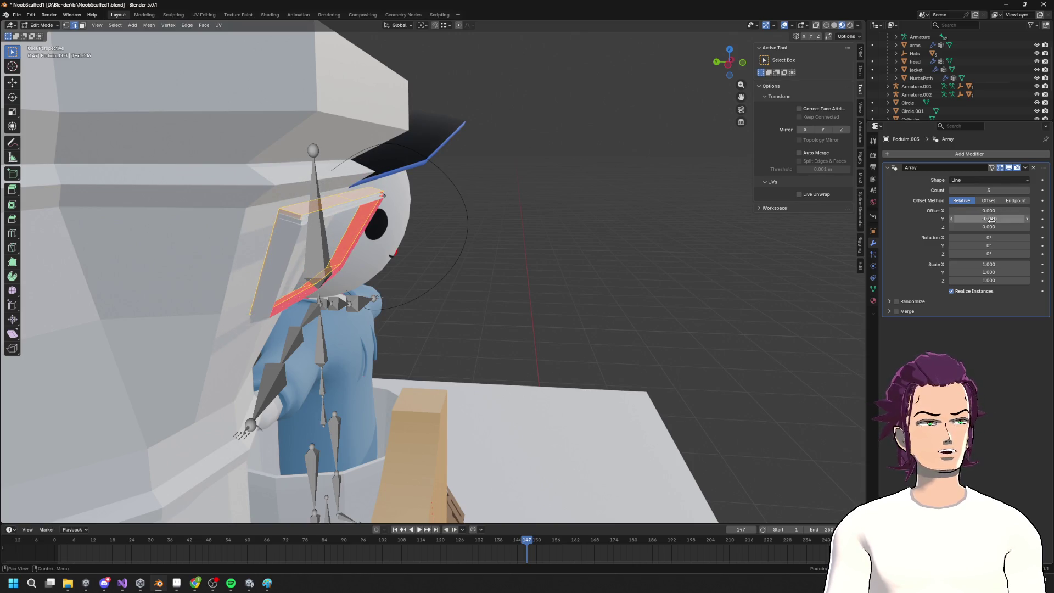
{"action": "key", "text": "ctrl+x"}
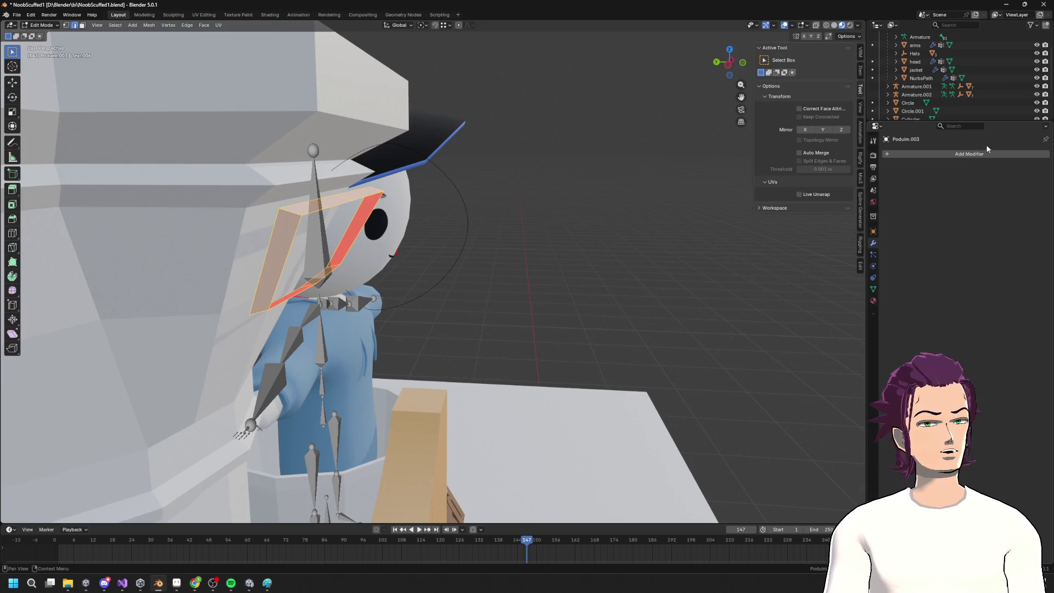
Re-add the Array modifier with Z offset 1 and X offset 0
{"action": "left_click", "coordinate": [986, 153]}
{"action": "type", "text": "ARE"}
{"action": "type", "text": "ARA"}
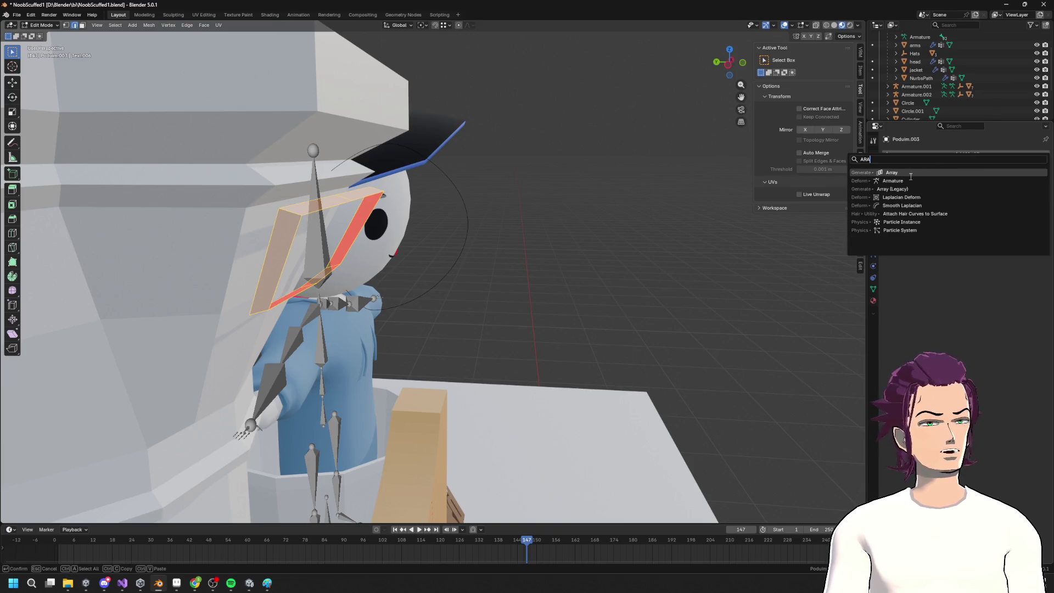
{"action": "key", "text": "Return"}
{"action": "left_click", "coordinate": [989, 227]}
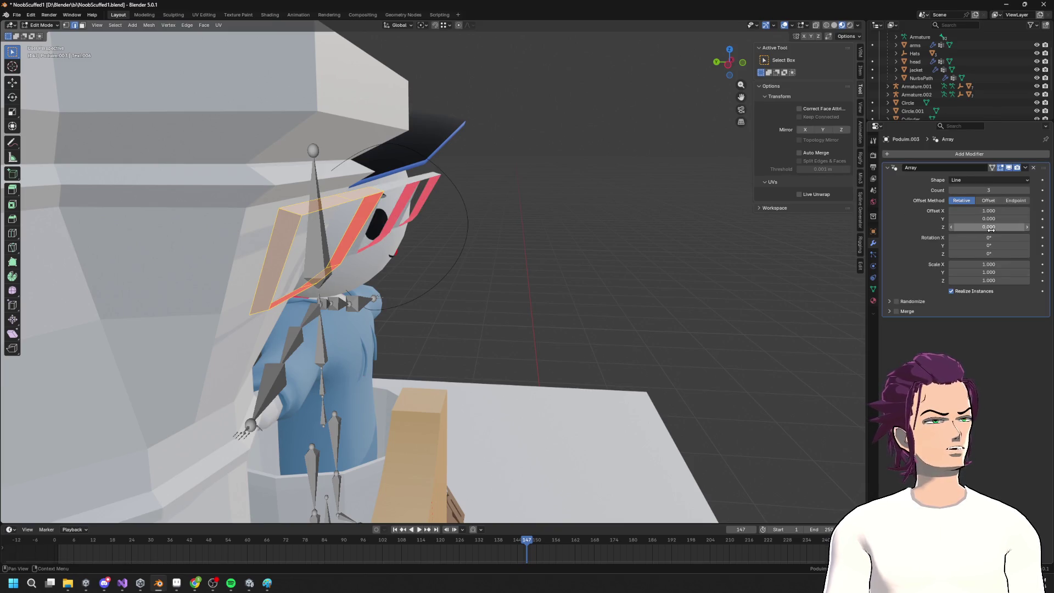
{"action": "type", "text": "1"}
{"action": "key", "text": "Return"}
{"action": "middle_click_drag", "start_coordinate": [714, 247], "coordinate": [924, 215]}
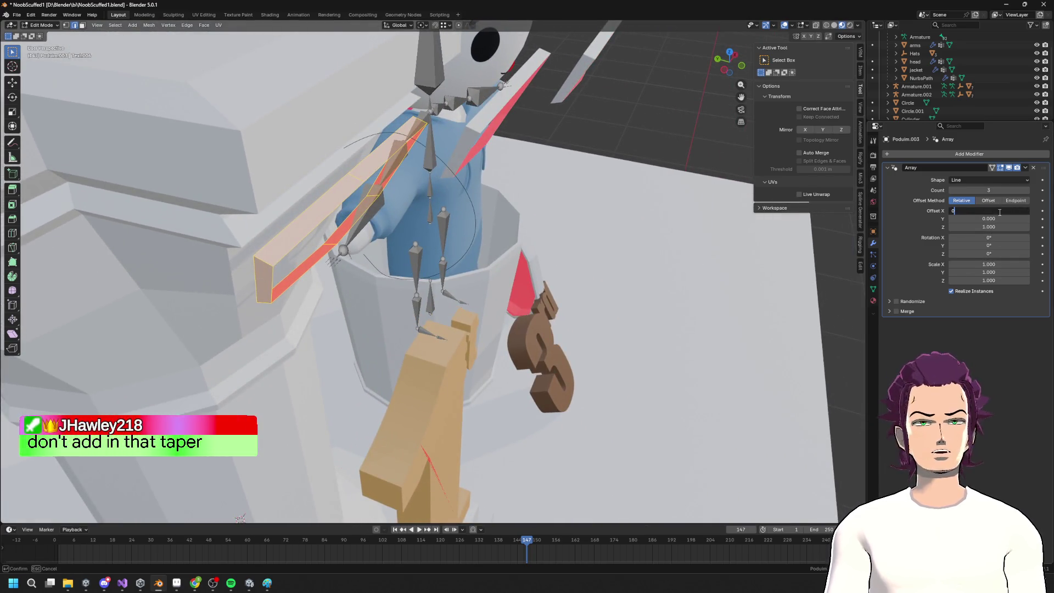
{"action": "key", "text": "BackSpace"}
Inspect the three arrayed copies, then delete the arrayed strip object
{"action": "mouse_move", "coordinate": [648, 281]}
{"action": "middle_mouse_down"}
{"action": "mouse_move", "coordinate": [677, 275]}
{"action": "mouse_move", "coordinate": [677, 265]}
{"action": "middle_mouse_up"}
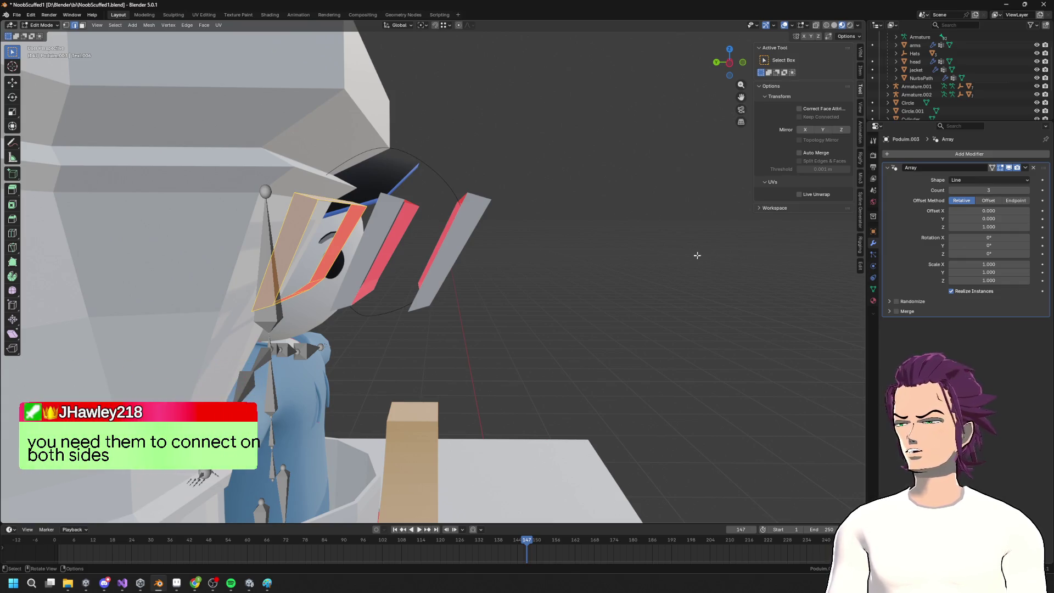
{"action": "mouse_move", "coordinate": [680, 247]}
{"action": "middle_mouse_down"}
{"action": "mouse_move", "coordinate": [506, 254]}
{"action": "mouse_move", "coordinate": [491, 245]}
{"action": "middle_mouse_up"}
{"action": "key", "text": "Tab"}
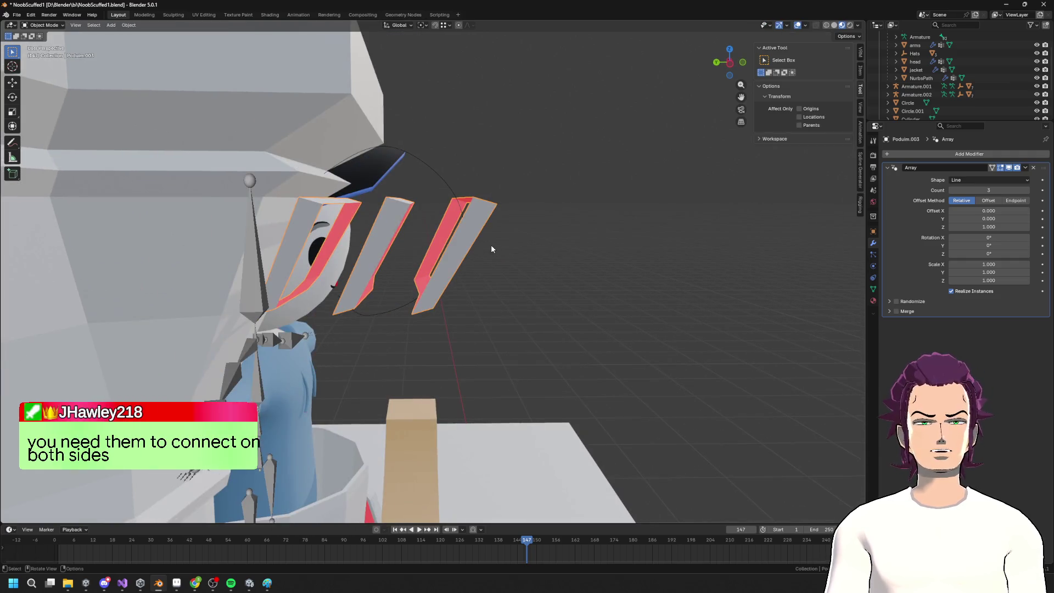
{"action": "key", "text": "Delete"}
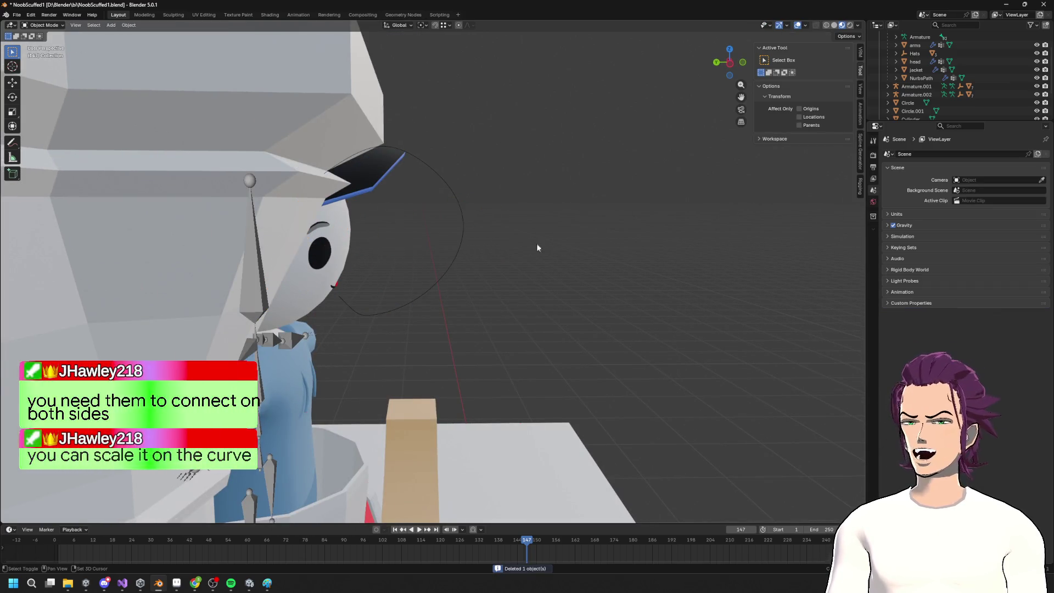
Add a cube and raise it along Z over the pedestal
{"action": "key", "text": "shift+a"}
{"action": "mouse_move", "coordinate": [505, 252]}
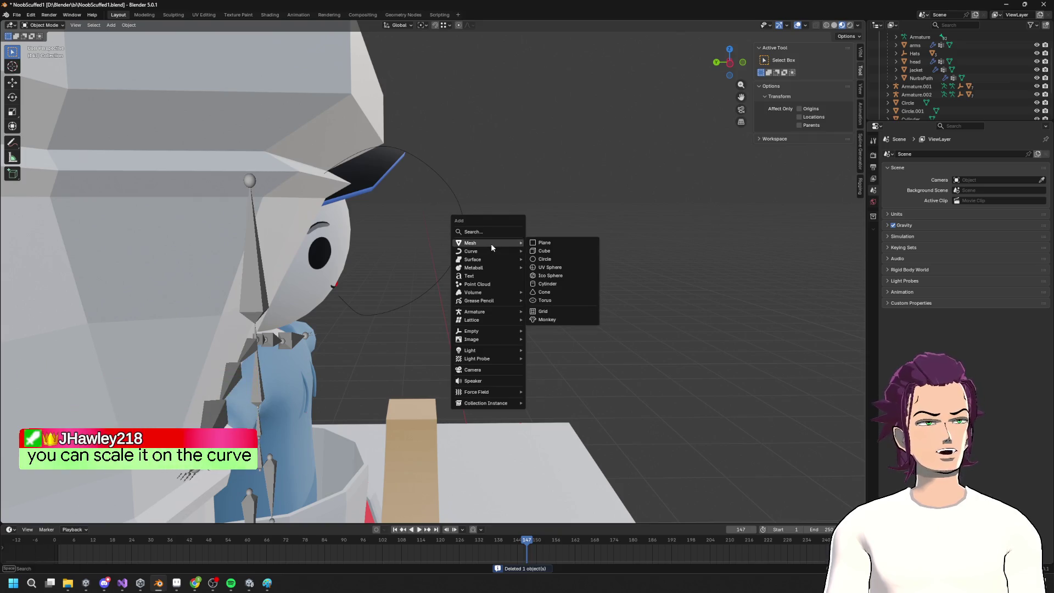
{"action": "left_click", "coordinate": [552, 251]}
{"action": "mouse_move", "coordinate": [464, 240]}
{"action": "middle_mouse_down"}
{"action": "mouse_move", "coordinate": [388, 288]}
{"action": "mouse_move", "coordinate": [400, 366]}
{"action": "middle_mouse_up"}
{"action": "key", "text": "g"}
{"action": "key", "text": "z"}
{"action": "left_click", "coordinate": [433, 174]}
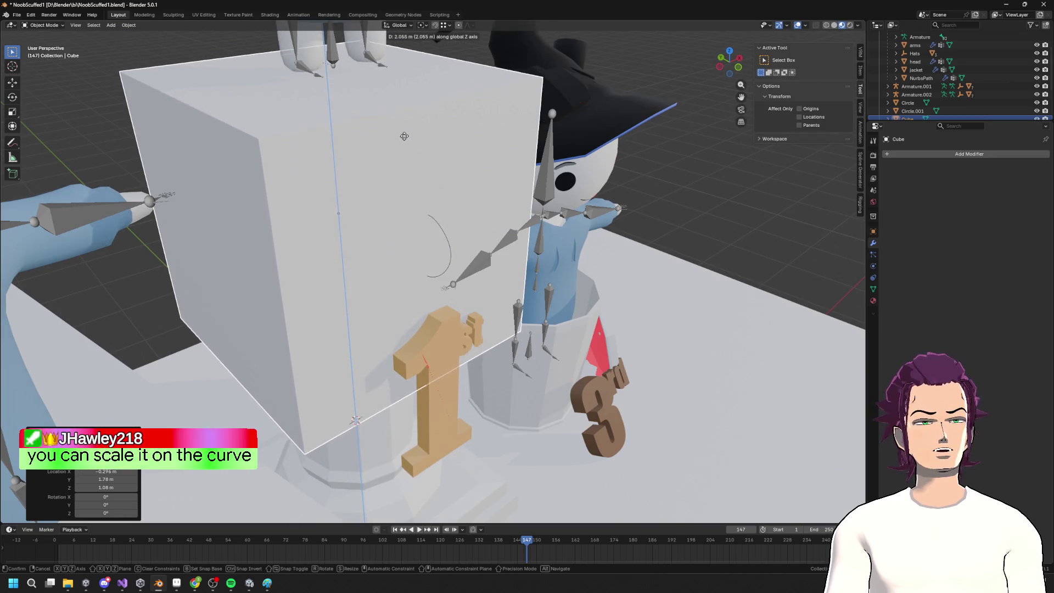
Split the cube with a centred vertical loop cut
{"action": "key", "text": "Tab"}
{"action": "key", "text": "alt+a"}
{"action": "middle_click_drag", "start_coordinate": [434, 174], "coordinate": [386, 222]}
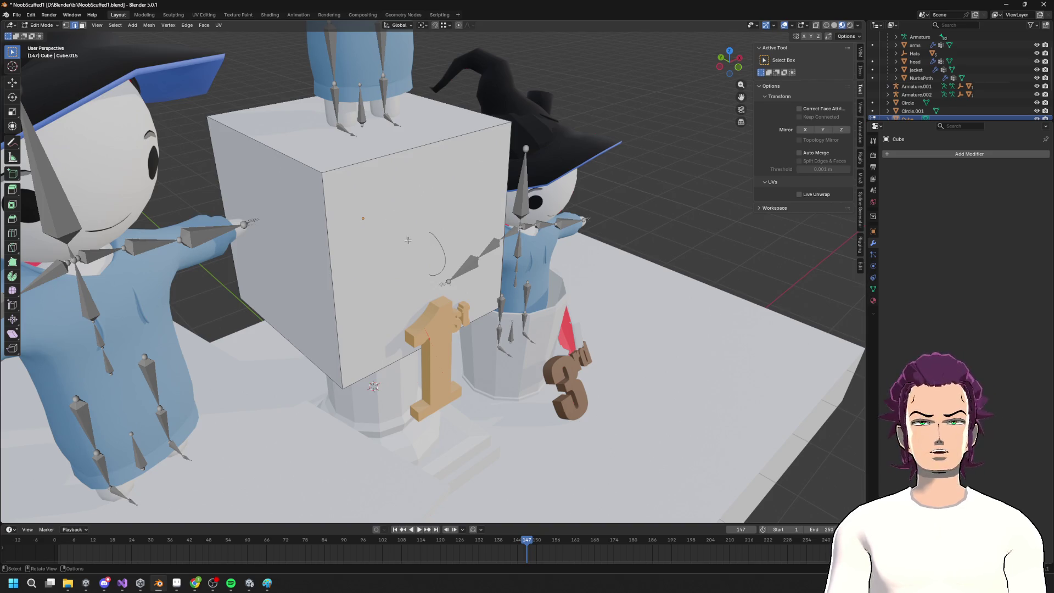
{"action": "key", "text": "ctrl+r"}
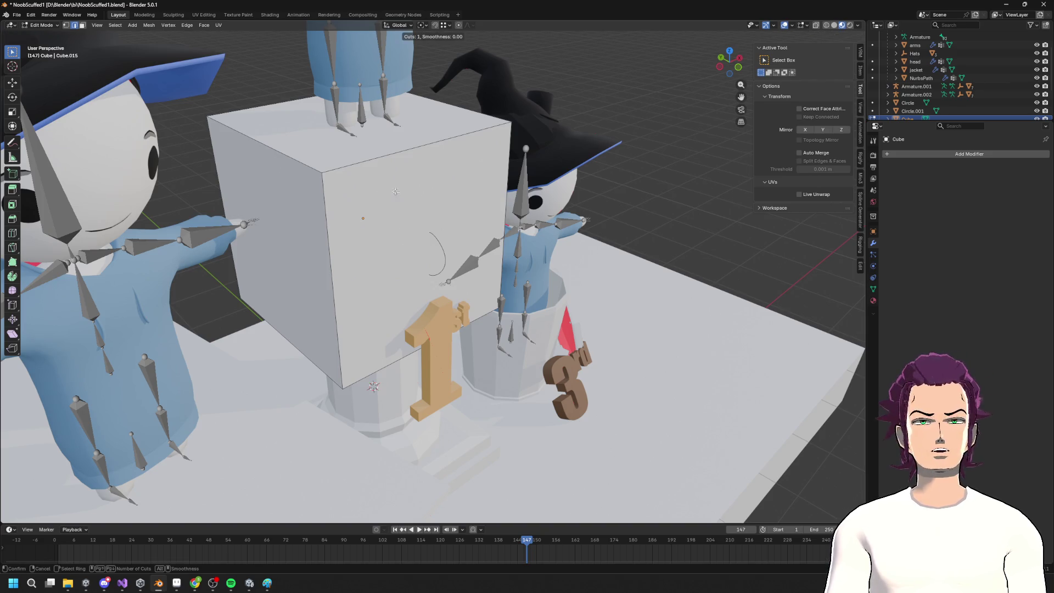
{"action": "left_click", "coordinate": [373, 156]}
{"action": "right_click", "coordinate": [373, 155]}
{"action": "middle_click_drag", "start_coordinate": [369, 173], "coordinate": [355, 186]}
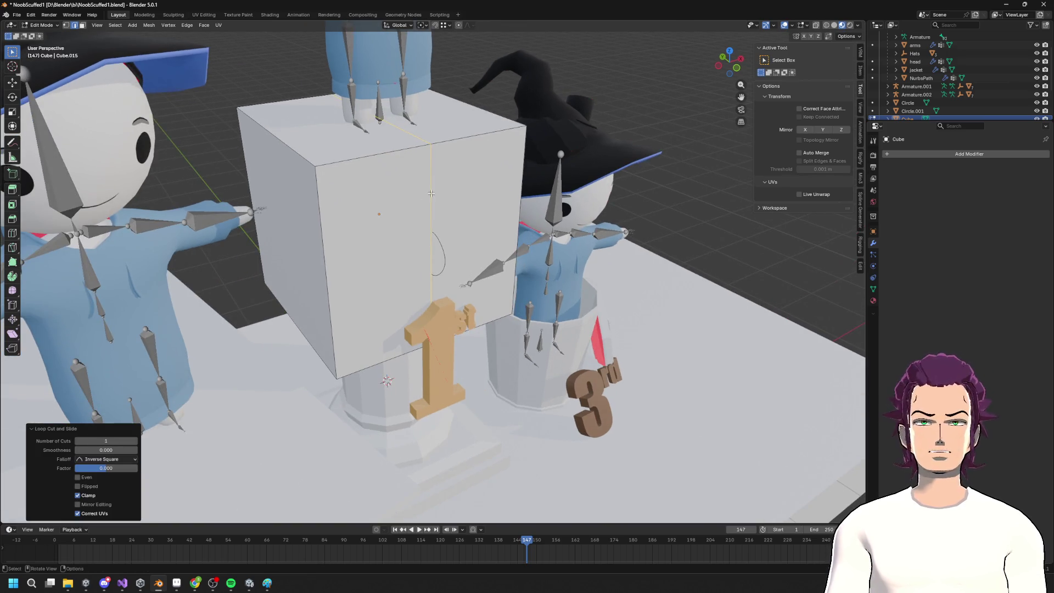
Delete the cube's two front faces to open it, then return to Object Mode
{"action": "key", "text": "3"}
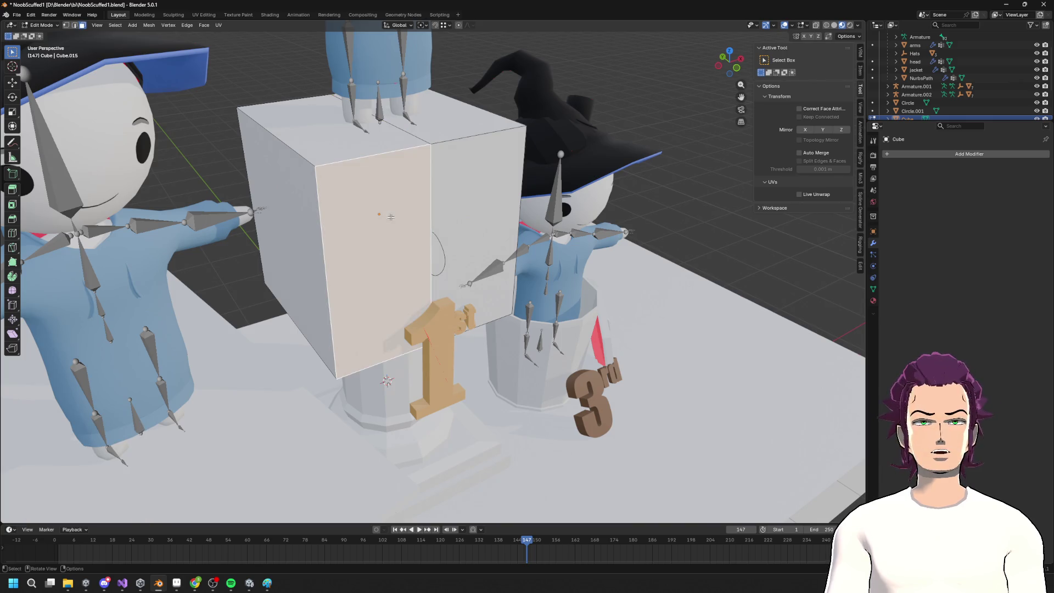
{"action": "left_click", "coordinate": [478, 215]}
{"action": "middle_click_drag", "start_coordinate": [478, 216], "coordinate": [309, 324]}
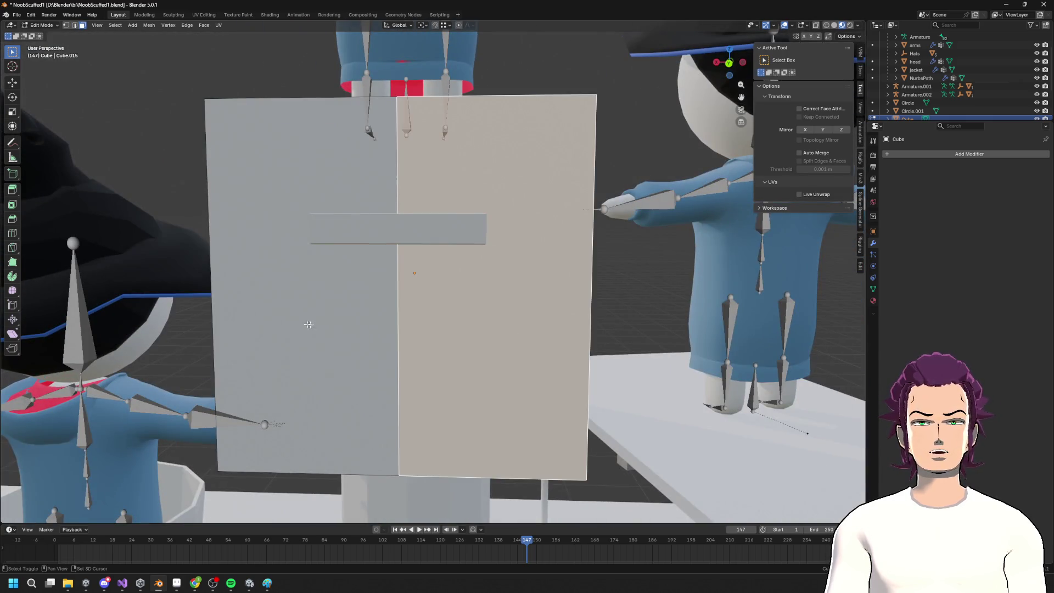
{"action": "left_click", "coordinate": [304, 342], "text": "shift"}
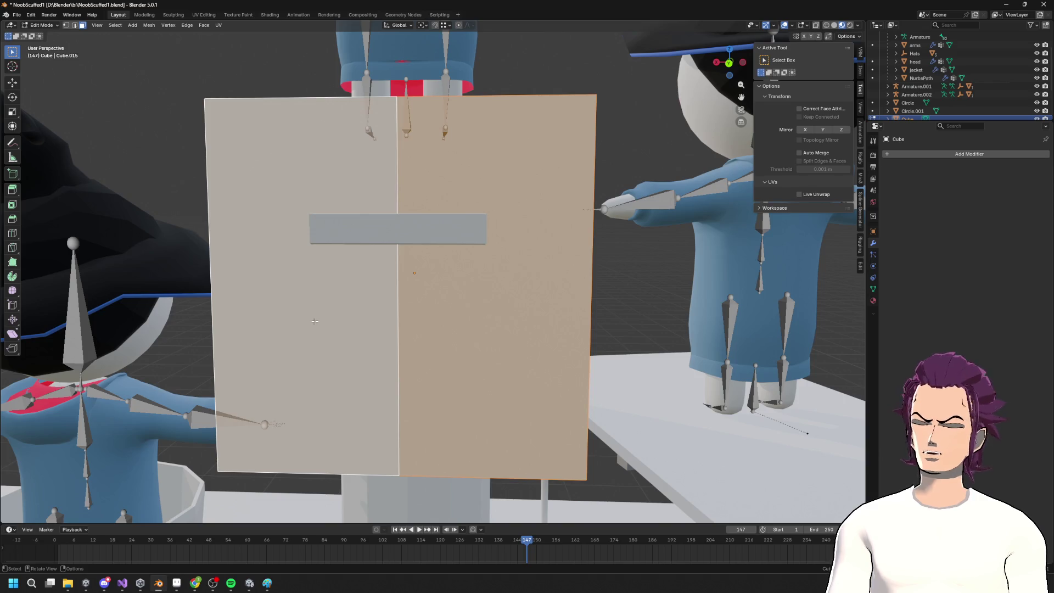
{"action": "key", "text": "x"}
{"action": "left_click", "coordinate": [289, 341]}
{"action": "middle_click_drag", "start_coordinate": [289, 340], "coordinate": [458, 286]}
{"action": "key", "text": "ctrl+z"}
{"action": "key", "text": "ctrl+z"}
{"action": "key", "text": "ctrl+z"}
{"action": "key", "text": "ctrl+shift+z"}
{"action": "key", "text": "ctrl+shift+z"}
{"action": "key", "text": "ctrl+shift+z"}
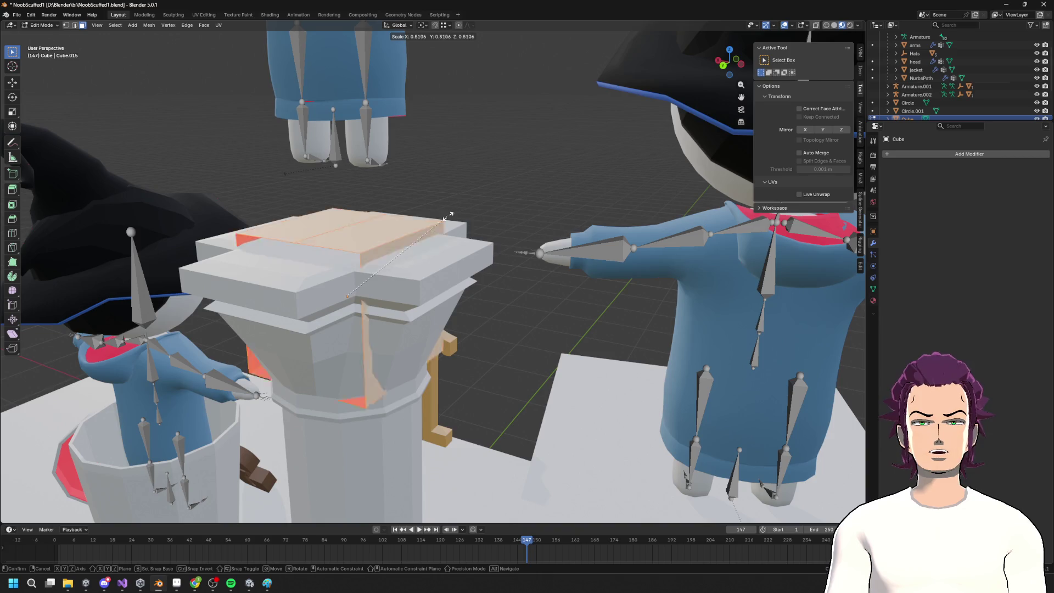
{"action": "key", "text": "Tab"}
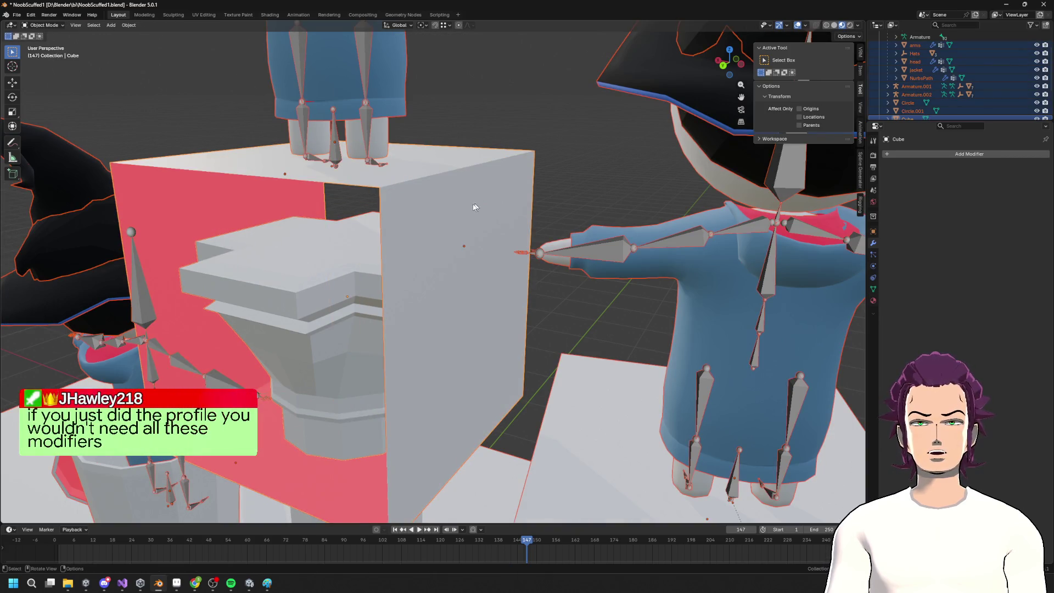
Try shrinking and moving the cube along Y in Edit Mode, then undo those edits
{"action": "key", "text": "Tab"}
{"action": "key", "text": "s"}
{"action": "left_click", "coordinate": [399, 220]}
{"action": "mouse_move", "coordinate": [398, 221]}
{"action": "middle_mouse_down"}
{"action": "mouse_move", "coordinate": [433, 236]}
{"action": "mouse_move", "coordinate": [428, 242]}
{"action": "middle_mouse_up"}
{"action": "key", "text": "g"}
{"action": "key", "text": "y"}
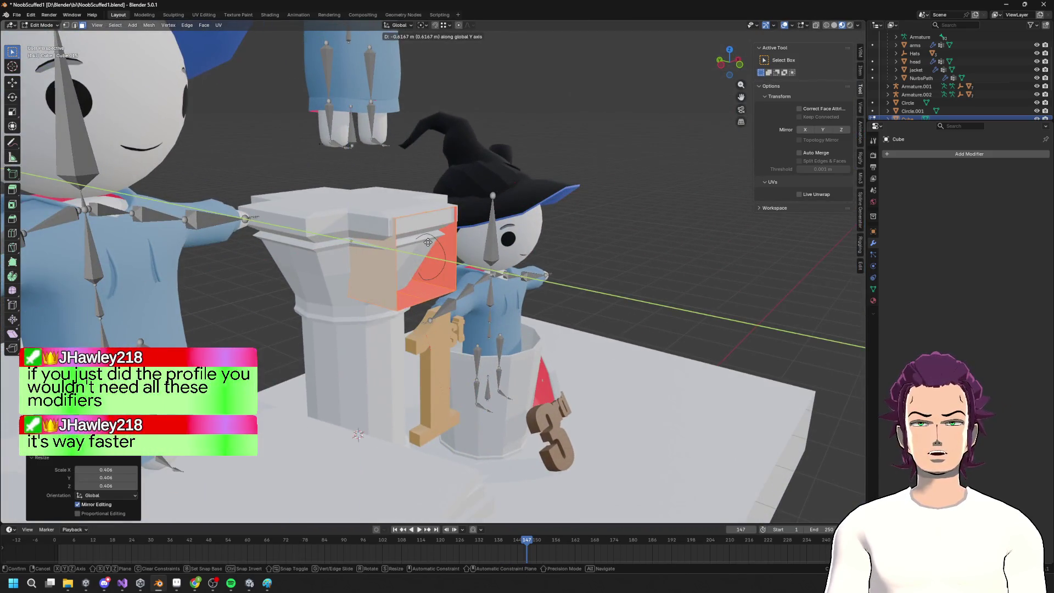
{"action": "key", "text": "Escape"}
{"action": "key", "text": "ctrl+z"}
{"action": "scroll", "coordinate": [441, 203], "scroll_direction": "up", "scroll_amount": 4}
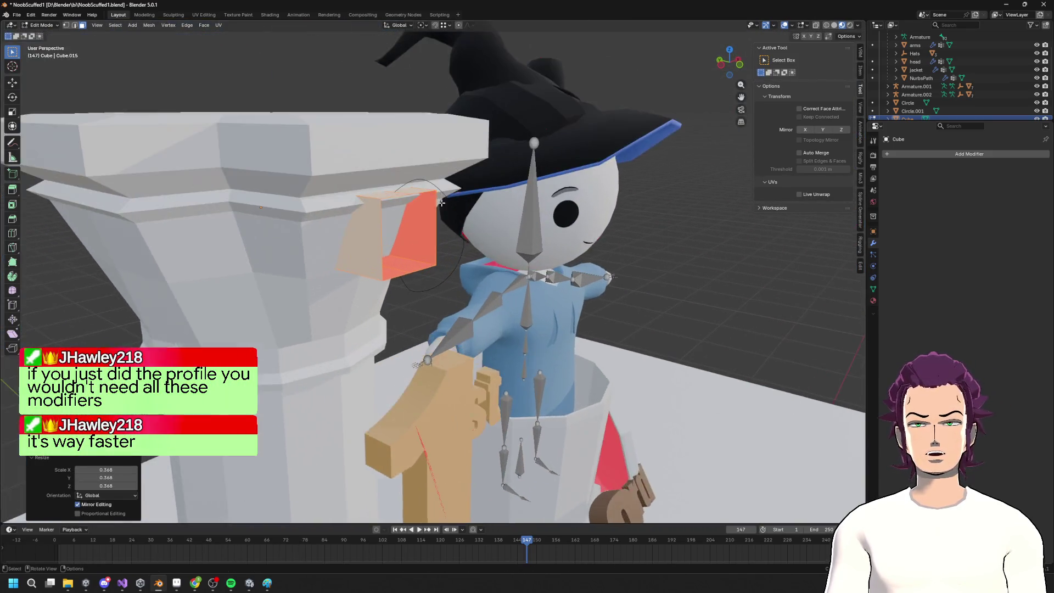
{"action": "scroll", "coordinate": [442, 202], "scroll_direction": "up", "scroll_amount": 2}
{"action": "key", "text": "ctrl+z"}
{"action": "key", "text": "ctrl+z"}
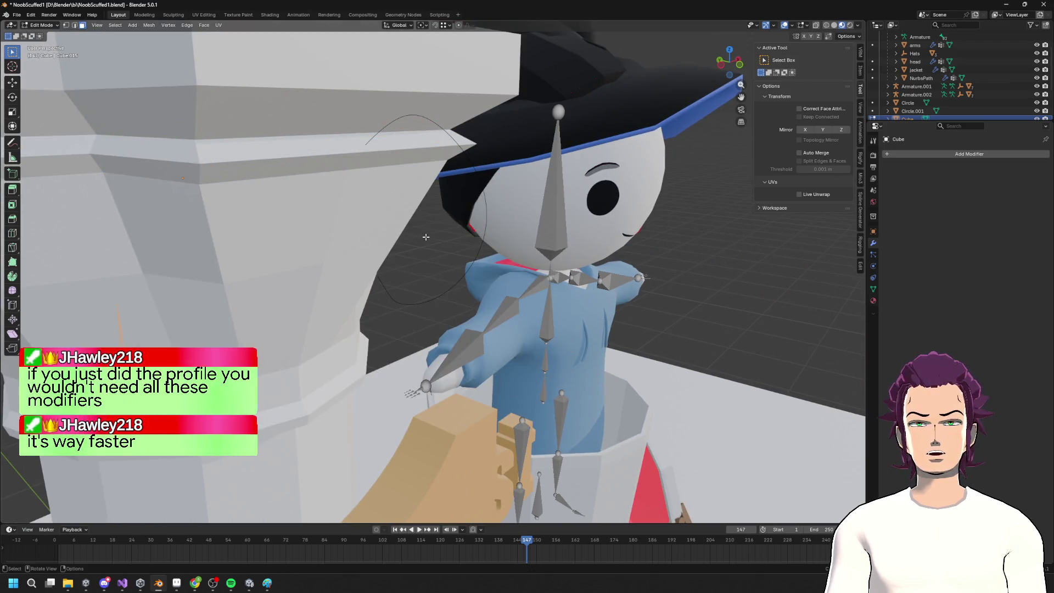
{"action": "scroll", "coordinate": [426, 237], "scroll_direction": "down", "scroll_amount": 3}
{"action": "middle_click_drag", "start_coordinate": [426, 237], "coordinate": [440, 235]}
{"action": "key", "text": "ctrl+z"}
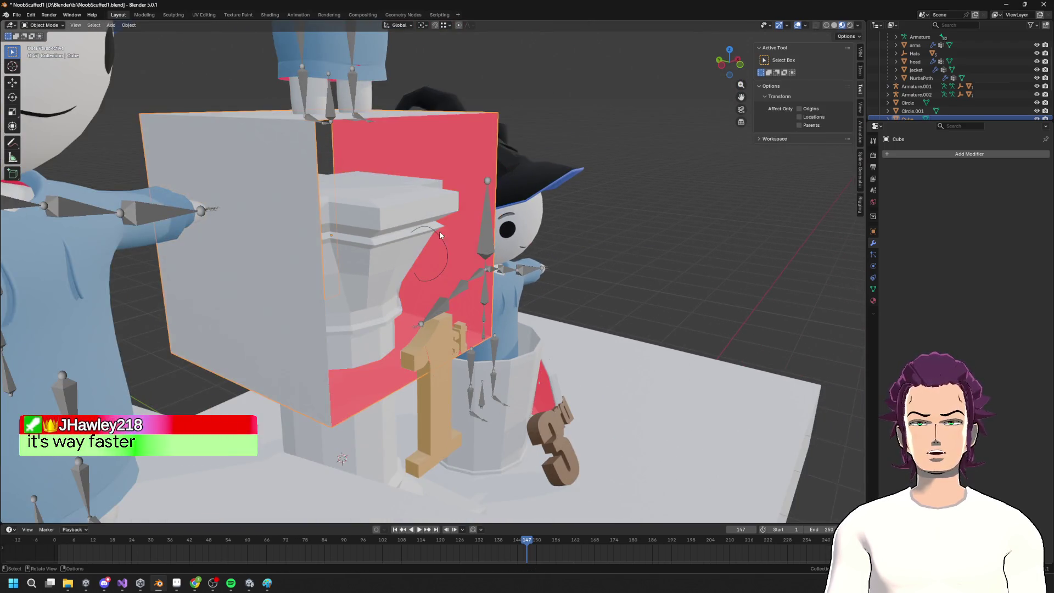
Shrink the cube uniformly, then flatten its height and raise it along Z
{"action": "key", "text": "s"}
{"action": "key", "text": "Return"}
{"action": "key", "text": "g"}
{"action": "key", "text": "y"}
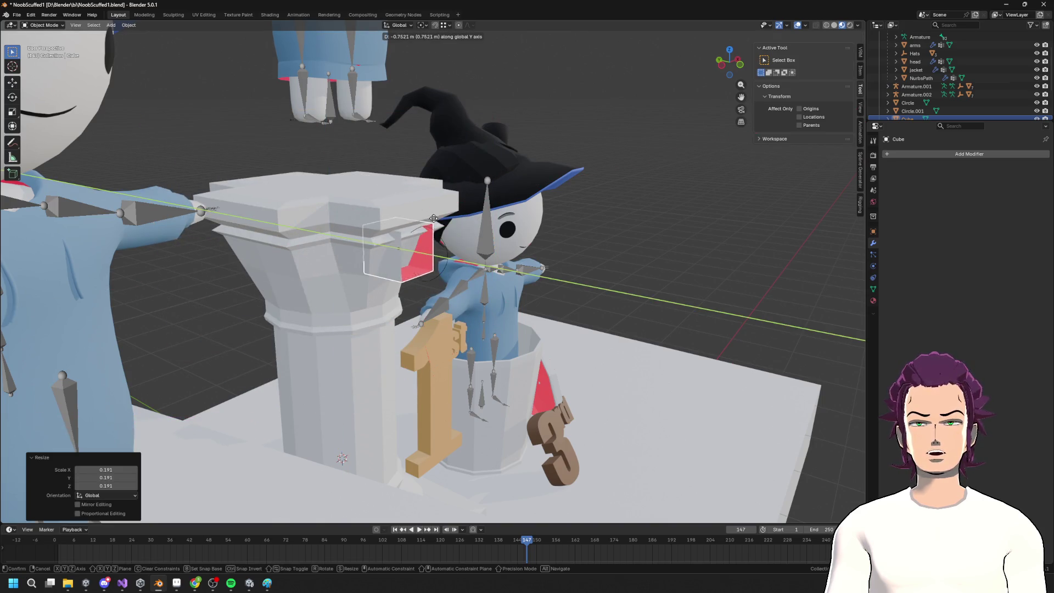
{"action": "key", "text": "Escape"}
{"action": "key", "text": "s"}
{"action": "key", "text": "z"}
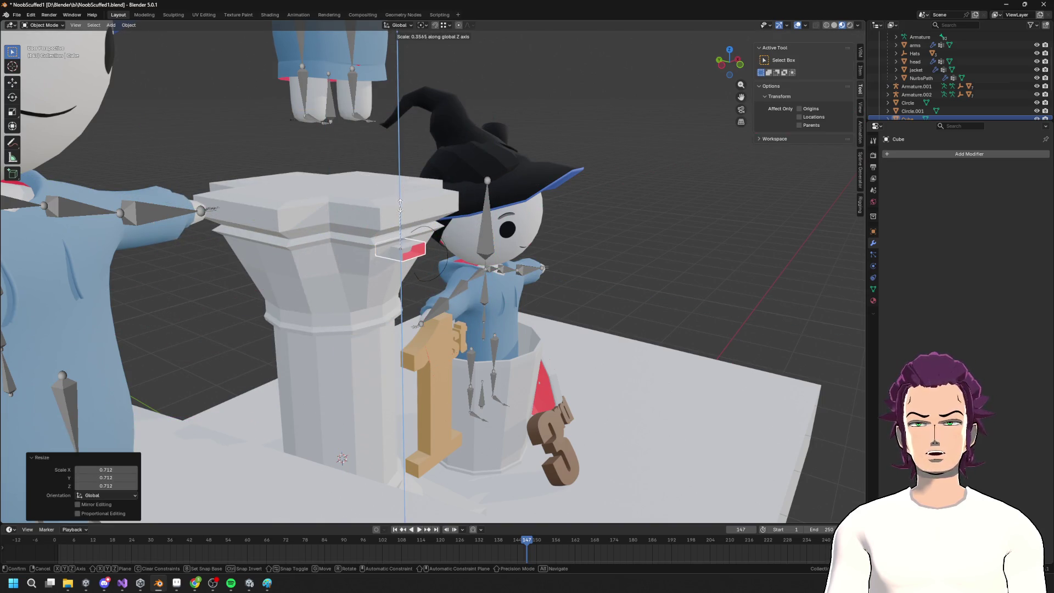
{"action": "key", "text": "Return"}
{"action": "key", "text": "g"}
{"action": "key", "text": "z"}
{"action": "key", "text": "Return"}
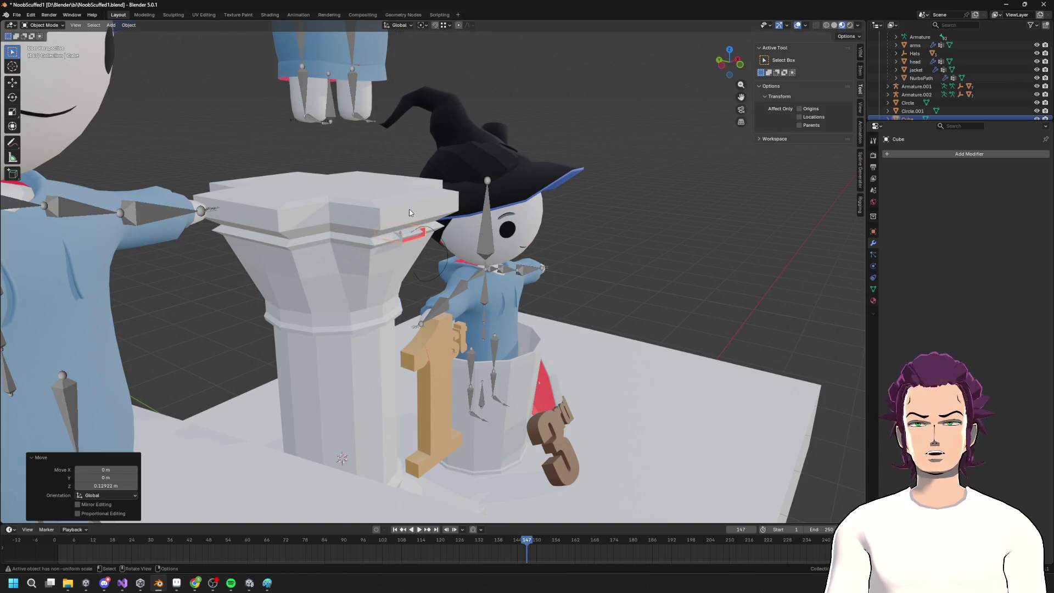
Rescale and shift the small block along Y onto the pillar top's edge
{"action": "scroll", "coordinate": [411, 215], "scroll_direction": "up", "scroll_amount": 3}
{"action": "middle_click_drag", "start_coordinate": [410, 214], "coordinate": [530, 219]}
{"action": "key", "text": "s"}
{"action": "key", "text": "y"}
{"action": "key", "text": "Escape"}
{"action": "key", "text": "g"}
{"action": "key", "text": "y"}
{"action": "key", "text": "Return"}
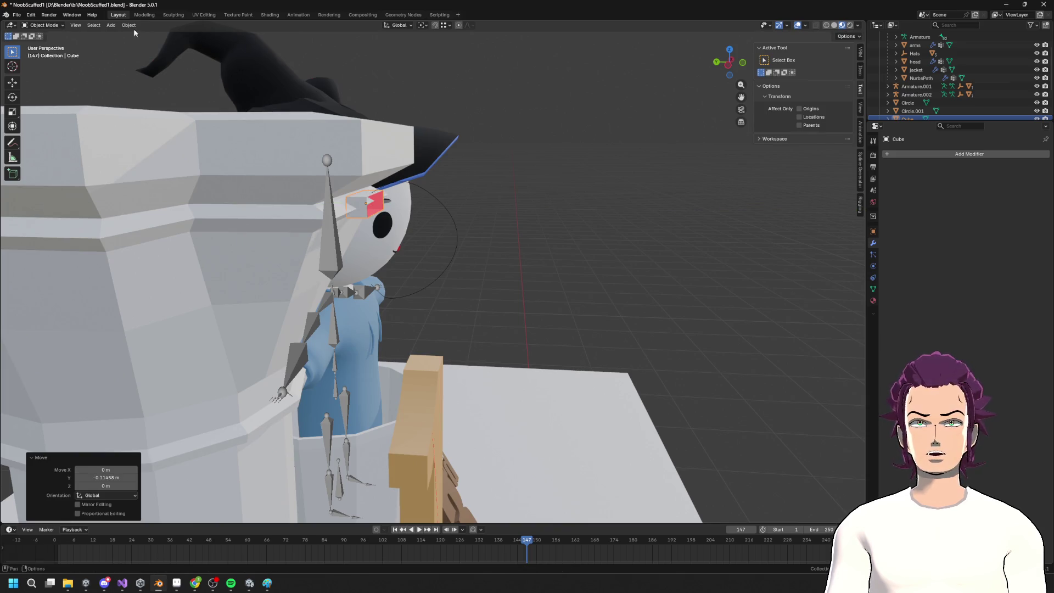
Apply all transforms to the block and return to Edit Mode
{"action": "left_click", "coordinate": [129, 25]}
{"action": "mouse_move", "coordinate": [174, 44]}
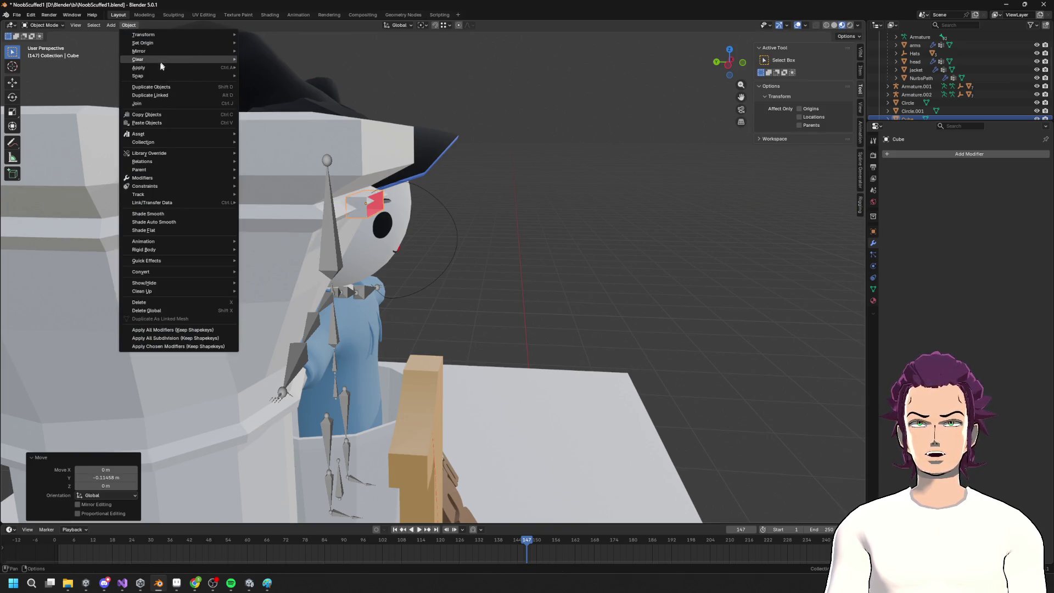
{"action": "mouse_move", "coordinate": [169, 68]}
{"action": "left_click", "coordinate": [284, 92]}
{"action": "mouse_move", "coordinate": [282, 90]}
{"action": "middle_mouse_down"}
{"action": "mouse_move", "coordinate": [406, 180]}
{"action": "mouse_move", "coordinate": [398, 184]}
{"action": "middle_mouse_up"}
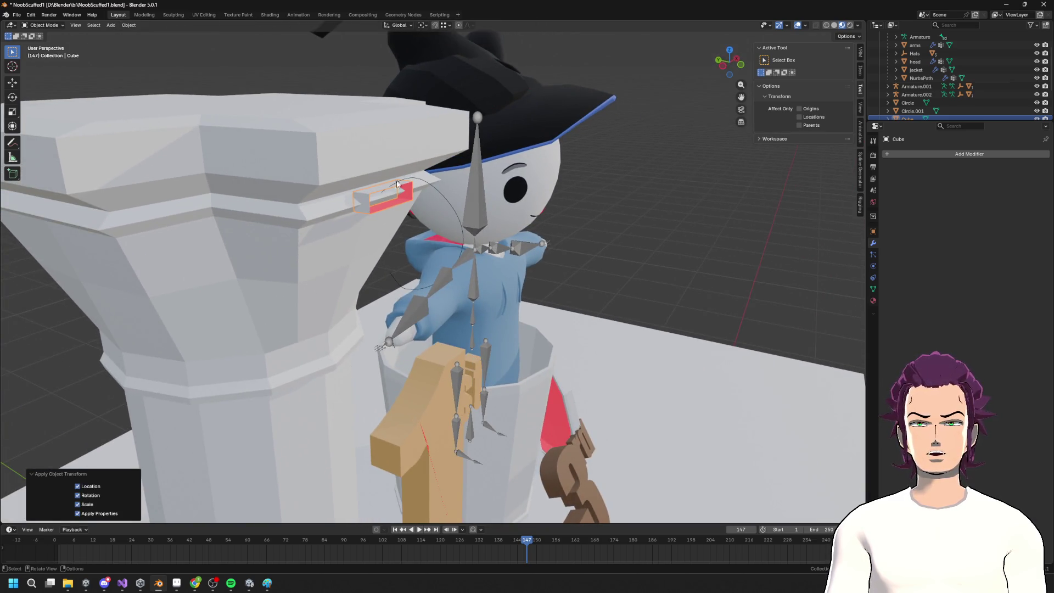
{"action": "key", "text": "Tab"}
Snap the 3D cursor to the block's selected face
{"action": "scroll", "coordinate": [402, 194], "scroll_direction": "down", "scroll_amount": 2}
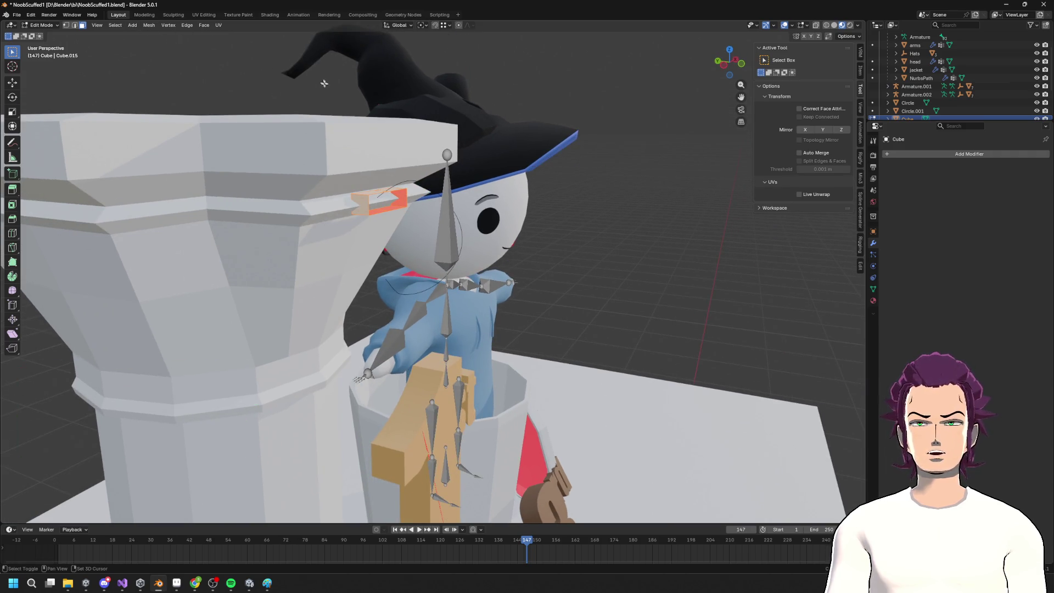
{"action": "key", "text": "shift+s"}
{"action": "left_click", "coordinate": [327, 132]}
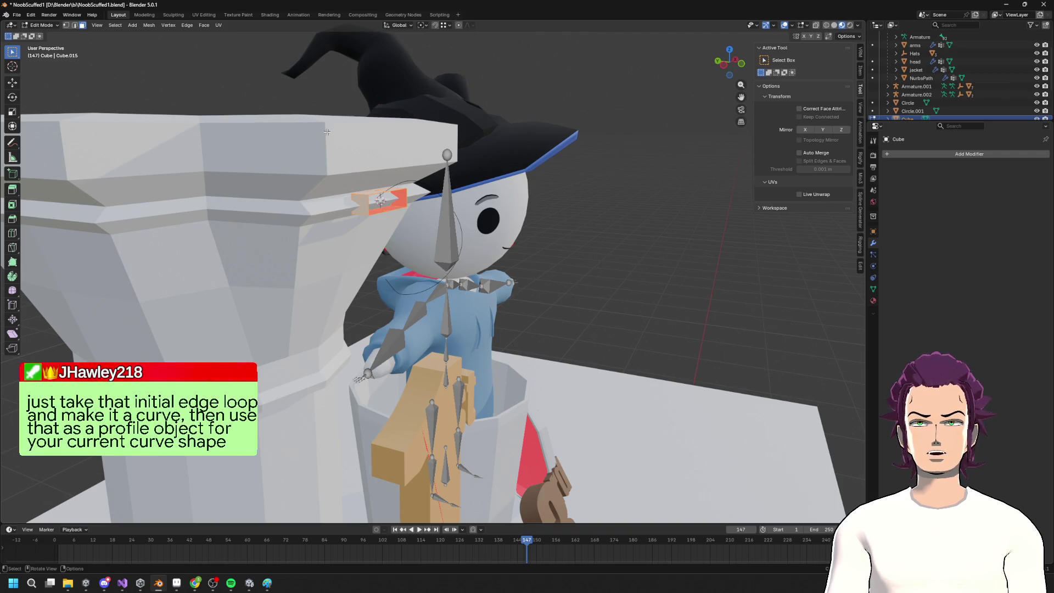
{"action": "scroll", "coordinate": [327, 132], "scroll_direction": "up", "scroll_amount": 5}
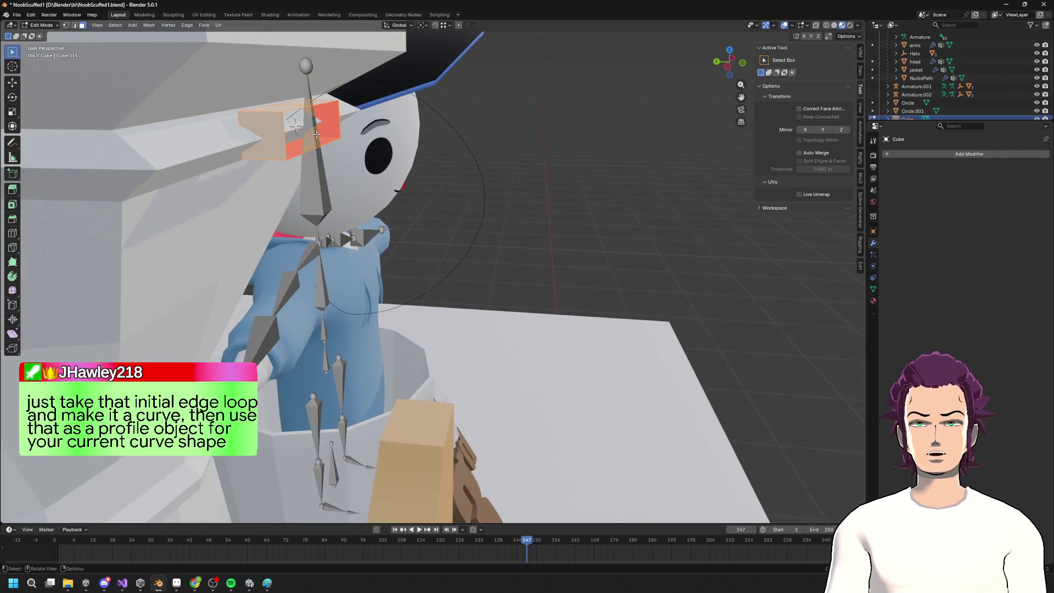
Select the whole block, go to Object Mode and set Origin to 3D Cursor
{"action": "key", "text": "1"}
{"action": "key", "text": "alt+a"}
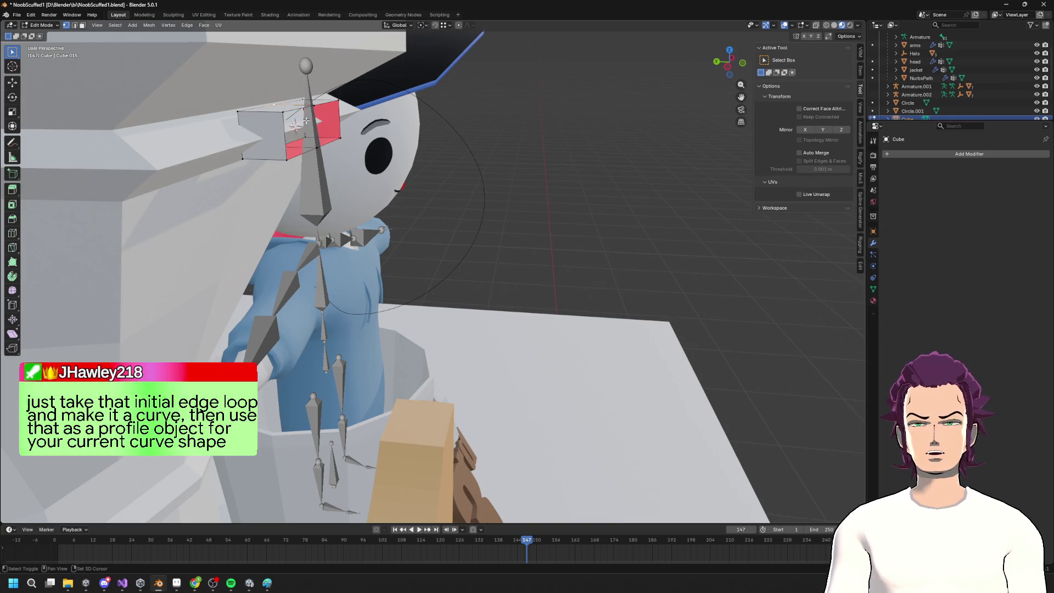
{"action": "mouse_move", "coordinate": [306, 120]}
{"action": "middle_mouse_down"}
{"action": "mouse_move", "coordinate": [405, 180]}
{"action": "mouse_move", "coordinate": [257, 68]}
{"action": "middle_mouse_up"}
{"action": "key", "text": "l"}
{"action": "key", "text": "Tab"}
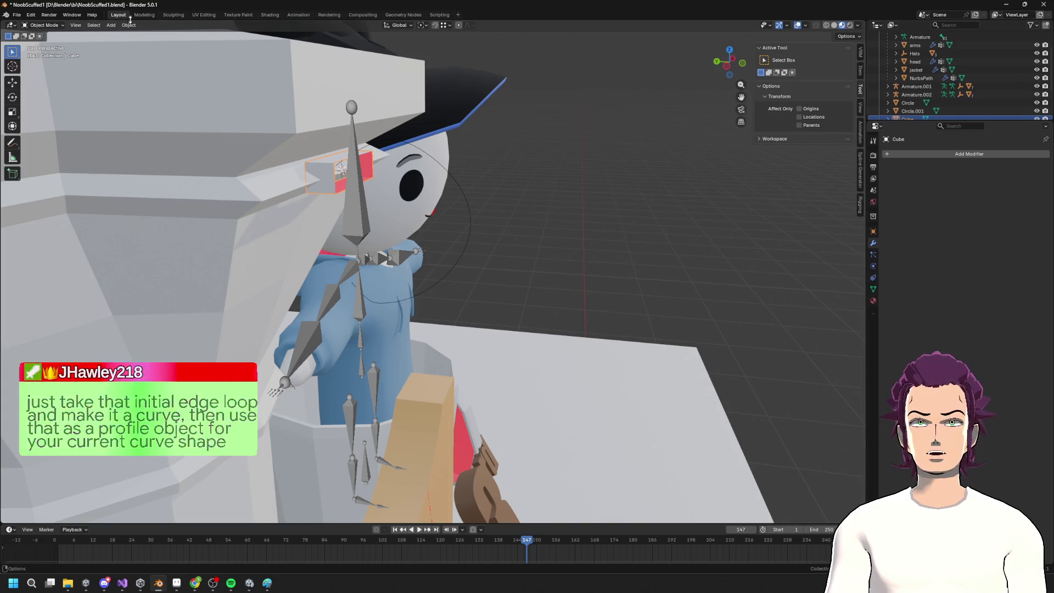
{"action": "left_click", "coordinate": [129, 26]}
{"action": "mouse_move", "coordinate": [178, 44]}
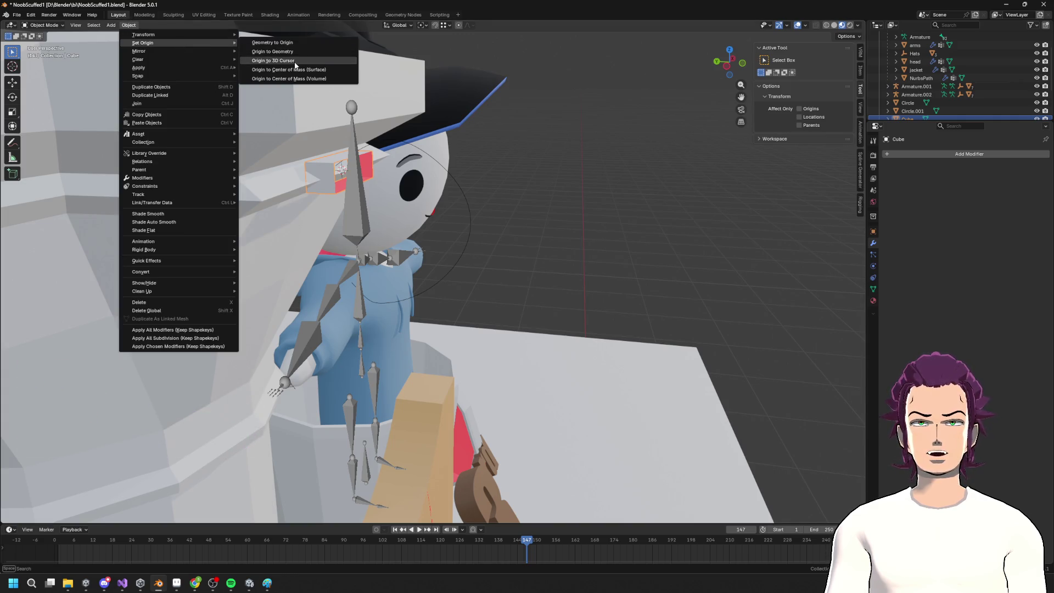
{"action": "left_click", "coordinate": [294, 62]}
{"action": "middle_click_drag", "start_coordinate": [295, 62], "coordinate": [454, 159]}
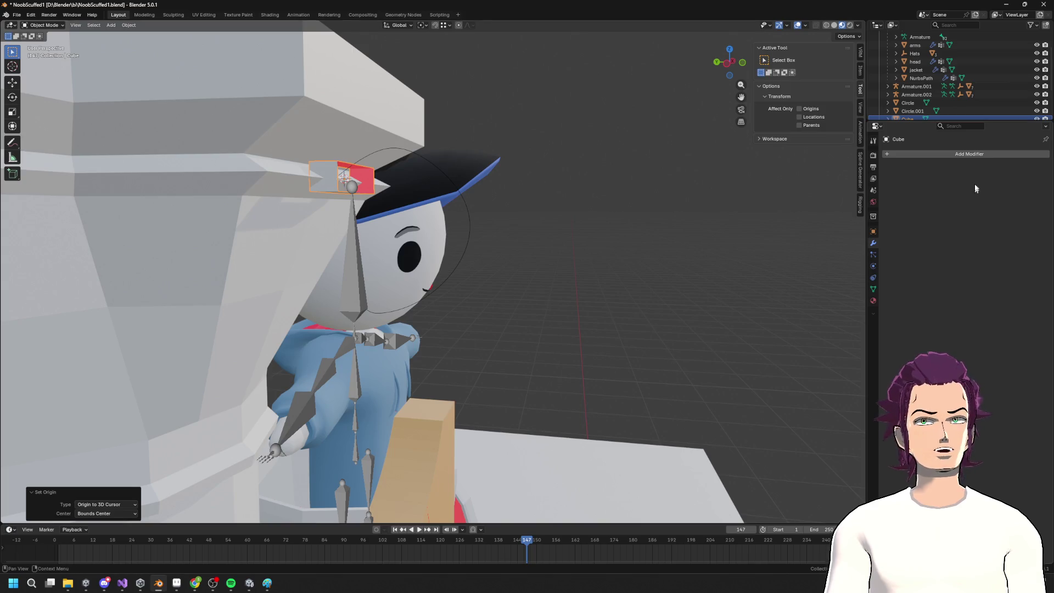
{"action": "left_click", "coordinate": [953, 153]}
Add an Array modifier with relative offset X 0, Y -1, Z 0
{"action": "type", "text": "ARE"}
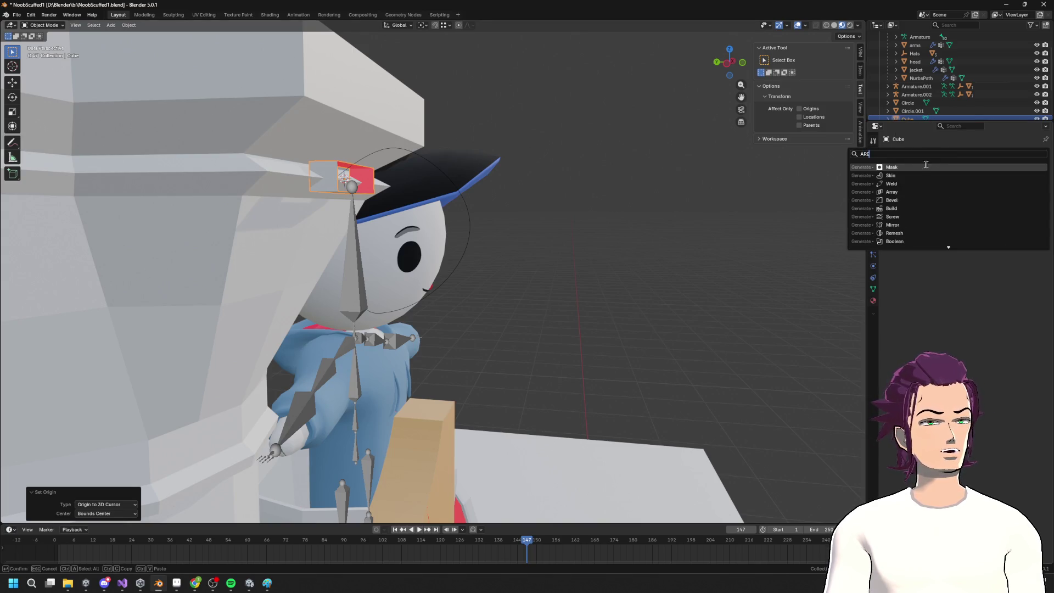
{"action": "key", "text": "Return"}
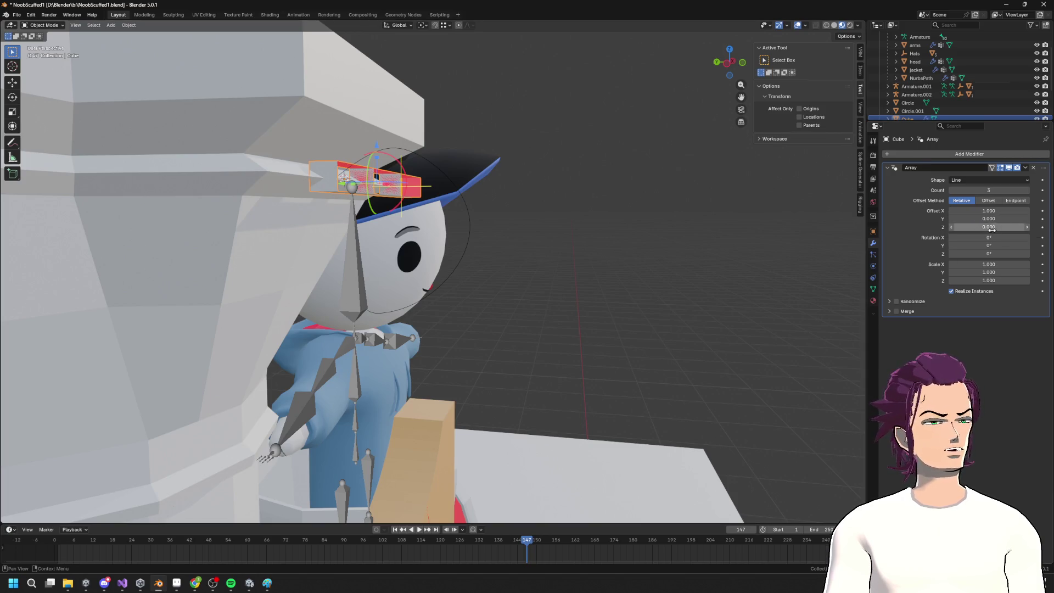
{"action": "type", "text": "1"}
{"action": "key", "text": "Return"}
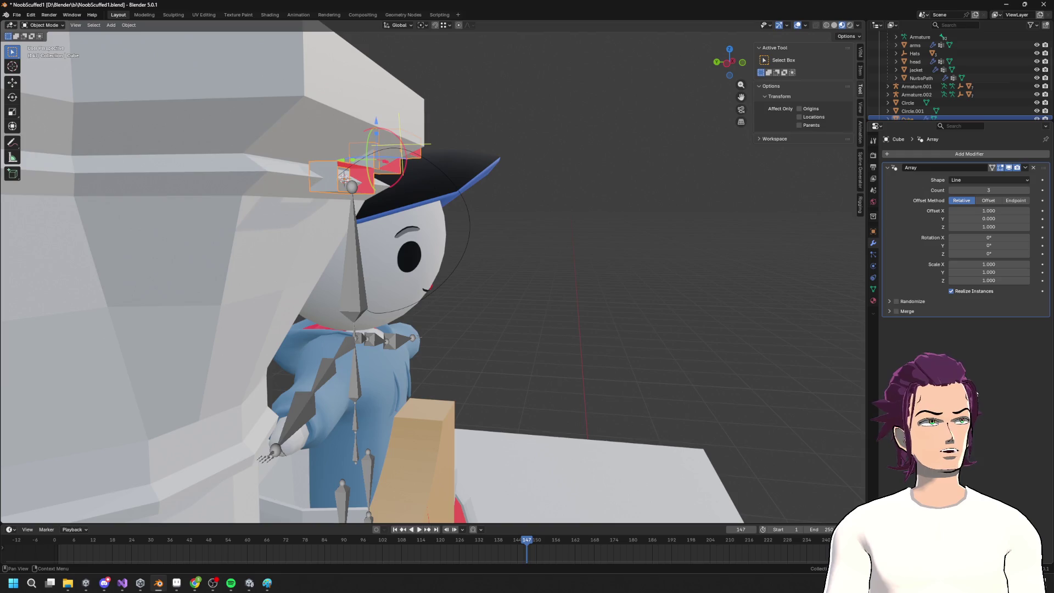
{"action": "scroll", "coordinate": [826, 310], "scroll_direction": "up", "scroll_amount": 2}
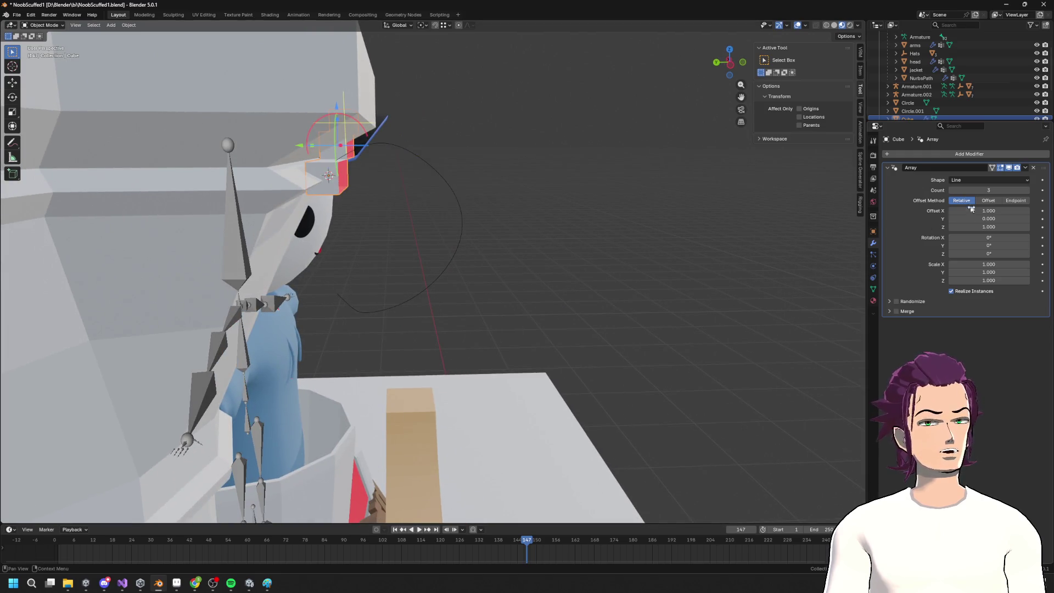
{"action": "type", "text": "1"}
{"action": "key", "text": "Return"}
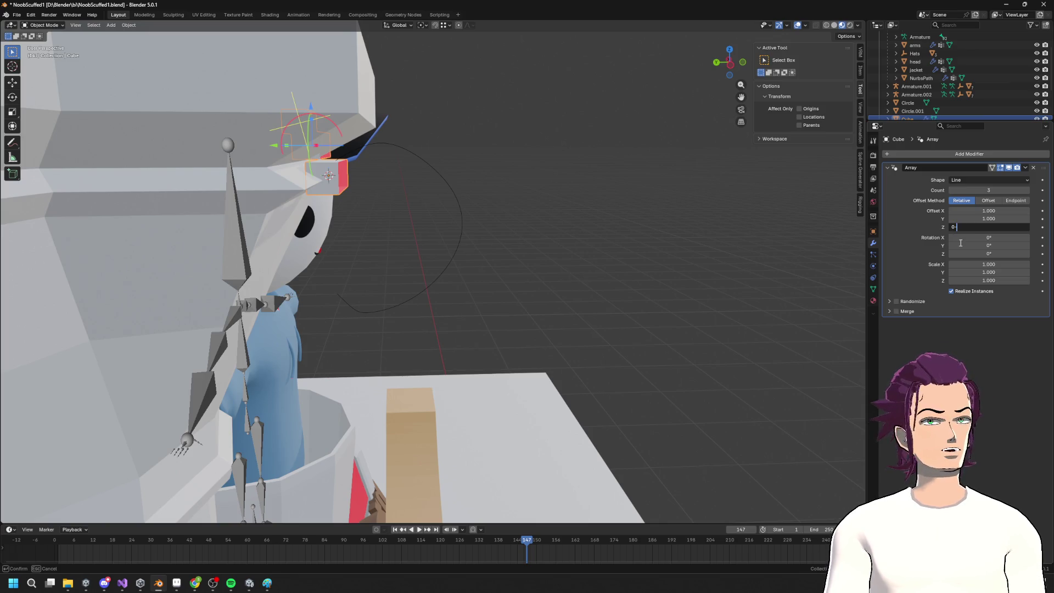
{"action": "key", "text": "Return"}
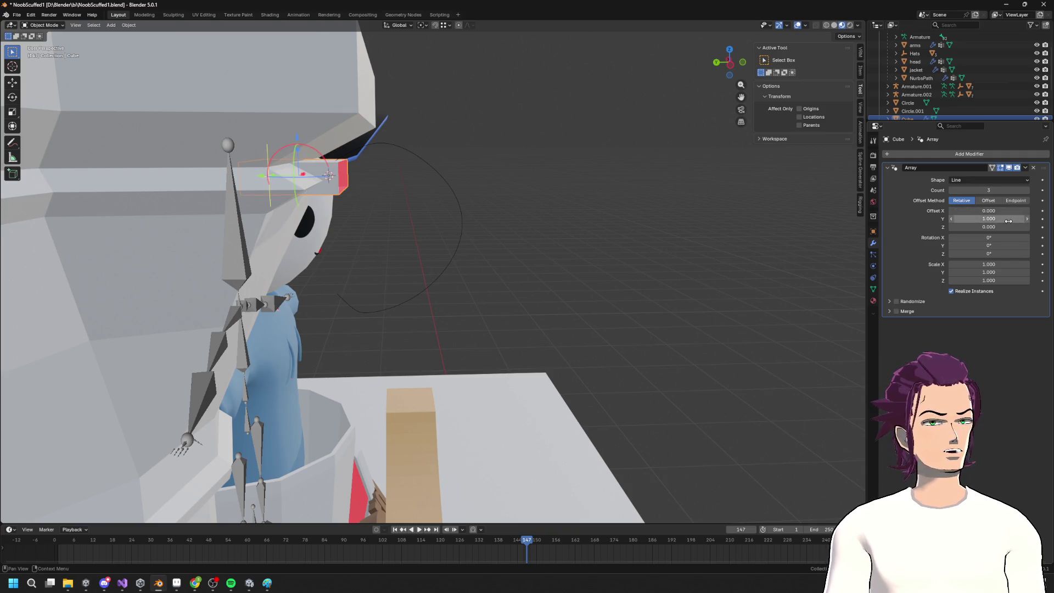
{"action": "type", "text": "1"}
{"action": "key", "text": "Return"}
Raise the Array modifier's count to 10
{"action": "middle_click_drag", "start_coordinate": [684, 113], "coordinate": [669, 158]}
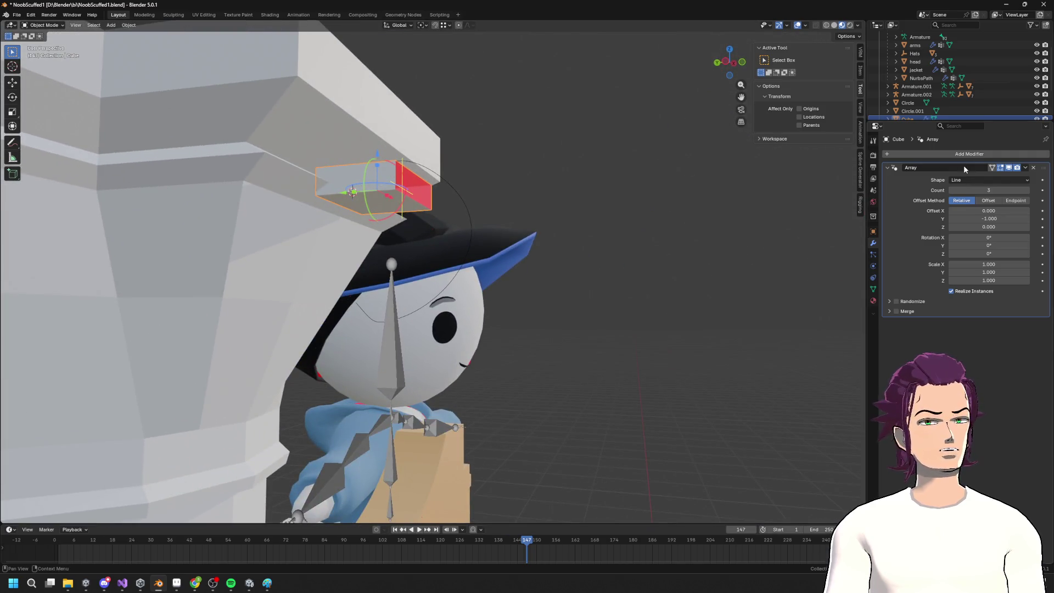
{"action": "mouse_move", "coordinate": [988, 189]}
{"action": "left_mouse_down"}
{"action": "mouse_move", "coordinate": [1033, 190]}
{"action": "mouse_move", "coordinate": [1002, 190]}
{"action": "mouse_move", "coordinate": [1013, 190]}
{"action": "left_mouse_up"}
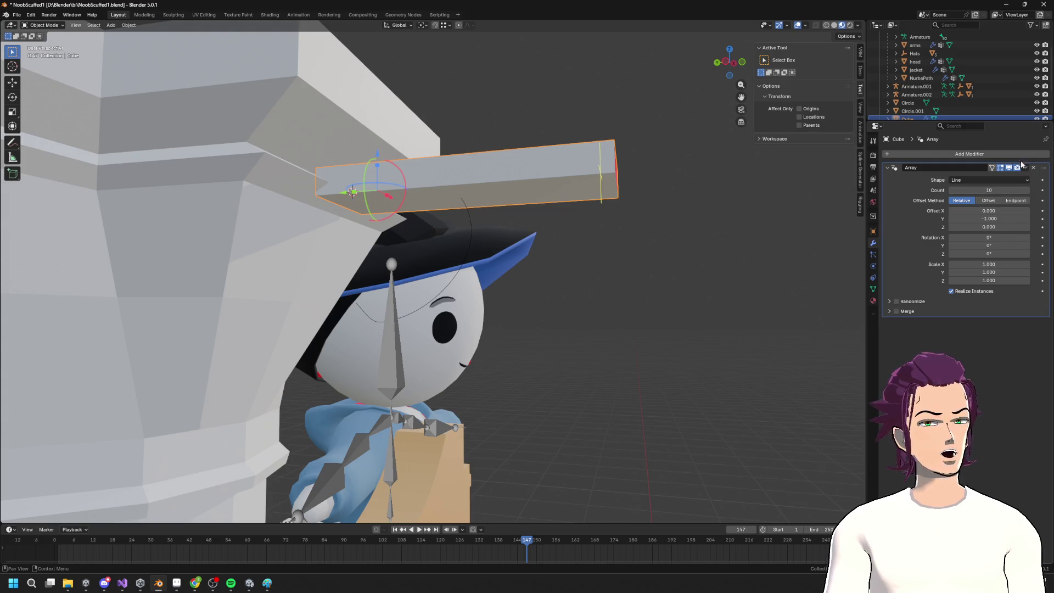
{"action": "left_click", "coordinate": [1007, 158]}
Add a Curve modifier on NurbsPath.003 and set the array count to 9
{"action": "type", "text": "CUR"}
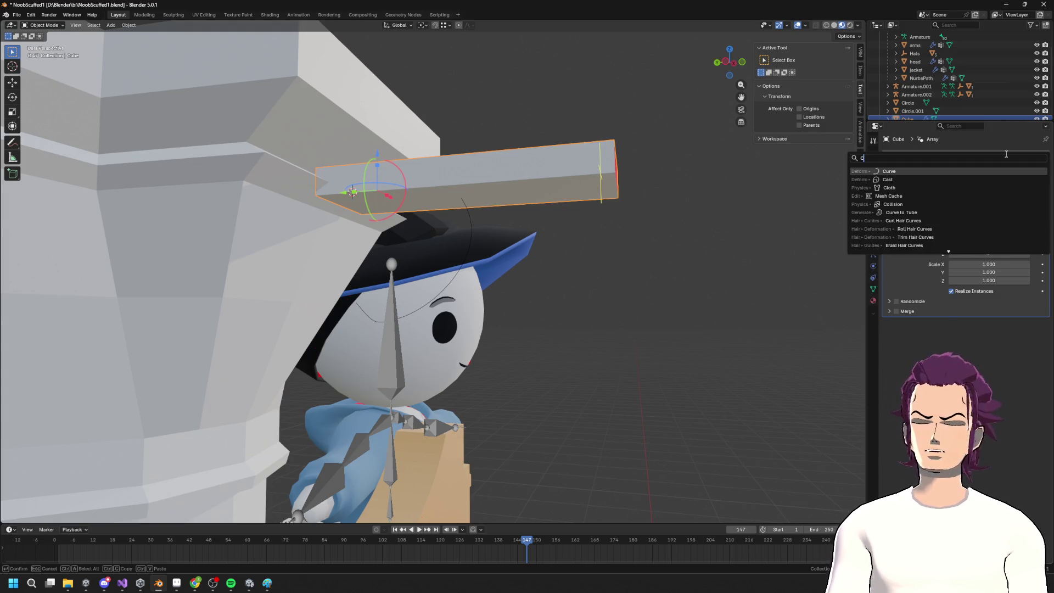
{"action": "key", "text": "Return"}
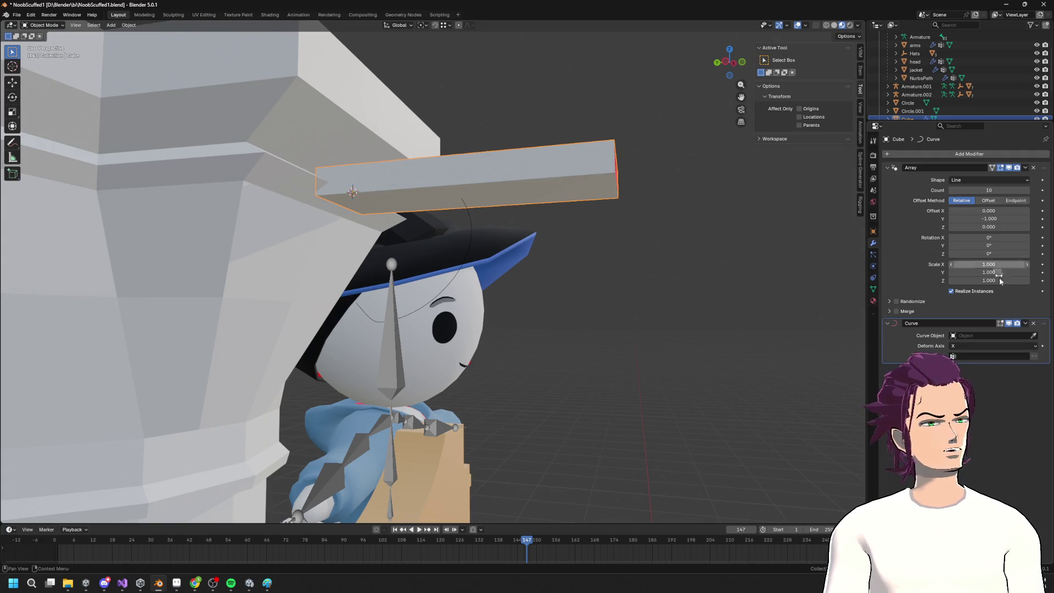
{"action": "left_click", "coordinate": [475, 216]}
{"action": "middle_click_drag", "start_coordinate": [501, 229], "coordinate": [811, 223]}
{"action": "left_click_drag", "start_coordinate": [1019, 190], "coordinate": [1026, 190]}
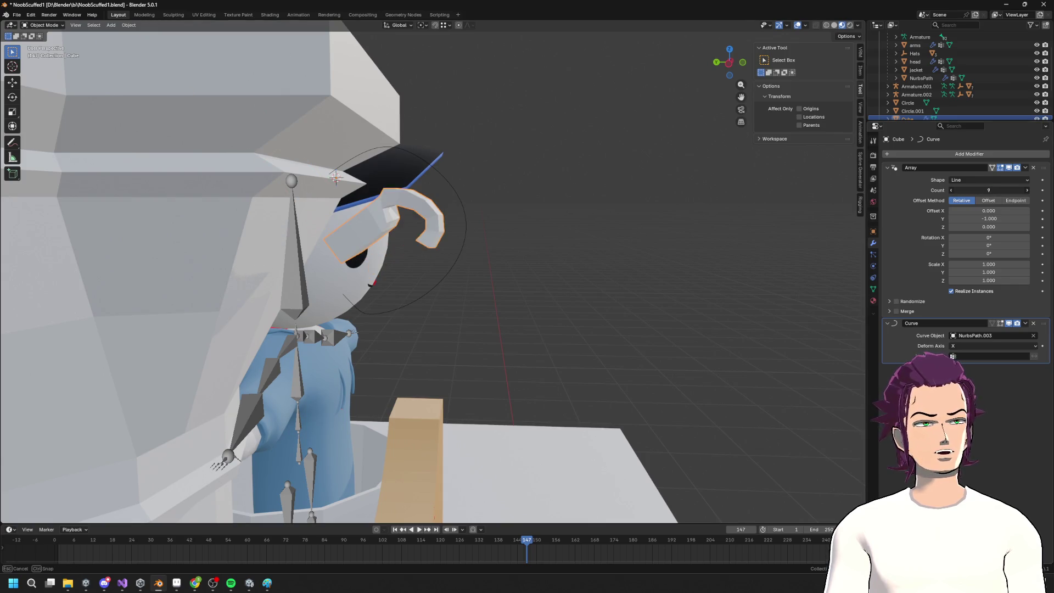
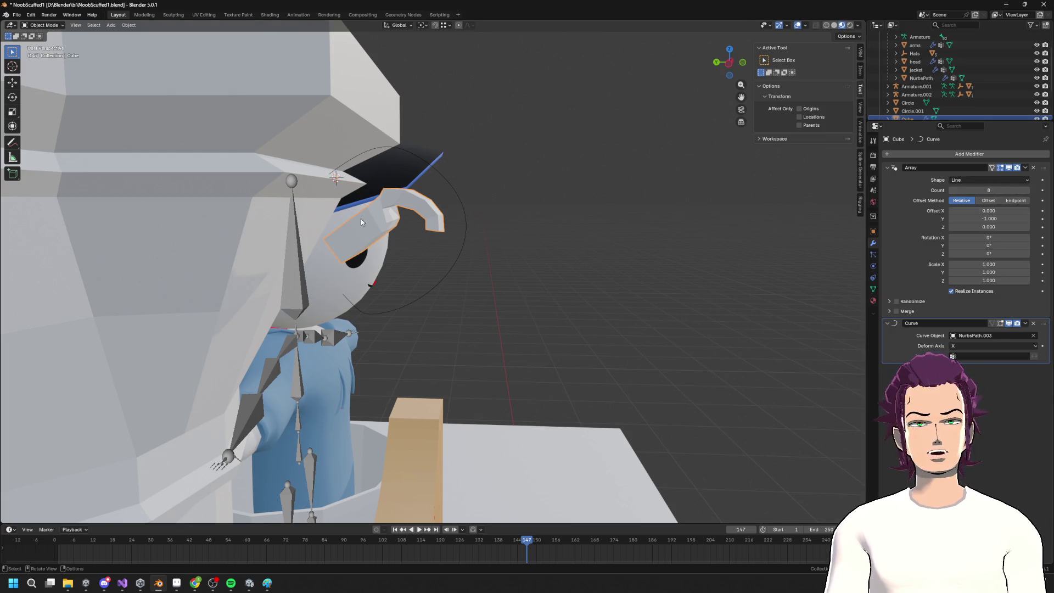
Lower the curled arc piece straight down along the Z axis
{"action": "key", "text": "g"}
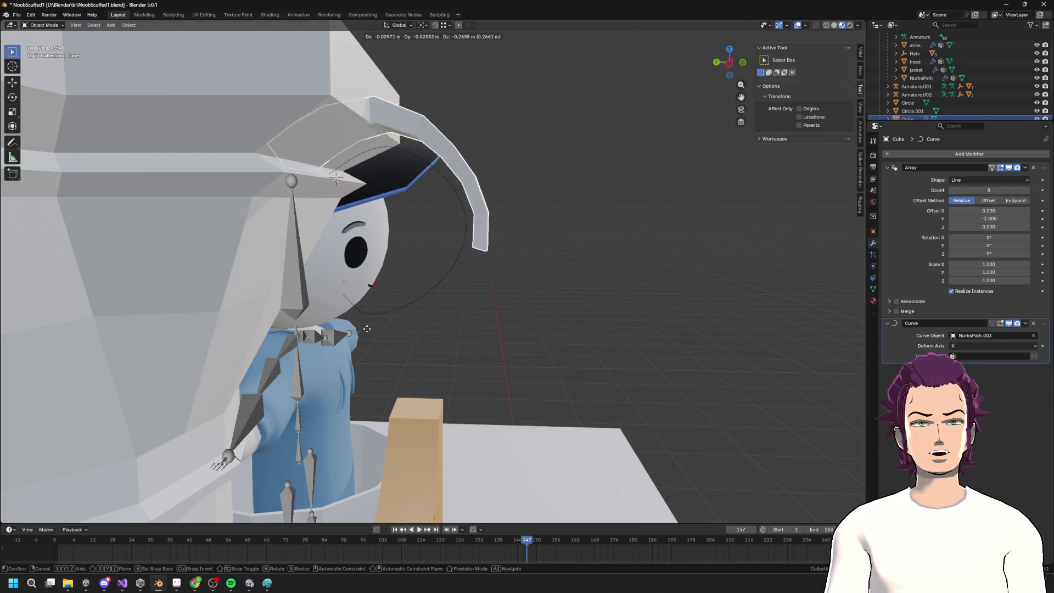
{"action": "scroll", "coordinate": [384, 278], "scroll_direction": "up", "scroll_amount": 4}
{"action": "key", "text": "z"}
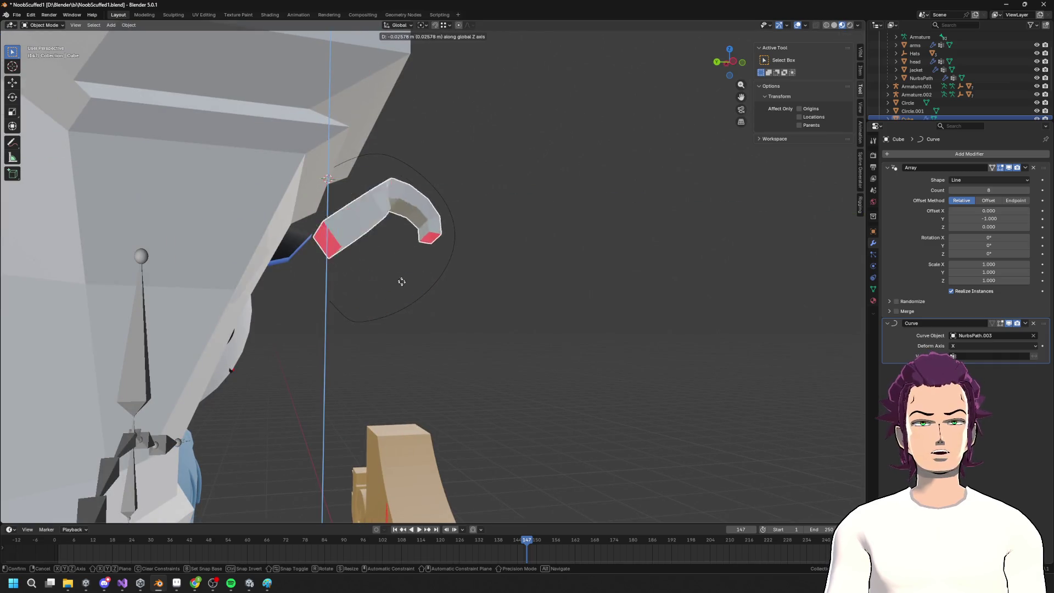
{"action": "left_click", "coordinate": [382, 332]}
Raise the arc's Array count to 14 to lengthen it into a hook
{"action": "mouse_move", "coordinate": [382, 332]}
{"action": "middle_mouse_down"}
{"action": "mouse_move", "coordinate": [415, 314]}
{"action": "mouse_move", "coordinate": [287, 302]}
{"action": "mouse_move", "coordinate": [347, 317]}
{"action": "mouse_move", "coordinate": [499, 313]}
{"action": "middle_mouse_up"}
{"action": "left_click_drag", "start_coordinate": [983, 190], "coordinate": [1005, 190]}
{"action": "mouse_move", "coordinate": [494, 308]}
{"action": "middle_mouse_down"}
{"action": "mouse_move", "coordinate": [456, 307]}
{"action": "mouse_move", "coordinate": [388, 283]}
{"action": "middle_mouse_up"}
Put the hook's guide curve NurbsPath.003 into Edit Mode, starting then cancelling an extrusion
{"action": "left_click", "coordinate": [439, 299]}
{"action": "key", "text": "Tab"}
{"action": "key", "text": "e"}
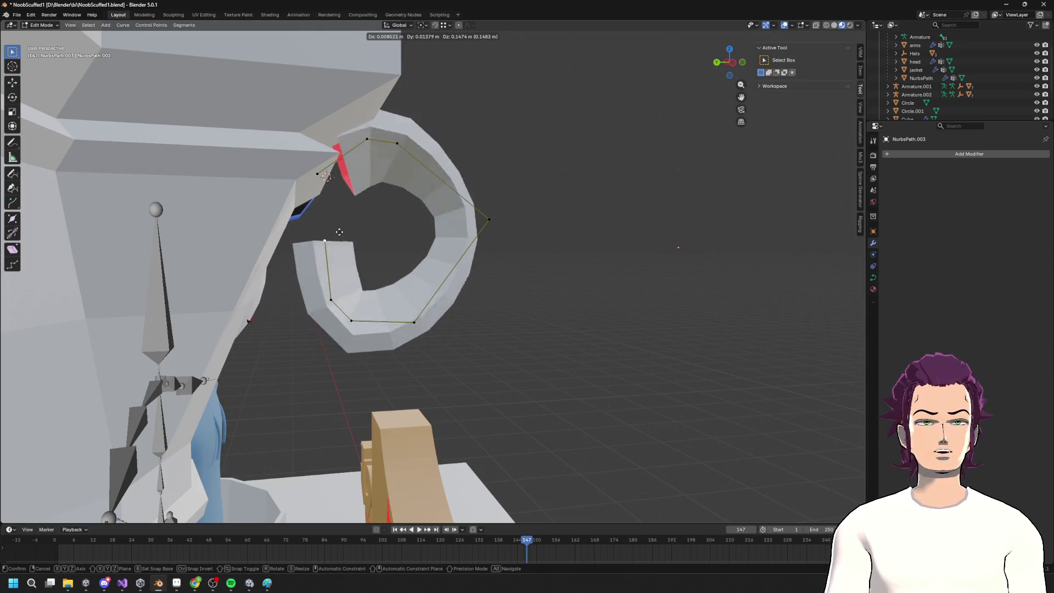
{"action": "key", "text": "Escape"}
Leave curve editing, select the Cube hook piece, and show it alone in Local View
{"action": "left_click", "coordinate": [737, 74]}
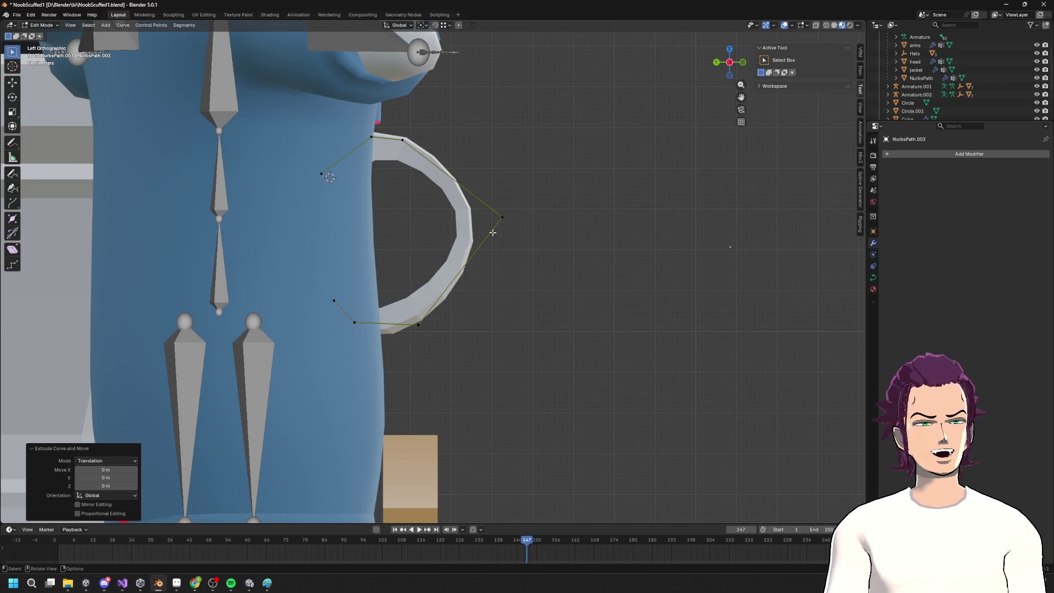
{"action": "key", "text": "Tab"}
{"action": "left_click", "coordinate": [474, 224]}
{"action": "mouse_move", "coordinate": [473, 224]}
{"action": "middle_mouse_down"}
{"action": "mouse_move", "coordinate": [475, 267]}
{"action": "mouse_move", "coordinate": [497, 272]}
{"action": "middle_mouse_up"}
{"action": "scroll", "coordinate": [326, 309], "scroll_direction": "up", "scroll_amount": 2}
{"action": "mouse_move", "coordinate": [292, 342]}
{"action": "middle_mouse_down"}
{"action": "mouse_move", "coordinate": [299, 321]}
{"action": "mouse_move", "coordinate": [326, 335]}
{"action": "mouse_move", "coordinate": [327, 319]}
{"action": "middle_mouse_up"}
{"action": "key", "text": "Tab"}
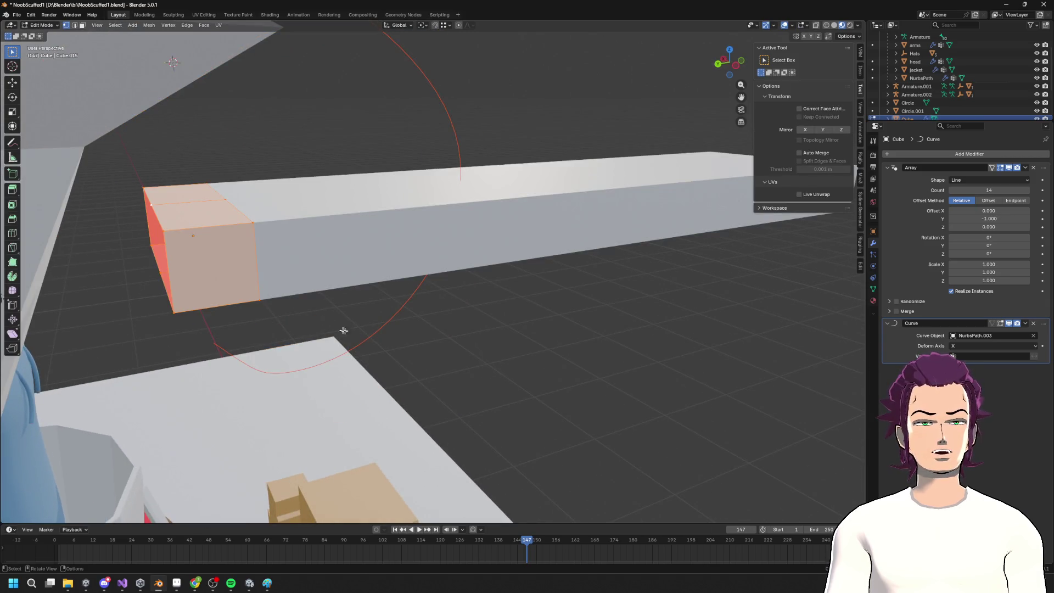
{"action": "key", "text": "Tab"}
{"action": "middle_click_drag", "start_coordinate": [390, 331], "coordinate": [405, 294]}
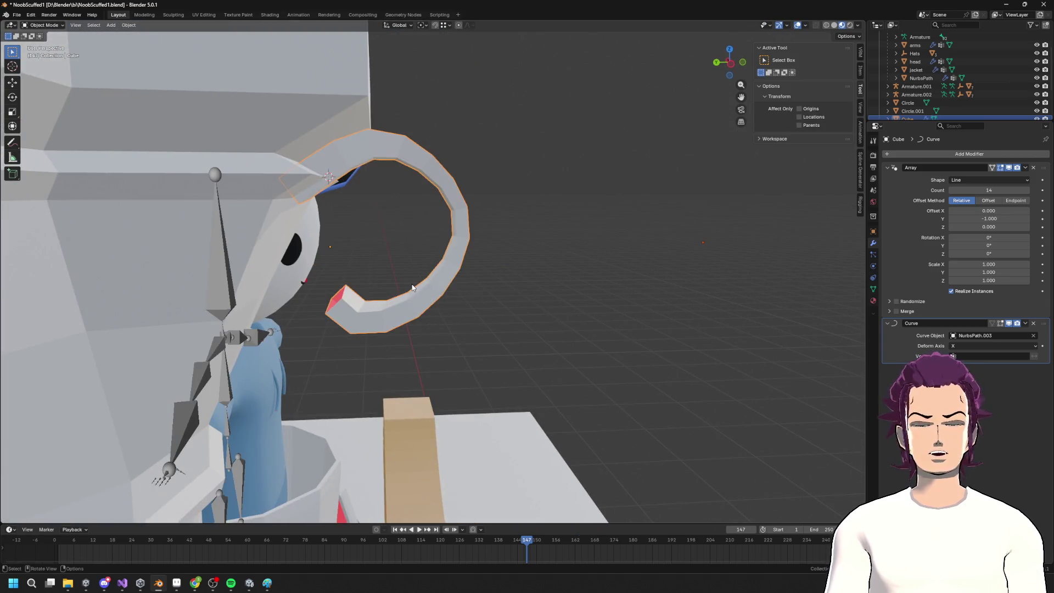
{"action": "key", "text": "KP_Divide"}
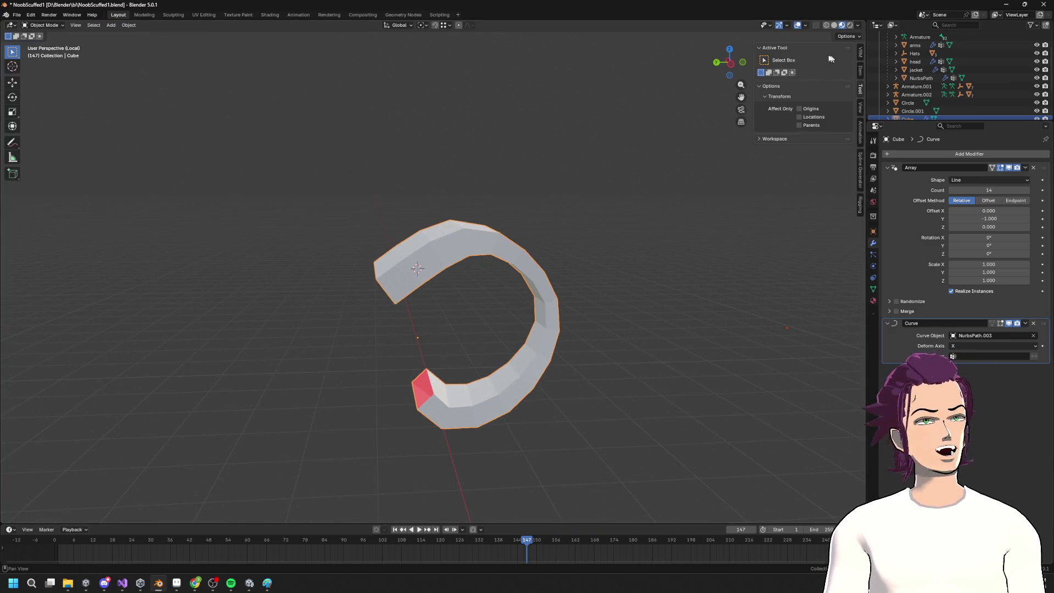
Switch to Left Ortho view and open the guide curve NurbsPath.003 for point editing
{"action": "mouse_move", "coordinate": [736, 68]}
{"action": "middle_mouse_down"}
{"action": "mouse_move", "coordinate": [526, 378]}
{"action": "mouse_move", "coordinate": [532, 203]}
{"action": "middle_mouse_up"}
{"action": "key", "text": "Tab"}
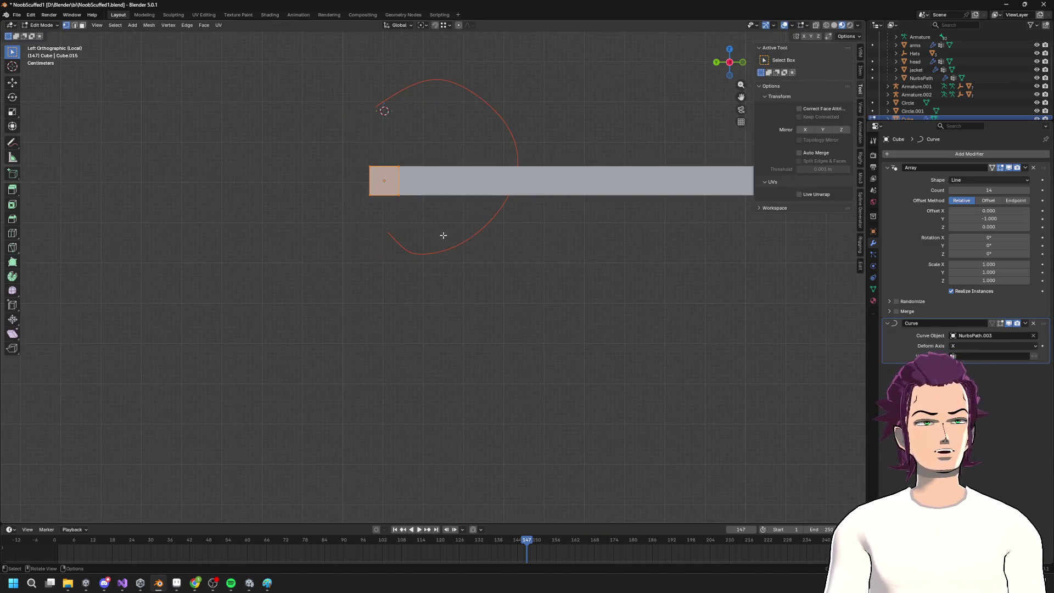
{"action": "key", "text": "ctrl+KP_3"}
{"action": "key", "text": "Tab"}
{"action": "left_click", "coordinate": [385, 231]}
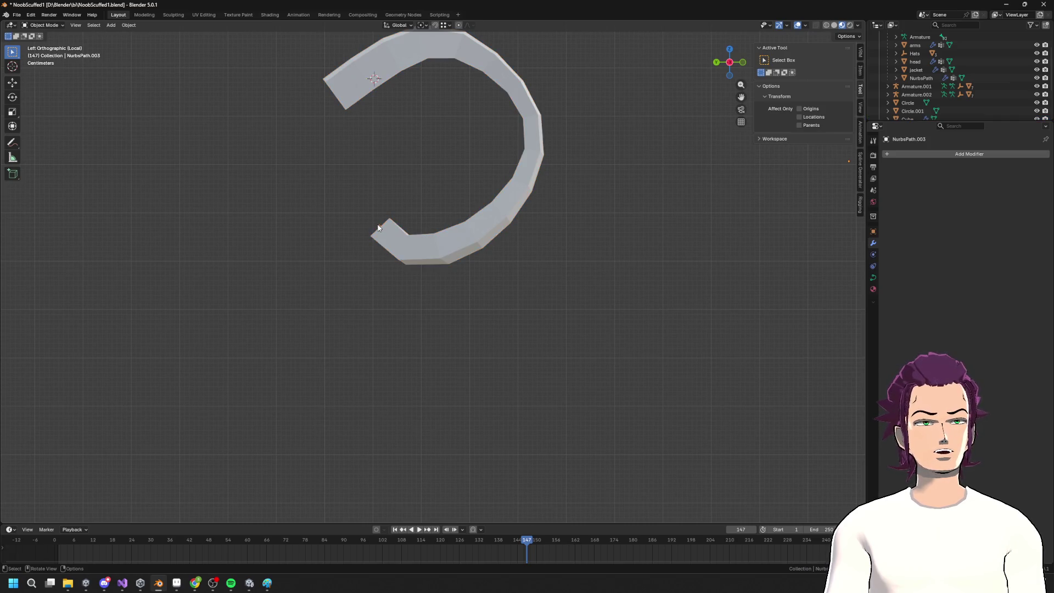
{"action": "key", "text": "Tab"}
{"action": "scroll", "coordinate": [390, 220], "scroll_direction": "up", "scroll_amount": 3}
{"action": "scroll", "coordinate": [403, 225], "scroll_direction": "down", "scroll_amount": 4}
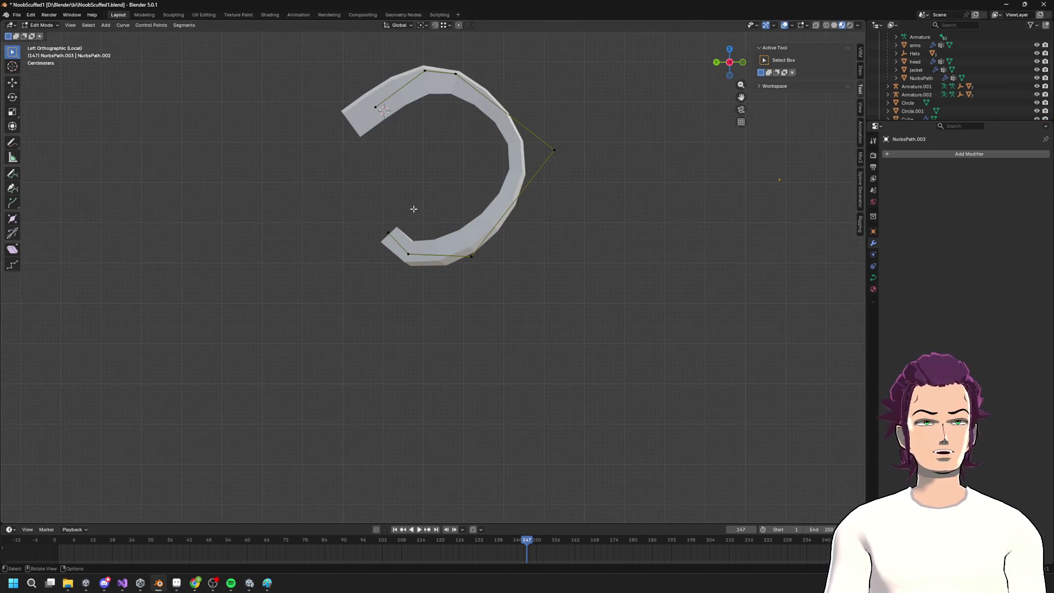
Move the curve's end point up and extrude three new control points
{"action": "key", "text": "g"}
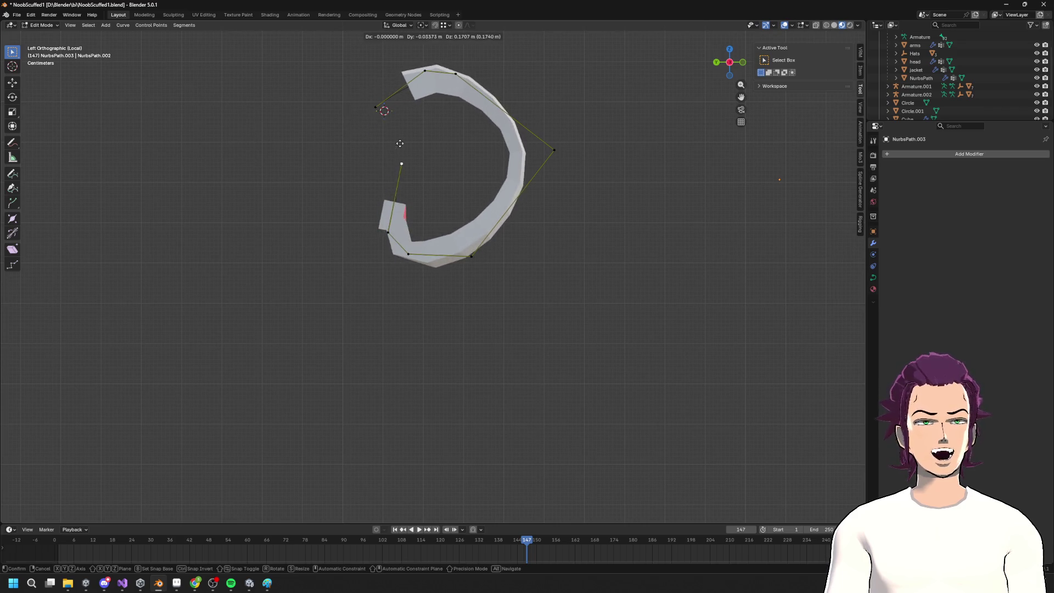
{"action": "left_click", "coordinate": [399, 143]}
{"action": "key", "text": "e"}
{"action": "left_click", "coordinate": [488, 132]}
{"action": "key", "text": "e"}
{"action": "left_click", "coordinate": [458, 225]}
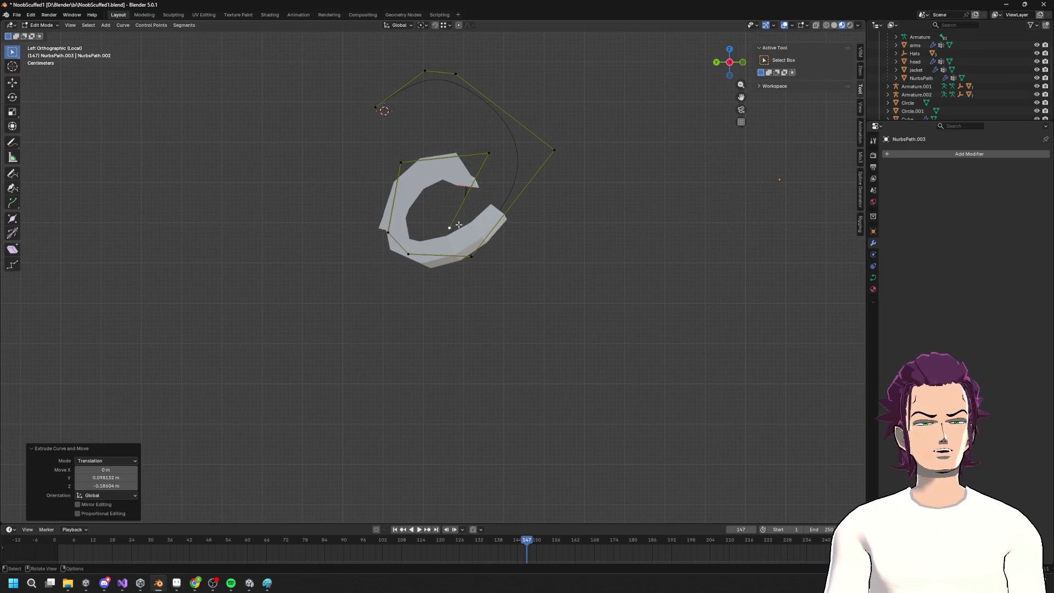
Try repositioning the new control points, then undo the extra end points
{"action": "left_click_drag", "start_coordinate": [488, 151], "coordinate": [485, 159]}
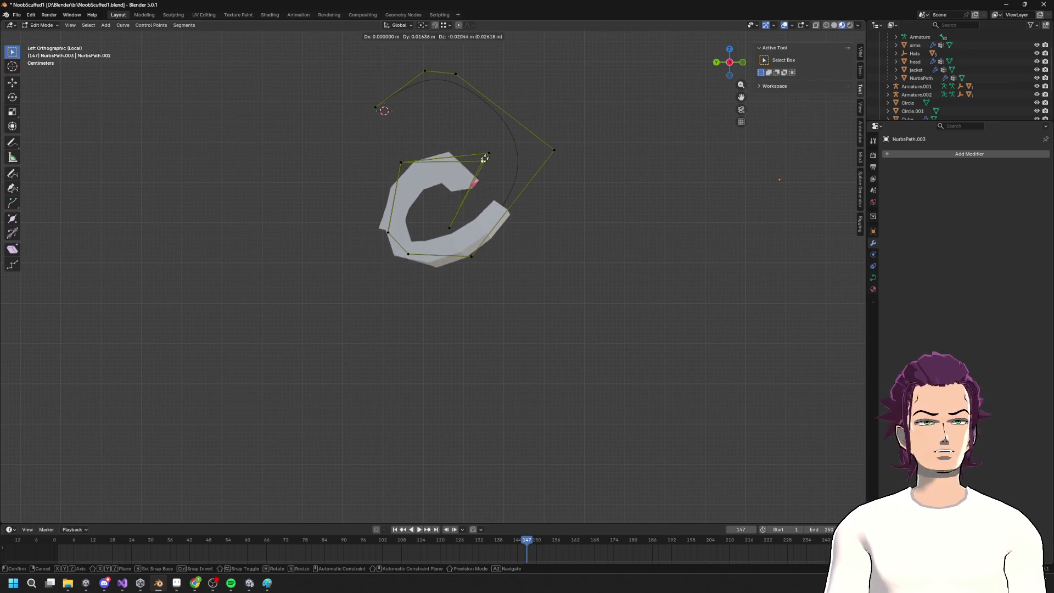
{"action": "right_click", "coordinate": [500, 163]}
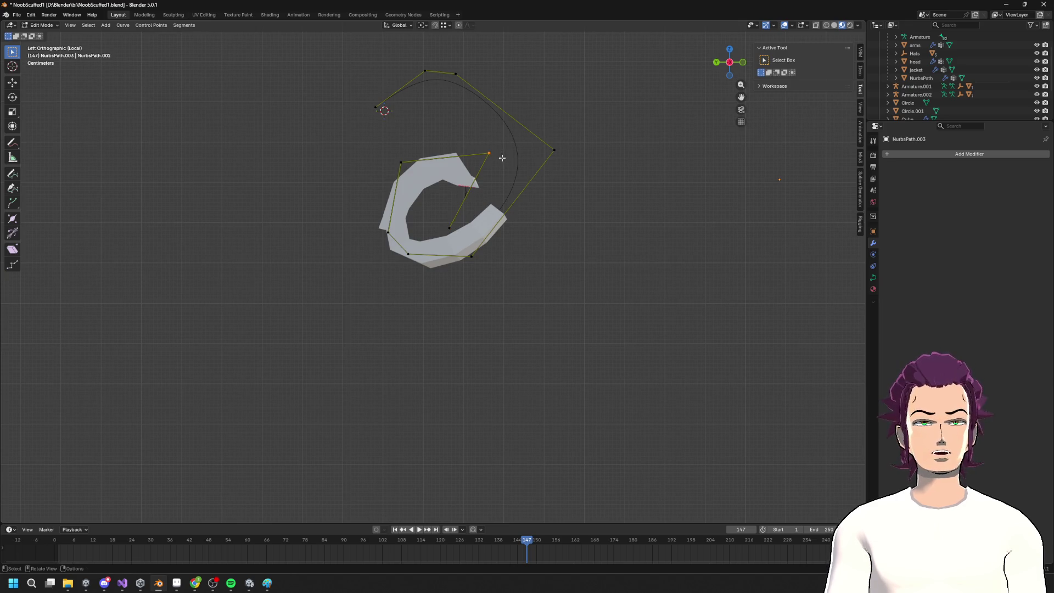
{"action": "key", "text": "g"}
{"action": "left_click", "coordinate": [477, 174]}
{"action": "left_click", "coordinate": [403, 164]}
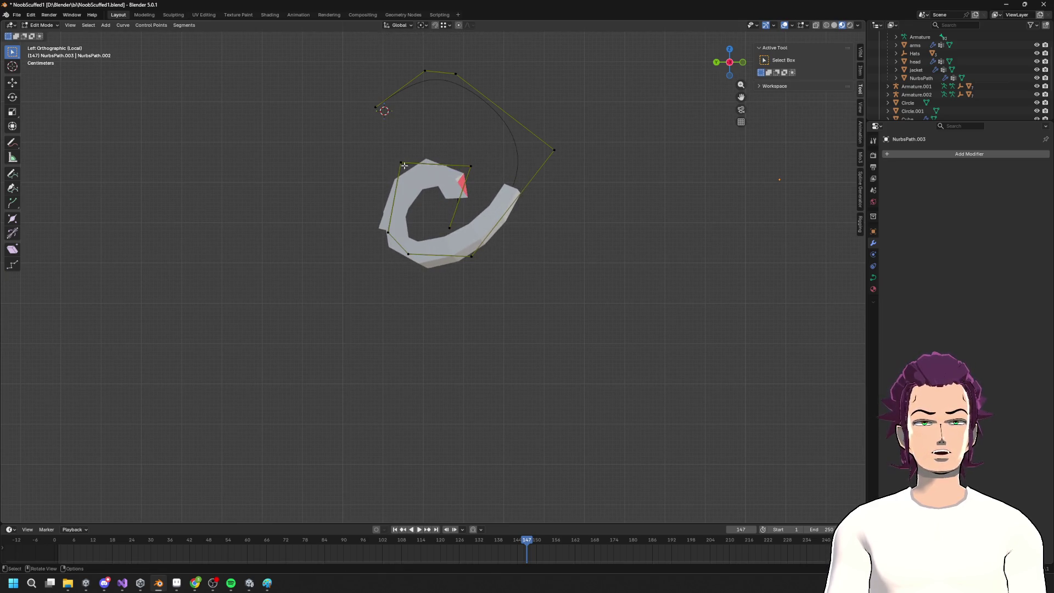
{"action": "key", "text": "g"}
{"action": "right_click", "coordinate": [403, 153]}
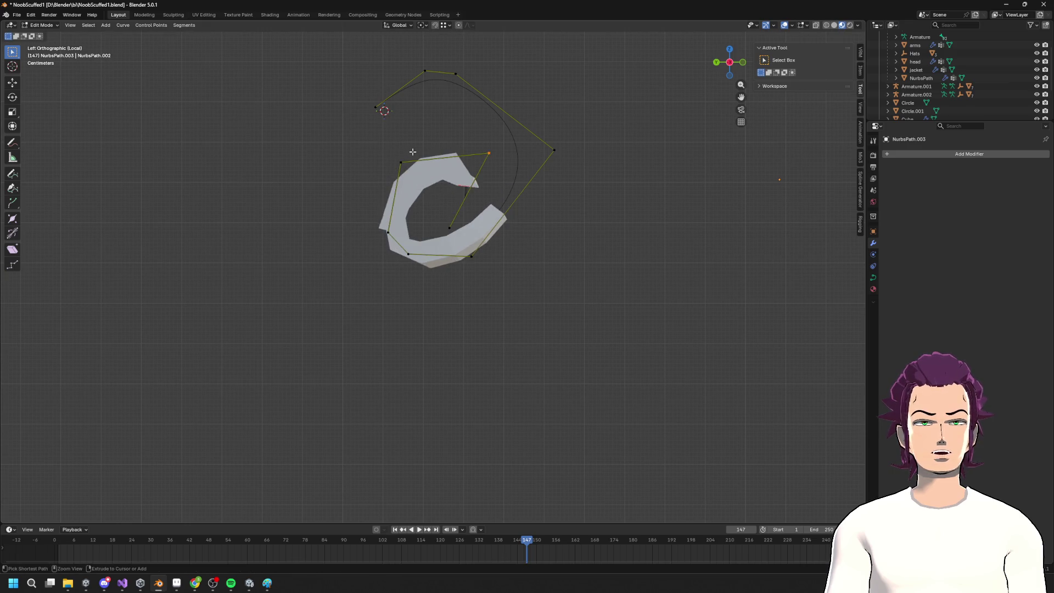
{"action": "key", "text": "ctrl+z"}
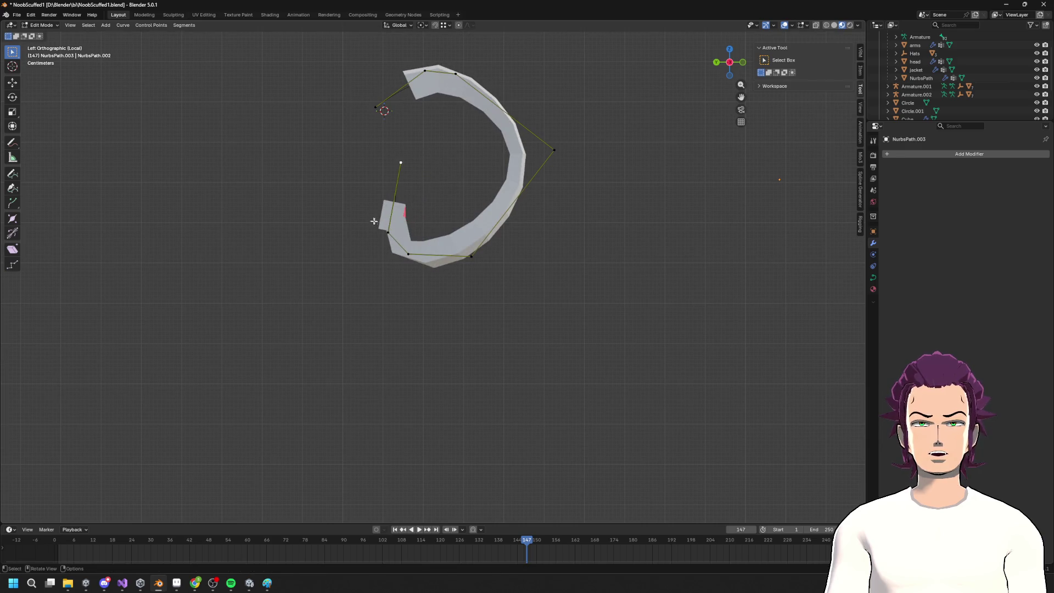
Reposition the upper, right and bottom control points to round the hook into a C-shape
{"action": "left_click", "coordinate": [401, 163]}
{"action": "key", "text": "g"}
{"action": "left_click", "coordinate": [428, 171]}
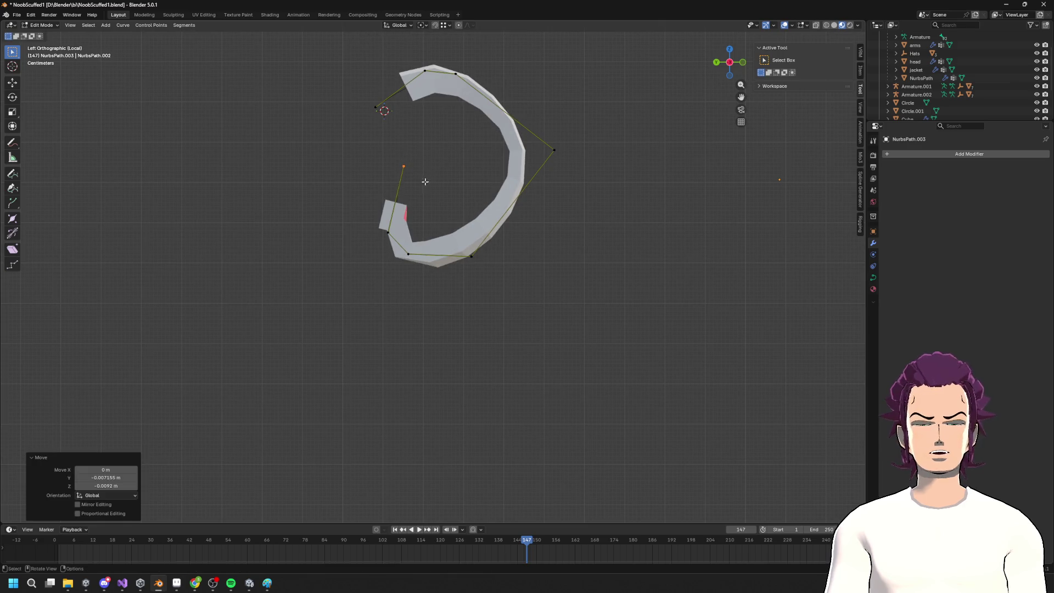
{"action": "left_click_drag", "start_coordinate": [553, 148], "coordinate": [533, 147]}
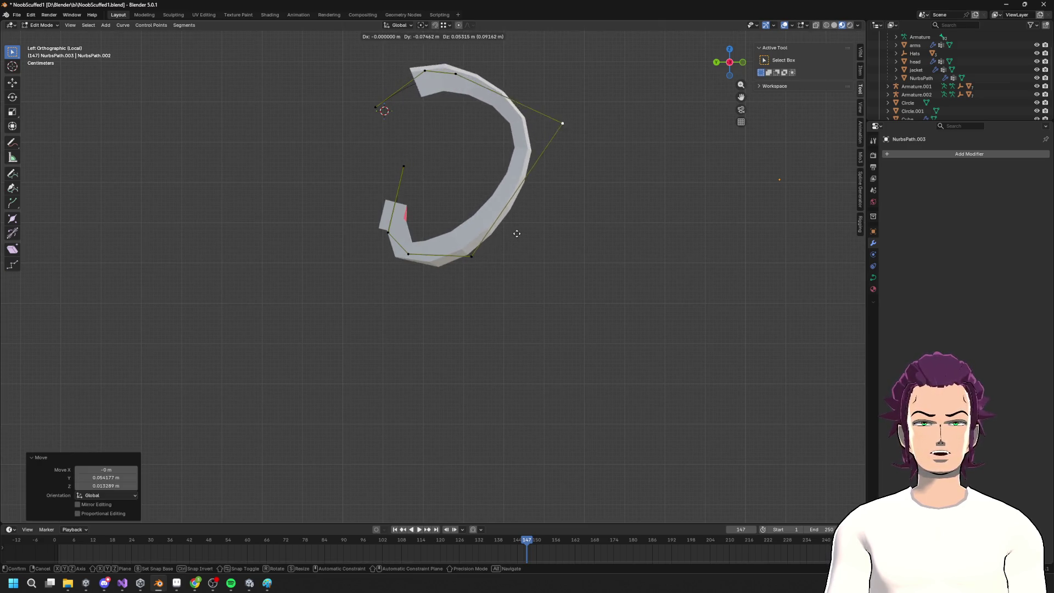
{"action": "mouse_move", "coordinate": [472, 257]}
{"action": "left_mouse_down"}
{"action": "mouse_move", "coordinate": [554, 257]}
{"action": "mouse_move", "coordinate": [529, 232]}
{"action": "mouse_move", "coordinate": [510, 230]}
{"action": "left_mouse_up"}
{"action": "left_click", "coordinate": [409, 257]}
{"action": "key", "text": "ctrl+z"}
{"action": "key", "text": "ctrl+shift+z"}
{"action": "mouse_move", "coordinate": [407, 254]}
{"action": "left_mouse_down"}
{"action": "mouse_move", "coordinate": [459, 283]}
{"action": "mouse_move", "coordinate": [485, 254]}
{"action": "mouse_move", "coordinate": [482, 266]}
{"action": "mouse_move", "coordinate": [472, 253]}
{"action": "mouse_move", "coordinate": [418, 252]}
{"action": "mouse_move", "coordinate": [386, 218]}
{"action": "mouse_move", "coordinate": [384, 230]}
{"action": "left_mouse_up"}
{"action": "left_click", "coordinate": [385, 230]}
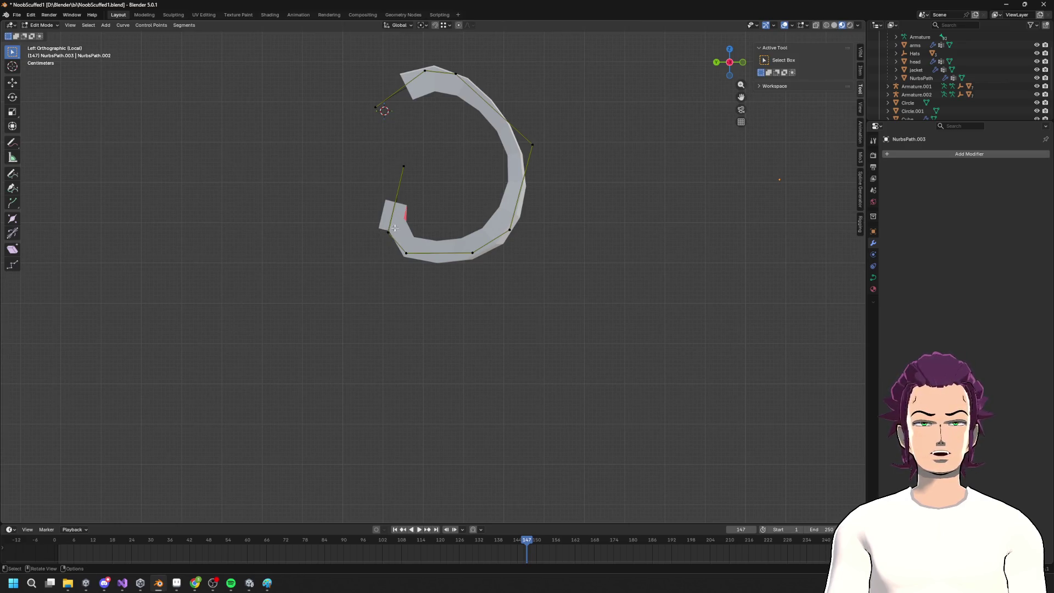
{"action": "scroll", "coordinate": [394, 227], "scroll_direction": "up", "scroll_amount": 4}
Bend the top control point and delete the lower-left and top curve points
{"action": "mouse_move", "coordinate": [373, 53]}
{"action": "left_mouse_down"}
{"action": "mouse_move", "coordinate": [414, 86]}
{"action": "mouse_move", "coordinate": [456, 92]}
{"action": "left_mouse_up"}
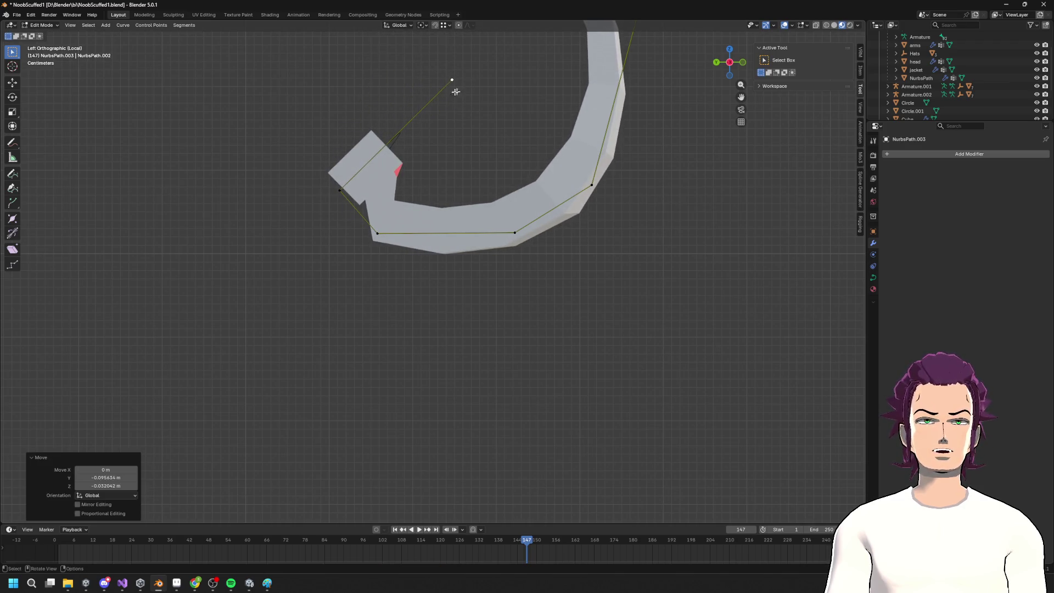
{"action": "left_click_drag", "start_coordinate": [319, 175], "coordinate": [350, 210]}
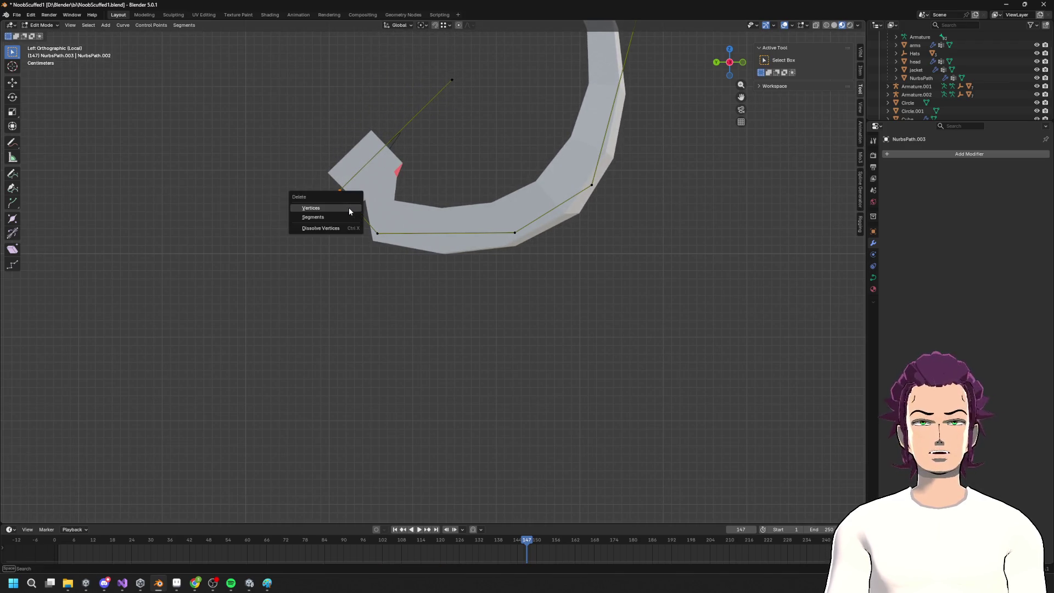
{"action": "left_click", "coordinate": [349, 209]}
{"action": "left_click_drag", "start_coordinate": [435, 52], "coordinate": [473, 96]}
{"action": "left_click", "coordinate": [476, 115]}
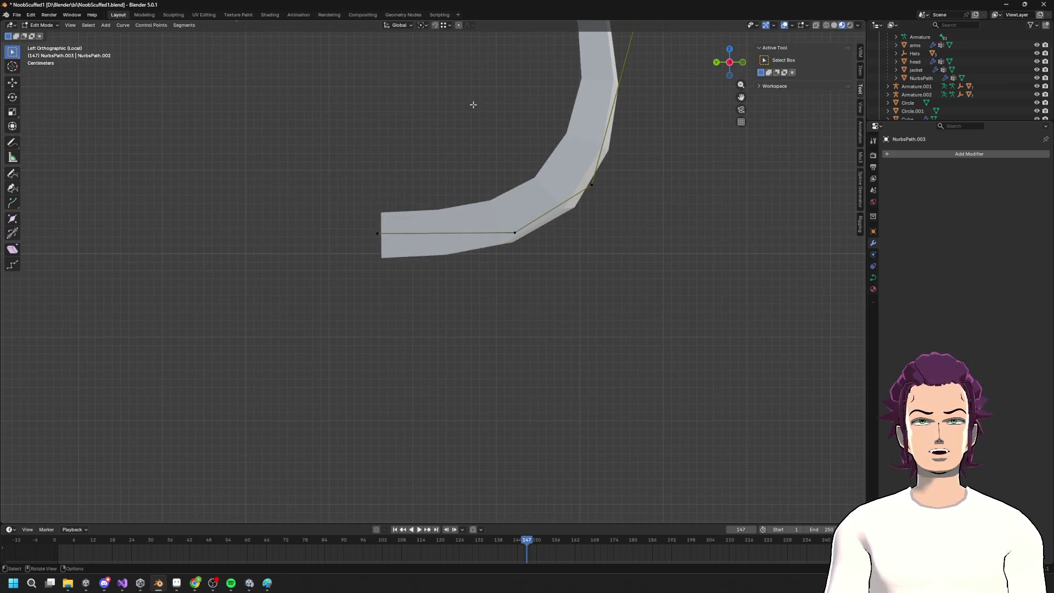
Reposition the top and lower control points to reshape the spiral path
{"action": "scroll", "coordinate": [446, 252], "scroll_direction": "down", "scroll_amount": 4}
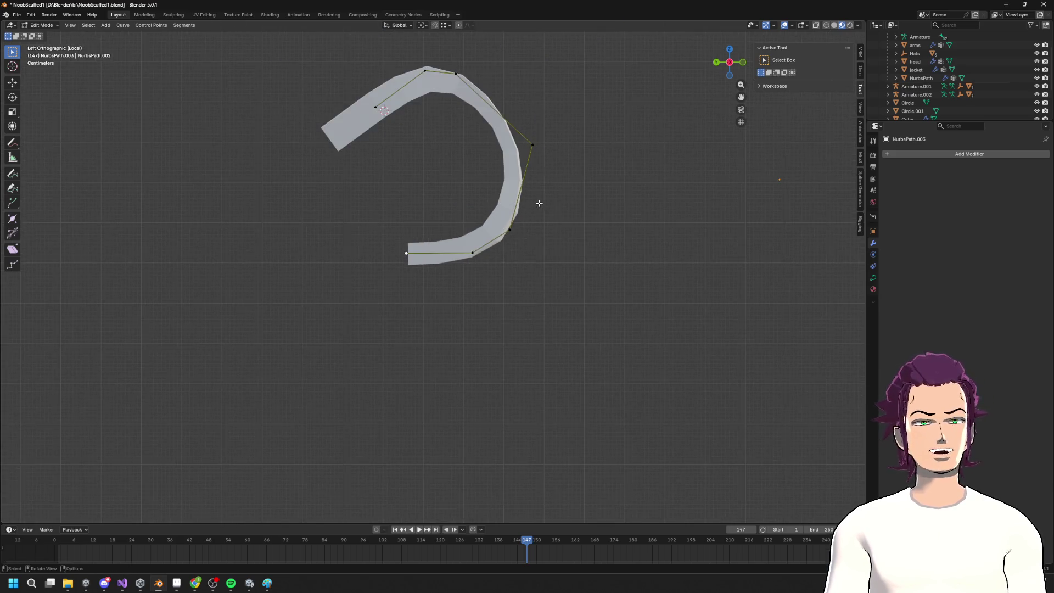
{"action": "key", "text": "g"}
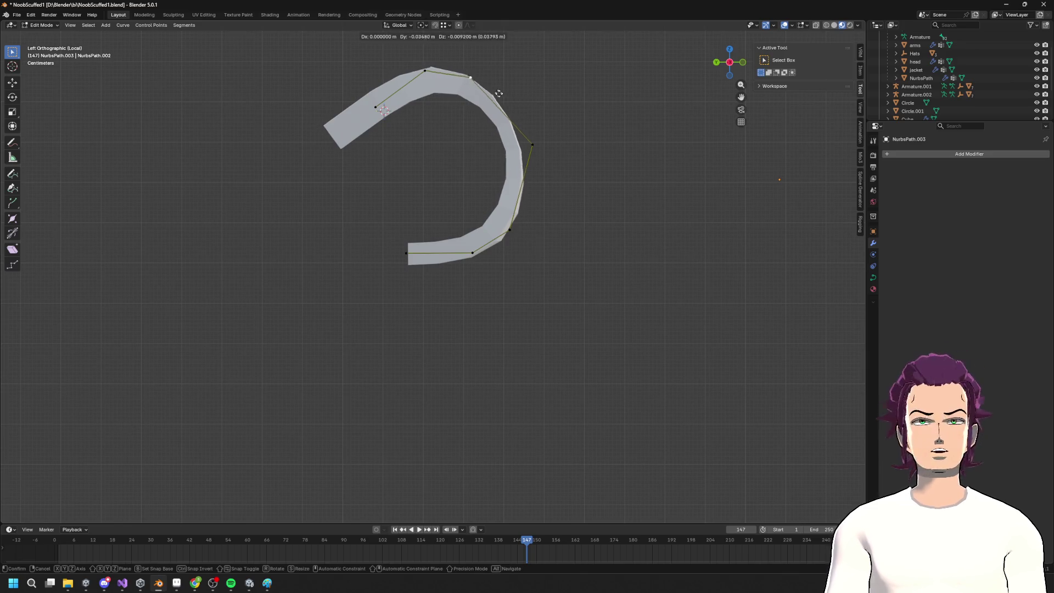
{"action": "left_click", "coordinate": [516, 101]}
{"action": "left_click_drag", "start_coordinate": [417, 72], "coordinate": [427, 74]}
{"action": "left_click", "coordinate": [398, 252]}
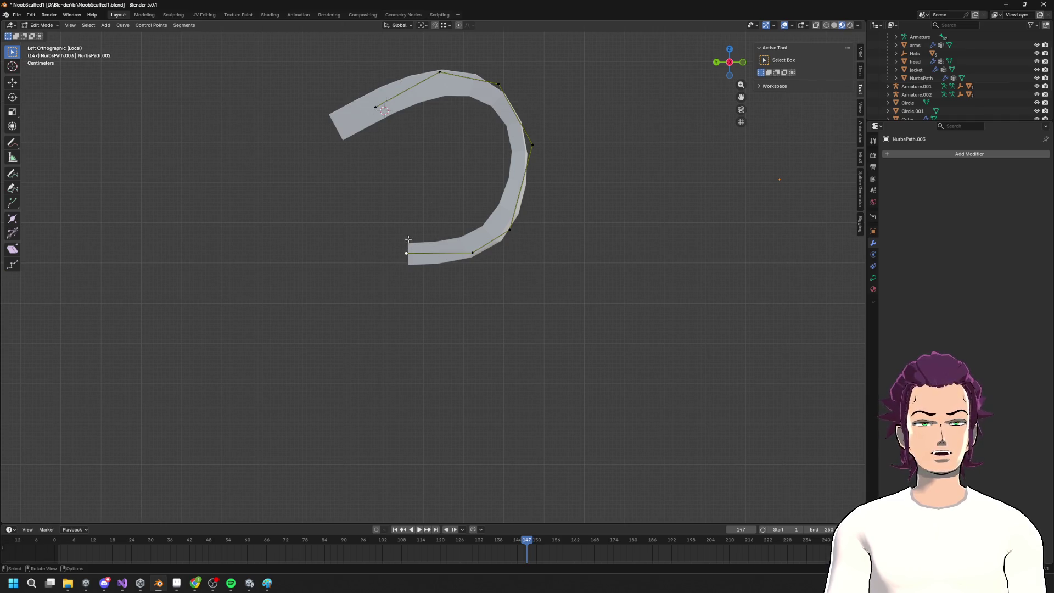
{"action": "left_click_drag", "start_coordinate": [471, 253], "coordinate": [466, 256]}
{"action": "left_click_drag", "start_coordinate": [511, 222], "coordinate": [527, 210]}
Extrude five new points from the inner end to coil the spiral inward, then exit Edit Mode
{"action": "key", "text": "e"}
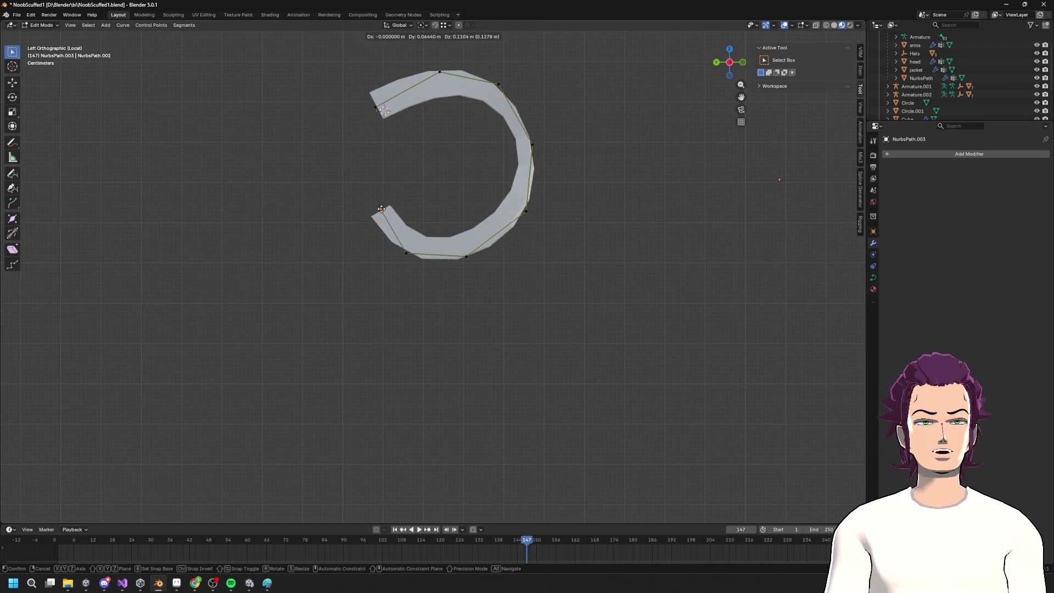
{"action": "left_click", "coordinate": [381, 192]}
{"action": "key", "text": "e"}
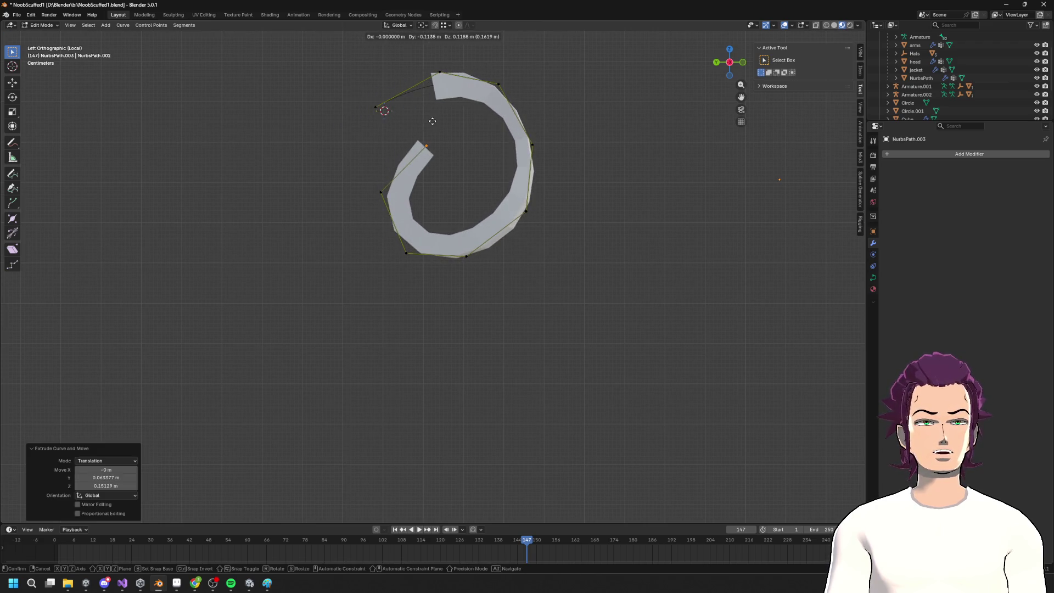
{"action": "left_click", "coordinate": [434, 121]}
{"action": "key", "text": "e"}
{"action": "left_click", "coordinate": [507, 168]}
{"action": "key", "text": "e"}
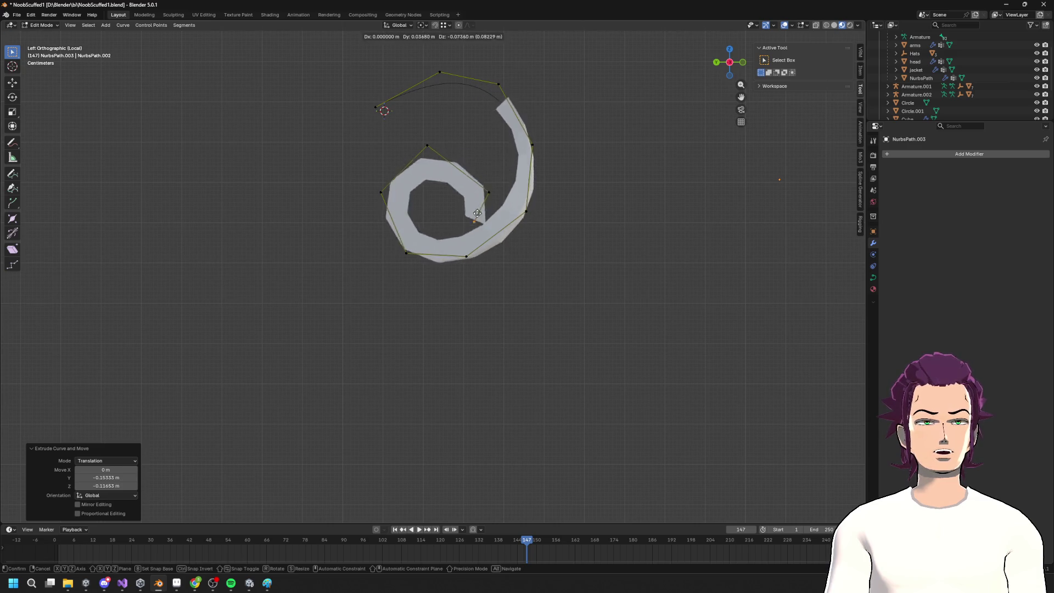
{"action": "left_click", "coordinate": [458, 205]}
{"action": "key", "text": "e"}
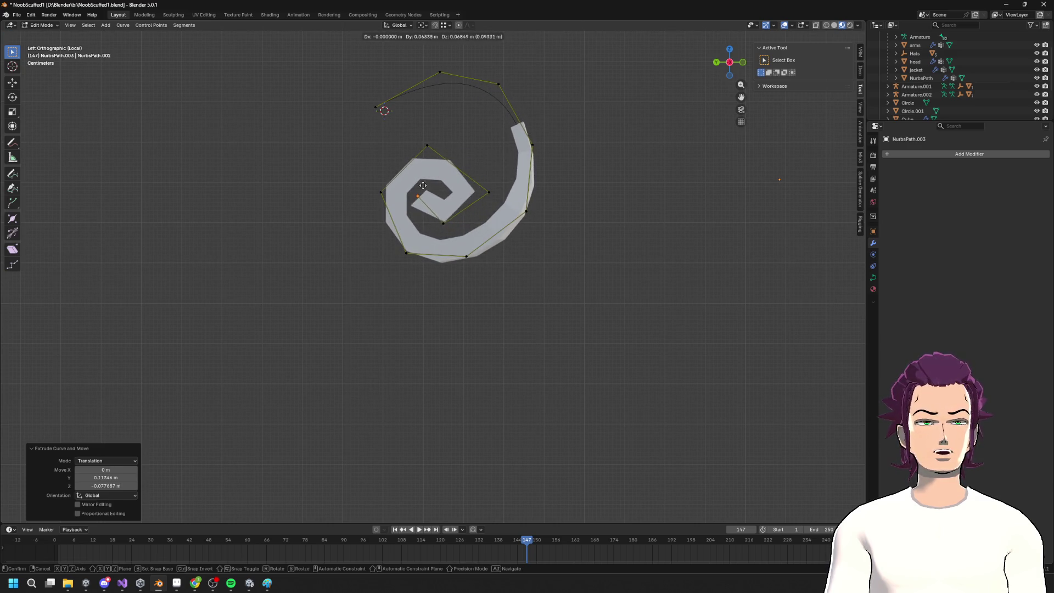
{"action": "left_click", "coordinate": [428, 192]}
{"action": "key", "text": "Tab"}
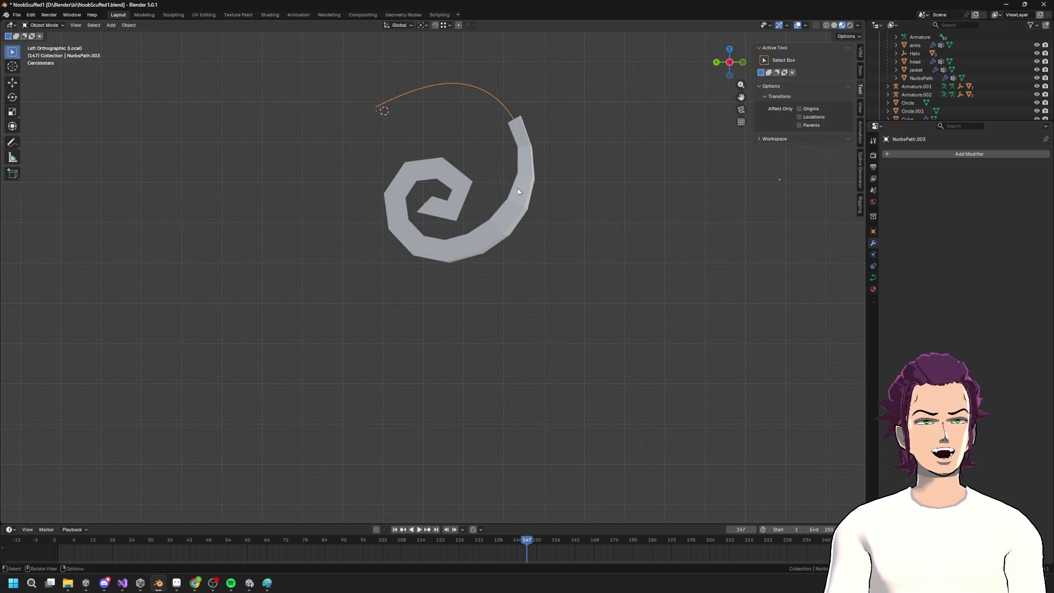
Set the Cube spiral bar's Array count to 20 and move it 0.40888 m along Y
{"action": "left_click", "coordinate": [518, 189]}
{"action": "left_click_drag", "start_coordinate": [995, 189], "coordinate": [1020, 189]}
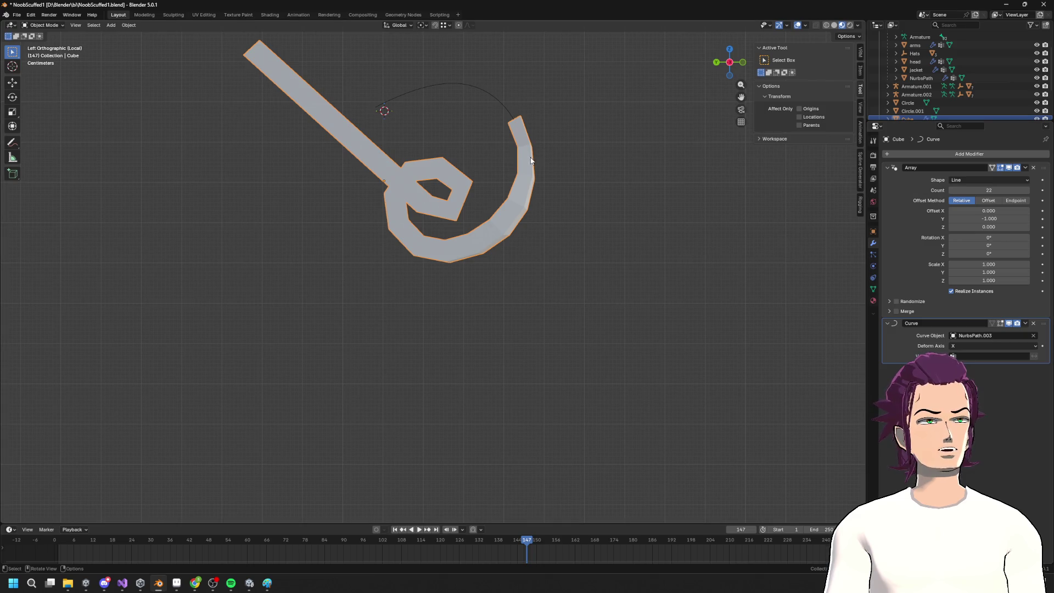
{"action": "key", "text": "g"}
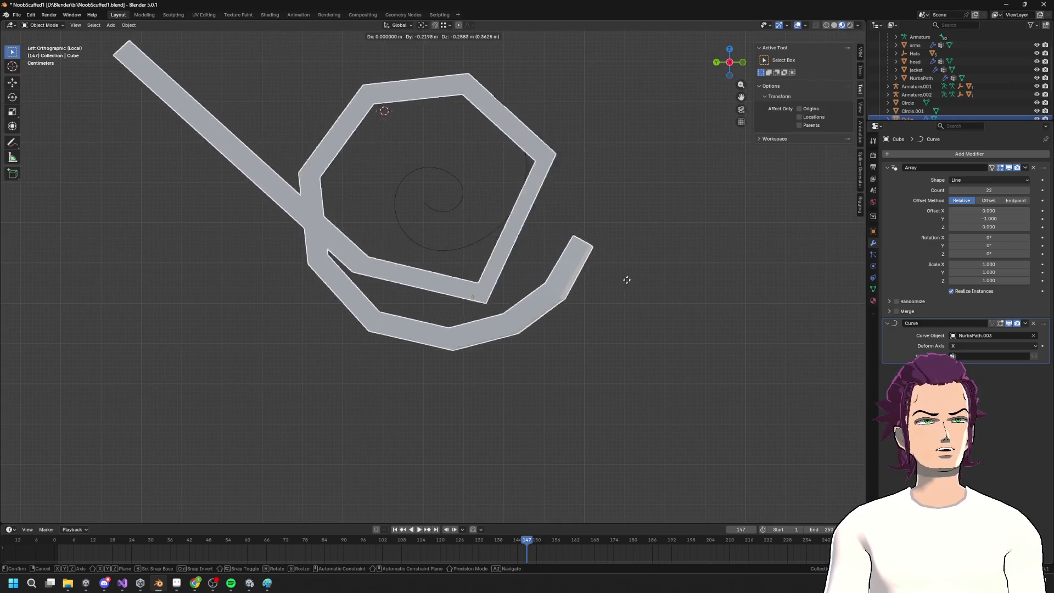
{"action": "left_click", "coordinate": [575, 163]}
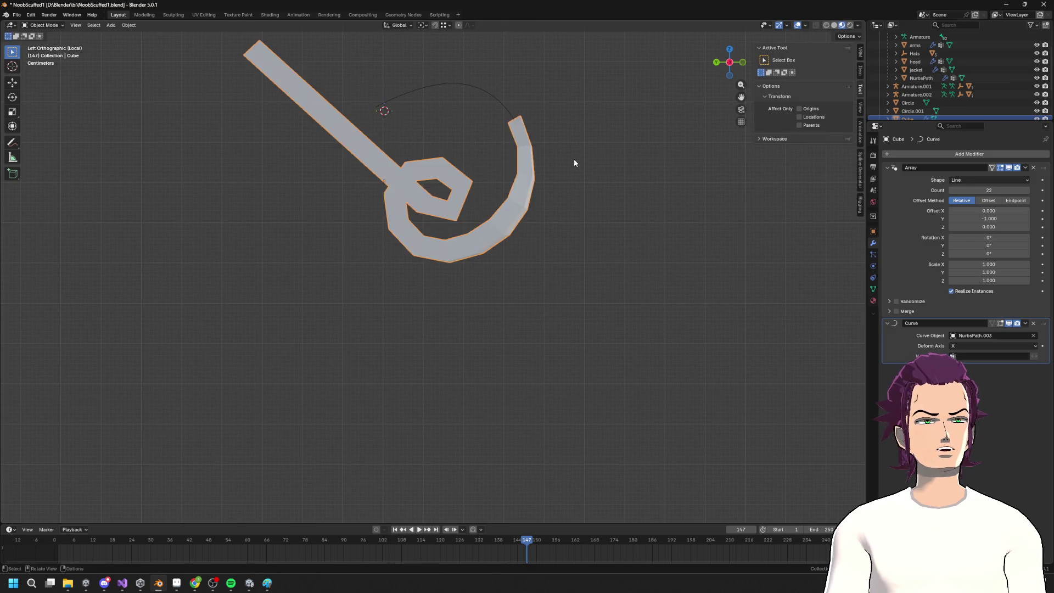
{"action": "key", "text": "g"}
{"action": "key", "text": "y"}
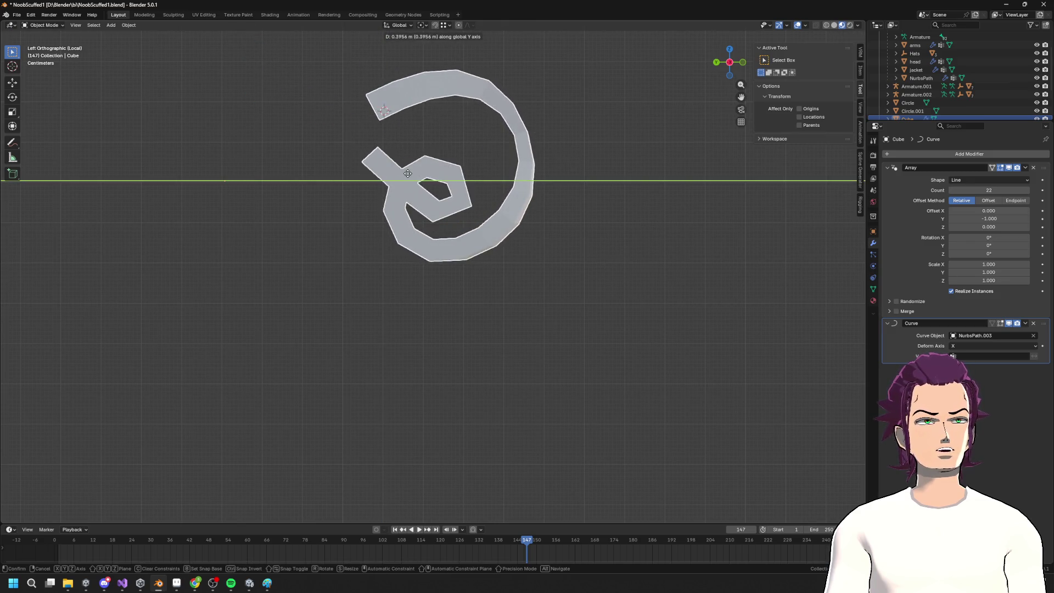
{"action": "left_click", "coordinate": [404, 178]}
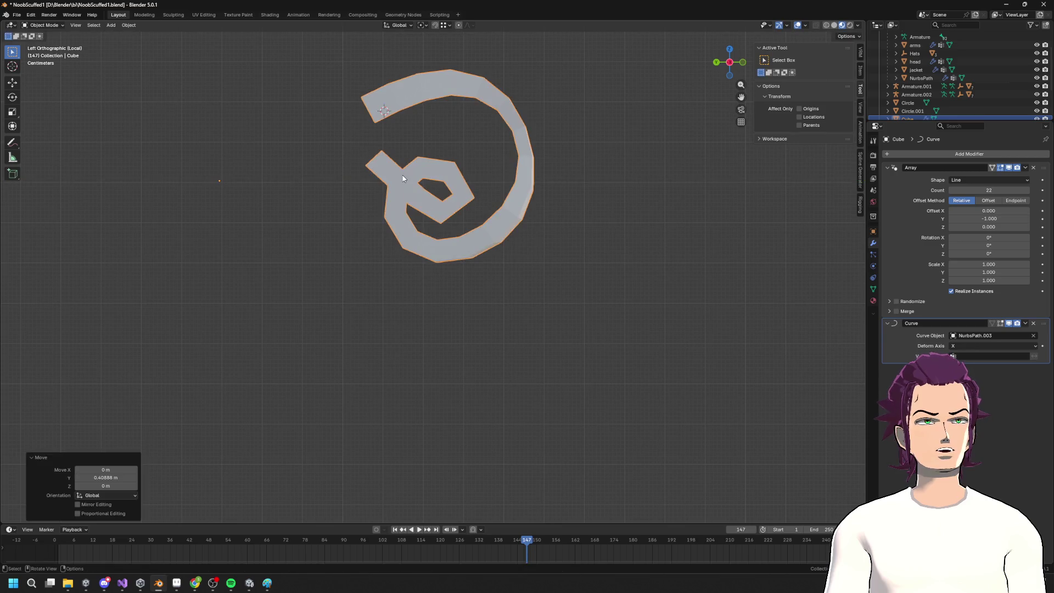
{"action": "mouse_move", "coordinate": [998, 192]}
{"action": "left_mouse_down"}
{"action": "mouse_move", "coordinate": [964, 191]}
{"action": "mouse_move", "coordinate": [975, 191]}
{"action": "left_mouse_up"}
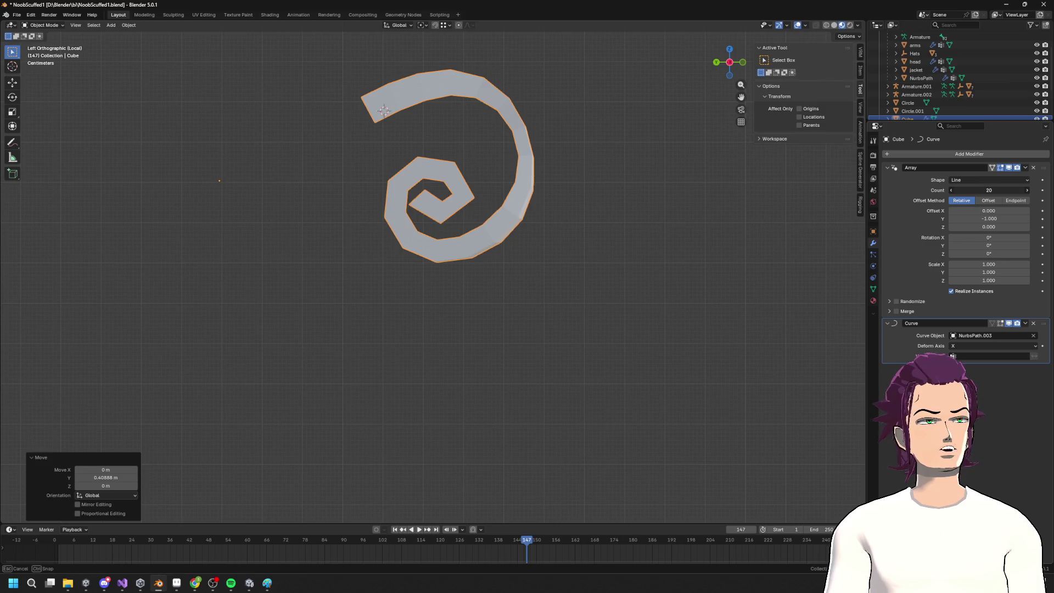
{"action": "mouse_move", "coordinate": [621, 164]}
{"action": "middle_mouse_down"}
{"action": "mouse_move", "coordinate": [560, 174]}
{"action": "mouse_move", "coordinate": [602, 198]}
{"action": "mouse_move", "coordinate": [636, 182]}
{"action": "mouse_move", "coordinate": [576, 215]}
{"action": "middle_mouse_up"}
{"action": "key", "text": "Tab"}
{"action": "key", "text": "Tab"}
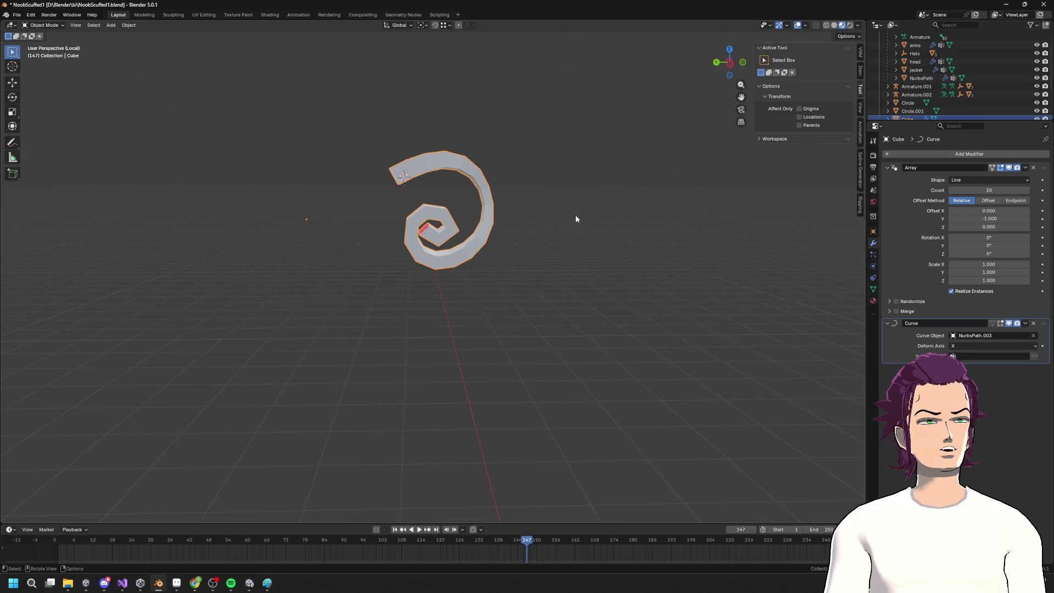
Leave Local View to show the whole scene and inspect the volute and Cylinder column
{"action": "key", "text": "KP_Divide"}
{"action": "scroll", "coordinate": [416, 171], "scroll_direction": "up", "scroll_amount": 4}
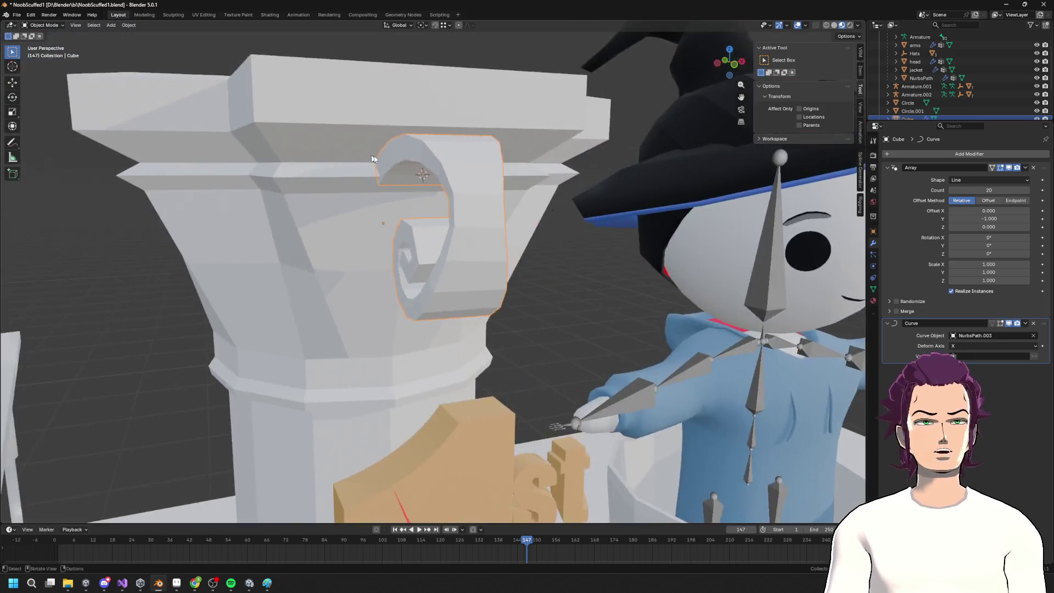
{"action": "key", "text": "Tab"}
{"action": "middle_click_drag", "start_coordinate": [415, 172], "coordinate": [505, 252]}
{"action": "key", "text": "Tab"}
{"action": "scroll", "coordinate": [913, 104], "scroll_direction": "down", "scroll_amount": 3}
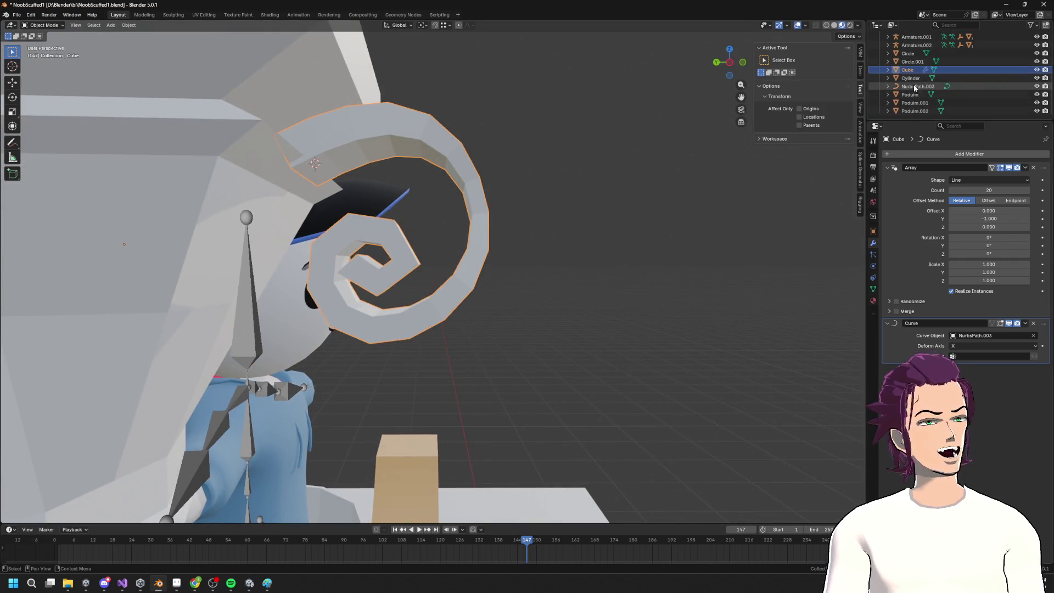
{"action": "left_click", "coordinate": [916, 80]}
{"action": "mouse_move", "coordinate": [544, 186]}
{"action": "middle_mouse_down"}
{"action": "mouse_move", "coordinate": [532, 206]}
{"action": "mouse_move", "coordinate": [628, 224]}
{"action": "mouse_move", "coordinate": [601, 216]}
{"action": "middle_mouse_up"}
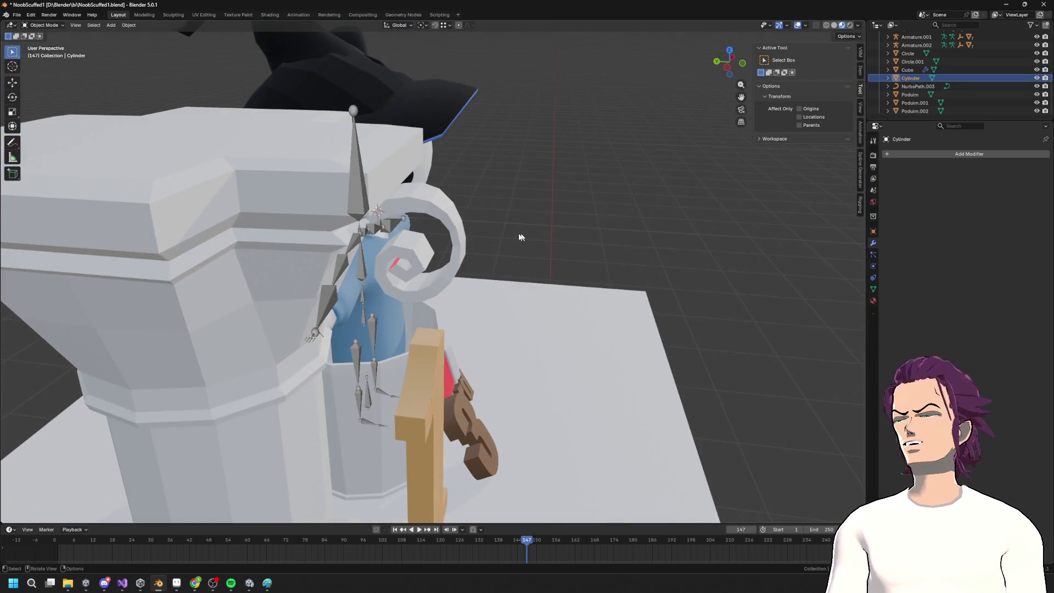
{"action": "mouse_move", "coordinate": [477, 233]}
{"action": "middle_mouse_down"}
{"action": "mouse_move", "coordinate": [424, 225]}
{"action": "mouse_move", "coordinate": [444, 225]}
{"action": "mouse_move", "coordinate": [467, 272]}
{"action": "middle_mouse_up"}
{"action": "key", "text": "Tab"}
{"action": "key", "text": "Tab"}
{"action": "left_click", "coordinate": [467, 271]}
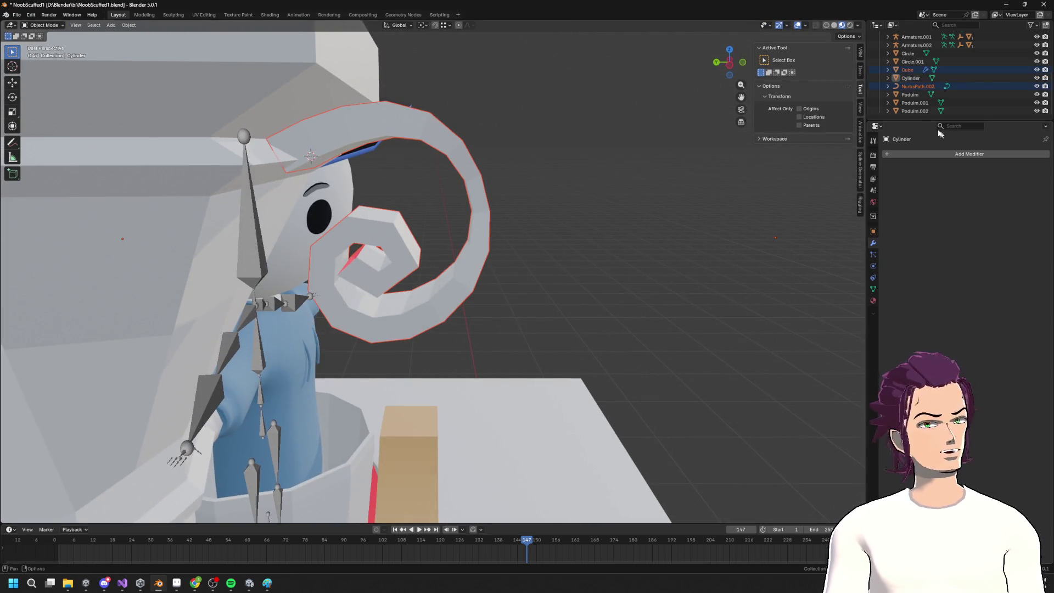
Select NurbsPath.003 in the Outliner and enter Edit Mode on its control points
{"action": "left_click", "coordinate": [909, 69]}
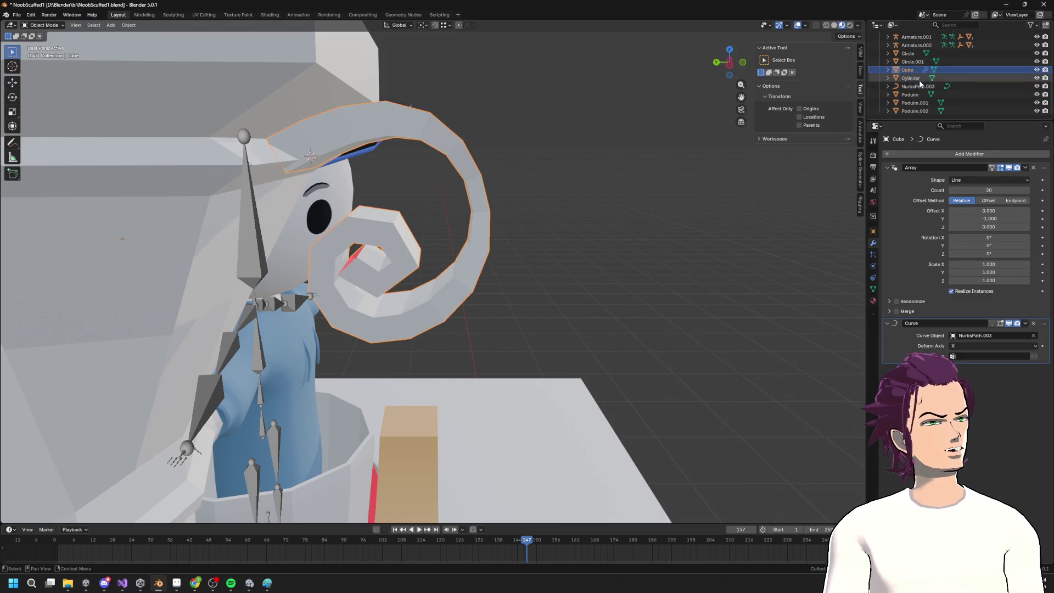
{"action": "left_click", "coordinate": [918, 86]}
{"action": "middle_click_drag", "start_coordinate": [653, 181], "coordinate": [646, 183]}
{"action": "key", "text": "Tab"}
{"action": "mouse_move", "coordinate": [455, 226]}
{"action": "middle_mouse_down"}
{"action": "mouse_move", "coordinate": [442, 226]}
{"action": "mouse_move", "coordinate": [379, 294]}
{"action": "middle_mouse_up"}
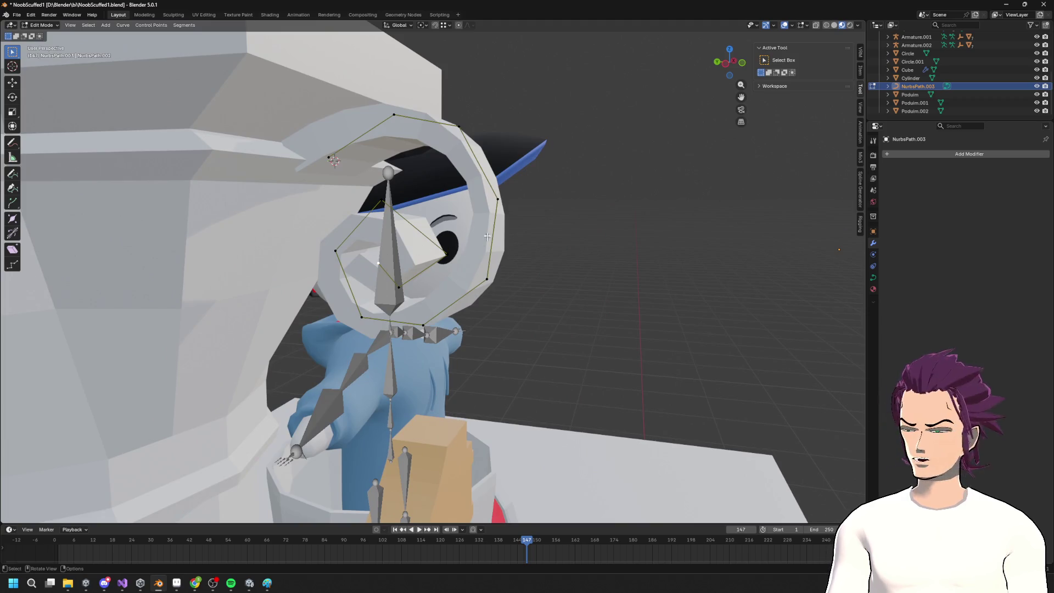
Fatten the first spiral-curve point and the inner curl point with Shrink/Fatten
{"action": "middle_click_drag", "start_coordinate": [487, 236], "coordinate": [486, 216]}
{"action": "key", "text": "alt+s"}
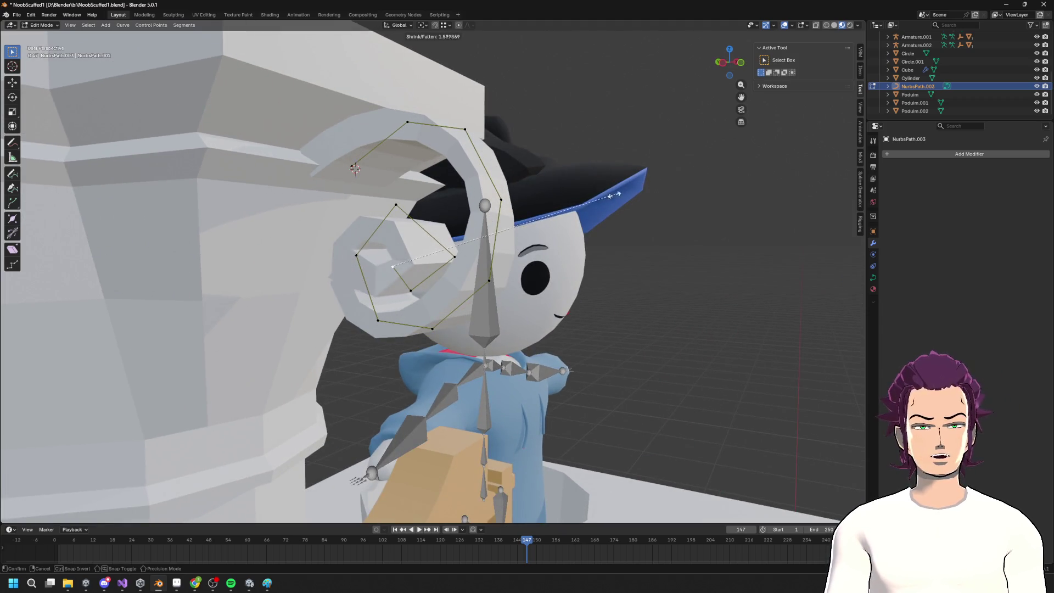
{"action": "left_click", "coordinate": [448, 231]}
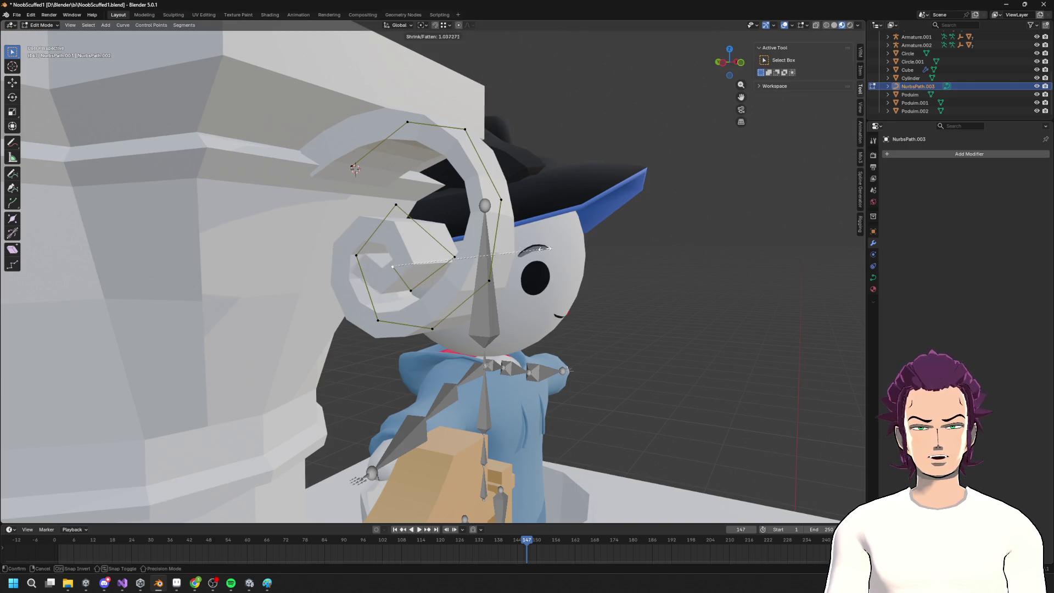
{"action": "left_click", "coordinate": [424, 265]}
{"action": "middle_click_drag", "start_coordinate": [424, 265], "coordinate": [432, 154]}
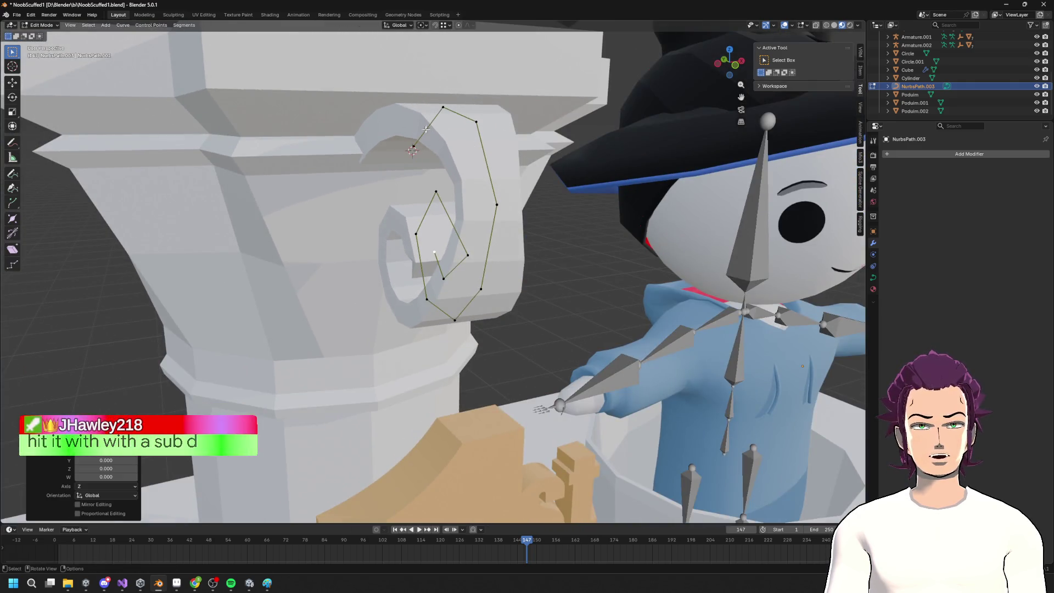
{"action": "key", "text": "alt+s"}
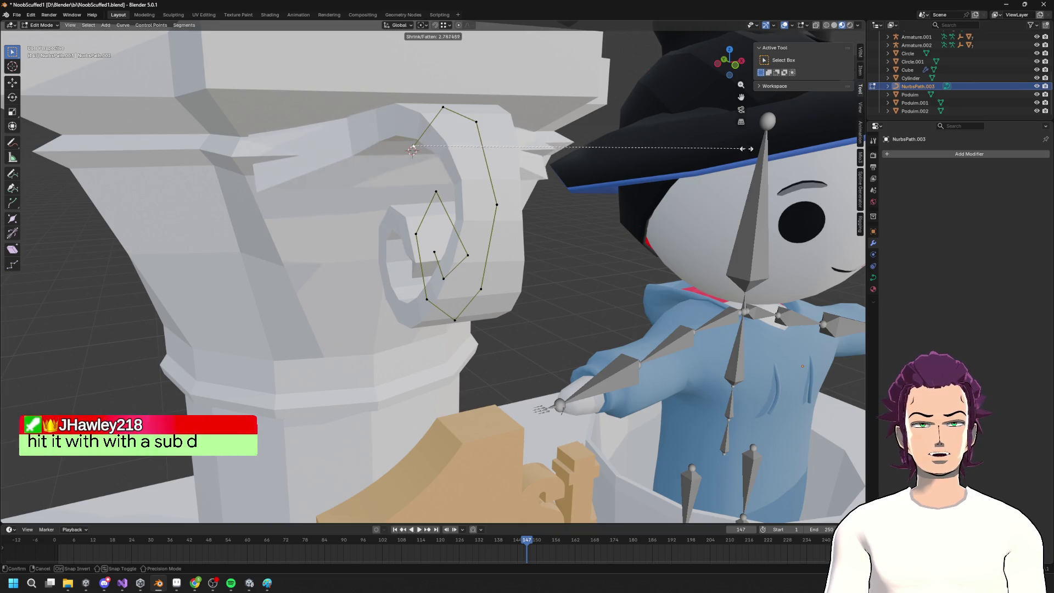
{"action": "left_click", "coordinate": [635, 147]}
Change the thickness at the curve's top point and its outer right point
{"action": "left_click", "coordinate": [442, 107]}
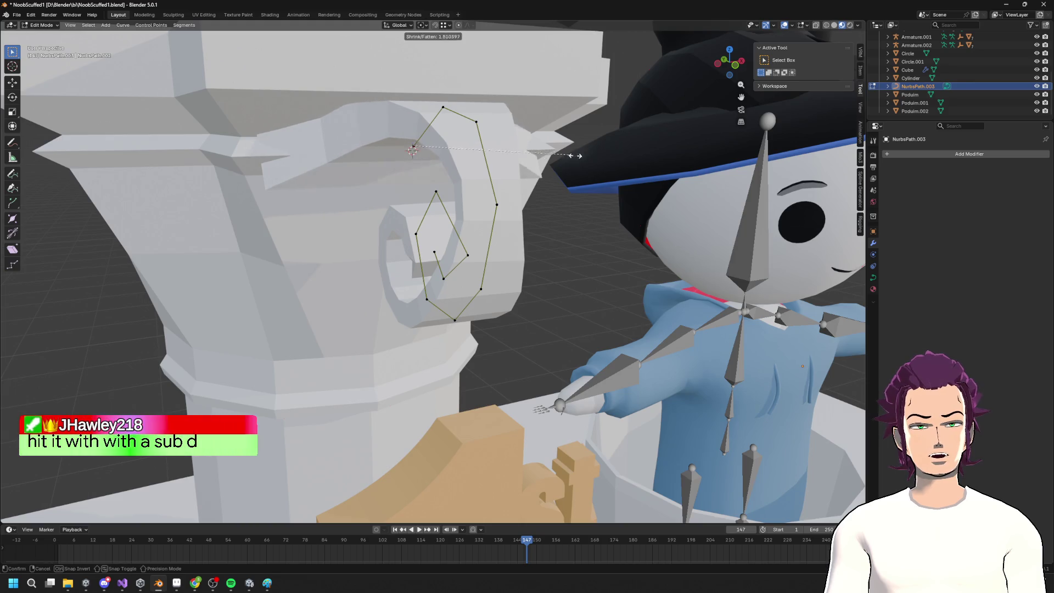
{"action": "left_click", "coordinate": [413, 145]}
{"action": "left_click", "coordinate": [444, 108]}
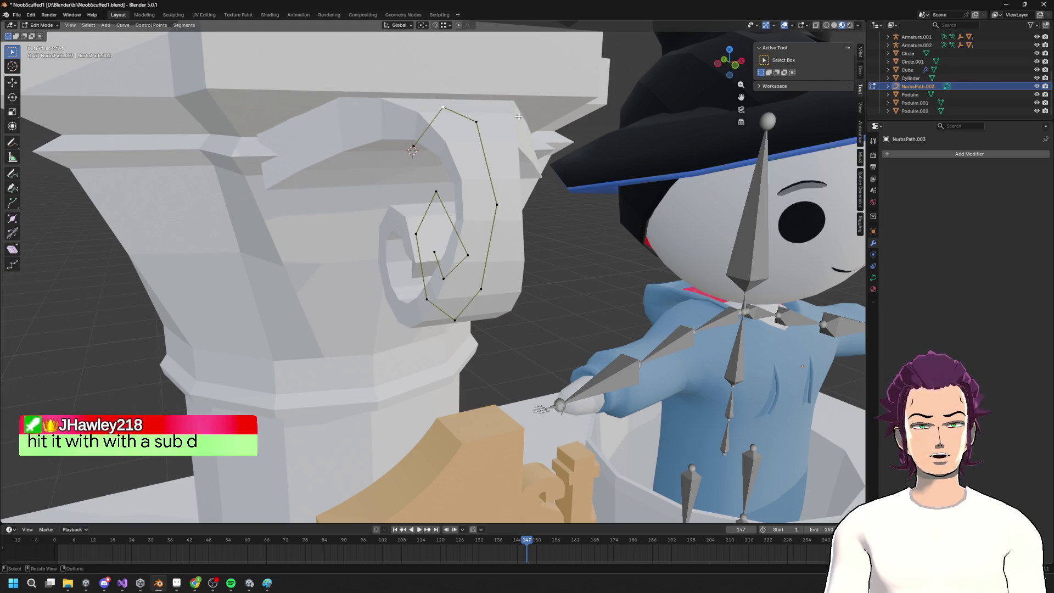
{"action": "key", "text": "alt+s"}
{"action": "left_click", "coordinate": [584, 114]}
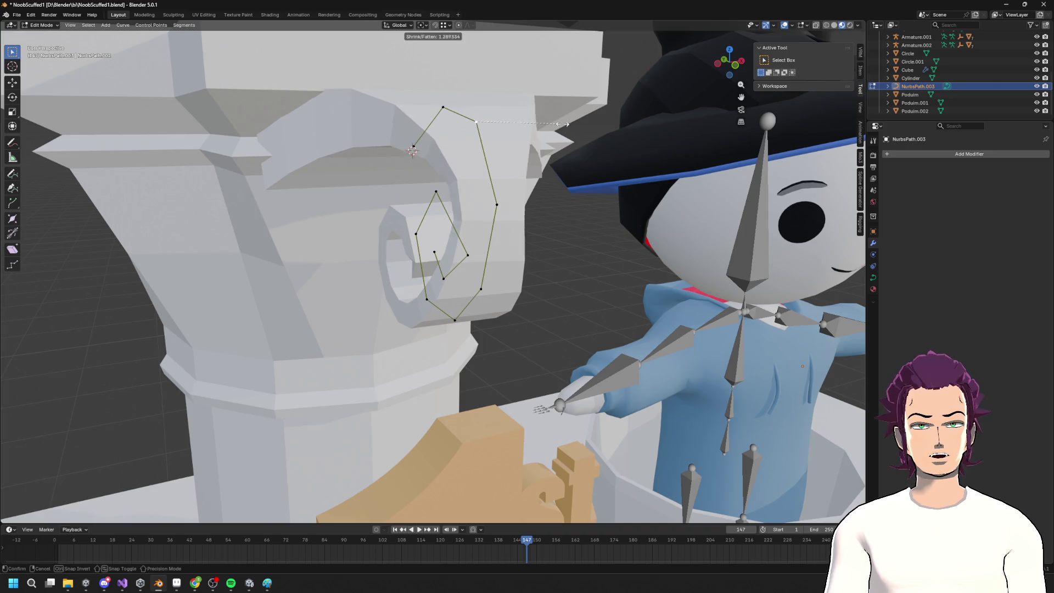
{"action": "left_click", "coordinate": [497, 205]}
{"action": "key", "text": "alt+s"}
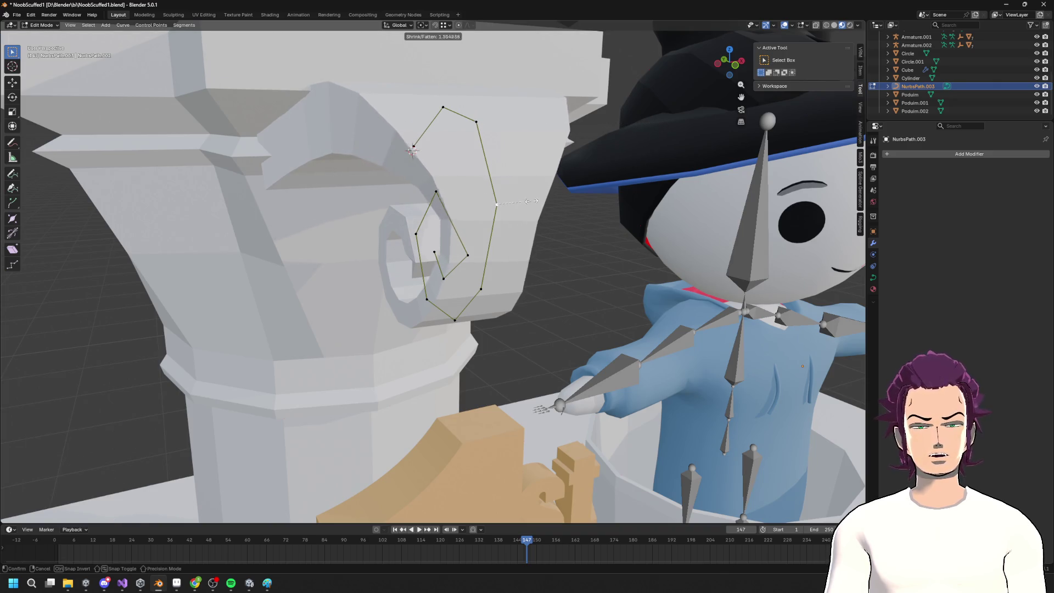
{"action": "left_click", "coordinate": [615, 190]}
Undo the recent thickness changes on the spiral curve
{"action": "middle_click_drag", "start_coordinate": [615, 190], "coordinate": [496, 279]}
{"action": "left_click", "coordinate": [497, 278]}
{"action": "key", "text": "ctrl+z"}
{"action": "key", "text": "ctrl+z"}
{"action": "key", "text": "ctrl+z"}
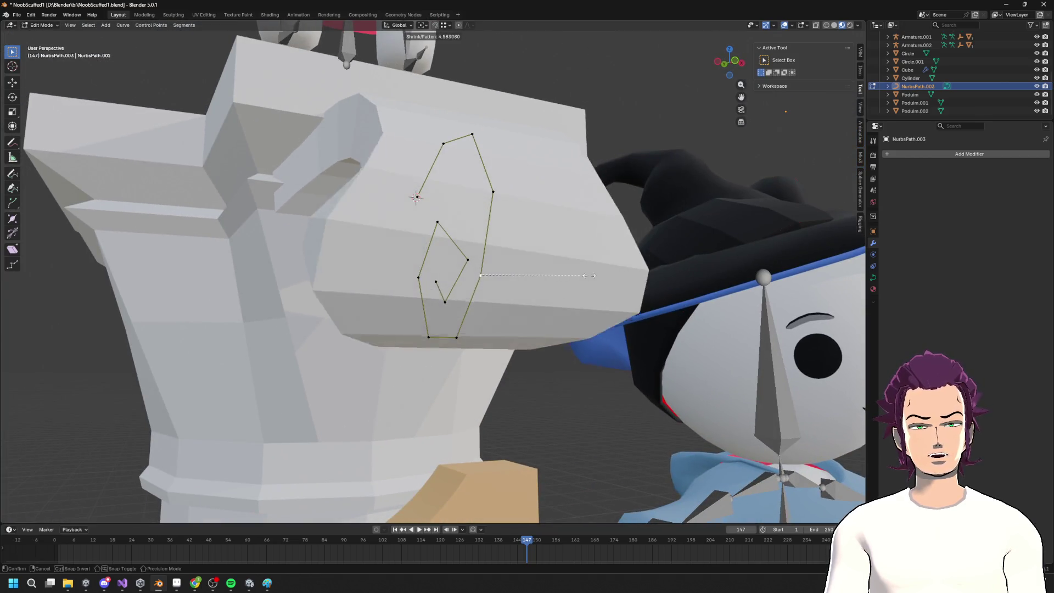
{"action": "left_click", "coordinate": [458, 337]}
{"action": "key", "text": "ctrl+z"}
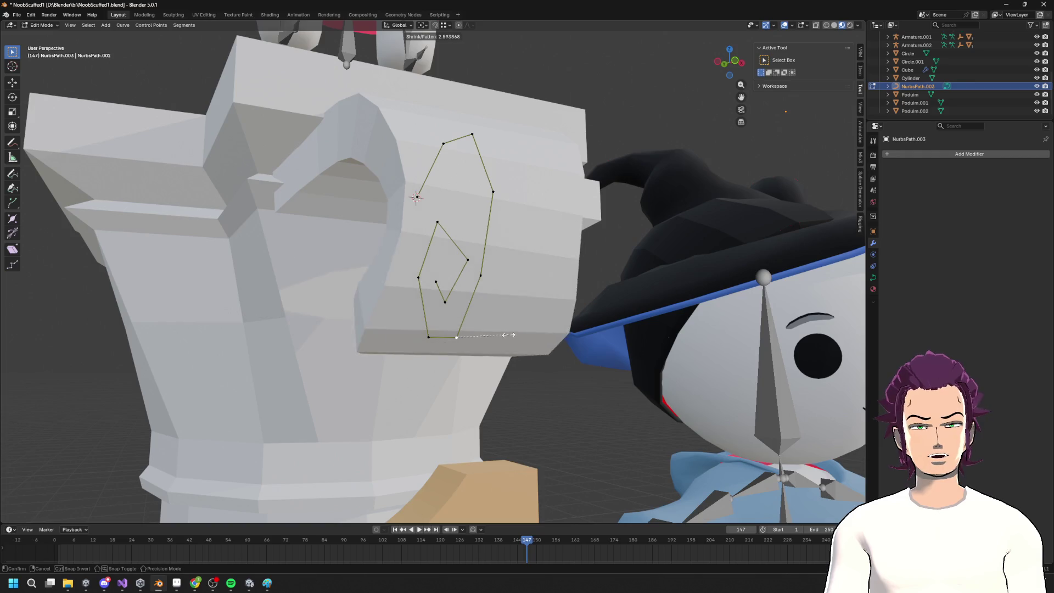
Thicken the bottom control point and set its neighbour's thickness to 3.220
{"action": "middle_click_drag", "start_coordinate": [459, 336], "coordinate": [388, 318]}
{"action": "left_click", "coordinate": [387, 317]}
{"action": "key", "text": "alt+s"}
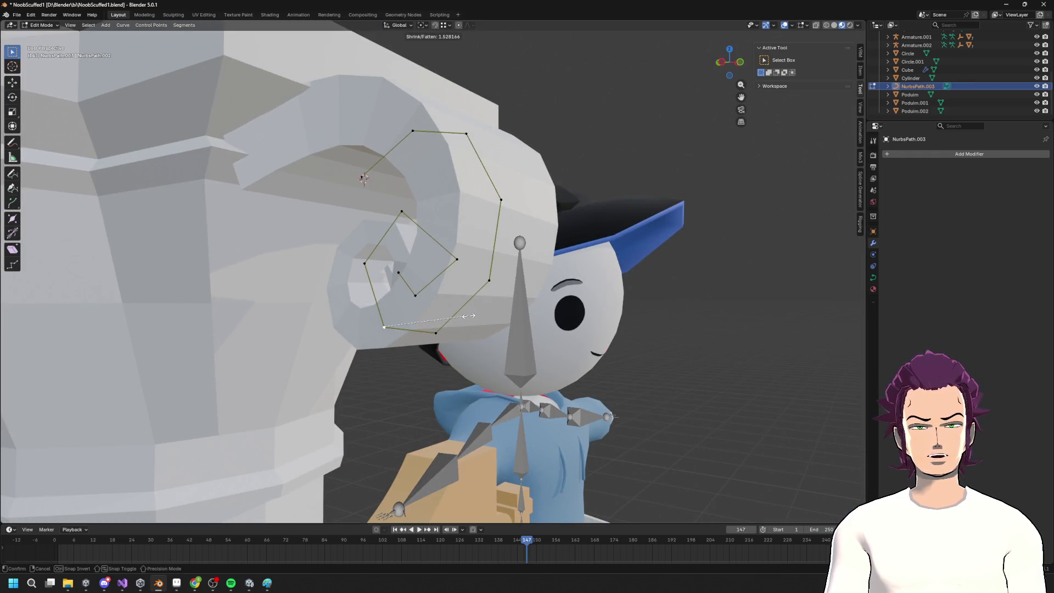
{"action": "left_click", "coordinate": [510, 306]}
{"action": "middle_click_drag", "start_coordinate": [510, 306], "coordinate": [398, 280]}
{"action": "left_click", "coordinate": [402, 279]}
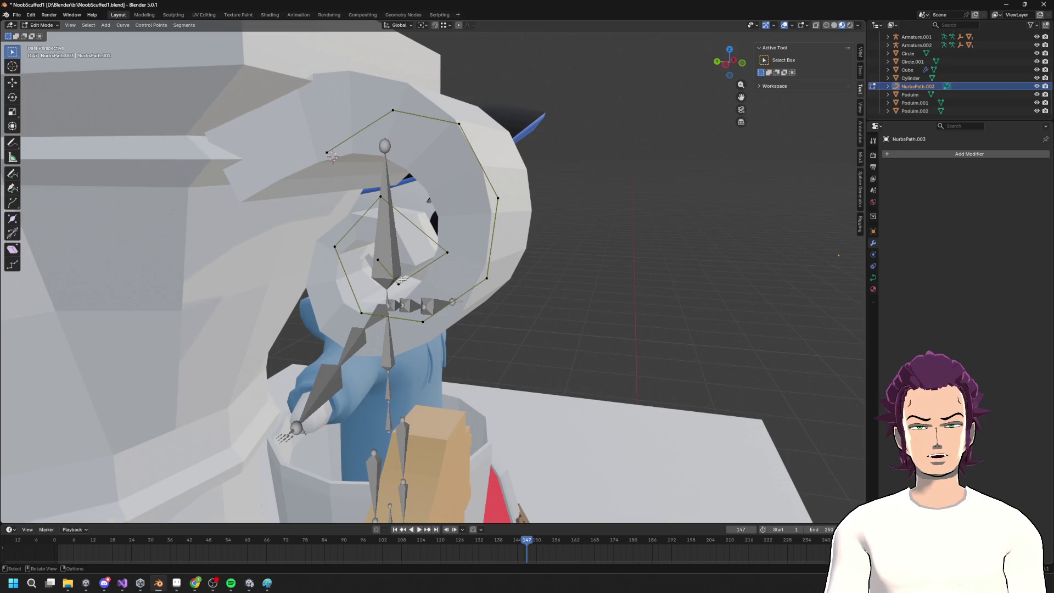
{"action": "key", "text": "alt+s"}
{"action": "key", "text": "Escape"}
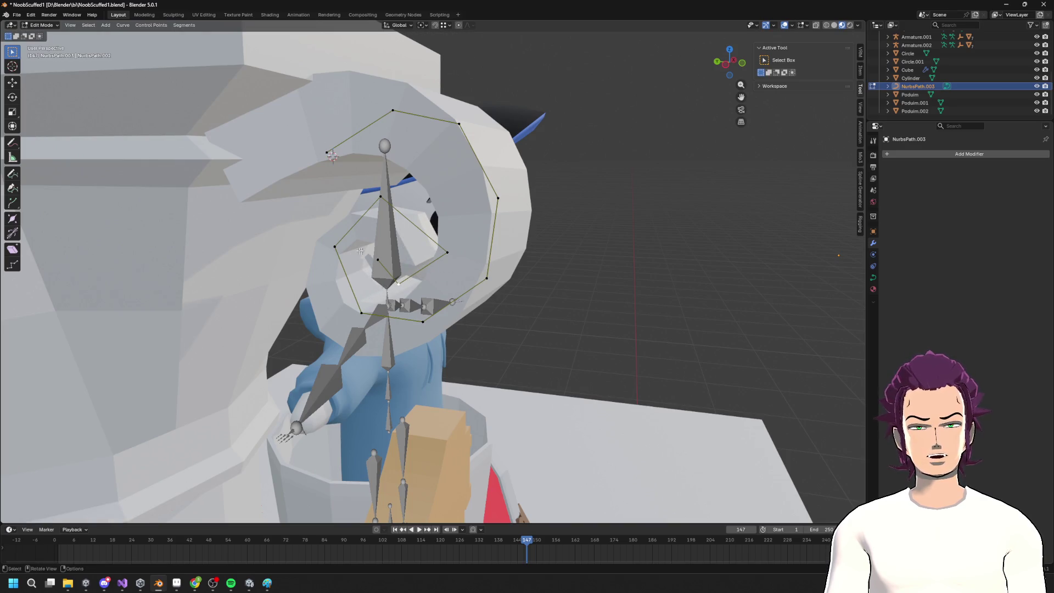
{"action": "key", "text": "alt+s"}
{"action": "left_click", "coordinate": [384, 246]}
Adjust the thickness of the next two points along the spiral curve
{"action": "mouse_move", "coordinate": [384, 246]}
{"action": "middle_mouse_down"}
{"action": "mouse_move", "coordinate": [461, 258]}
{"action": "mouse_move", "coordinate": [423, 249]}
{"action": "mouse_move", "coordinate": [467, 271]}
{"action": "middle_mouse_up"}
{"action": "left_click", "coordinate": [468, 271]}
{"action": "left_click", "coordinate": [460, 331]}
{"action": "key", "text": "alt+s"}
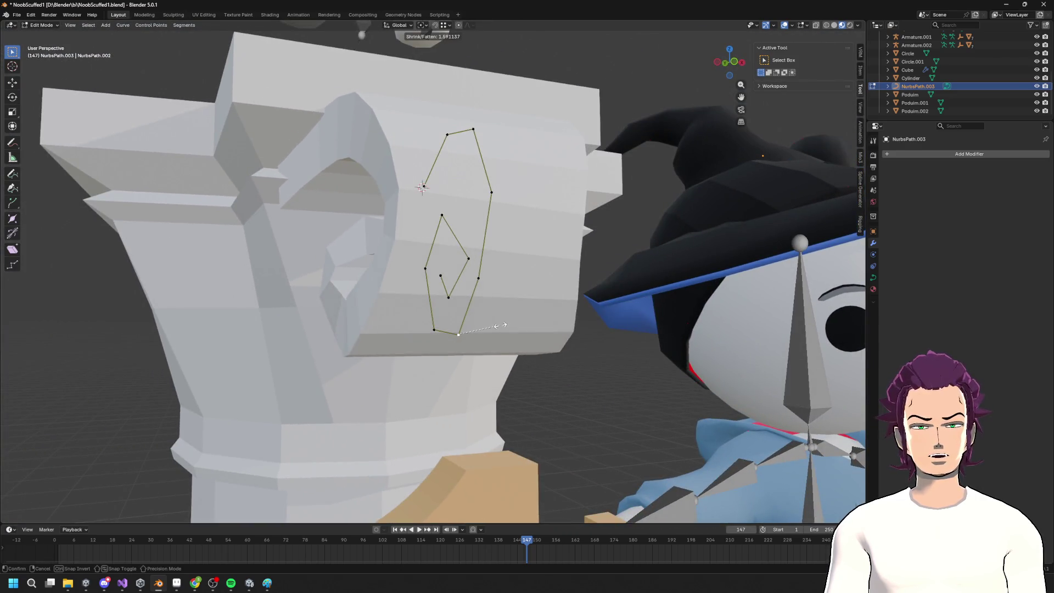
{"action": "left_click", "coordinate": [481, 321]}
{"action": "left_click", "coordinate": [479, 278]}
{"action": "key", "text": "alt+s"}
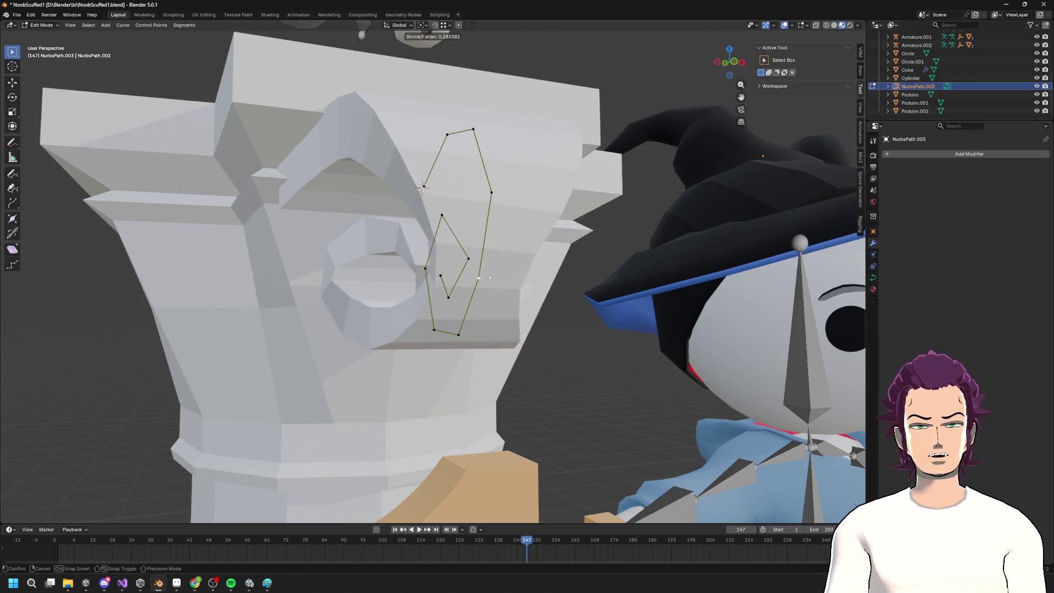
{"action": "left_click", "coordinate": [493, 278]}
Reshape the inner spiral points, fattening the last one to 2.188
{"action": "mouse_move", "coordinate": [493, 279]}
{"action": "middle_mouse_down"}
{"action": "mouse_move", "coordinate": [580, 258]}
{"action": "mouse_move", "coordinate": [495, 225]}
{"action": "middle_mouse_up"}
{"action": "left_click", "coordinate": [493, 216]}
{"action": "key", "text": "alt+s"}
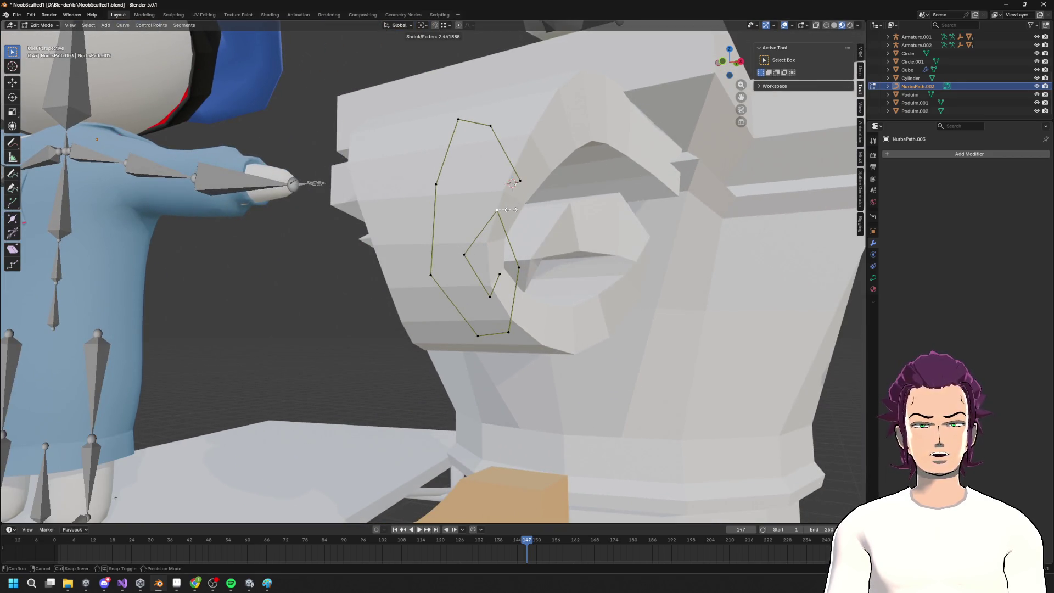
{"action": "left_click", "coordinate": [475, 236]}
{"action": "left_click", "coordinate": [462, 252]}
{"action": "key", "text": "alt+s"}
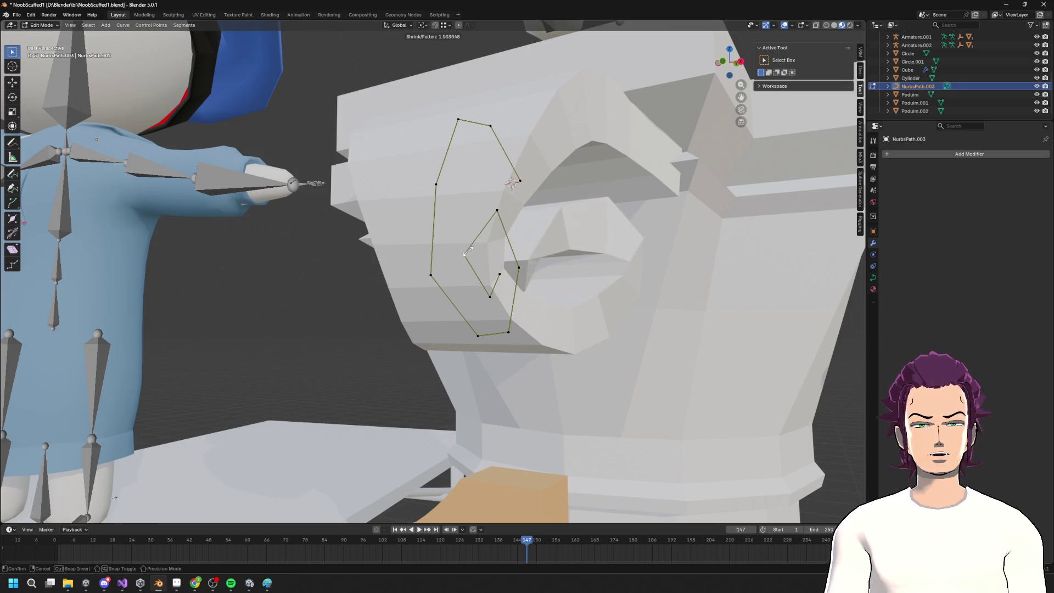
{"action": "left_click", "coordinate": [464, 254]}
{"action": "left_click", "coordinate": [490, 296]}
{"action": "key", "text": "alt+s"}
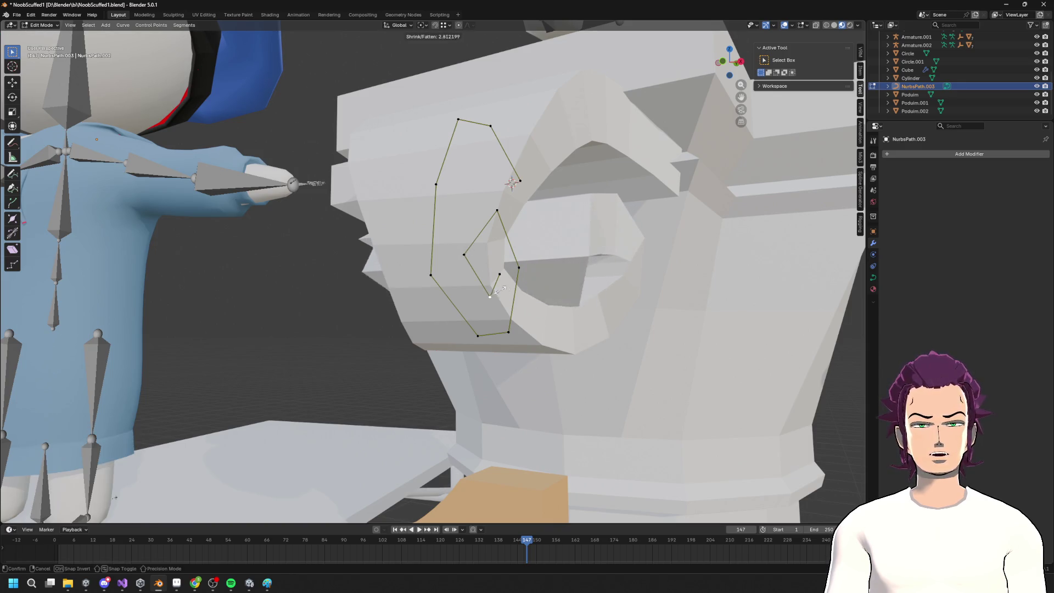
{"action": "left_click", "coordinate": [494, 287]}
Set remaining points' thickness, one at 1.832, then return to Object Mode and select the horn
{"action": "mouse_move", "coordinate": [494, 286]}
{"action": "middle_mouse_down"}
{"action": "mouse_move", "coordinate": [572, 303]}
{"action": "mouse_move", "coordinate": [423, 286]}
{"action": "mouse_move", "coordinate": [444, 272]}
{"action": "middle_mouse_up"}
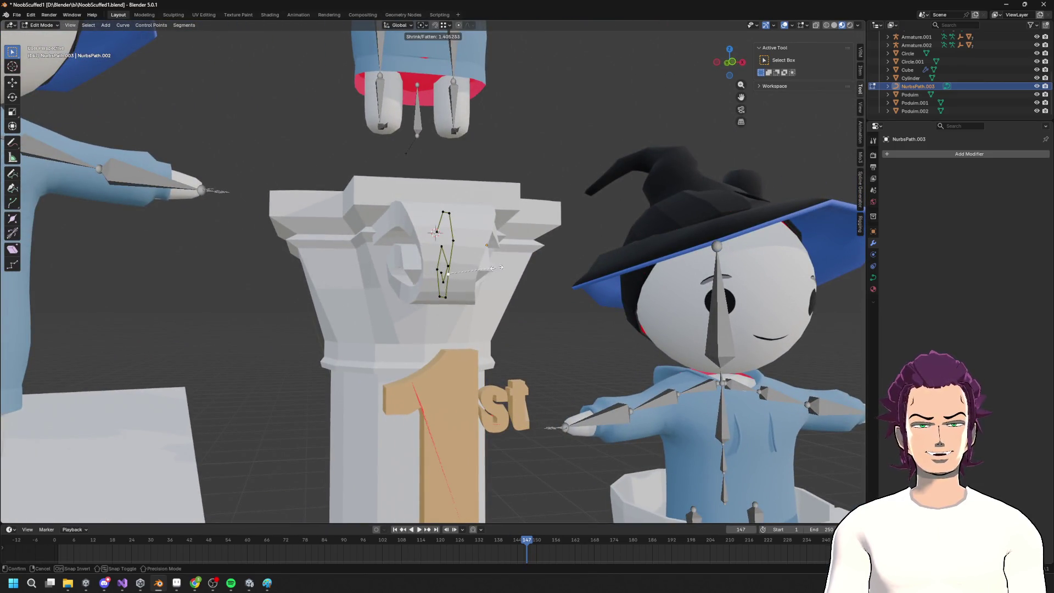
{"action": "left_click", "coordinate": [512, 269]}
{"action": "key", "text": "alt+s"}
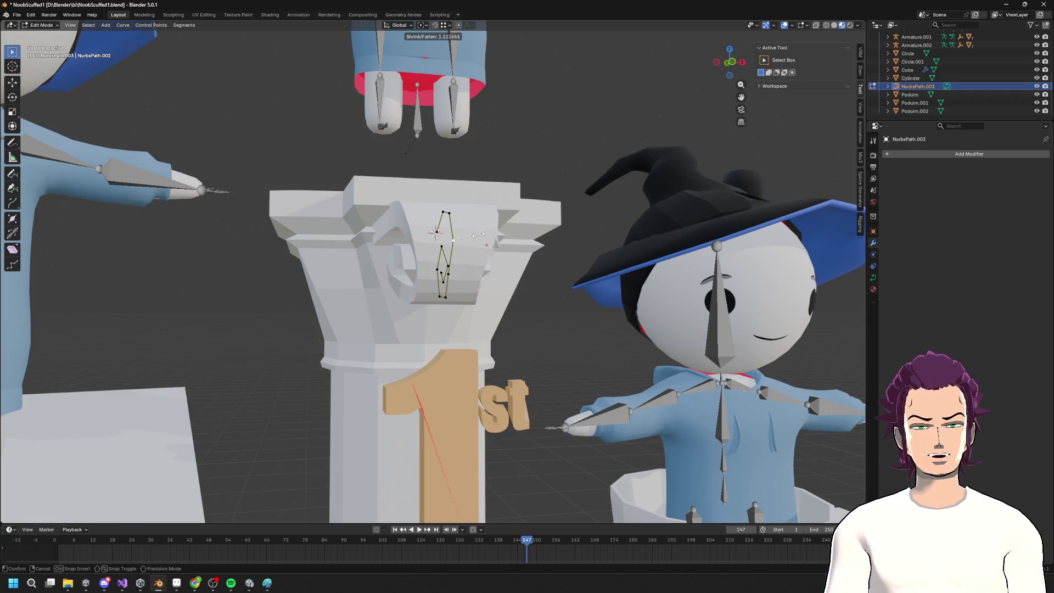
{"action": "left_click", "coordinate": [478, 236]}
{"action": "middle_click_drag", "start_coordinate": [478, 236], "coordinate": [470, 219]}
{"action": "left_click", "coordinate": [459, 221]}
{"action": "left_click", "coordinate": [441, 202]}
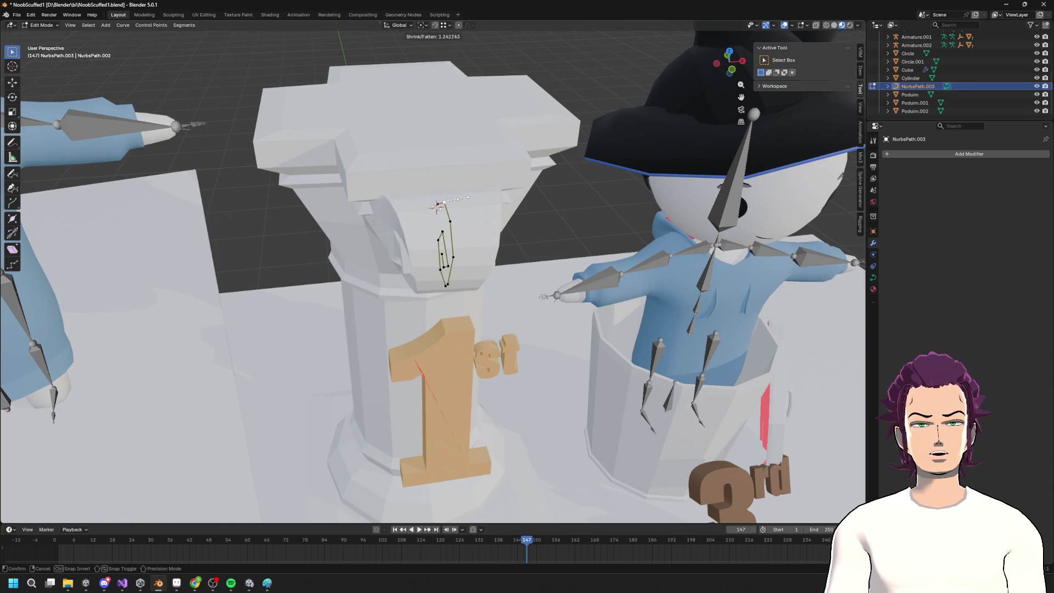
{"action": "left_click", "coordinate": [468, 197]}
{"action": "mouse_move", "coordinate": [468, 198]}
{"action": "middle_mouse_down"}
{"action": "mouse_move", "coordinate": [494, 220]}
{"action": "mouse_move", "coordinate": [527, 212]}
{"action": "mouse_move", "coordinate": [521, 241]}
{"action": "mouse_move", "coordinate": [478, 211]}
{"action": "middle_mouse_up"}
{"action": "key", "text": "Tab"}
{"action": "left_click", "coordinate": [470, 208]}
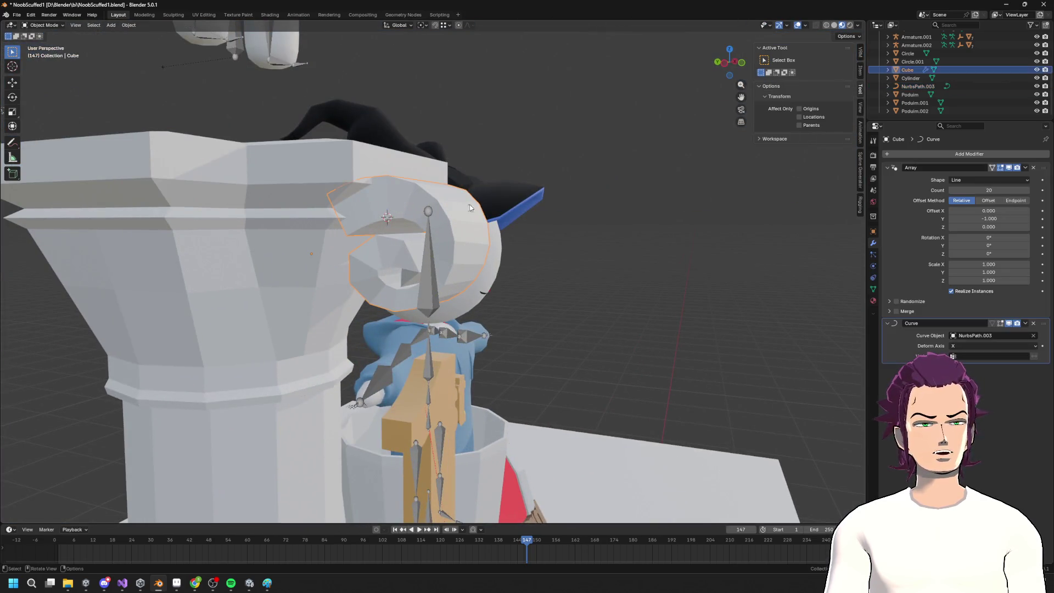
Add a Subdivision Surface modifier to the volute horn
{"action": "left_click", "coordinate": [1002, 153]}
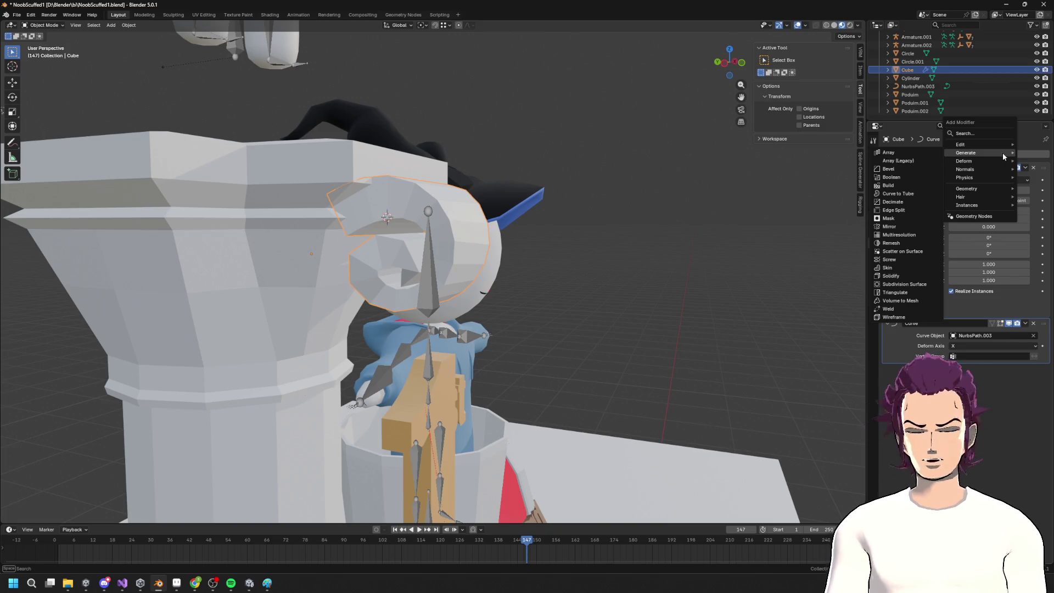
{"action": "type", "text": "SUB"}
{"action": "key", "text": "Return"}
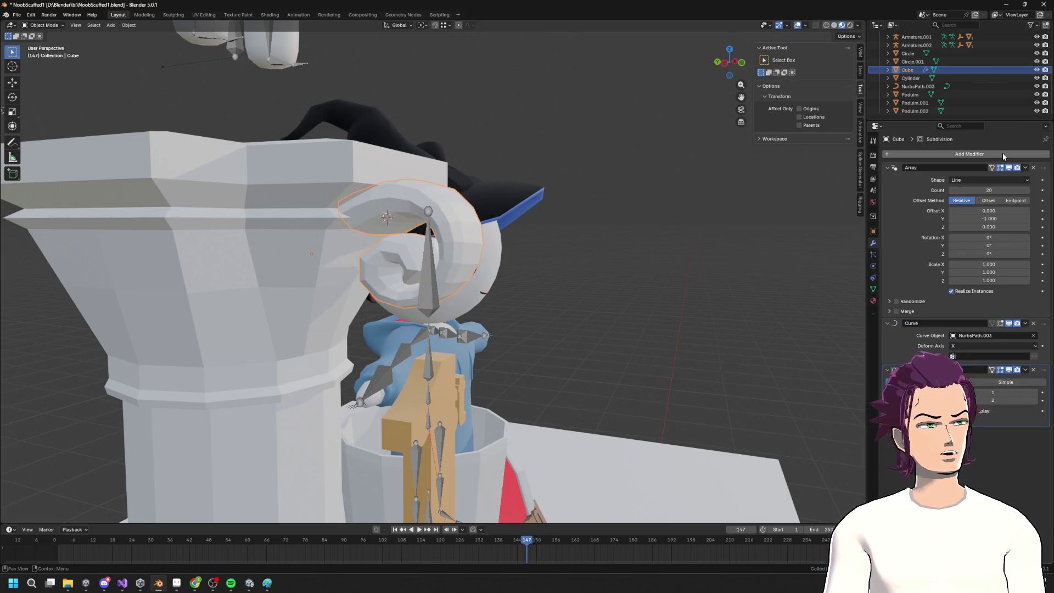
{"action": "mouse_move", "coordinate": [478, 198]}
{"action": "middle_mouse_down"}
{"action": "mouse_move", "coordinate": [496, 192]}
{"action": "mouse_move", "coordinate": [503, 215]}
{"action": "mouse_move", "coordinate": [555, 224]}
{"action": "mouse_move", "coordinate": [577, 205]}
{"action": "mouse_move", "coordinate": [584, 212]}
{"action": "mouse_move", "coordinate": [417, 230]}
{"action": "mouse_move", "coordinate": [540, 254]}
{"action": "mouse_move", "coordinate": [505, 244]}
{"action": "mouse_move", "coordinate": [527, 241]}
{"action": "middle_mouse_up"}
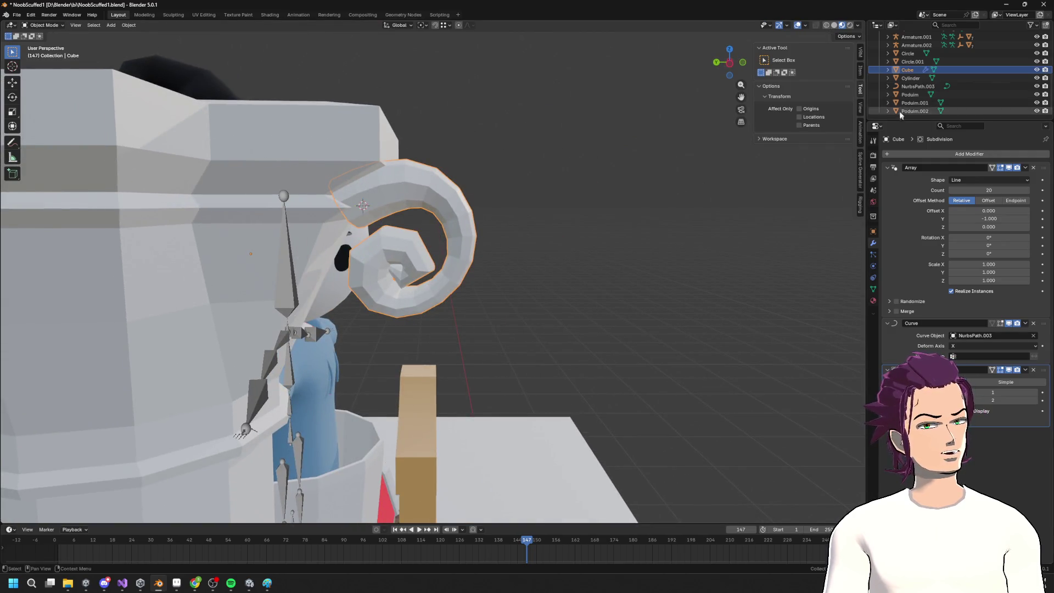
Select NurbsPath.003 in the Outliner and enter its Edit Mode
{"action": "left_click", "coordinate": [916, 88]}
{"action": "middle_click_drag", "start_coordinate": [666, 160], "coordinate": [457, 197]}
{"action": "key", "text": "Tab"}
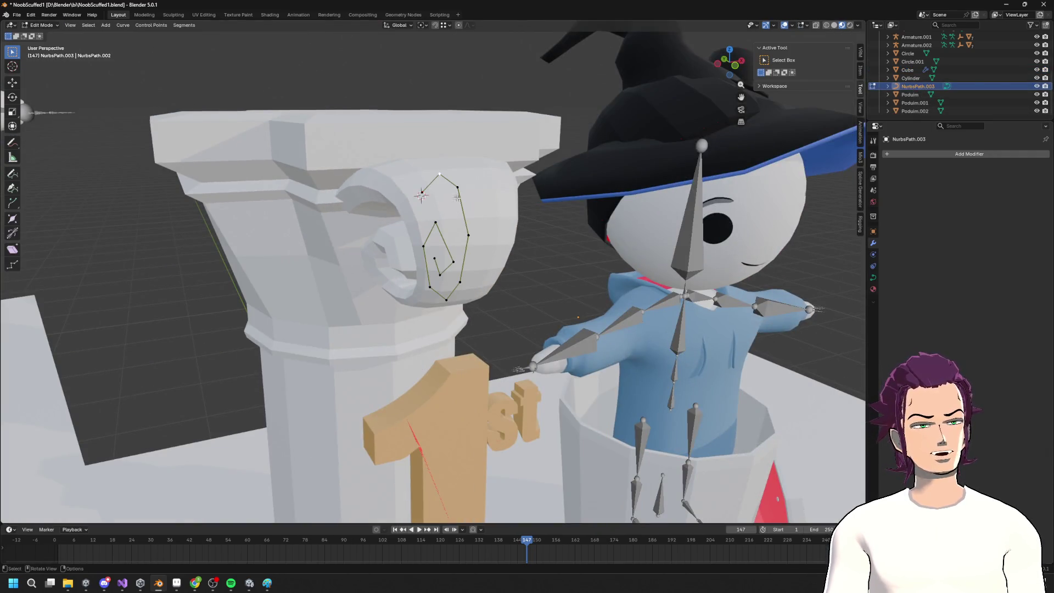
Abandon an X-axis move and instead change the selected point's thickness
{"action": "key", "text": "g"}
{"action": "key", "text": "x"}
{"action": "key", "text": "Escape"}
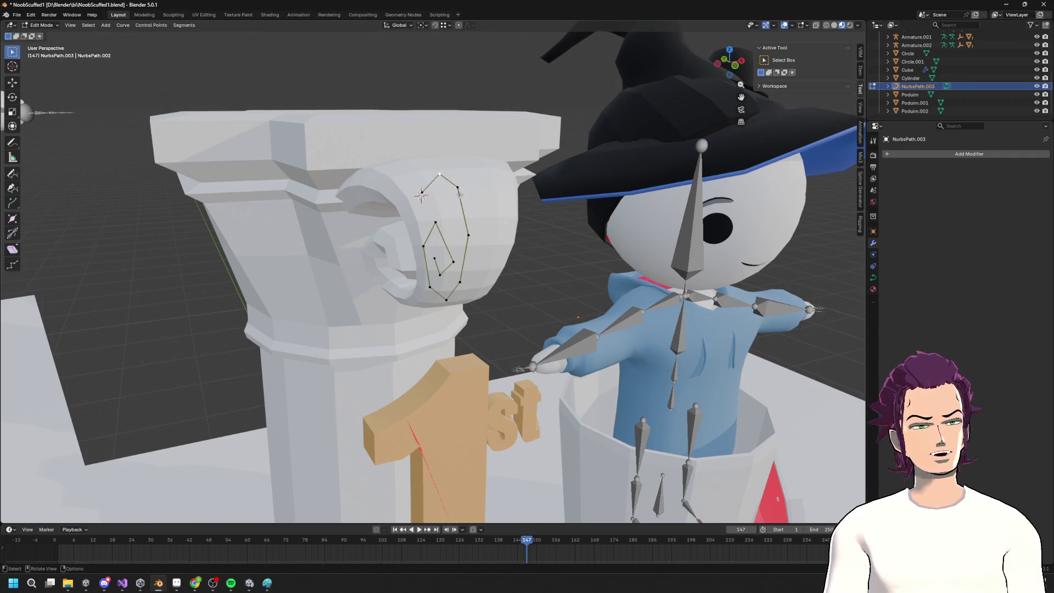
{"action": "key", "text": "alt+s"}
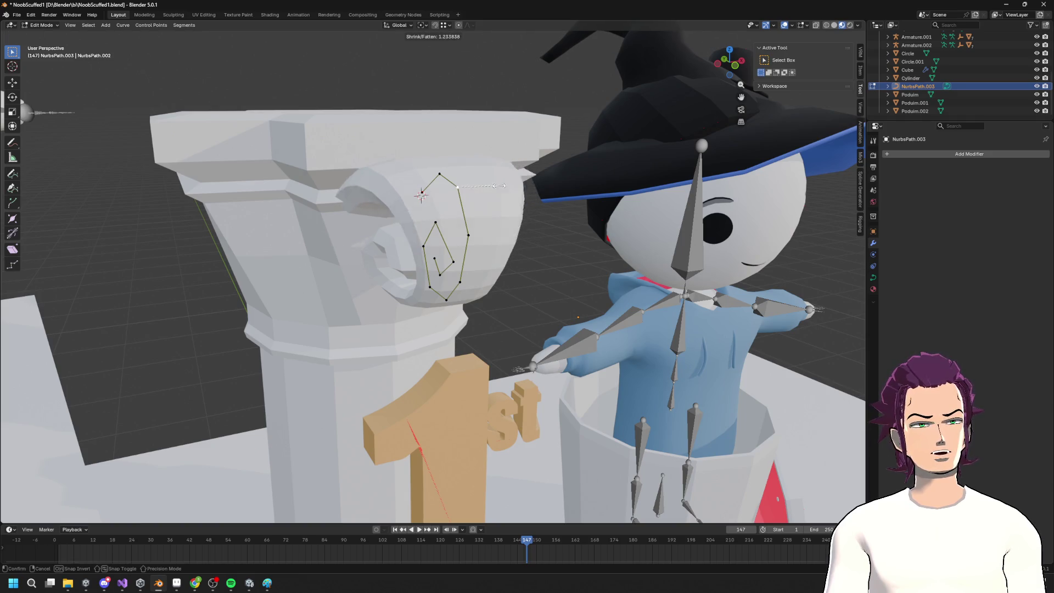
{"action": "mouse_move", "coordinate": [510, 184]}
{"action": "middle_mouse_down"}
{"action": "mouse_move", "coordinate": [615, 242]}
{"action": "mouse_move", "coordinate": [676, 249]}
{"action": "mouse_move", "coordinate": [696, 233]}
{"action": "mouse_move", "coordinate": [532, 245]}
{"action": "mouse_move", "coordinate": [502, 229]}
{"action": "mouse_move", "coordinate": [483, 278]}
{"action": "mouse_move", "coordinate": [558, 273]}
{"action": "middle_mouse_up"}
{"action": "left_click", "coordinate": [624, 235]}
Make another spiral-curve point thinner with Shrink/Fatten
{"action": "scroll", "coordinate": [534, 233], "scroll_direction": "up", "scroll_amount": 4}
{"action": "left_click", "coordinate": [483, 278]}
{"action": "key", "text": "s"}
{"action": "key", "text": "Escape"}
{"action": "key", "text": "alt+s"}
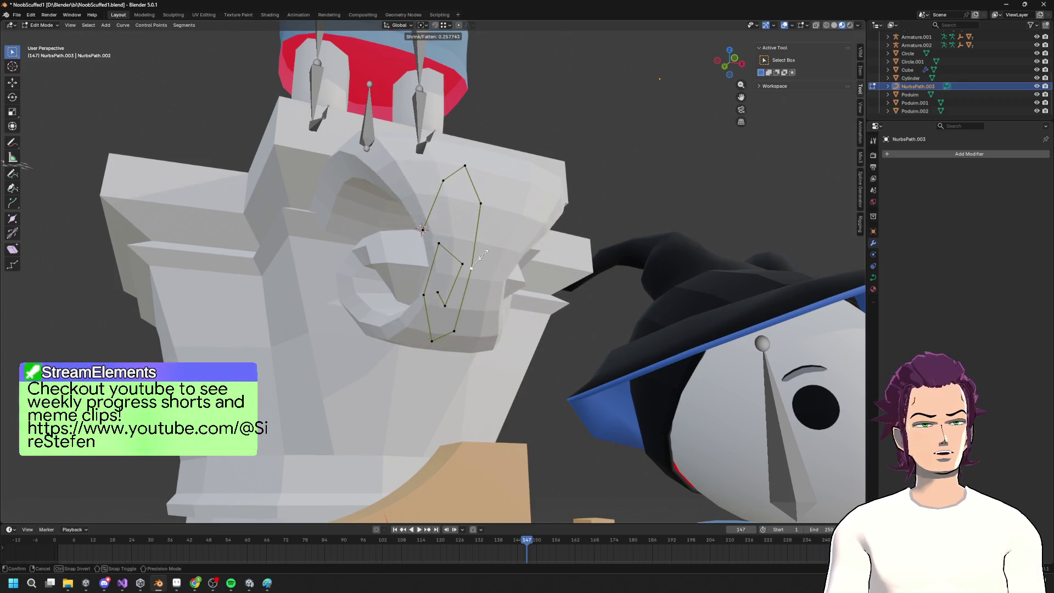
{"action": "left_click", "coordinate": [527, 274]}
{"action": "mouse_move", "coordinate": [527, 274]}
{"action": "middle_mouse_down"}
{"action": "mouse_move", "coordinate": [599, 291]}
{"action": "mouse_move", "coordinate": [494, 235]}
{"action": "mouse_move", "coordinate": [483, 249]}
{"action": "mouse_move", "coordinate": [484, 240]}
{"action": "mouse_move", "coordinate": [373, 198]}
{"action": "middle_mouse_up"}
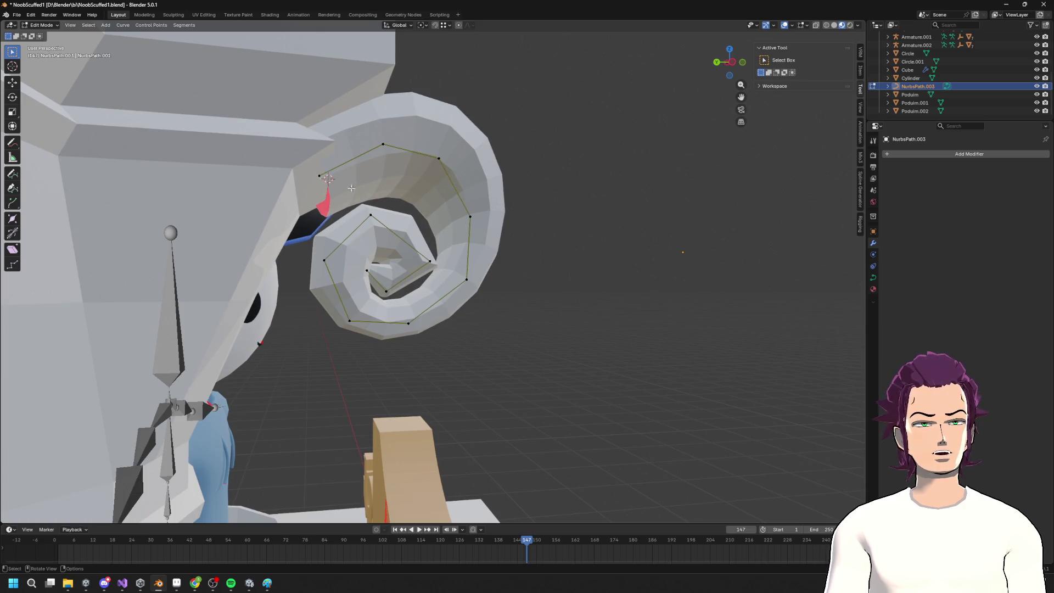
Move a curve point vertically, raising it 0.047676 m
{"action": "key", "text": "g"}
{"action": "key", "text": "y"}
{"action": "mouse_move", "coordinate": [353, 190]}
{"action": "middle_mouse_down", "text": "alt"}
{"action": "mouse_move", "coordinate": [370, 225]}
{"action": "mouse_move", "coordinate": [352, 220]}
{"action": "middle_mouse_up", "text": "alt"}
{"action": "key", "text": "z"}
{"action": "left_click", "coordinate": [324, 165]}
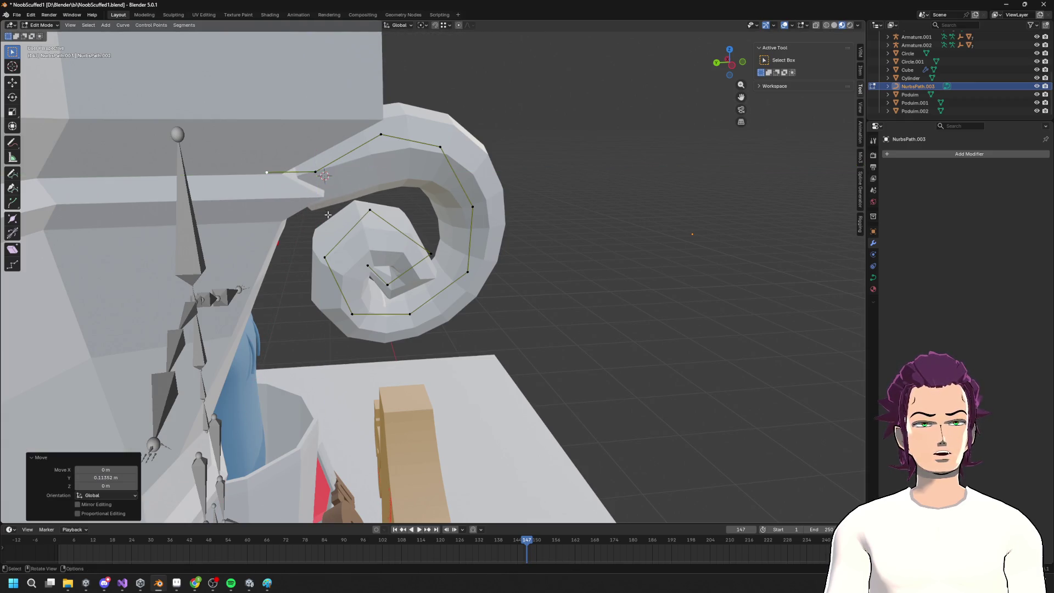
{"action": "key", "text": "g"}
{"action": "key", "text": "z"}
{"action": "left_click", "coordinate": [322, 155]}
{"action": "mouse_move", "coordinate": [323, 155]}
{"action": "middle_mouse_down"}
{"action": "mouse_move", "coordinate": [603, 251]}
{"action": "mouse_move", "coordinate": [590, 297]}
{"action": "mouse_move", "coordinate": [431, 203]}
{"action": "middle_mouse_up"}
Lower one point 0.08321 m along Z and raise another about 0.061 m
{"action": "key", "text": "g"}
{"action": "key", "text": "z"}
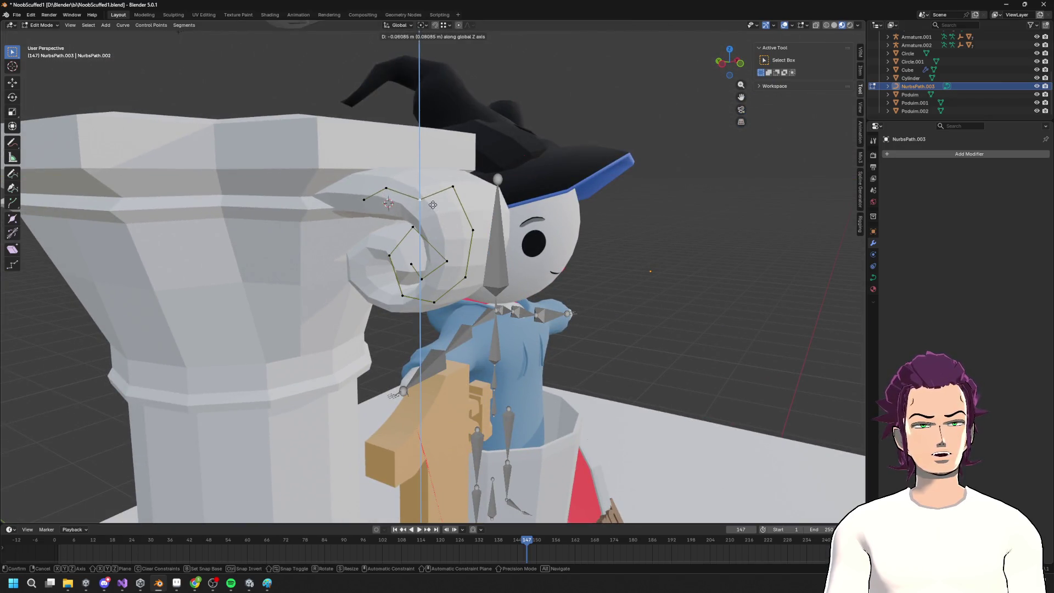
{"action": "left_click", "coordinate": [435, 210]}
{"action": "mouse_move", "coordinate": [435, 211]}
{"action": "middle_mouse_down"}
{"action": "mouse_move", "coordinate": [450, 209]}
{"action": "mouse_move", "coordinate": [410, 203]}
{"action": "mouse_move", "coordinate": [486, 228]}
{"action": "mouse_move", "coordinate": [527, 268]}
{"action": "mouse_move", "coordinate": [443, 258]}
{"action": "middle_mouse_up"}
{"action": "key", "text": "g"}
{"action": "key", "text": "z"}
{"action": "left_click", "coordinate": [434, 210]}
{"action": "left_click", "coordinate": [403, 209]}
{"action": "key", "text": "g"}
{"action": "key", "text": "z"}
{"action": "left_click", "coordinate": [412, 187]}
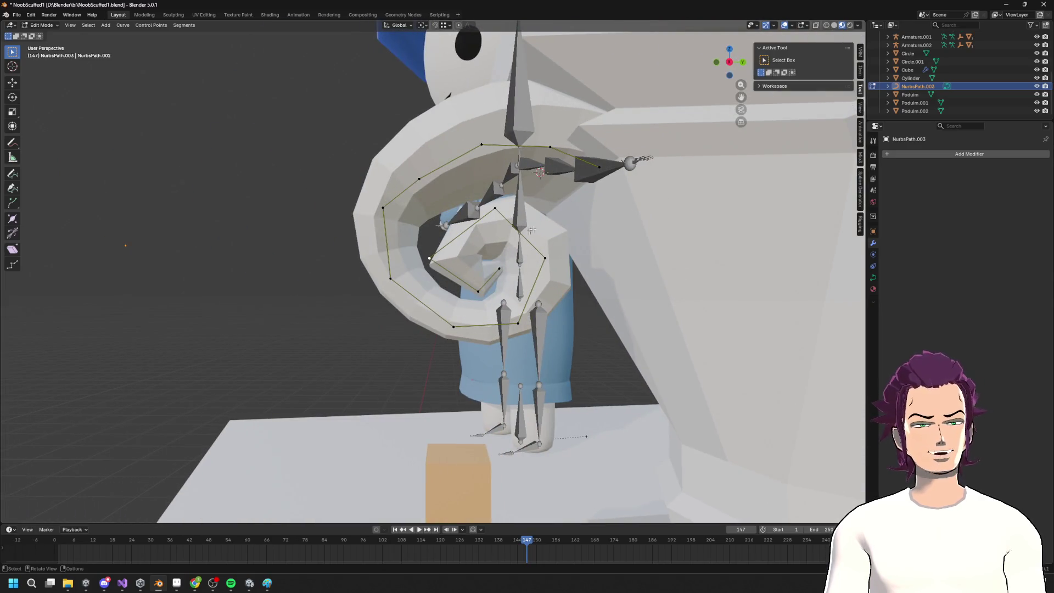
Shrink curve point thicknesses to 0.546 and 0.642
{"action": "left_click", "coordinate": [461, 238]}
{"action": "mouse_move", "coordinate": [460, 237]}
{"action": "middle_mouse_down"}
{"action": "mouse_move", "coordinate": [640, 219]}
{"action": "mouse_move", "coordinate": [671, 247]}
{"action": "mouse_move", "coordinate": [702, 226]}
{"action": "mouse_move", "coordinate": [435, 238]}
{"action": "middle_mouse_up"}
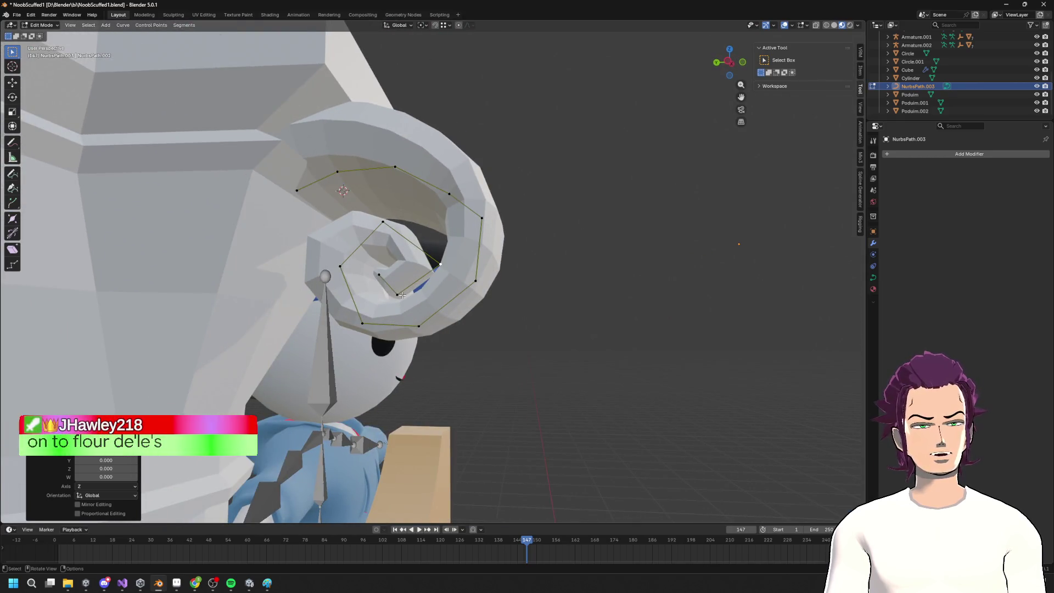
{"action": "key", "text": "alt+s"}
{"action": "left_click", "coordinate": [466, 291]}
{"action": "mouse_move", "coordinate": [466, 291]}
{"action": "middle_mouse_down"}
{"action": "mouse_move", "coordinate": [506, 312]}
{"action": "mouse_move", "coordinate": [527, 296]}
{"action": "mouse_move", "coordinate": [491, 281]}
{"action": "mouse_move", "coordinate": [549, 258]}
{"action": "mouse_move", "coordinate": [451, 263]}
{"action": "mouse_move", "coordinate": [368, 249]}
{"action": "mouse_move", "coordinate": [465, 285]}
{"action": "mouse_move", "coordinate": [511, 222]}
{"action": "mouse_move", "coordinate": [560, 258]}
{"action": "mouse_move", "coordinate": [513, 266]}
{"action": "mouse_move", "coordinate": [503, 291]}
{"action": "mouse_move", "coordinate": [397, 265]}
{"action": "mouse_move", "coordinate": [428, 239]}
{"action": "middle_mouse_up"}
{"action": "key", "text": "alt+s"}
{"action": "left_click", "coordinate": [469, 248]}
{"action": "left_click", "coordinate": [498, 265]}
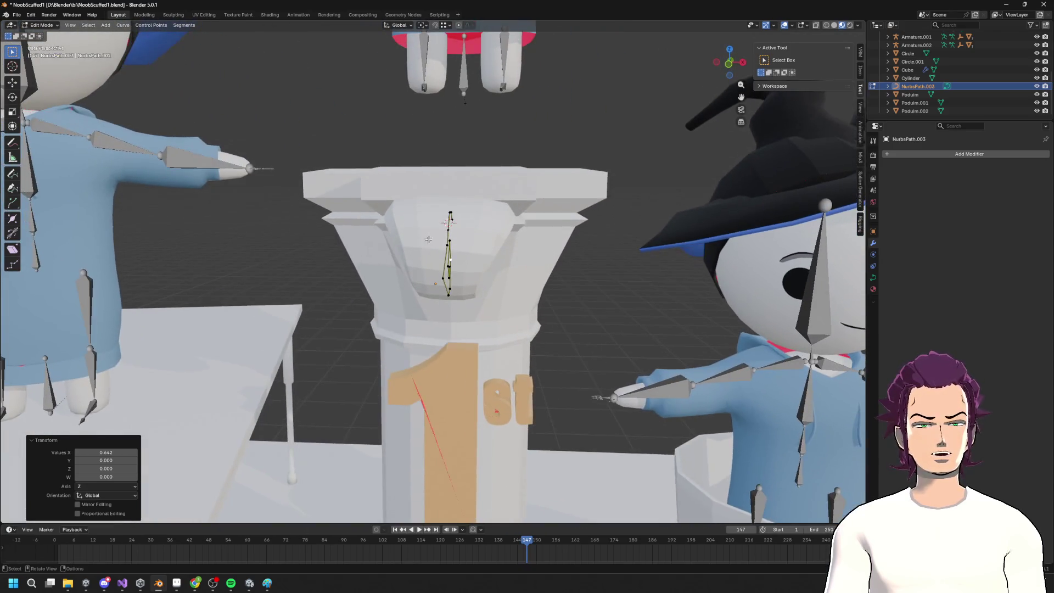
Box-select all spiral points and flatten them to zero in front orthographic view
{"action": "left_click_drag", "start_coordinate": [447, 254], "coordinate": [479, 325]}
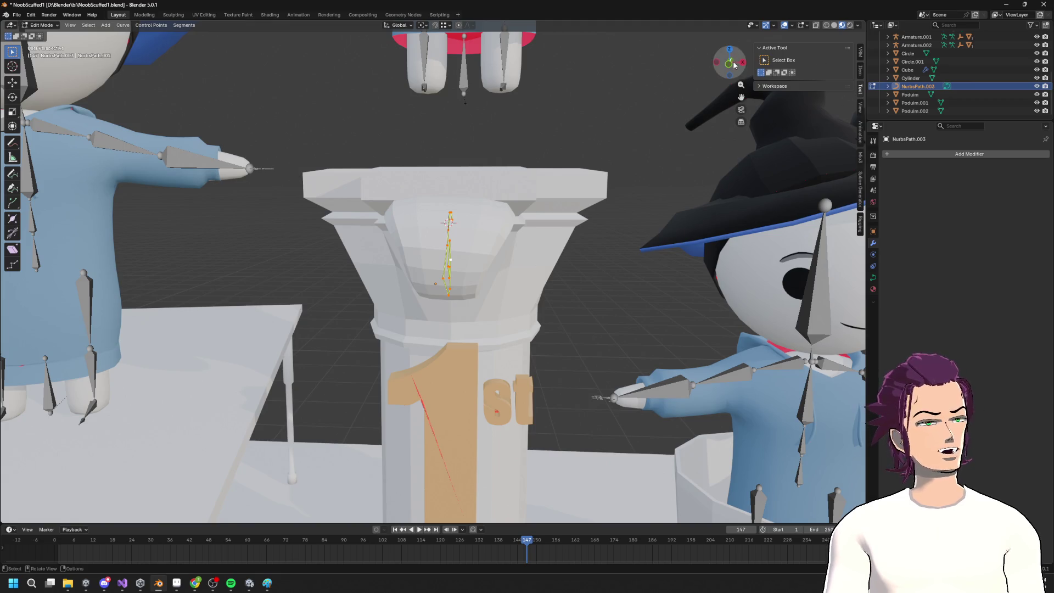
{"action": "left_click", "coordinate": [734, 64]}
{"action": "key", "text": "s"}
{"action": "key", "text": "z"}
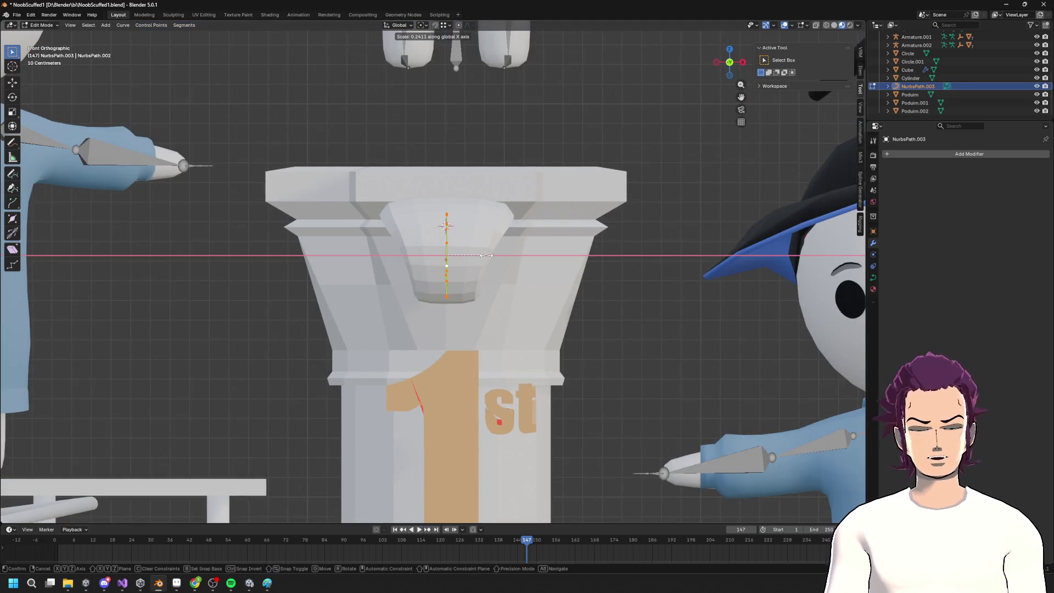
{"action": "key", "text": "Return"}
{"action": "mouse_move", "coordinate": [479, 248]}
{"action": "middle_mouse_down"}
{"action": "mouse_move", "coordinate": [602, 242]}
{"action": "mouse_move", "coordinate": [483, 269]}
{"action": "middle_mouse_up"}
Nudge the curve points -0.013511 m along Y and leave Edit Mode
{"action": "key", "text": "g"}
{"action": "key", "text": "y"}
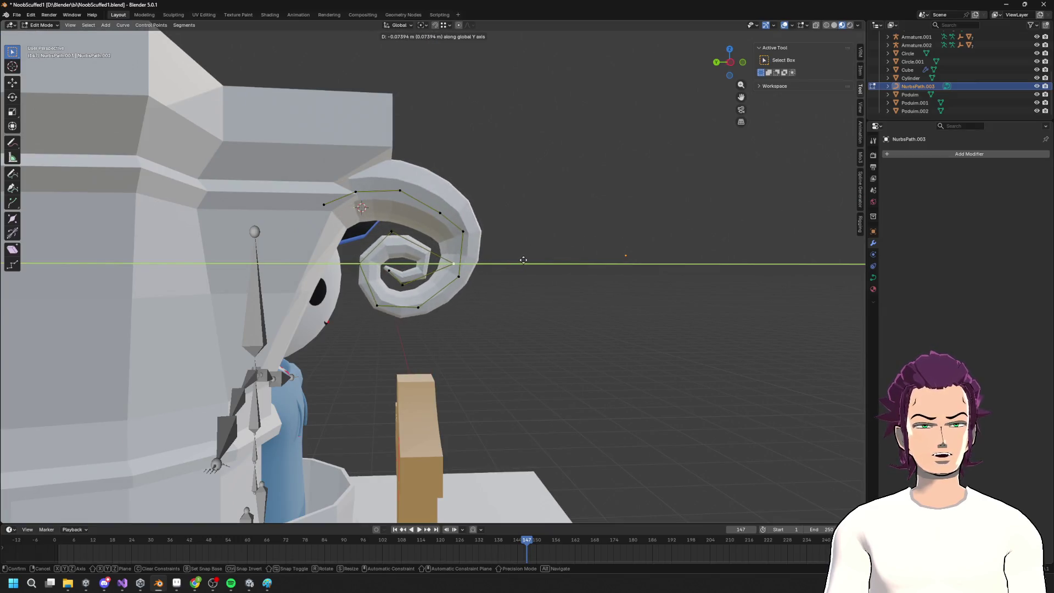
{"action": "left_click", "coordinate": [507, 257]}
{"action": "mouse_move", "coordinate": [507, 258]}
{"action": "middle_mouse_down"}
{"action": "mouse_move", "coordinate": [436, 268]}
{"action": "mouse_move", "coordinate": [480, 270]}
{"action": "mouse_move", "coordinate": [448, 244]}
{"action": "middle_mouse_up"}
{"action": "key", "text": "Tab"}
{"action": "key", "text": "Tab"}
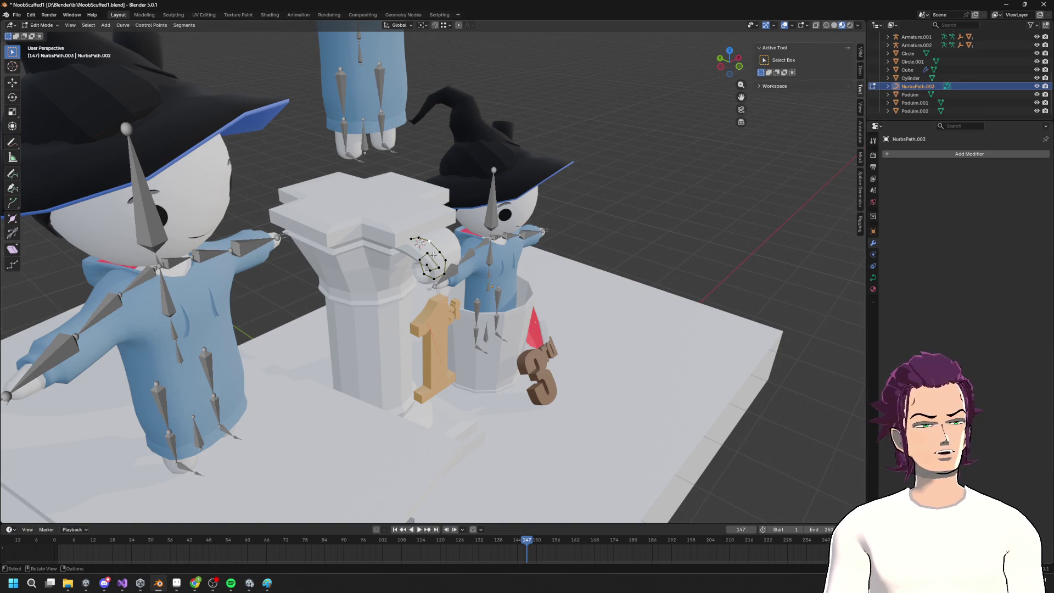
{"action": "key", "text": "Tab"}
{"action": "key", "text": "Tab"}
{"action": "key", "text": "Tab"}
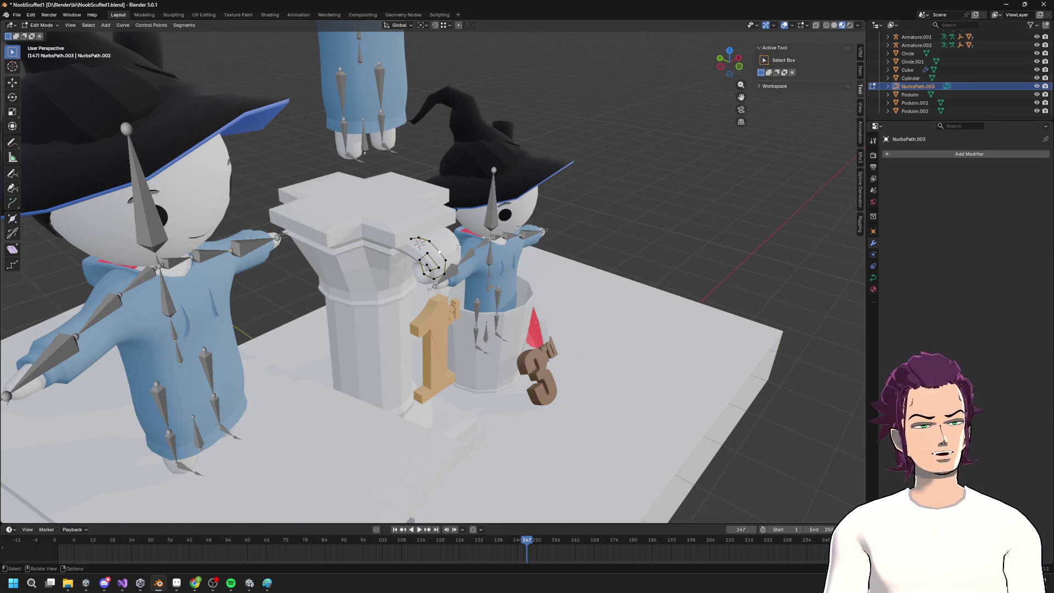
Snap the 3D cursor to the centre of the podium top
{"action": "left_click", "coordinate": [451, 253]}
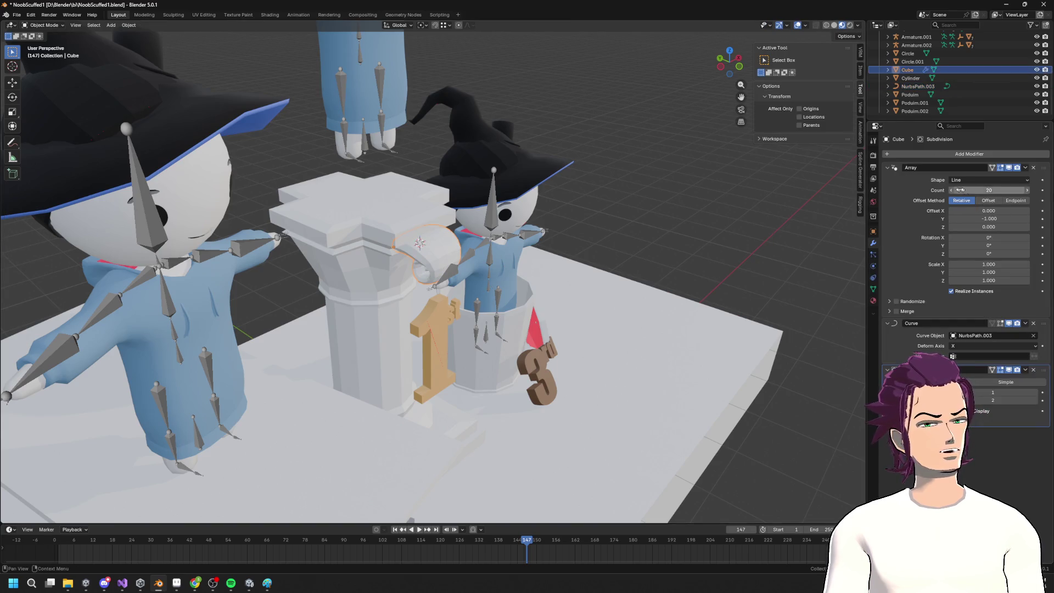
{"action": "key", "text": "Tab"}
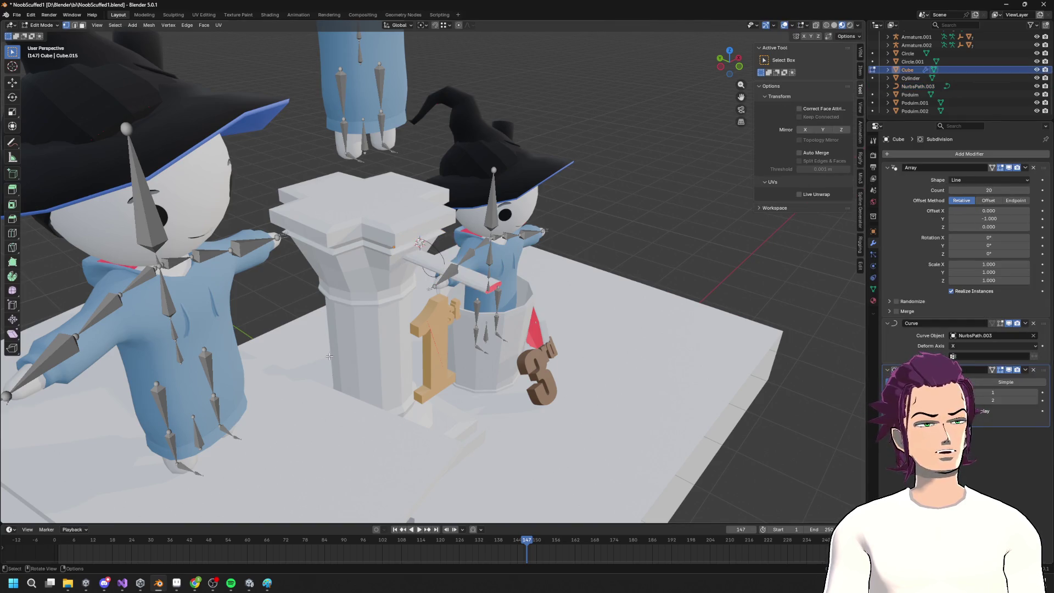
{"action": "key", "text": "Tab"}
{"action": "left_click", "coordinate": [379, 298]}
{"action": "middle_click_drag", "start_coordinate": [379, 298], "coordinate": [391, 301]}
{"action": "key", "text": "Tab"}
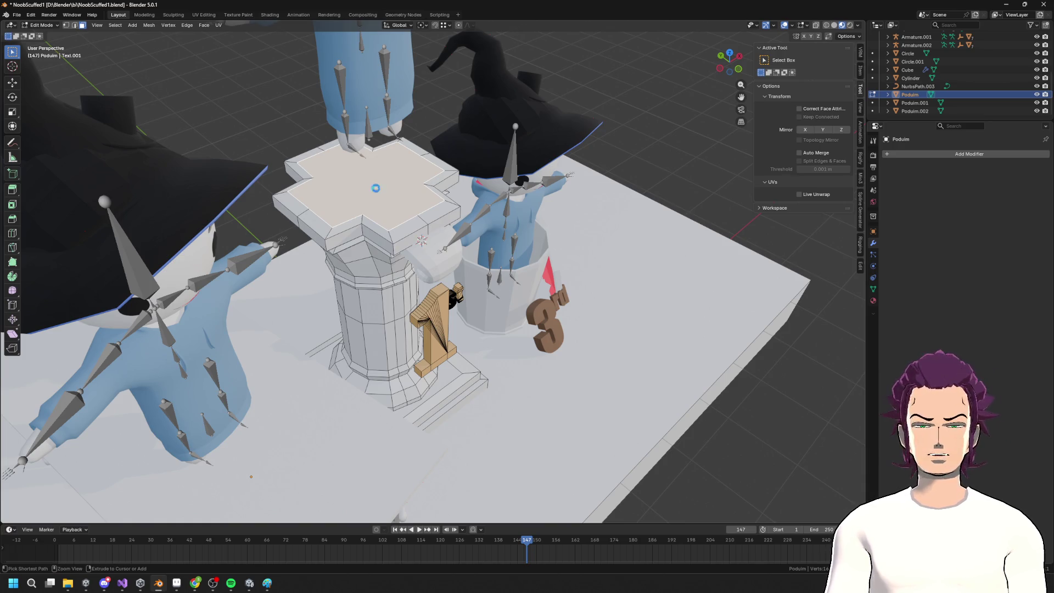
{"action": "key", "text": "shift+s"}
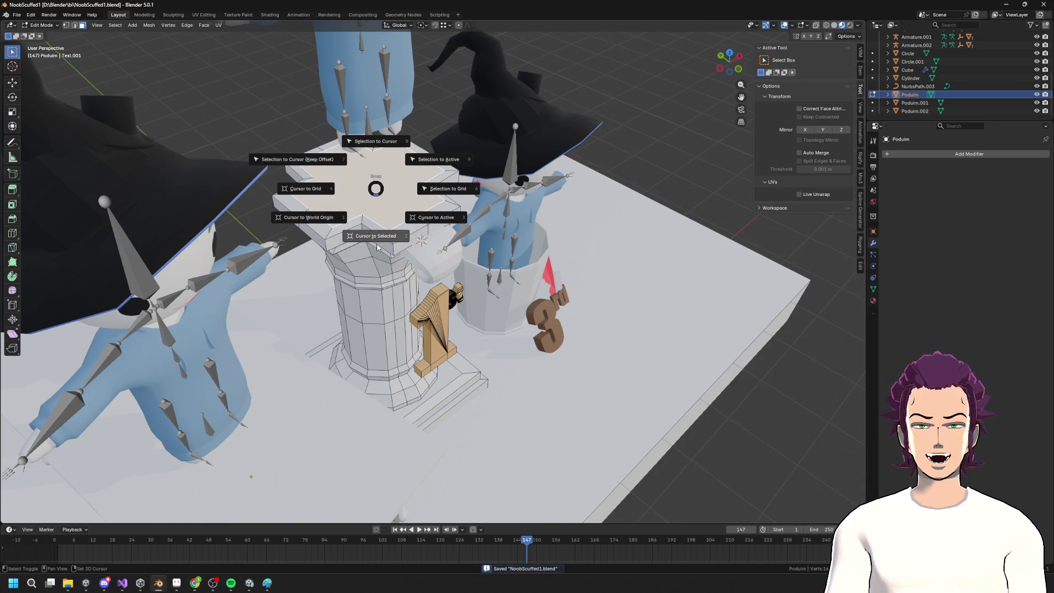
{"action": "left_click", "coordinate": [378, 247]}
{"action": "middle_click_drag", "start_coordinate": [377, 248], "coordinate": [445, 248]}
{"action": "key", "text": "Tab"}
Set the volute's origin to the 3D cursor
{"action": "left_click", "coordinate": [433, 248]}
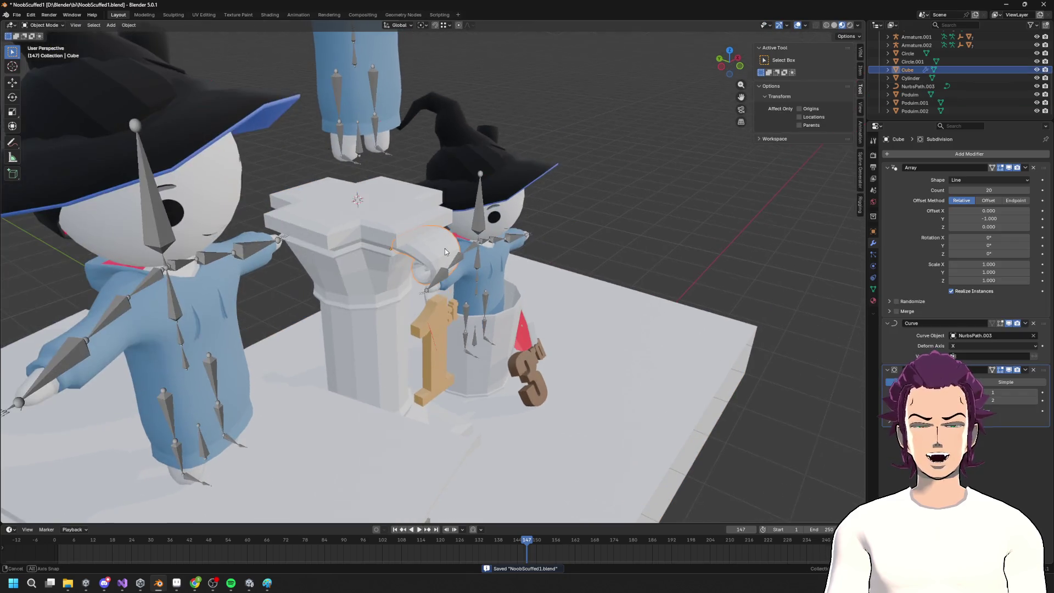
{"action": "left_click", "coordinate": [129, 25]}
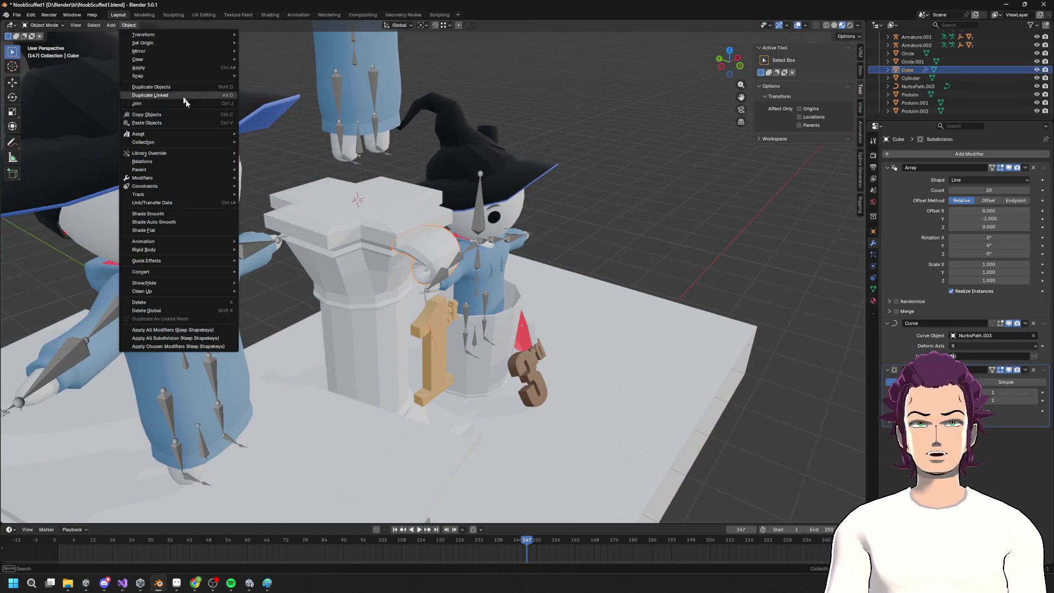
{"action": "mouse_move", "coordinate": [180, 43]}
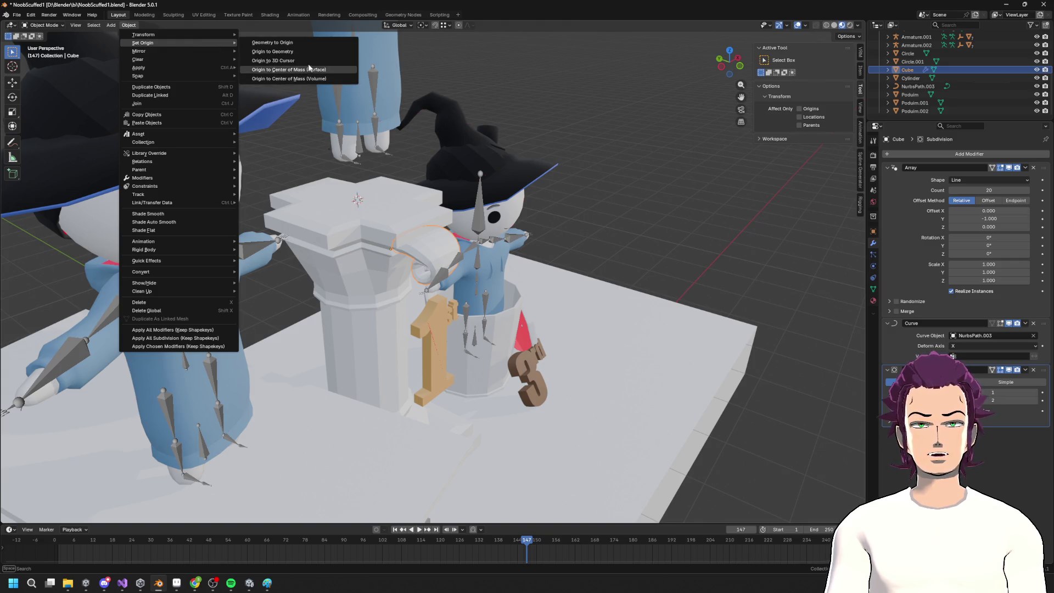
{"action": "left_click", "coordinate": [308, 63]}
{"action": "mouse_move", "coordinate": [308, 62]}
{"action": "middle_mouse_down"}
{"action": "mouse_move", "coordinate": [400, 148]}
{"action": "mouse_move", "coordinate": [444, 176]}
{"action": "mouse_move", "coordinate": [461, 164]}
{"action": "middle_mouse_up"}
Add a Mirror modifier to the volute
{"action": "left_click", "coordinate": [964, 154]}
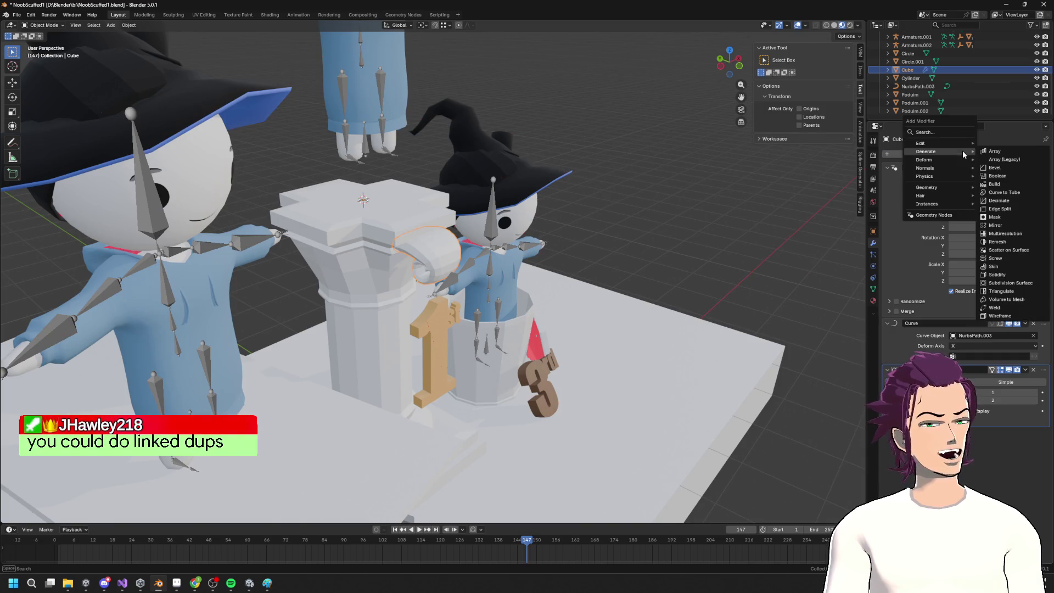
{"action": "type", "text": "MNI"}
{"action": "key", "text": "BackSpace"}
{"action": "key", "text": "BackSpace"}
{"action": "type", "text": "ir"}
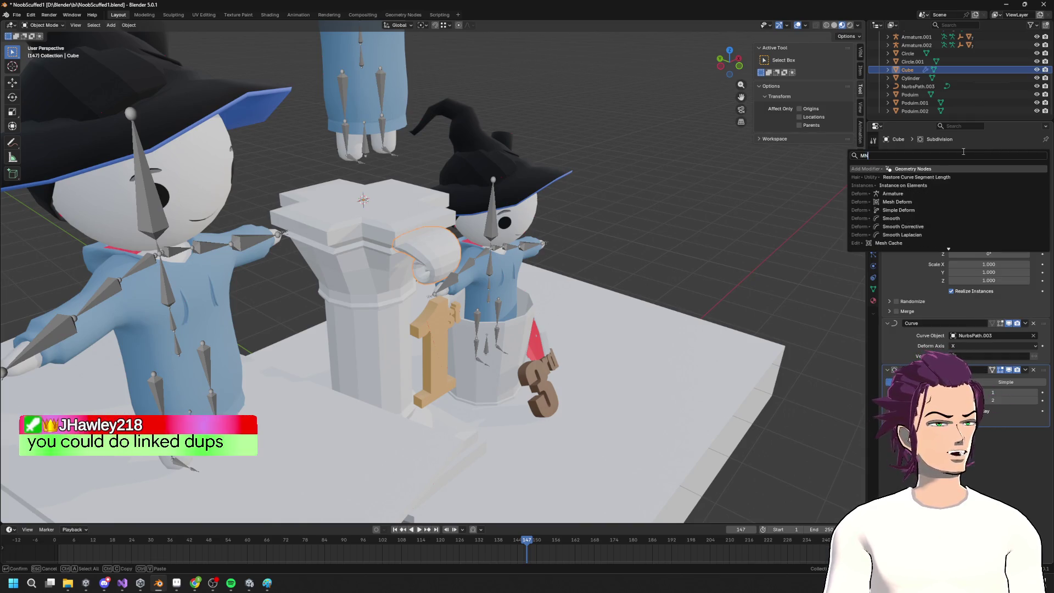
{"action": "key", "text": "Return"}
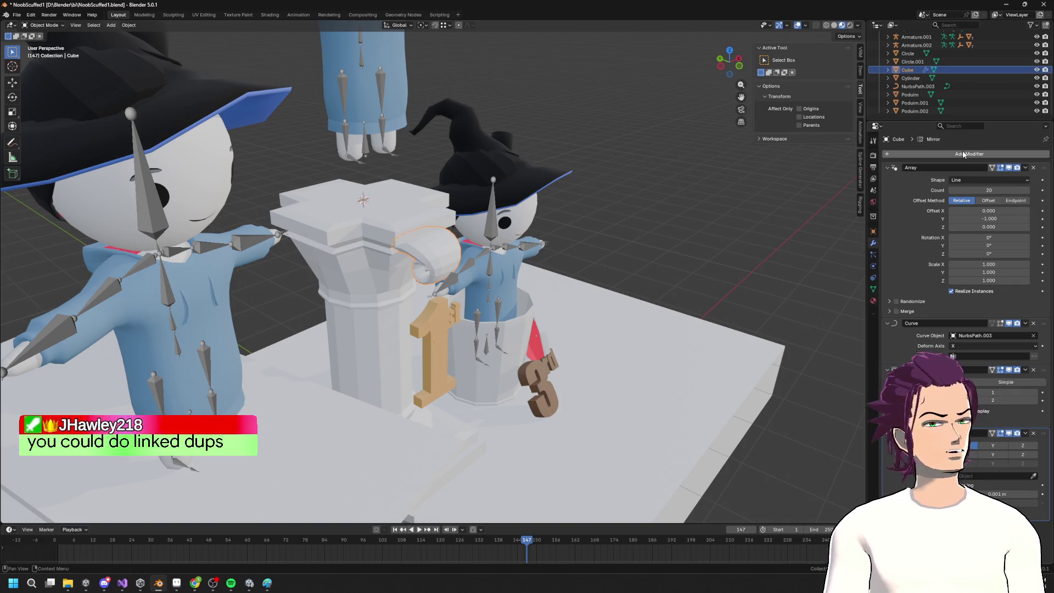
Try mirroring the volute on the Z axis in the Mirror modifier, then switch Z back off
{"action": "middle_click_drag", "start_coordinate": [428, 274], "coordinate": [467, 247]}
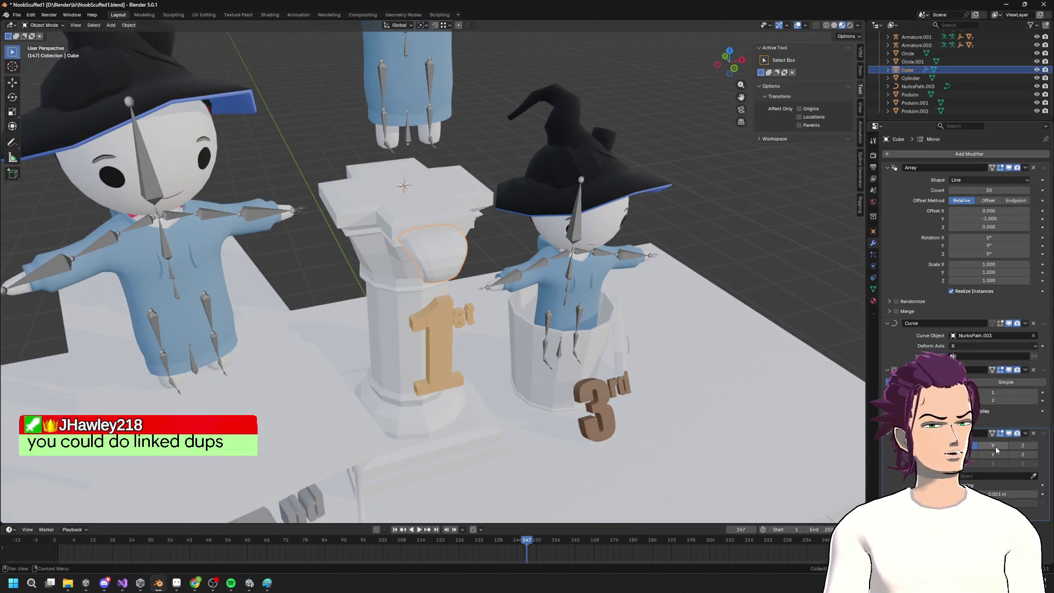
{"action": "left_click", "coordinate": [1022, 445]}
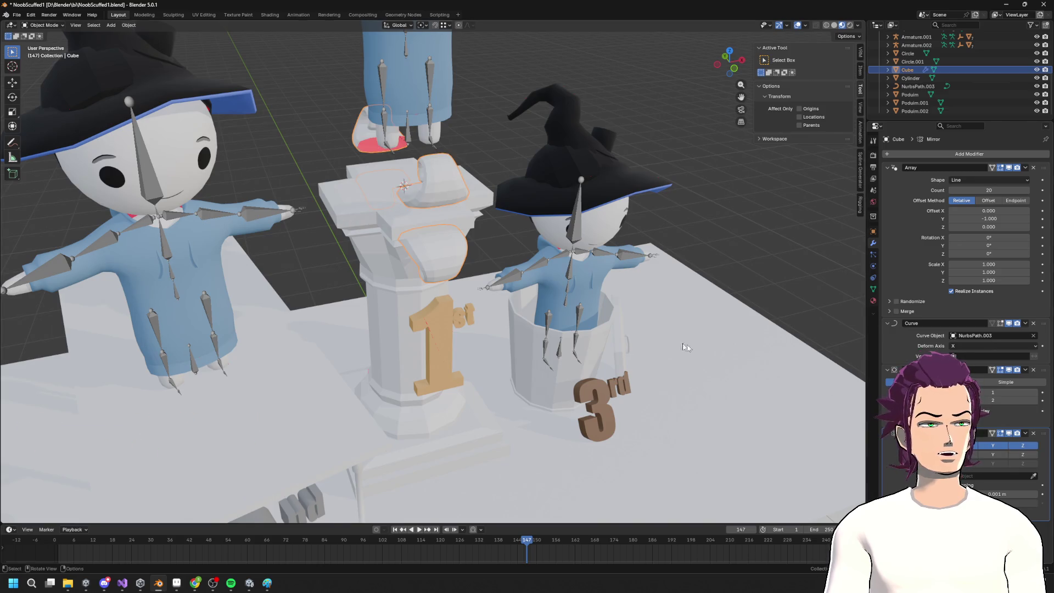
{"action": "left_click", "coordinate": [1027, 448]}
Orbit around the podium to review the mirrored volute, then bring up the Add Modifier list
{"action": "mouse_move", "coordinate": [604, 307]}
{"action": "middle_mouse_down"}
{"action": "mouse_move", "coordinate": [527, 307]}
{"action": "mouse_move", "coordinate": [550, 307]}
{"action": "middle_mouse_up"}
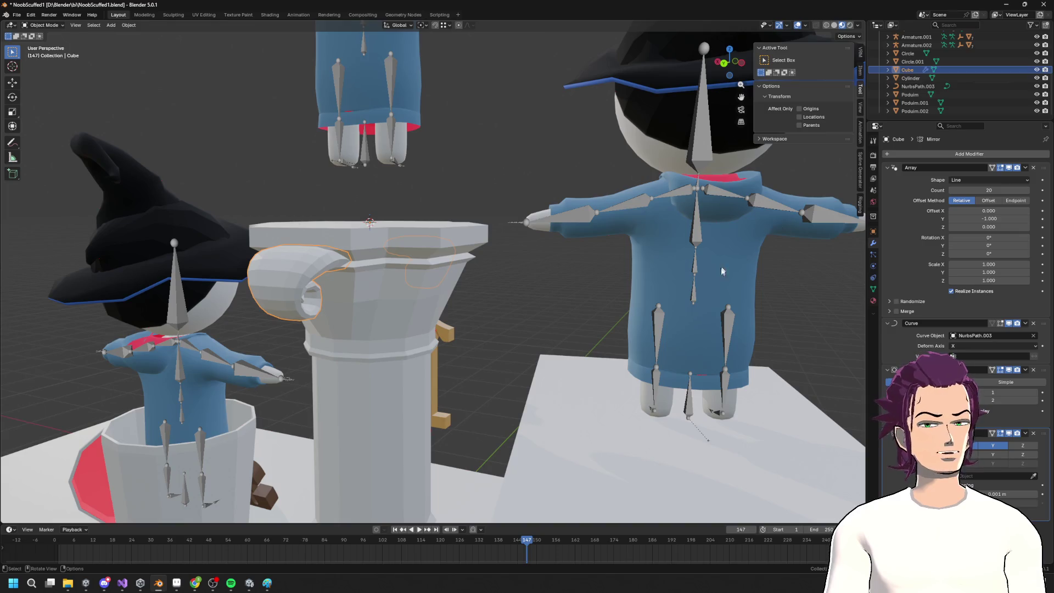
{"action": "mouse_move", "coordinate": [739, 312]}
{"action": "middle_mouse_down"}
{"action": "mouse_move", "coordinate": [417, 279]}
{"action": "mouse_move", "coordinate": [557, 303]}
{"action": "middle_mouse_up"}
{"action": "middle_click_drag", "start_coordinate": [802, 312], "coordinate": [643, 305]}
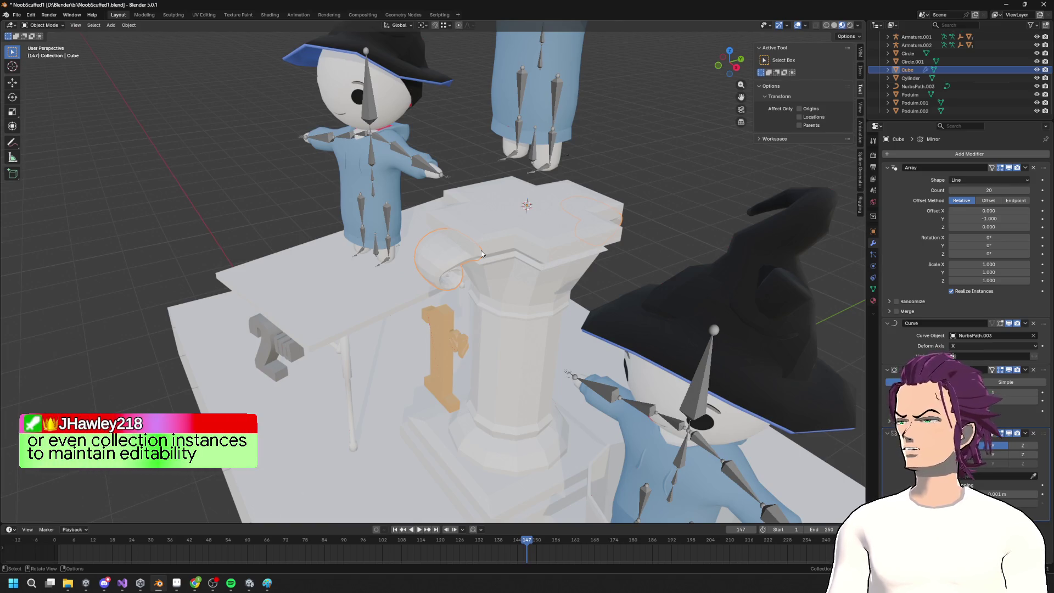
{"action": "mouse_move", "coordinate": [480, 269]}
{"action": "middle_mouse_down"}
{"action": "mouse_move", "coordinate": [537, 279]}
{"action": "mouse_move", "coordinate": [624, 234]}
{"action": "mouse_move", "coordinate": [242, 290]}
{"action": "middle_mouse_up"}
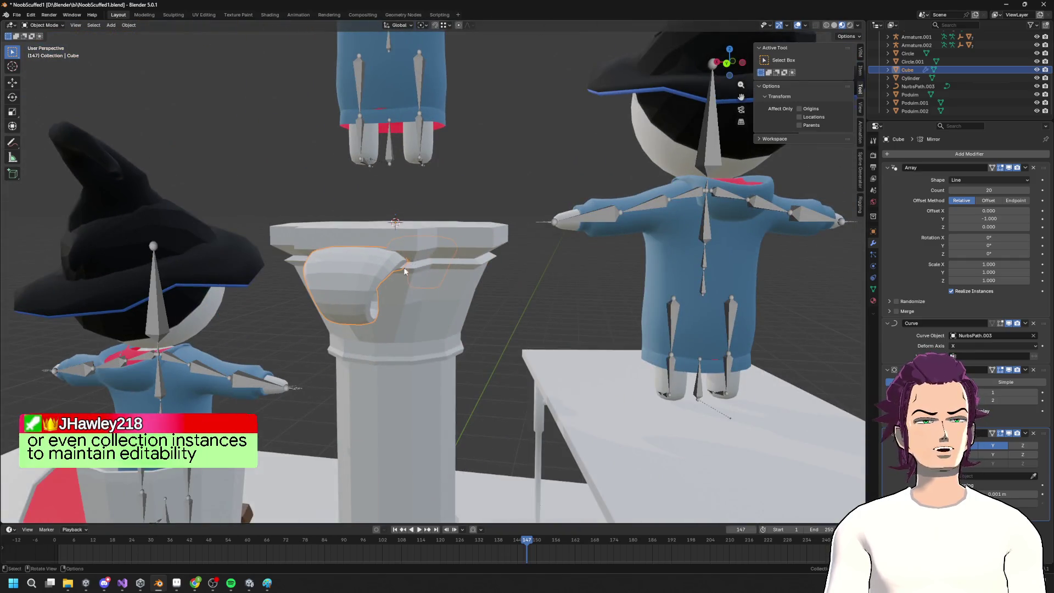
{"action": "middle_click_drag", "start_coordinate": [405, 271], "coordinate": [591, 259]}
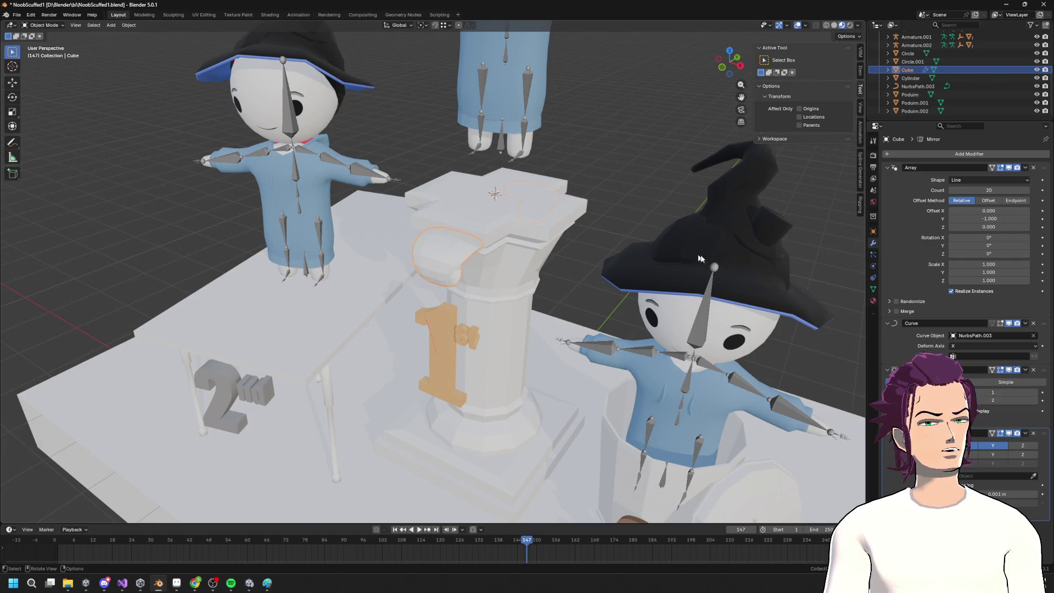
{"action": "left_click", "coordinate": [970, 156]}
{"action": "mouse_move", "coordinate": [968, 143]}
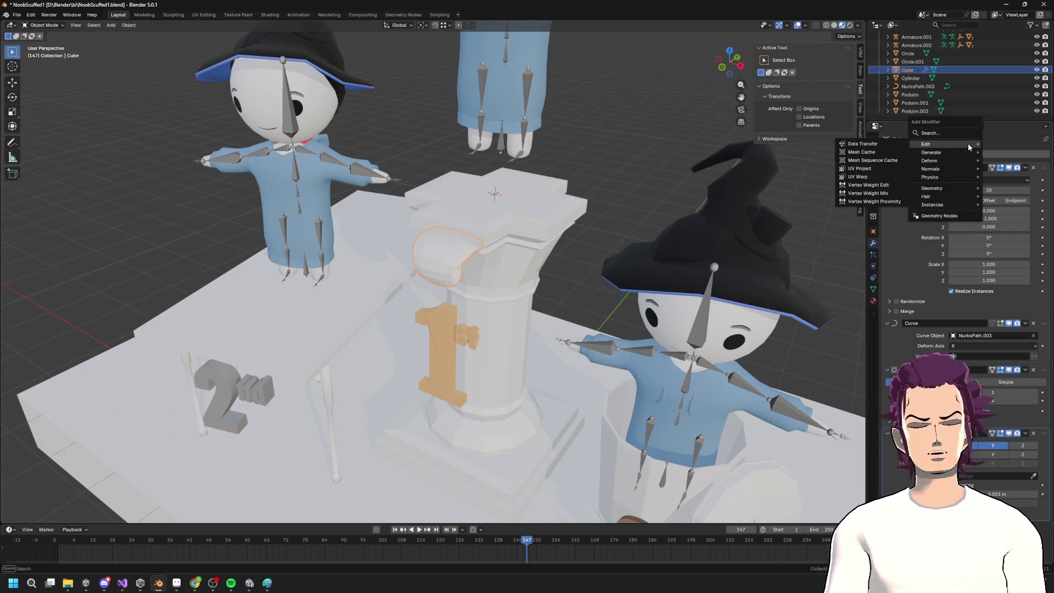
{"action": "type", "text": "LIN"}
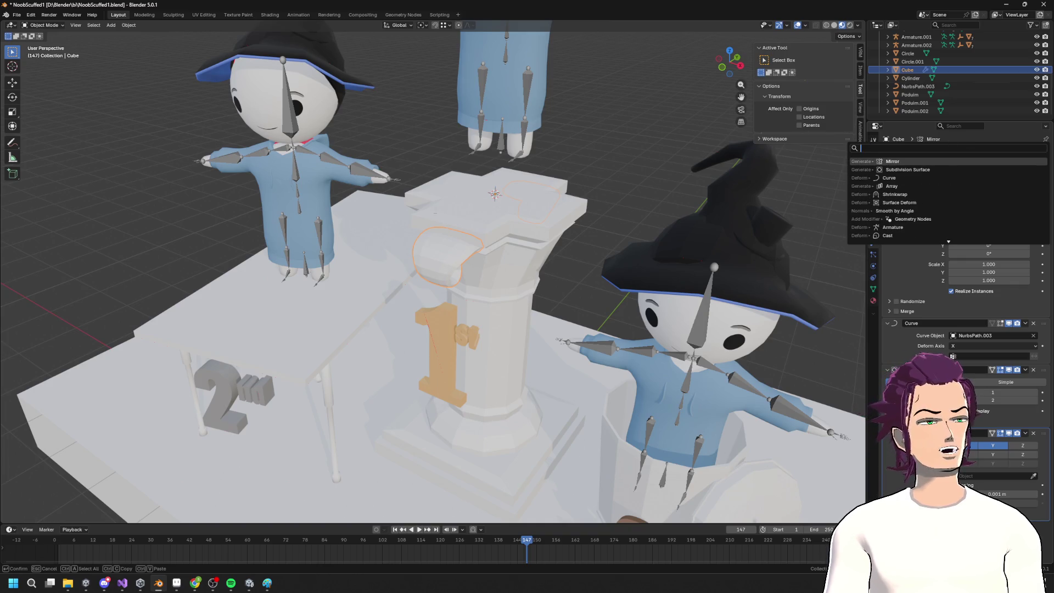
{"action": "key", "text": "Escape"}
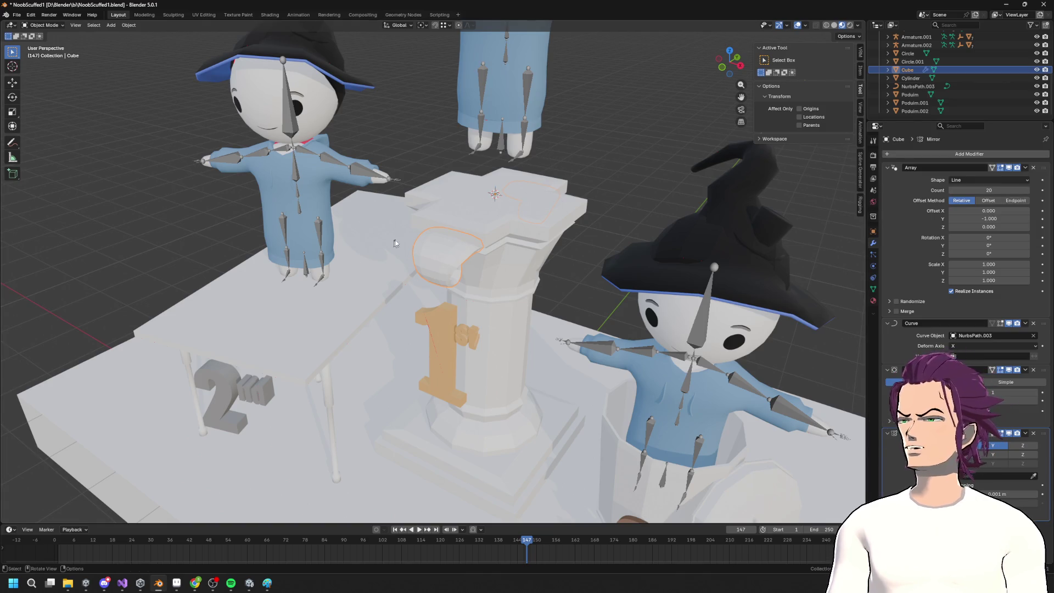
{"action": "middle_click_drag", "start_coordinate": [395, 244], "coordinate": [423, 217]}
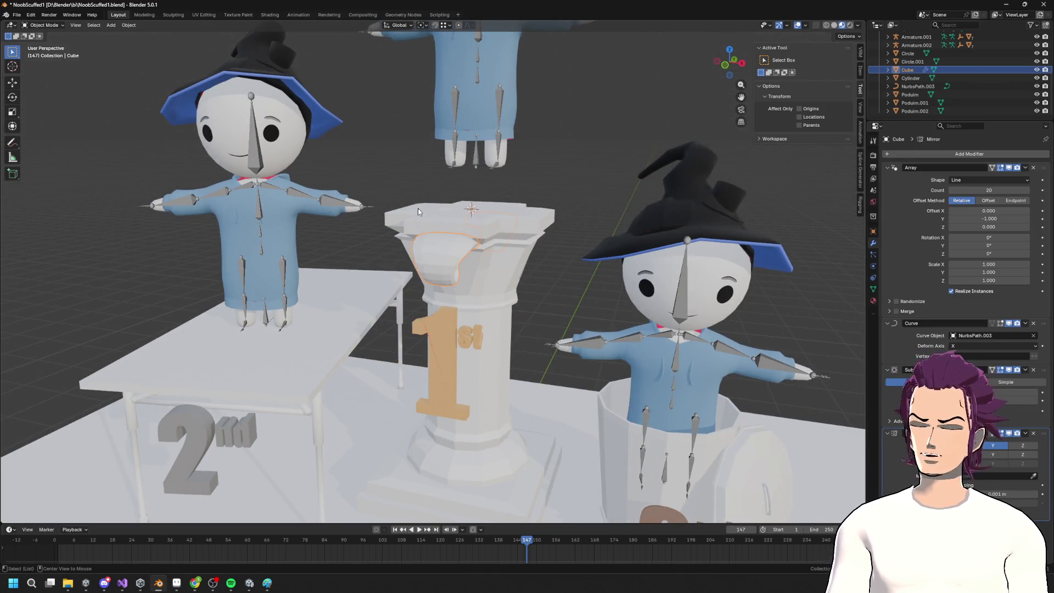
{"action": "key", "text": "shift+d"}
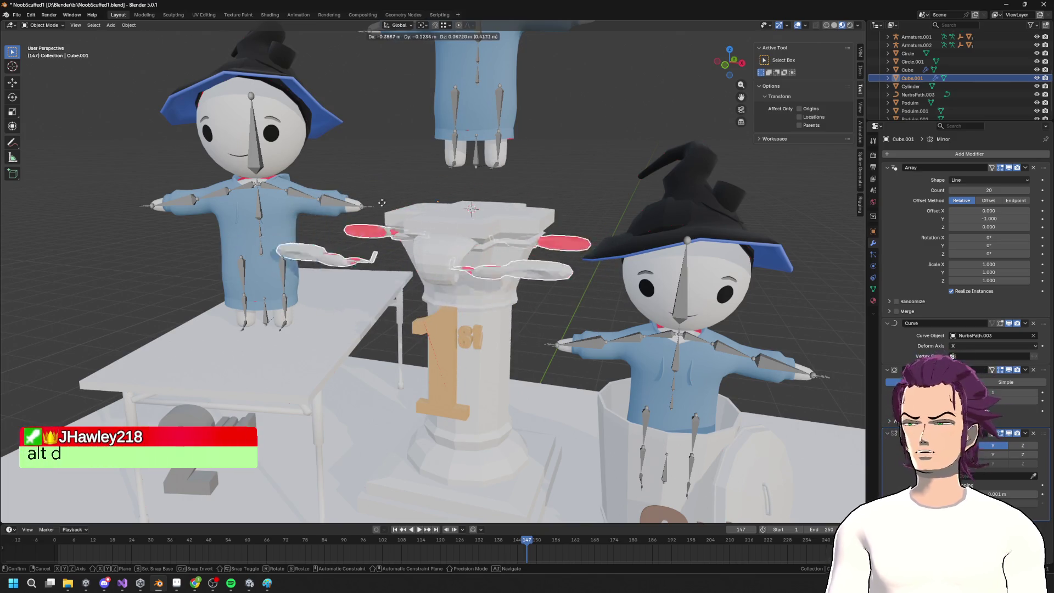
{"action": "right_click", "coordinate": [382, 203]}
{"action": "middle_click_drag", "start_coordinate": [450, 219], "coordinate": [477, 221]}
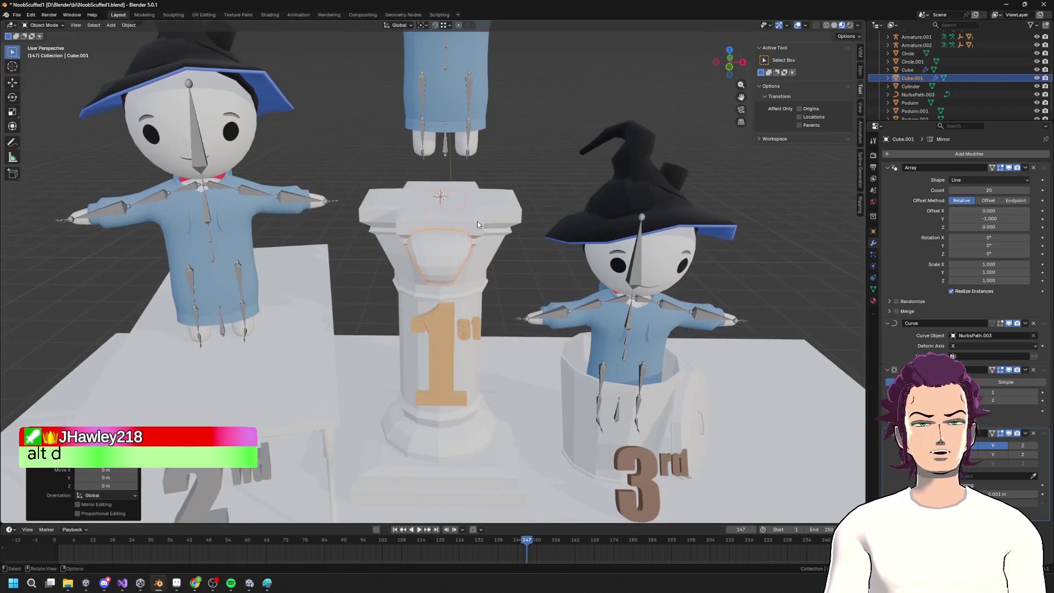
{"action": "key", "text": "r"}
{"action": "key", "text": "x"}
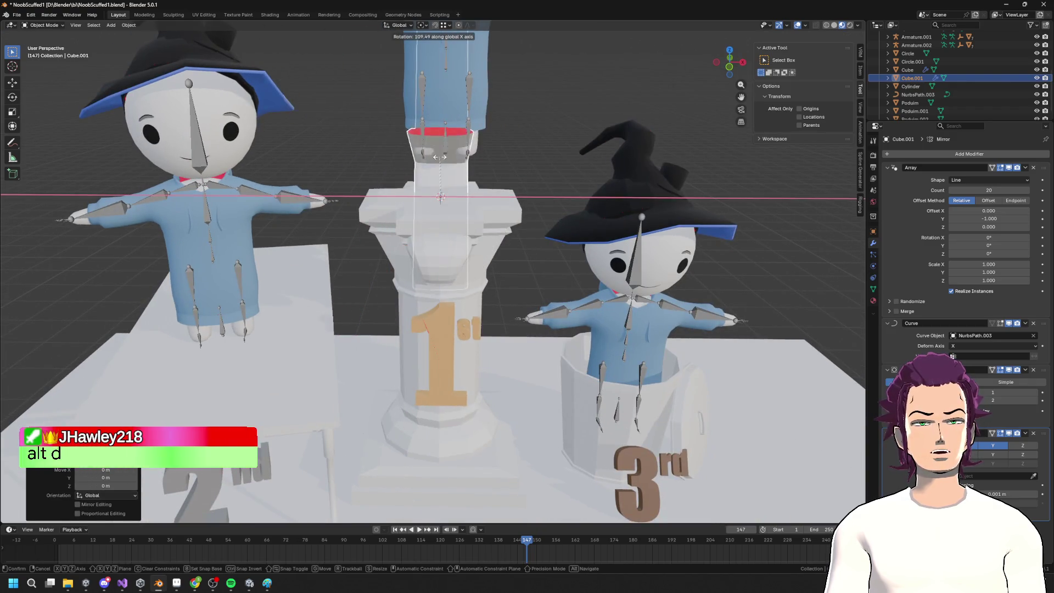
{"action": "key", "text": "Escape"}
{"action": "mouse_move", "coordinate": [478, 219]}
{"action": "middle_mouse_down"}
{"action": "mouse_move", "coordinate": [508, 216]}
{"action": "mouse_move", "coordinate": [446, 237]}
{"action": "mouse_move", "coordinate": [510, 203]}
{"action": "mouse_move", "coordinate": [448, 243]}
{"action": "middle_mouse_up"}
{"action": "left_click", "coordinate": [500, 220]}
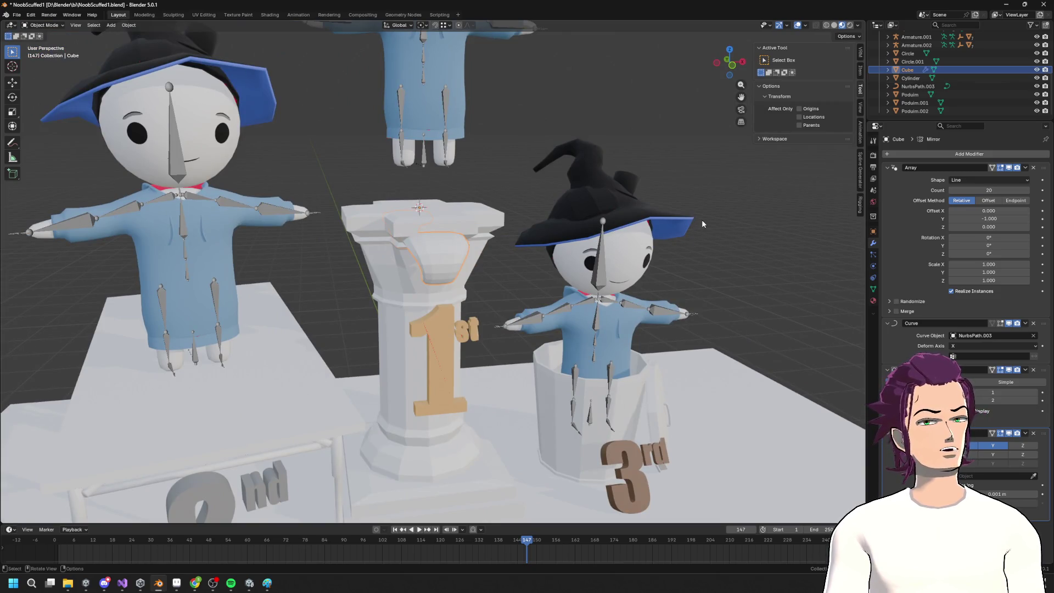
{"action": "mouse_move", "coordinate": [705, 177]}
{"action": "middle_mouse_down"}
{"action": "mouse_move", "coordinate": [408, 200]}
{"action": "mouse_move", "coordinate": [441, 257]}
{"action": "mouse_move", "coordinate": [503, 262]}
{"action": "mouse_move", "coordinate": [406, 251]}
{"action": "mouse_move", "coordinate": [411, 178]}
{"action": "mouse_move", "coordinate": [473, 209]}
{"action": "mouse_move", "coordinate": [364, 218]}
{"action": "middle_mouse_up"}
Face the column capital and drag the volute's viewport Subdivision level to a new value
{"action": "scroll", "coordinate": [363, 219], "scroll_direction": "up", "scroll_amount": 2}
{"action": "mouse_move", "coordinate": [418, 246]}
{"action": "middle_mouse_down"}
{"action": "mouse_move", "coordinate": [802, 151]}
{"action": "mouse_move", "coordinate": [608, 193]}
{"action": "mouse_move", "coordinate": [615, 114]}
{"action": "mouse_move", "coordinate": [451, 255]}
{"action": "mouse_move", "coordinate": [431, 233]}
{"action": "mouse_move", "coordinate": [737, 236]}
{"action": "mouse_move", "coordinate": [754, 273]}
{"action": "middle_mouse_up"}
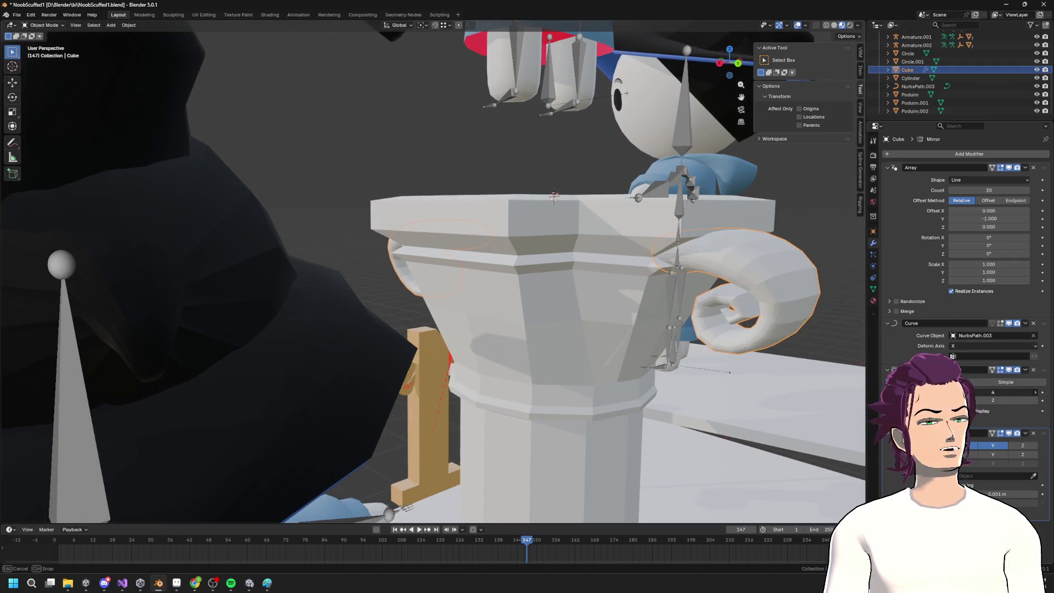
{"action": "left_click_drag", "start_coordinate": [993, 392], "coordinate": [1001, 392]}
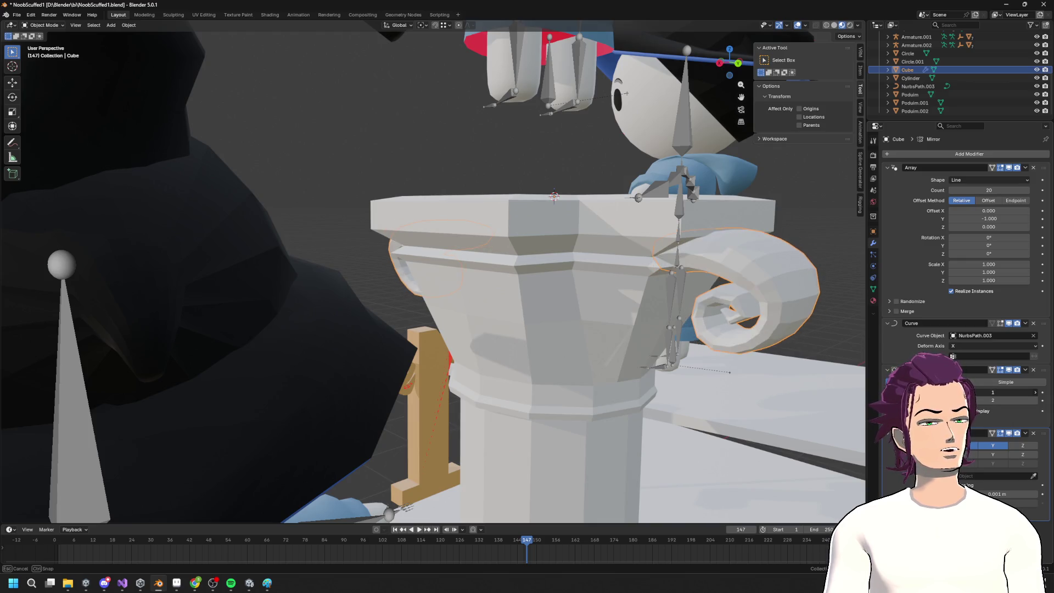
Inspect the volute on the capital from several angles, then duplicate it with Shift+D
{"action": "middle_click_drag", "start_coordinate": [797, 329], "coordinate": [737, 316]}
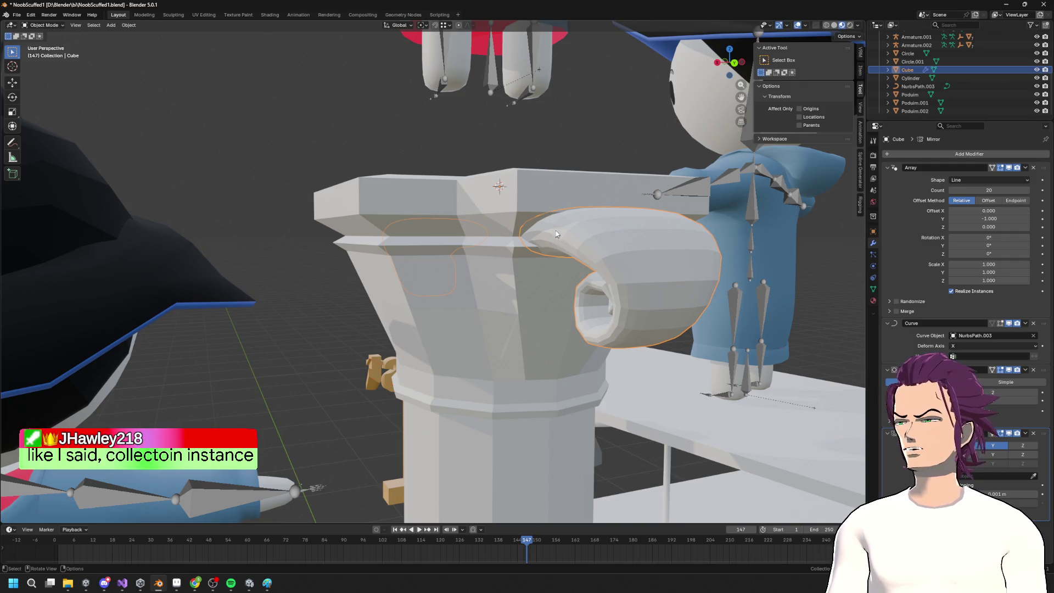
{"action": "mouse_move", "coordinate": [506, 132]}
{"action": "middle_mouse_down"}
{"action": "mouse_move", "coordinate": [511, 222]}
{"action": "mouse_move", "coordinate": [551, 224]}
{"action": "middle_mouse_up"}
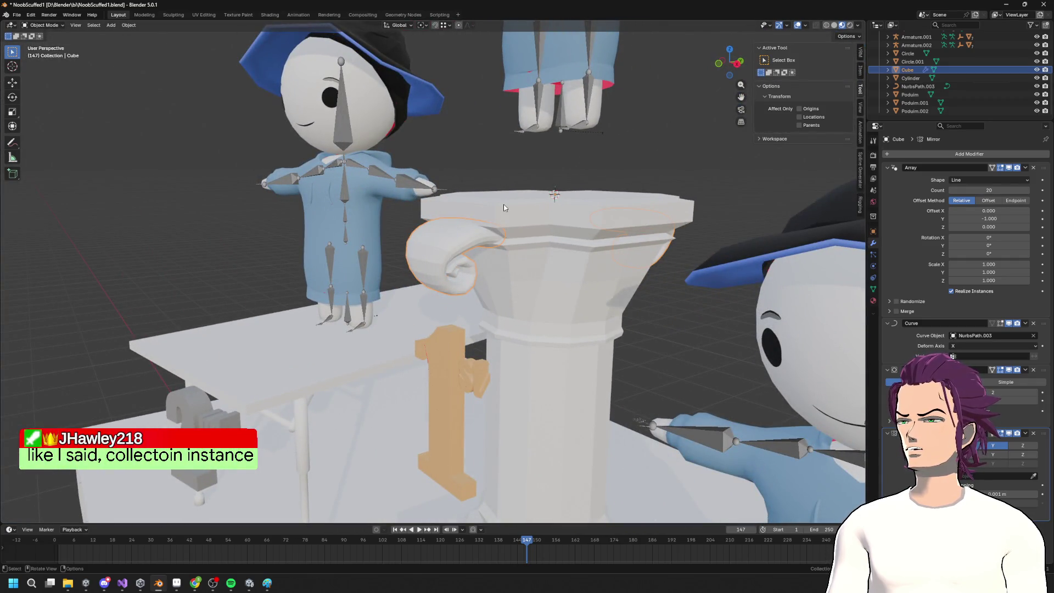
{"action": "mouse_move", "coordinate": [504, 207]}
{"action": "middle_mouse_down"}
{"action": "mouse_move", "coordinate": [635, 187]}
{"action": "mouse_move", "coordinate": [436, 257]}
{"action": "mouse_move", "coordinate": [453, 251]}
{"action": "middle_mouse_up"}
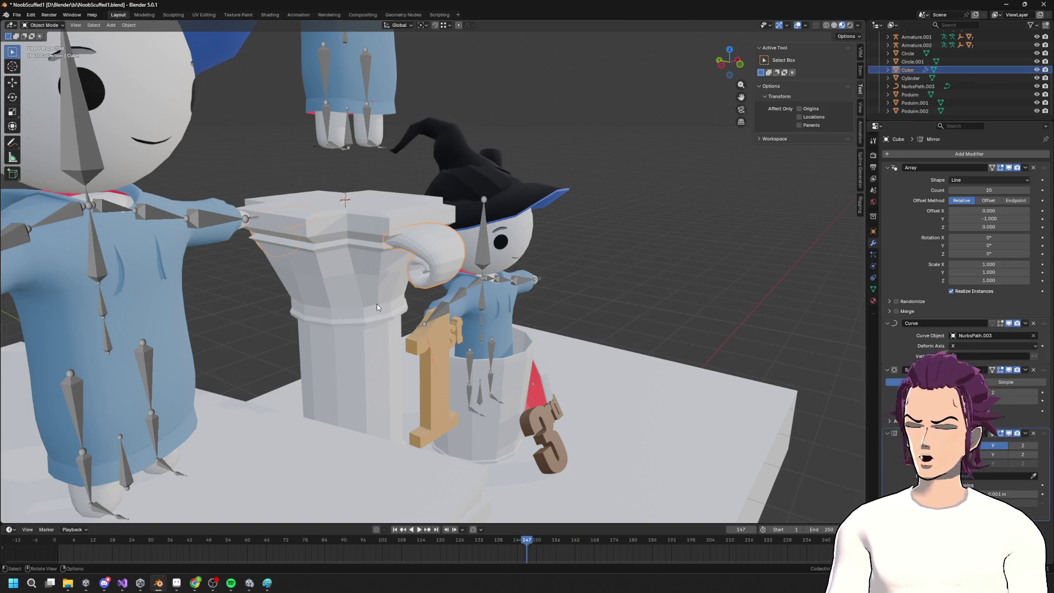
{"action": "key", "text": "shift+d"}
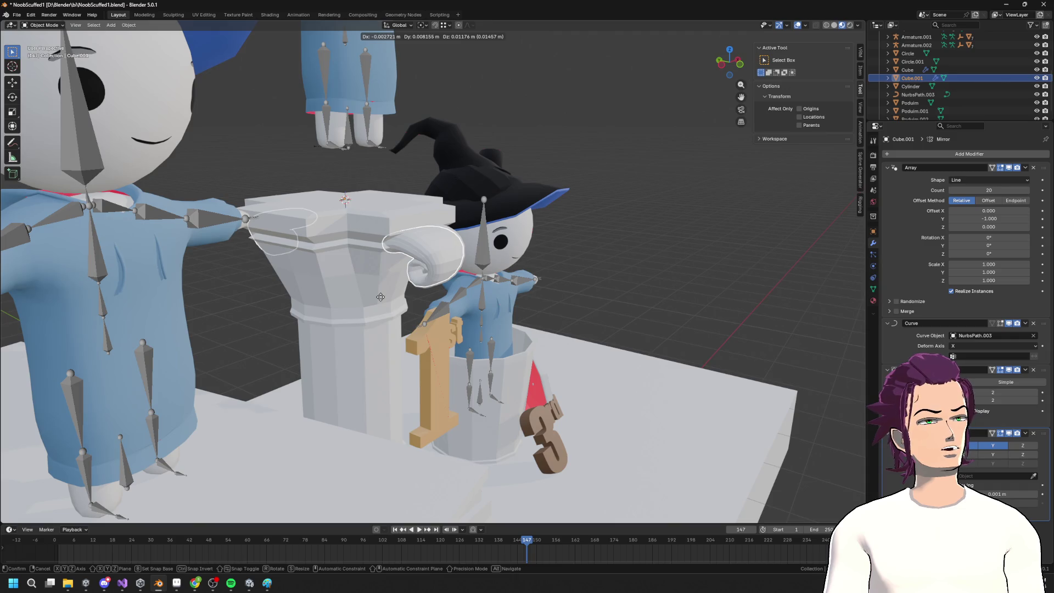
{"action": "right_click", "coordinate": [378, 301]}
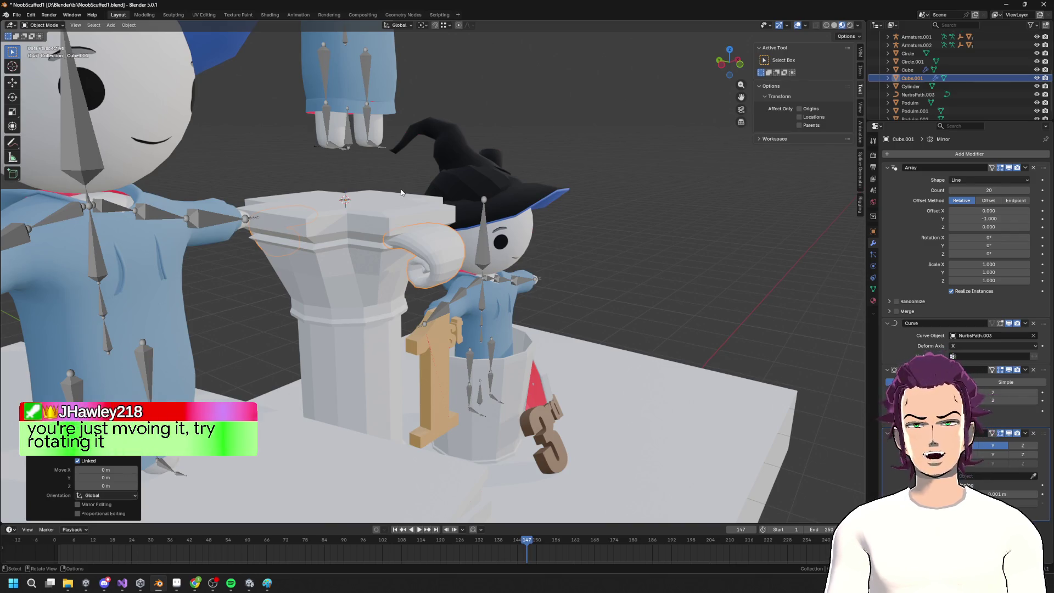
{"action": "left_click", "coordinate": [414, 236]}
{"action": "left_click", "coordinate": [414, 236]}
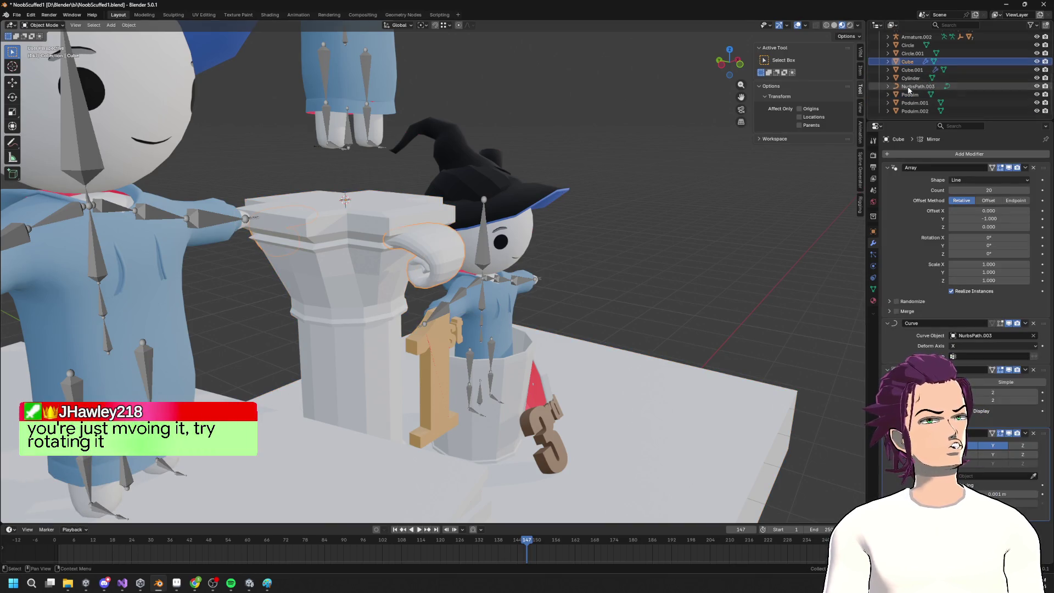
{"action": "key", "text": "g"}
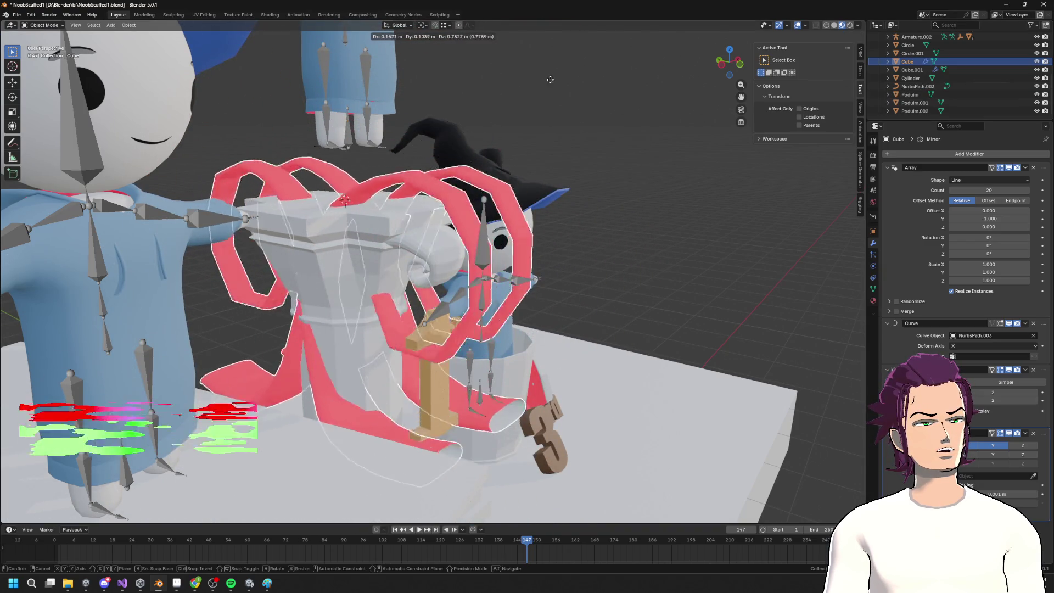
{"action": "right_click", "coordinate": [597, 91]}
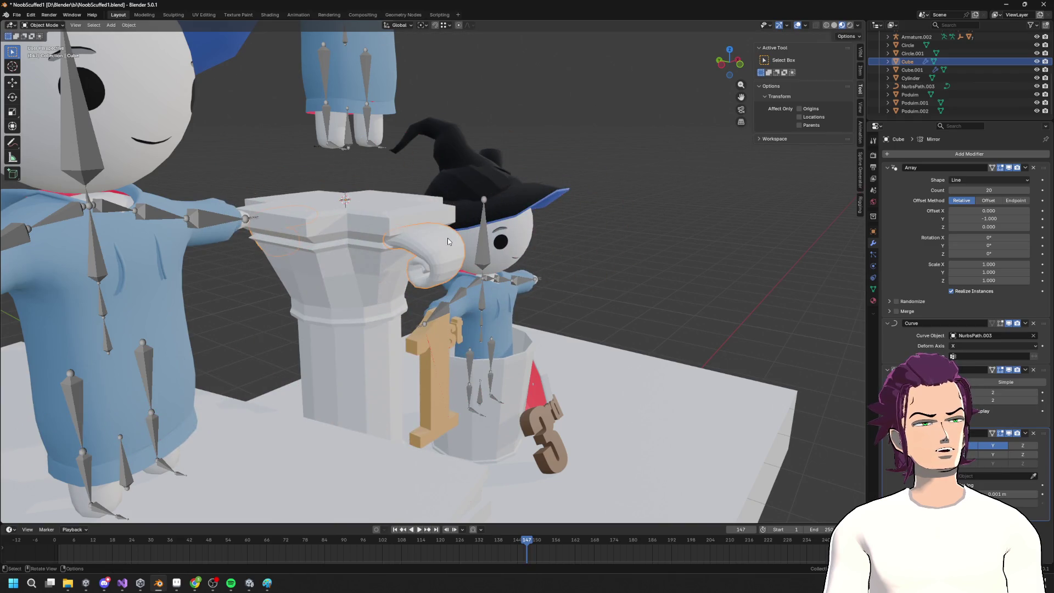
{"action": "key", "text": "g"}
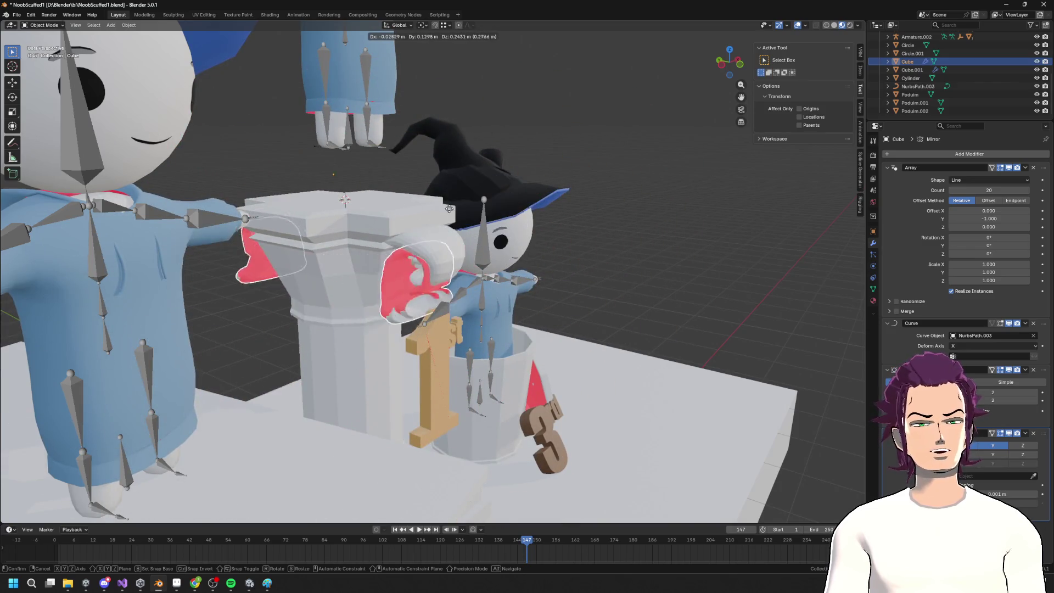
{"action": "key", "text": "r"}
{"action": "key", "text": "z"}
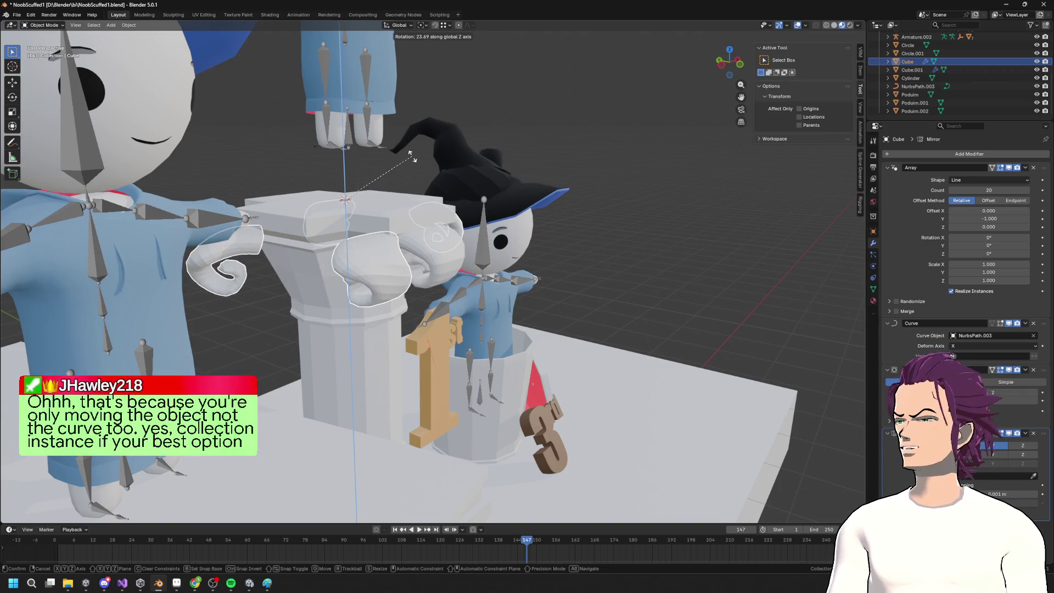
{"action": "left_click", "coordinate": [445, 165]}
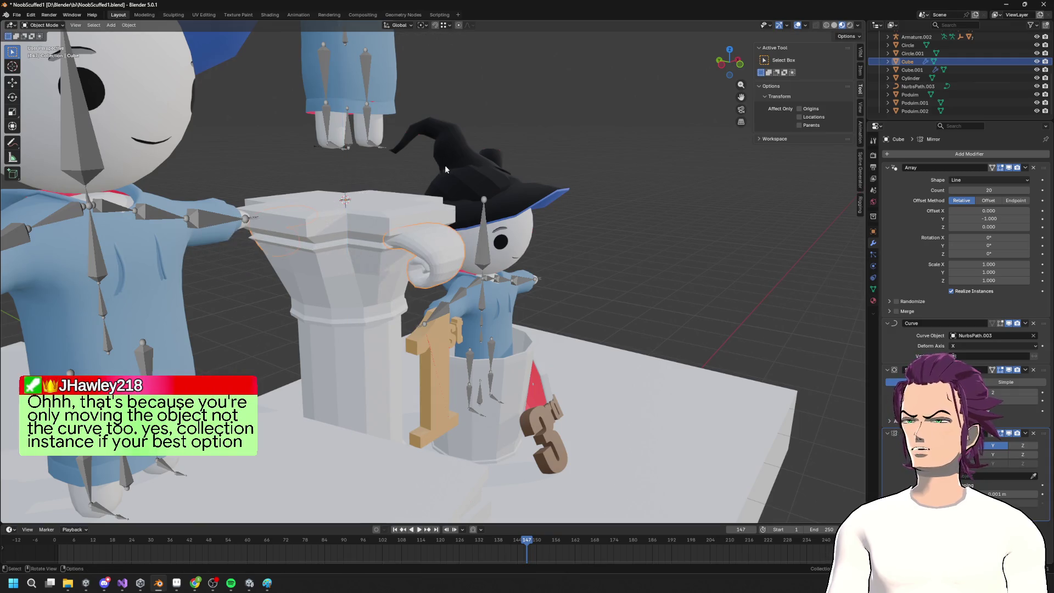
Try selecting the podium pillar and the curl objects in the viewport and Outliner
{"action": "middle_click_drag", "start_coordinate": [516, 186], "coordinate": [494, 220]}
{"action": "left_click", "coordinate": [435, 256]}
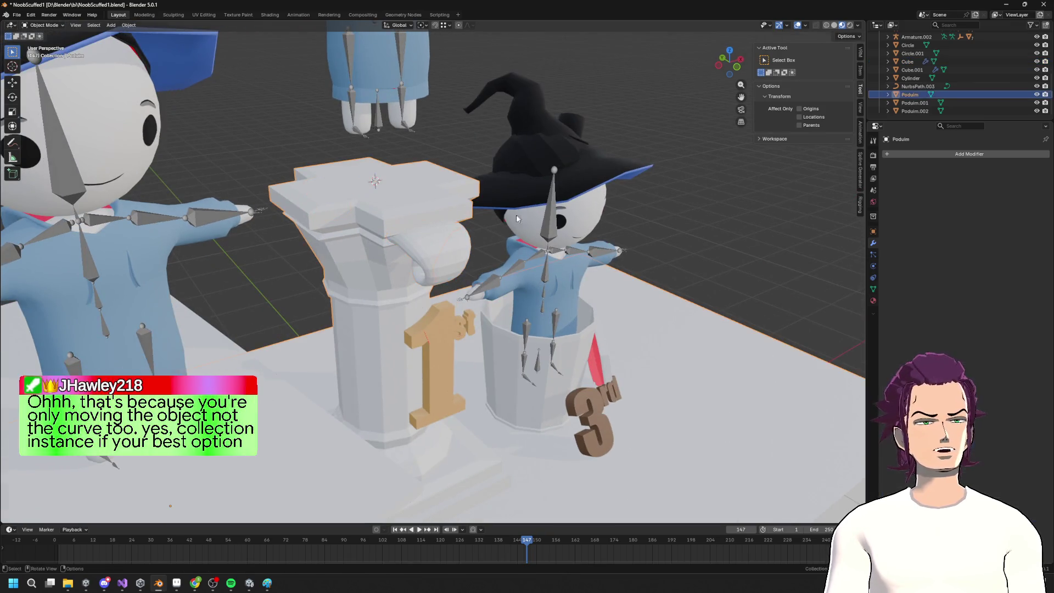
{"action": "left_click", "coordinate": [434, 257], "text": "shift"}
{"action": "mouse_move", "coordinate": [435, 256]}
{"action": "middle_mouse_down"}
{"action": "mouse_move", "coordinate": [450, 238]}
{"action": "mouse_move", "coordinate": [381, 240]}
{"action": "mouse_move", "coordinate": [476, 231]}
{"action": "middle_mouse_up"}
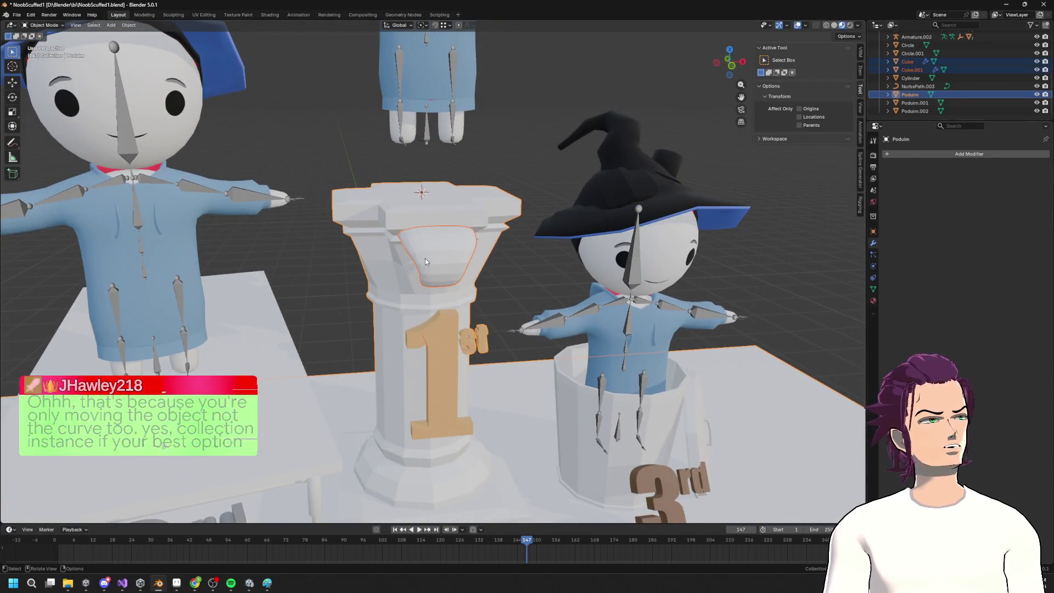
{"action": "left_click", "coordinate": [913, 64]}
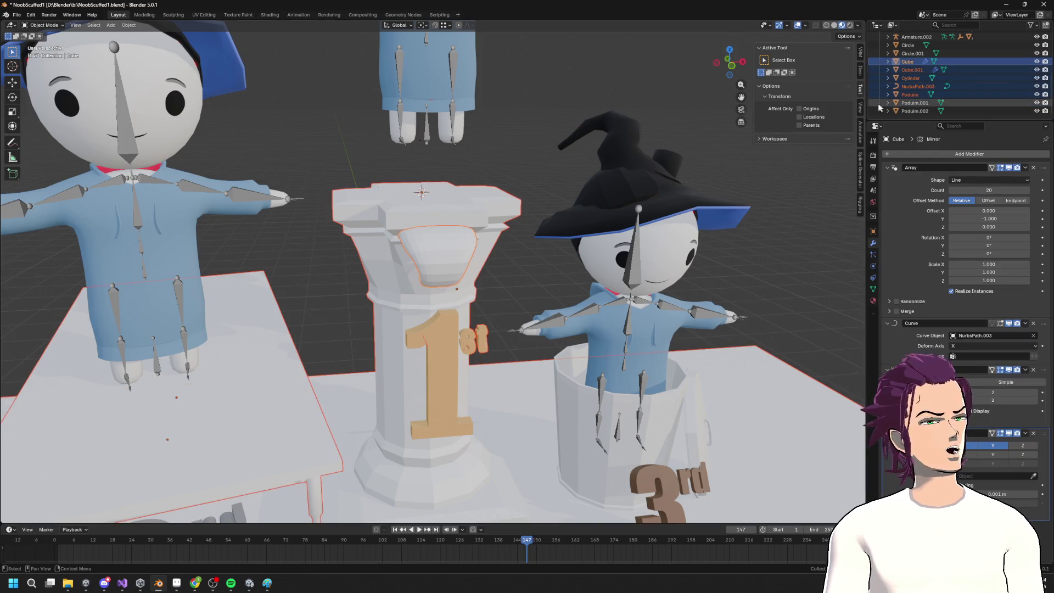
{"action": "left_click", "coordinate": [908, 95]}
{"action": "middle_click_drag", "start_coordinate": [786, 125], "coordinate": [796, 143], "text": "shift"}
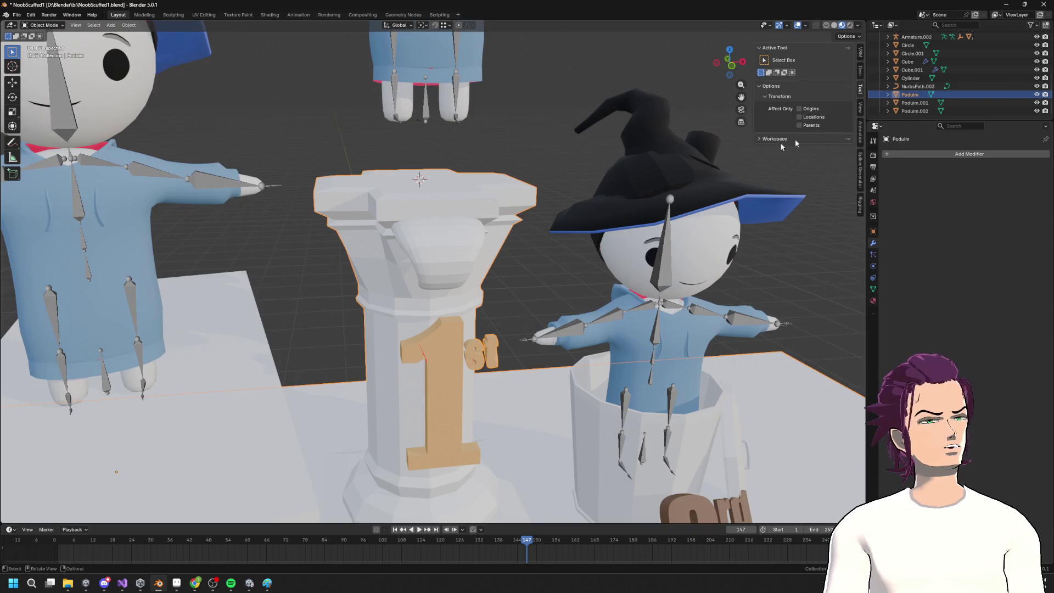
Select Cube.001, cancel a trial rotation, and delete the extra curl
{"action": "left_click", "coordinate": [912, 70]}
{"action": "key", "text": "r"}
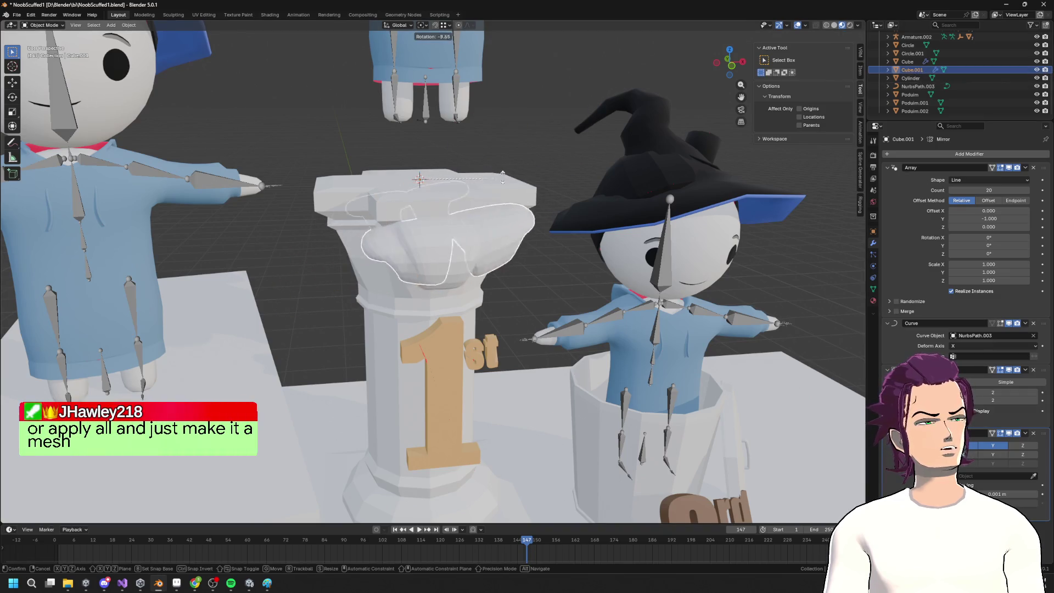
{"action": "key", "text": "Escape"}
{"action": "key", "text": "Delete"}
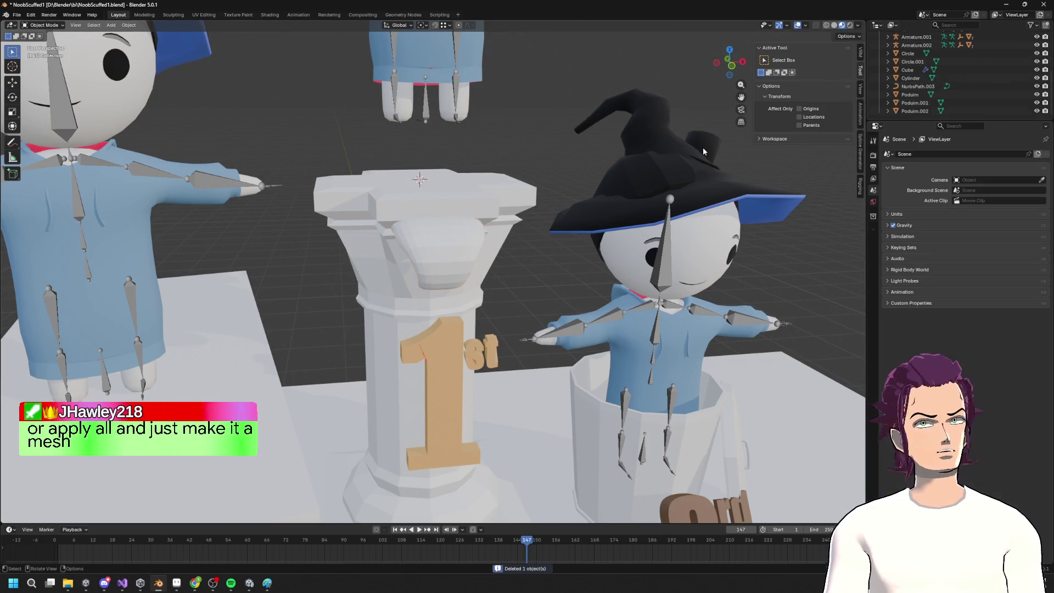
Select the Cube curl, cancel a trial X rotation, then select the NurbsPath.003 spiral curve
{"action": "left_click", "coordinate": [905, 71]}
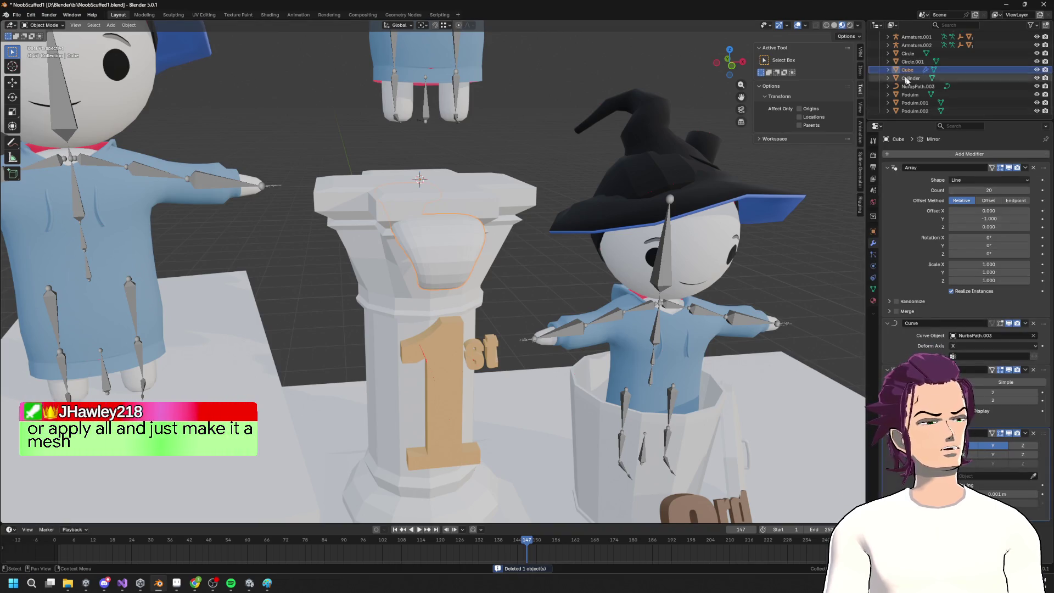
{"action": "key", "text": "r"}
{"action": "key", "text": "x"}
{"action": "key", "text": "Escape"}
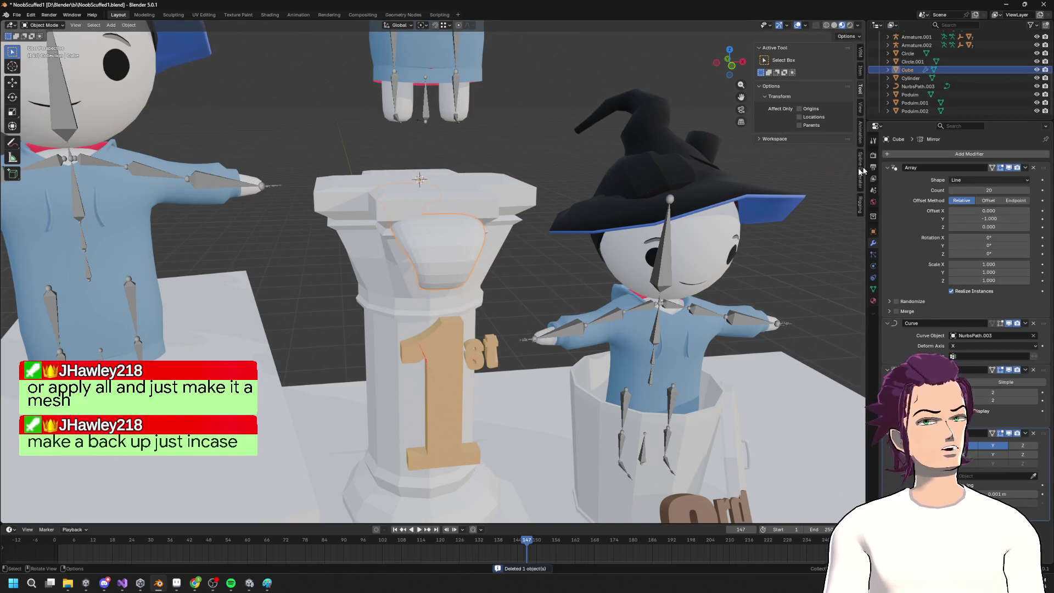
{"action": "left_click", "coordinate": [918, 86]}
Rotate the spiral curve 90° about Z and shift the volutes along X
{"action": "key", "text": "r"}
{"action": "key", "text": "z"}
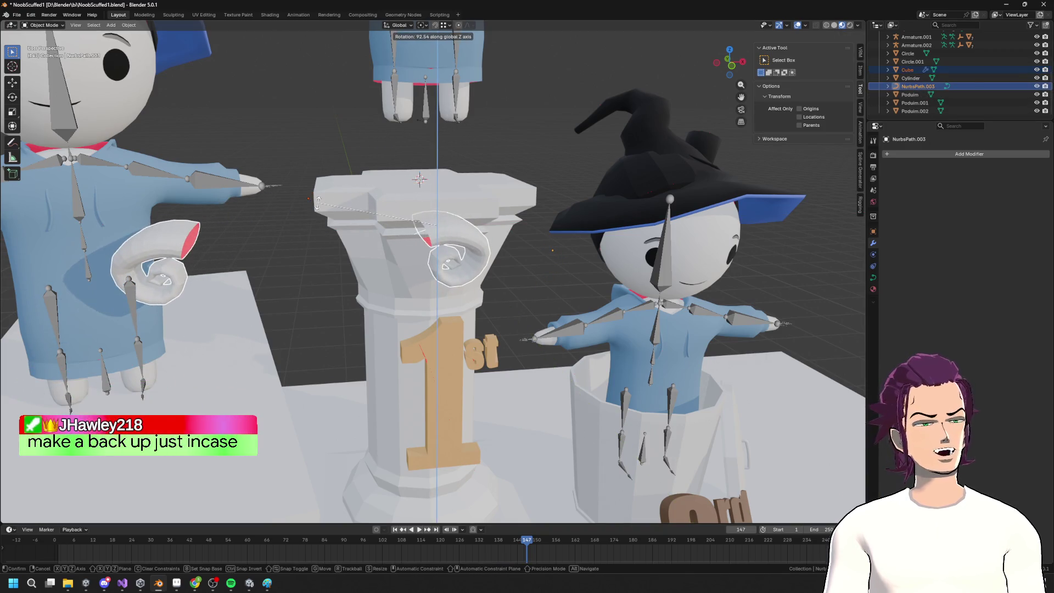
{"action": "key", "text": "Return"}
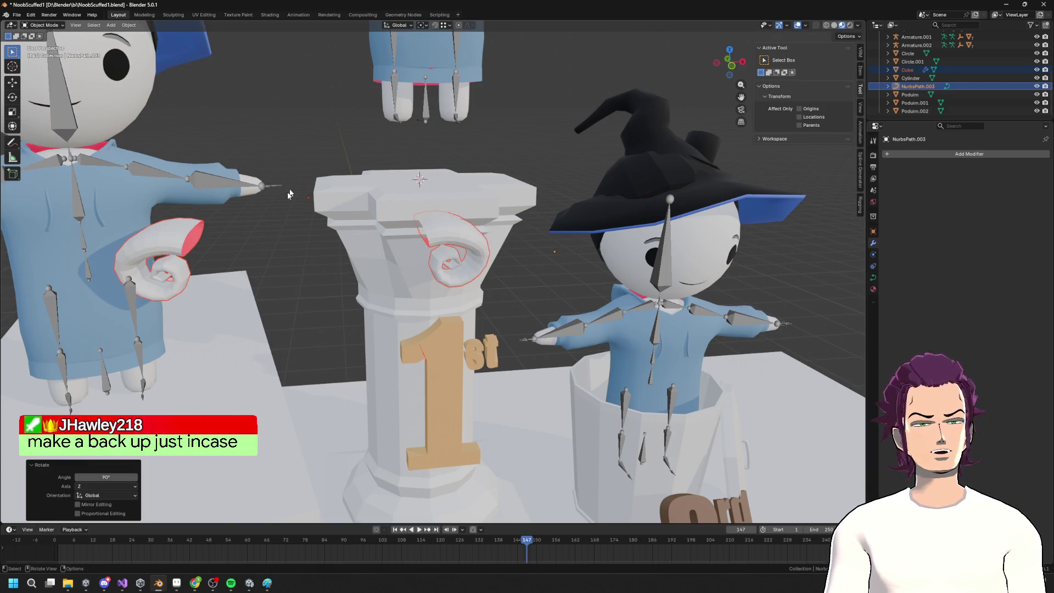
{"action": "key", "text": "g"}
{"action": "key", "text": "x"}
{"action": "left_click", "coordinate": [465, 228]}
Move the volutes along Y, ending at 0.11502 m, so they flank the capital
{"action": "mouse_move", "coordinate": [465, 228]}
{"action": "middle_mouse_down"}
{"action": "mouse_move", "coordinate": [393, 200]}
{"action": "mouse_move", "coordinate": [565, 235]}
{"action": "mouse_move", "coordinate": [520, 225]}
{"action": "mouse_move", "coordinate": [555, 294]}
{"action": "mouse_move", "coordinate": [477, 249]}
{"action": "mouse_move", "coordinate": [479, 228]}
{"action": "mouse_move", "coordinate": [506, 233]}
{"action": "mouse_move", "coordinate": [480, 222]}
{"action": "mouse_move", "coordinate": [617, 238]}
{"action": "mouse_move", "coordinate": [466, 227]}
{"action": "mouse_move", "coordinate": [627, 229]}
{"action": "mouse_move", "coordinate": [630, 180]}
{"action": "mouse_move", "coordinate": [687, 227]}
{"action": "middle_mouse_up"}
{"action": "key", "text": "g"}
{"action": "key", "text": "y"}
{"action": "left_click", "coordinate": [423, 214]}
{"action": "key", "text": "g"}
{"action": "key", "text": "y"}
{"action": "key", "text": "Tab"}
{"action": "scroll", "coordinate": [570, 223], "scroll_direction": "down", "scroll_amount": 8}
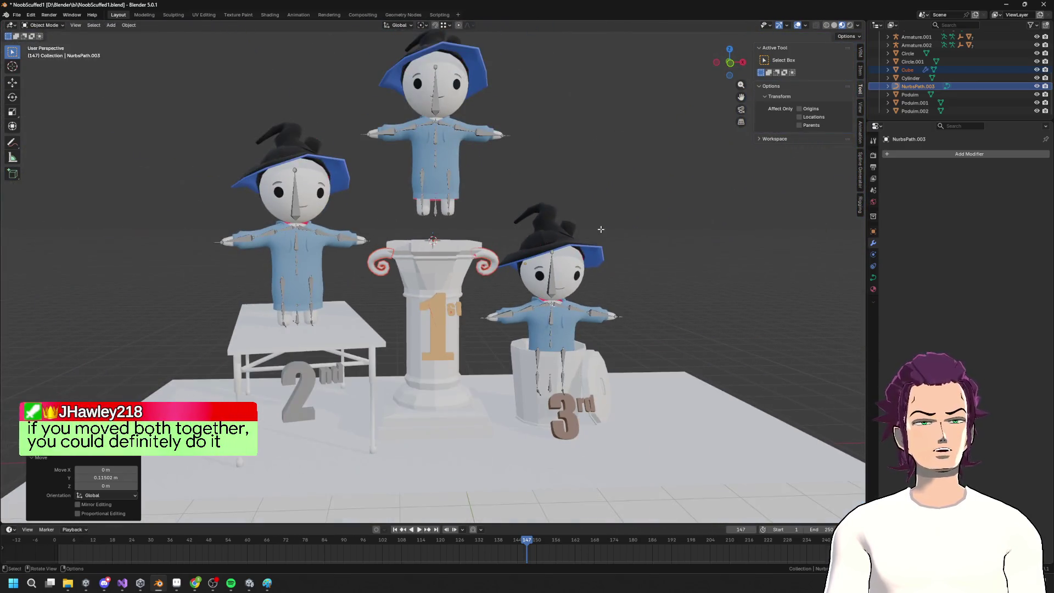
Orbit and zoom around the podium, including underneath, to inspect the spiral curve's points
{"action": "scroll", "coordinate": [585, 229], "scroll_direction": "up", "scroll_amount": 5}
{"action": "mouse_move", "coordinate": [566, 226]}
{"action": "middle_mouse_down"}
{"action": "mouse_move", "coordinate": [549, 264]}
{"action": "mouse_move", "coordinate": [462, 348]}
{"action": "middle_mouse_up"}
{"action": "scroll", "coordinate": [453, 284], "scroll_direction": "down", "scroll_amount": 4}
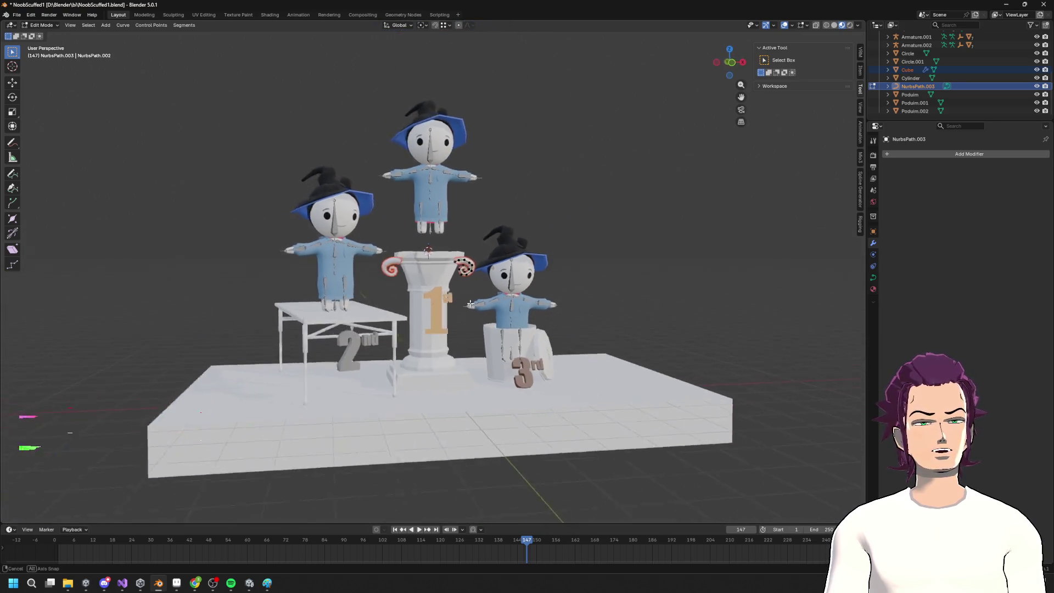
{"action": "scroll", "coordinate": [453, 284], "scroll_direction": "up", "scroll_amount": 6}
{"action": "mouse_move", "coordinate": [453, 284]}
{"action": "middle_mouse_down"}
{"action": "mouse_move", "coordinate": [497, 208]}
{"action": "mouse_move", "coordinate": [451, 237]}
{"action": "mouse_move", "coordinate": [406, 225]}
{"action": "middle_mouse_up"}
{"action": "scroll", "coordinate": [450, 236], "scroll_direction": "down", "scroll_amount": 4}
{"action": "scroll", "coordinate": [429, 231], "scroll_direction": "up", "scroll_amount": 4}
{"action": "scroll", "coordinate": [399, 227], "scroll_direction": "up", "scroll_amount": 3}
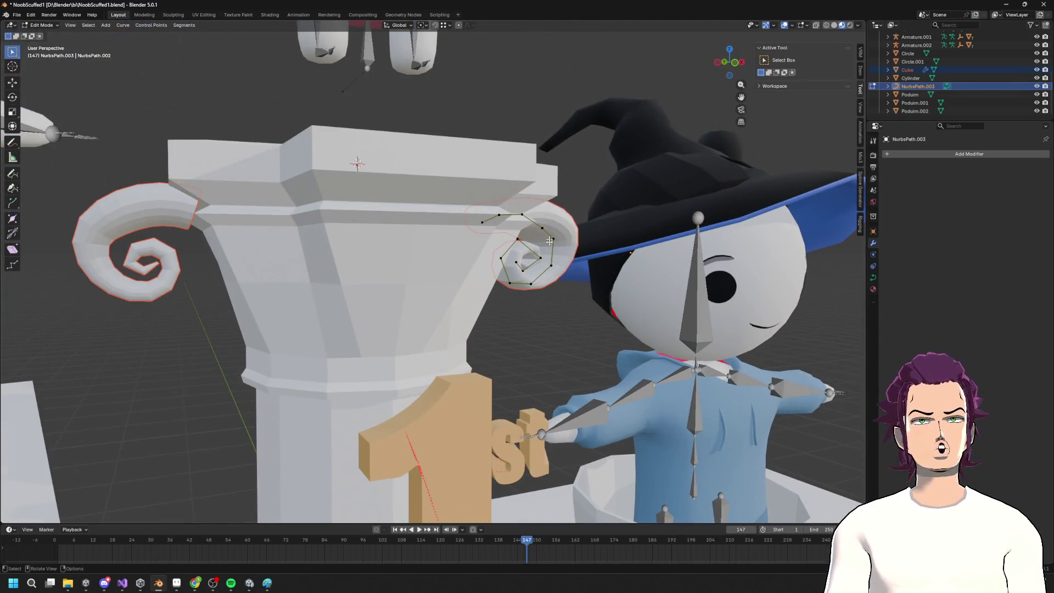
{"action": "middle_click_drag", "start_coordinate": [550, 241], "coordinate": [553, 248]}
{"action": "scroll", "coordinate": [676, 237], "scroll_direction": "down", "scroll_amount": 5}
{"action": "middle_click_drag", "start_coordinate": [676, 237], "coordinate": [485, 245]}
{"action": "scroll", "coordinate": [485, 246], "scroll_direction": "up", "scroll_amount": 2}
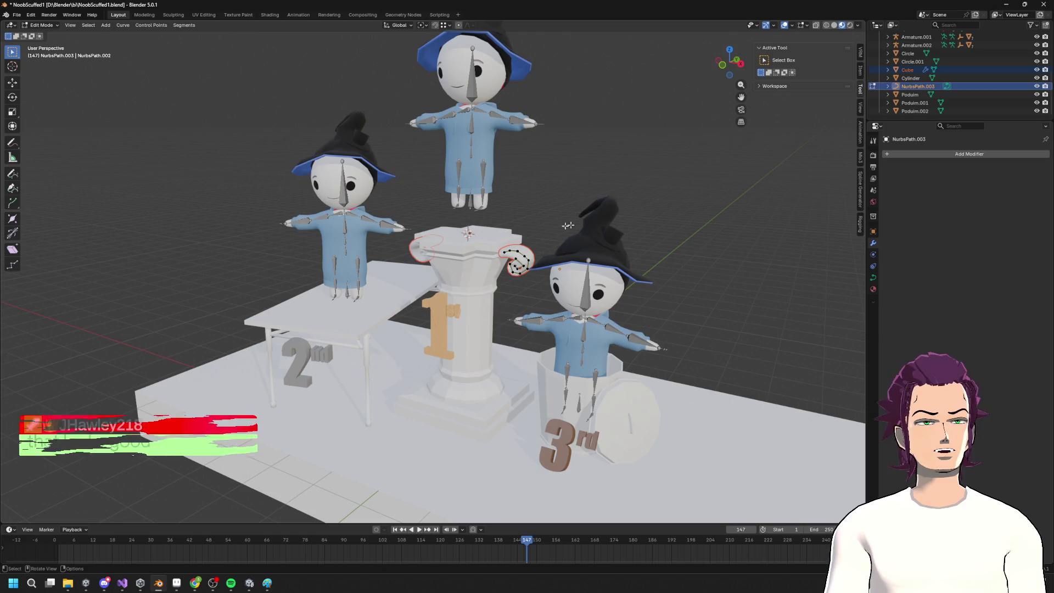
Adjust the Outliner selection to keep only NurbsPath.003 selected, deselecting Cylinder
{"action": "left_click", "coordinate": [911, 70]}
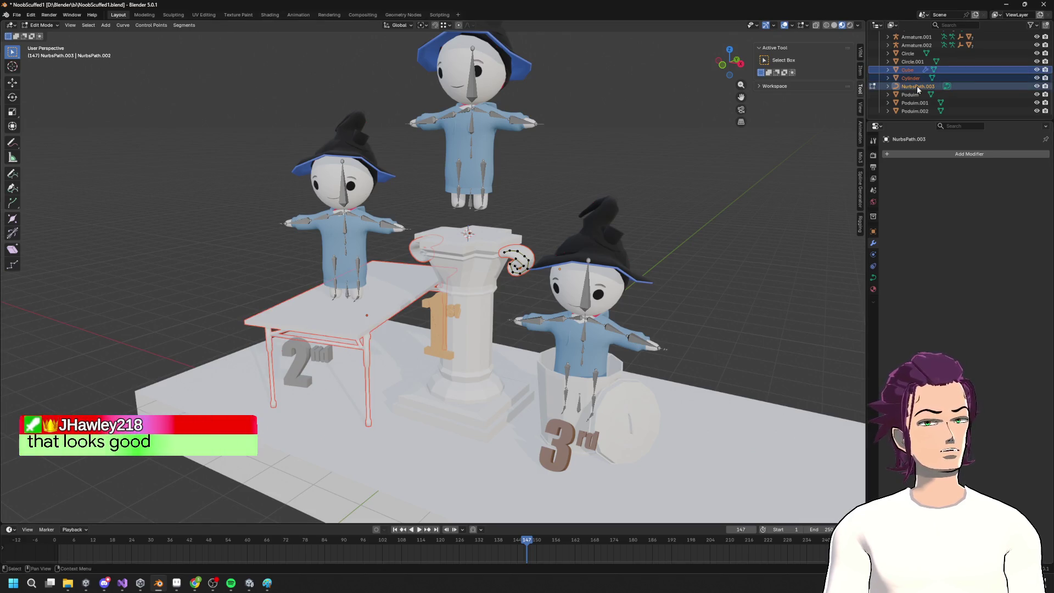
{"action": "left_click", "coordinate": [918, 87], "text": "shift"}
{"action": "left_click", "coordinate": [918, 86]}
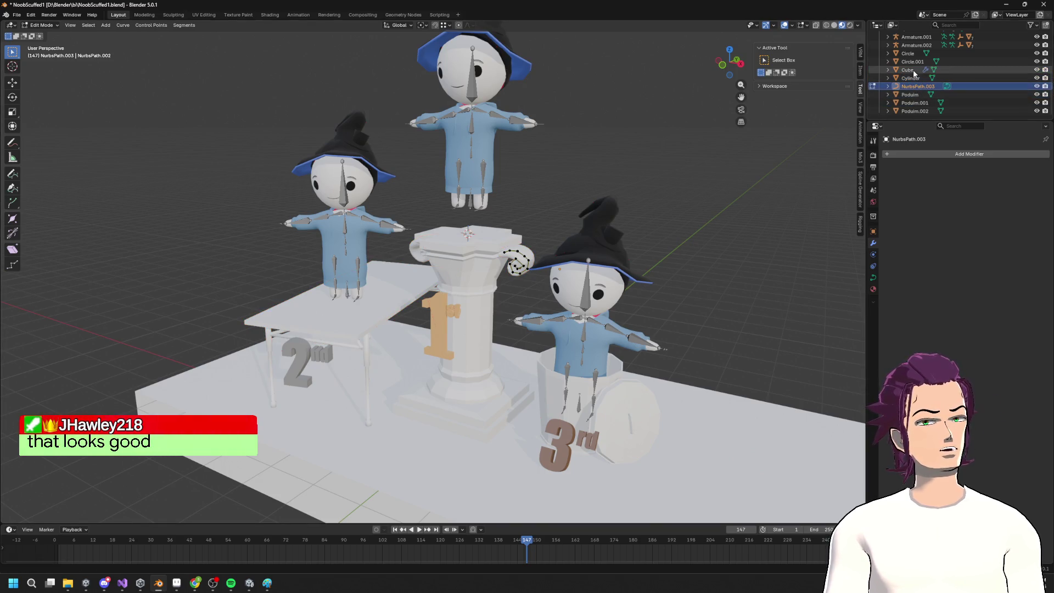
{"action": "left_click", "coordinate": [910, 77], "text": "ctrl"}
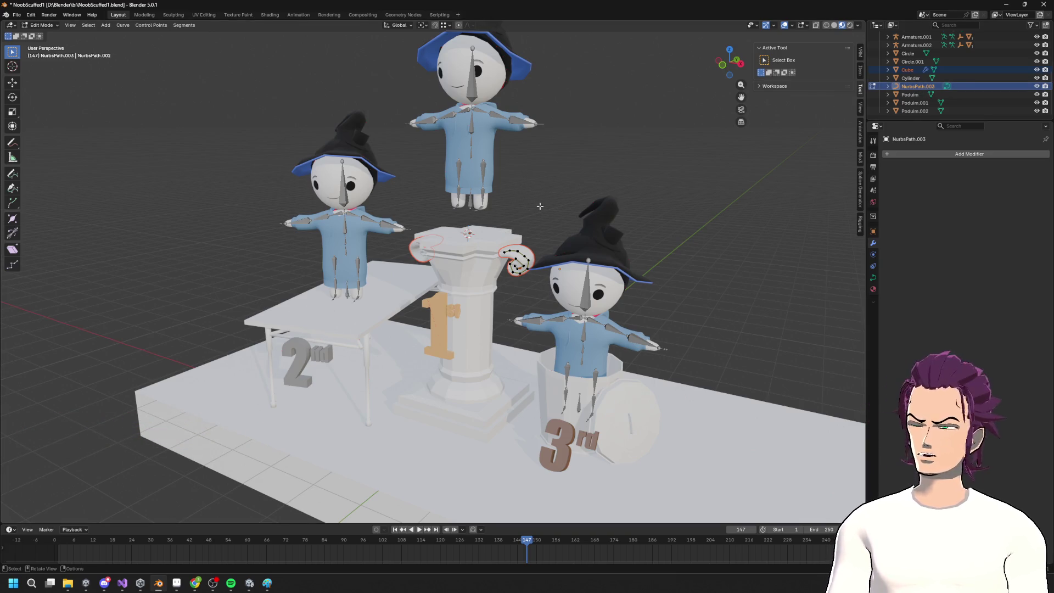
{"action": "right_click", "coordinate": [483, 144]}
{"action": "scroll", "coordinate": [494, 220], "scroll_direction": "up", "scroll_amount": 4}
{"action": "middle_click_drag", "start_coordinate": [494, 219], "coordinate": [539, 205]}
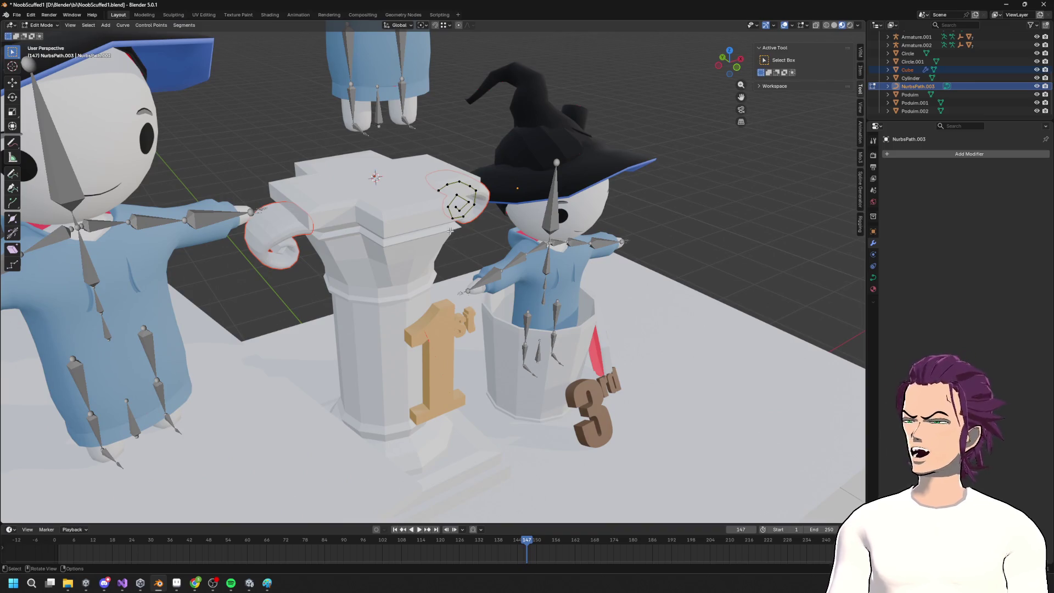
Leave curve editing, select the gold 1 numeral, and enter Edit Mode on the Podium mesh
{"action": "key", "text": "Tab"}
{"action": "scroll", "coordinate": [450, 231], "scroll_direction": "down", "scroll_amount": 5}
{"action": "mouse_move", "coordinate": [499, 213]}
{"action": "middle_mouse_down"}
{"action": "mouse_move", "coordinate": [500, 203]}
{"action": "mouse_move", "coordinate": [551, 243]}
{"action": "mouse_move", "coordinate": [495, 274]}
{"action": "mouse_move", "coordinate": [435, 331]}
{"action": "middle_mouse_up"}
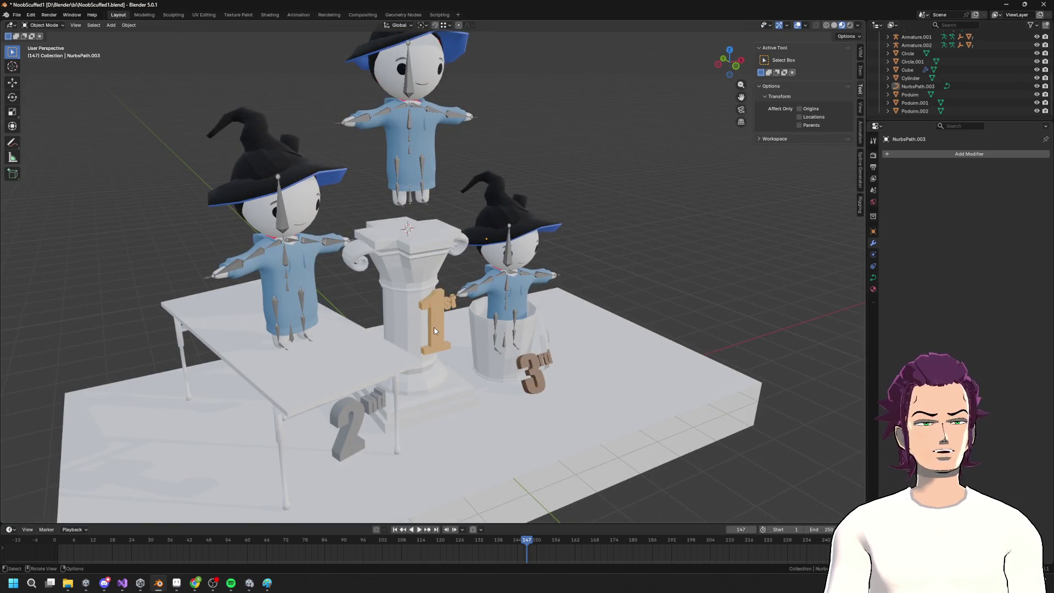
{"action": "left_click", "coordinate": [434, 330]}
{"action": "key", "text": "Tab"}
{"action": "scroll", "coordinate": [434, 325], "scroll_direction": "up", "scroll_amount": 2}
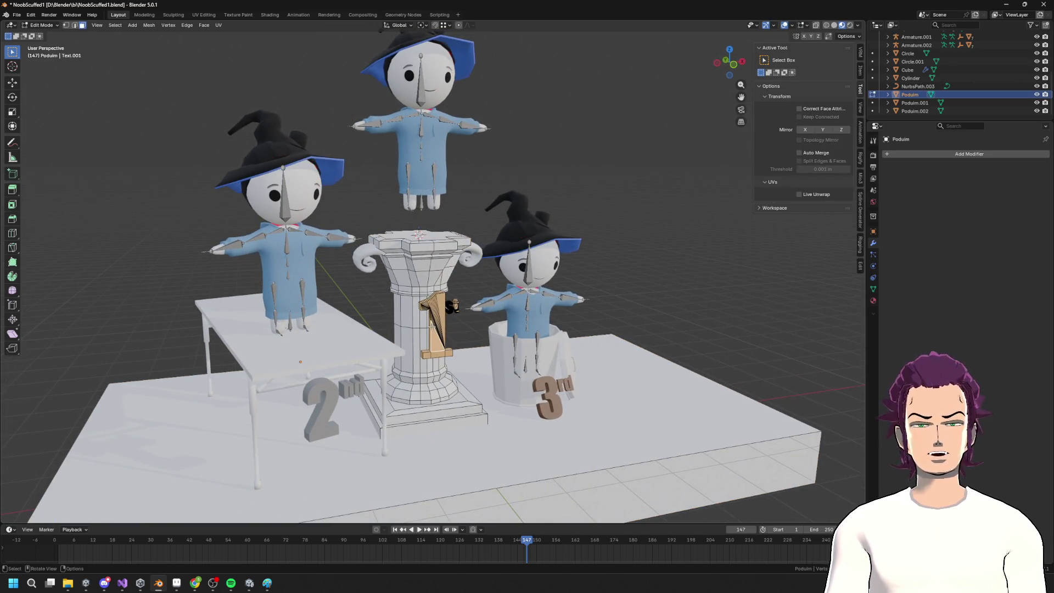
Select the 1 numeral's linked geometry, shift it along Y, then lower it along Z
{"action": "key", "text": "l"}
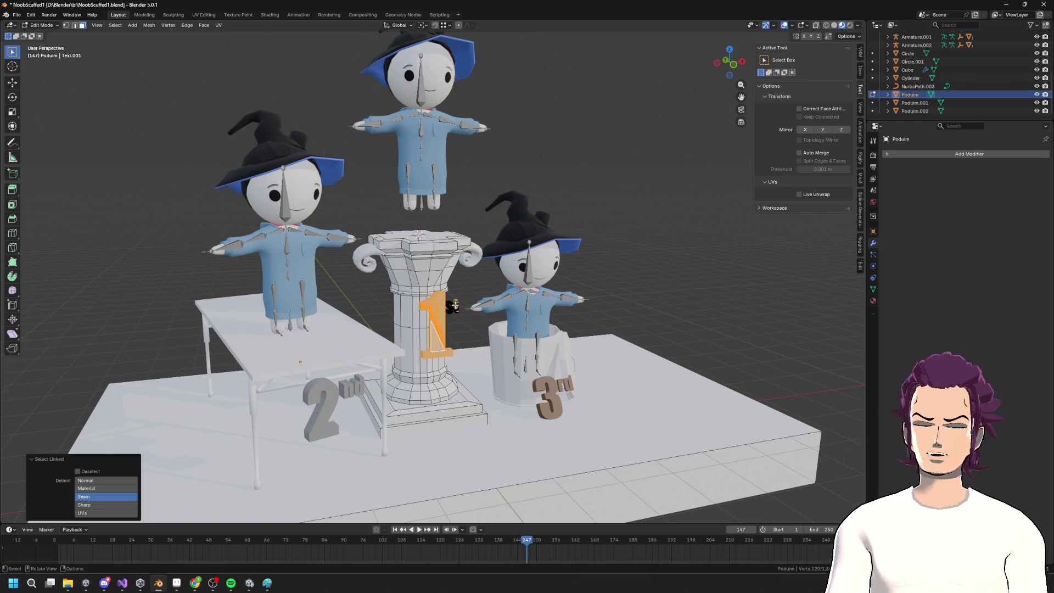
{"action": "mouse_move", "coordinate": [455, 329]}
{"action": "middle_mouse_down"}
{"action": "mouse_move", "coordinate": [476, 330]}
{"action": "mouse_move", "coordinate": [423, 285]}
{"action": "mouse_move", "coordinate": [494, 346]}
{"action": "mouse_move", "coordinate": [467, 423]}
{"action": "middle_mouse_up"}
{"action": "key", "text": "g"}
{"action": "key", "text": "y"}
{"action": "left_click", "coordinate": [476, 328]}
{"action": "key", "text": "g"}
{"action": "key", "text": "z"}
{"action": "left_click", "coordinate": [419, 300]}
Shift the 1 numeral along Y again to its final position and leave Edit Mode
{"action": "scroll", "coordinate": [457, 412], "scroll_direction": "down", "scroll_amount": 4}
{"action": "middle_click_drag", "start_coordinate": [457, 411], "coordinate": [527, 401]}
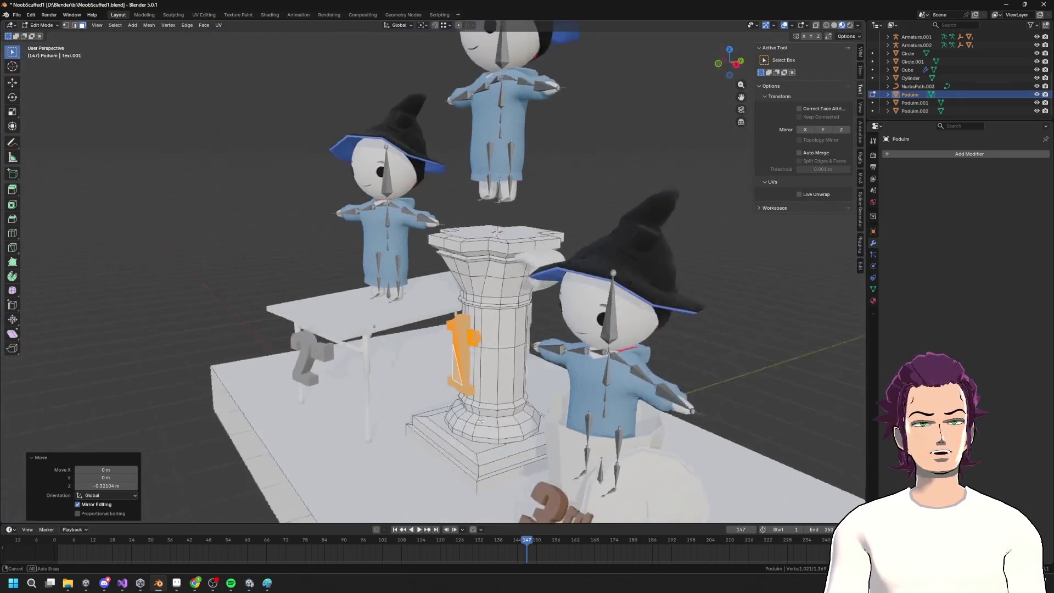
{"action": "key", "text": "g"}
{"action": "key", "text": "y"}
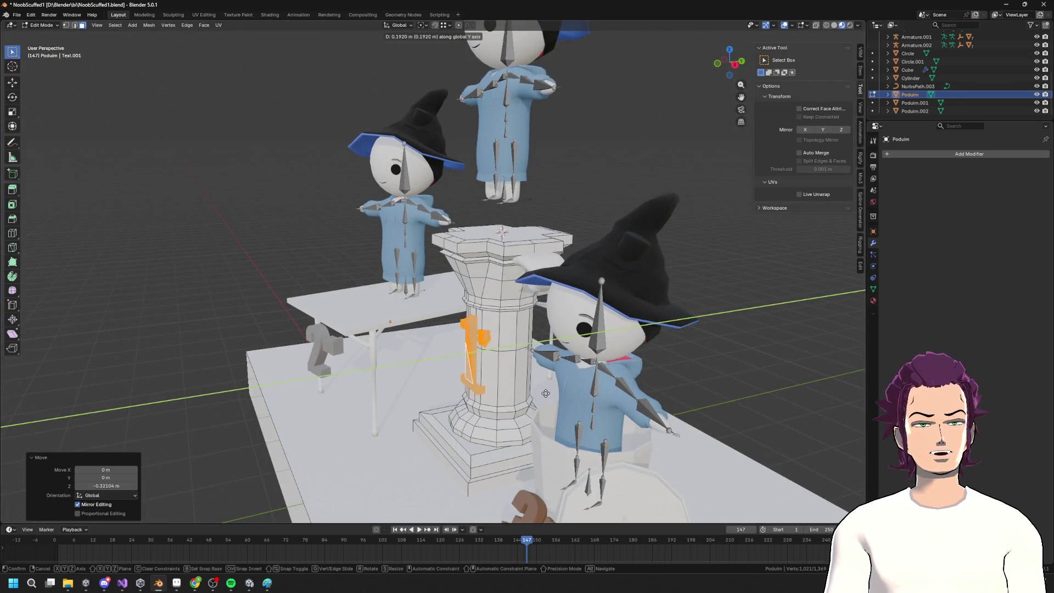
{"action": "left_click", "coordinate": [537, 395]}
{"action": "scroll", "coordinate": [489, 403], "scroll_direction": "down", "scroll_amount": 4}
{"action": "key", "text": "Tab"}
{"action": "middle_click_drag", "start_coordinate": [489, 403], "coordinate": [554, 367]}
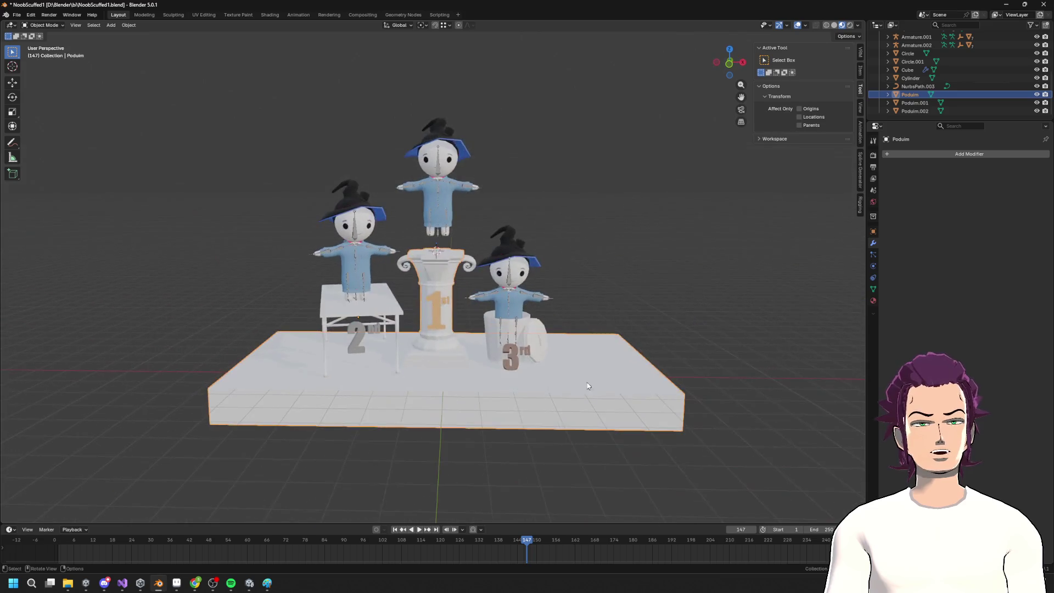
{"action": "scroll", "coordinate": [554, 367], "scroll_direction": "up", "scroll_amount": 4}
Select the capital's top face, assign it the Gold material slot, and check the pillar
{"action": "key", "text": "Tab"}
{"action": "key", "text": "KP_Decimal"}
{"action": "left_click", "coordinate": [873, 301]}
{"action": "left_click", "coordinate": [909, 215]}
{"action": "scroll", "coordinate": [703, 238], "scroll_direction": "down", "scroll_amount": 4}
{"action": "middle_click_drag", "start_coordinate": [703, 237], "coordinate": [521, 306]}
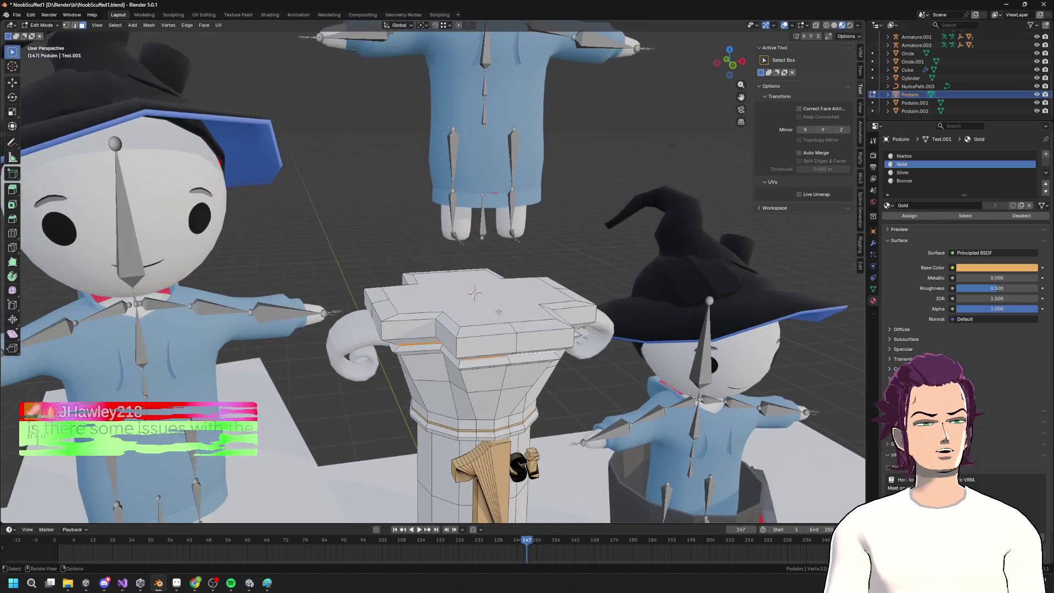
{"action": "left_click", "coordinate": [522, 306]}
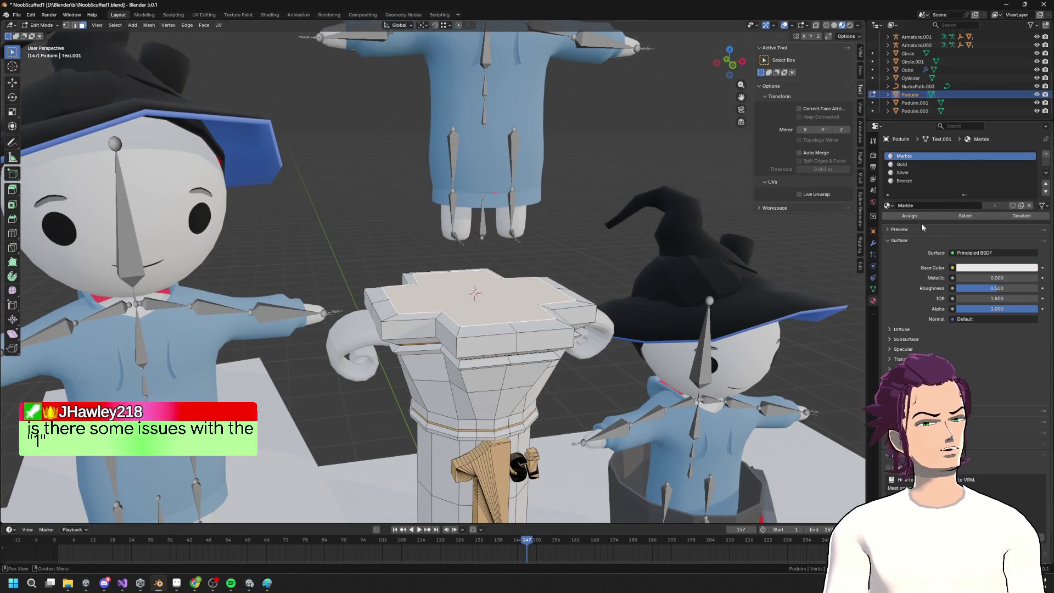
{"action": "left_click", "coordinate": [907, 165]}
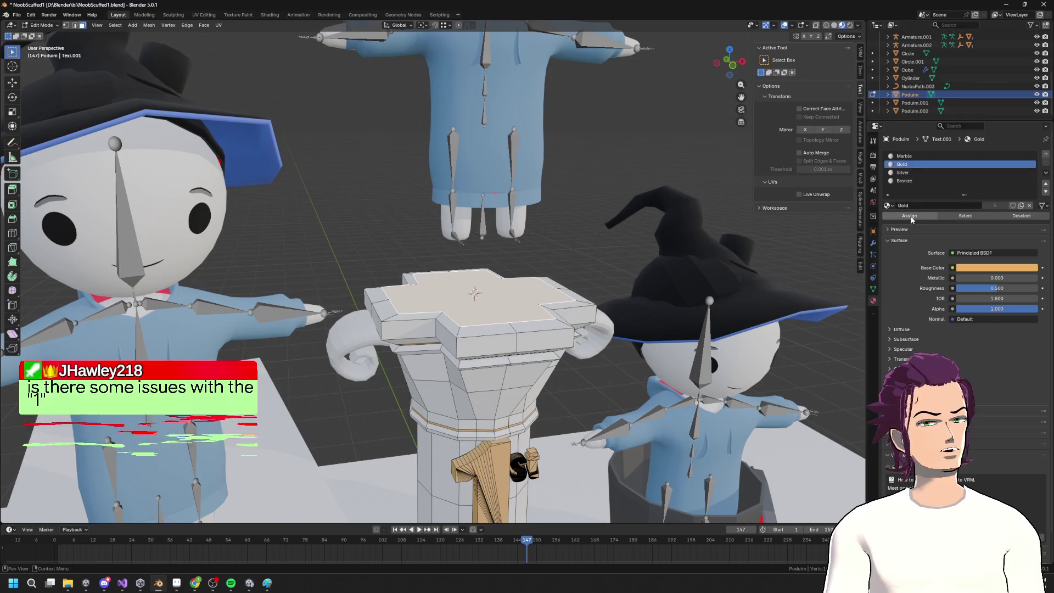
{"action": "left_click", "coordinate": [909, 215]}
{"action": "key", "text": "Tab"}
{"action": "scroll", "coordinate": [529, 341], "scroll_direction": "down", "scroll_amount": 4}
{"action": "scroll", "coordinate": [528, 384], "scroll_direction": "up", "scroll_amount": 2}
{"action": "mouse_move", "coordinate": [528, 385]}
{"action": "middle_mouse_down"}
{"action": "mouse_move", "coordinate": [563, 227]}
{"action": "mouse_move", "coordinate": [535, 258]}
{"action": "middle_mouse_up"}
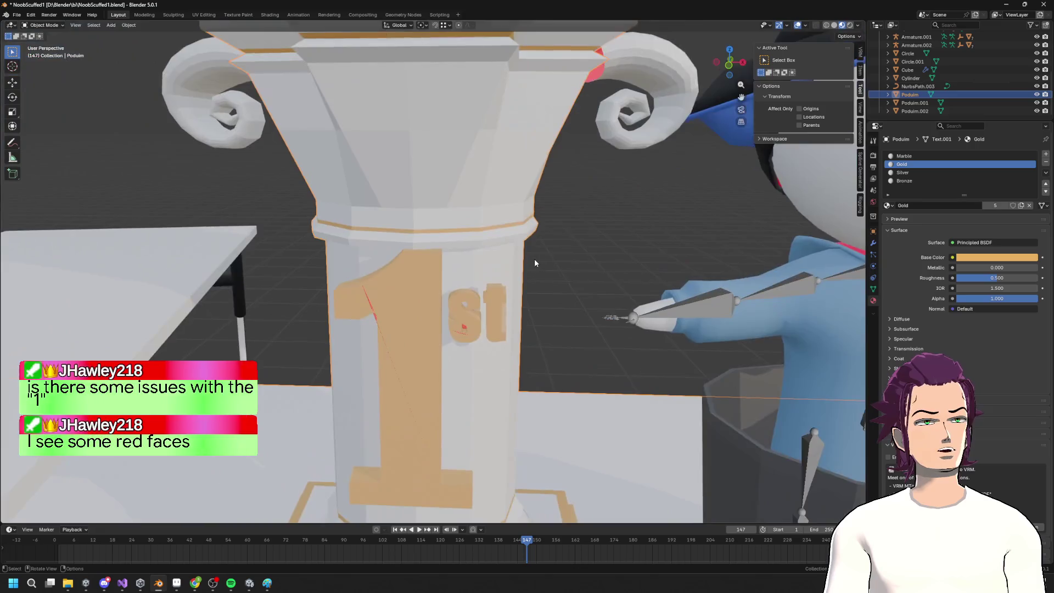
Select the scroll volute and move it along Y back onto the capital
{"action": "scroll", "coordinate": [534, 259], "scroll_direction": "up", "scroll_amount": 4}
{"action": "key", "text": "Tab"}
{"action": "key", "text": "Tab"}
{"action": "scroll", "coordinate": [453, 209], "scroll_direction": "down", "scroll_amount": 6}
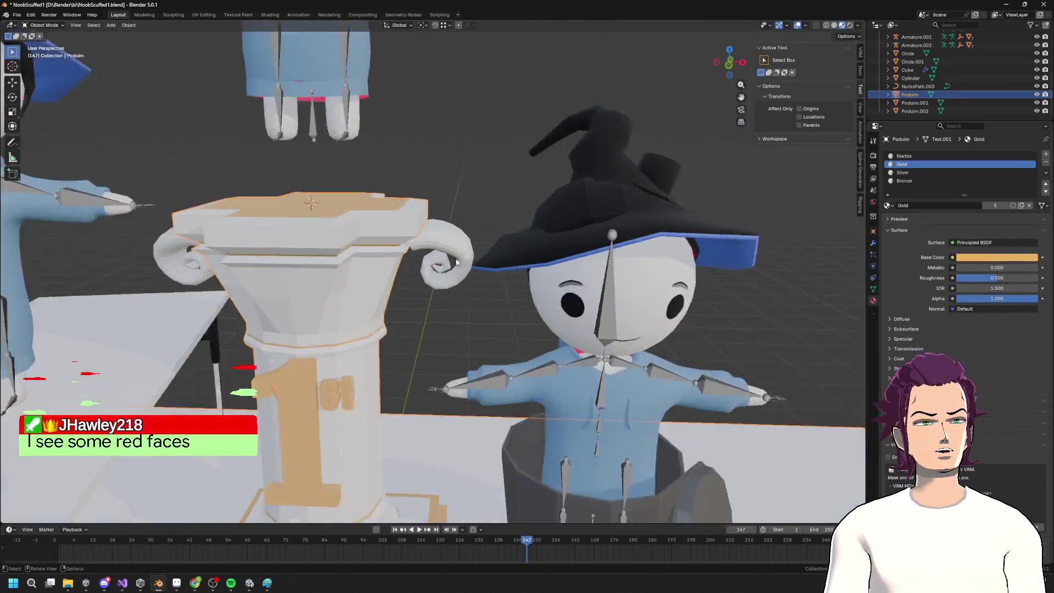
{"action": "middle_click_drag", "start_coordinate": [454, 225], "coordinate": [455, 244]}
{"action": "left_click", "coordinate": [455, 244]}
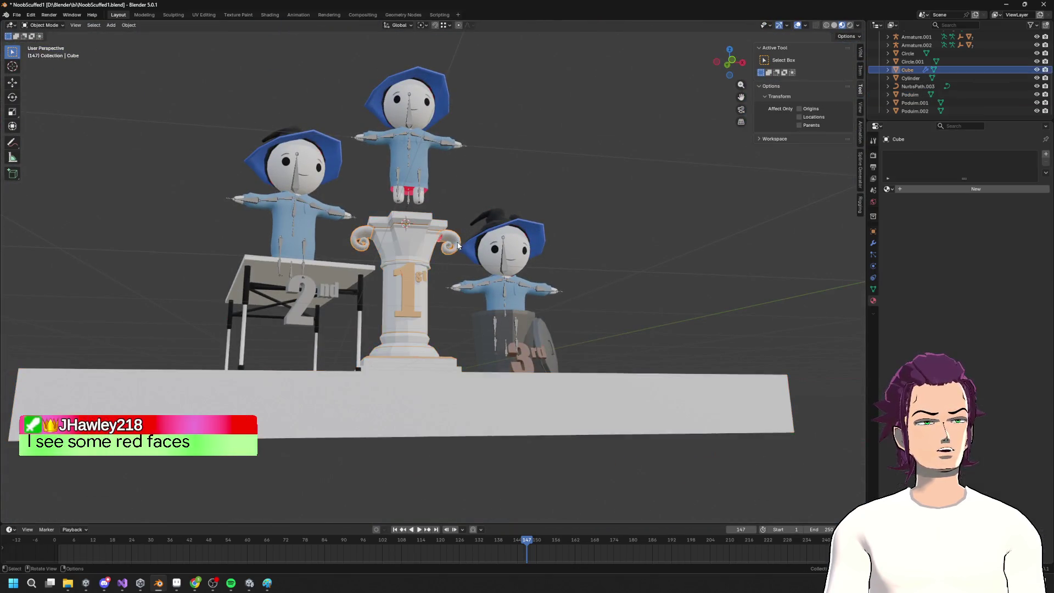
{"action": "scroll", "coordinate": [456, 241], "scroll_direction": "up", "scroll_amount": 5}
{"action": "key", "text": "g"}
{"action": "key", "text": "x"}
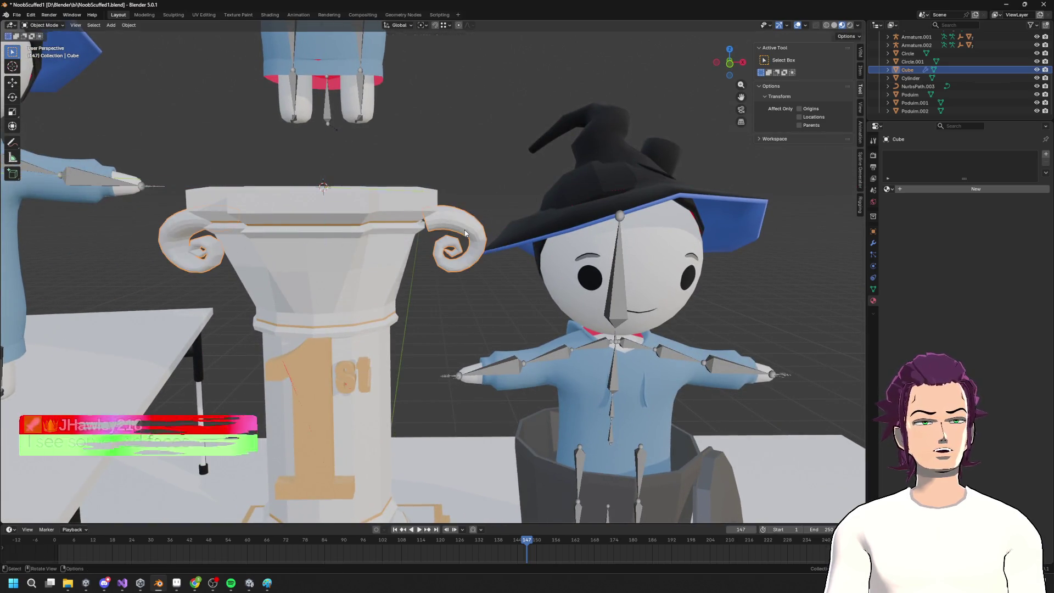
{"action": "key", "text": "y"}
{"action": "left_click", "coordinate": [377, 226]}
{"action": "key", "text": "Tab"}
{"action": "scroll", "coordinate": [376, 227], "scroll_direction": "up", "scroll_amount": 2}
{"action": "key", "text": "Tab"}
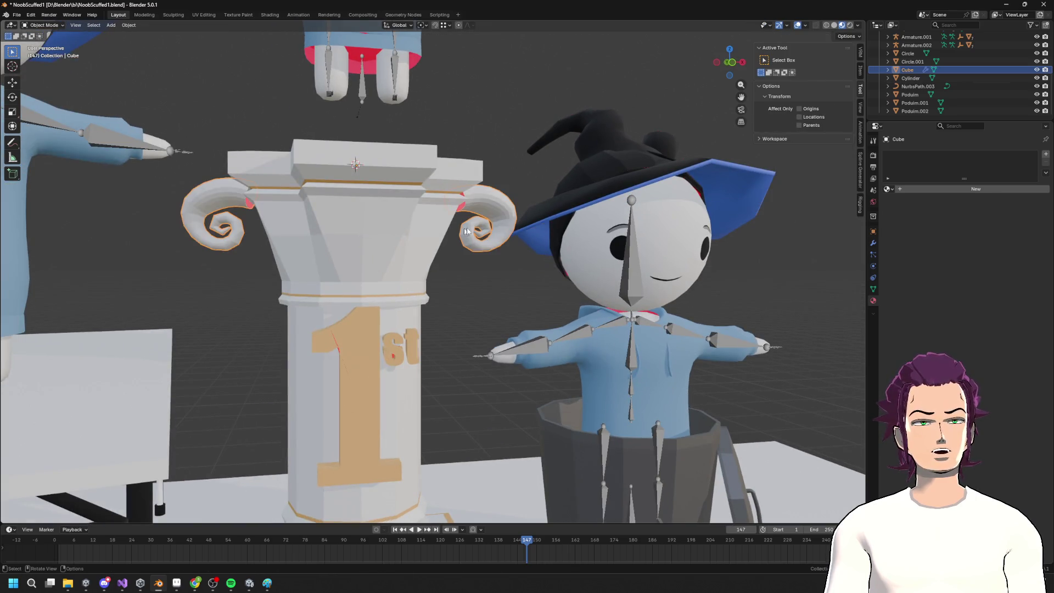
Apply the volute's Array modifier, then its Curve modifier, from the Modifier Properties dropdowns
{"action": "left_click", "coordinate": [873, 290]}
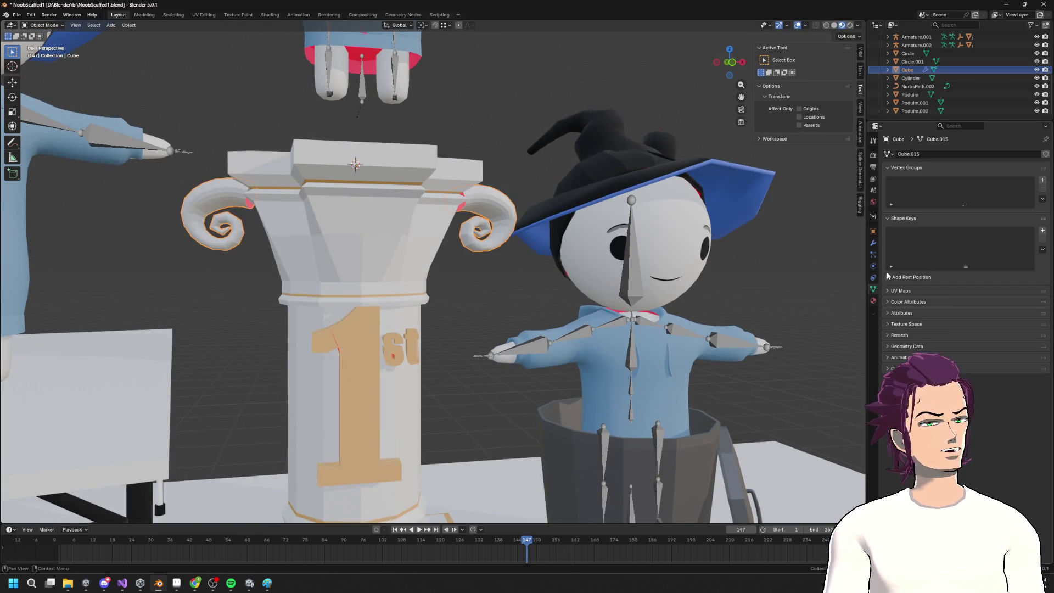
{"action": "left_click", "coordinate": [873, 245]}
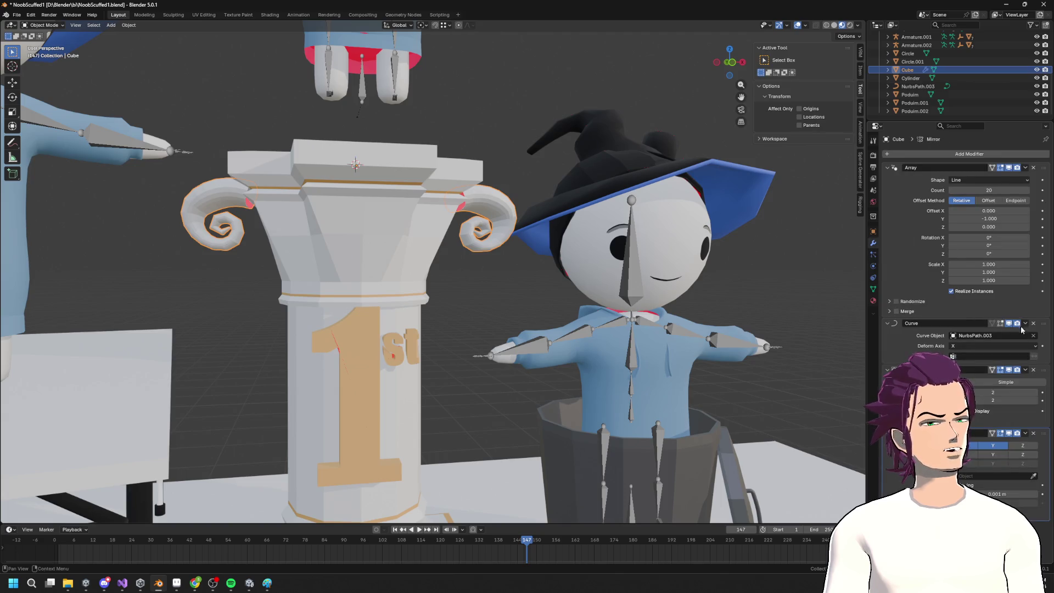
{"action": "left_click", "coordinate": [999, 335]}
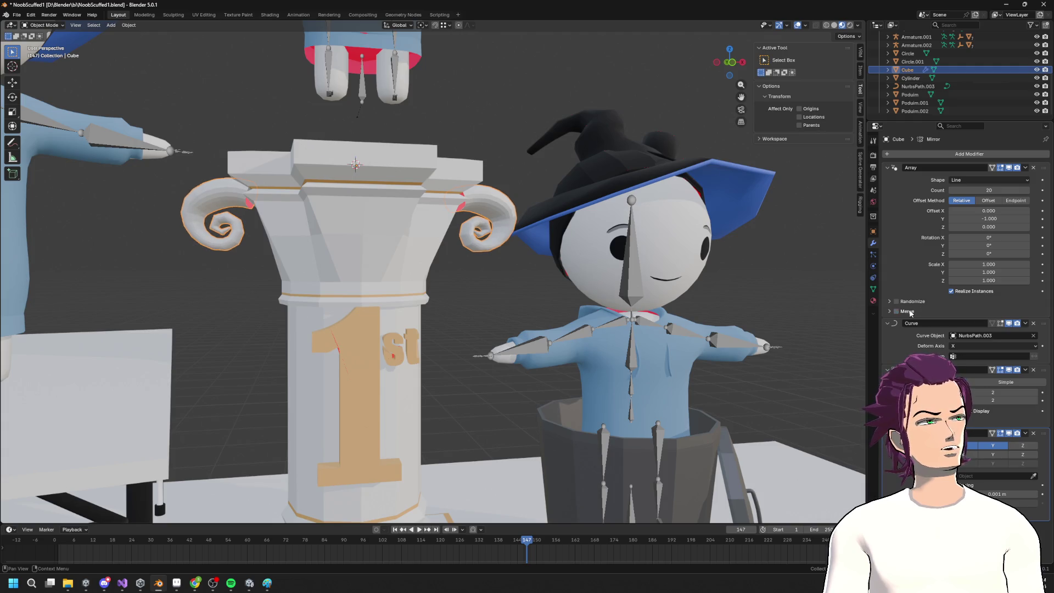
{"action": "mouse_move", "coordinate": [637, 284]}
{"action": "middle_mouse_down"}
{"action": "mouse_move", "coordinate": [542, 260]}
{"action": "mouse_move", "coordinate": [551, 262]}
{"action": "middle_mouse_up"}
{"action": "scroll", "coordinate": [552, 262], "scroll_direction": "up", "scroll_amount": 2}
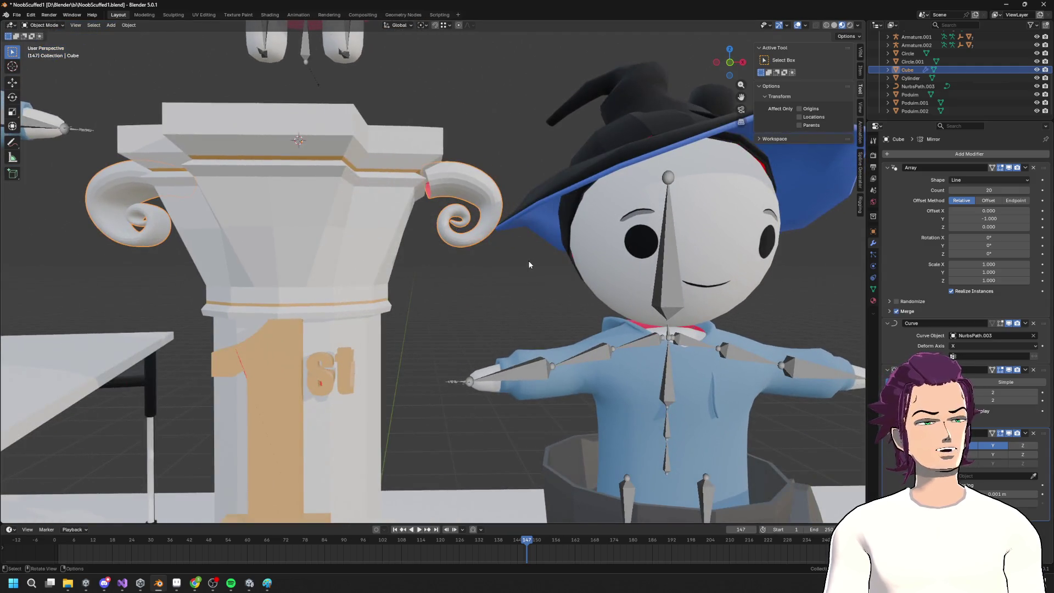
{"action": "left_click", "coordinate": [1026, 168]}
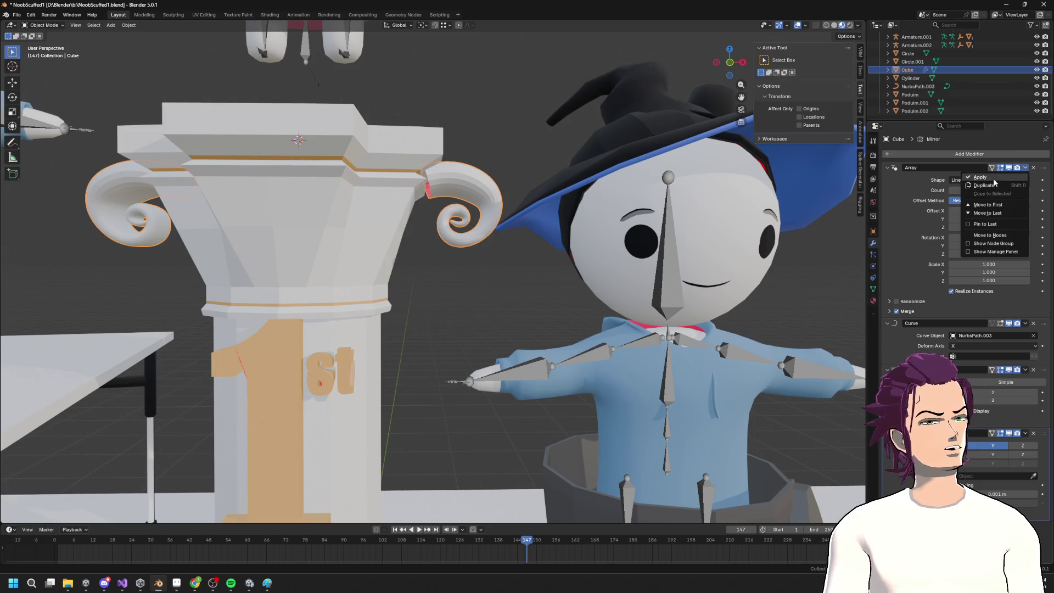
{"action": "left_click", "coordinate": [981, 178]}
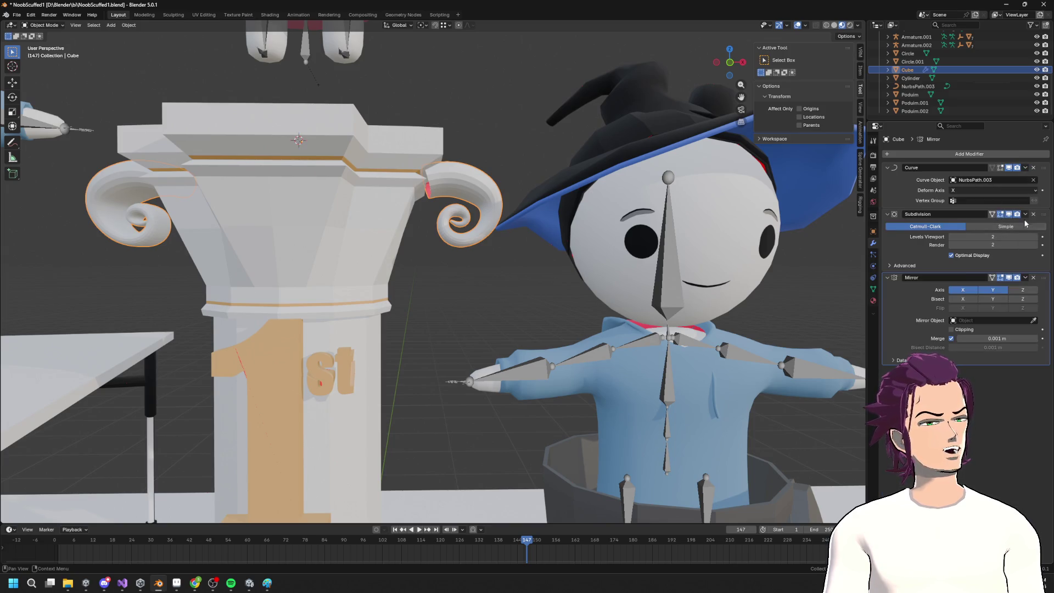
{"action": "left_click", "coordinate": [1025, 168]}
{"action": "left_click", "coordinate": [981, 178]}
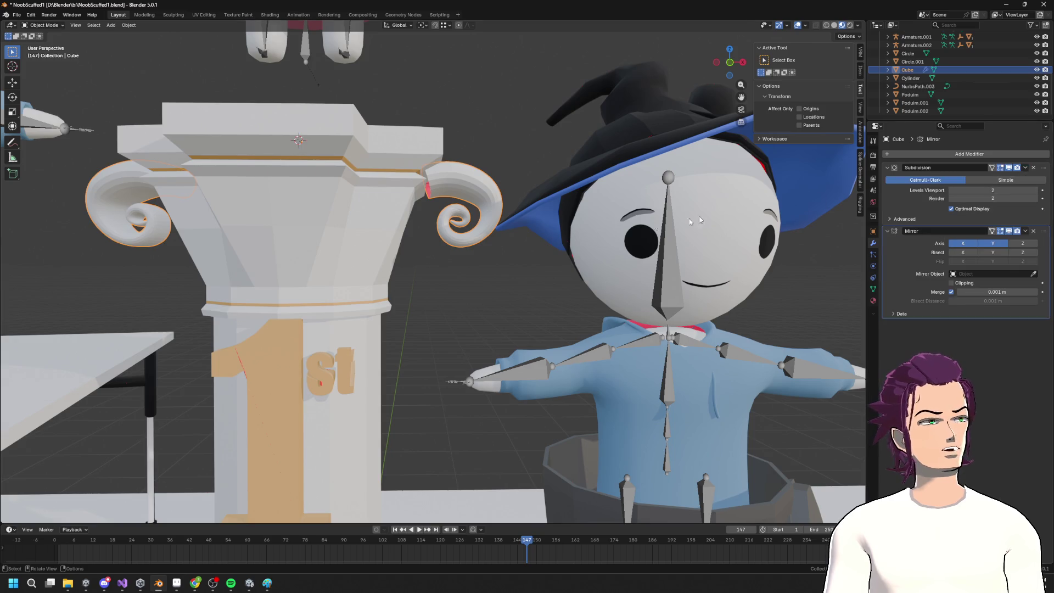
{"action": "left_click", "coordinate": [1024, 231]}
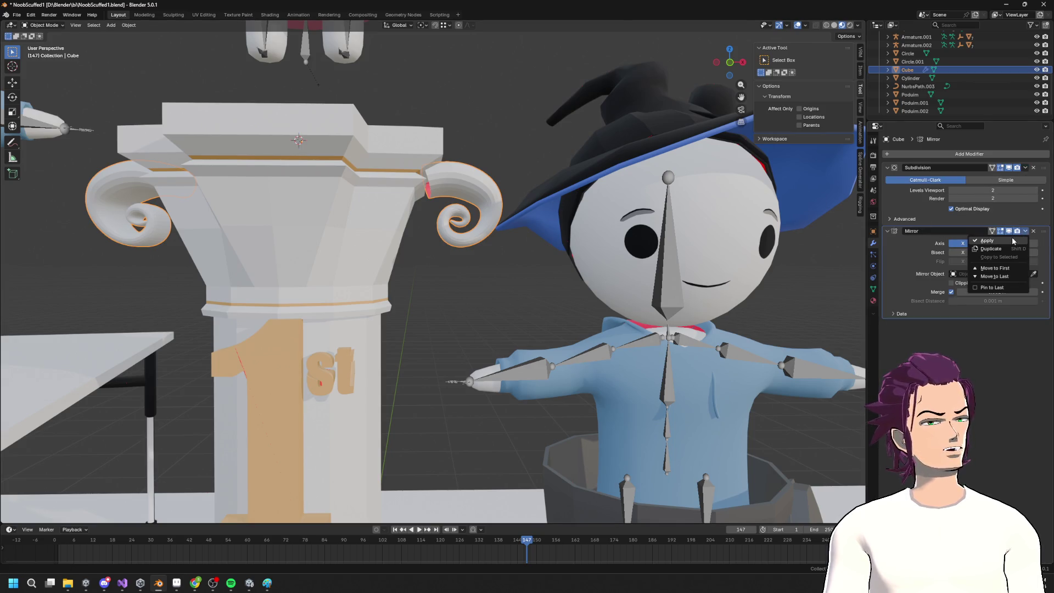
{"action": "left_click", "coordinate": [1026, 168]}
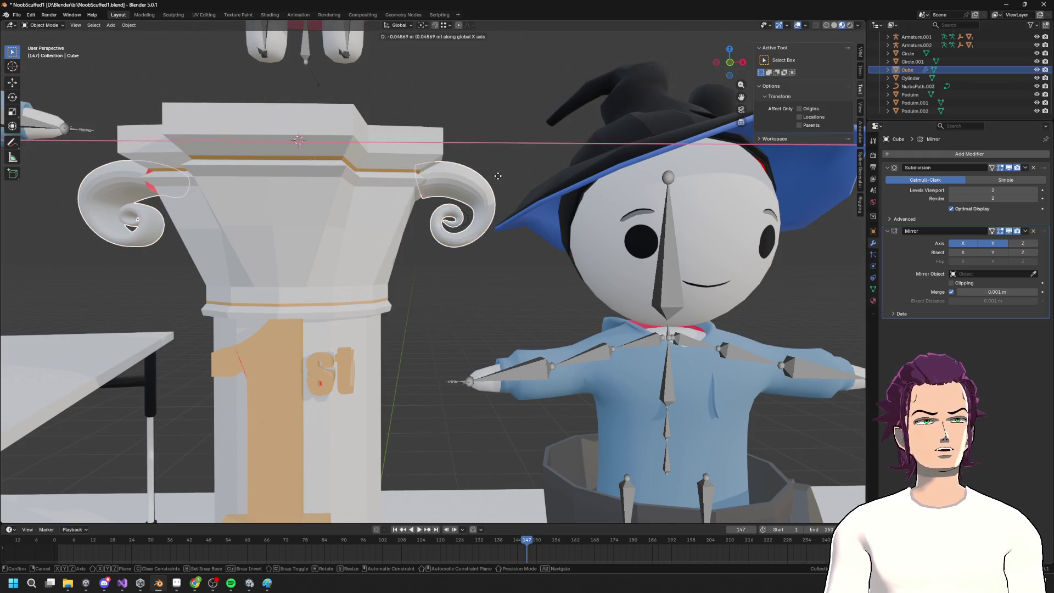
Move the whole volute mesh -0.096 m along X toward the capital
{"action": "key", "text": "Tab"}
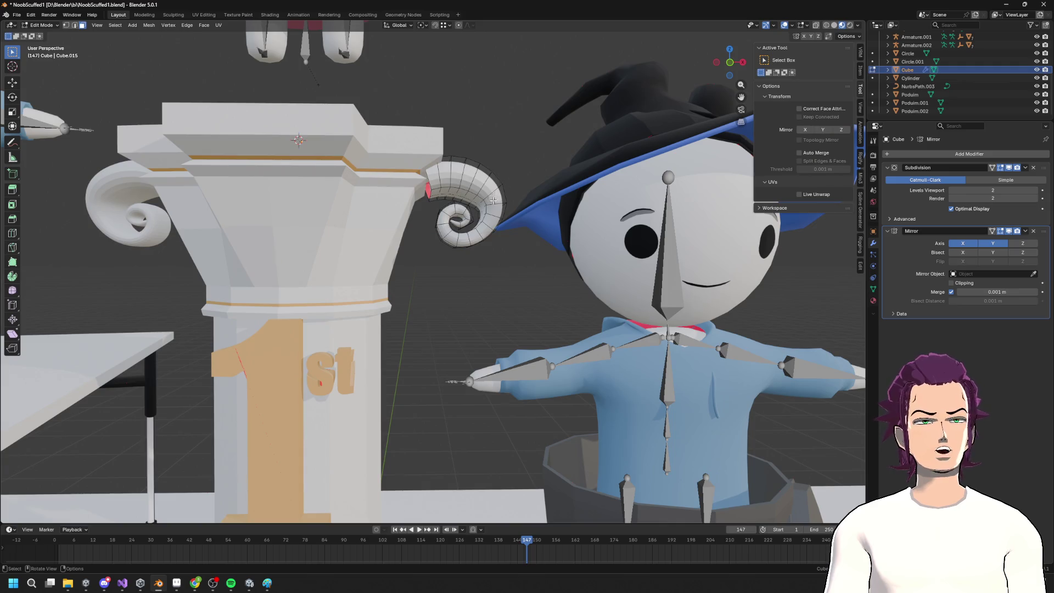
{"action": "key", "text": "a"}
{"action": "key", "text": "g"}
{"action": "key", "text": "x"}
{"action": "left_click", "coordinate": [506, 208]}
Select the end edge loop of the right volute's spiral
{"action": "mouse_move", "coordinate": [506, 207]}
{"action": "middle_mouse_down"}
{"action": "mouse_move", "coordinate": [511, 187]}
{"action": "mouse_move", "coordinate": [477, 181]}
{"action": "mouse_move", "coordinate": [385, 215]}
{"action": "middle_mouse_up"}
{"action": "scroll", "coordinate": [500, 194], "scroll_direction": "down", "scroll_amount": 1}
{"action": "scroll", "coordinate": [500, 194], "scroll_direction": "up", "scroll_amount": 2}
{"action": "scroll", "coordinate": [478, 181], "scroll_direction": "up", "scroll_amount": 3}
{"action": "key", "text": "alt+a"}
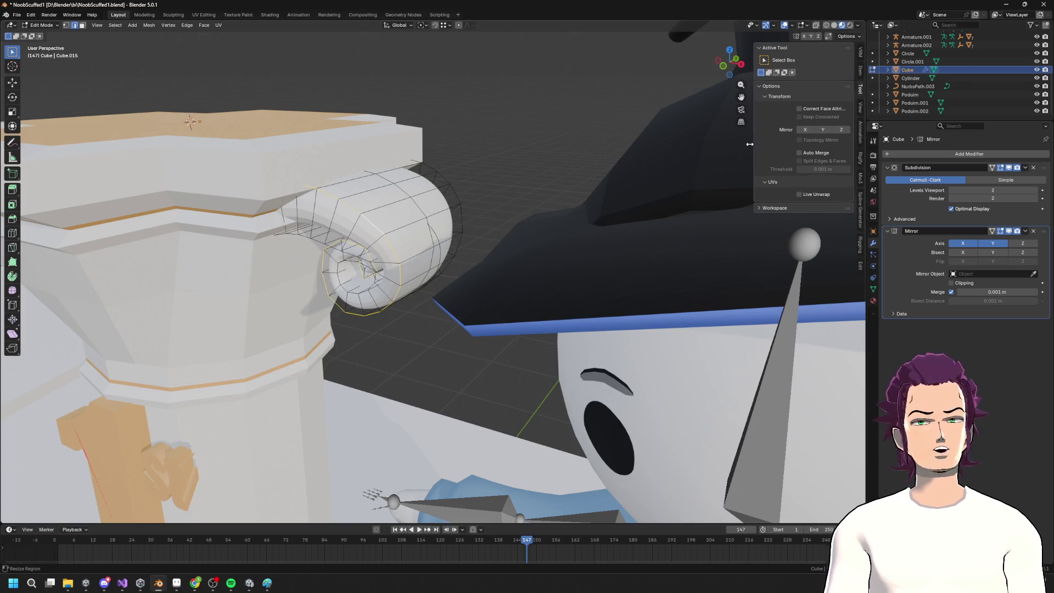
{"action": "left_click", "coordinate": [457, 188], "text": "alt+shift"}
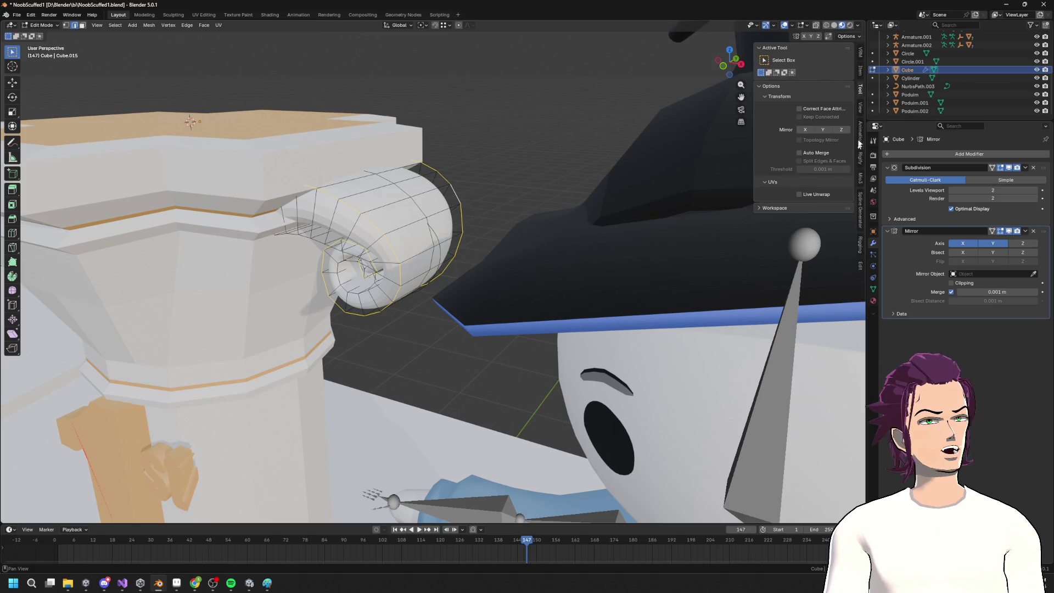
Raise the selected loops' Mean Crease to 0.96 in the Item panel
{"action": "left_click", "coordinate": [859, 52]}
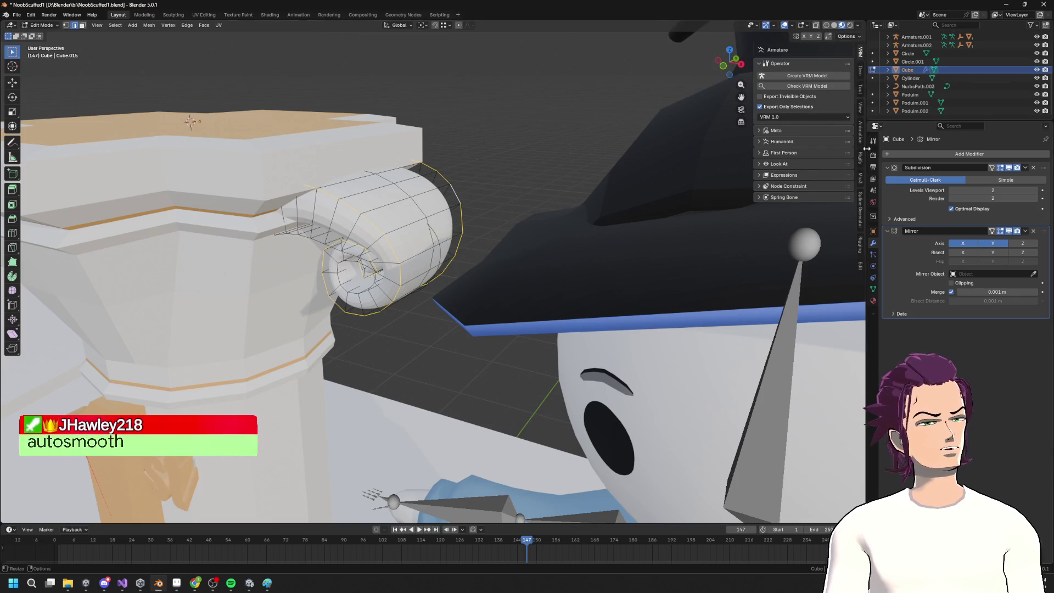
{"action": "left_click", "coordinate": [861, 266]}
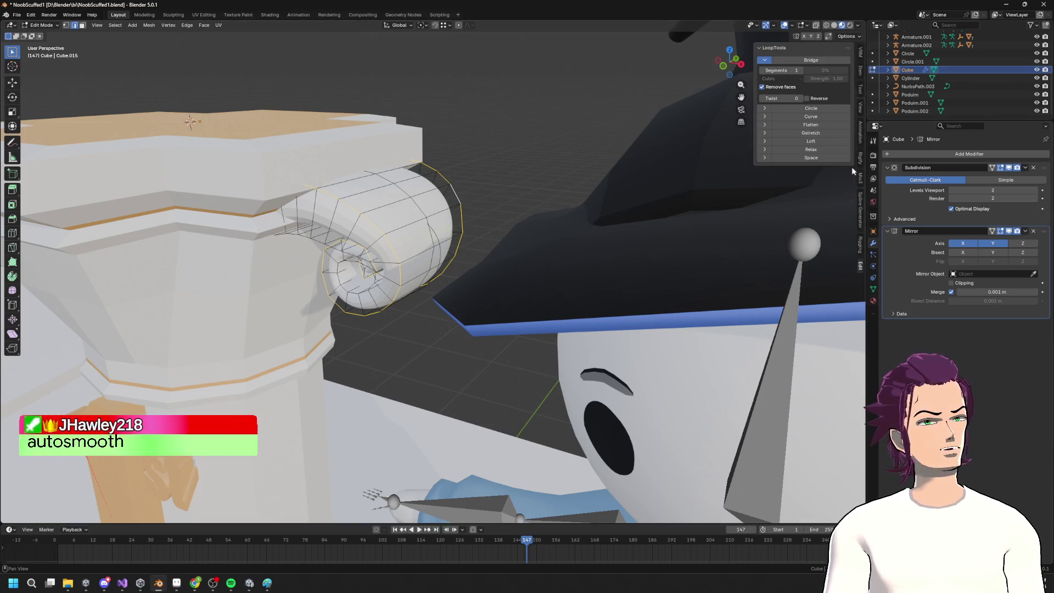
{"action": "left_click", "coordinate": [861, 104]}
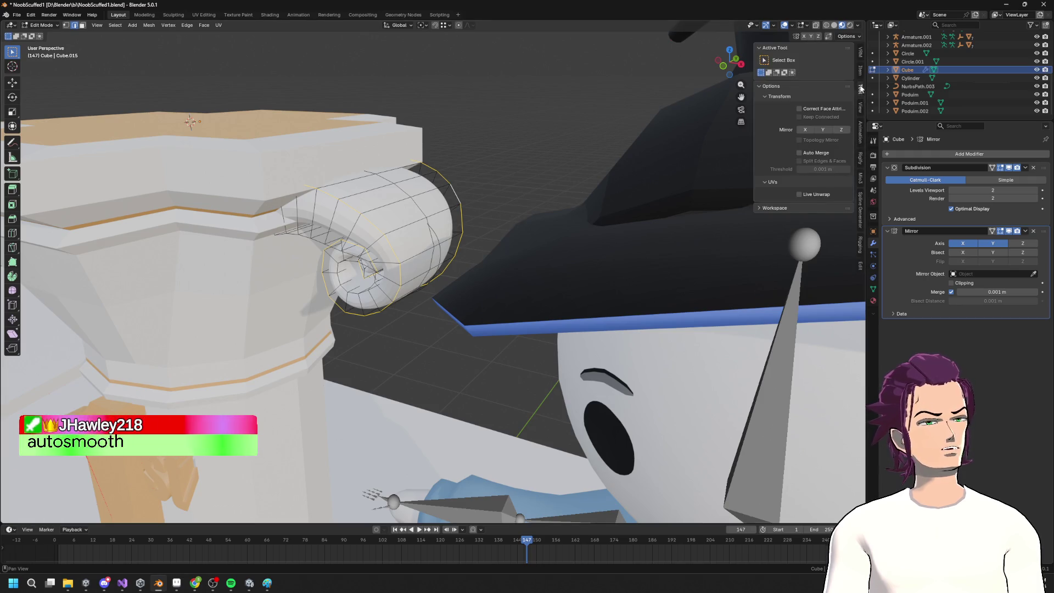
{"action": "left_click", "coordinate": [860, 70]}
{"action": "left_click_drag", "start_coordinate": [794, 149], "coordinate": [818, 149]}
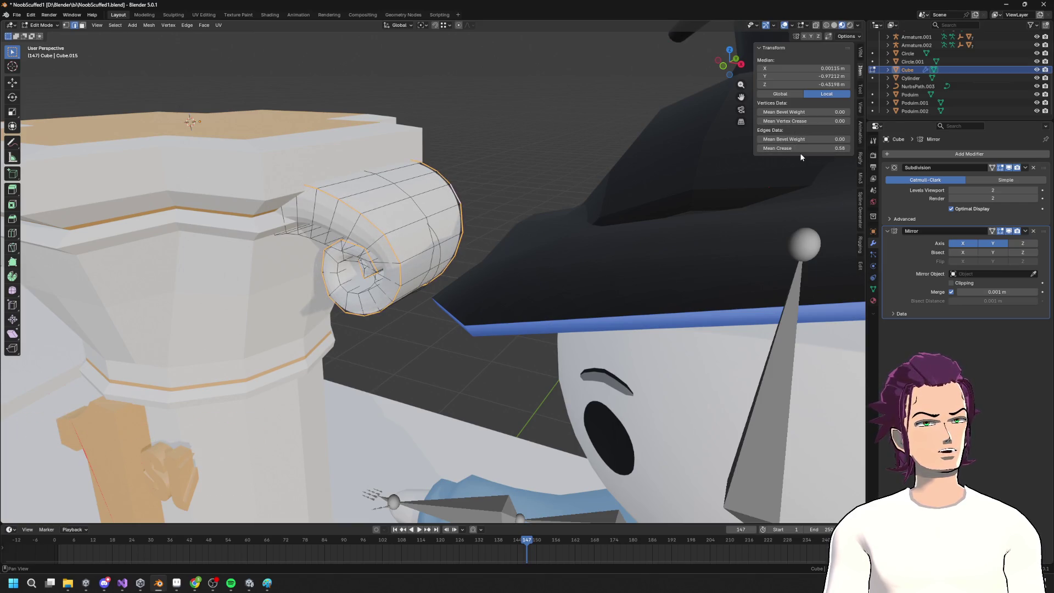
{"action": "mouse_move", "coordinate": [798, 148]}
{"action": "left_mouse_down"}
{"action": "mouse_move", "coordinate": [777, 149]}
{"action": "mouse_move", "coordinate": [815, 148]}
{"action": "left_mouse_up"}
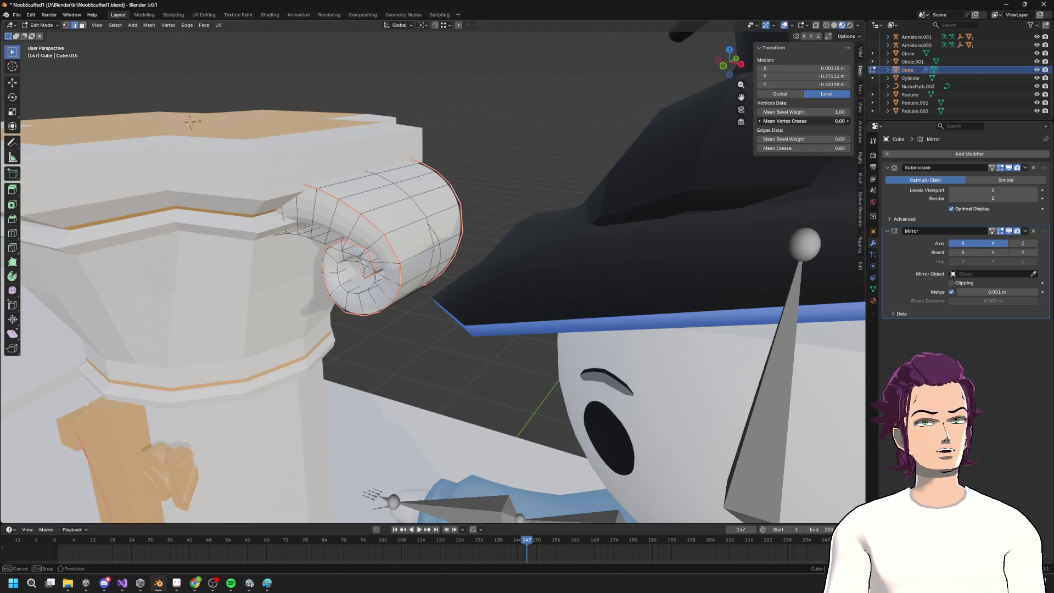
{"action": "scroll", "coordinate": [447, 230], "scroll_direction": "up", "scroll_amount": 4}
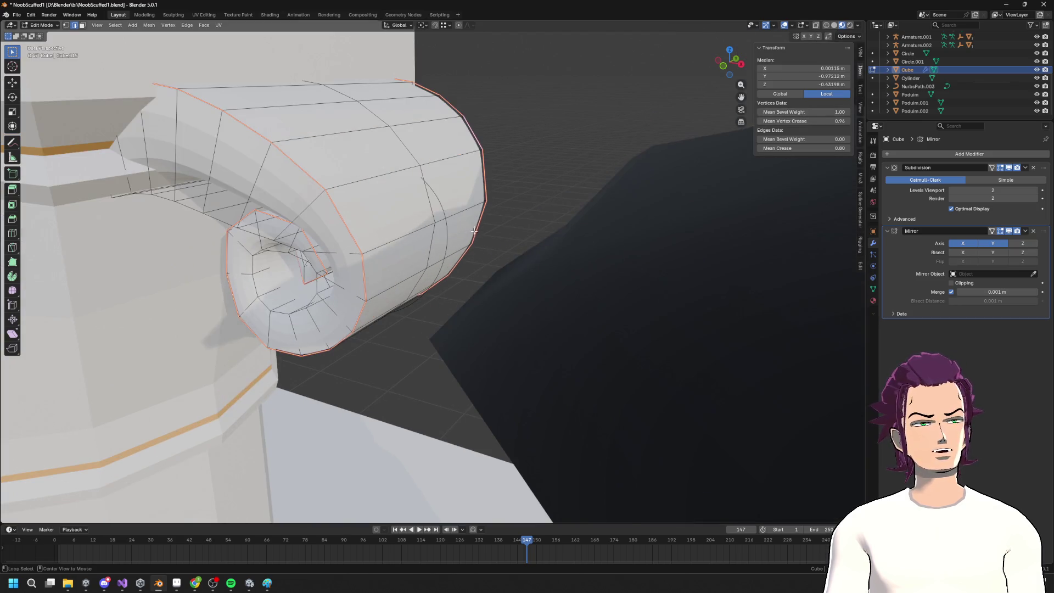
{"action": "left_click_drag", "start_coordinate": [801, 148], "coordinate": [826, 148]}
{"action": "scroll", "coordinate": [435, 252], "scroll_direction": "down", "scroll_amount": 5}
{"action": "middle_click_drag", "start_coordinate": [436, 251], "coordinate": [503, 198]}
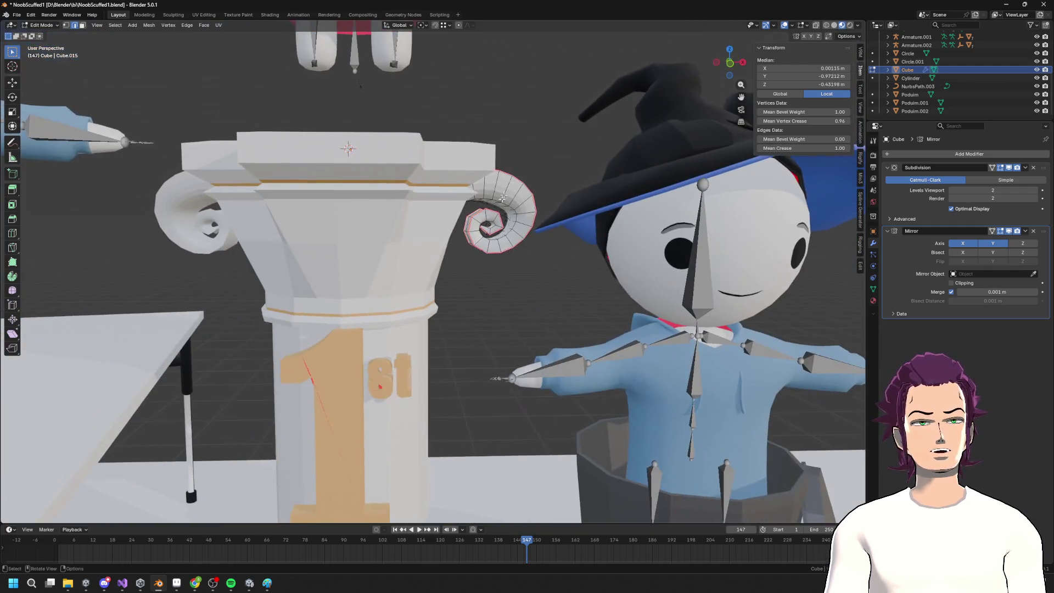
{"action": "left_click", "coordinate": [553, 142]}
{"action": "mouse_move", "coordinate": [553, 142]}
{"action": "middle_mouse_down"}
{"action": "mouse_move", "coordinate": [514, 130]}
{"action": "mouse_move", "coordinate": [380, 149]}
{"action": "middle_mouse_up"}
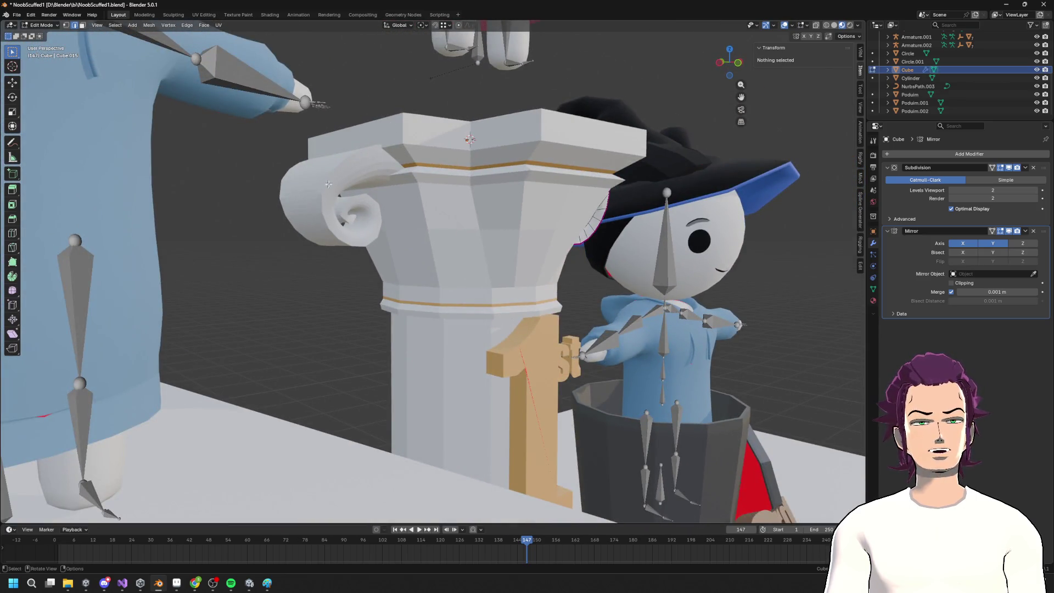
{"action": "mouse_move", "coordinate": [358, 247]}
{"action": "middle_mouse_down"}
{"action": "mouse_move", "coordinate": [687, 233]}
{"action": "mouse_move", "coordinate": [720, 191]}
{"action": "middle_mouse_up"}
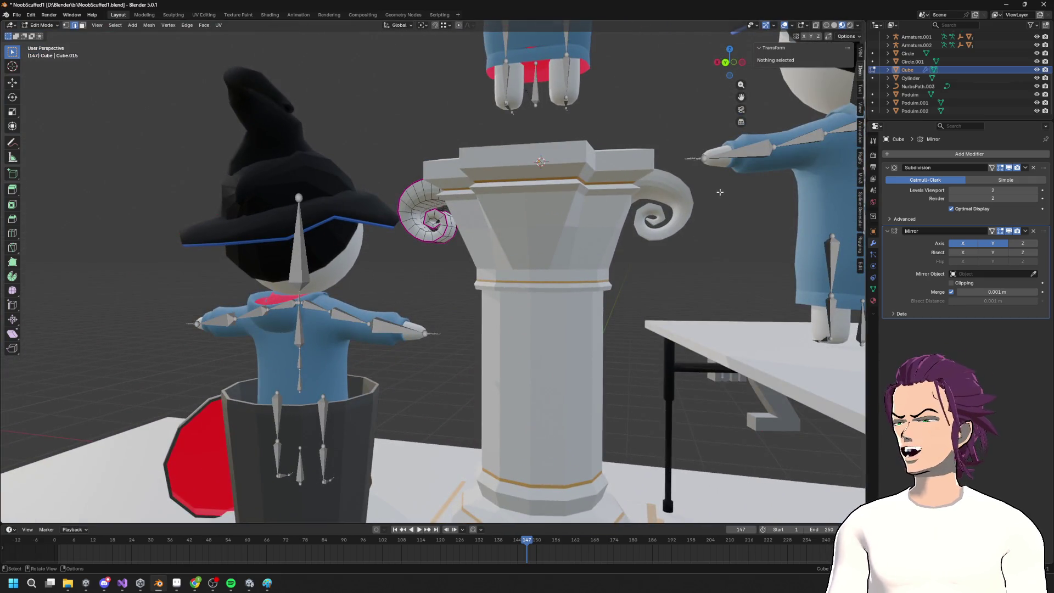
{"action": "scroll", "coordinate": [708, 183], "scroll_direction": "up", "scroll_amount": 1}
{"action": "scroll", "coordinate": [701, 165], "scroll_direction": "down", "scroll_amount": 3}
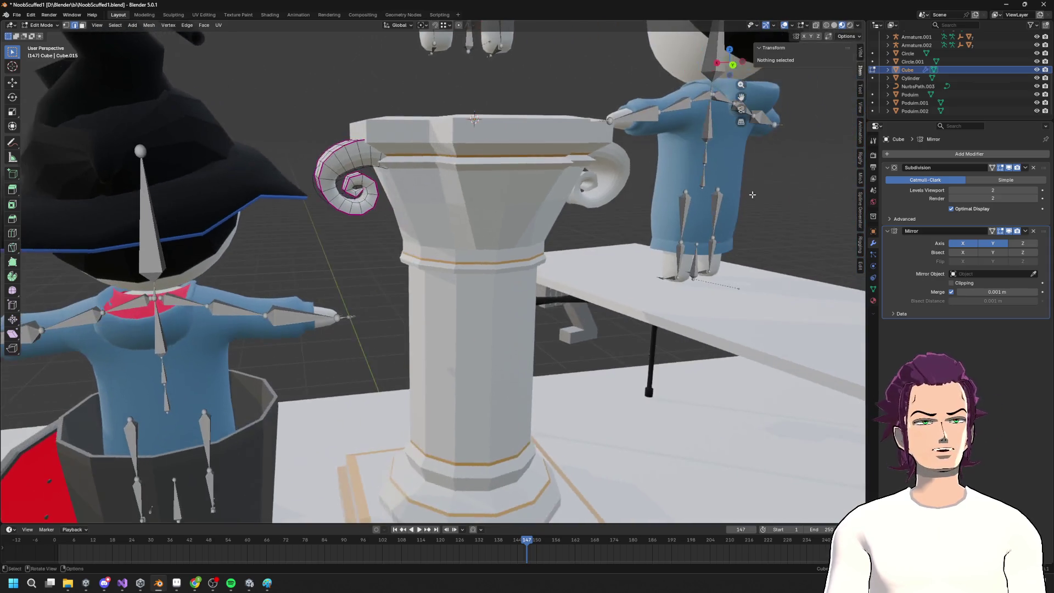
{"action": "key", "text": "Tab"}
{"action": "mouse_move", "coordinate": [506, 185]}
{"action": "middle_mouse_down"}
{"action": "mouse_move", "coordinate": [436, 176]}
{"action": "mouse_move", "coordinate": [412, 194]}
{"action": "mouse_move", "coordinate": [500, 235]}
{"action": "mouse_move", "coordinate": [494, 258]}
{"action": "mouse_move", "coordinate": [525, 269]}
{"action": "middle_mouse_up"}
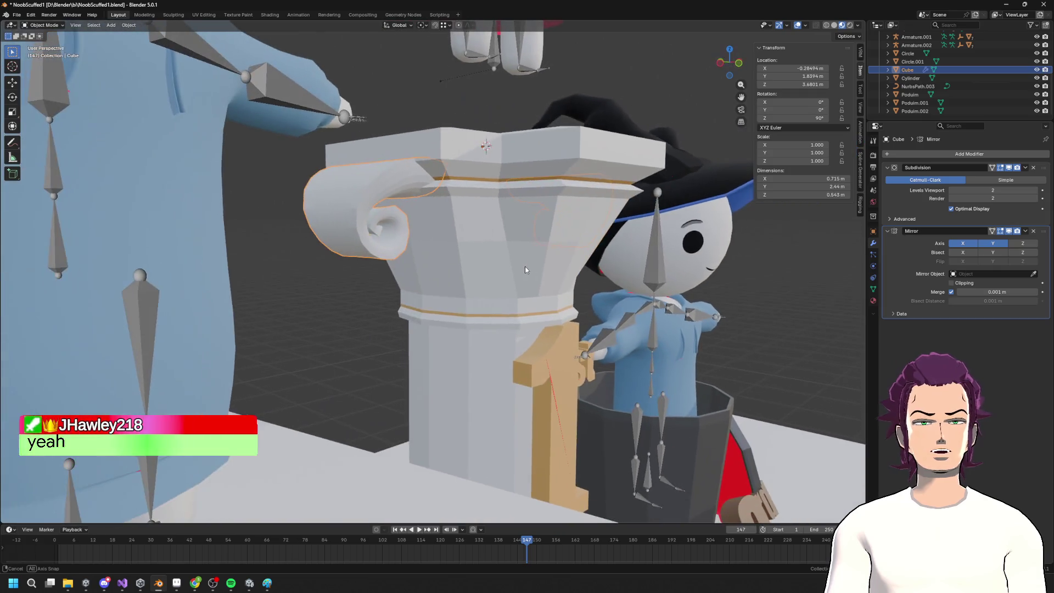
{"action": "mouse_move", "coordinate": [409, 175]}
{"action": "middle_mouse_down"}
{"action": "mouse_move", "coordinate": [621, 246]}
{"action": "mouse_move", "coordinate": [654, 231]}
{"action": "mouse_move", "coordinate": [615, 245]}
{"action": "mouse_move", "coordinate": [381, 162]}
{"action": "mouse_move", "coordinate": [459, 260]}
{"action": "mouse_move", "coordinate": [386, 134]}
{"action": "mouse_move", "coordinate": [410, 189]}
{"action": "mouse_move", "coordinate": [483, 224]}
{"action": "mouse_move", "coordinate": [375, 235]}
{"action": "mouse_move", "coordinate": [484, 216]}
{"action": "middle_mouse_up"}
{"action": "key", "text": "Tab"}
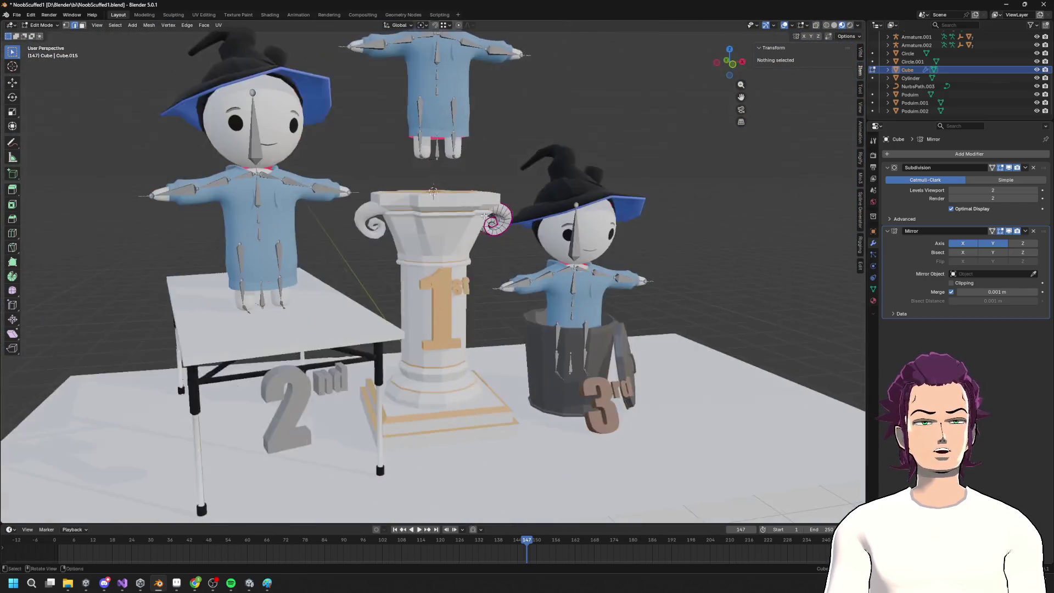
{"action": "scroll", "coordinate": [444, 222], "scroll_direction": "up", "scroll_amount": 3}
{"action": "mouse_move", "coordinate": [506, 262]}
{"action": "middle_mouse_down"}
{"action": "mouse_move", "coordinate": [492, 222]}
{"action": "mouse_move", "coordinate": [527, 209]}
{"action": "mouse_move", "coordinate": [465, 228]}
{"action": "mouse_move", "coordinate": [445, 291]}
{"action": "mouse_move", "coordinate": [537, 409]}
{"action": "middle_mouse_up"}
{"action": "scroll", "coordinate": [497, 239], "scroll_direction": "down", "scroll_amount": 4}
{"action": "scroll", "coordinate": [492, 222], "scroll_direction": "down", "scroll_amount": 3}
{"action": "scroll", "coordinate": [538, 410], "scroll_direction": "up", "scroll_amount": 3}
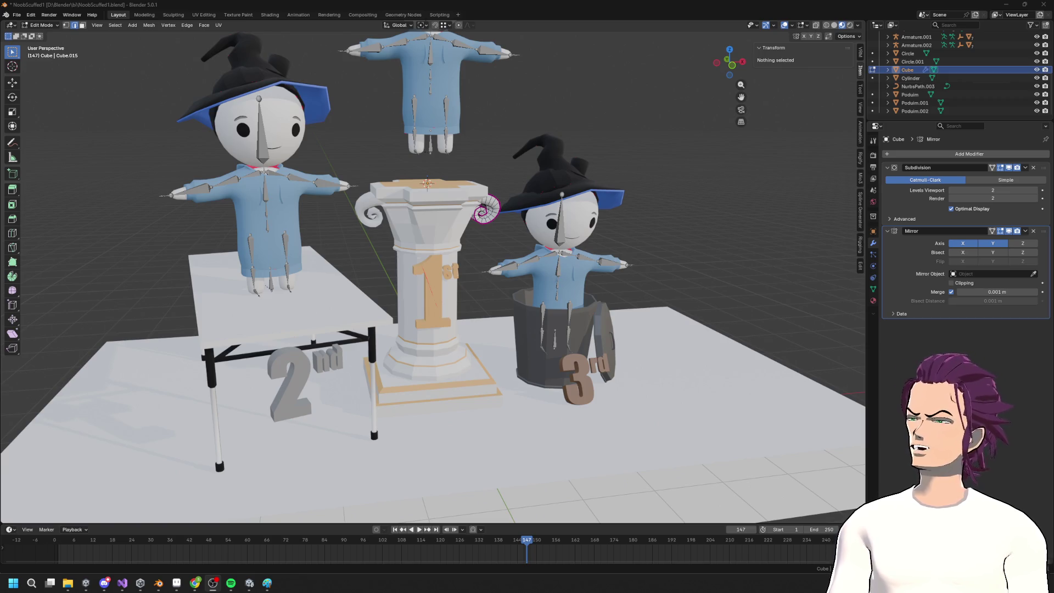
{"action": "middle_click_drag", "start_coordinate": [434, 251], "coordinate": [300, 163], "text": "shift"}
{"action": "scroll", "coordinate": [399, 306], "scroll_direction": "up", "scroll_amount": 4}
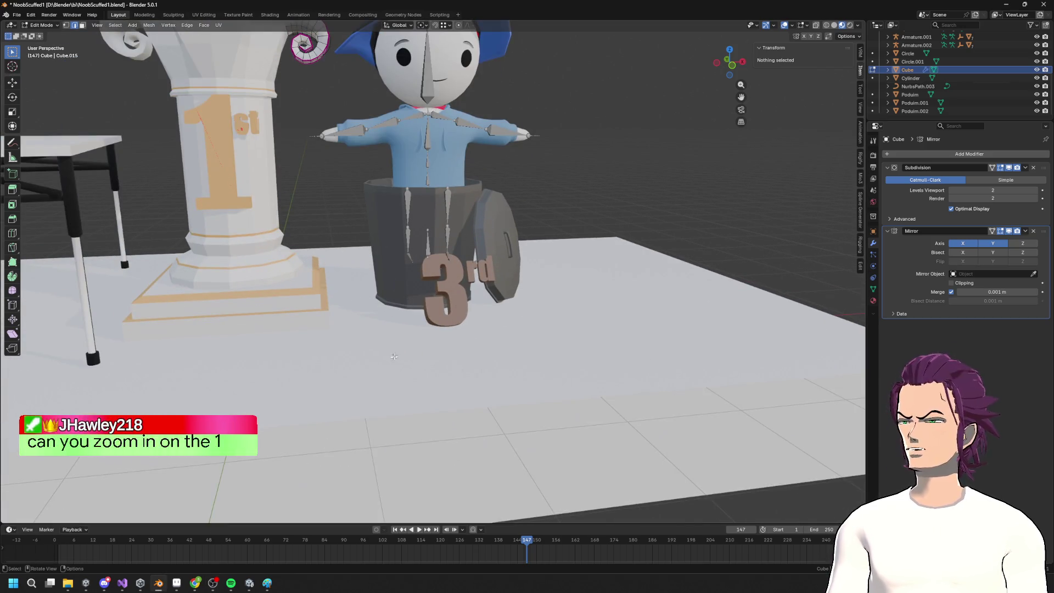
Select the Podium object holding the 1 numeral and enter Edit Mode
{"action": "scroll", "coordinate": [400, 306], "scroll_direction": "up", "scroll_amount": 2}
{"action": "mouse_move", "coordinate": [399, 306]}
{"action": "middle_mouse_down", "text": "shift"}
{"action": "mouse_move", "coordinate": [412, 302]}
{"action": "mouse_move", "coordinate": [429, 247]}
{"action": "middle_mouse_up", "text": "shift"}
{"action": "scroll", "coordinate": [411, 302], "scroll_direction": "up", "scroll_amount": 3}
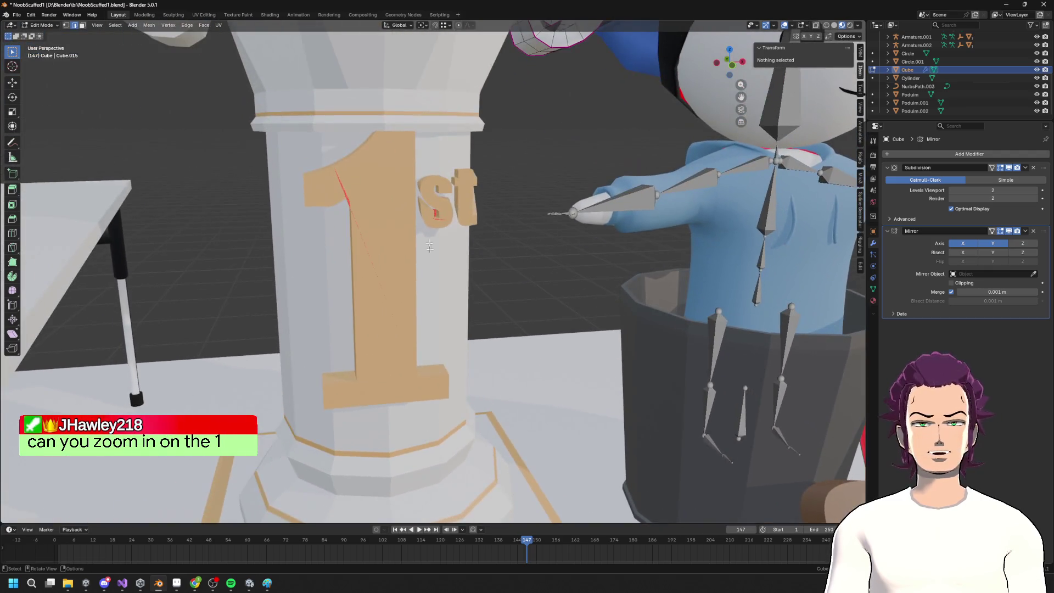
{"action": "key", "text": "Tab"}
{"action": "mouse_move", "coordinate": [528, 268]}
{"action": "middle_mouse_down"}
{"action": "mouse_move", "coordinate": [568, 275]}
{"action": "mouse_move", "coordinate": [529, 259]}
{"action": "middle_mouse_up"}
{"action": "scroll", "coordinate": [565, 255], "scroll_direction": "up", "scroll_amount": 4}
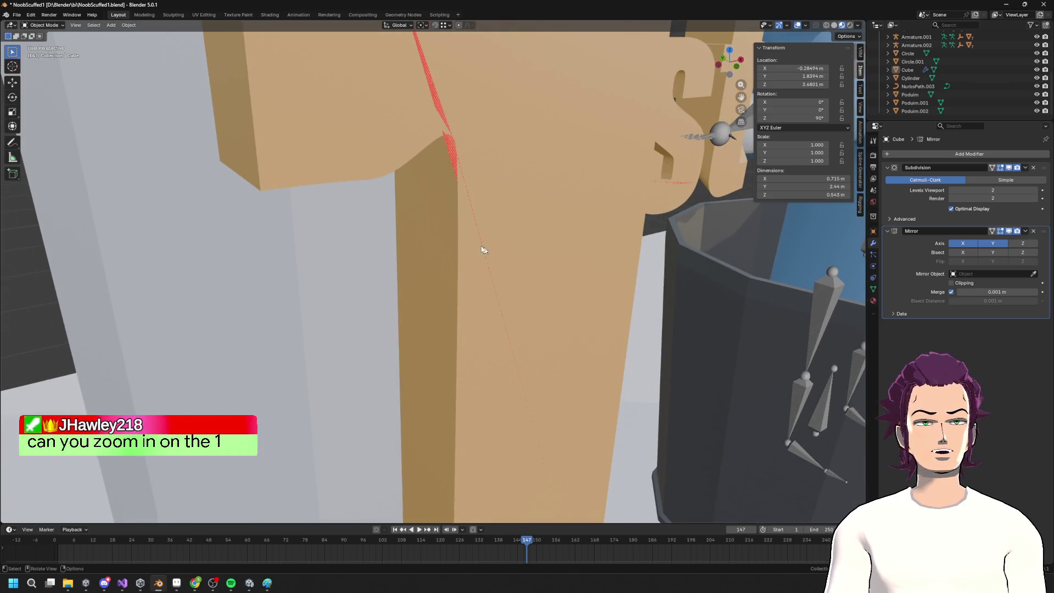
{"action": "left_click", "coordinate": [441, 163]}
{"action": "scroll", "coordinate": [453, 154], "scroll_direction": "down", "scroll_amount": 5}
{"action": "key", "text": "Tab"}
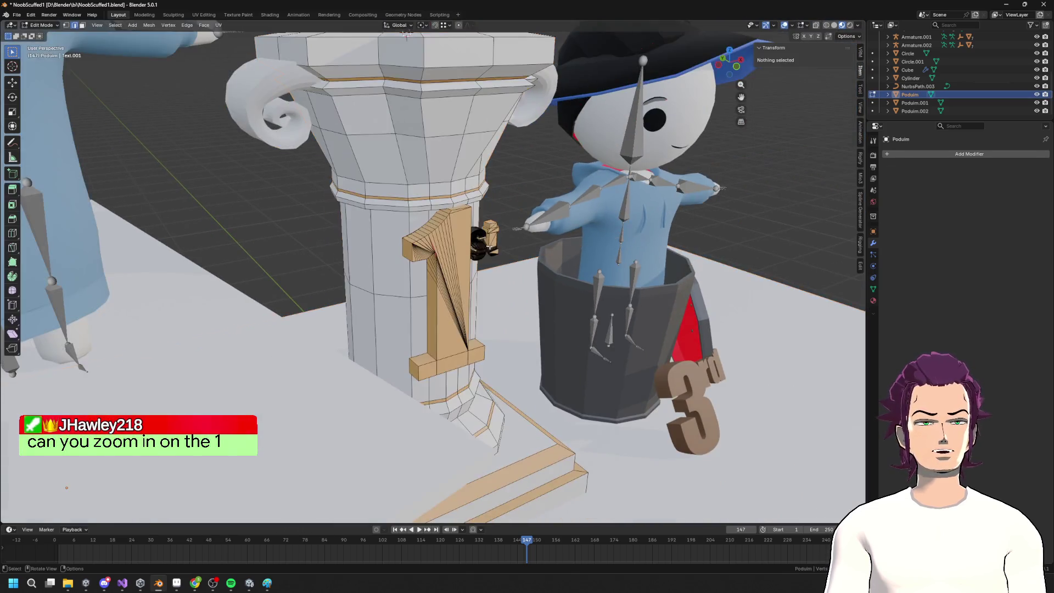
{"action": "scroll", "coordinate": [467, 253], "scroll_direction": "up", "scroll_amount": 8}
Pick a face on the 1 and centre the view on it
{"action": "mouse_move", "coordinate": [467, 253]}
{"action": "middle_mouse_down"}
{"action": "mouse_move", "coordinate": [398, 294]}
{"action": "mouse_move", "coordinate": [541, 318]}
{"action": "middle_mouse_up"}
{"action": "left_click", "coordinate": [520, 312]}
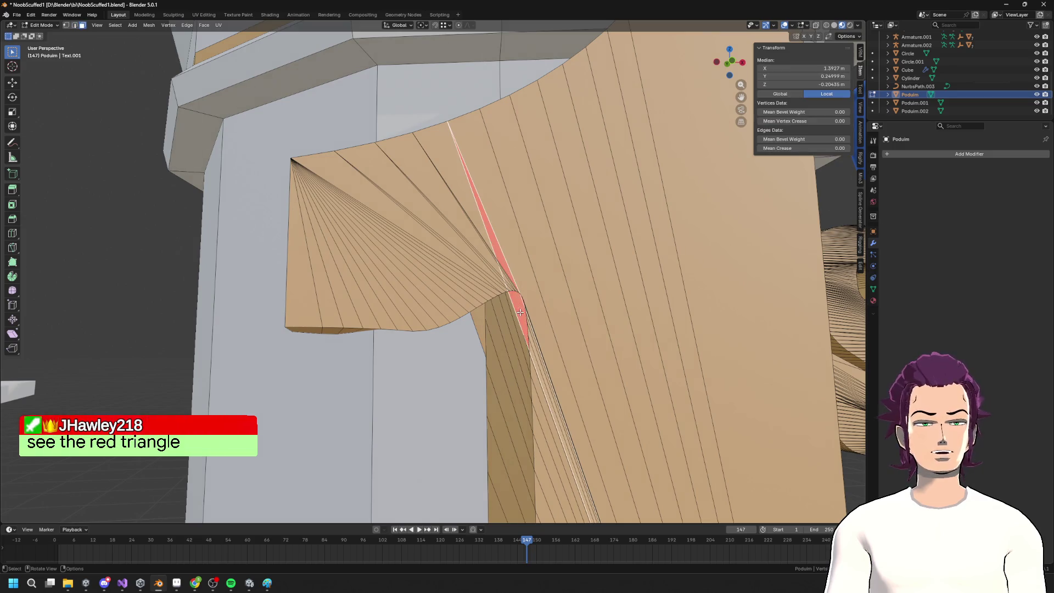
{"action": "key", "text": "KP_Decimal"}
{"action": "right_click", "coordinate": [522, 317]}
{"action": "mouse_move", "coordinate": [522, 316]}
{"action": "middle_mouse_down"}
{"action": "mouse_move", "coordinate": [544, 261]}
{"action": "mouse_move", "coordinate": [626, 326]}
{"action": "mouse_move", "coordinate": [442, 301]}
{"action": "mouse_move", "coordinate": [423, 308]}
{"action": "mouse_move", "coordinate": [454, 315]}
{"action": "mouse_move", "coordinate": [406, 317]}
{"action": "mouse_move", "coordinate": [479, 324]}
{"action": "middle_mouse_up"}
{"action": "scroll", "coordinate": [598, 293], "scroll_direction": "down", "scroll_amount": 5}
Select the linked 1 and 'st' lettering, then cancel the delete menu
{"action": "key", "text": "Tab"}
{"action": "key", "text": "Tab"}
{"action": "key", "text": "Tab"}
{"action": "key", "text": "Tab"}
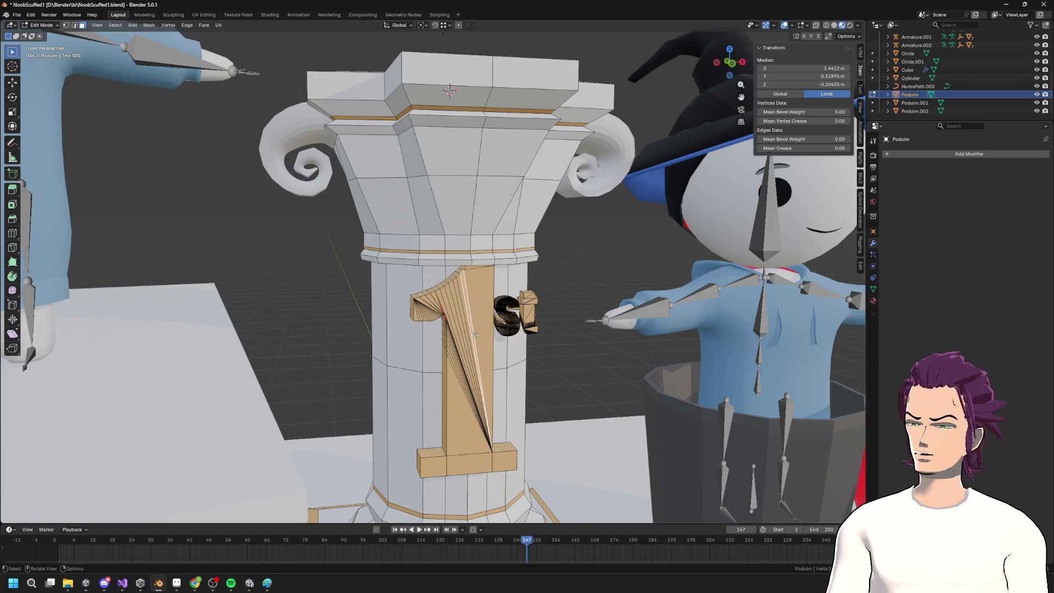
{"action": "key", "text": "l"}
{"action": "key", "text": "l"}
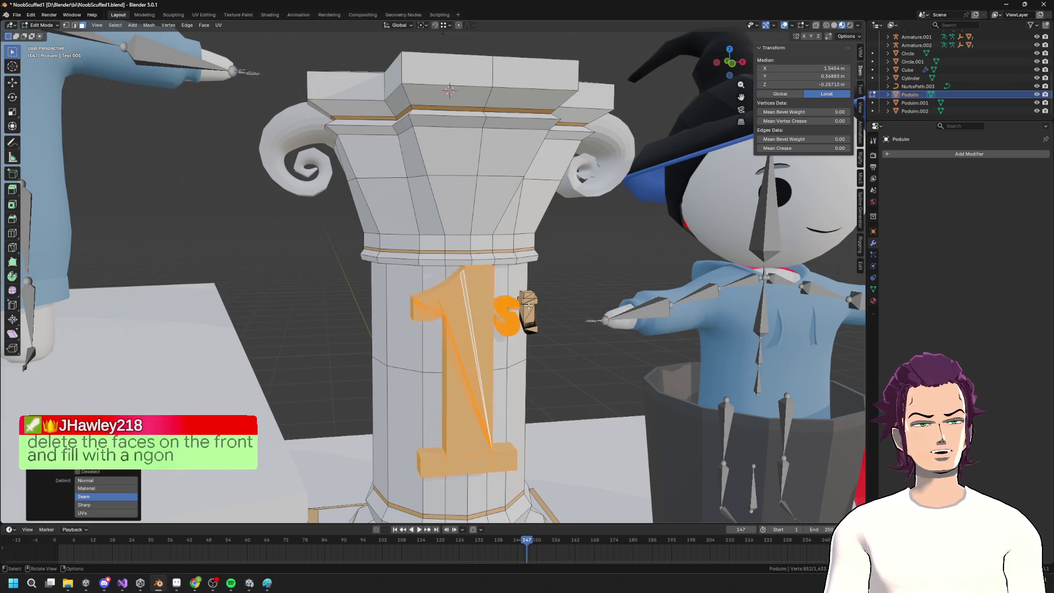
{"action": "key", "text": "l"}
{"action": "key", "text": "x"}
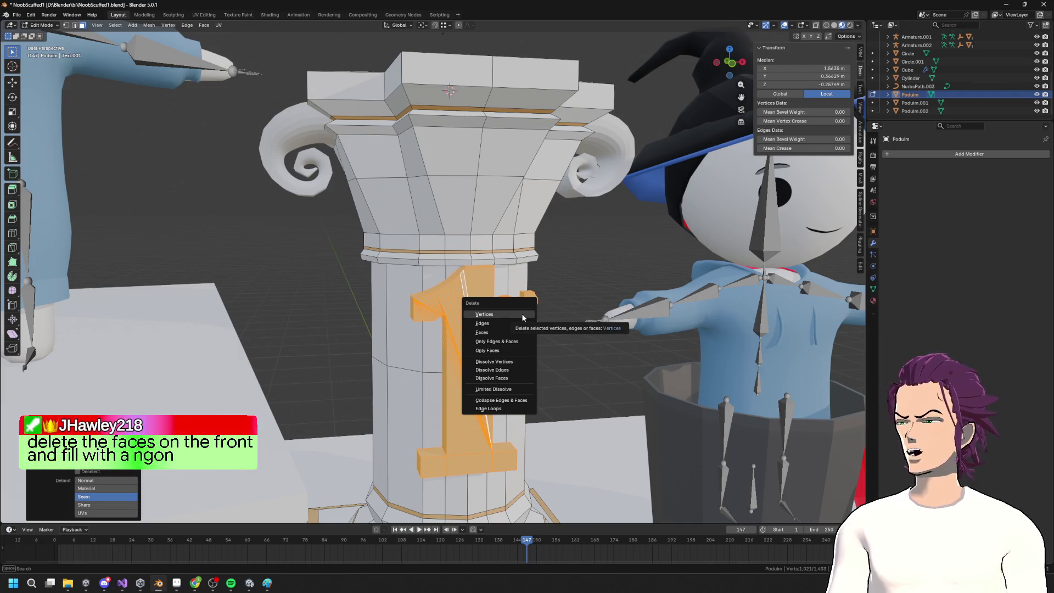
{"action": "key", "text": "Escape"}
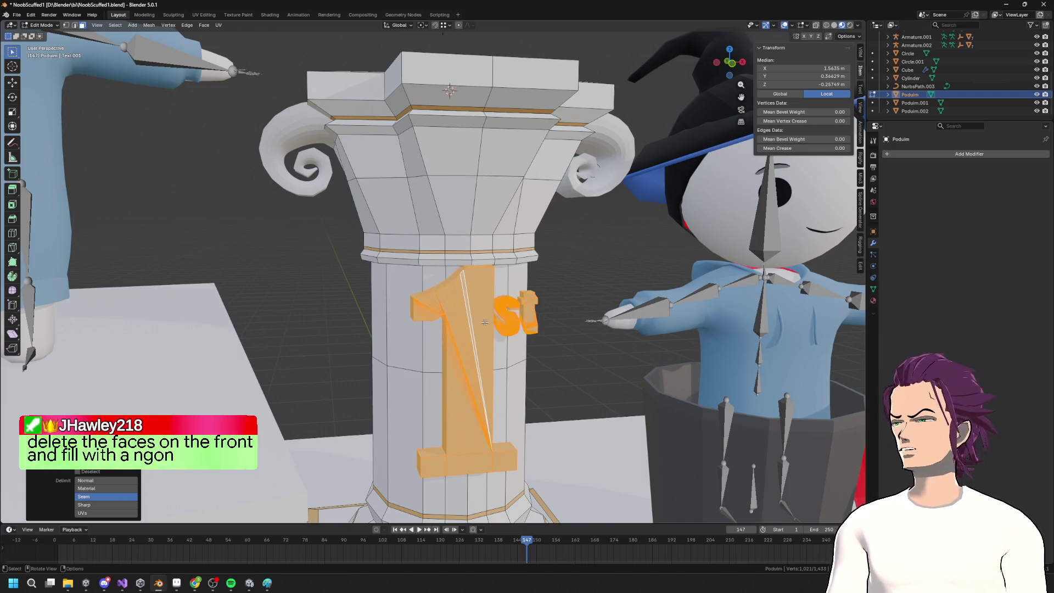
Box-select the fan of front faces on the 1 in front view and delete them
{"action": "scroll", "coordinate": [485, 322], "scroll_direction": "up", "scroll_amount": 5}
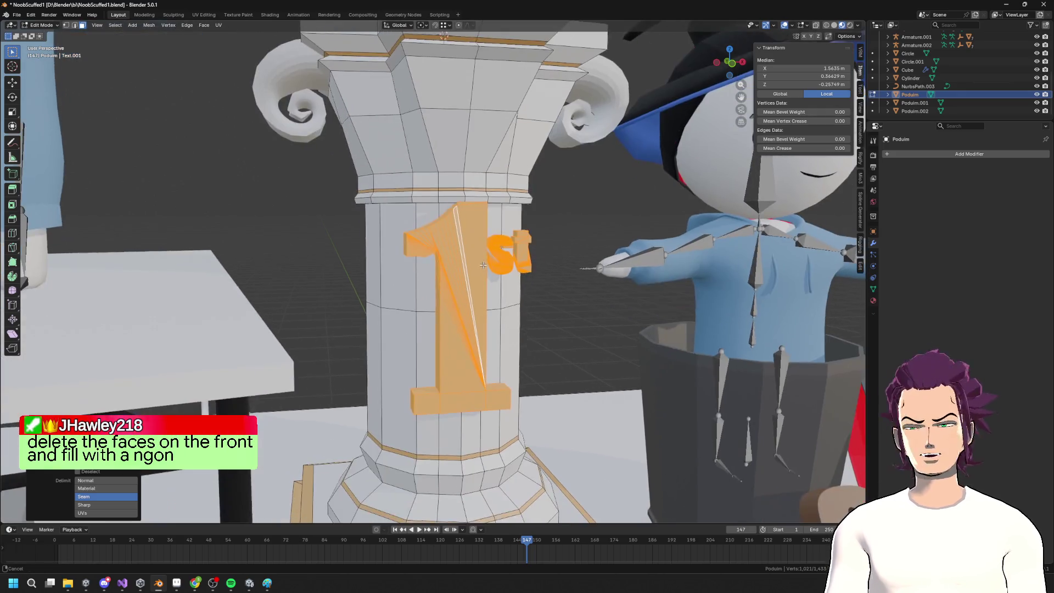
{"action": "left_click", "coordinate": [480, 332]}
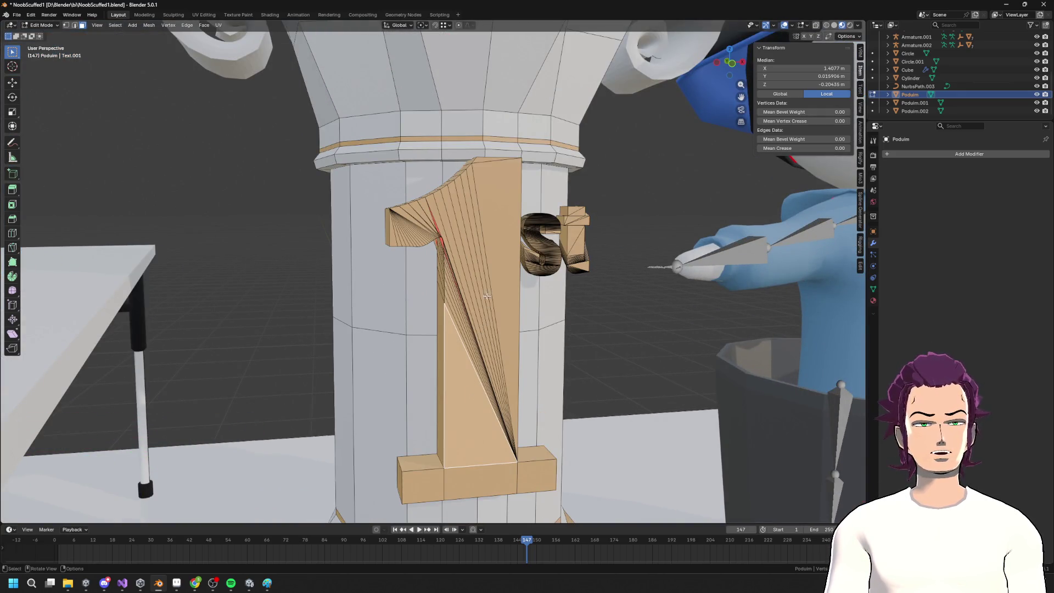
{"action": "middle_click_drag", "start_coordinate": [487, 295], "coordinate": [481, 277]}
{"action": "left_click", "coordinate": [730, 75]}
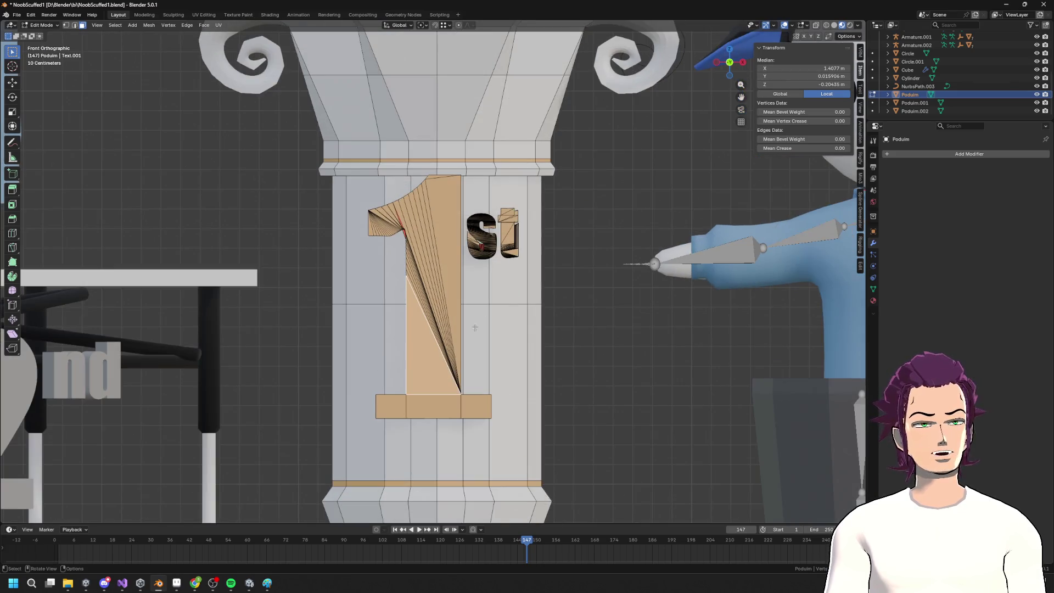
{"action": "mouse_move", "coordinate": [410, 357]}
{"action": "left_mouse_down"}
{"action": "mouse_move", "coordinate": [478, 488]}
{"action": "mouse_move", "coordinate": [367, 464]}
{"action": "left_mouse_up"}
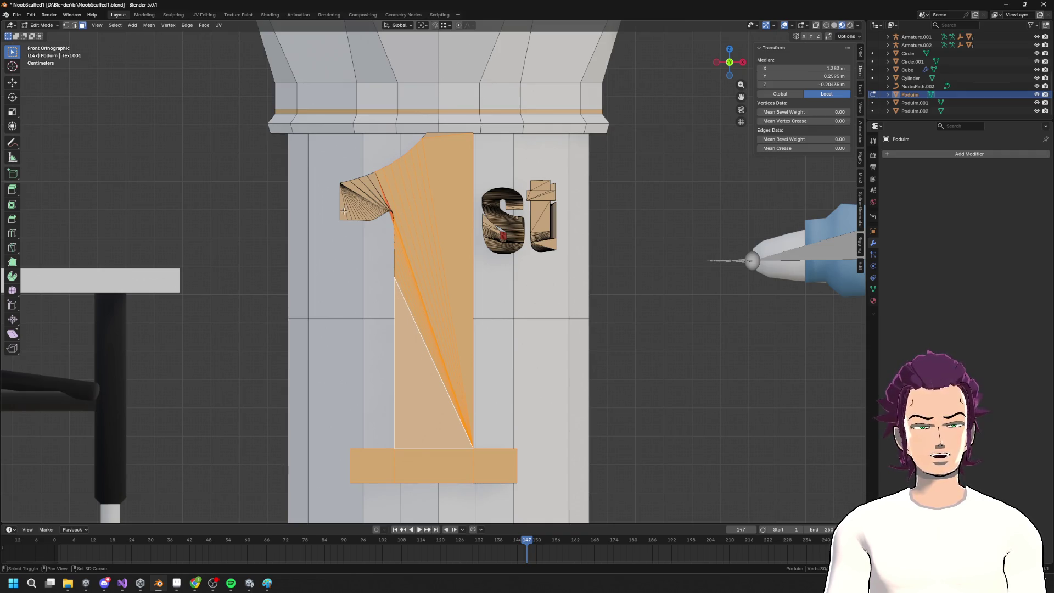
{"action": "left_click_drag", "start_coordinate": [386, 183], "coordinate": [387, 185], "text": "shift"}
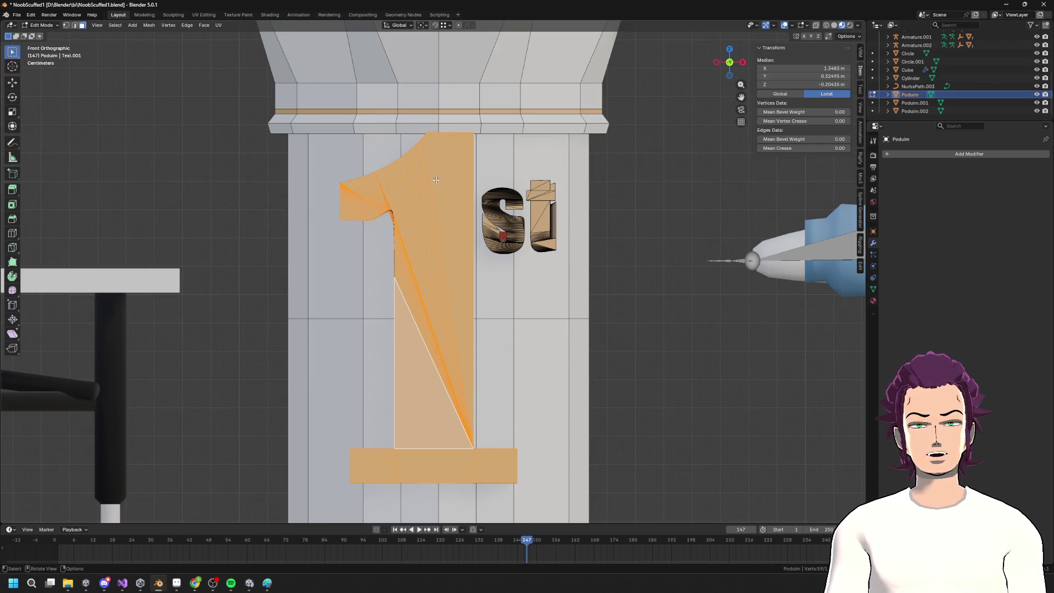
{"action": "key", "text": "x"}
{"action": "left_click", "coordinate": [423, 216]}
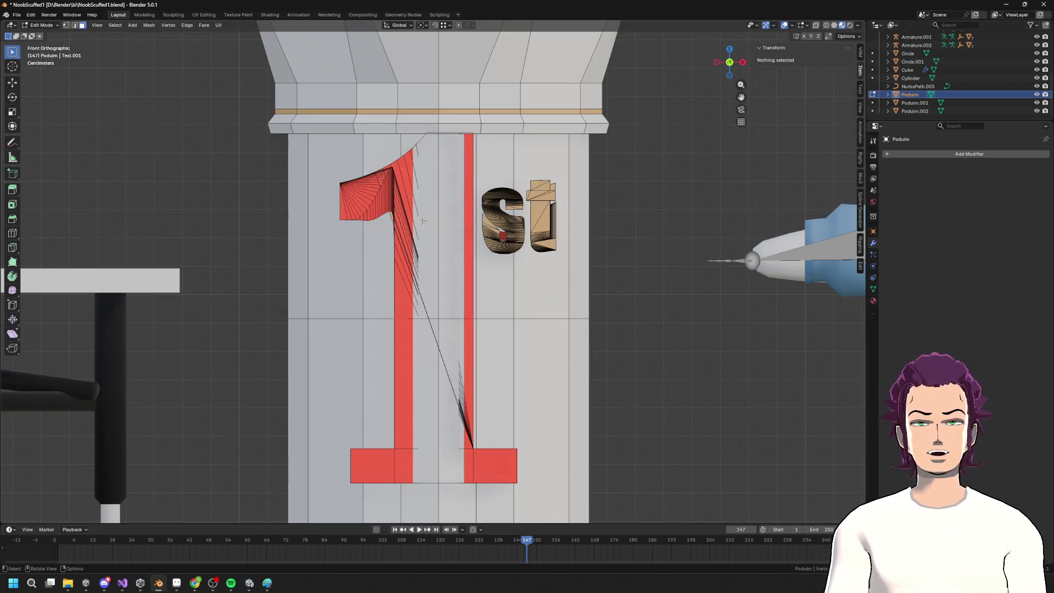
Delete the leftover stray diagonal edge inside the 1
{"action": "mouse_move", "coordinate": [429, 245]}
{"action": "middle_mouse_down"}
{"action": "mouse_move", "coordinate": [528, 269]}
{"action": "mouse_move", "coordinate": [549, 264]}
{"action": "mouse_move", "coordinate": [457, 262]}
{"action": "mouse_move", "coordinate": [501, 310]}
{"action": "middle_mouse_up"}
{"action": "key", "text": "2"}
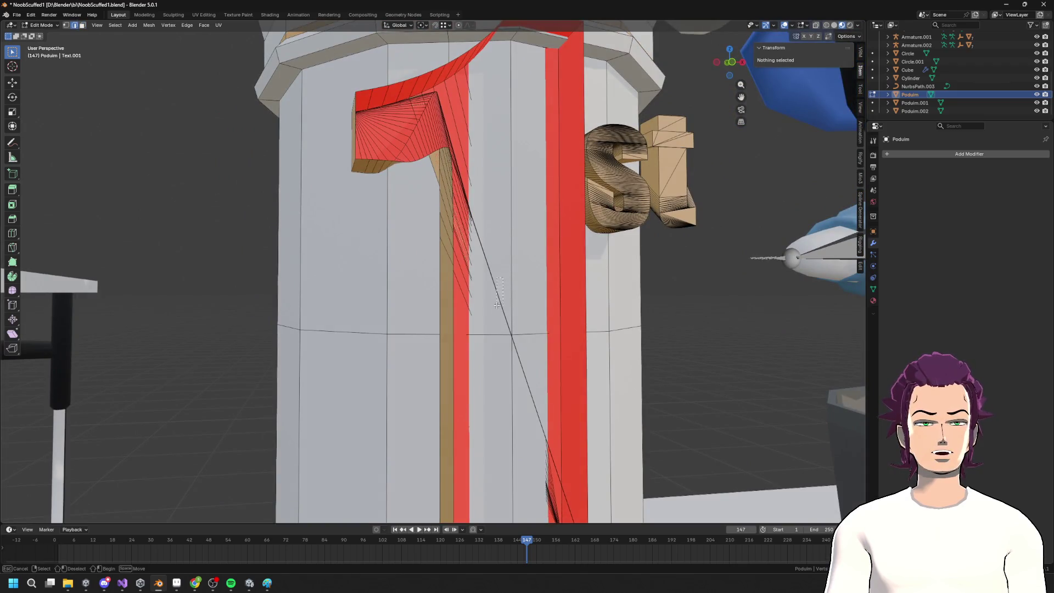
{"action": "left_click_drag", "start_coordinate": [497, 305], "coordinate": [497, 306]}
{"action": "scroll", "coordinate": [483, 303], "scroll_direction": "down", "scroll_amount": 5}
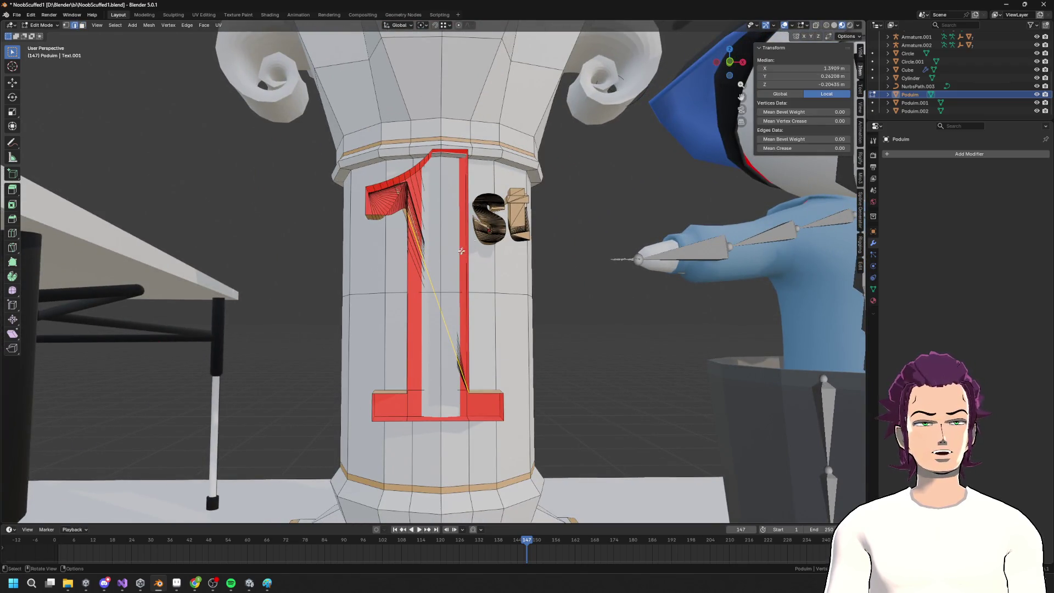
{"action": "left_click", "coordinate": [731, 64]}
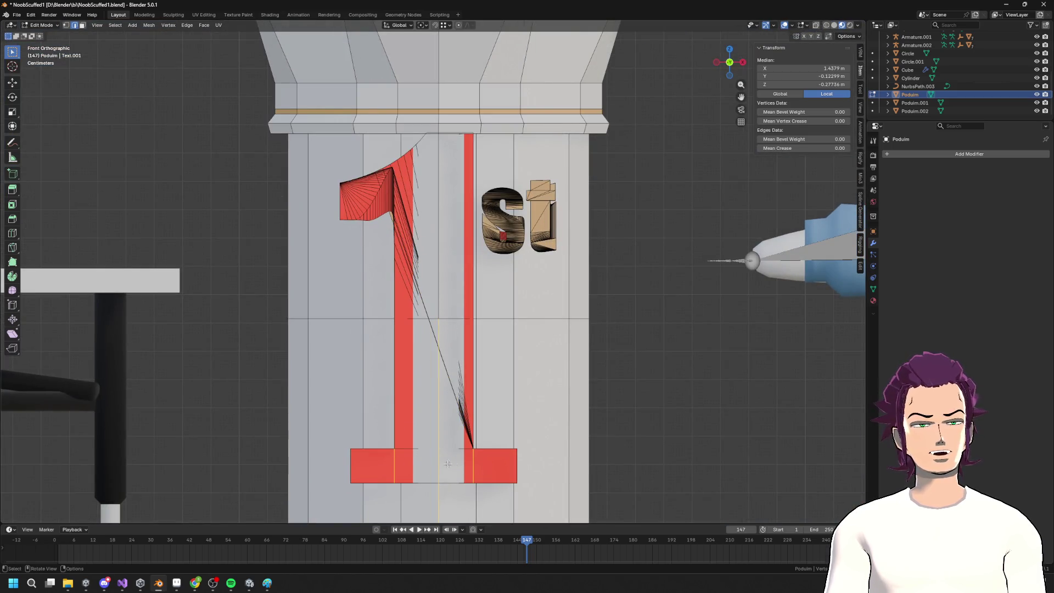
{"action": "mouse_move", "coordinate": [472, 468]}
{"action": "middle_mouse_down"}
{"action": "mouse_move", "coordinate": [461, 319]}
{"action": "mouse_move", "coordinate": [492, 380]}
{"action": "middle_mouse_up"}
{"action": "scroll", "coordinate": [461, 319], "scroll_direction": "up", "scroll_amount": 3}
{"action": "key", "text": "alt+a"}
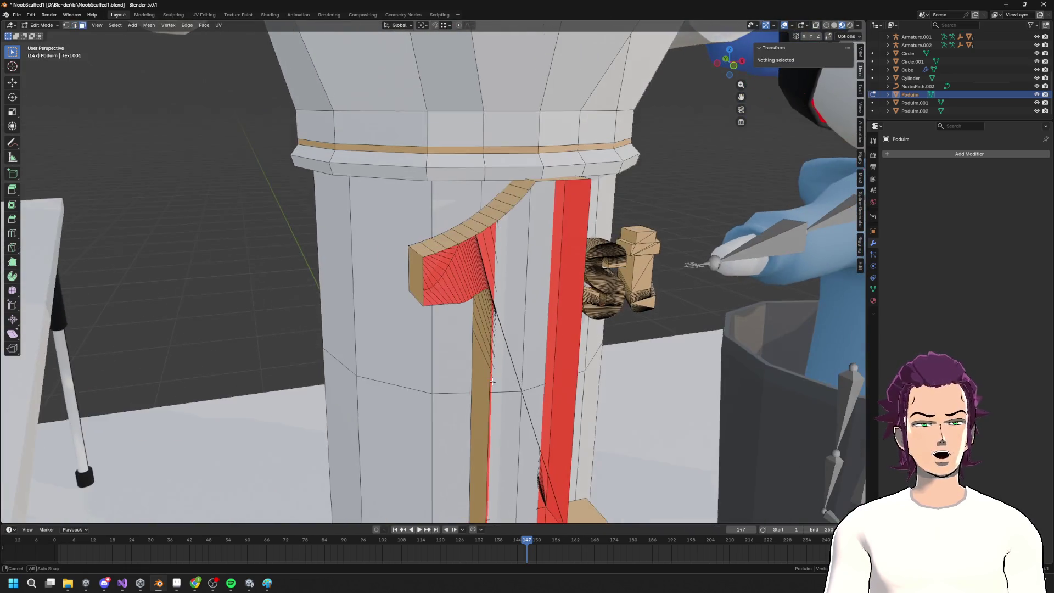
{"action": "left_click", "coordinate": [539, 428]}
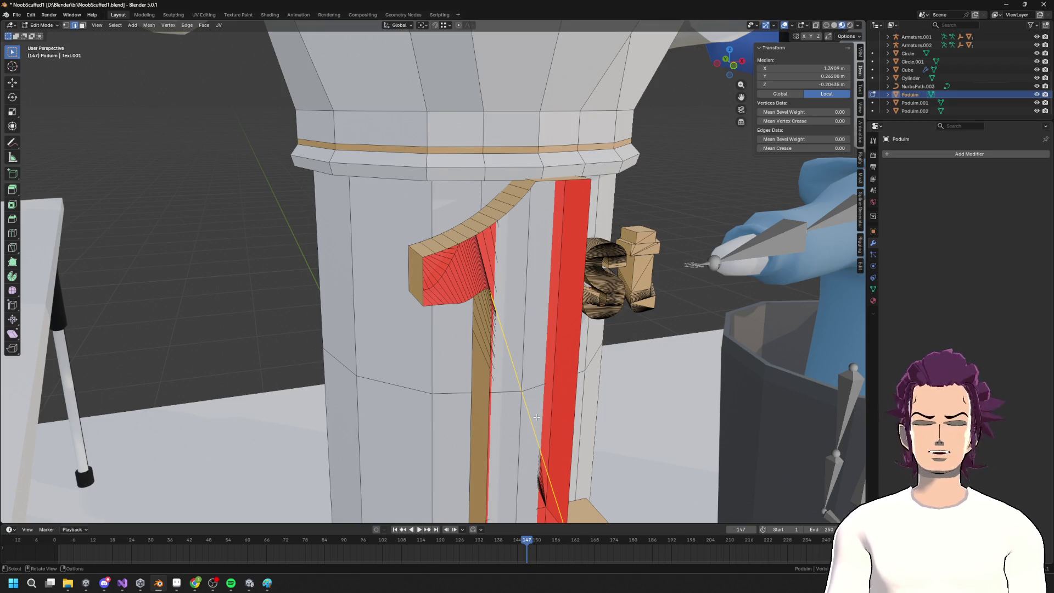
{"action": "right_click", "coordinate": [536, 417]}
{"action": "left_click", "coordinate": [530, 407]}
Fill the 1's open front outline loop with a single face
{"action": "mouse_move", "coordinate": [529, 407]}
{"action": "middle_mouse_down"}
{"action": "mouse_move", "coordinate": [540, 405]}
{"action": "mouse_move", "coordinate": [525, 375]}
{"action": "mouse_move", "coordinate": [524, 391]}
{"action": "middle_mouse_up"}
{"action": "left_click", "coordinate": [475, 502], "text": "alt"}
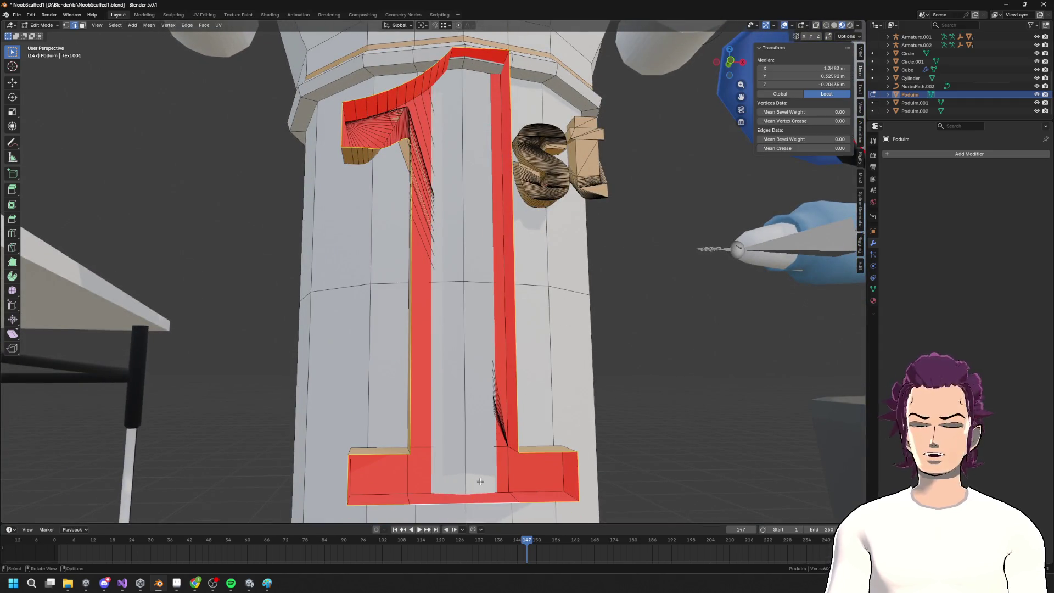
{"action": "key", "text": "ctrl+l"}
{"action": "middle_click_drag", "start_coordinate": [480, 481], "coordinate": [524, 363]}
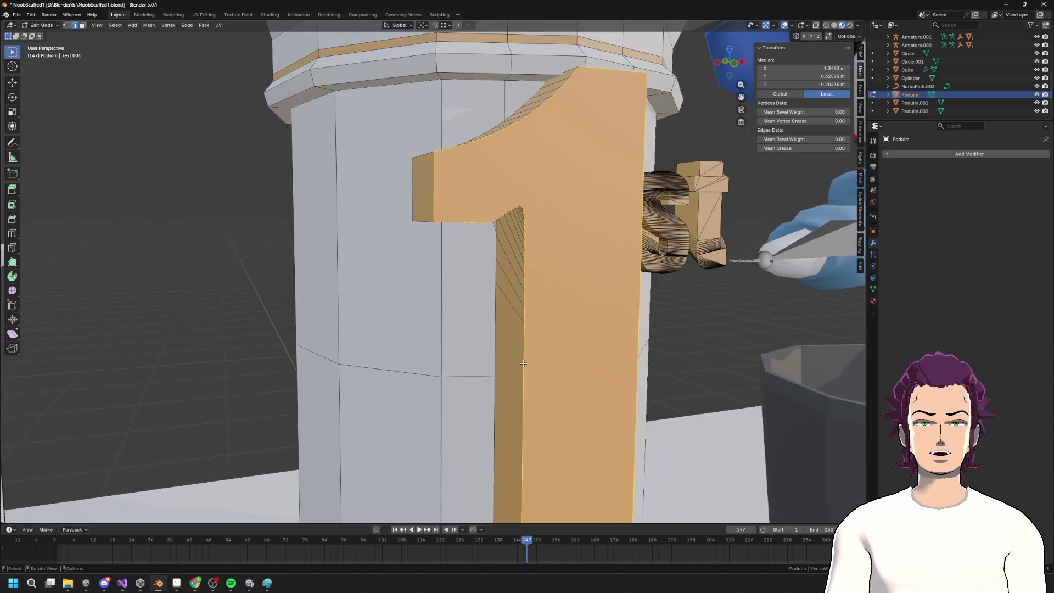
{"action": "scroll", "coordinate": [657, 373], "scroll_direction": "down", "scroll_amount": 3}
Box-select the lower bands of front faces on the letter s
{"action": "middle_click_drag", "start_coordinate": [617, 369], "coordinate": [523, 424]}
{"action": "scroll", "coordinate": [523, 424], "scroll_direction": "up", "scroll_amount": 5}
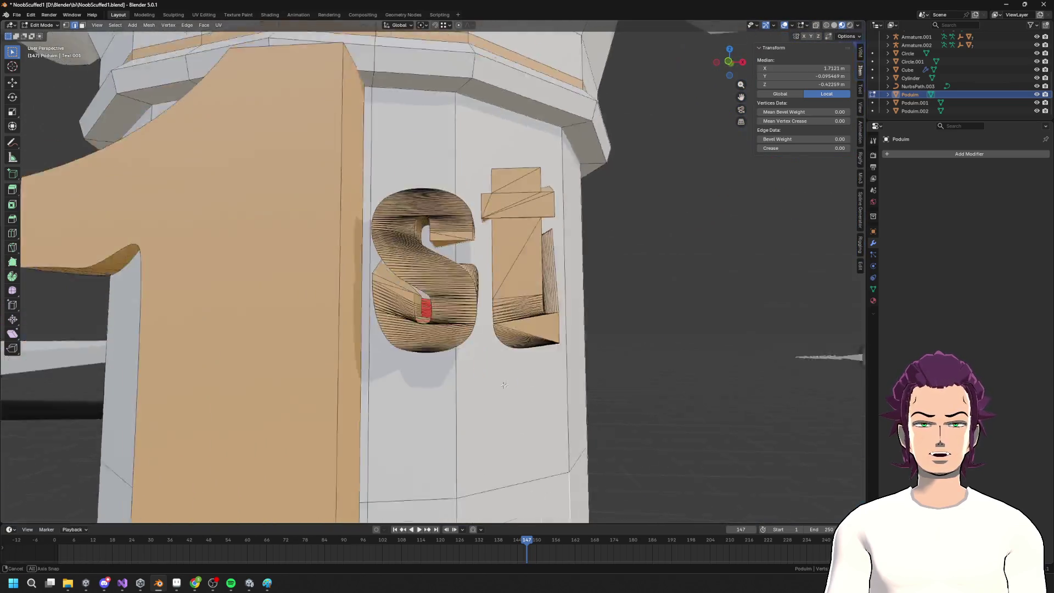
{"action": "scroll", "coordinate": [506, 386], "scroll_direction": "up", "scroll_amount": 5}
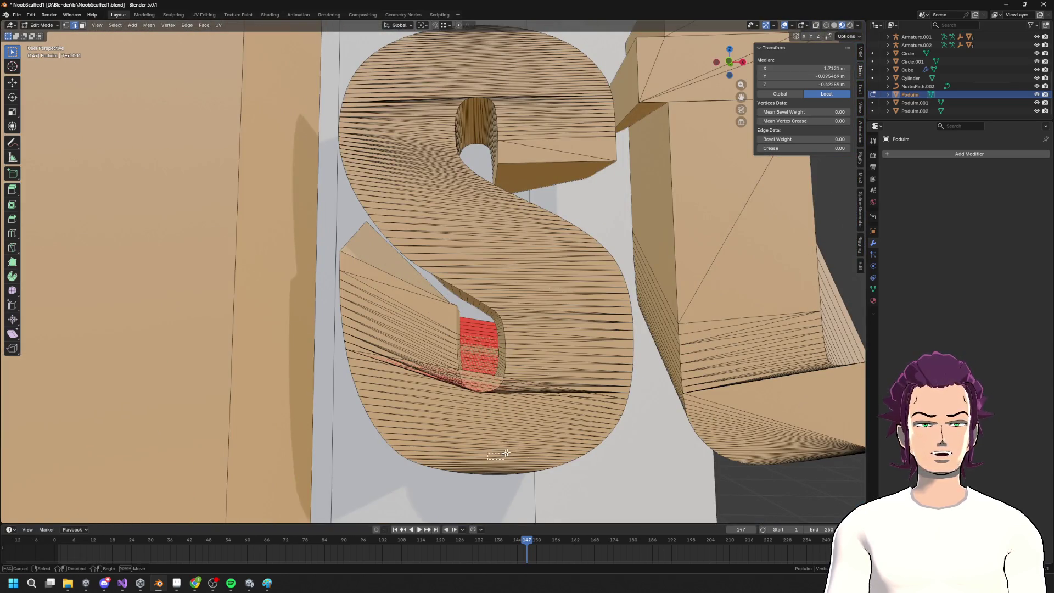
{"action": "left_click_drag", "start_coordinate": [505, 453], "coordinate": [507, 455]}
{"action": "left_click_drag", "start_coordinate": [402, 426], "coordinate": [414, 336]}
{"action": "middle_click_drag", "start_coordinate": [408, 295], "coordinate": [448, 314]}
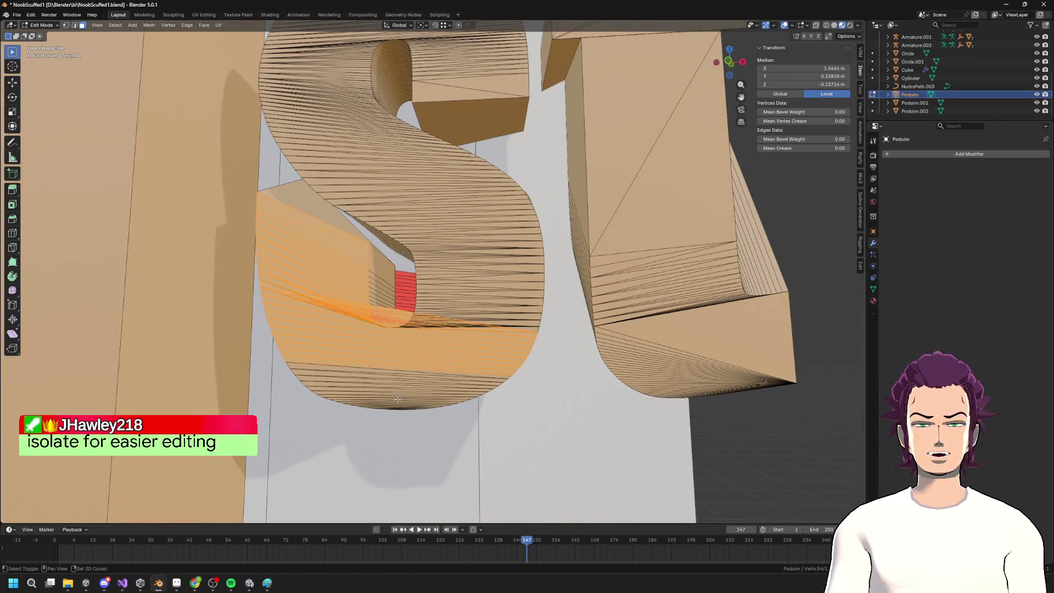
{"action": "left_click_drag", "start_coordinate": [411, 409], "coordinate": [413, 406]}
{"action": "mouse_move", "coordinate": [413, 406]}
{"action": "middle_mouse_down"}
{"action": "mouse_move", "coordinate": [489, 282]}
{"action": "mouse_move", "coordinate": [549, 307]}
{"action": "middle_mouse_up"}
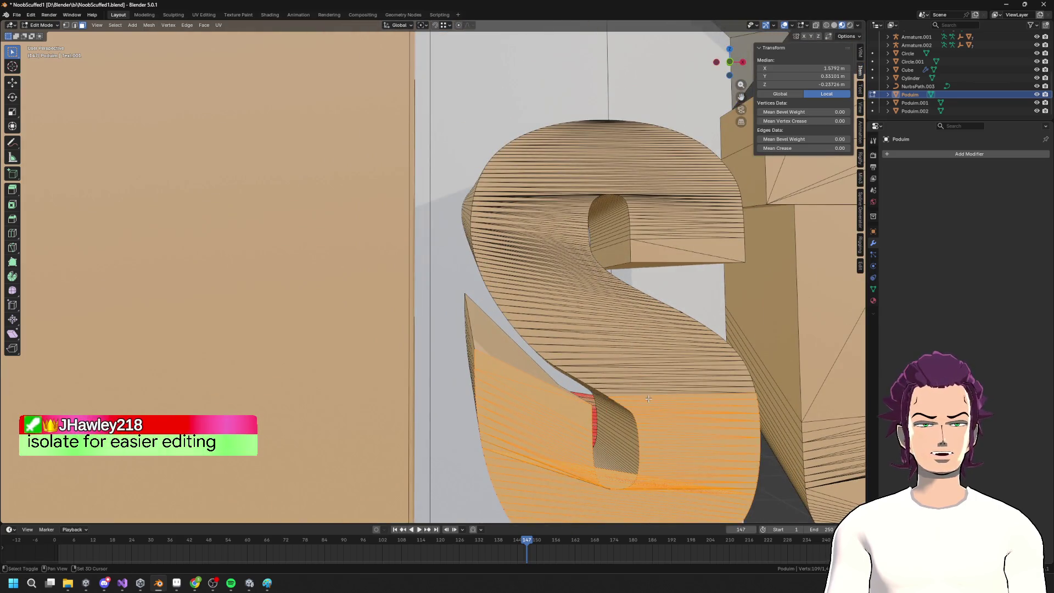
{"action": "left_click_drag", "start_coordinate": [549, 308], "coordinate": [584, 324], "text": "shift"}
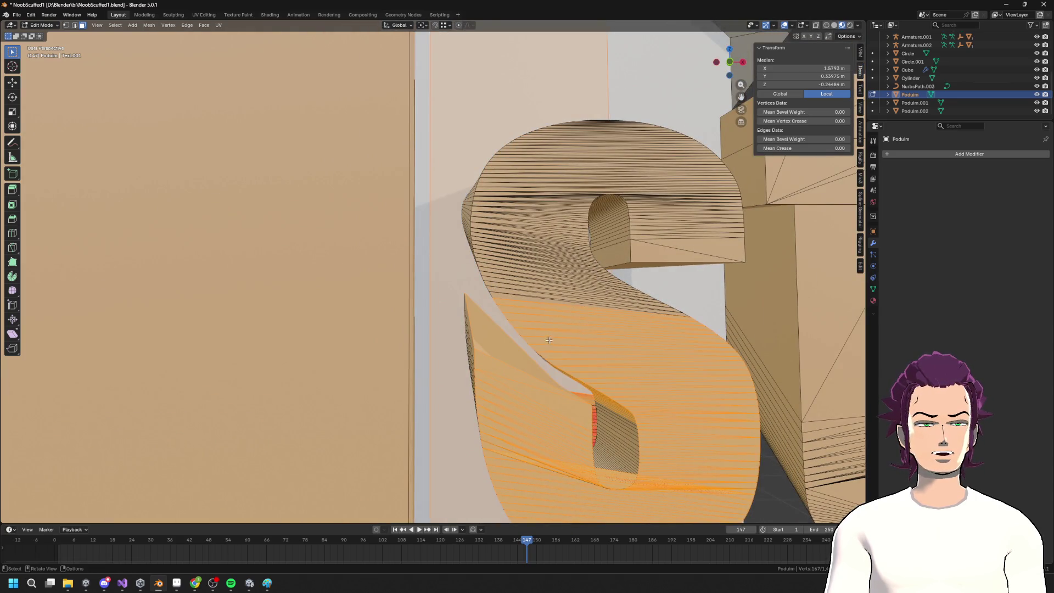
Add the upper-middle, inner and top bands of the s to the selection
{"action": "left_click_drag", "start_coordinate": [557, 324], "coordinate": [566, 292]}
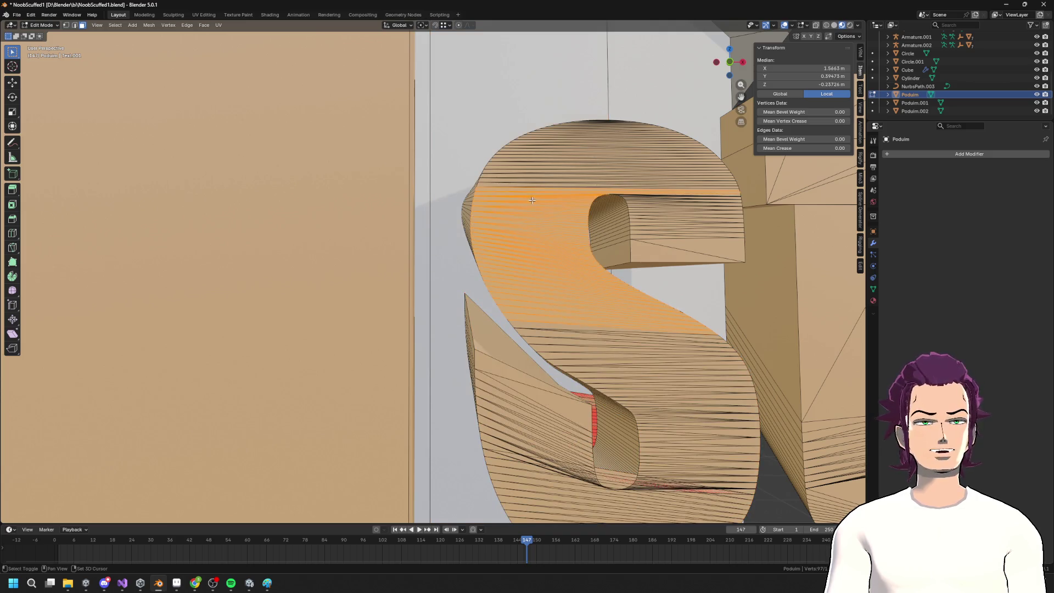
{"action": "left_click_drag", "start_coordinate": [532, 200], "coordinate": [586, 148], "text": "shift"}
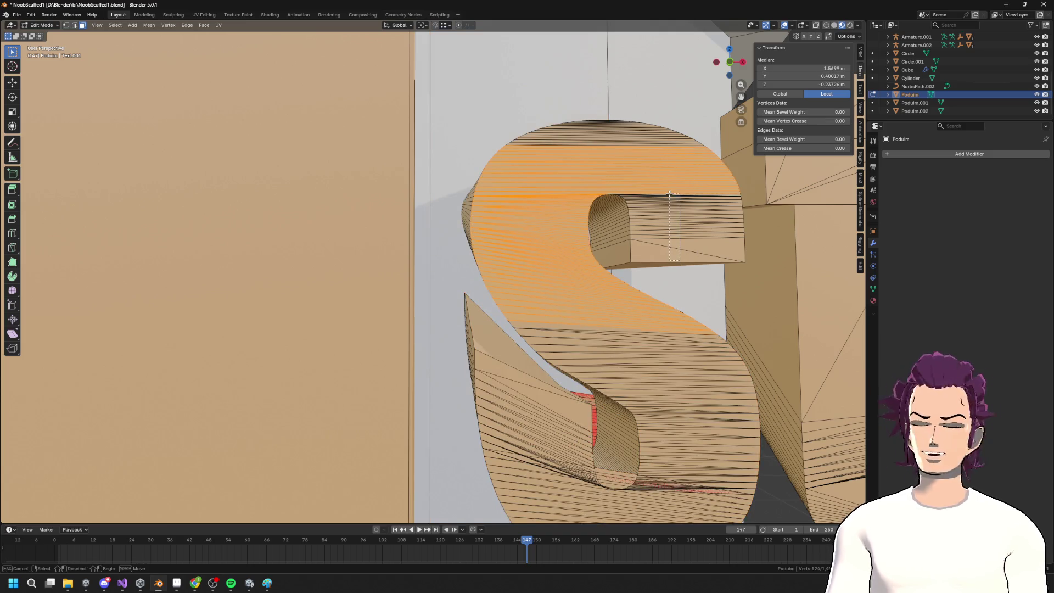
{"action": "left_click_drag", "start_coordinate": [664, 189], "coordinate": [665, 189], "text": "shift"}
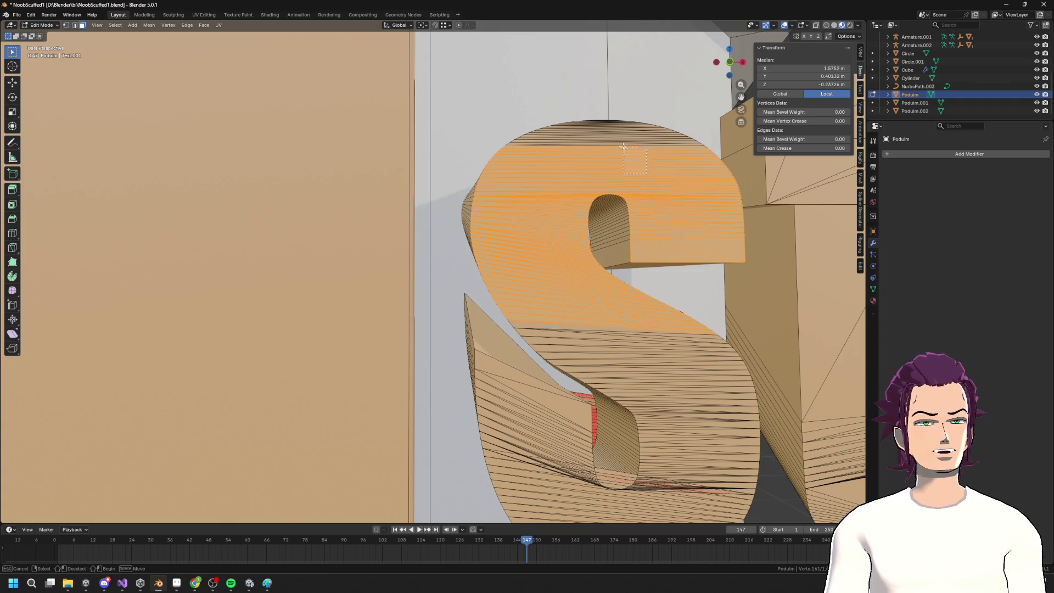
{"action": "left_click_drag", "start_coordinate": [599, 125], "coordinate": [613, 135], "text": "shift"}
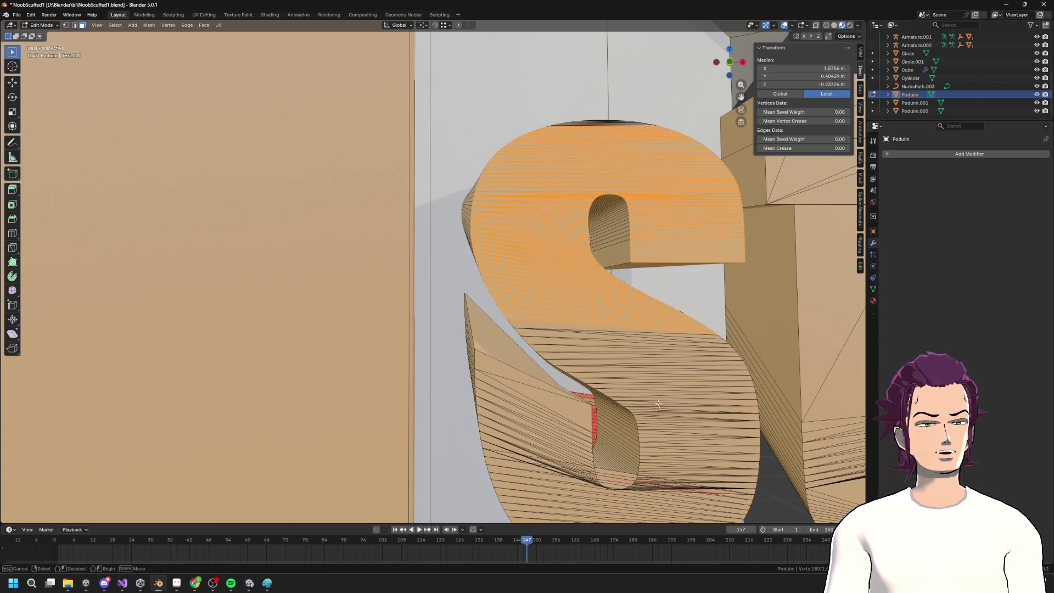
{"action": "left_click_drag", "start_coordinate": [636, 322], "coordinate": [636, 321], "text": "shift"}
{"action": "middle_click_drag", "start_coordinate": [636, 321], "coordinate": [653, 354]}
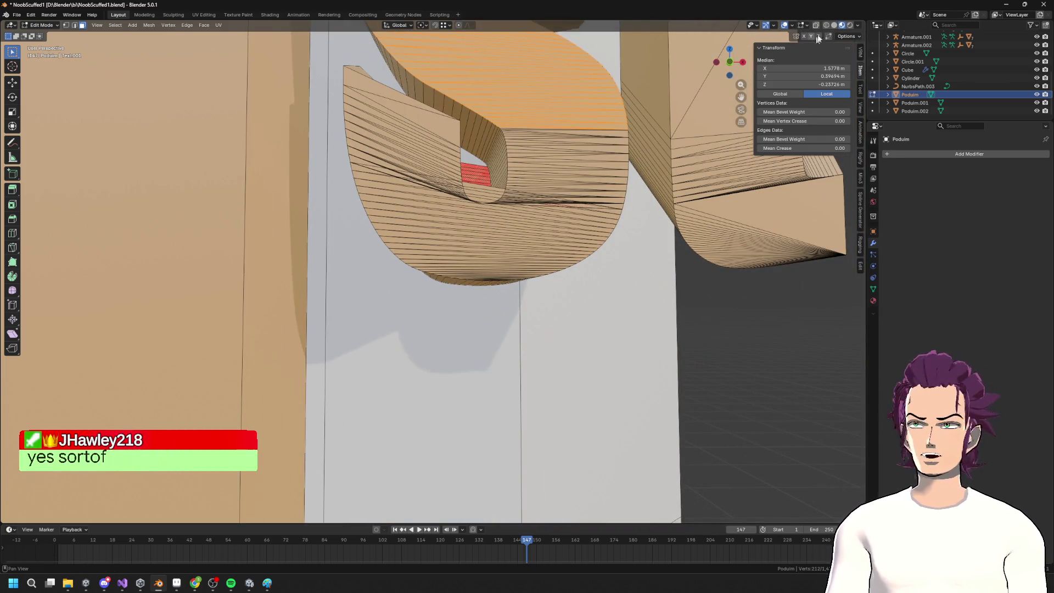
{"action": "left_click", "coordinate": [742, 62]}
{"action": "middle_click_drag", "start_coordinate": [502, 189], "coordinate": [293, 293]}
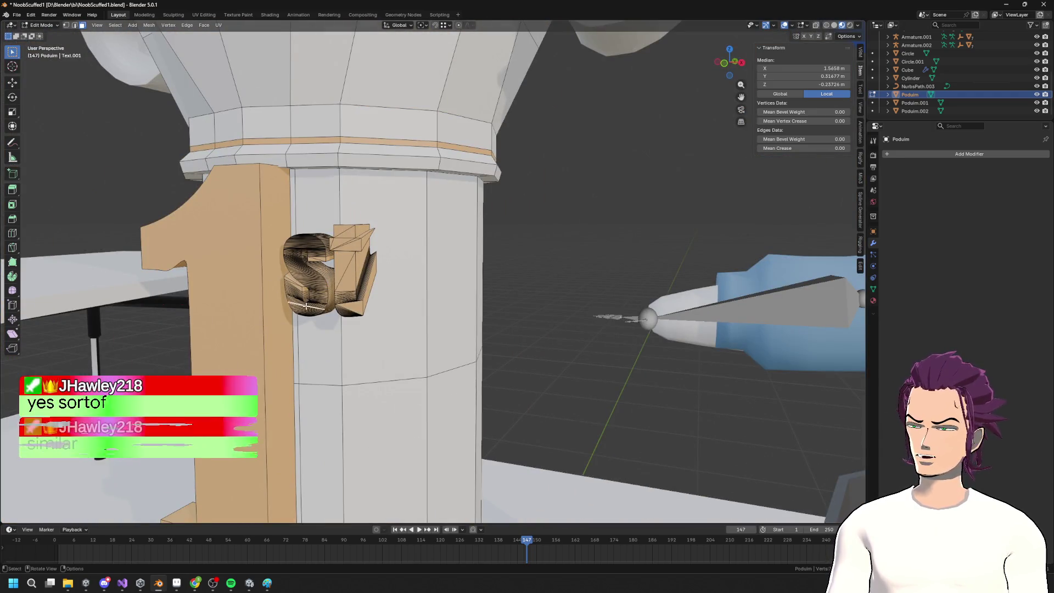
Select the connected s mesh, toggling Local View to check it
{"action": "key", "text": "l"}
{"action": "key", "text": "KP_Divide"}
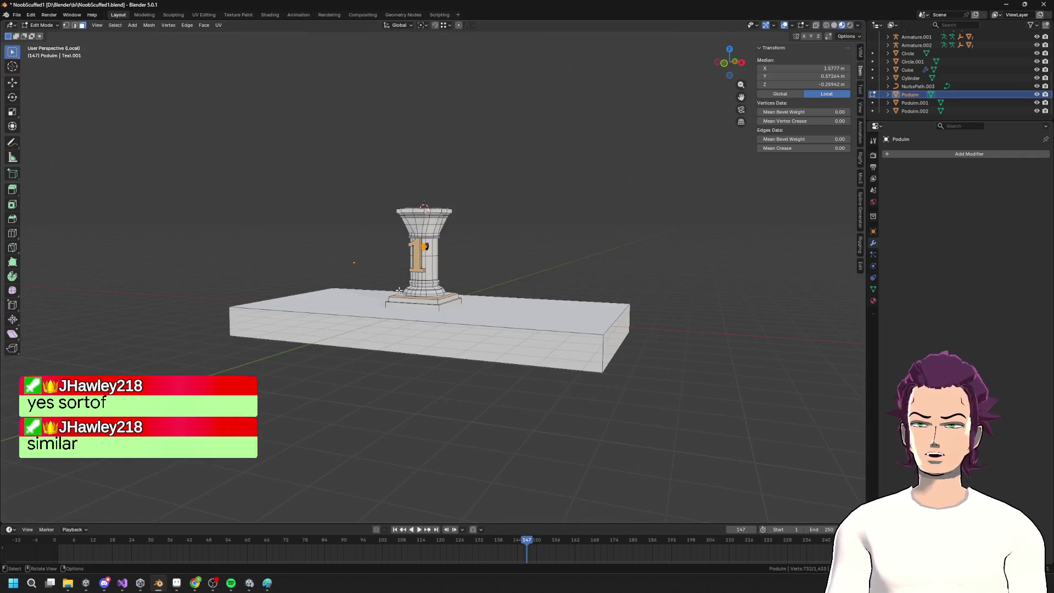
{"action": "key", "text": "KP_Divide"}
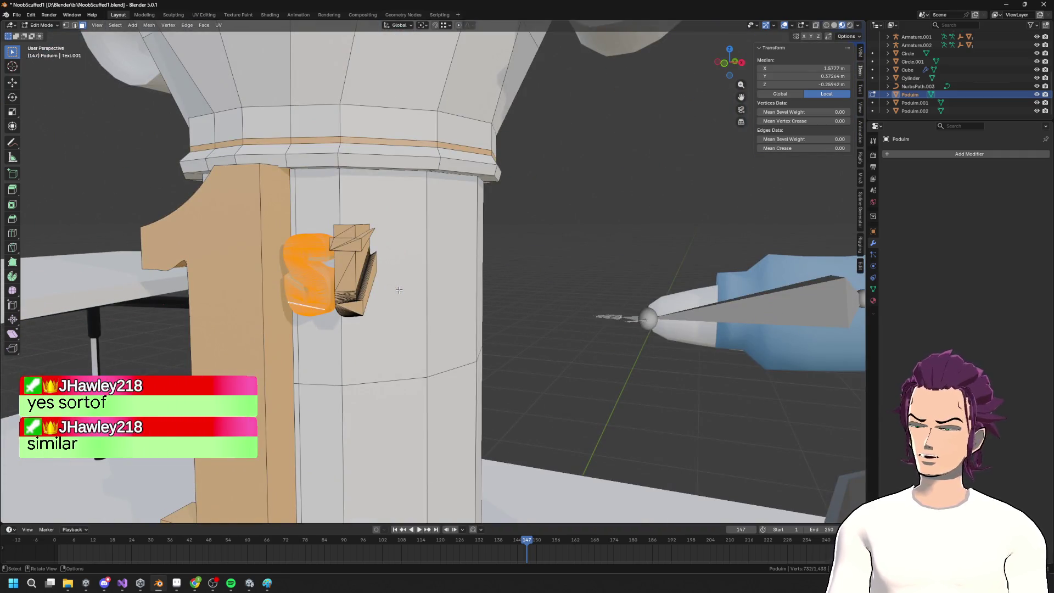
{"action": "key", "text": "KP_Divide"}
{"action": "middle_click_drag", "start_coordinate": [399, 290], "coordinate": [439, 259]}
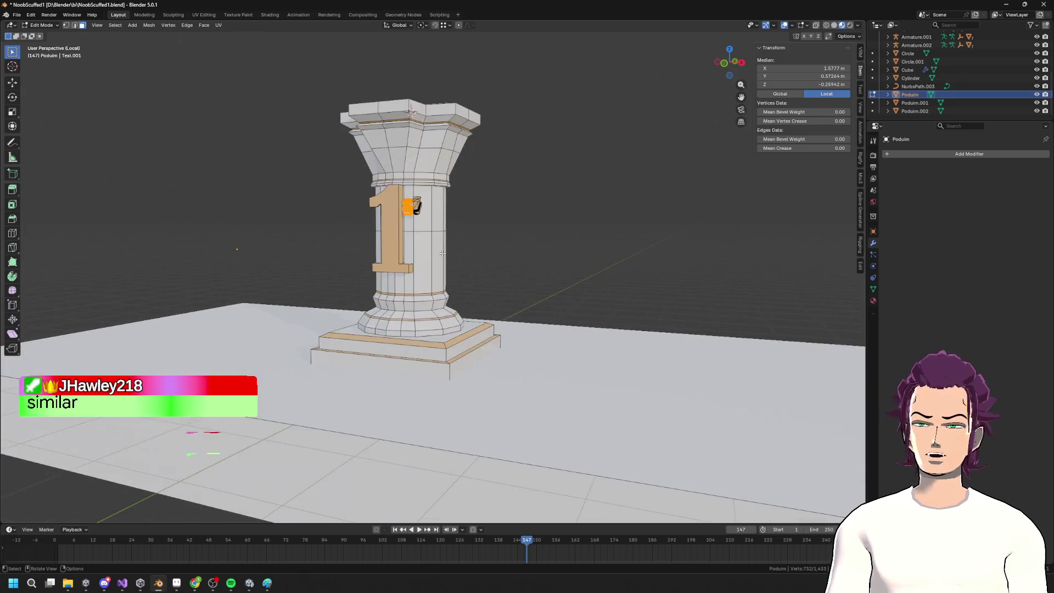
{"action": "scroll", "coordinate": [439, 258], "scroll_direction": "up", "scroll_amount": 3}
{"action": "middle_click_drag", "start_coordinate": [472, 226], "coordinate": [420, 227]}
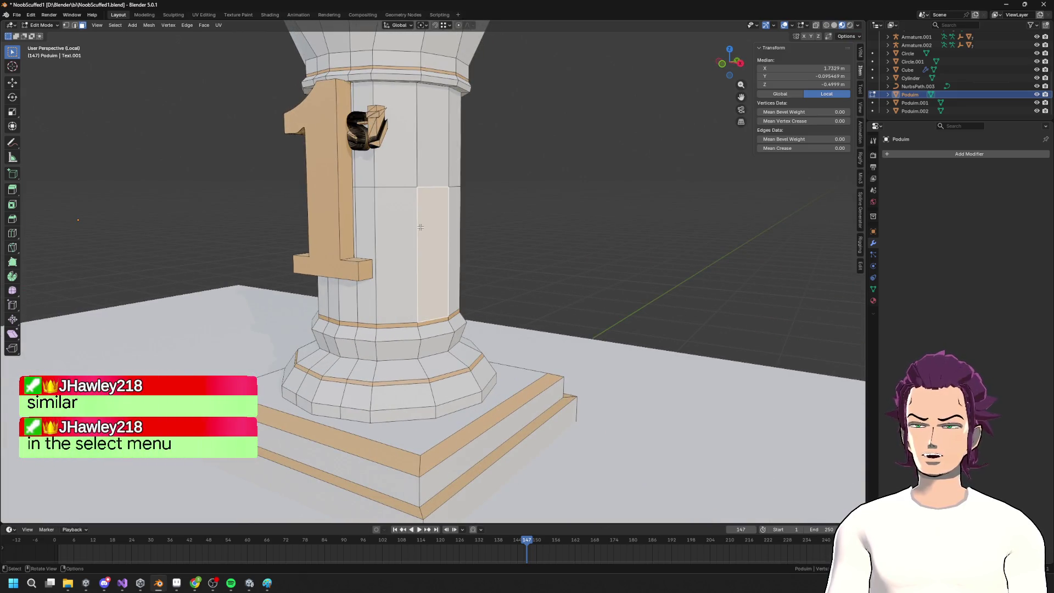
{"action": "left_click", "coordinate": [358, 141]}
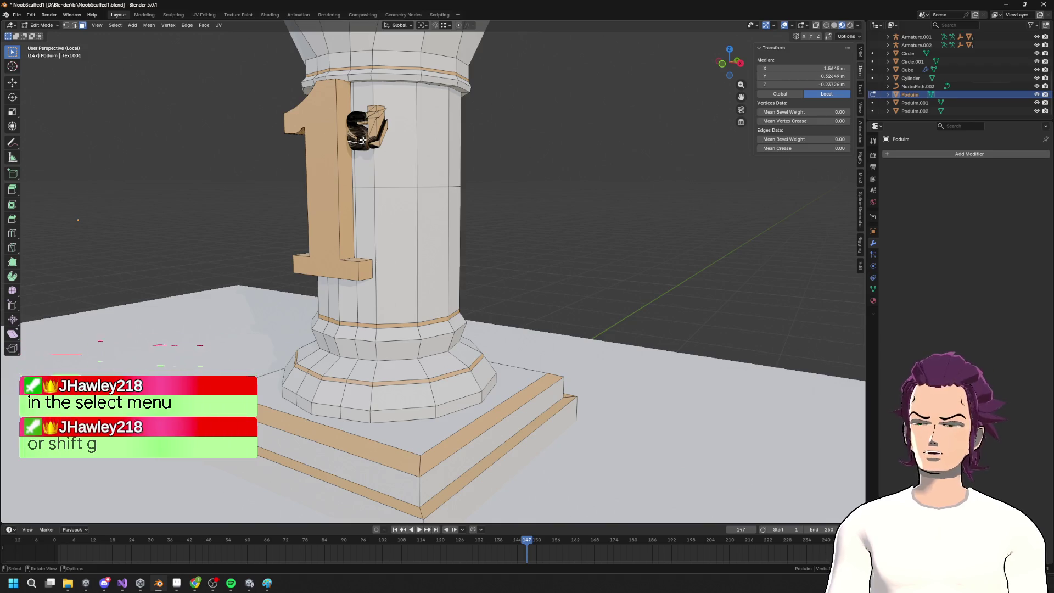
{"action": "key", "text": "KP_Divide"}
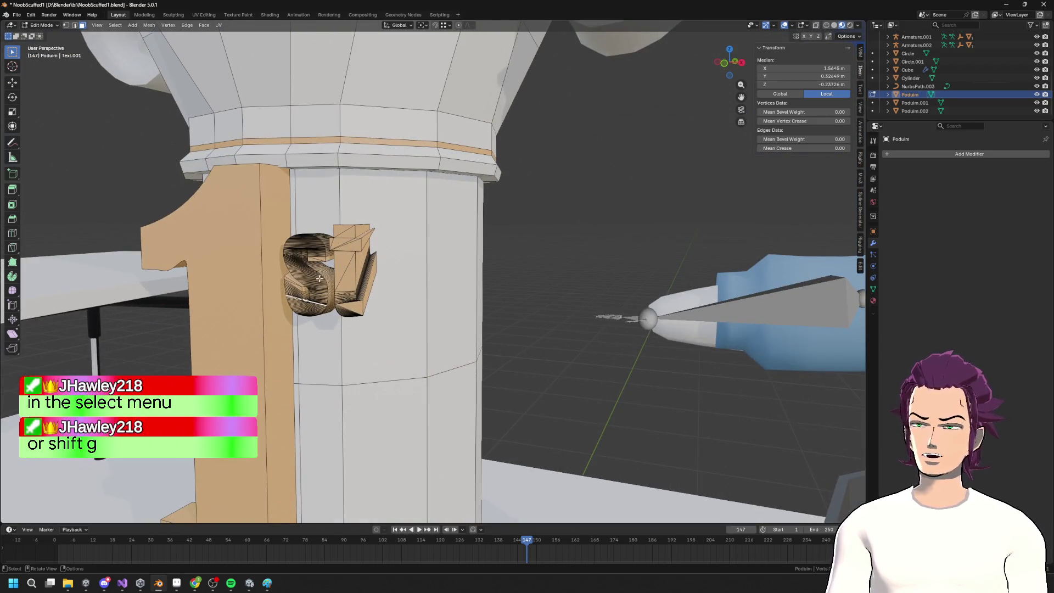
{"action": "key", "text": "l"}
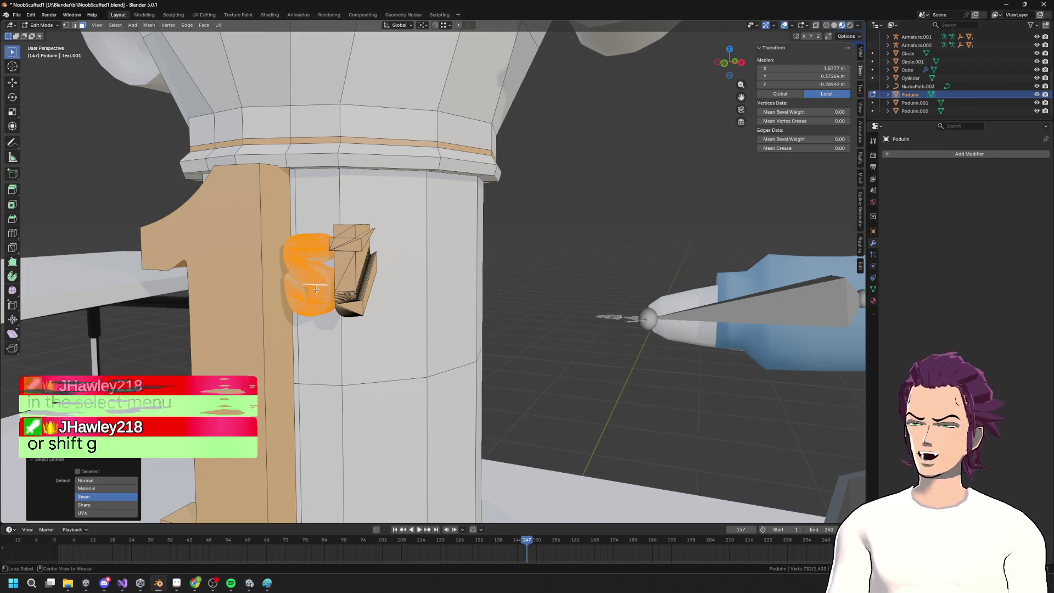
{"action": "key", "text": "h"}
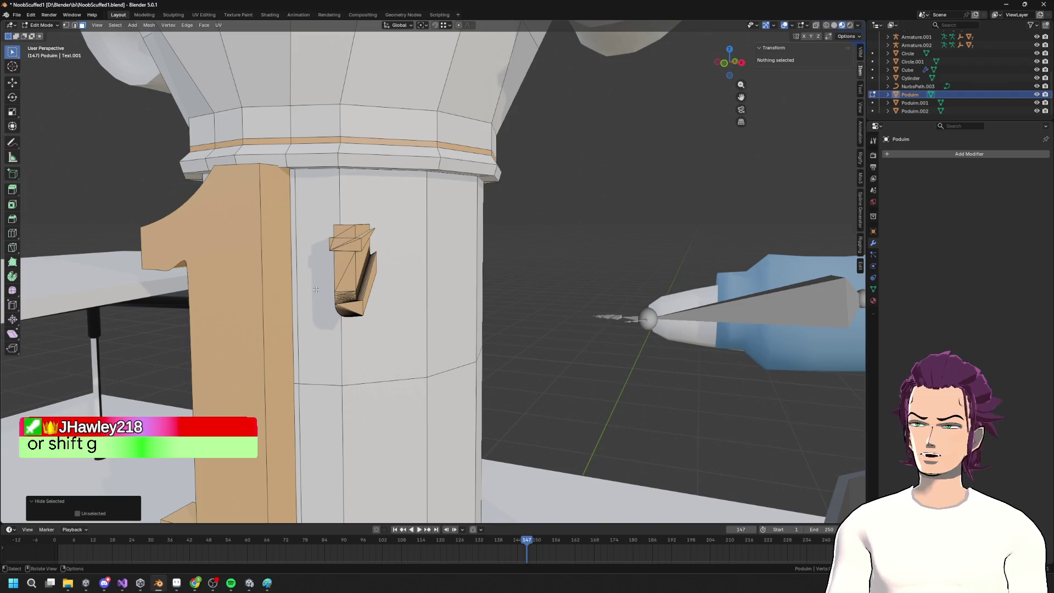
{"action": "key", "text": "ctrl+z"}
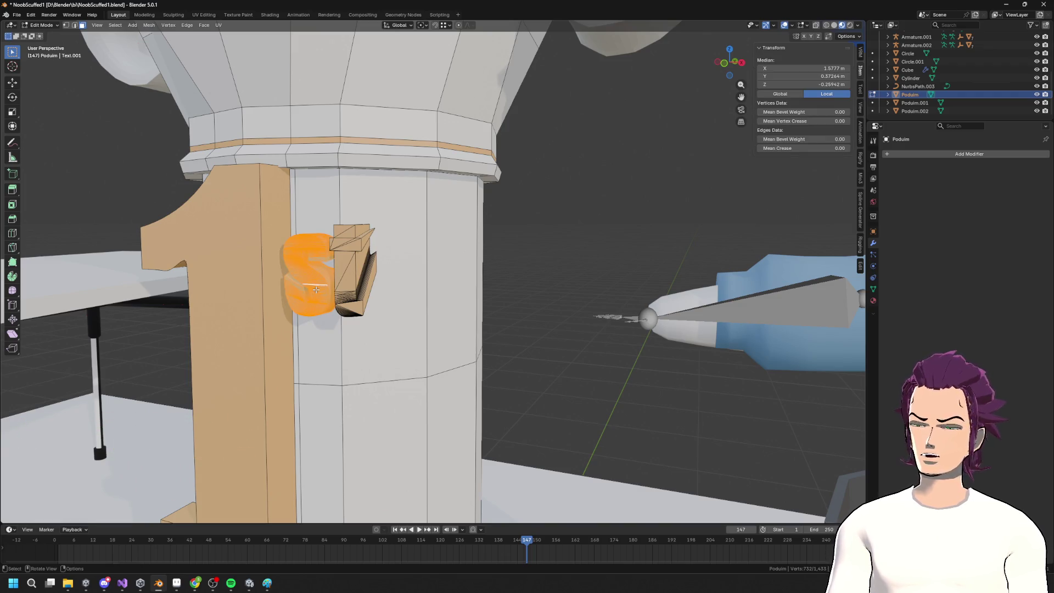
Invert the selection, hide everything but the s, and frame it in Local View
{"action": "key", "text": "F3"}
{"action": "type", "text": "in"}
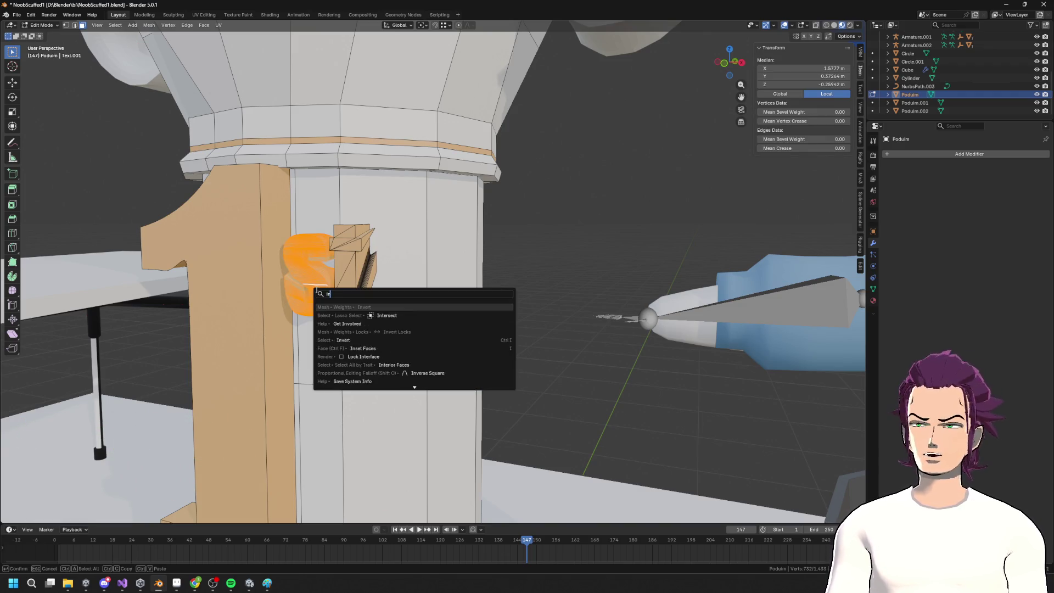
{"action": "key", "text": "Down"}
{"action": "key", "text": "Down"}
{"action": "key", "text": "Return"}
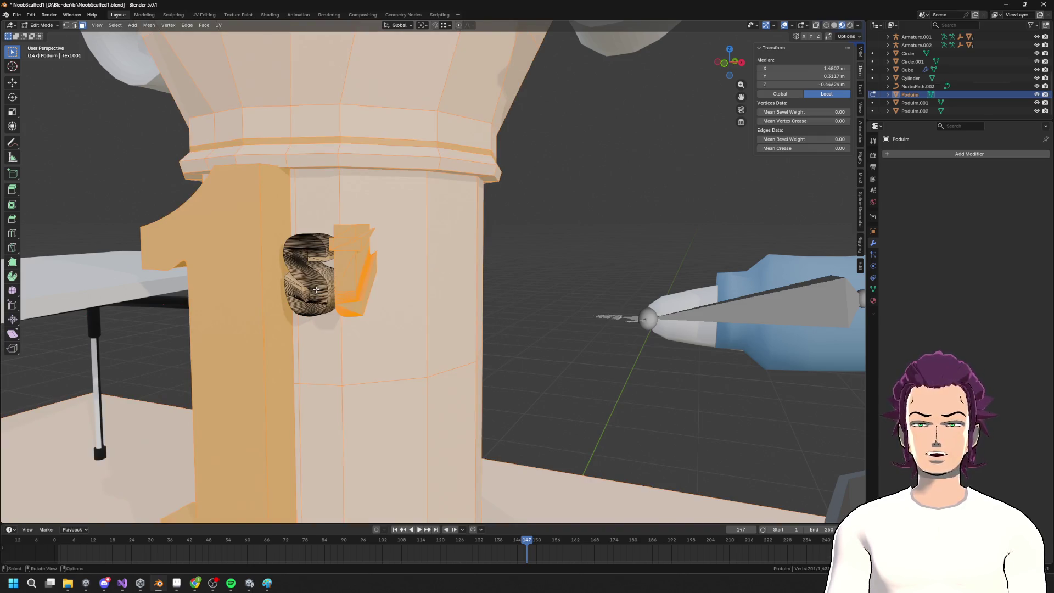
{"action": "key", "text": "KP_Divide"}
{"action": "key", "text": "h"}
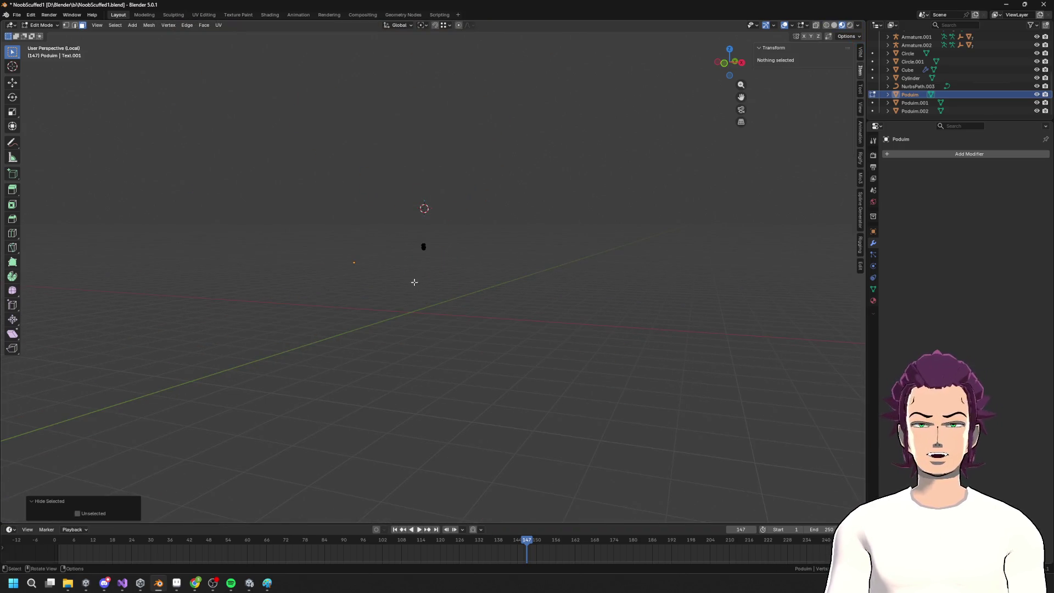
{"action": "mouse_move", "coordinate": [407, 139]}
{"action": "middle_mouse_down"}
{"action": "mouse_move", "coordinate": [426, 184]}
{"action": "mouse_move", "coordinate": [423, 167]}
{"action": "middle_mouse_up"}
{"action": "key", "text": "alt+h"}
{"action": "key", "text": "grave"}
{"action": "left_click", "coordinate": [480, 203]}
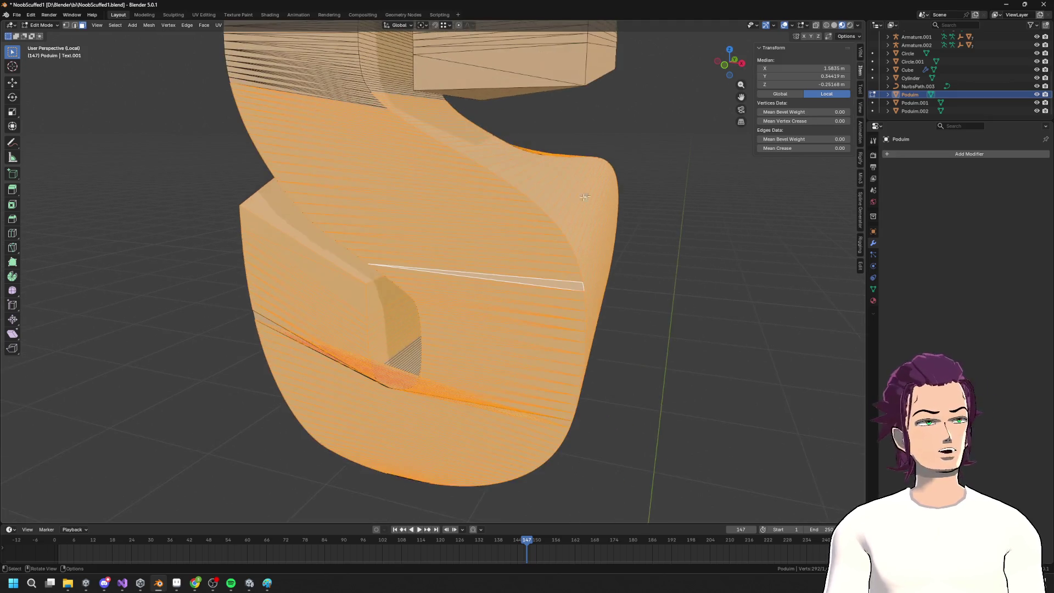
{"action": "scroll", "coordinate": [585, 196], "scroll_direction": "down", "scroll_amount": 5}
In side view, select the s's top, invert, and delete the side faces
{"action": "left_click", "coordinate": [739, 62]}
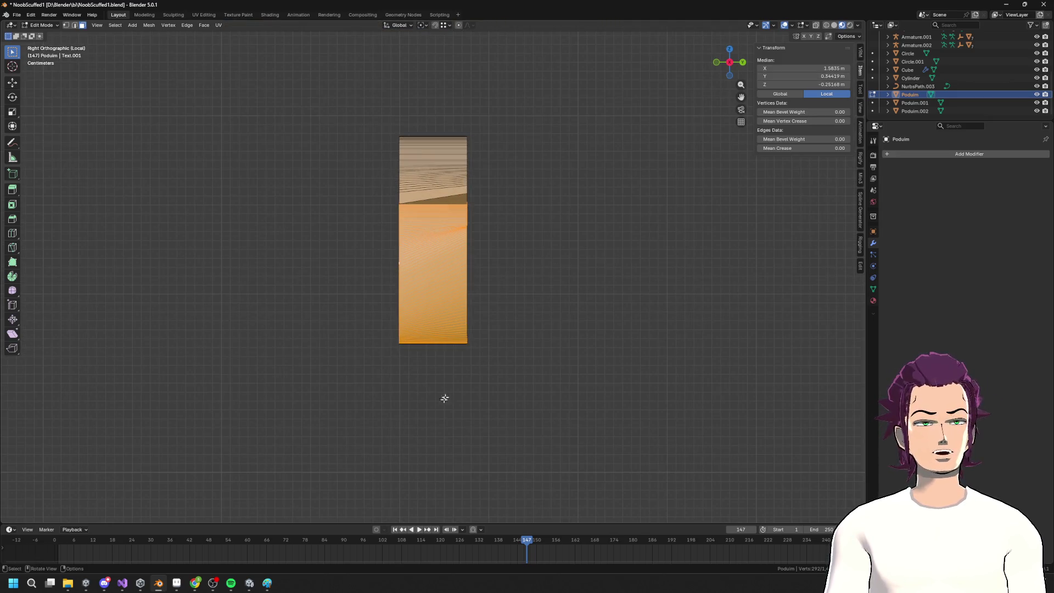
{"action": "left_click_drag", "start_coordinate": [438, 112], "coordinate": [438, 75]}
{"action": "mouse_move", "coordinate": [435, 111]}
{"action": "middle_mouse_down"}
{"action": "mouse_move", "coordinate": [483, 129]}
{"action": "mouse_move", "coordinate": [419, 122]}
{"action": "mouse_move", "coordinate": [454, 124]}
{"action": "middle_mouse_up"}
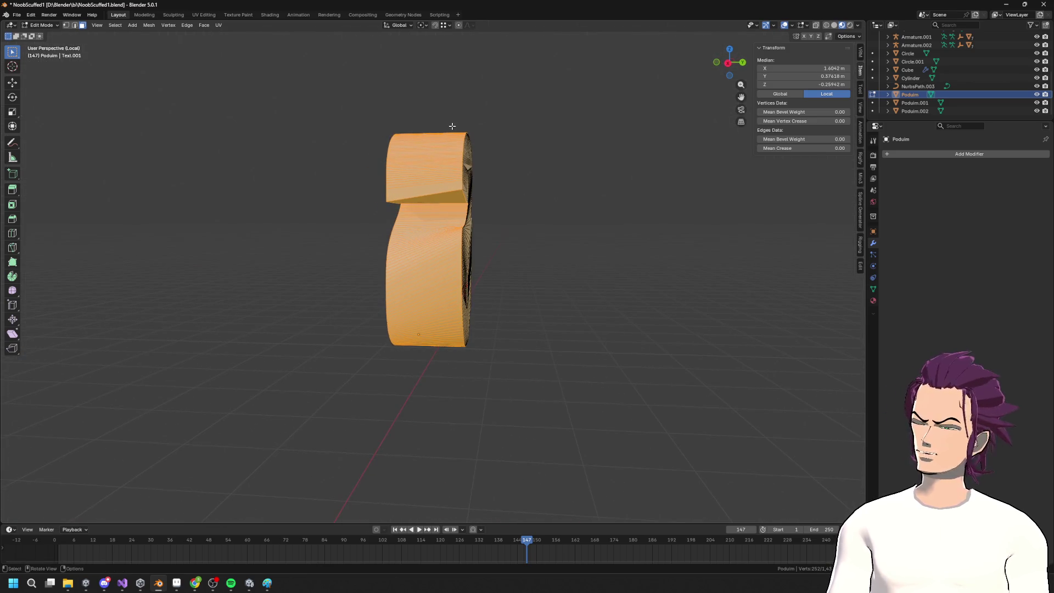
{"action": "key", "text": "F3"}
{"action": "key", "text": "Return"}
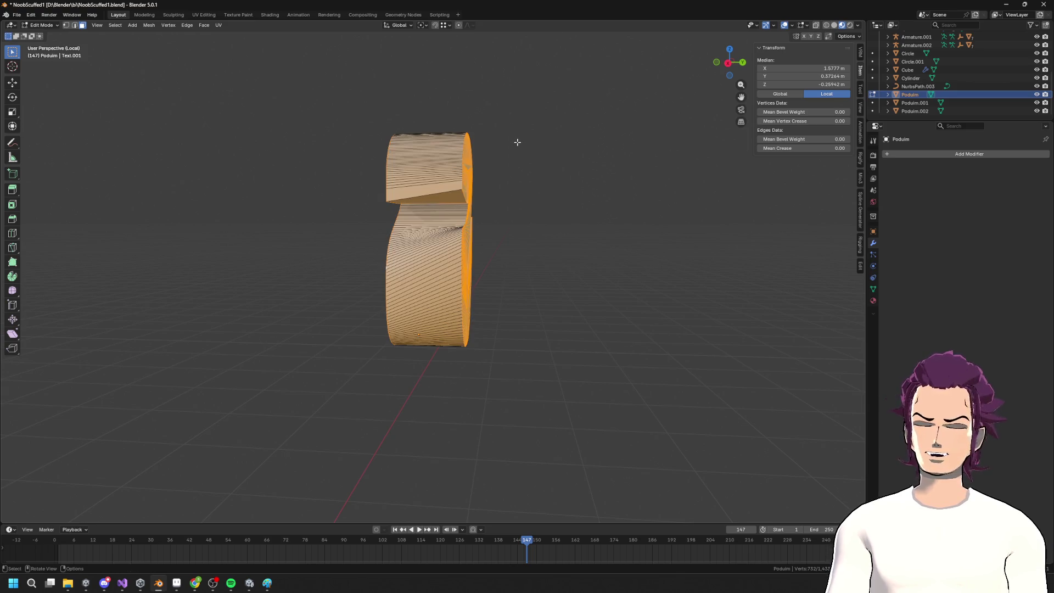
{"action": "key", "text": "x"}
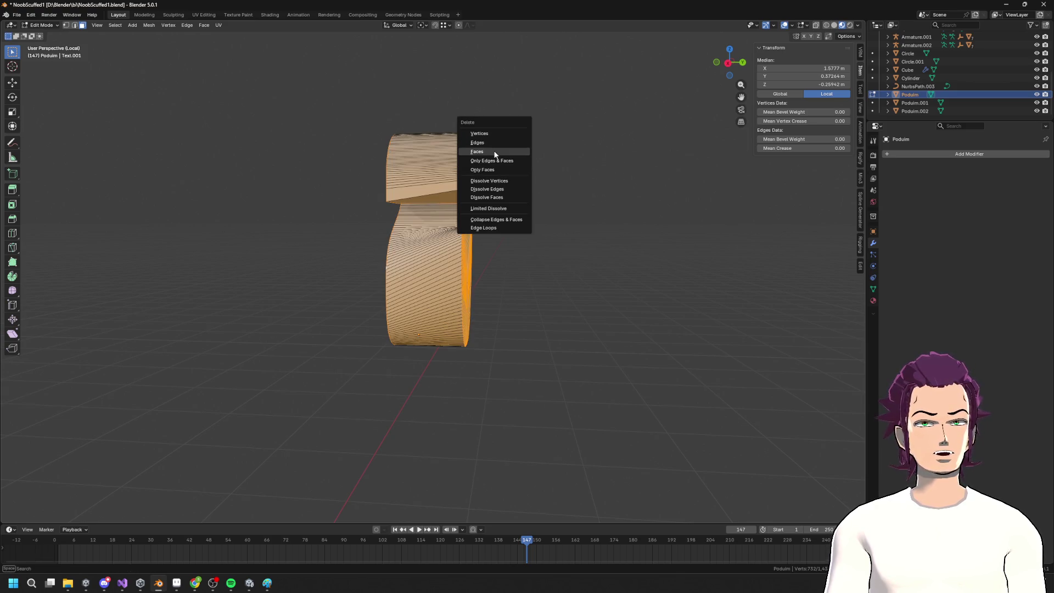
{"action": "key", "text": "Return"}
Reselect the s along its centre line in side orthographic view
{"action": "mouse_move", "coordinate": [355, 155]}
{"action": "middle_mouse_down"}
{"action": "mouse_move", "coordinate": [511, 162]}
{"action": "mouse_move", "coordinate": [469, 195]}
{"action": "middle_mouse_up"}
{"action": "mouse_move", "coordinate": [751, 103]}
{"action": "middle_mouse_down"}
{"action": "mouse_move", "coordinate": [506, 254]}
{"action": "mouse_move", "coordinate": [531, 313]}
{"action": "mouse_move", "coordinate": [517, 316]}
{"action": "middle_mouse_up"}
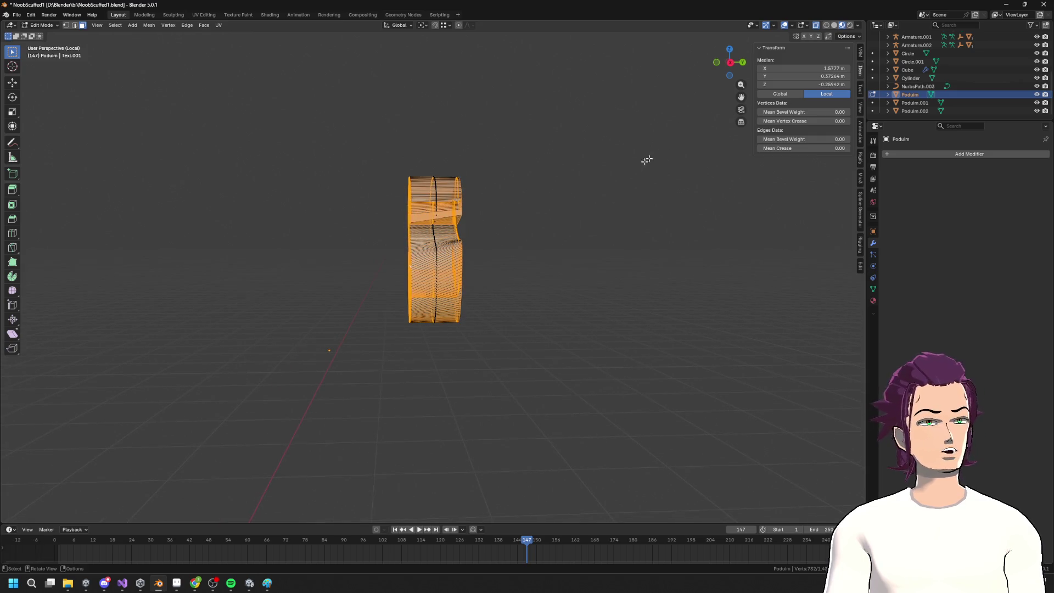
{"action": "key", "text": "alt+a"}
{"action": "left_click", "coordinate": [730, 62]}
{"action": "mouse_move", "coordinate": [454, 435]}
{"action": "left_mouse_down"}
{"action": "mouse_move", "coordinate": [419, 323]}
{"action": "mouse_move", "coordinate": [433, 183]}
{"action": "left_mouse_up"}
{"action": "mouse_move", "coordinate": [433, 264]}
{"action": "left_mouse_down"}
{"action": "mouse_move", "coordinate": [431, 118]}
{"action": "mouse_move", "coordinate": [448, 346]}
{"action": "left_mouse_up"}
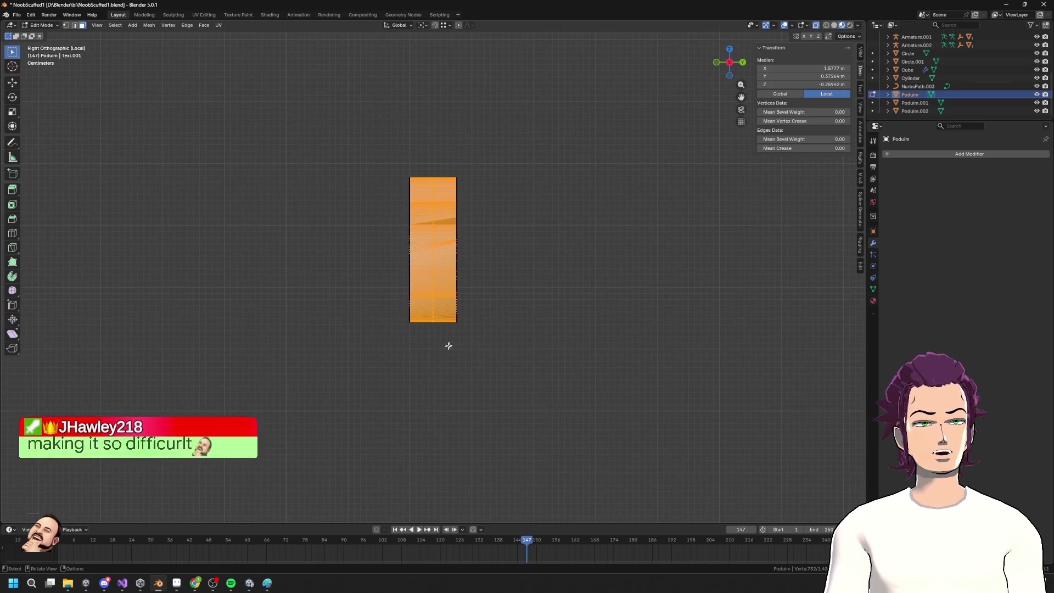
Delete the distorted boundary edges of the s
{"action": "right_click", "coordinate": [420, 153]}
{"action": "left_click", "coordinate": [501, 178]}
{"action": "mouse_move", "coordinate": [501, 177]}
{"action": "middle_mouse_down"}
{"action": "mouse_move", "coordinate": [529, 233]}
{"action": "mouse_move", "coordinate": [604, 220]}
{"action": "mouse_move", "coordinate": [758, 91]}
{"action": "middle_mouse_up"}
{"action": "right_click", "coordinate": [555, 201]}
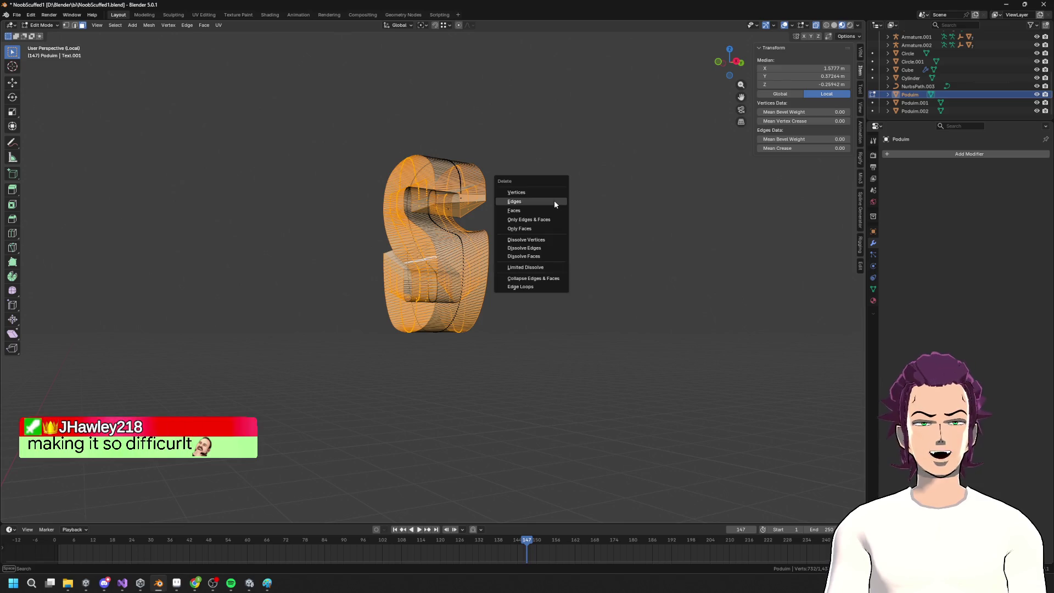
{"action": "left_click", "coordinate": [554, 201]}
{"action": "mouse_move", "coordinate": [483, 221]}
{"action": "middle_mouse_down"}
{"action": "mouse_move", "coordinate": [549, 231]}
{"action": "mouse_move", "coordinate": [507, 317]}
{"action": "middle_mouse_up"}
{"action": "key", "text": "a"}
{"action": "scroll", "coordinate": [428, 338], "scroll_direction": "up", "scroll_amount": 4}
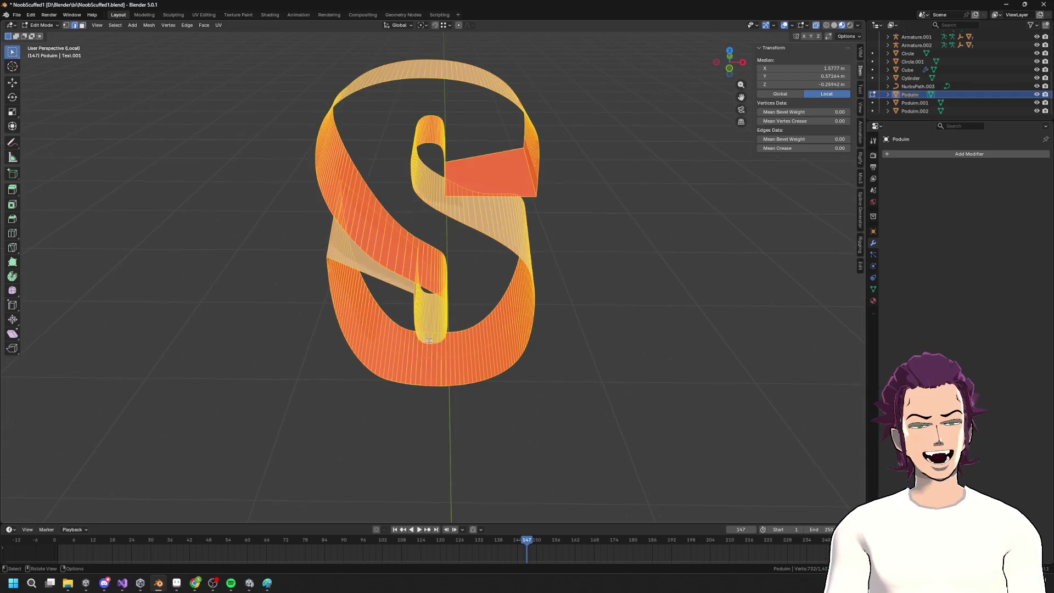
{"action": "left_click", "coordinate": [418, 386], "text": "alt"}
{"action": "key", "text": "ctrl+z"}
{"action": "key", "text": "ctrl+z"}
{"action": "key", "text": "ctrl+z"}
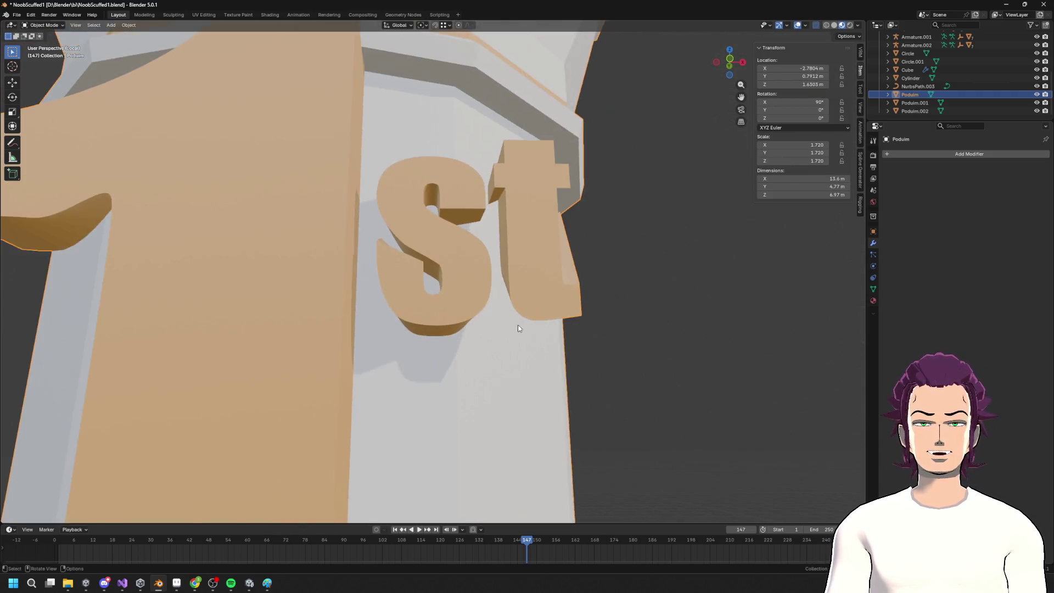
{"action": "mouse_move", "coordinate": [518, 328]}
{"action": "middle_mouse_down"}
{"action": "mouse_move", "coordinate": [475, 331]}
{"action": "mouse_move", "coordinate": [471, 298]}
{"action": "mouse_move", "coordinate": [516, 305]}
{"action": "middle_mouse_up"}
From a straight side view, box-select the s and delete its depth, leaving a flat letter
{"action": "key", "text": "Tab"}
{"action": "key", "text": "Tab"}
{"action": "middle_click_drag", "start_coordinate": [494, 270], "coordinate": [536, 298]}
{"action": "key", "text": "Tab"}
{"action": "middle_click_drag", "start_coordinate": [463, 299], "coordinate": [381, 281]}
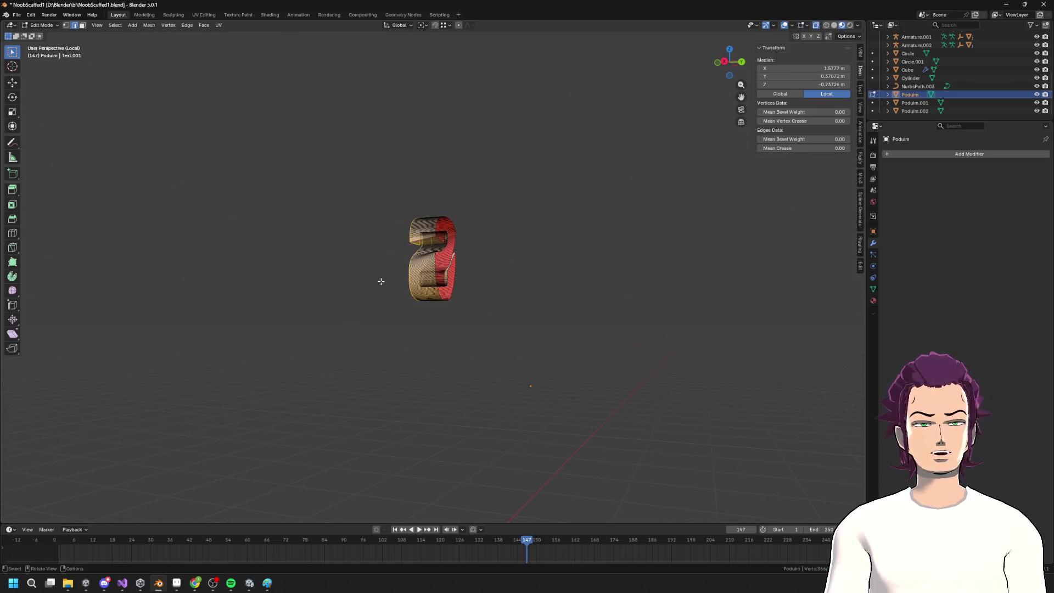
{"action": "scroll", "coordinate": [461, 277], "scroll_direction": "up", "scroll_amount": 3}
{"action": "mouse_move", "coordinate": [460, 277]}
{"action": "middle_mouse_down"}
{"action": "mouse_move", "coordinate": [468, 296]}
{"action": "mouse_move", "coordinate": [426, 300]}
{"action": "mouse_move", "coordinate": [556, 301]}
{"action": "mouse_move", "coordinate": [492, 291]}
{"action": "middle_mouse_up"}
{"action": "left_click", "coordinate": [487, 372]}
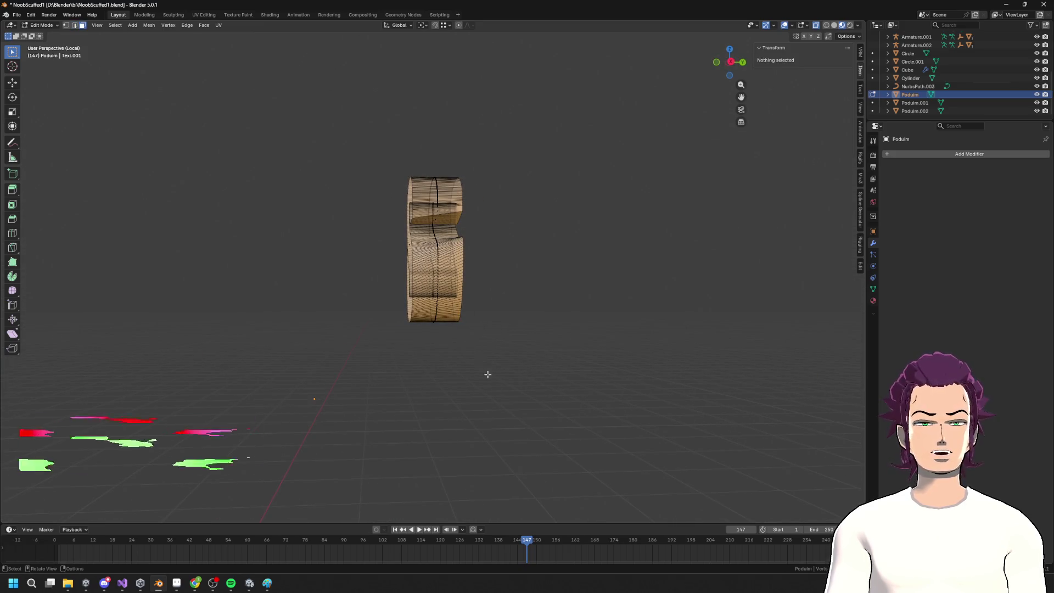
{"action": "left_click", "coordinate": [731, 62]}
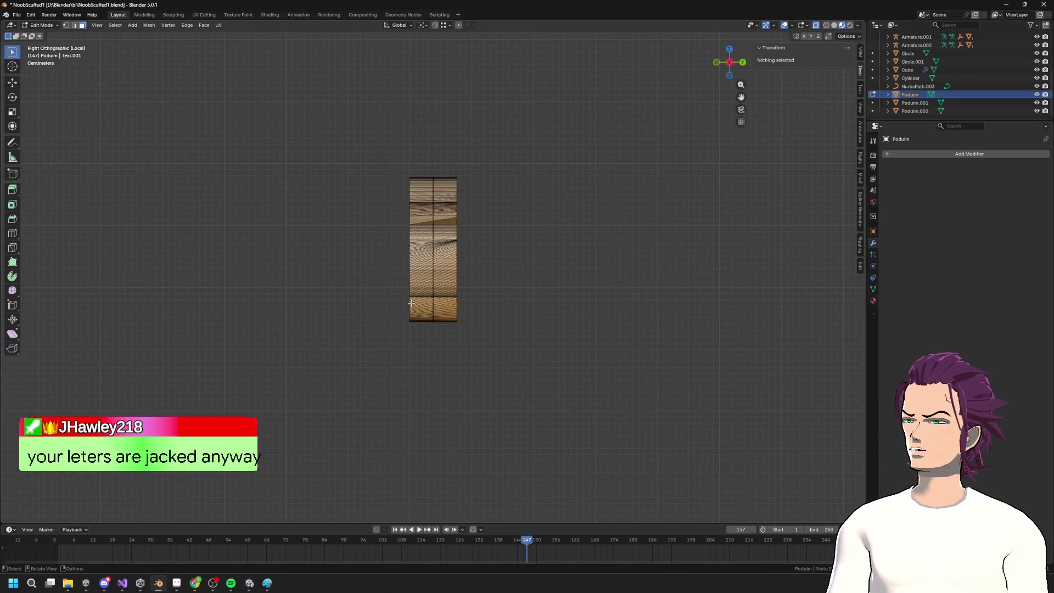
{"action": "scroll", "coordinate": [460, 330], "scroll_direction": "up", "scroll_amount": 1}
{"action": "left_click_drag", "start_coordinate": [511, 324], "coordinate": [420, 77]}
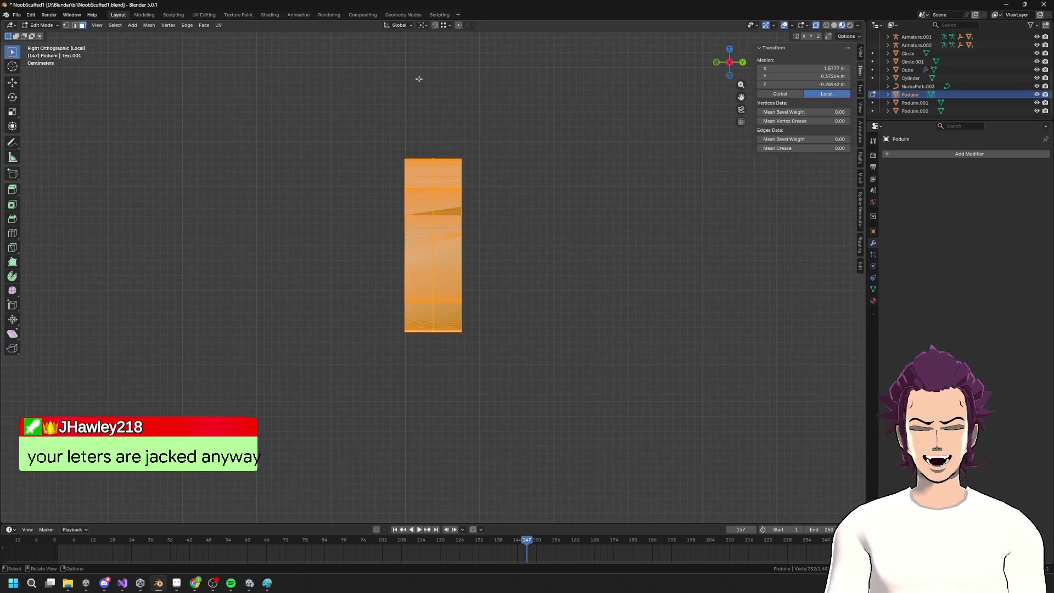
{"action": "key", "text": "x"}
{"action": "left_click", "coordinate": [418, 78]}
{"action": "middle_click_drag", "start_coordinate": [418, 78], "coordinate": [328, 161]}
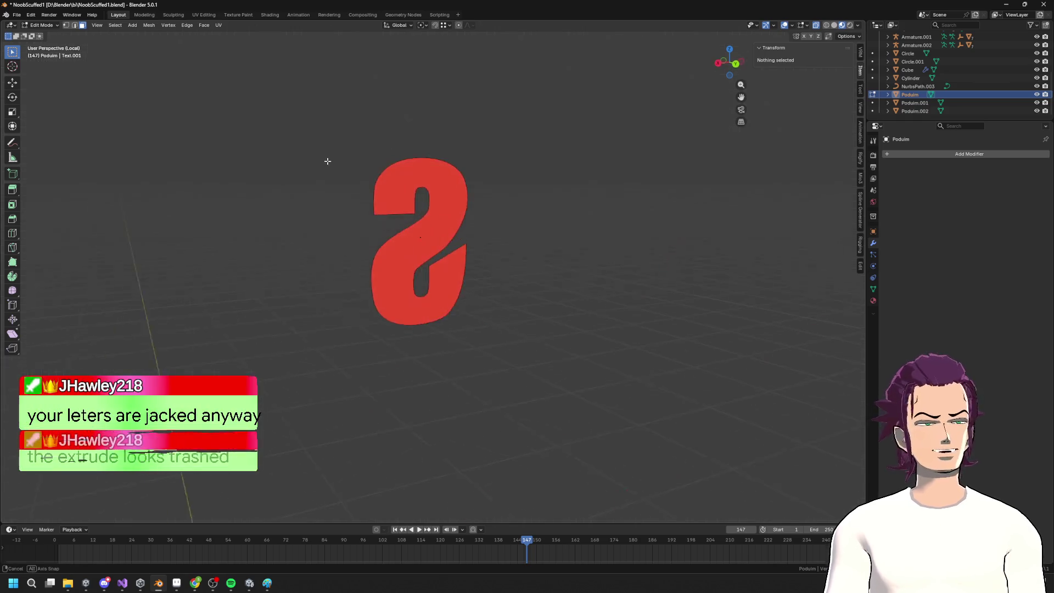
Extrude the flat s along Y into an evenly thick letter and return to Object Mode
{"action": "key", "text": "a"}
{"action": "mouse_move", "coordinate": [383, 264]}
{"action": "middle_mouse_down"}
{"action": "mouse_move", "coordinate": [563, 252]}
{"action": "mouse_move", "coordinate": [553, 297]}
{"action": "mouse_move", "coordinate": [493, 296]}
{"action": "mouse_move", "coordinate": [545, 329]}
{"action": "mouse_move", "coordinate": [503, 262]}
{"action": "mouse_move", "coordinate": [439, 324]}
{"action": "mouse_move", "coordinate": [454, 332]}
{"action": "mouse_move", "coordinate": [434, 346]}
{"action": "middle_mouse_up"}
{"action": "key", "text": "e"}
{"action": "key", "text": "y"}
{"action": "left_click", "coordinate": [502, 247]}
{"action": "key", "text": "Tab"}
{"action": "scroll", "coordinate": [545, 330], "scroll_direction": "down", "scroll_amount": 4}
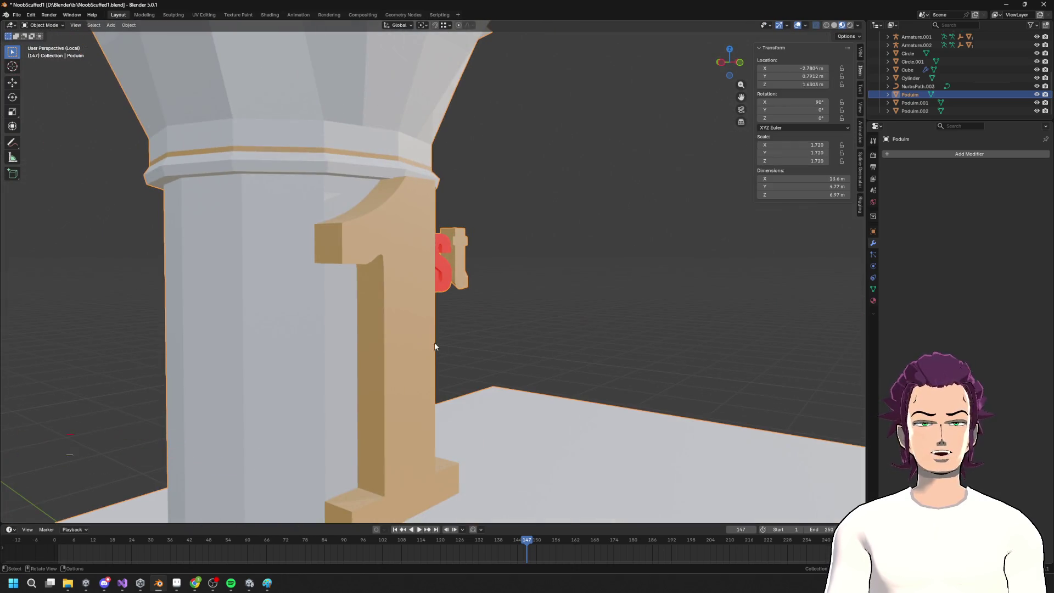
In Edit Mode on the letter mesh, reveal all hidden geometry and deselect everything
{"action": "key", "text": "Tab"}
{"action": "key", "text": "Tab"}
{"action": "key", "text": "Tab"}
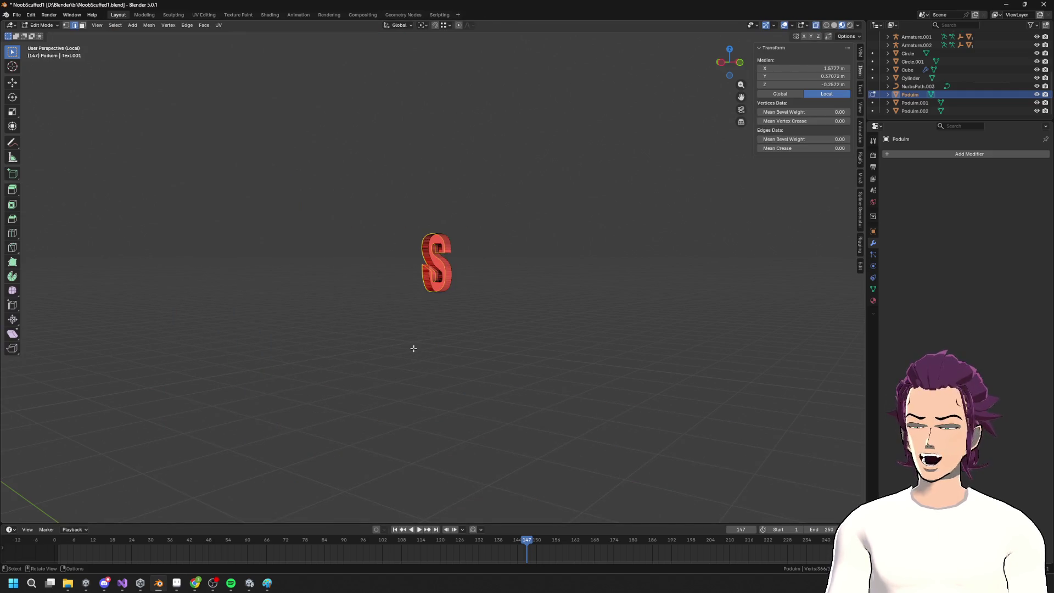
{"action": "key", "text": "KP_Divide"}
{"action": "mouse_move", "coordinate": [413, 329]}
{"action": "middle_mouse_down"}
{"action": "mouse_move", "coordinate": [526, 312]}
{"action": "mouse_move", "coordinate": [515, 296]}
{"action": "middle_mouse_up"}
{"action": "key", "text": "Tab"}
{"action": "key", "text": "ctrl+z"}
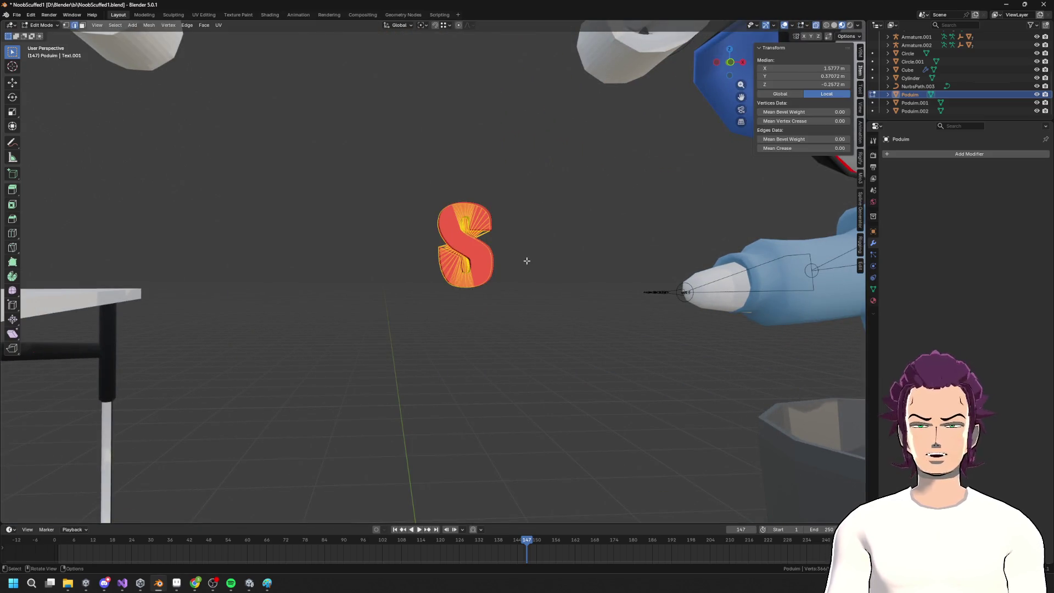
{"action": "key", "text": "h"}
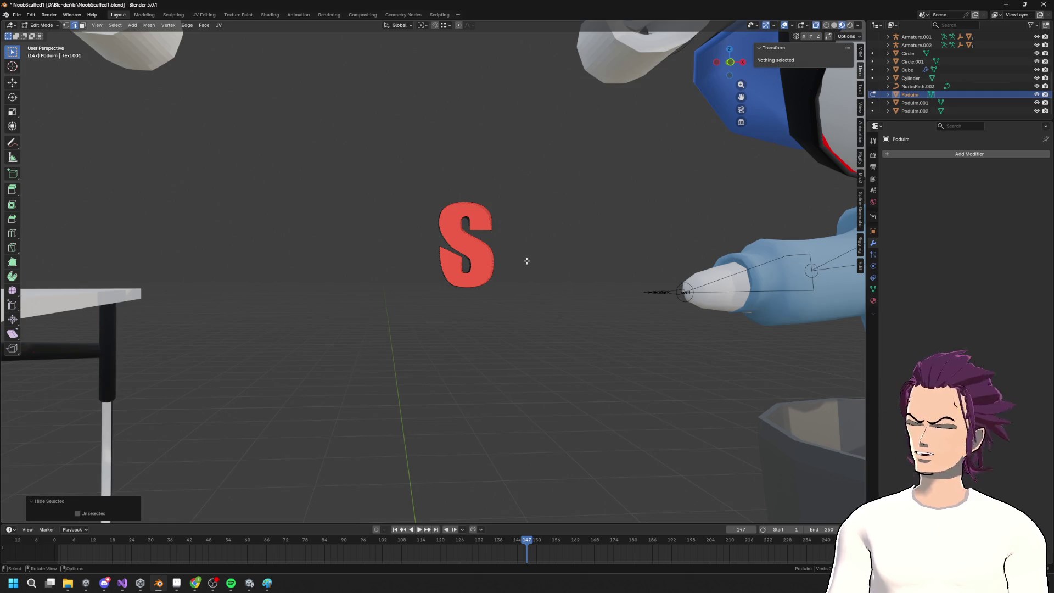
{"action": "key", "text": "alt+h"}
{"action": "key", "text": "alt+a"}
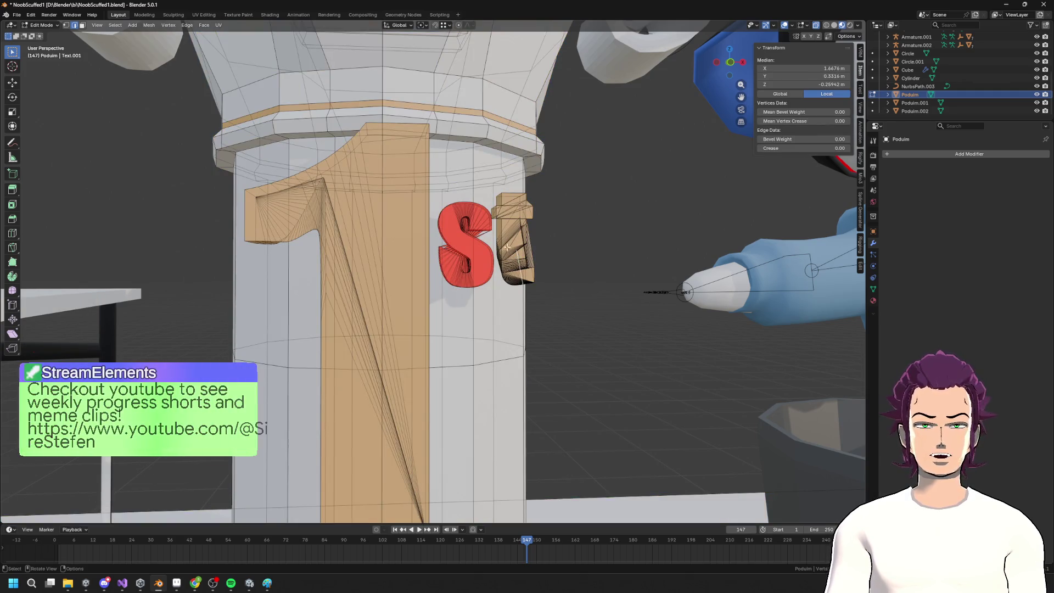
Select the linked t, invert the selection and hide everything else, framing the t
{"action": "key", "text": "l"}
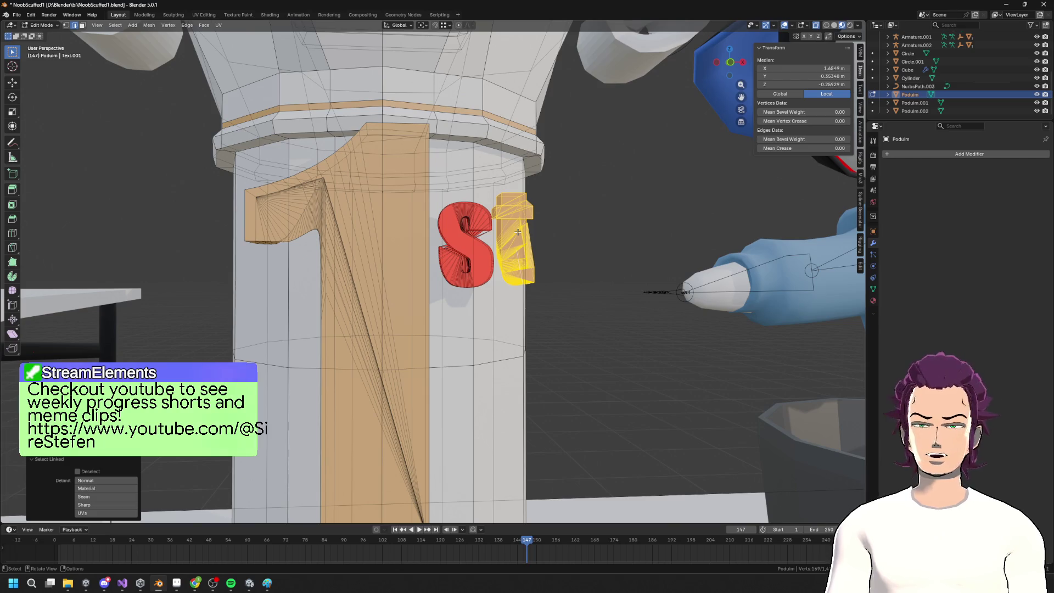
{"action": "key", "text": "F3"}
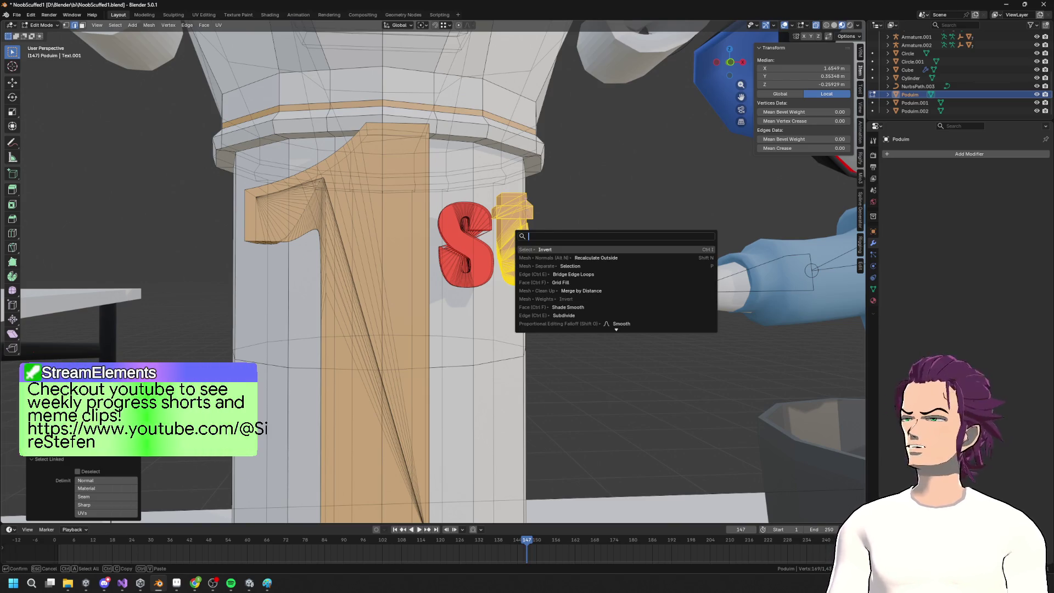
{"action": "key", "text": "Return"}
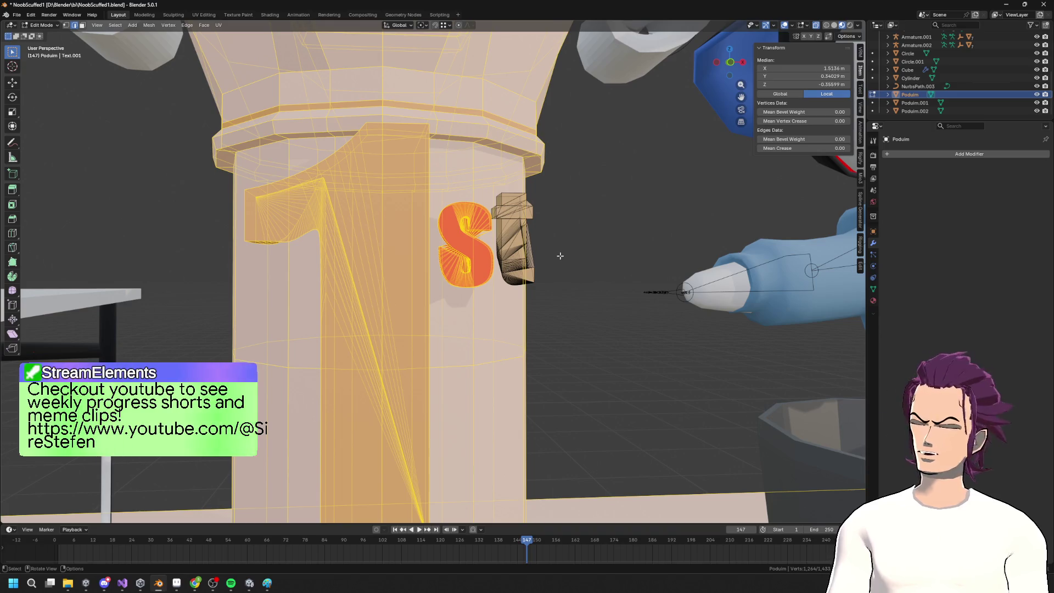
{"action": "key", "text": "h"}
{"action": "left_click_drag", "start_coordinate": [496, 167], "coordinate": [571, 316]}
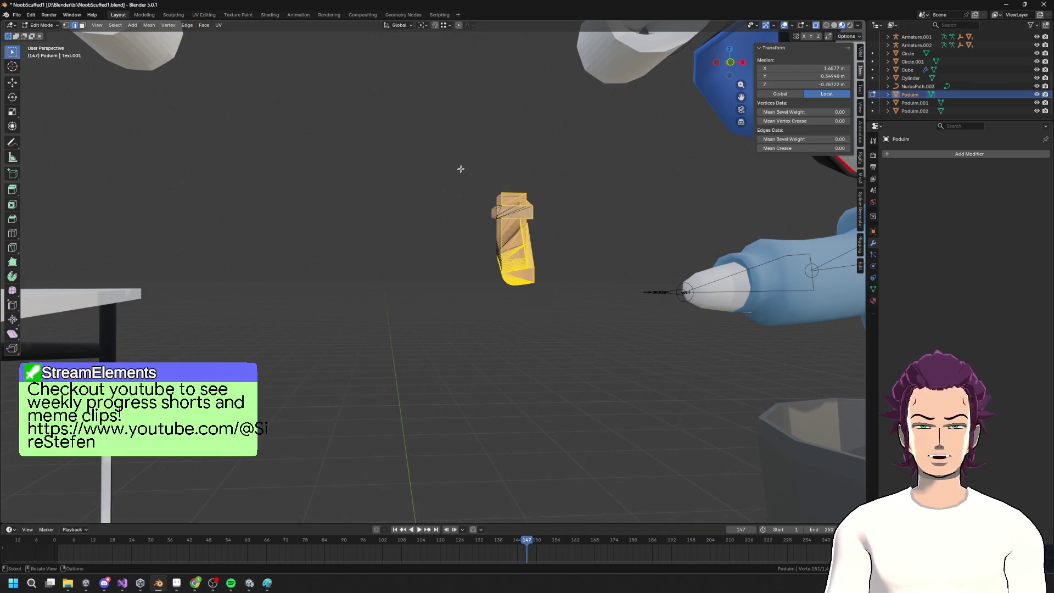
{"action": "left_click_drag", "start_coordinate": [459, 170], "coordinate": [565, 313]}
{"action": "key", "text": "grave"}
{"action": "left_click", "coordinate": [614, 336]}
{"action": "mouse_move", "coordinate": [614, 336]}
{"action": "middle_mouse_down"}
{"action": "mouse_move", "coordinate": [465, 325]}
{"action": "mouse_move", "coordinate": [499, 365]}
{"action": "mouse_move", "coordinate": [558, 376]}
{"action": "mouse_move", "coordinate": [513, 377]}
{"action": "middle_mouse_up"}
Box-select and delete the broken geometry of the t from the front
{"action": "mouse_move", "coordinate": [505, 432]}
{"action": "left_mouse_down"}
{"action": "mouse_move", "coordinate": [440, 295]}
{"action": "mouse_move", "coordinate": [483, 329]}
{"action": "mouse_move", "coordinate": [435, 116]}
{"action": "mouse_move", "coordinate": [414, 117]}
{"action": "left_mouse_up"}
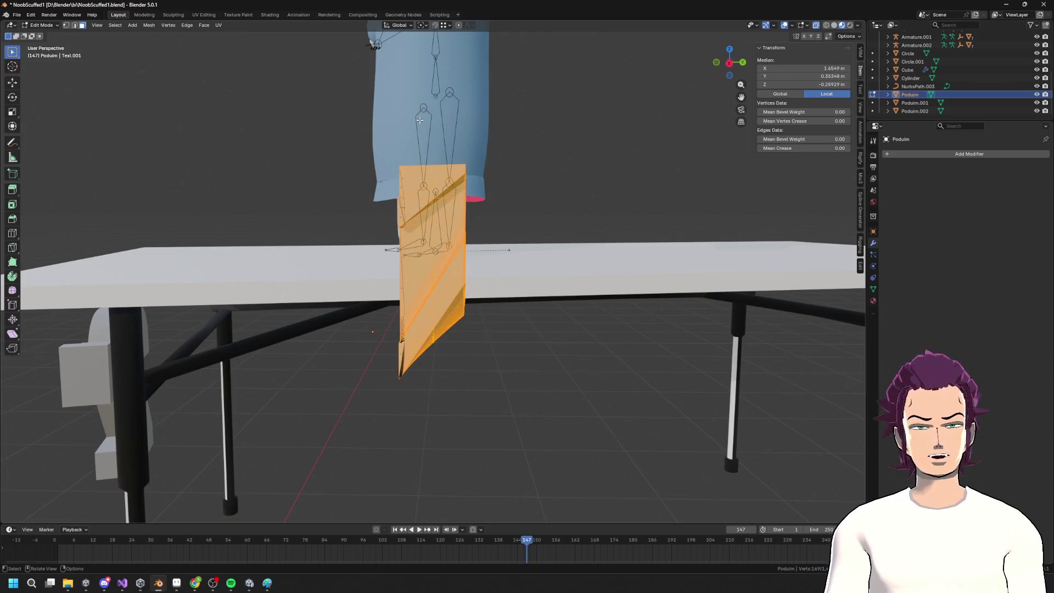
{"action": "right_click", "coordinate": [420, 120]}
{"action": "left_click", "coordinate": [419, 119]}
{"action": "mouse_move", "coordinate": [419, 120]}
{"action": "middle_mouse_down"}
{"action": "mouse_move", "coordinate": [420, 173]}
{"action": "mouse_move", "coordinate": [487, 158]}
{"action": "mouse_move", "coordinate": [544, 217]}
{"action": "mouse_move", "coordinate": [527, 214]}
{"action": "mouse_move", "coordinate": [536, 212]}
{"action": "mouse_move", "coordinate": [468, 313]}
{"action": "mouse_move", "coordinate": [478, 337]}
{"action": "mouse_move", "coordinate": [426, 308]}
{"action": "mouse_move", "coordinate": [451, 315]}
{"action": "middle_mouse_up"}
Extrude the remaining t faces into a solid block
{"action": "key", "text": "a"}
{"action": "key", "text": "e"}
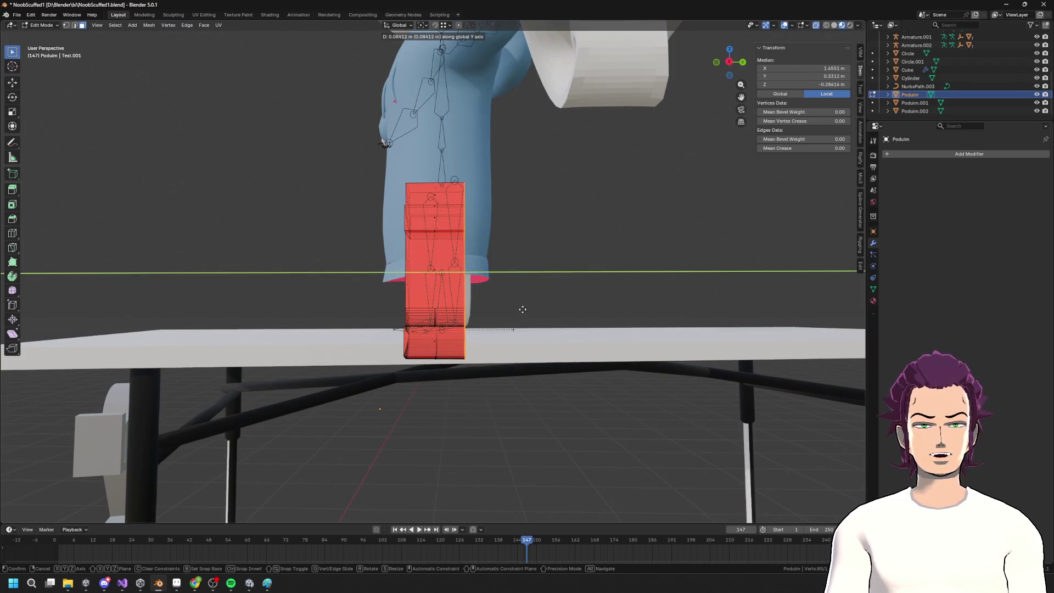
{"action": "left_click", "coordinate": [441, 380]}
{"action": "mouse_move", "coordinate": [421, 121]}
{"action": "middle_mouse_down"}
{"action": "mouse_move", "coordinate": [487, 275]}
{"action": "mouse_move", "coordinate": [555, 290]}
{"action": "mouse_move", "coordinate": [424, 364]}
{"action": "middle_mouse_up"}
Delete the stray faces on the t, clear the selection, and view the whole scene
{"action": "key", "text": "F3"}
{"action": "key", "text": "Escape"}
{"action": "key", "text": "x"}
{"action": "left_click", "coordinate": [544, 292]}
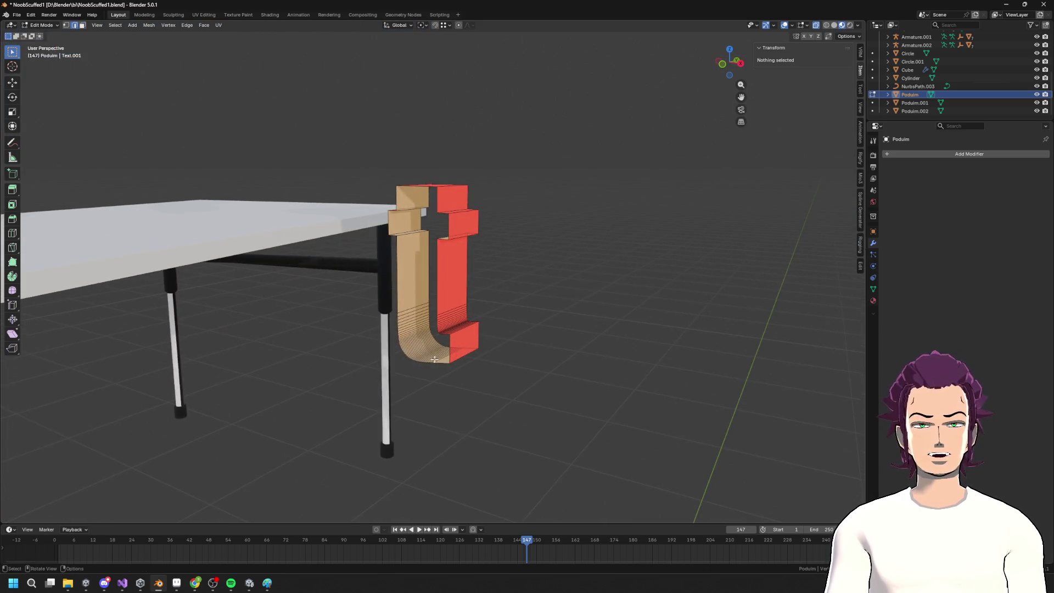
{"action": "left_click", "coordinate": [424, 364], "text": "alt"}
{"action": "key", "text": "a"}
{"action": "left_click", "coordinate": [548, 321]}
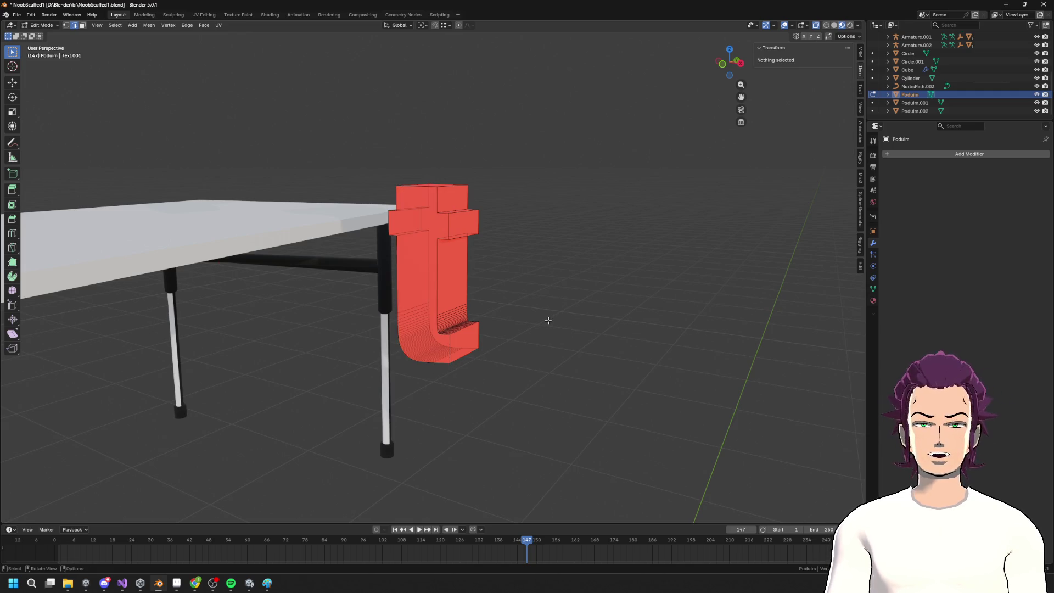
{"action": "scroll", "coordinate": [543, 323], "scroll_direction": "down", "scroll_amount": 4}
{"action": "mouse_move", "coordinate": [542, 323]}
{"action": "middle_mouse_down"}
{"action": "mouse_move", "coordinate": [581, 313]}
{"action": "mouse_move", "coordinate": [565, 313]}
{"action": "middle_mouse_up"}
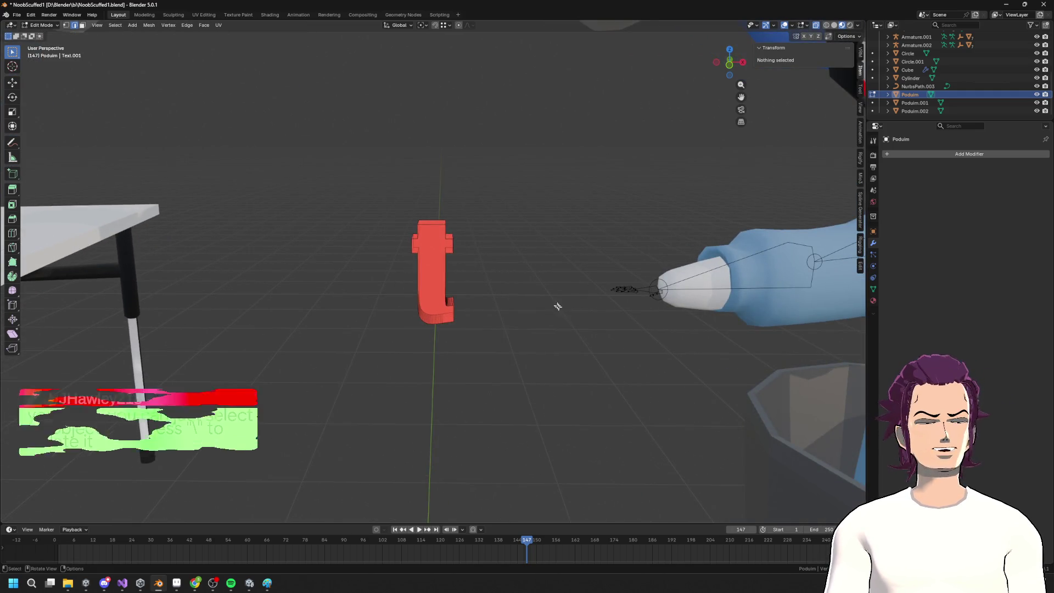
{"action": "scroll", "coordinate": [558, 305], "scroll_direction": "up", "scroll_amount": 3}
{"action": "key", "text": "Home"}
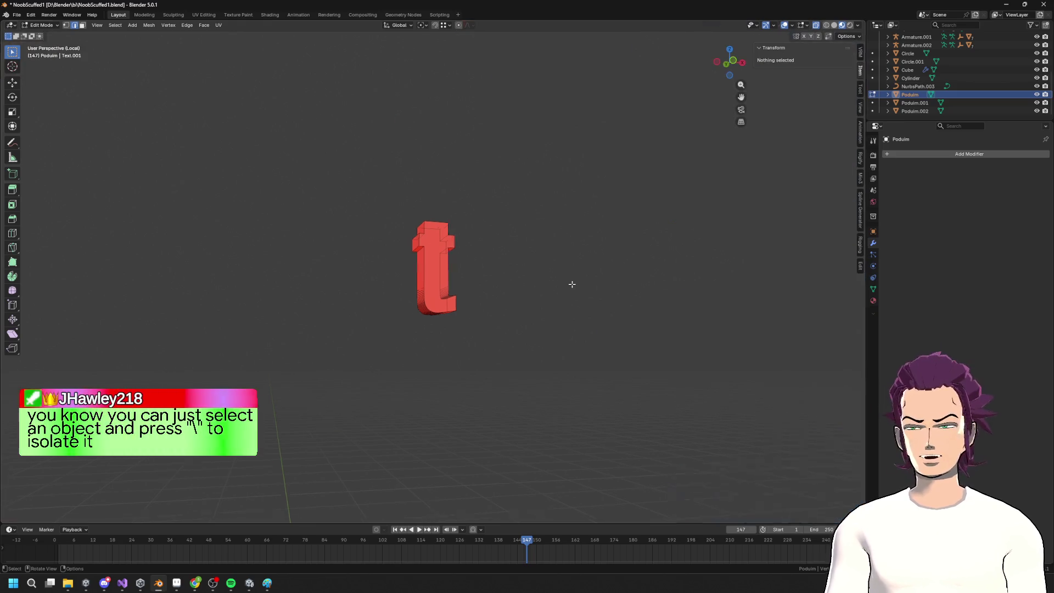
{"action": "scroll", "coordinate": [572, 284], "scroll_direction": "up", "scroll_amount": 10}
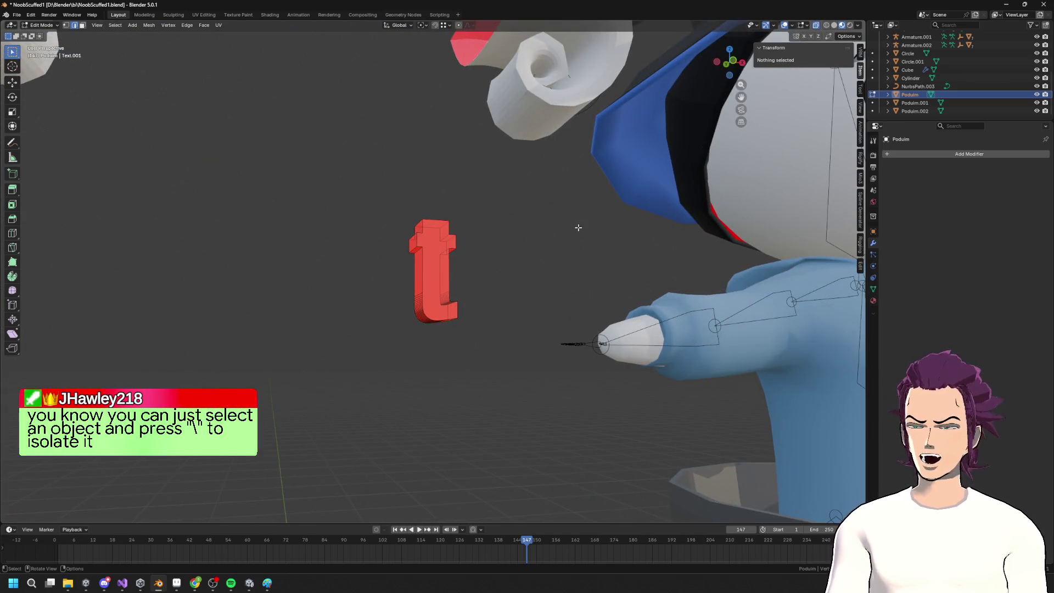
{"action": "key", "text": "alt+h"}
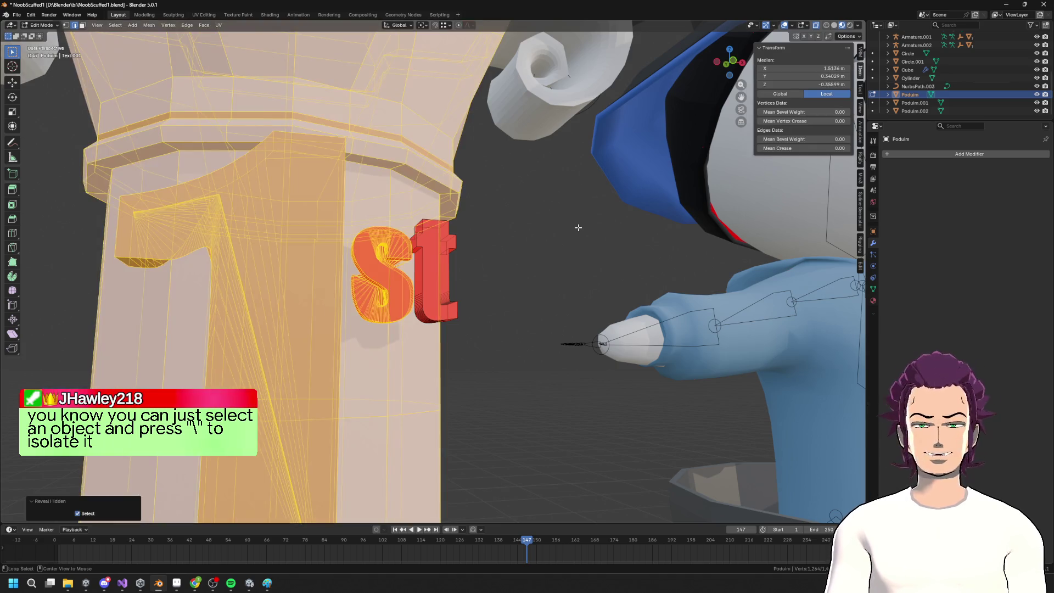
{"action": "key", "text": "alt+a"}
{"action": "middle_click_drag", "start_coordinate": [574, 224], "coordinate": [329, 301]}
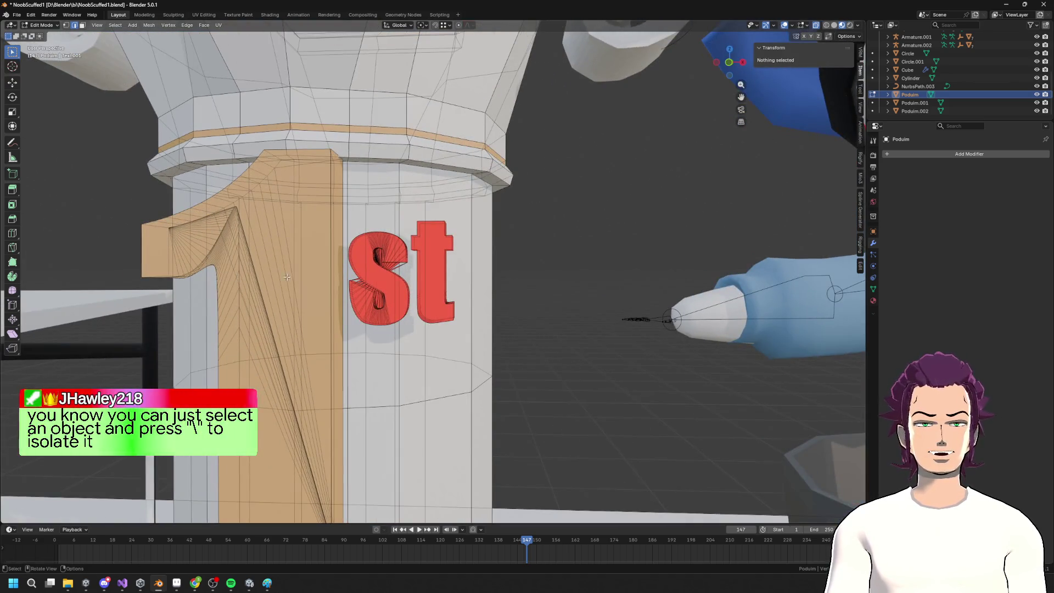
{"action": "key", "text": "l"}
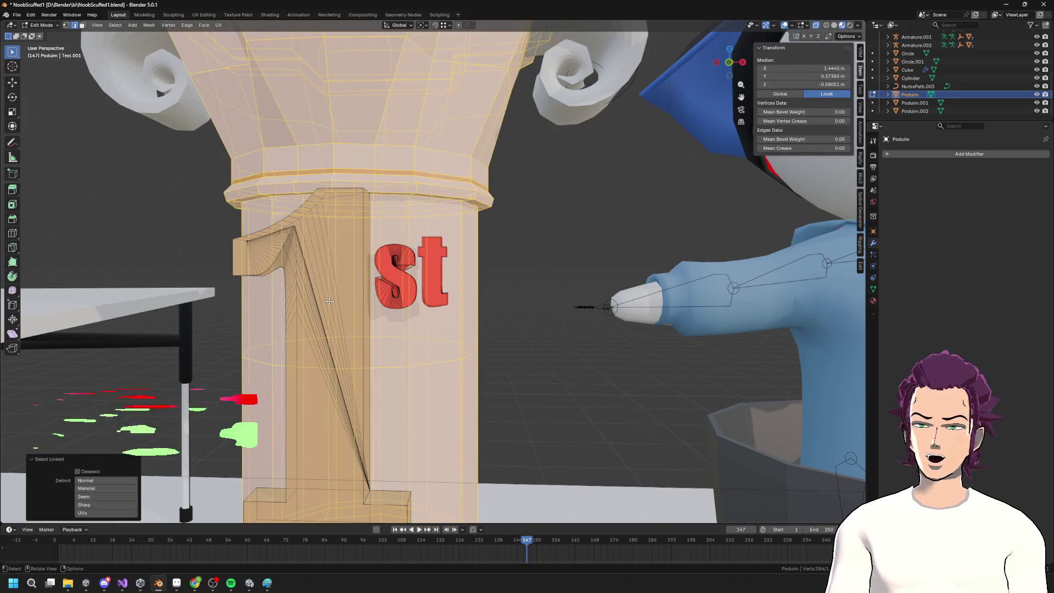
{"action": "key", "text": "alt+a"}
{"action": "middle_click_drag", "start_coordinate": [380, 350], "coordinate": [436, 360]}
{"action": "middle_click_drag", "start_coordinate": [329, 242], "coordinate": [338, 236]}
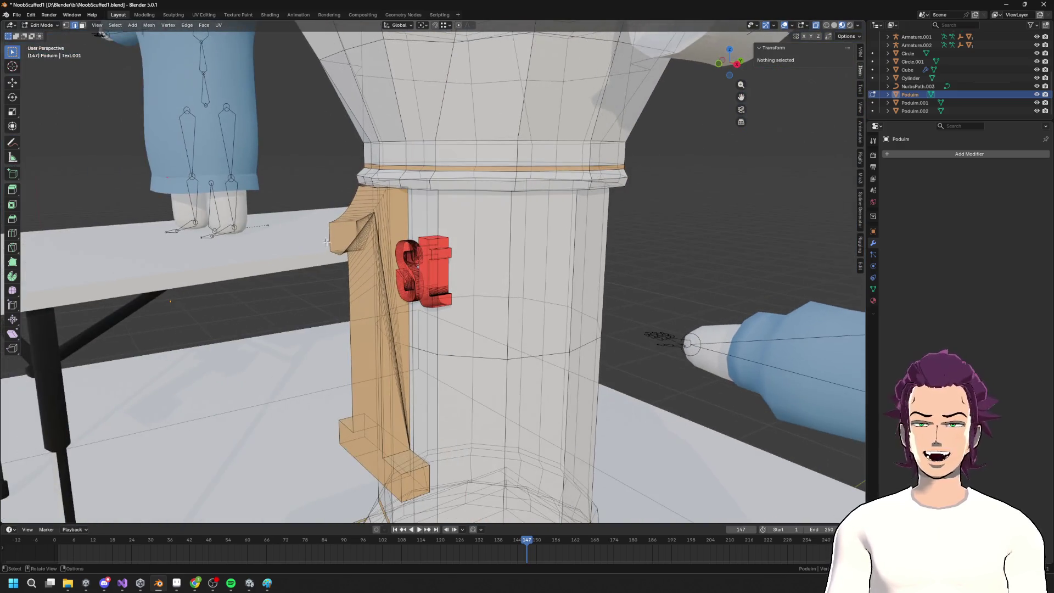
{"action": "key", "text": "l"}
{"action": "key", "text": "KP_Divide"}
{"action": "key", "text": "KP_Divide"}
{"action": "key", "text": "KP_Divide"}
{"action": "key", "text": "KP_Divide"}
{"action": "key", "text": "KP_Divide"}
{"action": "key", "text": "KP_Divide"}
{"action": "key", "text": "KP_Divide"}
{"action": "key", "text": "KP_Divide"}
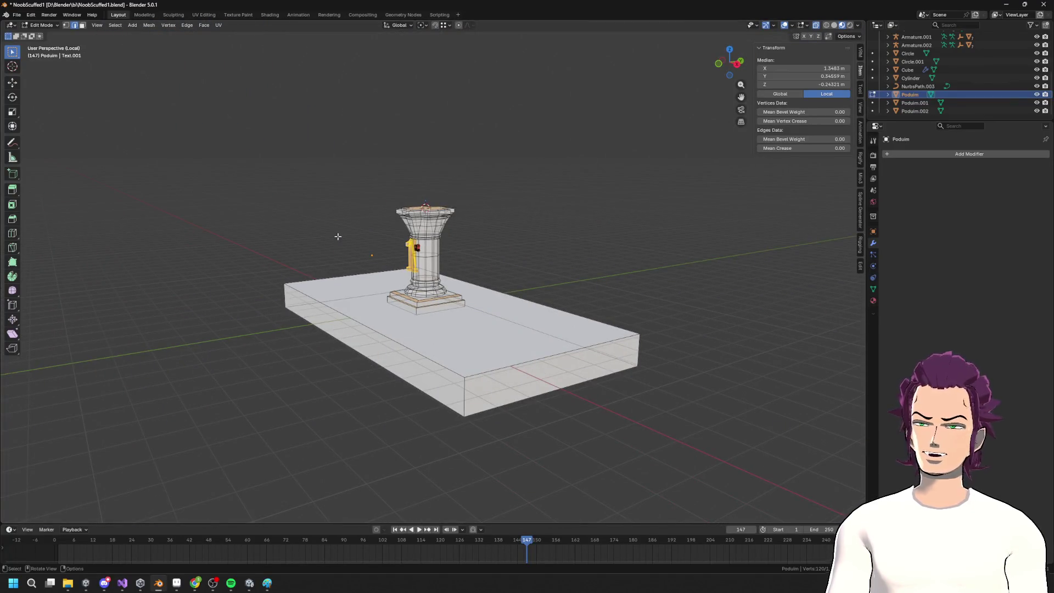
{"action": "key", "text": "KP_Divide"}
{"action": "key", "text": "KP_Divide"}
{"action": "key", "text": "KP_Divide"}
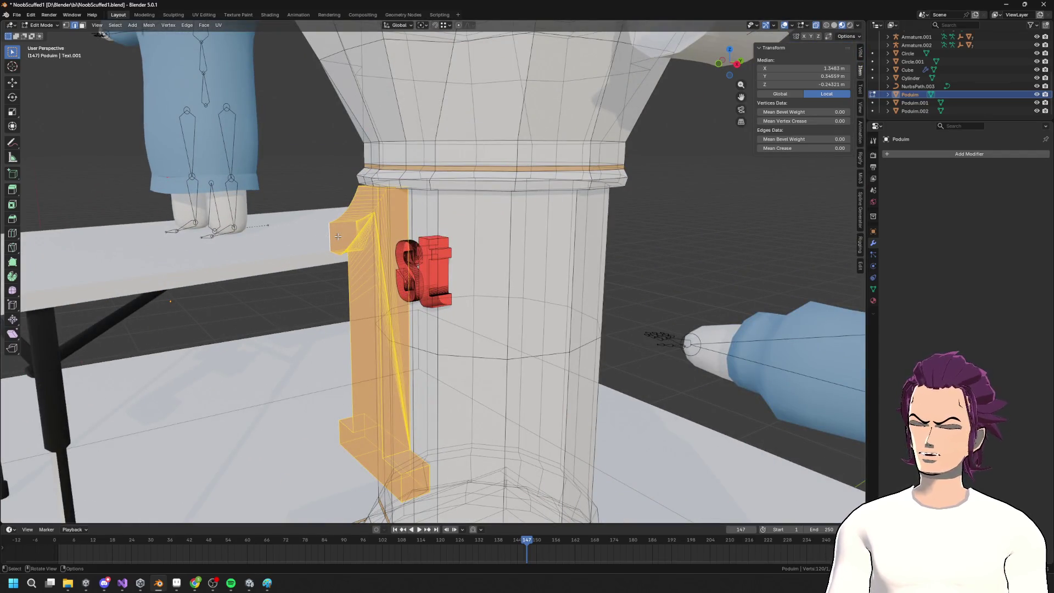
{"action": "key", "text": "KP_Divide"}
{"action": "key", "text": "KP_Divide"}
{"action": "key", "text": "KP_Divide"}
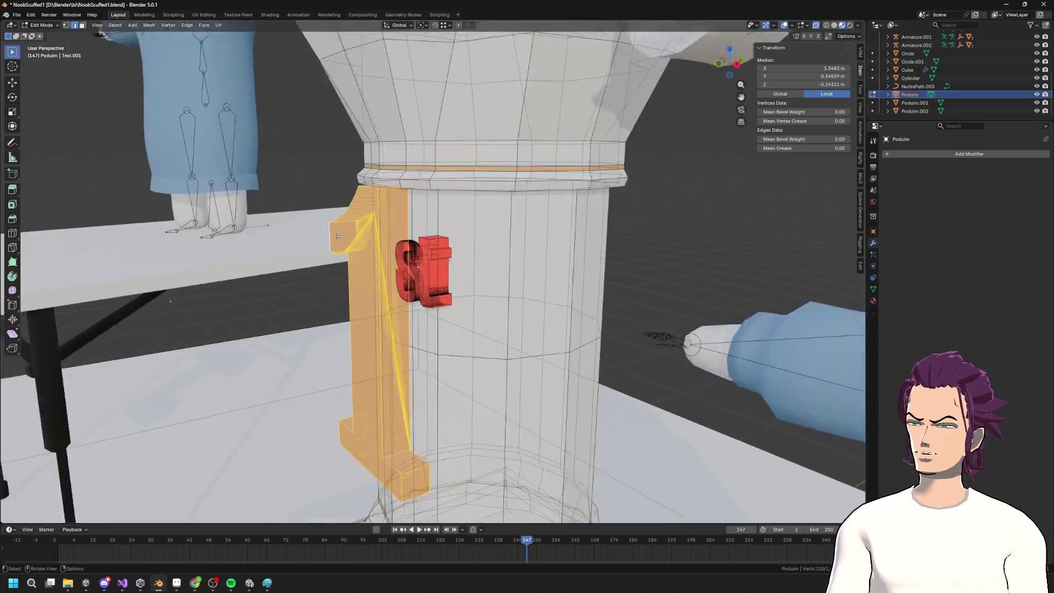
{"action": "key", "text": "KP_Divide"}
{"action": "key", "text": "KP_Divide"}
{"action": "key", "text": "KP_Divide"}
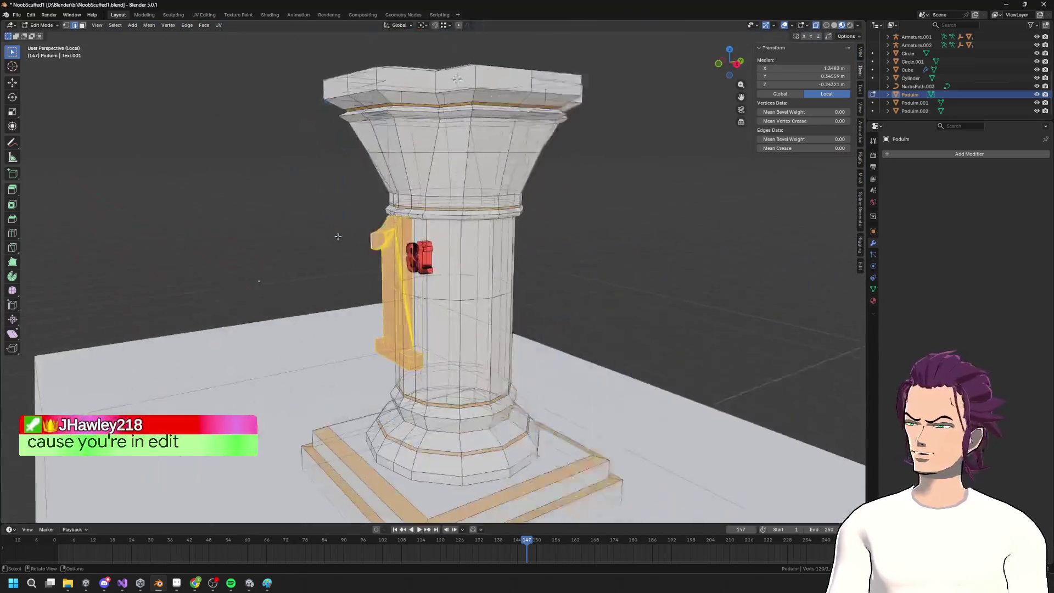
{"action": "key", "text": "KP_Divide"}
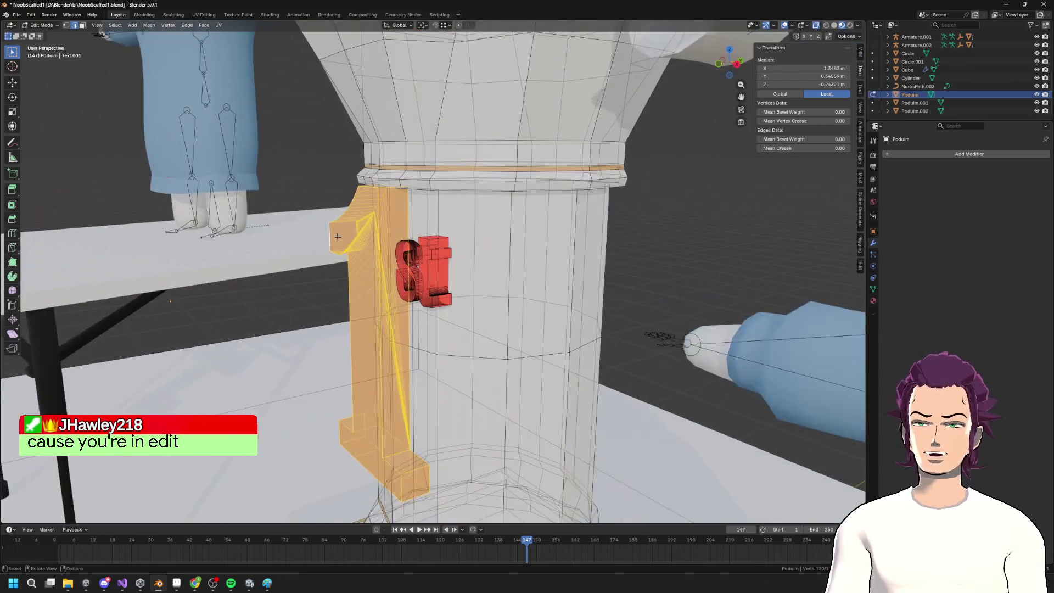
{"action": "key", "text": "Tab"}
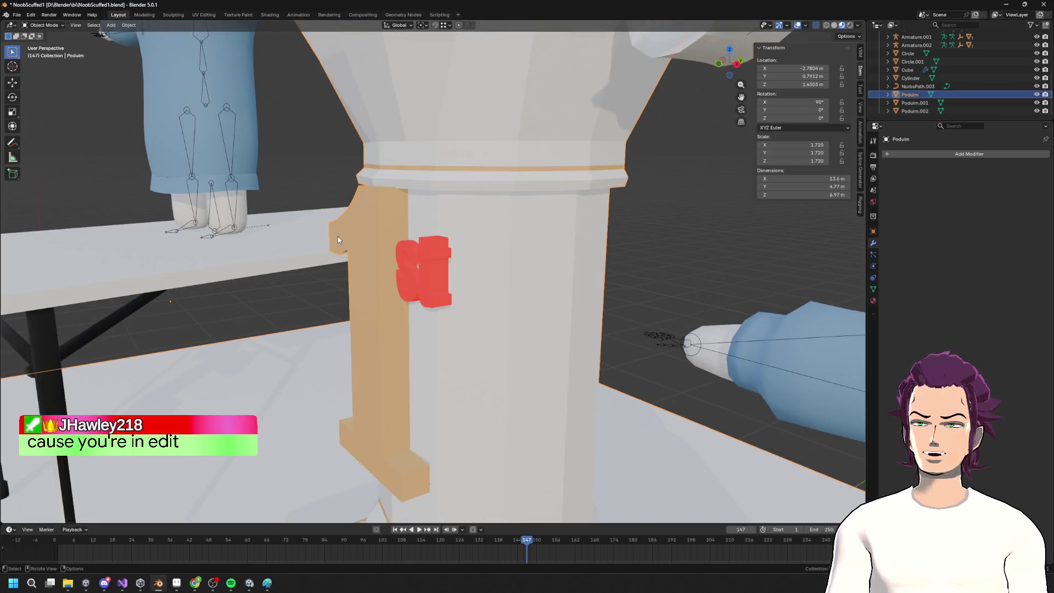
{"action": "key", "text": "KP_Divide"}
{"action": "key", "text": "Tab"}
{"action": "key", "text": "KP_Divide"}
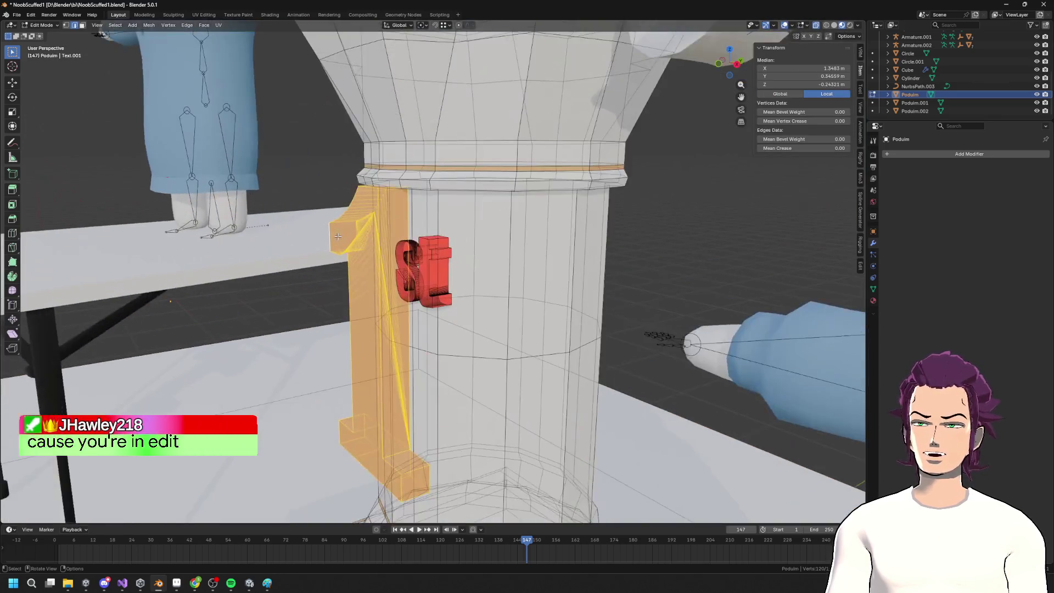
{"action": "key", "text": "KP_Divide"}
{"action": "scroll", "coordinate": [337, 236], "scroll_direction": "up", "scroll_amount": 3}
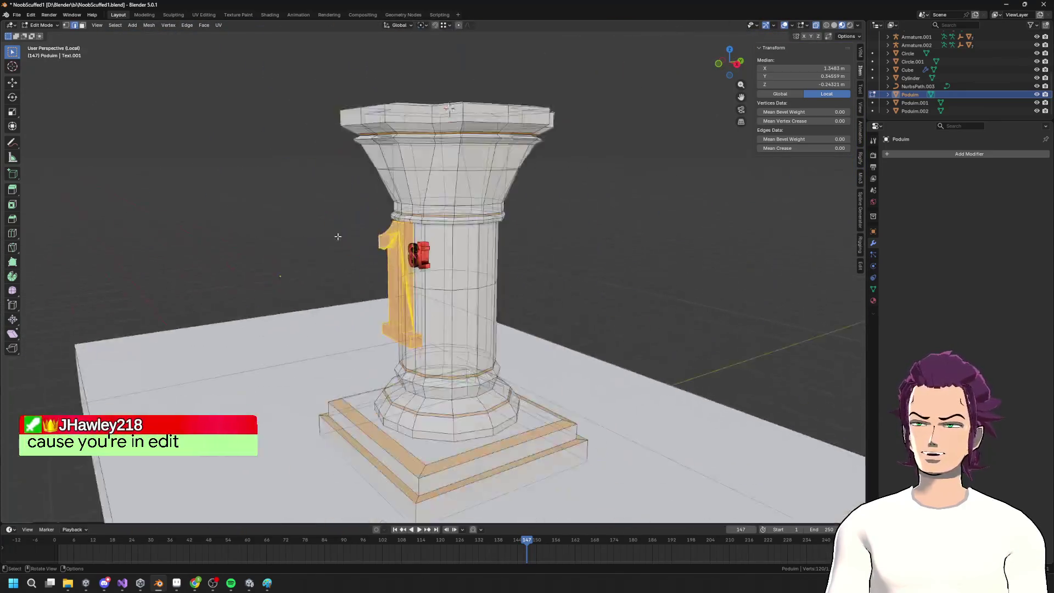
{"action": "key", "text": "KP_Divide"}
{"action": "scroll", "coordinate": [338, 236], "scroll_direction": "up", "scroll_amount": 5}
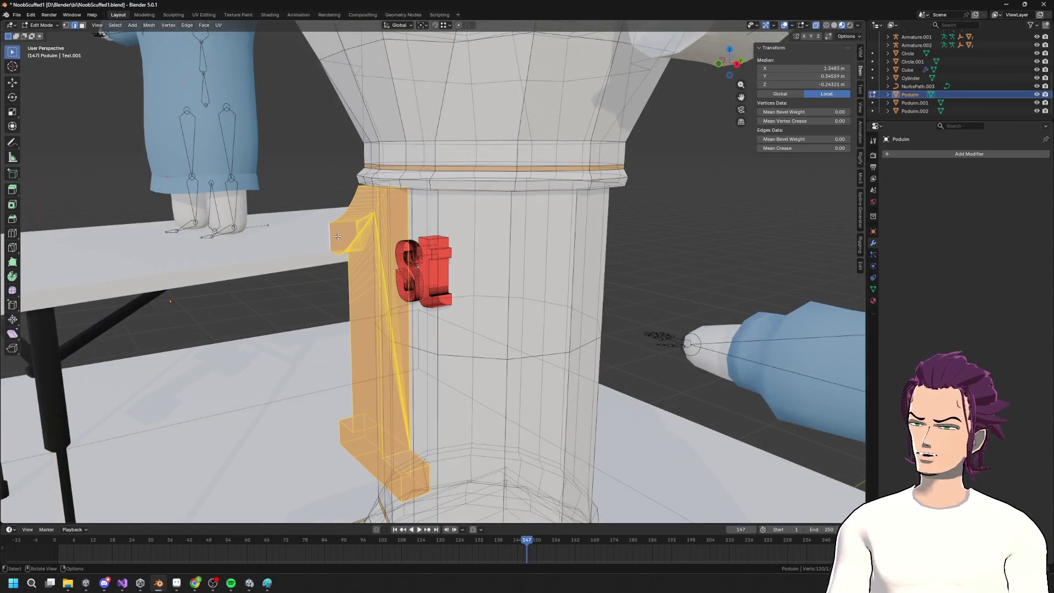
{"action": "key", "text": "KP_Divide"}
{"action": "key", "text": "KP_Divide"}
{"action": "mouse_move", "coordinate": [337, 236]}
{"action": "middle_mouse_down"}
{"action": "mouse_move", "coordinate": [569, 251]}
{"action": "mouse_move", "coordinate": [538, 208]}
{"action": "middle_mouse_up"}
{"action": "middle_click_drag", "start_coordinate": [483, 312], "coordinate": [358, 303]}
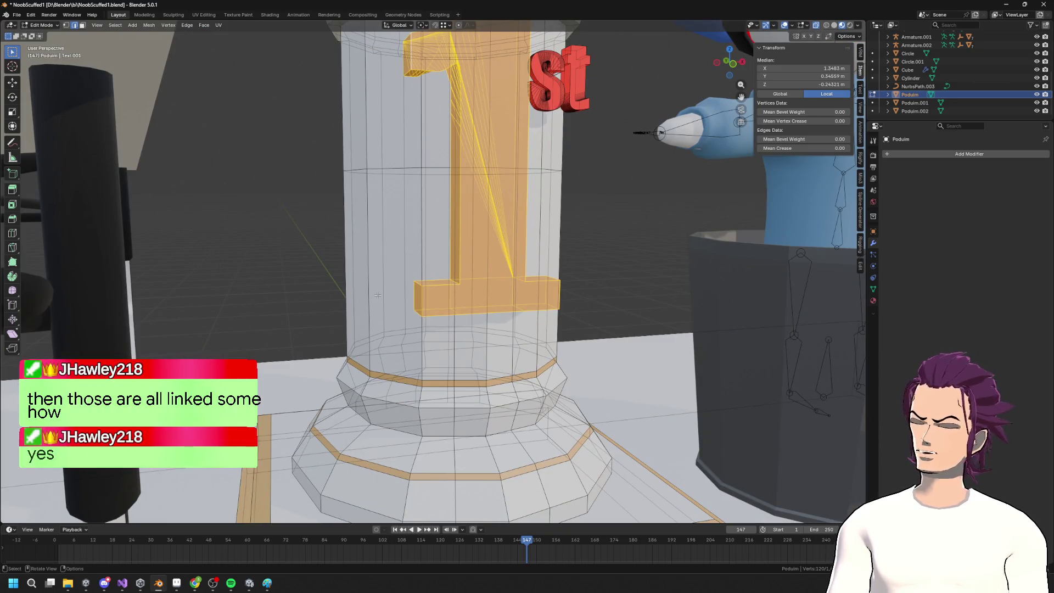
Hide the pillar and switch to a straight right orthographic view of the '1'
{"action": "key", "text": "shift+g"}
{"action": "left_click", "coordinate": [396, 313]}
{"action": "mouse_move", "coordinate": [395, 313]}
{"action": "middle_mouse_down"}
{"action": "mouse_move", "coordinate": [444, 315]}
{"action": "mouse_move", "coordinate": [415, 256]}
{"action": "mouse_move", "coordinate": [447, 249]}
{"action": "mouse_move", "coordinate": [583, 277]}
{"action": "middle_mouse_up"}
{"action": "key", "text": "h"}
{"action": "key", "text": "alt+h"}
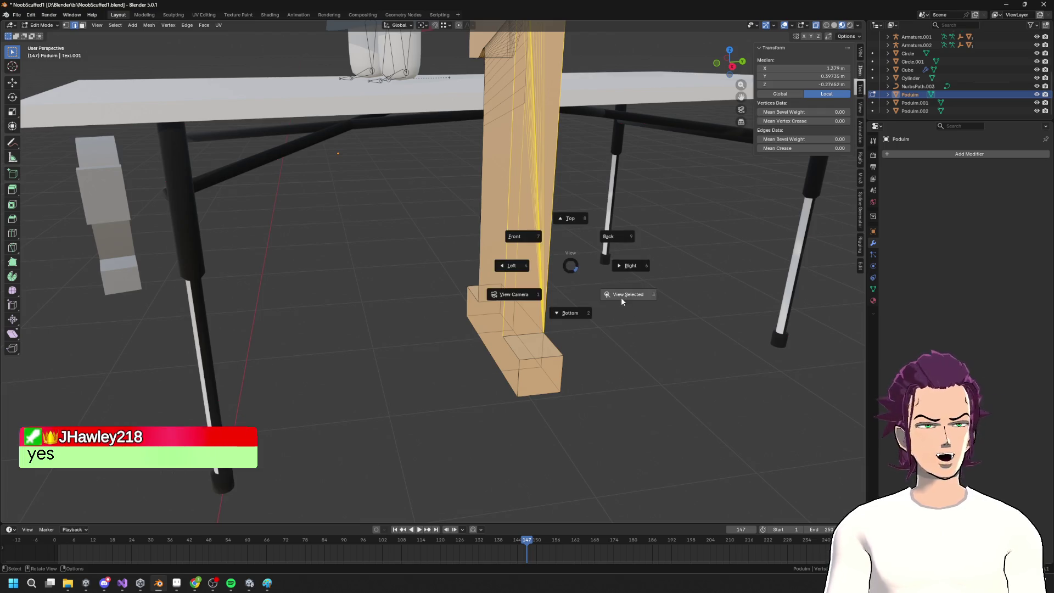
{"action": "left_click", "coordinate": [622, 300]}
{"action": "key", "text": "ctrl+e"}
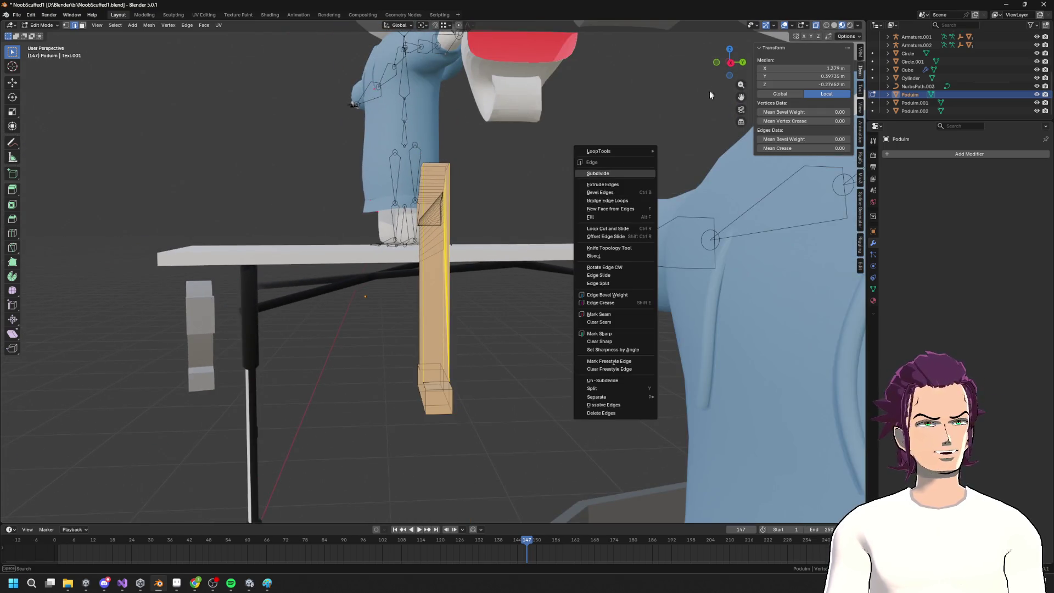
{"action": "left_click", "coordinate": [733, 65]}
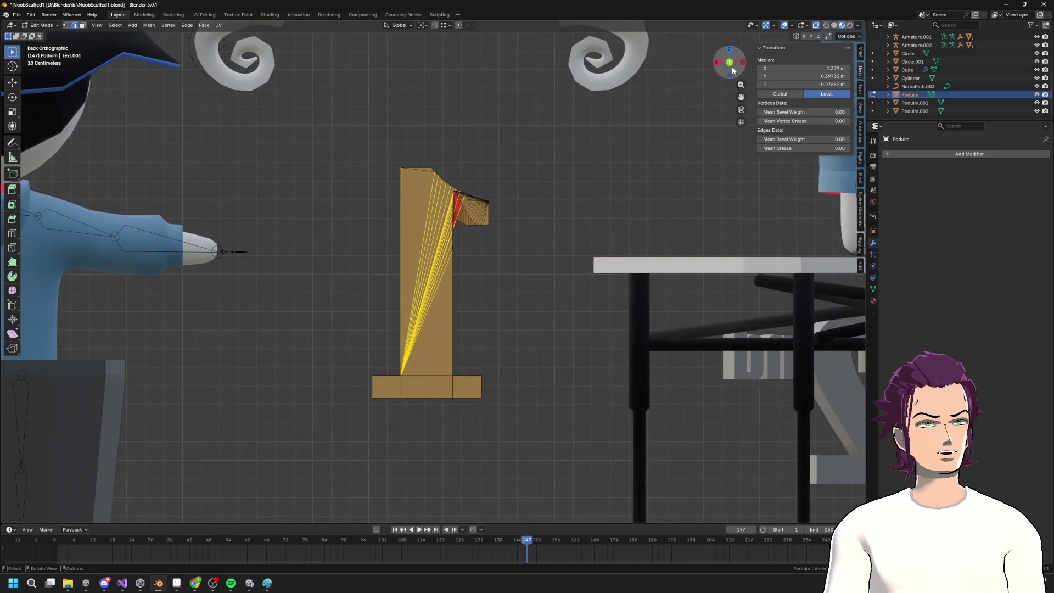
{"action": "left_click", "coordinate": [717, 64]}
{"action": "scroll", "coordinate": [442, 417], "scroll_direction": "up", "scroll_amount": 3}
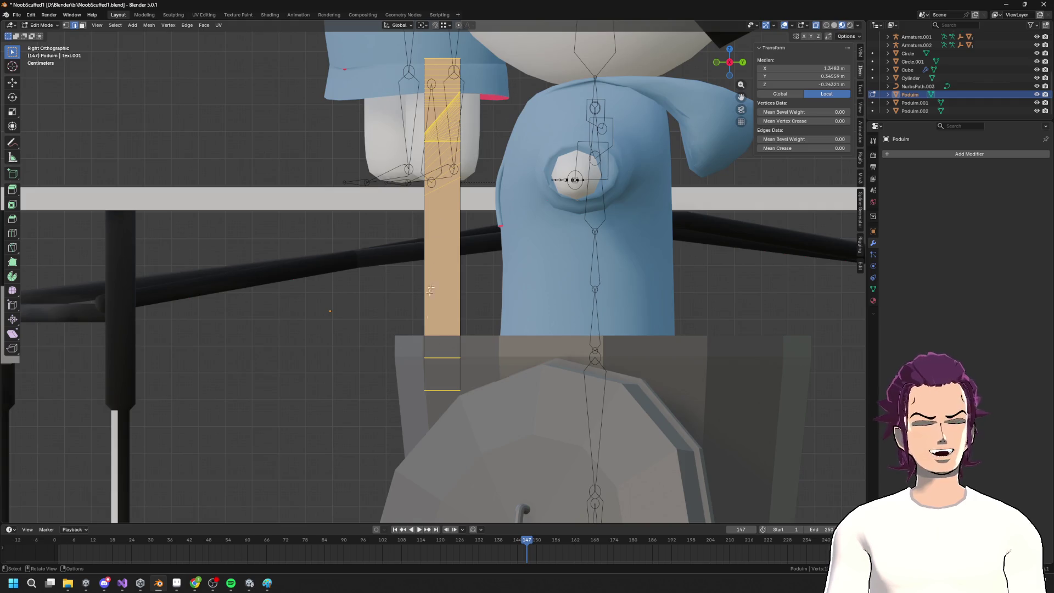
In face select mode, box-select and delete the stray faces below the '1'
{"action": "key", "text": "3"}
{"action": "left_click_drag", "start_coordinate": [449, 252], "coordinate": [432, 37]}
{"action": "key", "text": "x"}
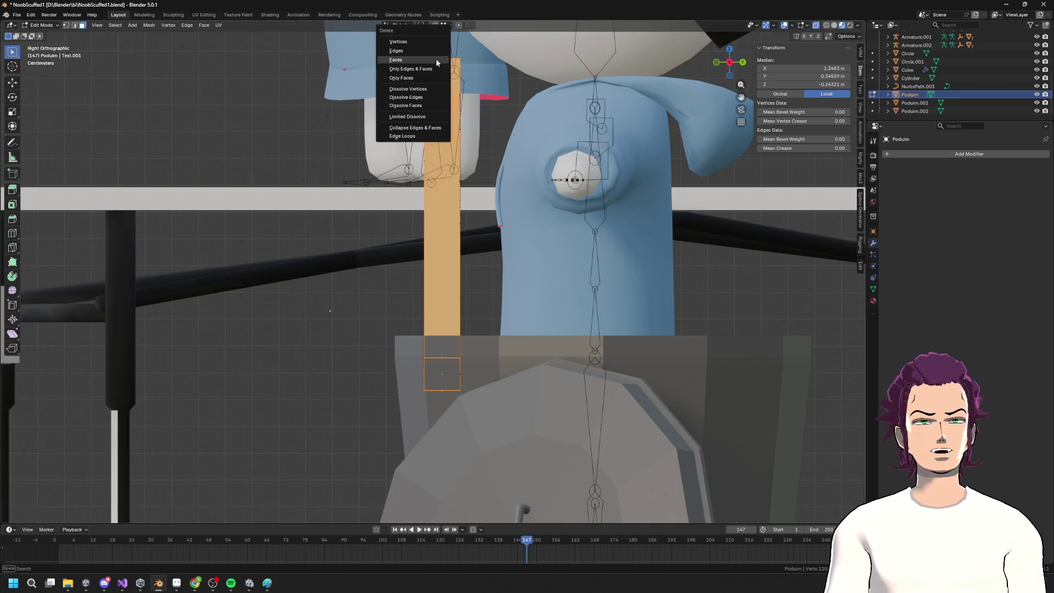
{"action": "left_click", "coordinate": [436, 58]}
{"action": "left_click_drag", "start_coordinate": [490, 252], "coordinate": [438, 32]}
{"action": "key", "text": "x"}
{"action": "left_click", "coordinate": [452, 36]}
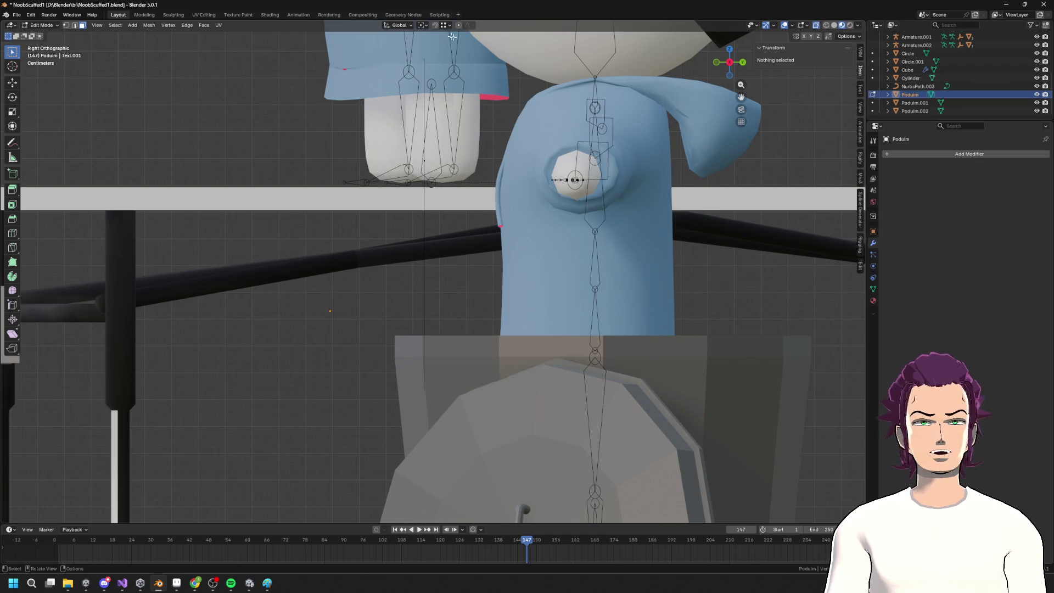
Move the '1' about 0.25 m along Y onto the column, then return to Object Mode
{"action": "key", "text": "a"}
{"action": "middle_click_drag", "start_coordinate": [457, 280], "coordinate": [525, 289]}
{"action": "key", "text": "g"}
{"action": "key", "text": "y"}
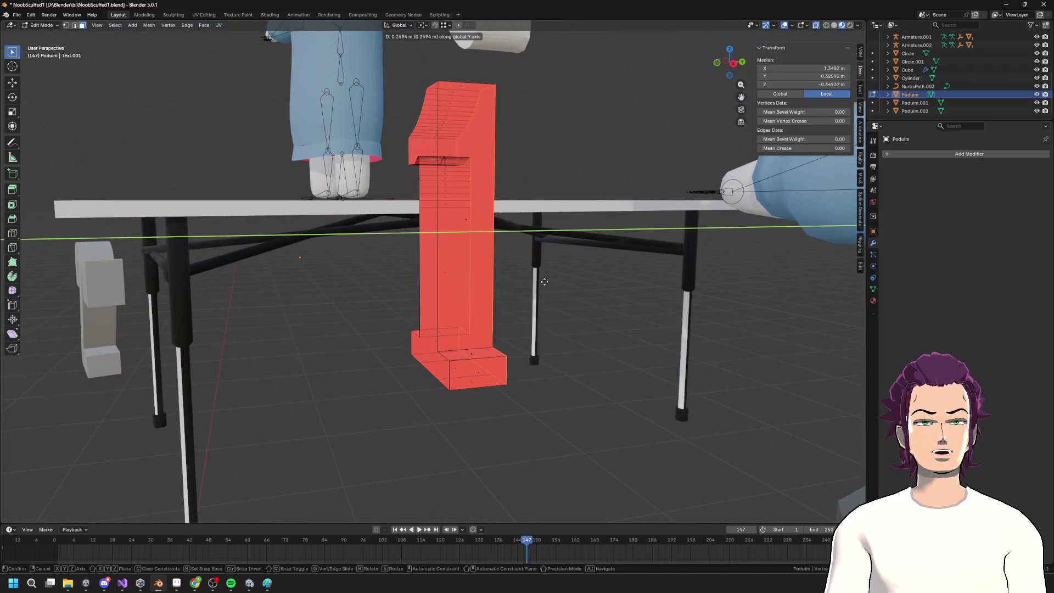
{"action": "left_click", "coordinate": [533, 273]}
{"action": "key", "text": "Tab"}
{"action": "scroll", "coordinate": [532, 273], "scroll_direction": "down", "scroll_amount": 5}
{"action": "scroll", "coordinate": [548, 297], "scroll_direction": "up", "scroll_amount": 5}
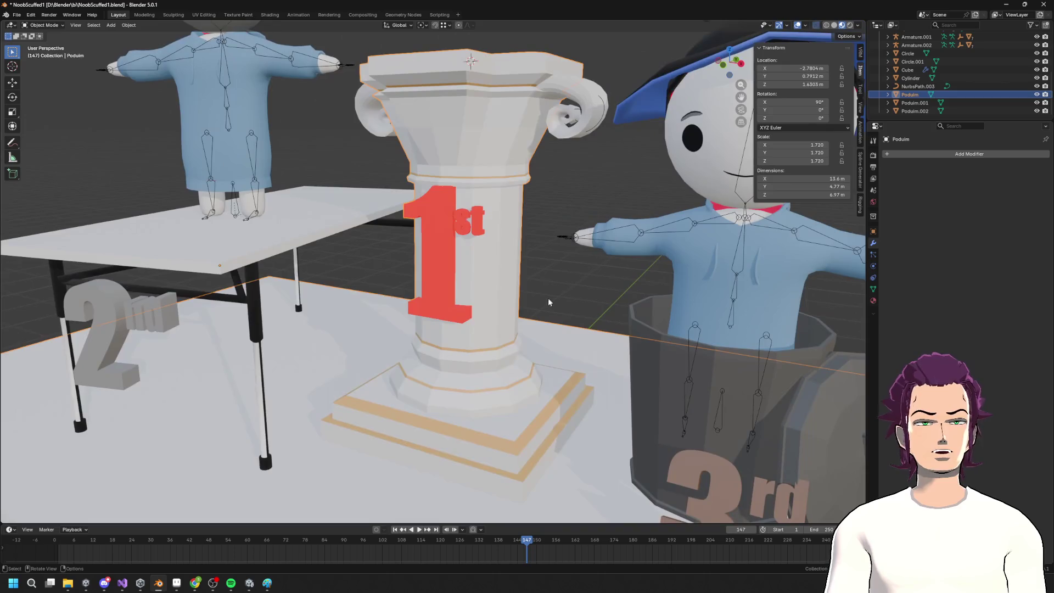
Select only the Podium, unhide its column, base and ground in Edit Mode, cancelling the stray scale
{"action": "mouse_move", "coordinate": [449, 232]}
{"action": "middle_mouse_down"}
{"action": "mouse_move", "coordinate": [506, 256]}
{"action": "mouse_move", "coordinate": [439, 242]}
{"action": "mouse_move", "coordinate": [464, 244]}
{"action": "middle_mouse_up"}
{"action": "scroll", "coordinate": [440, 241], "scroll_direction": "down", "scroll_amount": 4}
{"action": "key", "text": "a"}
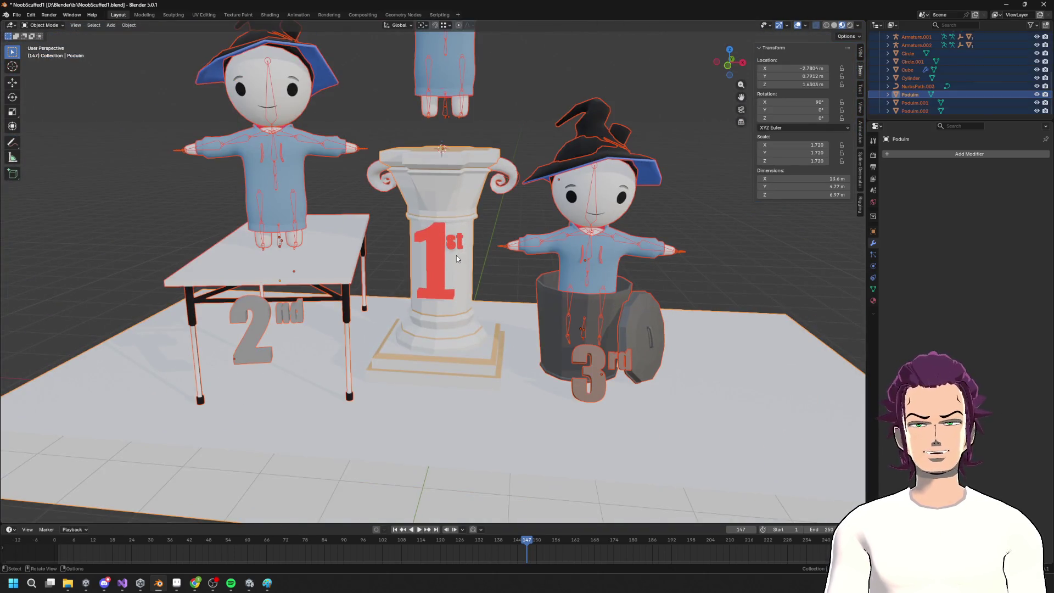
{"action": "left_click", "coordinate": [438, 302]}
{"action": "key", "text": "grave"}
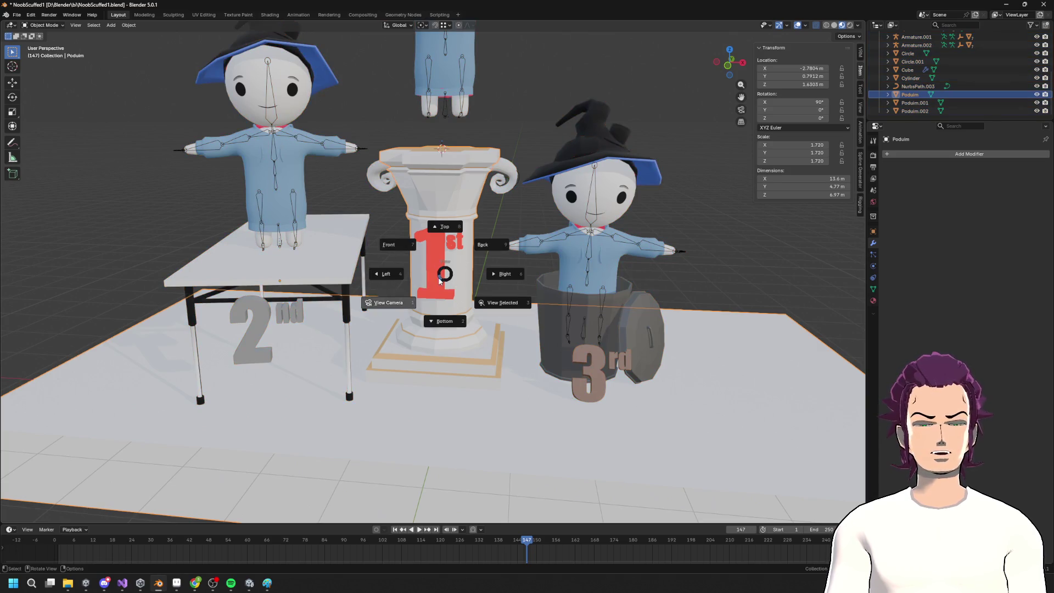
{"action": "key", "text": "h"}
{"action": "key", "text": "alt+h"}
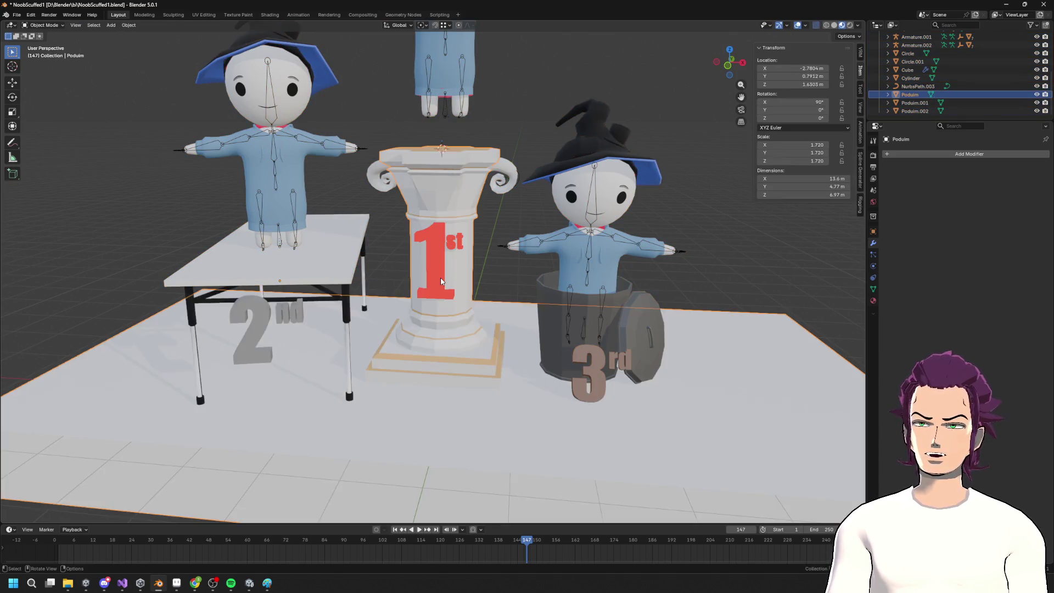
{"action": "key", "text": "Tab"}
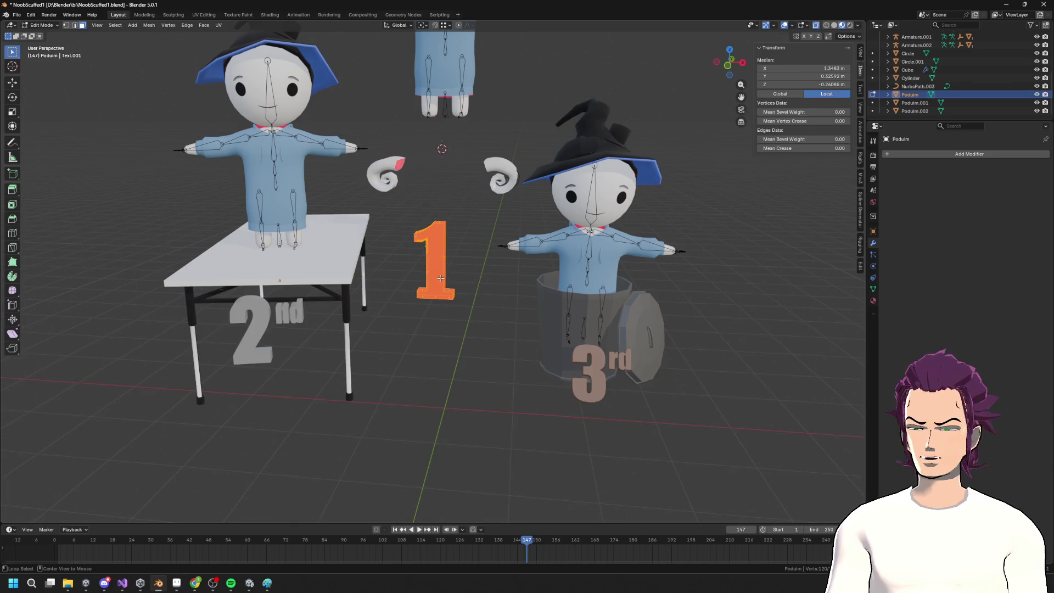
{"action": "key", "text": "alt+h"}
{"action": "right_click", "coordinate": [438, 277]}
{"action": "right_click", "coordinate": [500, 247]}
{"action": "middle_click_drag", "start_coordinate": [512, 185], "coordinate": [518, 265]}
Re-enter Edit Mode on the podium mesh, viewed from the front of the 1st letters
{"action": "key", "text": "F3"}
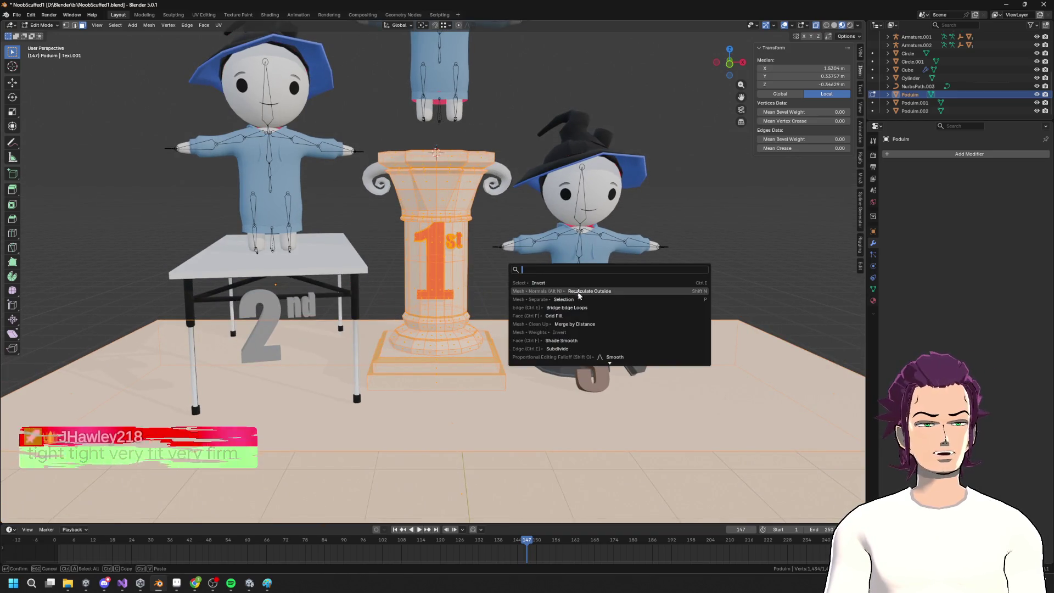
{"action": "key", "text": "Escape"}
{"action": "key", "text": "Tab"}
{"action": "scroll", "coordinate": [515, 251], "scroll_direction": "up", "scroll_amount": 6}
{"action": "mouse_move", "coordinate": [515, 251]}
{"action": "middle_mouse_down"}
{"action": "mouse_move", "coordinate": [463, 254]}
{"action": "mouse_move", "coordinate": [501, 231]}
{"action": "mouse_move", "coordinate": [474, 187]}
{"action": "mouse_move", "coordinate": [555, 189]}
{"action": "mouse_move", "coordinate": [398, 251]}
{"action": "middle_mouse_up"}
{"action": "key", "text": "Tab"}
{"action": "scroll", "coordinate": [488, 209], "scroll_direction": "up", "scroll_amount": 4}
{"action": "scroll", "coordinate": [474, 187], "scroll_direction": "down", "scroll_amount": 8}
{"action": "scroll", "coordinate": [511, 188], "scroll_direction": "up", "scroll_amount": 5}
{"action": "mouse_move", "coordinate": [429, 210]}
{"action": "middle_mouse_down"}
{"action": "mouse_move", "coordinate": [423, 184]}
{"action": "mouse_move", "coordinate": [433, 226]}
{"action": "middle_mouse_up"}
{"action": "scroll", "coordinate": [429, 189], "scroll_direction": "down", "scroll_amount": 3}
Isolate the S letter by selecting it, inverting the selection and hiding everything else
{"action": "key", "text": "a"}
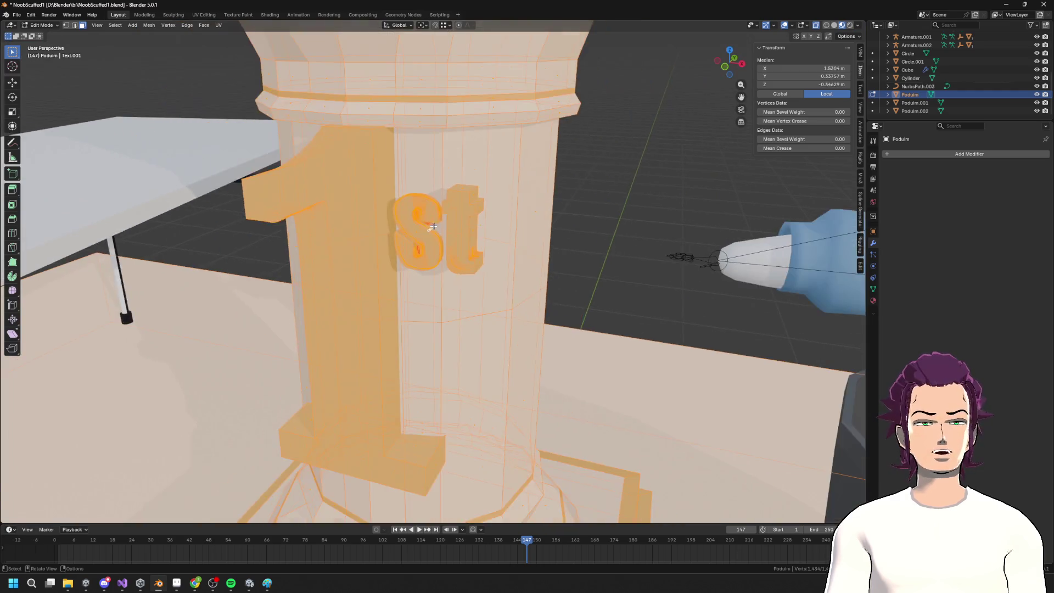
{"action": "scroll", "coordinate": [434, 226], "scroll_direction": "down", "scroll_amount": 3}
{"action": "scroll", "coordinate": [433, 226], "scroll_direction": "up", "scroll_amount": 3}
{"action": "key", "text": "alt+a"}
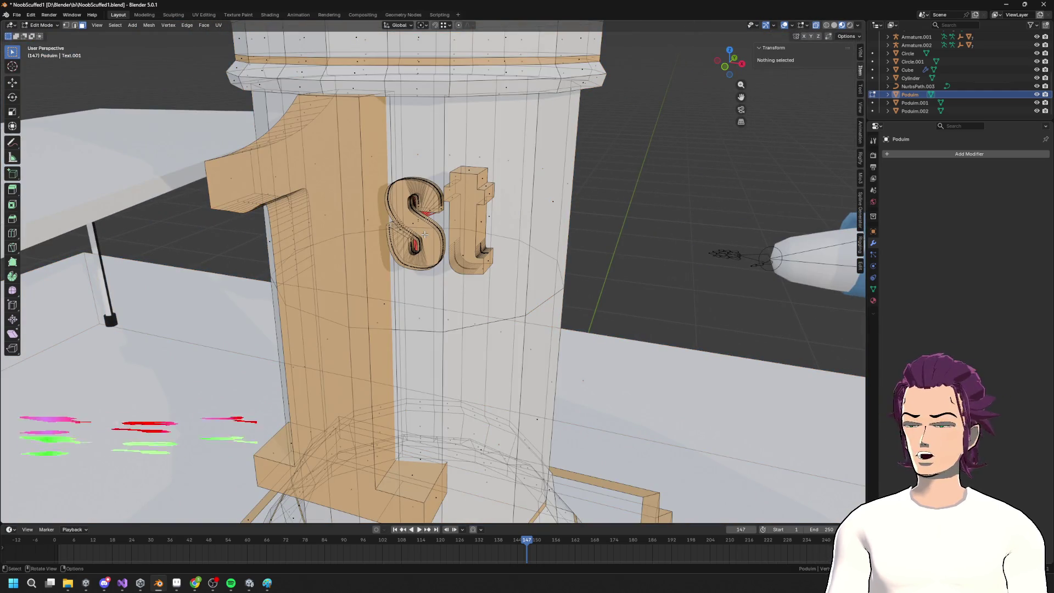
{"action": "key", "text": "l"}
{"action": "mouse_move", "coordinate": [424, 235]}
{"action": "middle_mouse_down"}
{"action": "mouse_move", "coordinate": [333, 200]}
{"action": "mouse_move", "coordinate": [395, 221]}
{"action": "middle_mouse_up"}
{"action": "right_click", "coordinate": [394, 223]}
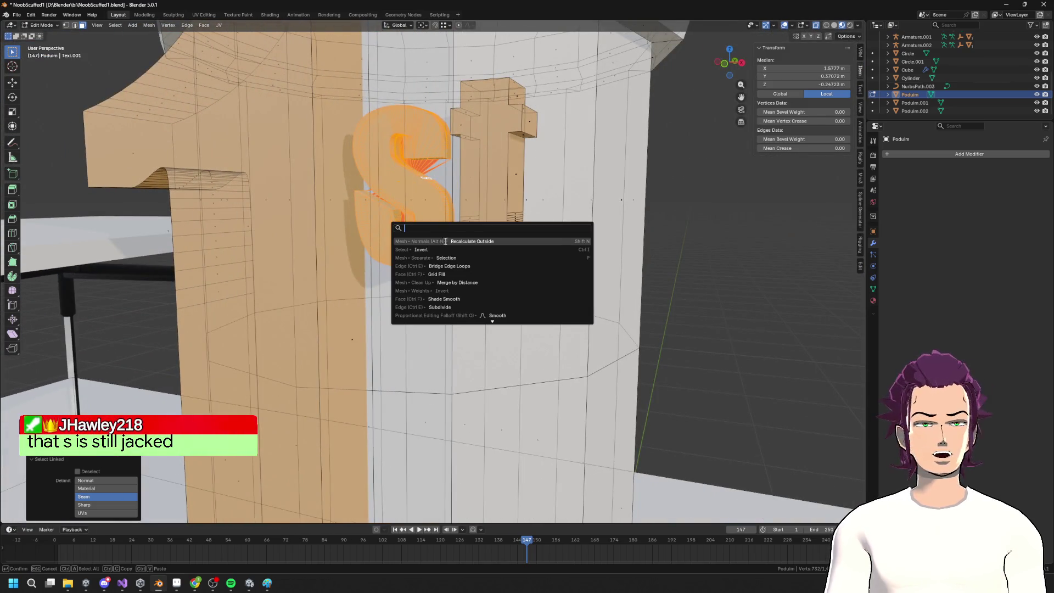
{"action": "left_click", "coordinate": [555, 245]}
{"action": "mouse_move", "coordinate": [554, 246]}
{"action": "middle_mouse_down"}
{"action": "mouse_move", "coordinate": [464, 259]}
{"action": "mouse_move", "coordinate": [327, 242]}
{"action": "mouse_move", "coordinate": [509, 281]}
{"action": "middle_mouse_up"}
{"action": "key", "text": "h"}
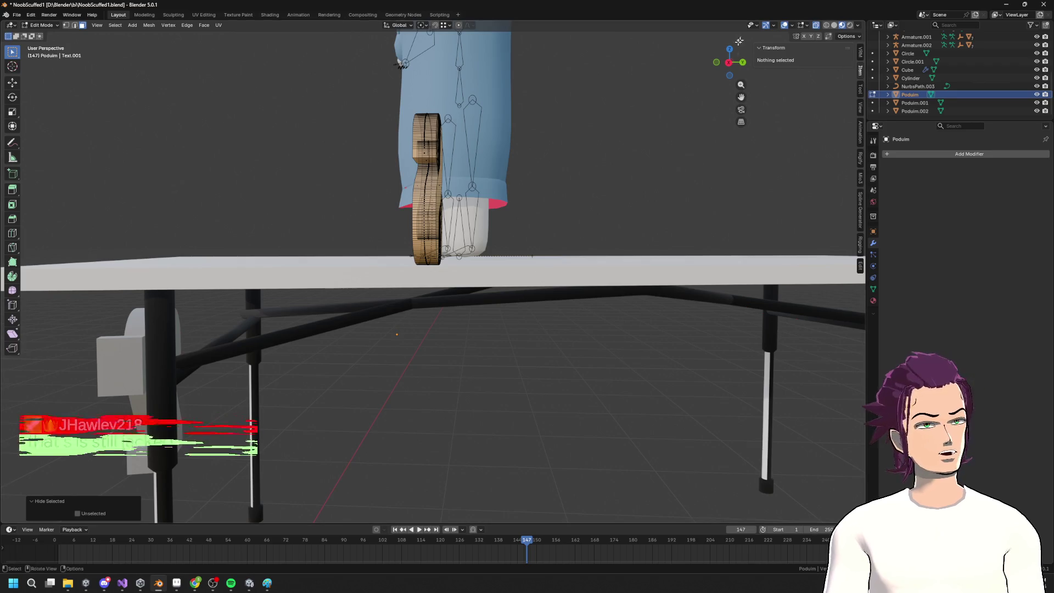
Delete the stray strip from the S in side view
{"action": "left_click", "coordinate": [730, 64]}
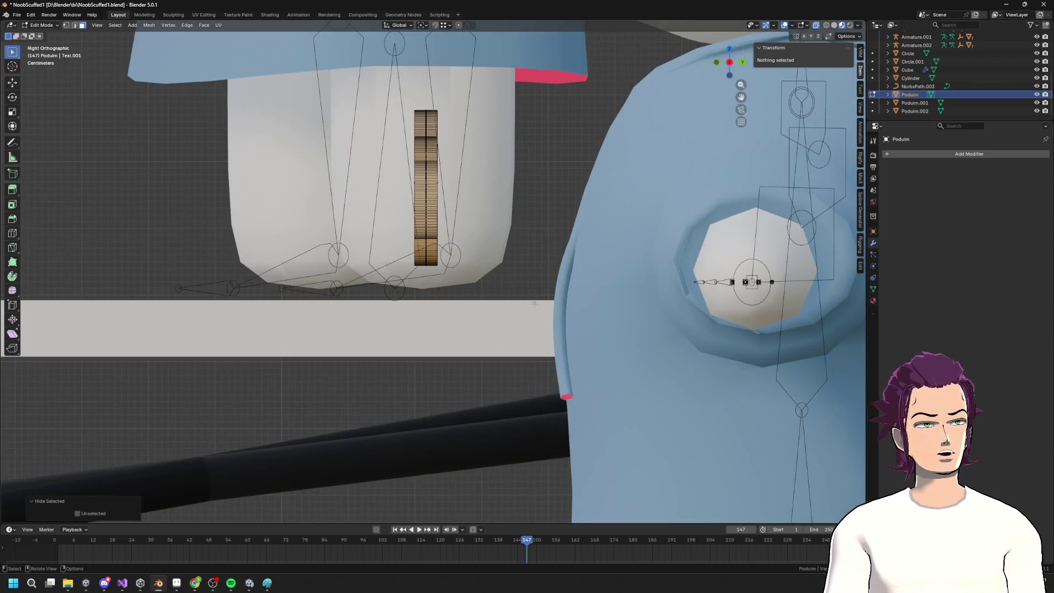
{"action": "left_click_drag", "start_coordinate": [422, 95], "coordinate": [425, 92]}
{"action": "key", "text": "x"}
{"action": "left_click", "coordinate": [424, 91]}
Thicken the s letter by extruding it along the Y axis
{"action": "mouse_move", "coordinate": [424, 91]}
{"action": "middle_mouse_down"}
{"action": "mouse_move", "coordinate": [485, 270]}
{"action": "mouse_move", "coordinate": [524, 259]}
{"action": "middle_mouse_up"}
{"action": "scroll", "coordinate": [485, 270], "scroll_direction": "down", "scroll_amount": 3}
{"action": "key", "text": "a"}
{"action": "key", "text": "e"}
{"action": "key", "text": "y"}
{"action": "left_click", "coordinate": [494, 254]}
Recalculate the label's normals to face outside, unhide the podium geometry, and return to Object Mode
{"action": "key", "text": "a"}
{"action": "key", "text": "F3"}
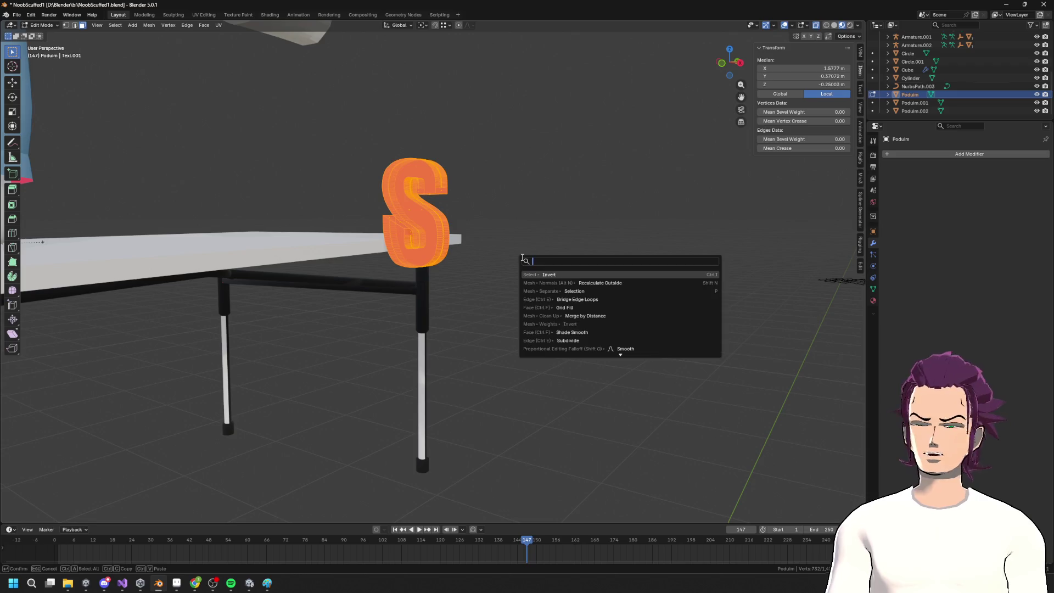
{"action": "left_click", "coordinate": [588, 282]}
{"action": "key", "text": "alt+h"}
{"action": "mouse_move", "coordinate": [591, 282]}
{"action": "middle_mouse_down"}
{"action": "mouse_move", "coordinate": [636, 272]}
{"action": "mouse_move", "coordinate": [538, 254]}
{"action": "middle_mouse_up"}
{"action": "key", "text": "Tab"}
{"action": "scroll", "coordinate": [535, 250], "scroll_direction": "down", "scroll_amount": 5}
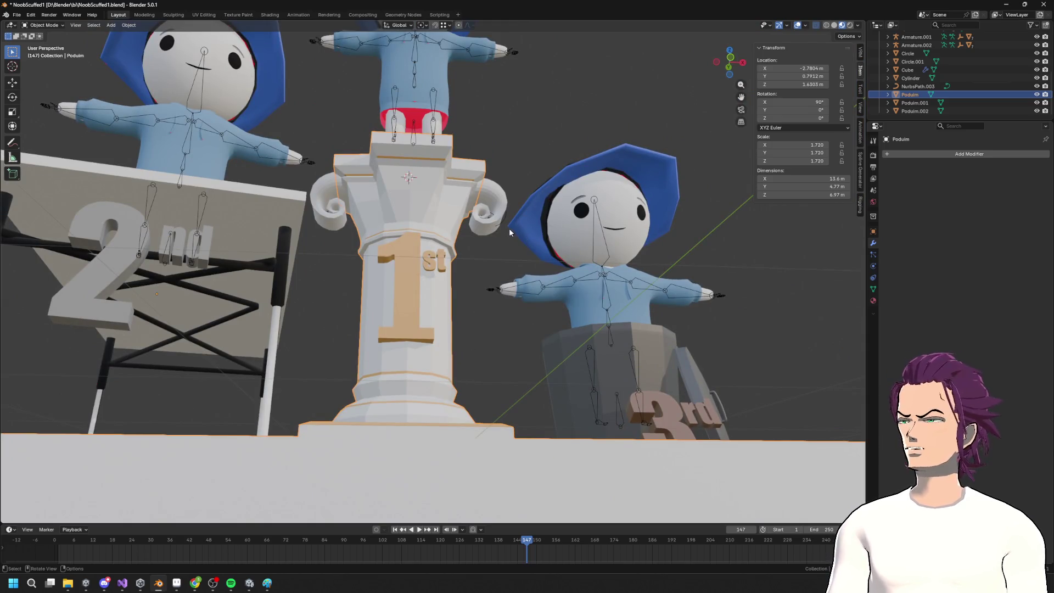
Lower the first-place character's armature 0.459 m along Z onto the 1st column
{"action": "scroll", "coordinate": [480, 259], "scroll_direction": "down", "scroll_amount": 4}
{"action": "scroll", "coordinate": [465, 283], "scroll_direction": "up", "scroll_amount": 6}
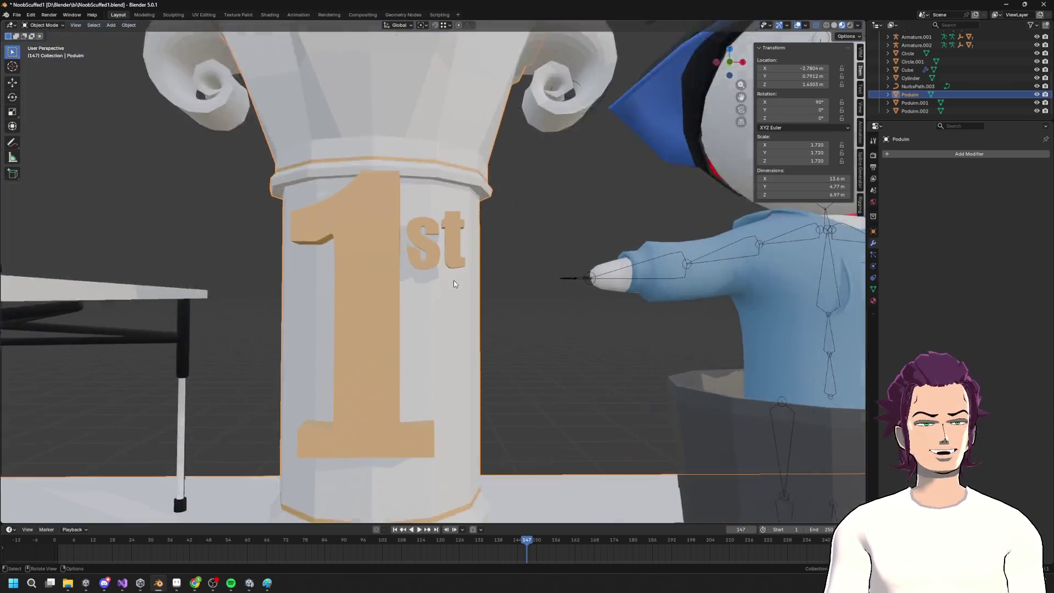
{"action": "scroll", "coordinate": [464, 293], "scroll_direction": "down", "scroll_amount": 6}
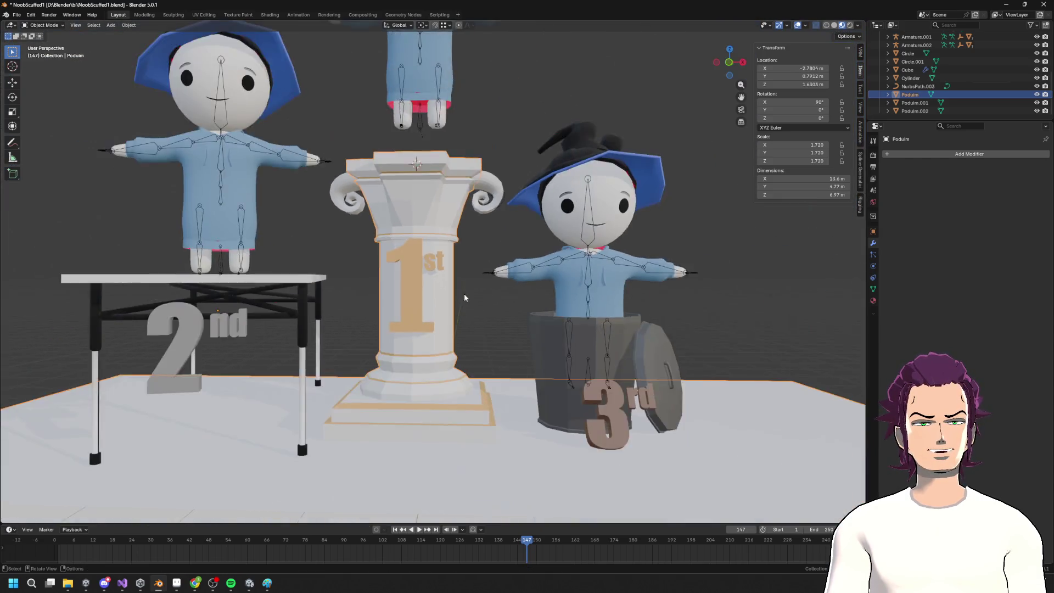
{"action": "mouse_move", "coordinate": [479, 303]}
{"action": "middle_mouse_down"}
{"action": "mouse_move", "coordinate": [438, 293]}
{"action": "mouse_move", "coordinate": [471, 292]}
{"action": "mouse_move", "coordinate": [534, 329]}
{"action": "mouse_move", "coordinate": [483, 275]}
{"action": "mouse_move", "coordinate": [449, 297]}
{"action": "mouse_move", "coordinate": [412, 163]}
{"action": "middle_mouse_up"}
{"action": "scroll", "coordinate": [468, 296], "scroll_direction": "up", "scroll_amount": 4}
{"action": "scroll", "coordinate": [449, 296], "scroll_direction": "down", "scroll_amount": 5}
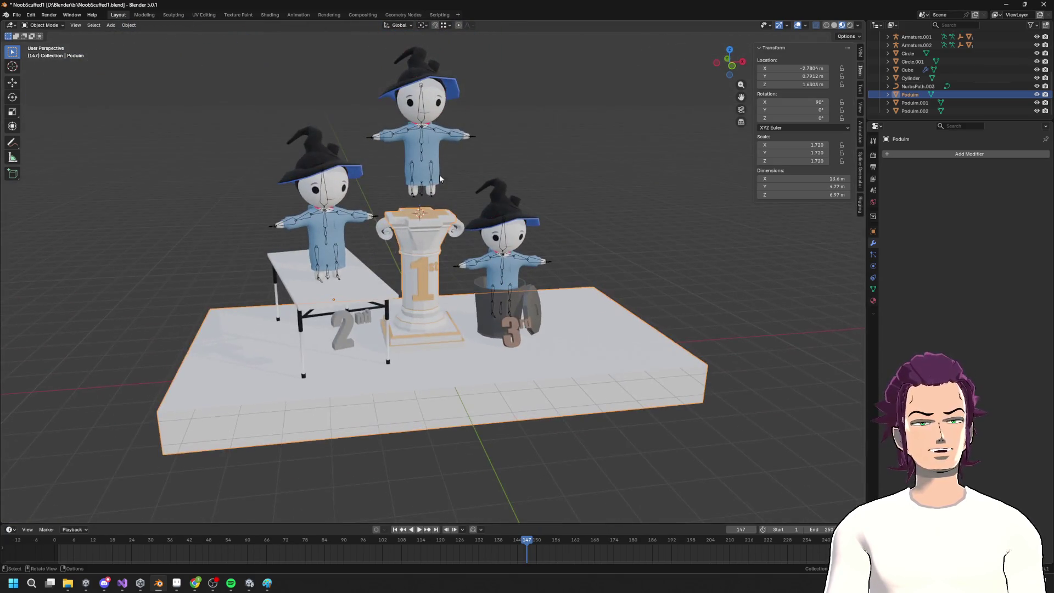
{"action": "left_click", "coordinate": [413, 163]}
{"action": "key", "text": "Tab"}
{"action": "key", "text": "Tab"}
{"action": "left_click", "coordinate": [446, 162]}
{"action": "key", "text": "g"}
{"action": "key", "text": "z"}
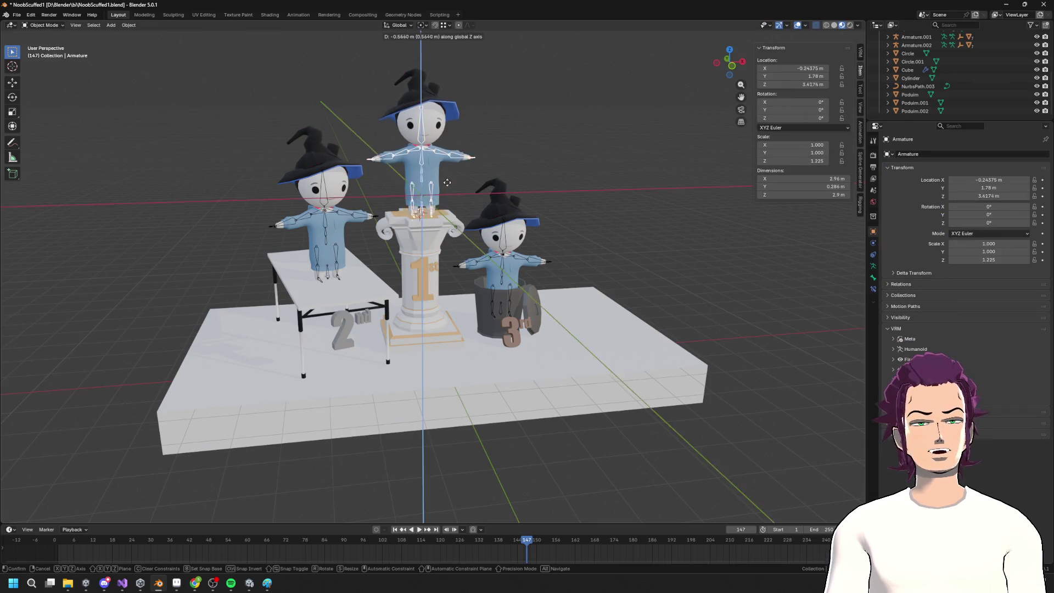
{"action": "left_click", "coordinate": [446, 173]}
Orbit around the podiums to check the character standing on the column
{"action": "mouse_move", "coordinate": [493, 203]}
{"action": "middle_mouse_down"}
{"action": "mouse_move", "coordinate": [503, 190]}
{"action": "mouse_move", "coordinate": [488, 194]}
{"action": "mouse_move", "coordinate": [480, 130]}
{"action": "mouse_move", "coordinate": [447, 186]}
{"action": "middle_mouse_up"}
{"action": "scroll", "coordinate": [589, 295], "scroll_direction": "up", "scroll_amount": 2}
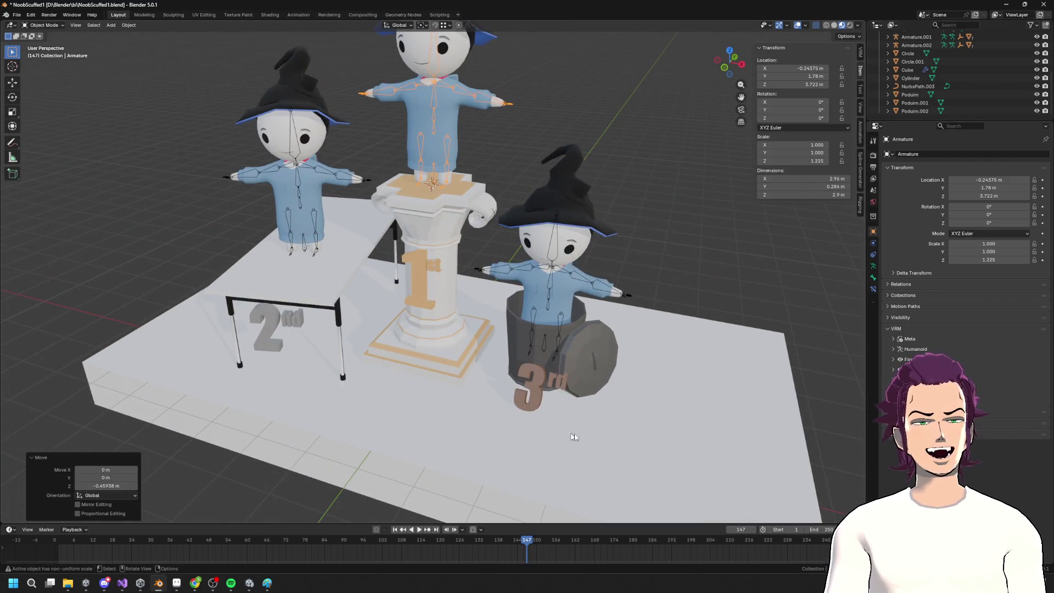
{"action": "middle_click_drag", "start_coordinate": [565, 351], "coordinate": [609, 352]}
{"action": "middle_click_drag", "start_coordinate": [559, 417], "coordinate": [604, 300]}
{"action": "scroll", "coordinate": [604, 300], "scroll_direction": "down", "scroll_amount": 2}
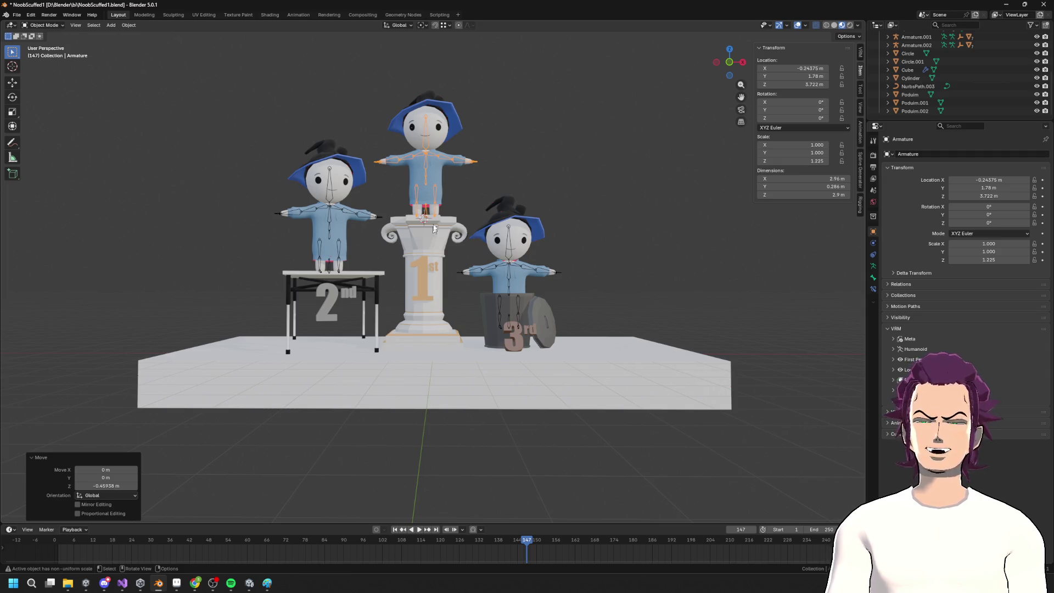
{"action": "scroll", "coordinate": [357, 315], "scroll_direction": "up", "scroll_amount": 4}
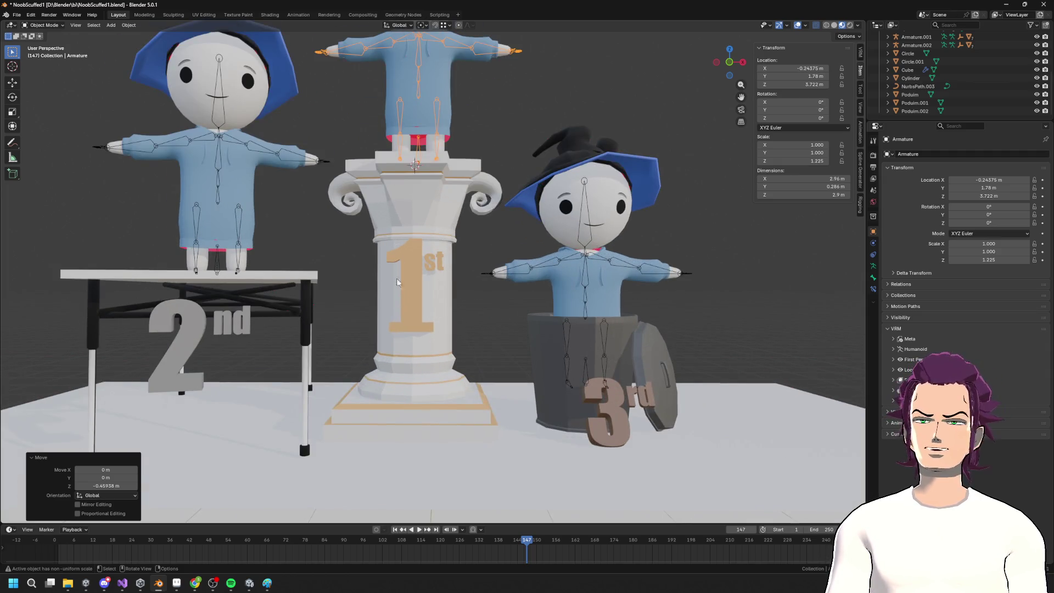
{"action": "middle_click_drag", "start_coordinate": [398, 282], "coordinate": [185, 300]}
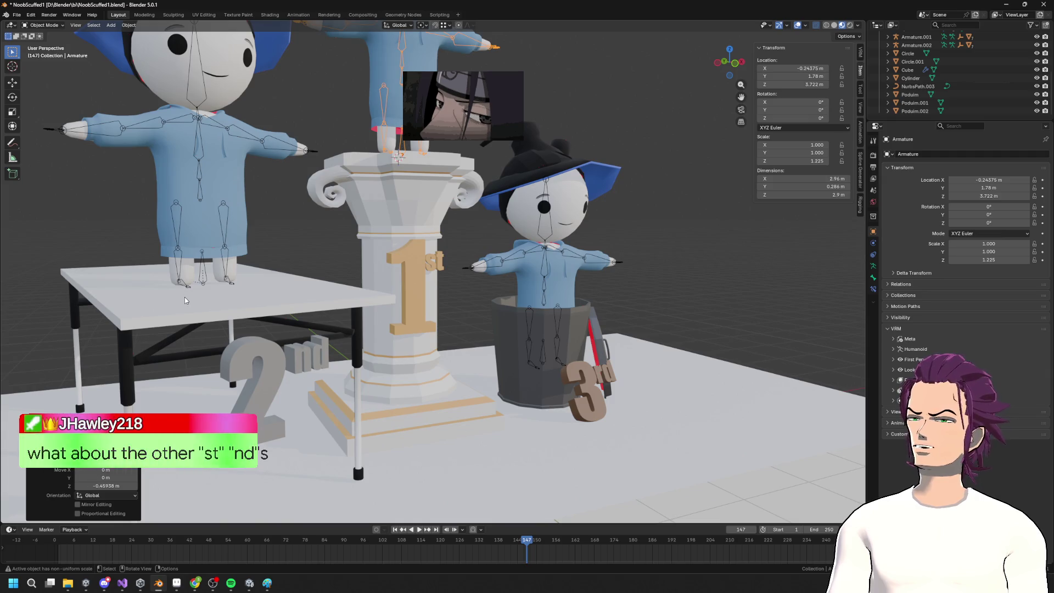
{"action": "scroll", "coordinate": [272, 275], "scroll_direction": "up", "scroll_amount": 5}
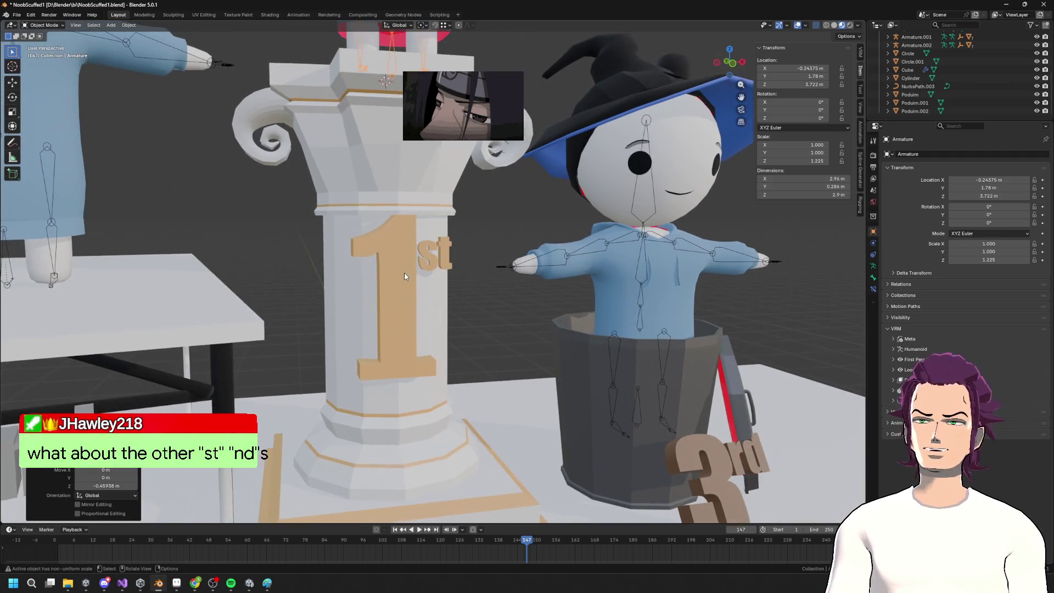
{"action": "middle_click_drag", "start_coordinate": [401, 282], "coordinate": [403, 263]}
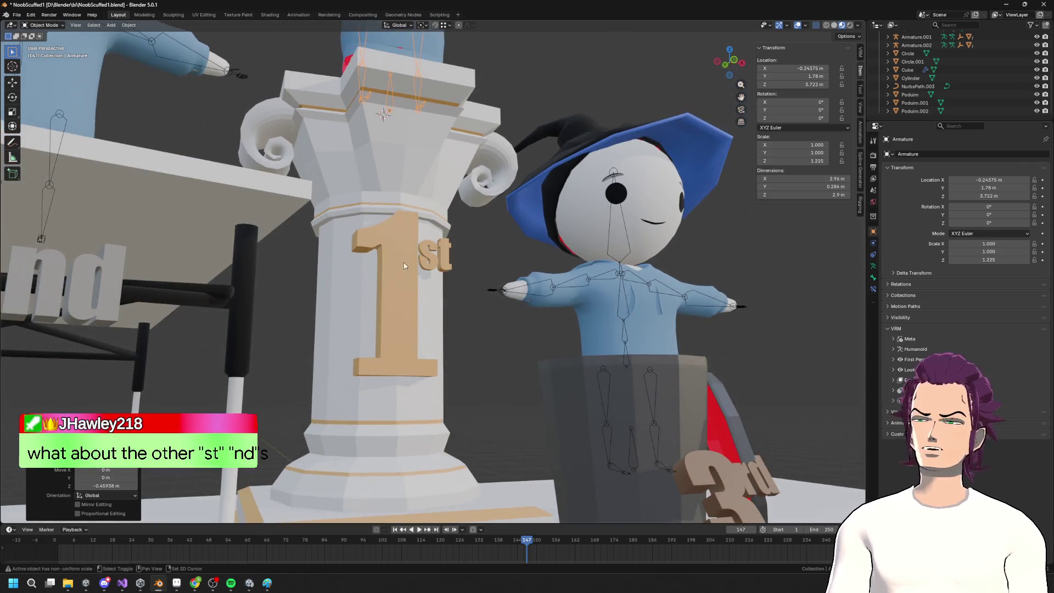
{"action": "scroll", "coordinate": [394, 312], "scroll_direction": "up", "scroll_amount": 2}
{"action": "middle_click_drag", "start_coordinate": [393, 312], "coordinate": [521, 165], "text": "shift"}
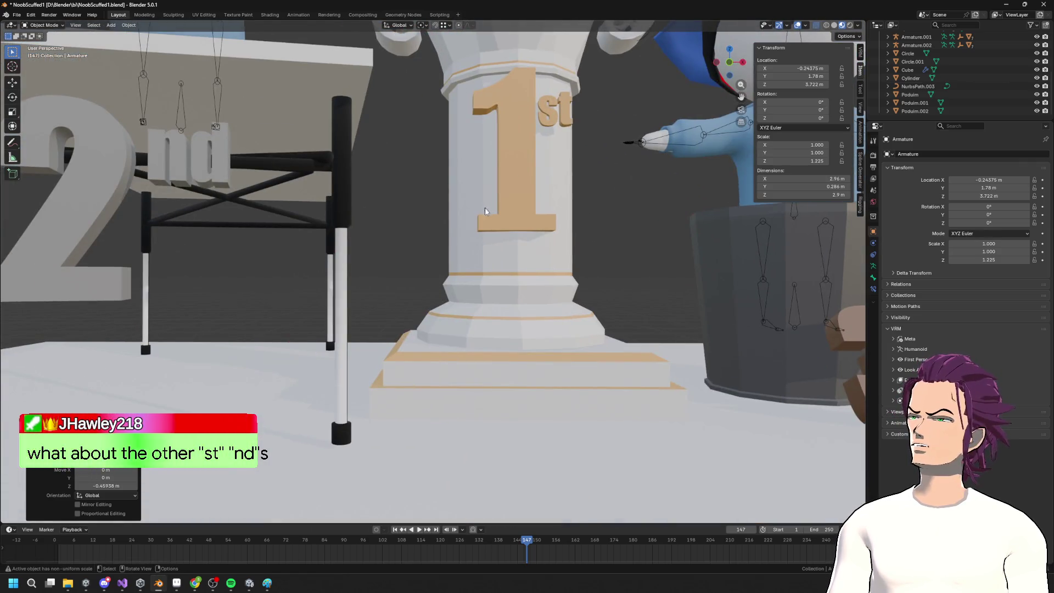
{"action": "middle_click_drag", "start_coordinate": [397, 214], "coordinate": [542, 261]}
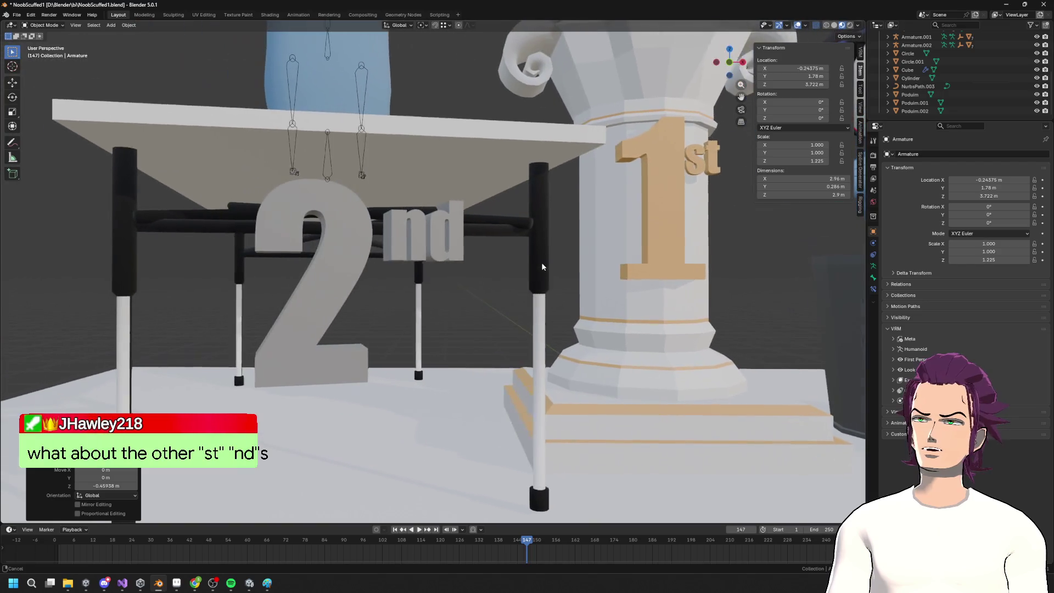
{"action": "left_click", "coordinate": [304, 265]}
{"action": "key", "text": "Tab"}
{"action": "middle_click_drag", "start_coordinate": [508, 292], "coordinate": [483, 304]}
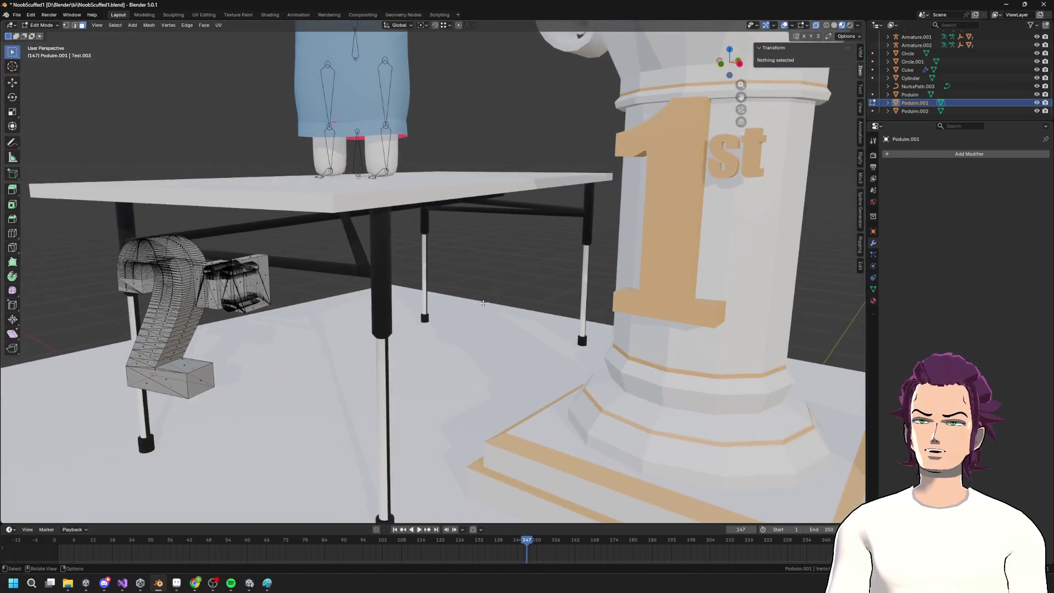
{"action": "mouse_move", "coordinate": [243, 299]}
{"action": "middle_mouse_down"}
{"action": "mouse_move", "coordinate": [354, 237]}
{"action": "mouse_move", "coordinate": [375, 257]}
{"action": "mouse_move", "coordinate": [402, 253]}
{"action": "mouse_move", "coordinate": [144, 314]}
{"action": "middle_mouse_up"}
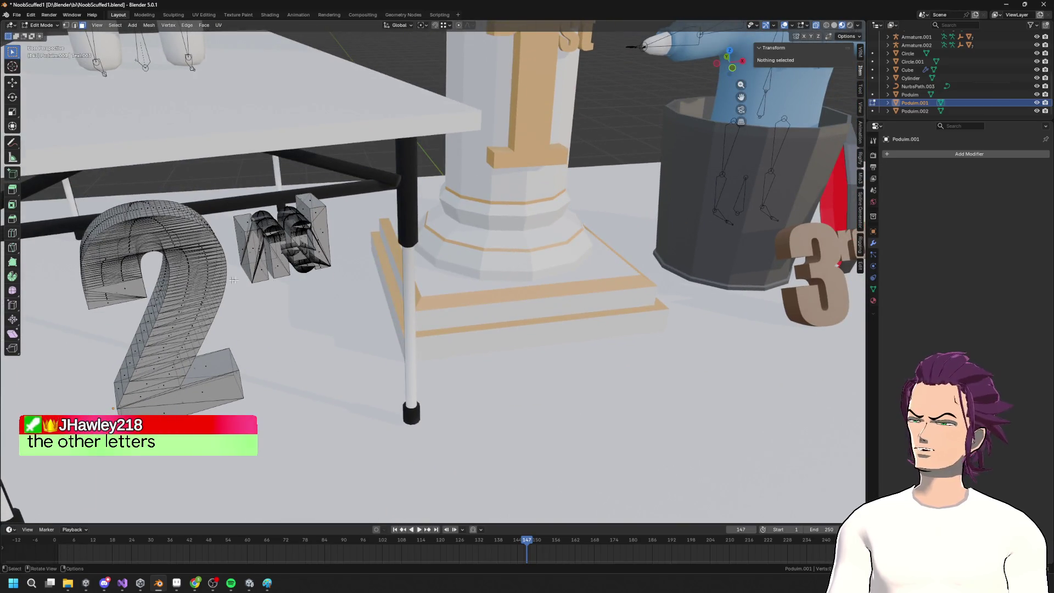
{"action": "scroll", "coordinate": [365, 289], "scroll_direction": "down", "scroll_amount": 3}
{"action": "middle_click_drag", "start_coordinate": [365, 288], "coordinate": [227, 265], "text": "shift"}
{"action": "scroll", "coordinate": [227, 265], "scroll_direction": "up", "scroll_amount": 4}
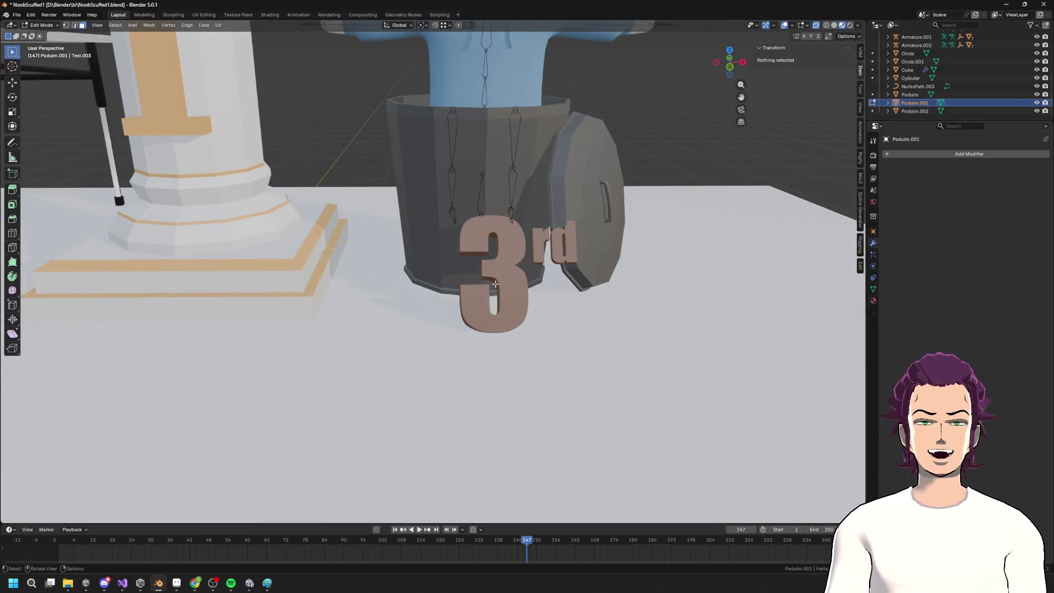
{"action": "key", "text": "alt+q"}
{"action": "mouse_move", "coordinate": [495, 283]}
{"action": "middle_mouse_down"}
{"action": "mouse_move", "coordinate": [538, 305]}
{"action": "mouse_move", "coordinate": [318, 308]}
{"action": "mouse_move", "coordinate": [302, 322]}
{"action": "mouse_move", "coordinate": [334, 308]}
{"action": "mouse_move", "coordinate": [351, 340]}
{"action": "mouse_move", "coordinate": [591, 416]}
{"action": "mouse_move", "coordinate": [431, 352]}
{"action": "middle_mouse_up"}
{"action": "scroll", "coordinate": [354, 359], "scroll_direction": "down", "scroll_amount": 2}
{"action": "key", "text": "Tab"}
{"action": "key", "text": "Tab"}
{"action": "key", "text": "Tab"}
{"action": "key", "text": "Tab"}
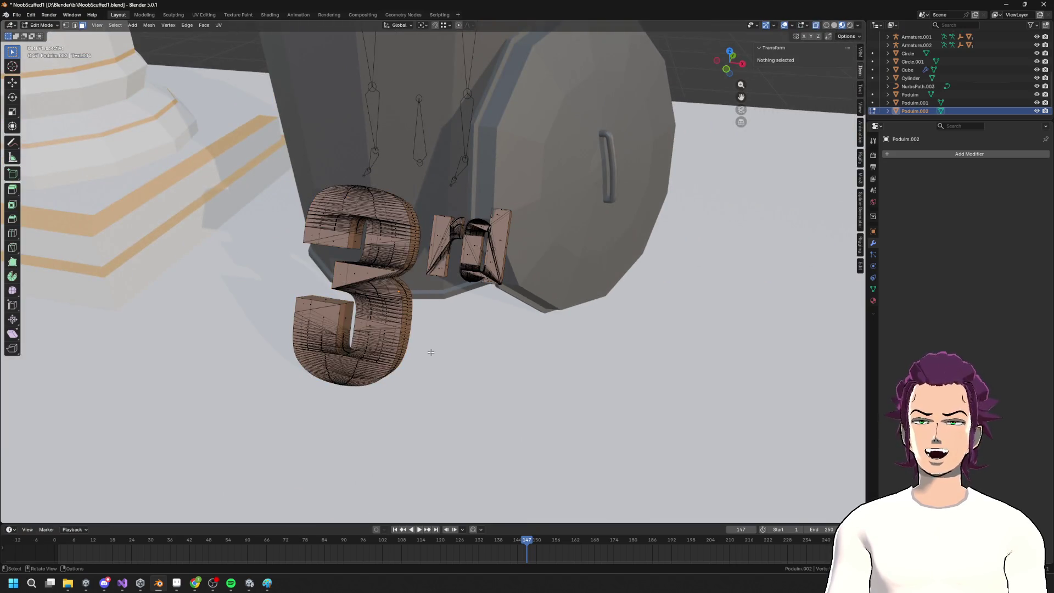
{"action": "scroll", "coordinate": [431, 352], "scroll_direction": "down", "scroll_amount": 2}
{"action": "key", "text": "Tab"}
{"action": "scroll", "coordinate": [300, 260], "scroll_direction": "down", "scroll_amount": 8}
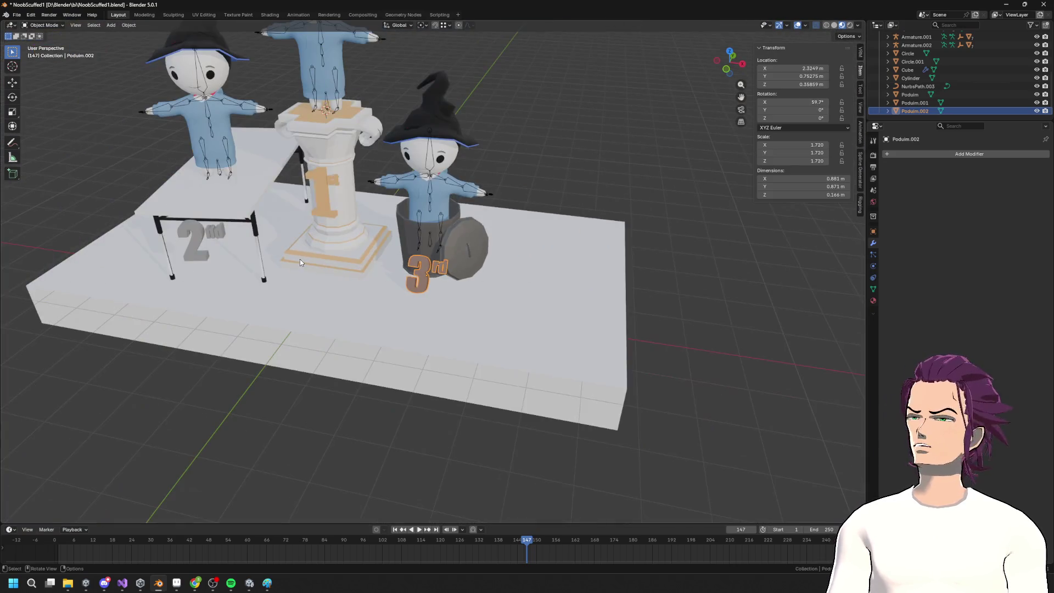
Select the 2nd label and move it up along the Z axis
{"action": "middle_click_drag", "start_coordinate": [300, 260], "coordinate": [518, 286]}
{"action": "scroll", "coordinate": [518, 286], "scroll_direction": "up", "scroll_amount": 5}
{"action": "scroll", "coordinate": [518, 286], "scroll_direction": "up", "scroll_amount": 8}
{"action": "mouse_move", "coordinate": [461, 261]}
{"action": "middle_mouse_down"}
{"action": "mouse_move", "coordinate": [560, 277]}
{"action": "mouse_move", "coordinate": [624, 245]}
{"action": "mouse_move", "coordinate": [396, 267]}
{"action": "mouse_move", "coordinate": [575, 237]}
{"action": "middle_mouse_up"}
{"action": "scroll", "coordinate": [576, 237], "scroll_direction": "down", "scroll_amount": 3}
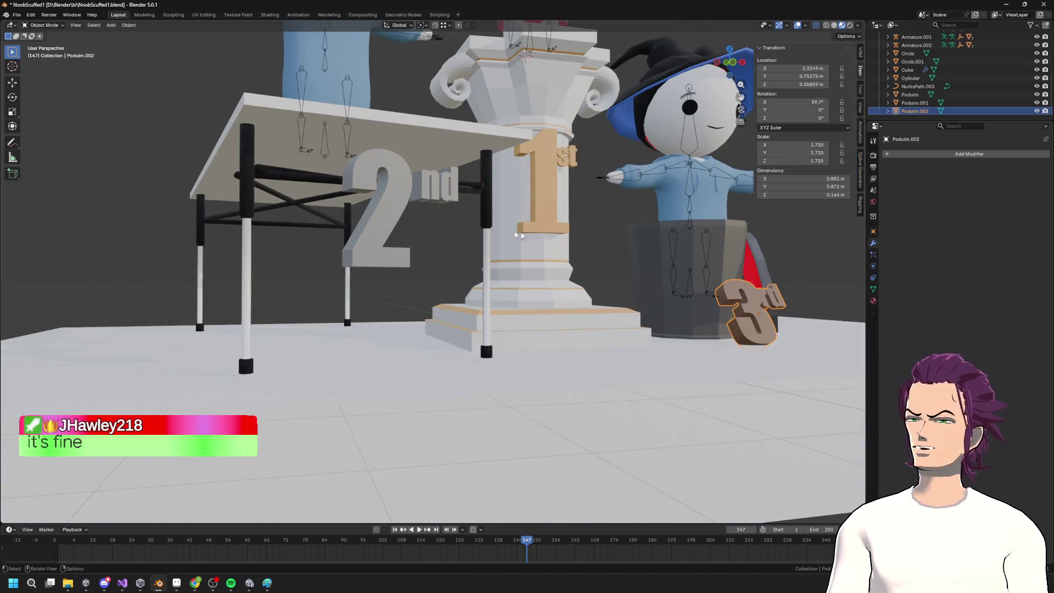
{"action": "scroll", "coordinate": [517, 235], "scroll_direction": "down", "scroll_amount": 5}
{"action": "mouse_move", "coordinate": [566, 220]}
{"action": "middle_mouse_down"}
{"action": "mouse_move", "coordinate": [561, 236]}
{"action": "mouse_move", "coordinate": [518, 205]}
{"action": "mouse_move", "coordinate": [572, 209]}
{"action": "mouse_move", "coordinate": [573, 259]}
{"action": "mouse_move", "coordinate": [578, 235]}
{"action": "middle_mouse_up"}
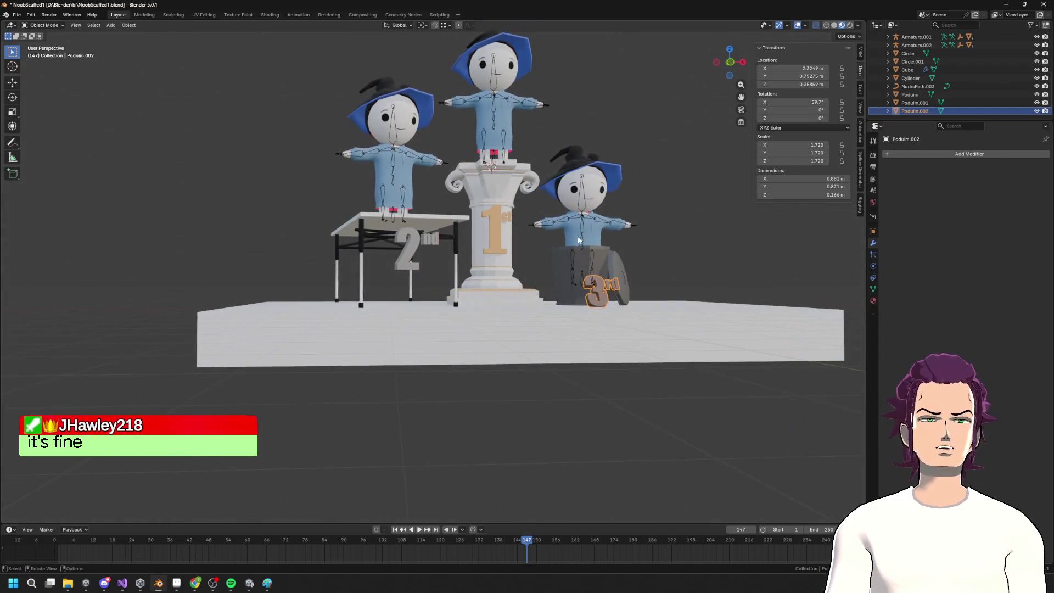
{"action": "scroll", "coordinate": [473, 230], "scroll_direction": "up", "scroll_amount": 5}
{"action": "middle_click_drag", "start_coordinate": [461, 265], "coordinate": [468, 269]}
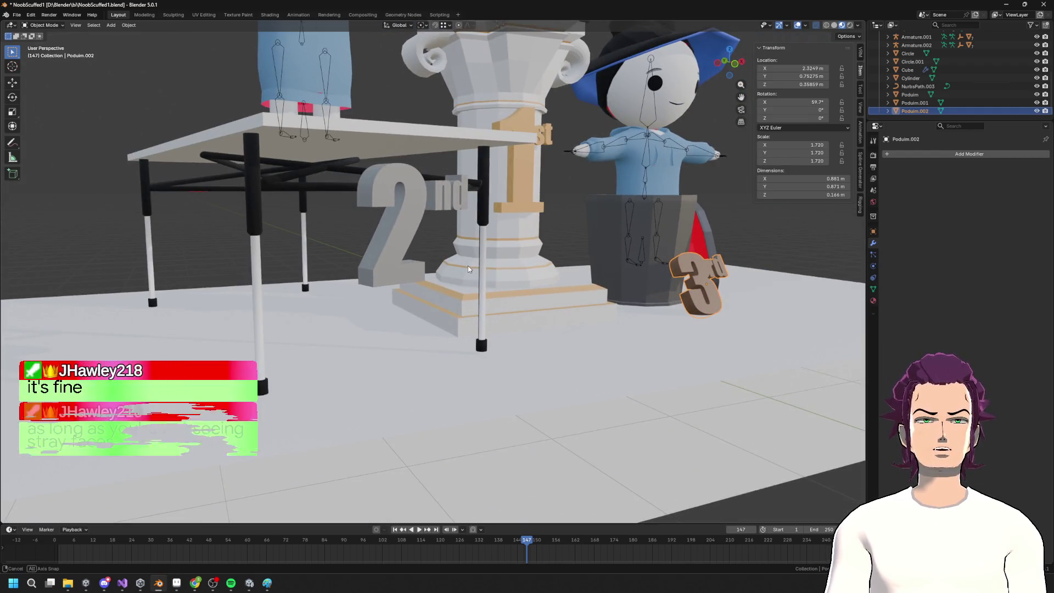
{"action": "left_click", "coordinate": [395, 217]}
{"action": "scroll", "coordinate": [510, 237], "scroll_direction": "down", "scroll_amount": 2}
{"action": "key", "text": "g"}
{"action": "key", "text": "z"}
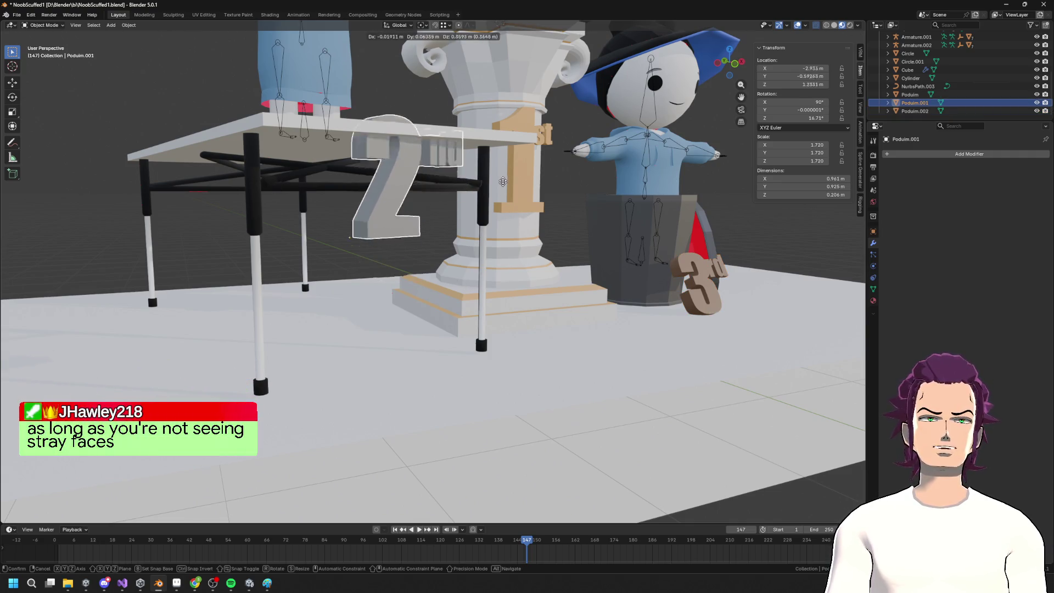
{"action": "left_click", "coordinate": [483, 138]}
Bring the 2nd label down about 0.177 m so it sits just below the table's front edge
{"action": "mouse_move", "coordinate": [483, 137]}
{"action": "middle_mouse_down"}
{"action": "mouse_move", "coordinate": [459, 174]}
{"action": "mouse_move", "coordinate": [422, 173]}
{"action": "middle_mouse_up"}
{"action": "scroll", "coordinate": [420, 172], "scroll_direction": "up", "scroll_amount": 3}
{"action": "key", "text": "g"}
{"action": "key", "text": "z"}
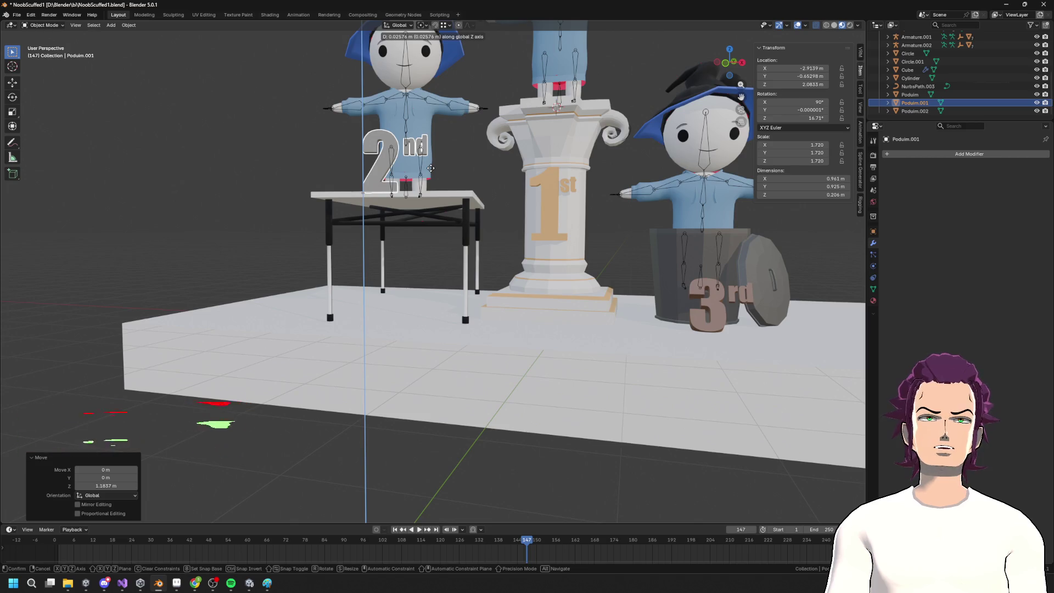
{"action": "middle_click_drag", "start_coordinate": [431, 174], "coordinate": [466, 205]}
{"action": "key", "text": "g"}
{"action": "key", "text": "z"}
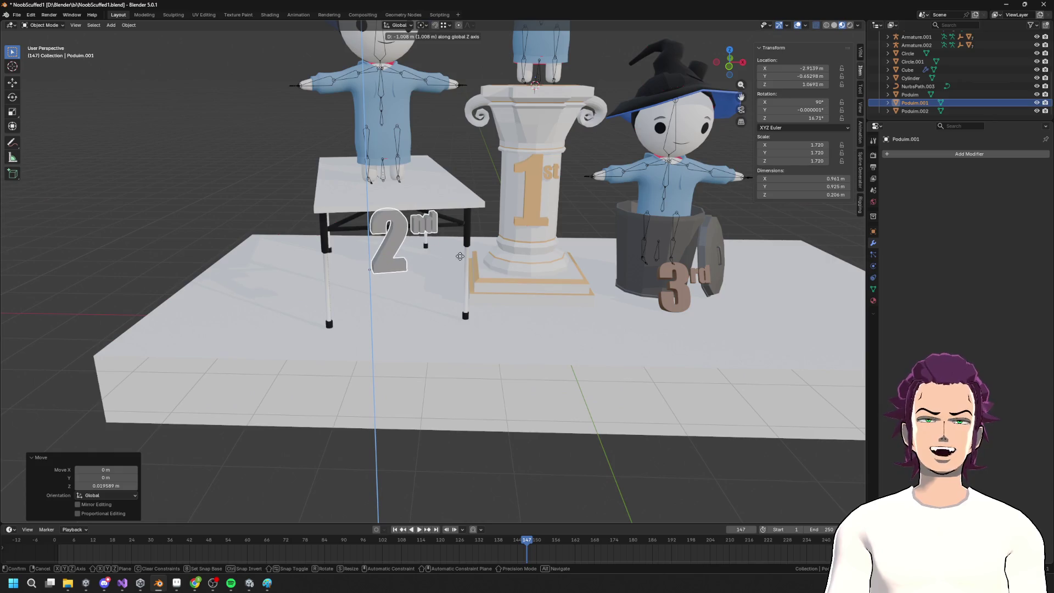
{"action": "left_click", "coordinate": [463, 257]}
{"action": "mouse_move", "coordinate": [463, 258]}
{"action": "middle_mouse_down"}
{"action": "mouse_move", "coordinate": [450, 257]}
{"action": "mouse_move", "coordinate": [489, 283]}
{"action": "middle_mouse_up"}
{"action": "key", "text": "g"}
{"action": "key", "text": "z"}
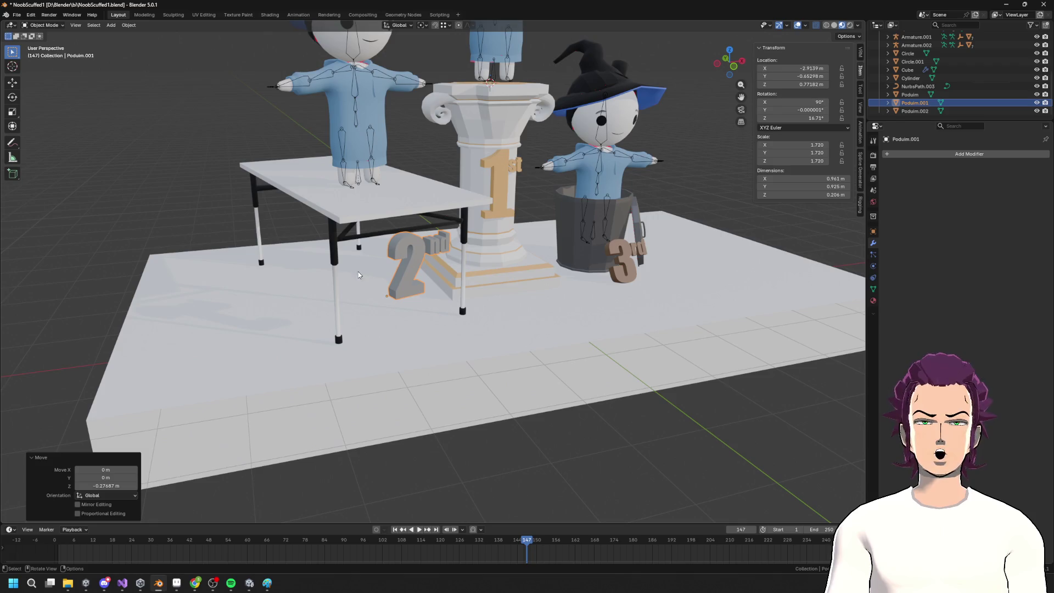
{"action": "middle_click_drag", "start_coordinate": [529, 272], "coordinate": [433, 250]}
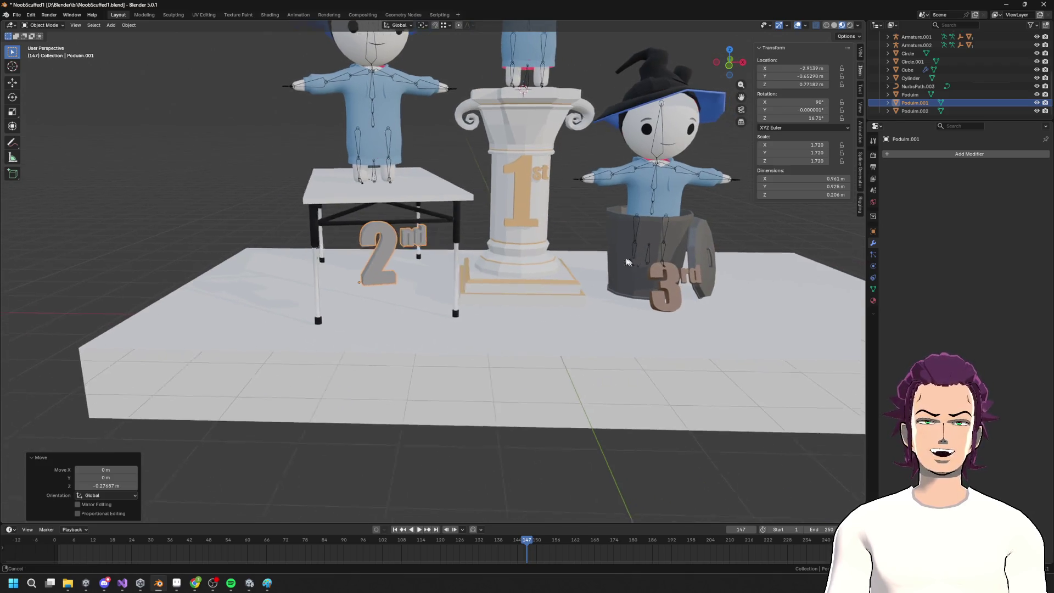